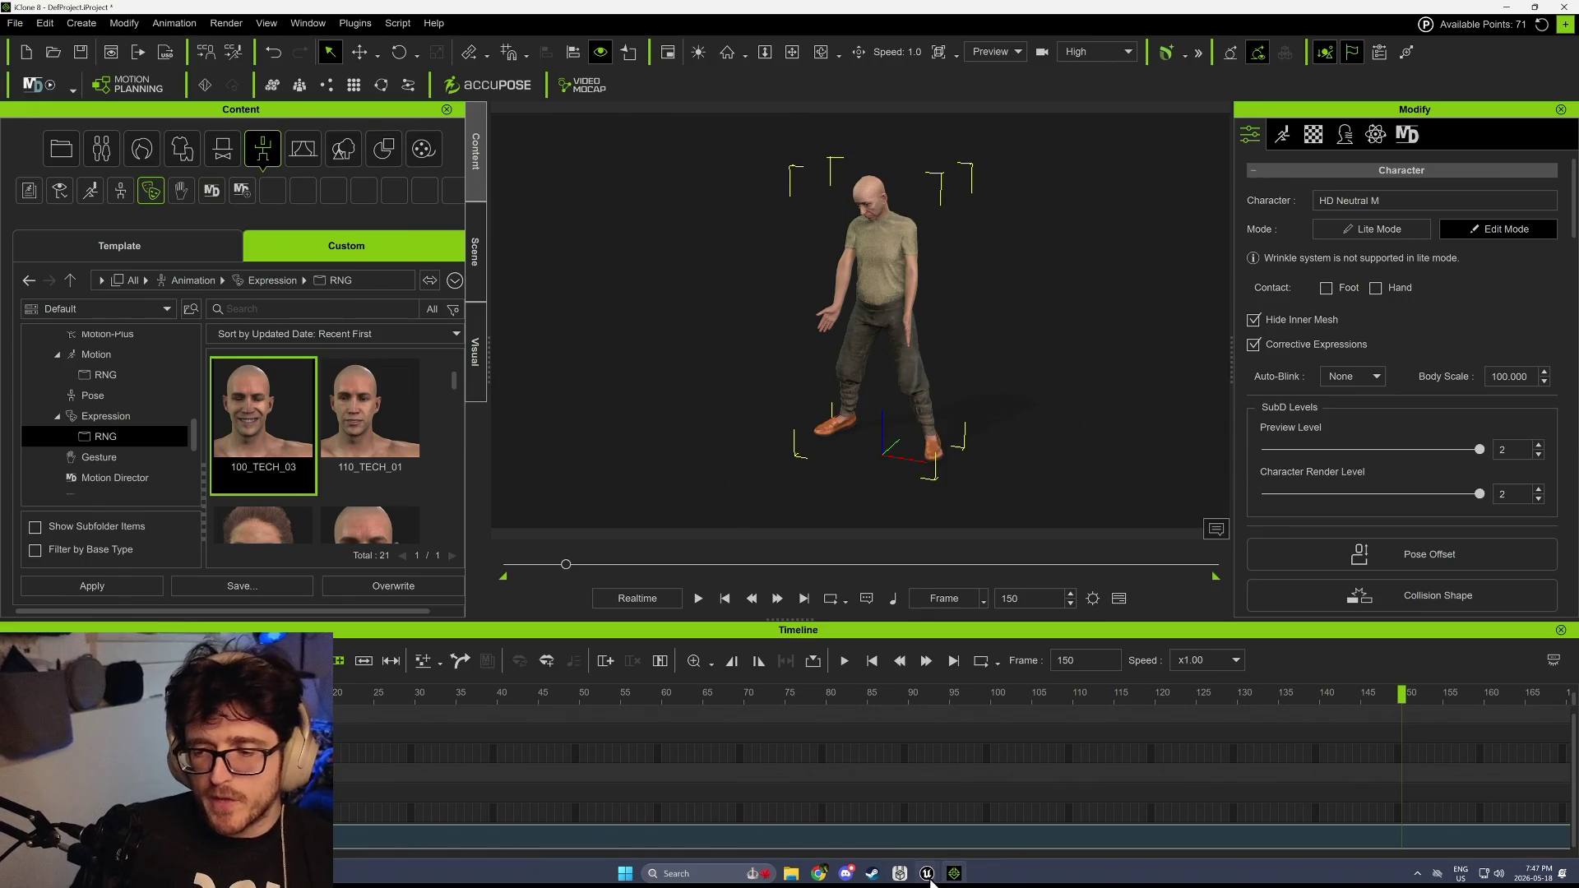
Bring the BP_V2ber_StreamerPawn Blueprint editor to the front from the Unreal taskbar preview
mouse_move(928, 873)
click(959, 822)
mouse_move(675, 1)
mouse_down()
mouse_move(846, 656)
mouse_move(821, 2)
mouse_up()
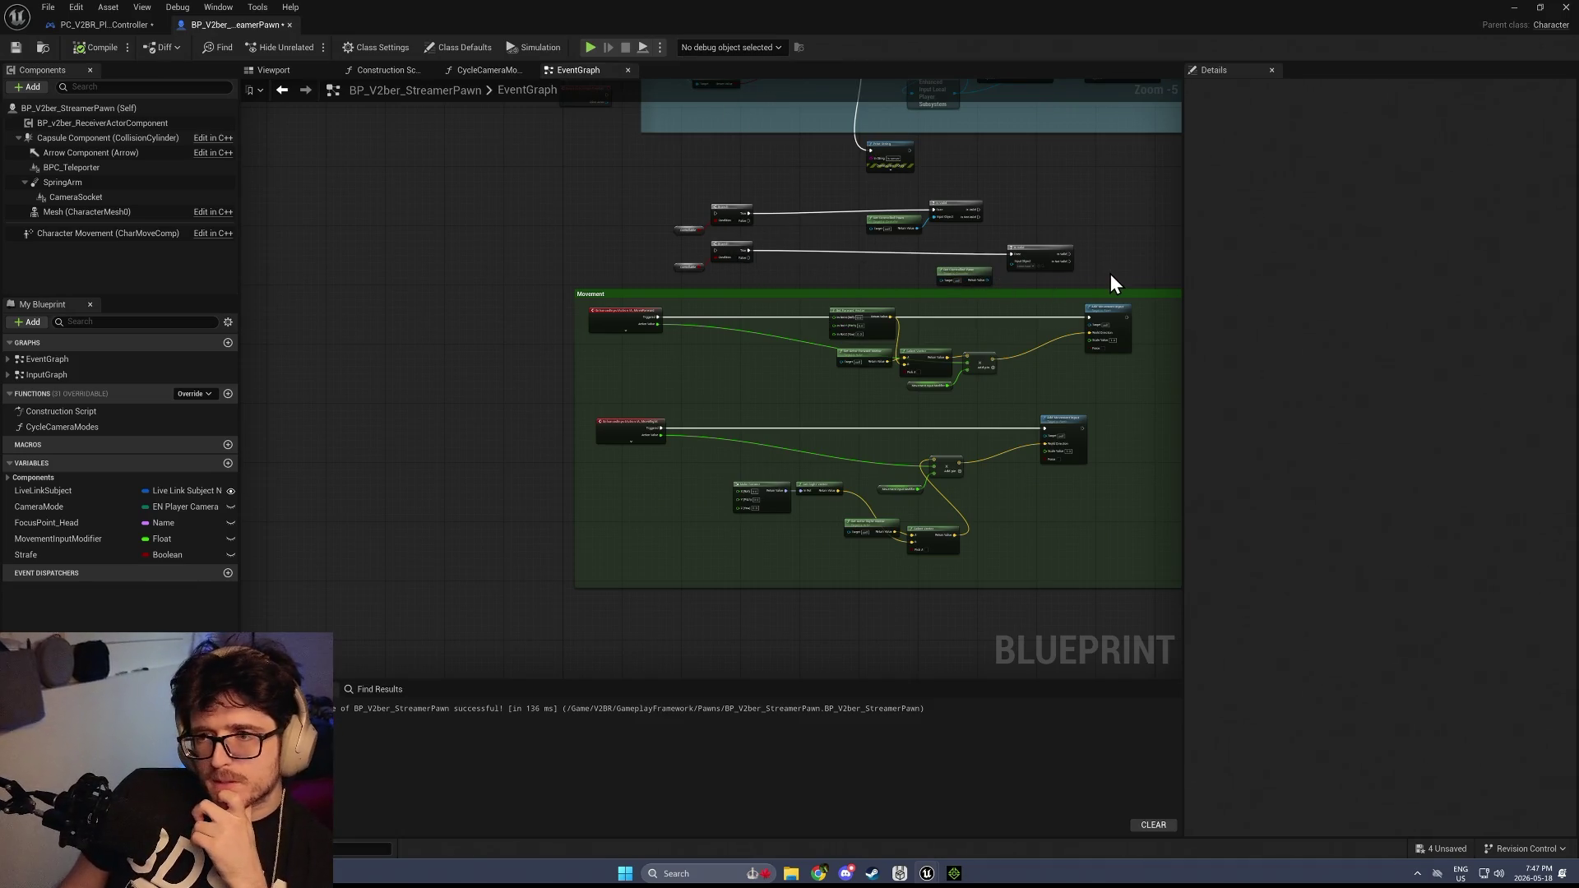
drag(1110, 274, 981, 314)
scroll(878, 272, up, 1)
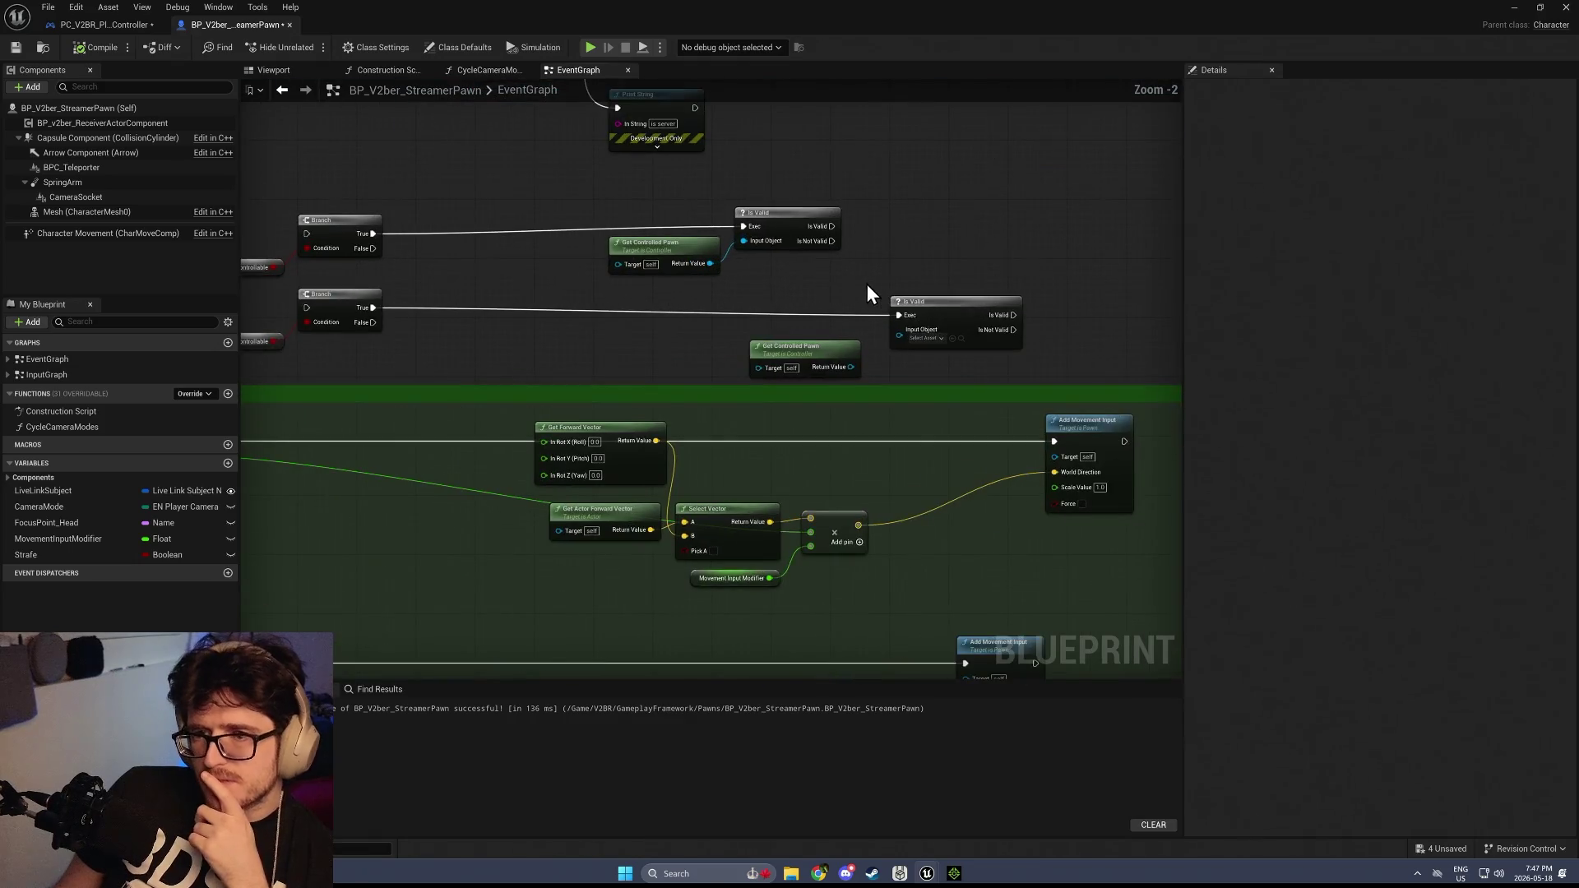
scroll(871, 284, down, 1)
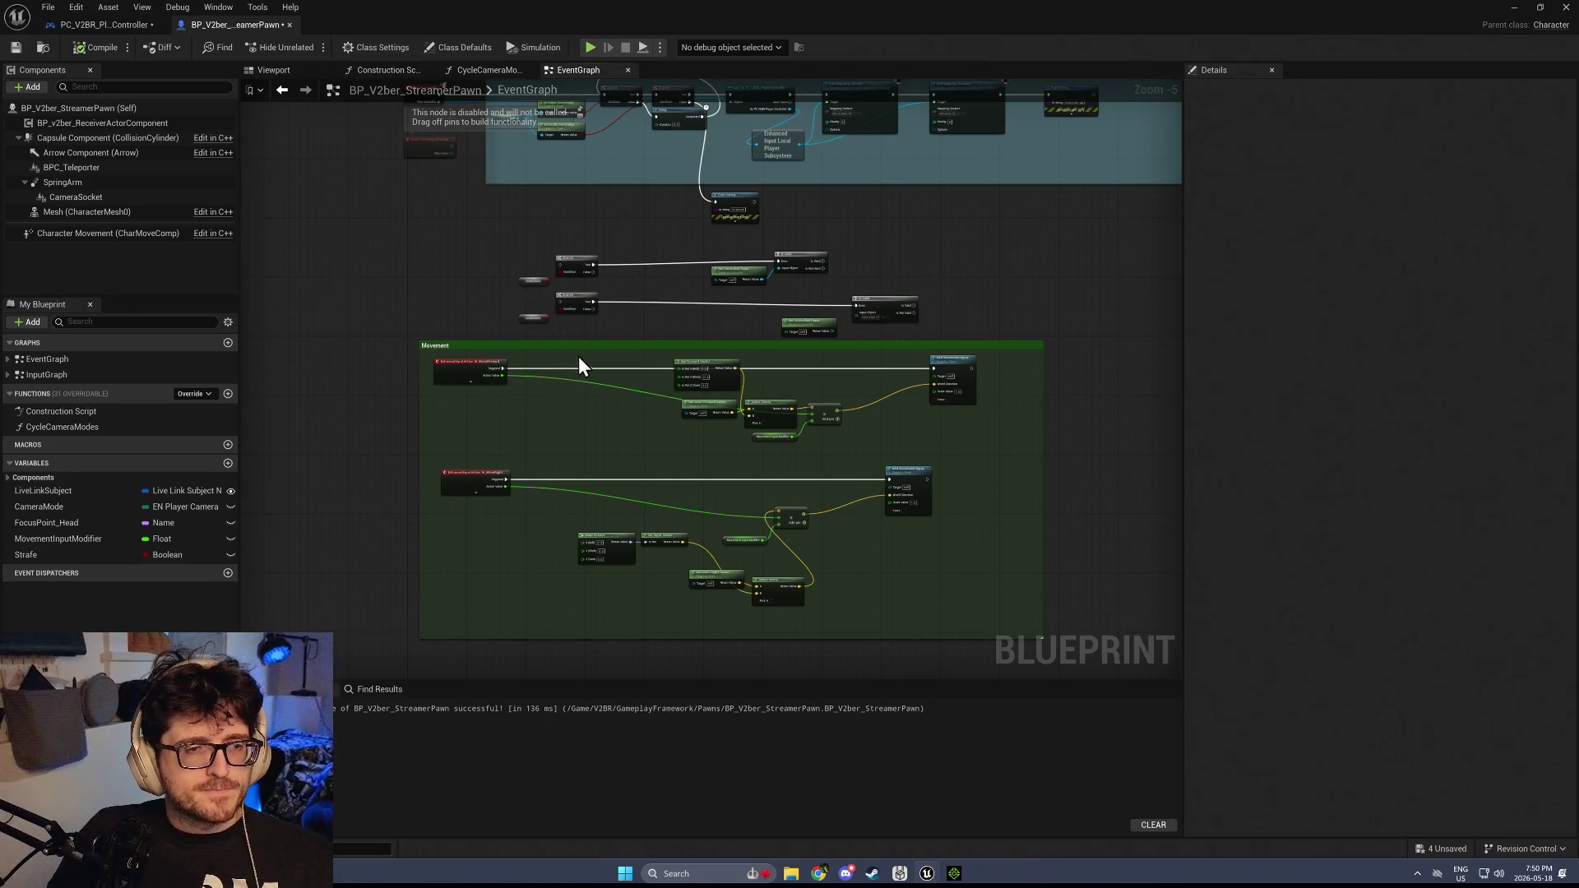
Delete the Branch, IsValid and Get Controlled Pawn nodes between the two comment boxes
scroll(591, 357, up, 1)
scroll(591, 357, down, 1)
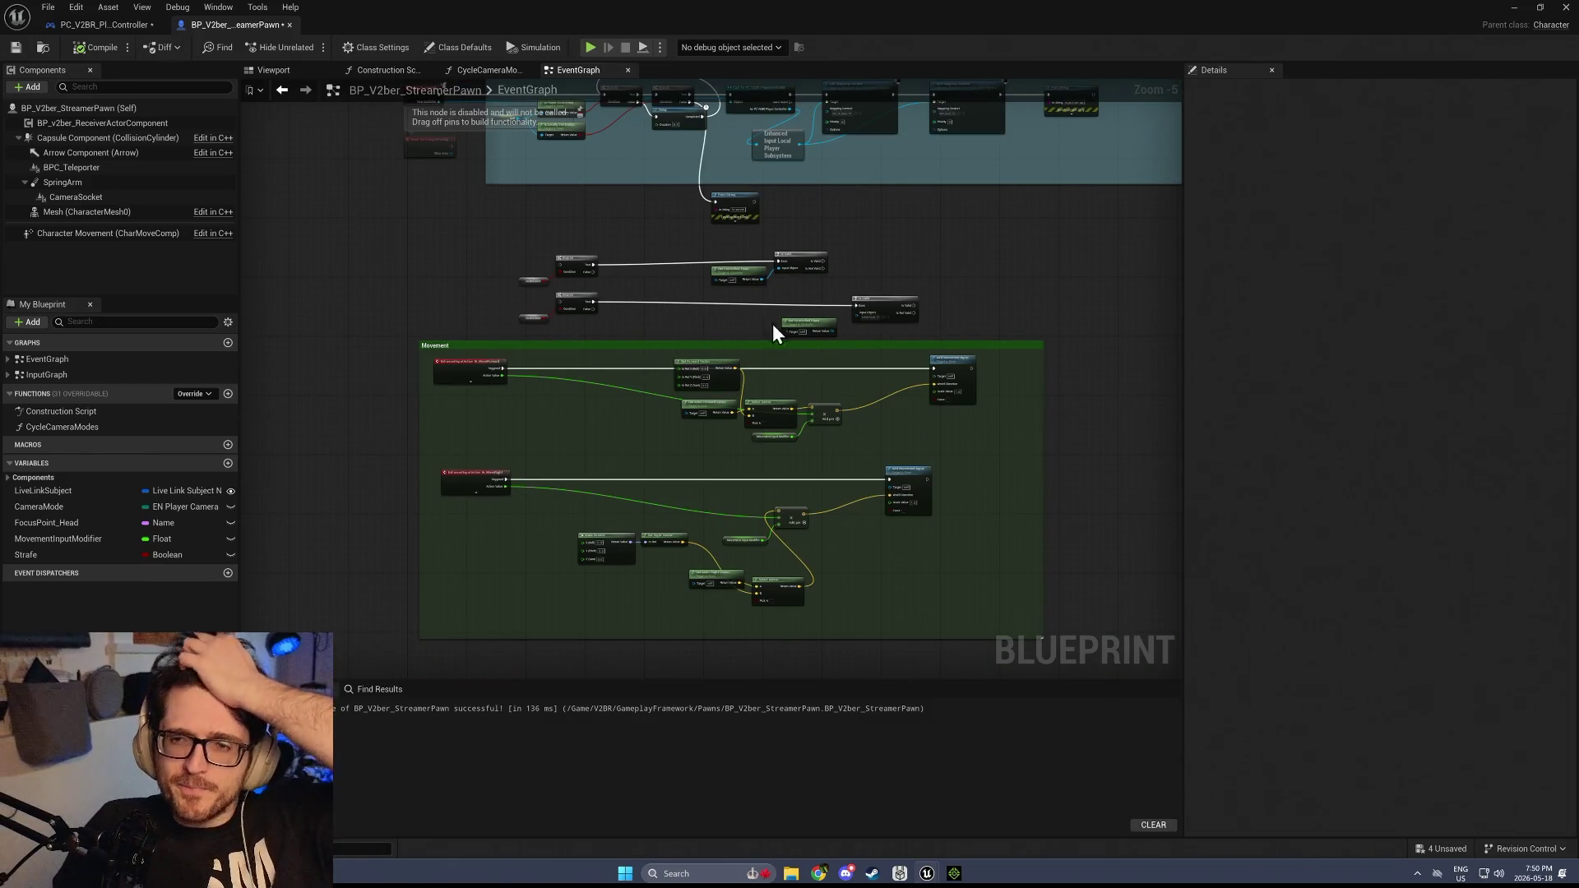
scroll(794, 321, up, 2)
scroll(695, 231, down, 1)
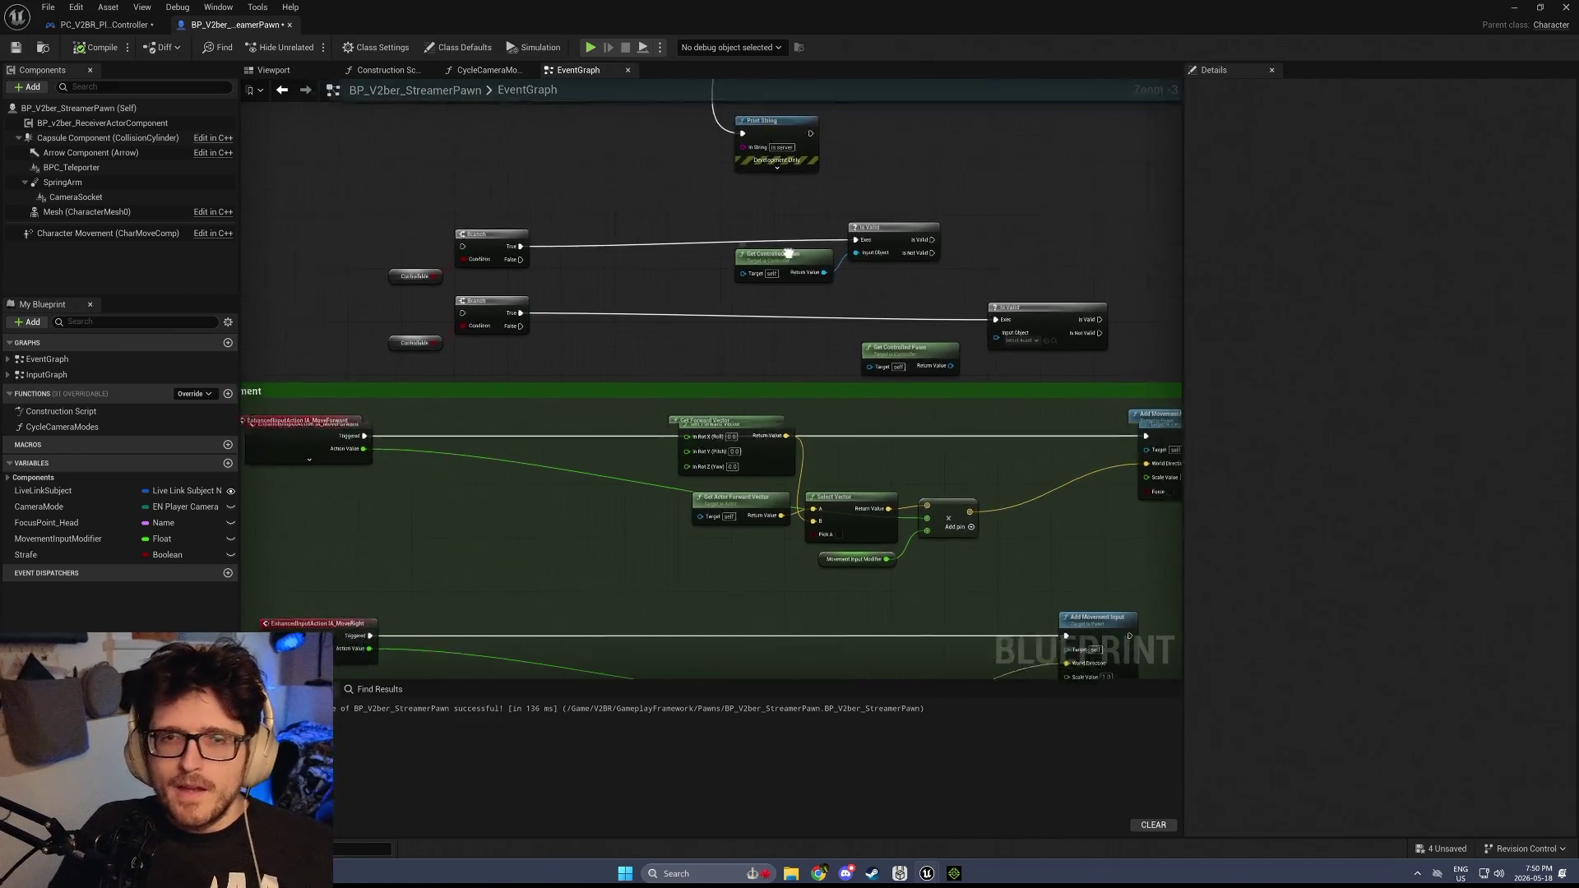
scroll(550, 332, down, 1)
drag(471, 382, 893, 319)
key(Delete)
Adjust the Movement comment's top edge and shift Add Movement Input further left
scroll(737, 271, up, 3)
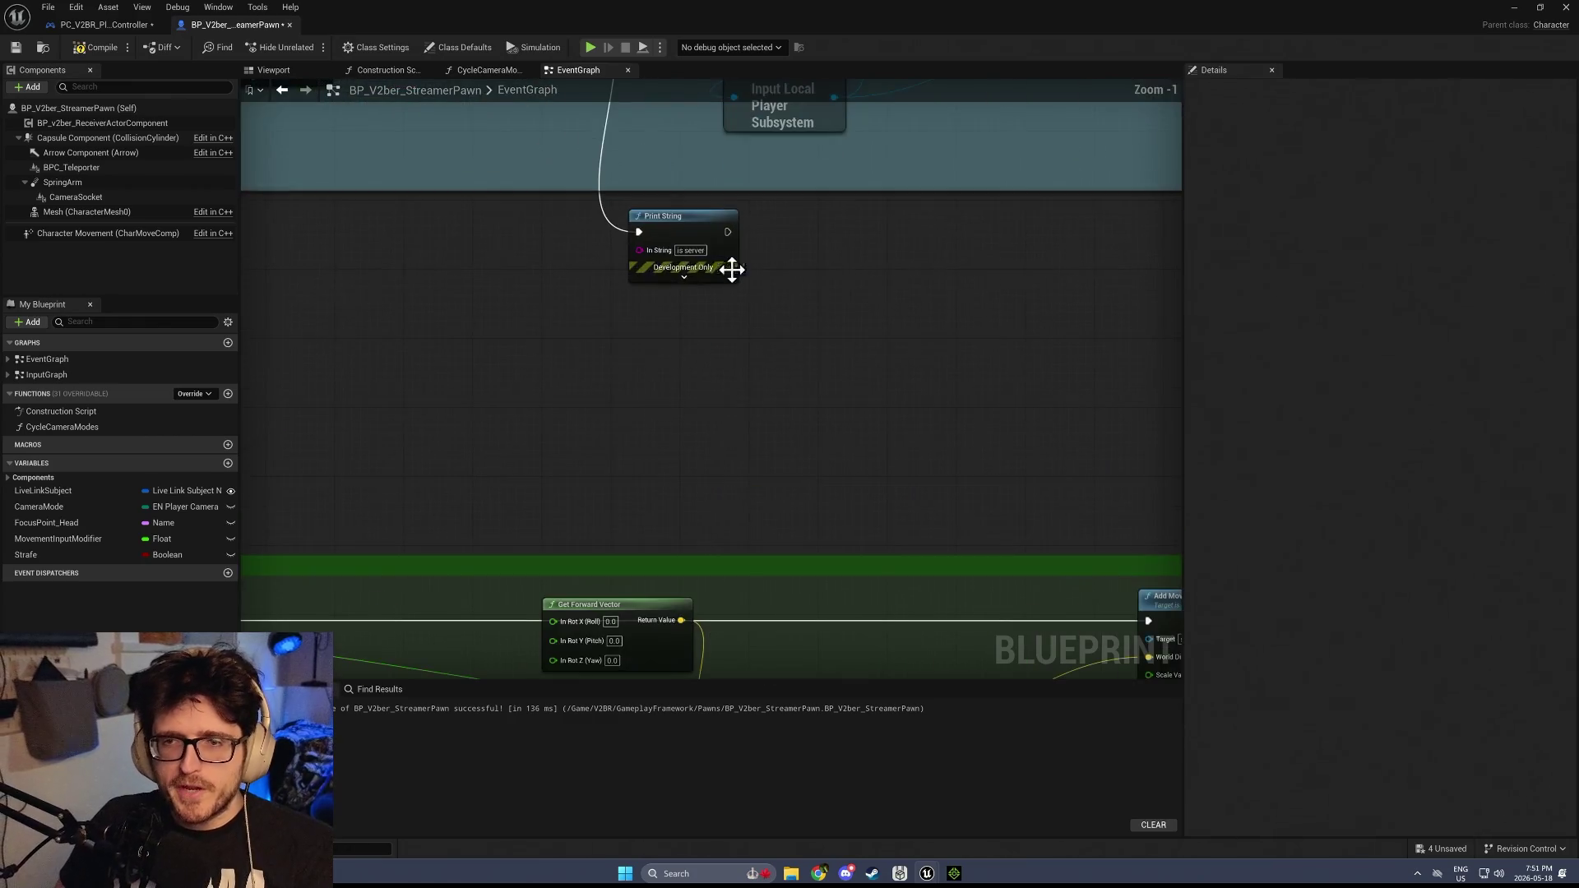
scroll(650, 344, down, 3)
mouse_move(570, 472)
mouse_down()
mouse_move(571, 388)
mouse_move(559, 467)
mouse_move(1013, 362)
mouse_move(742, 375)
mouse_up()
click(737, 401)
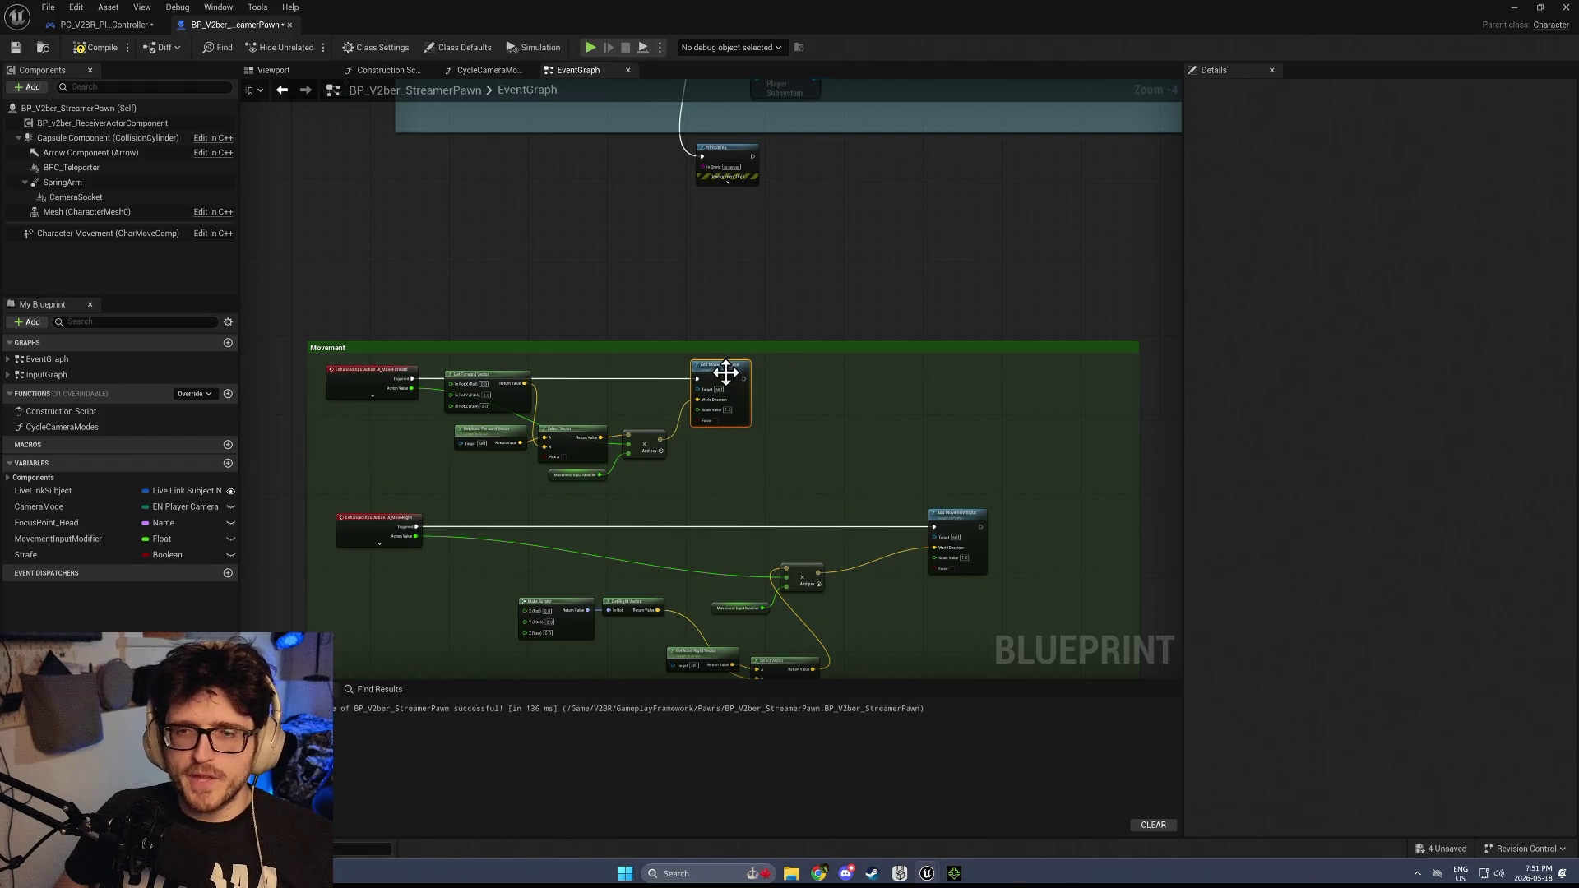
Move the MoveRight nodes left, with multiply and Movement Input Modifier beside Add Movement Input
drag(894, 375, 1023, 226)
mouse_move(644, 558)
mouse_down()
mouse_move(1132, 367)
mouse_move(901, 367)
mouse_up()
click(920, 337)
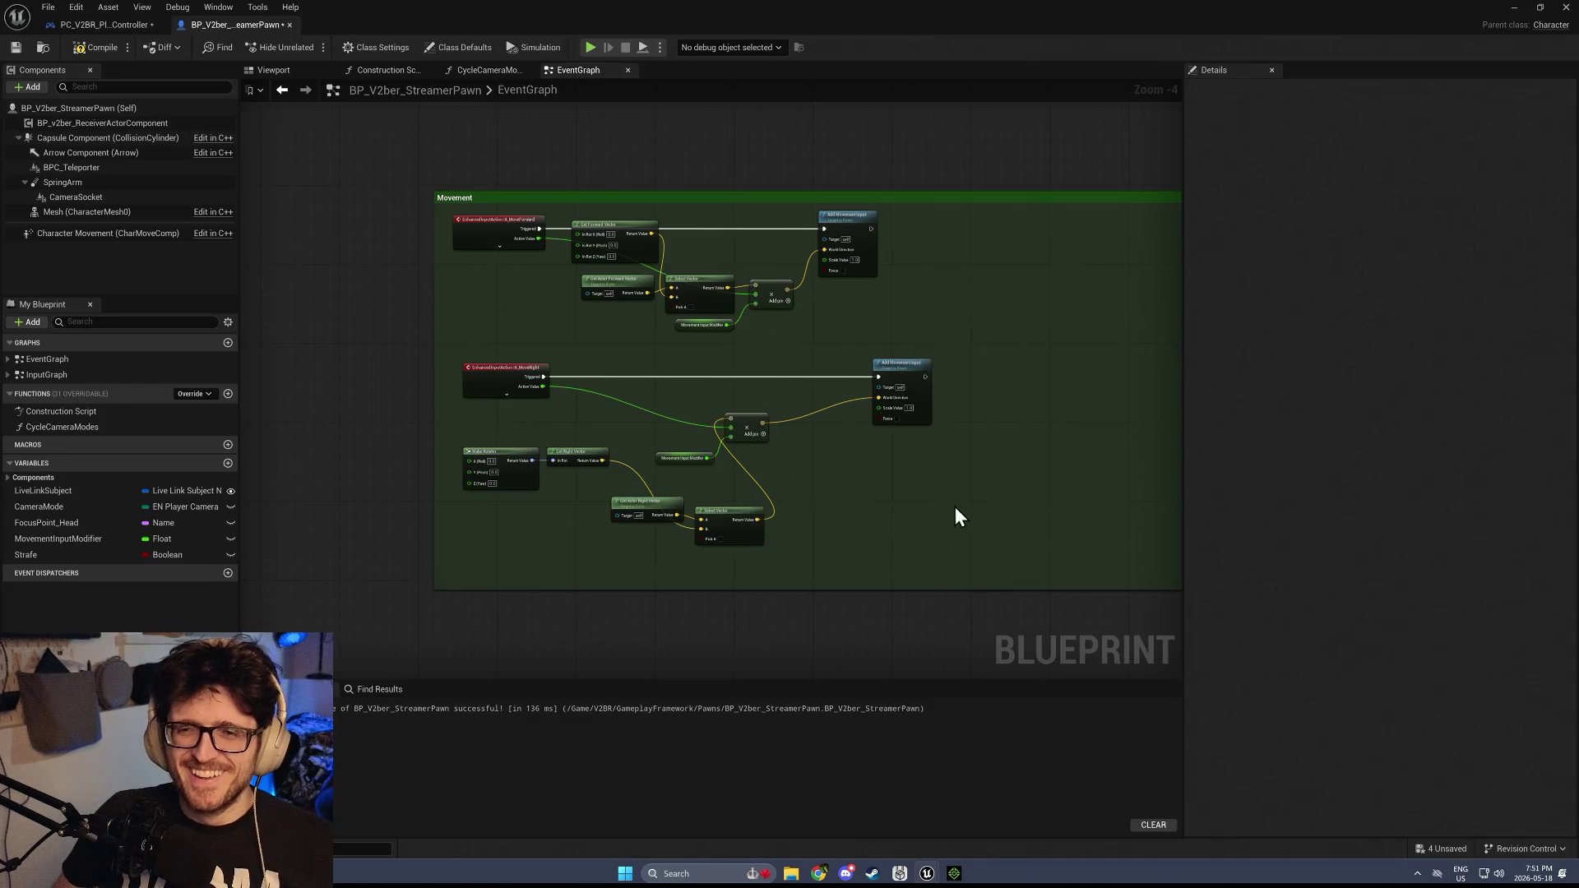
drag(752, 423, 832, 403)
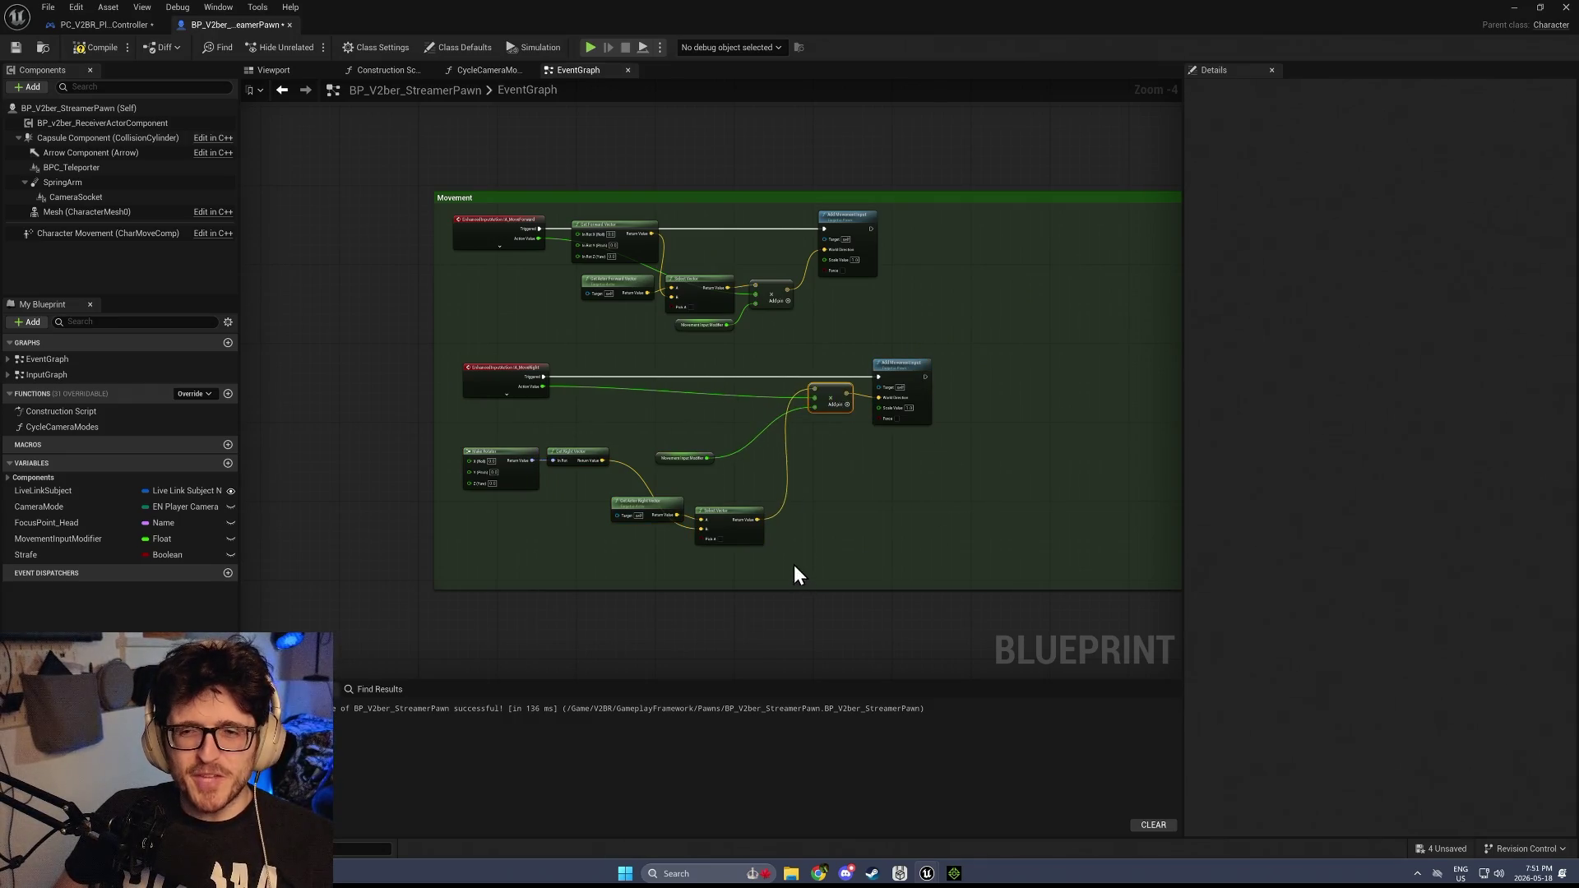
drag(671, 461, 698, 448)
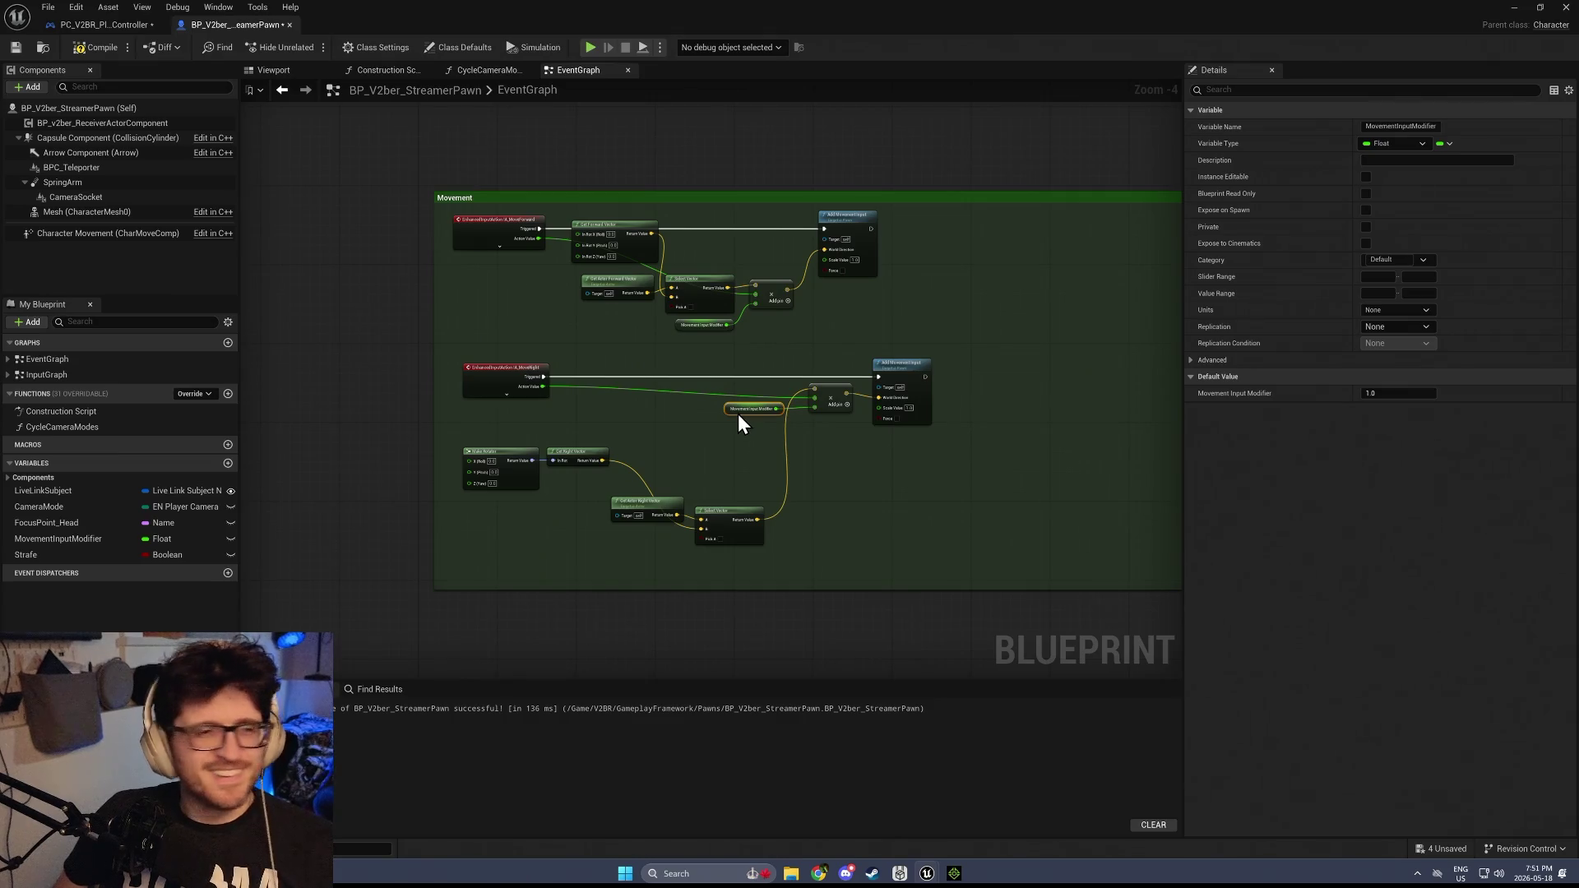
Shift the rotator and right-vector nodes up and align Select Vector with them
drag(757, 564, 483, 451)
drag(583, 458, 669, 426)
click(802, 470)
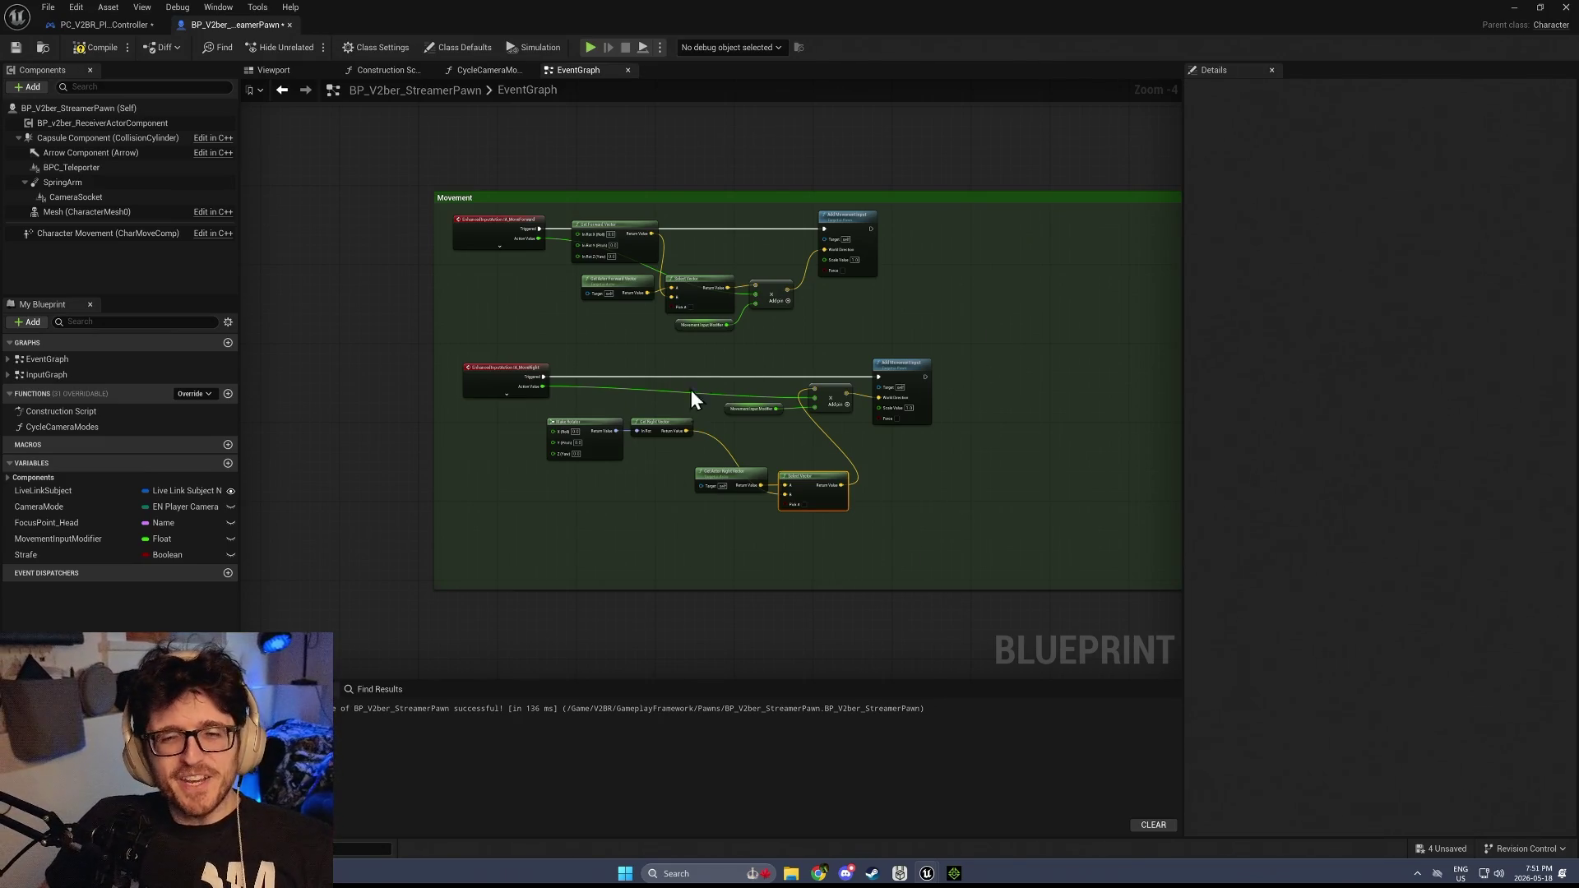
scroll(885, 549, down, 2)
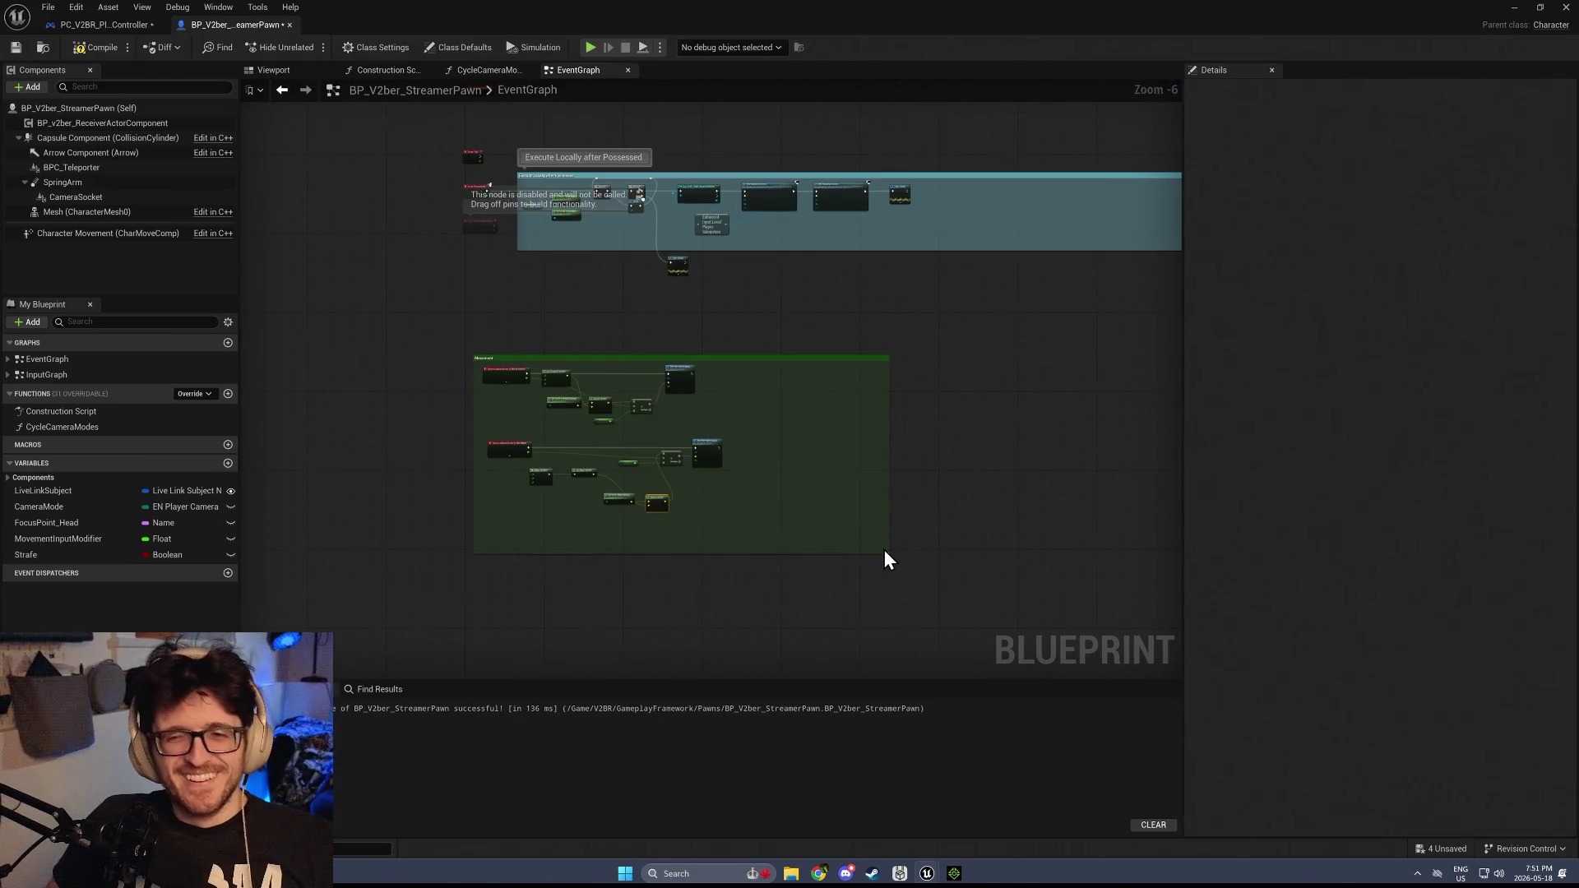
Pull the Movement comment's right edge inward to fit its nodes and centre it in view
mouse_move(885, 549)
mouse_down()
mouse_move(723, 548)
mouse_move(749, 551)
mouse_up()
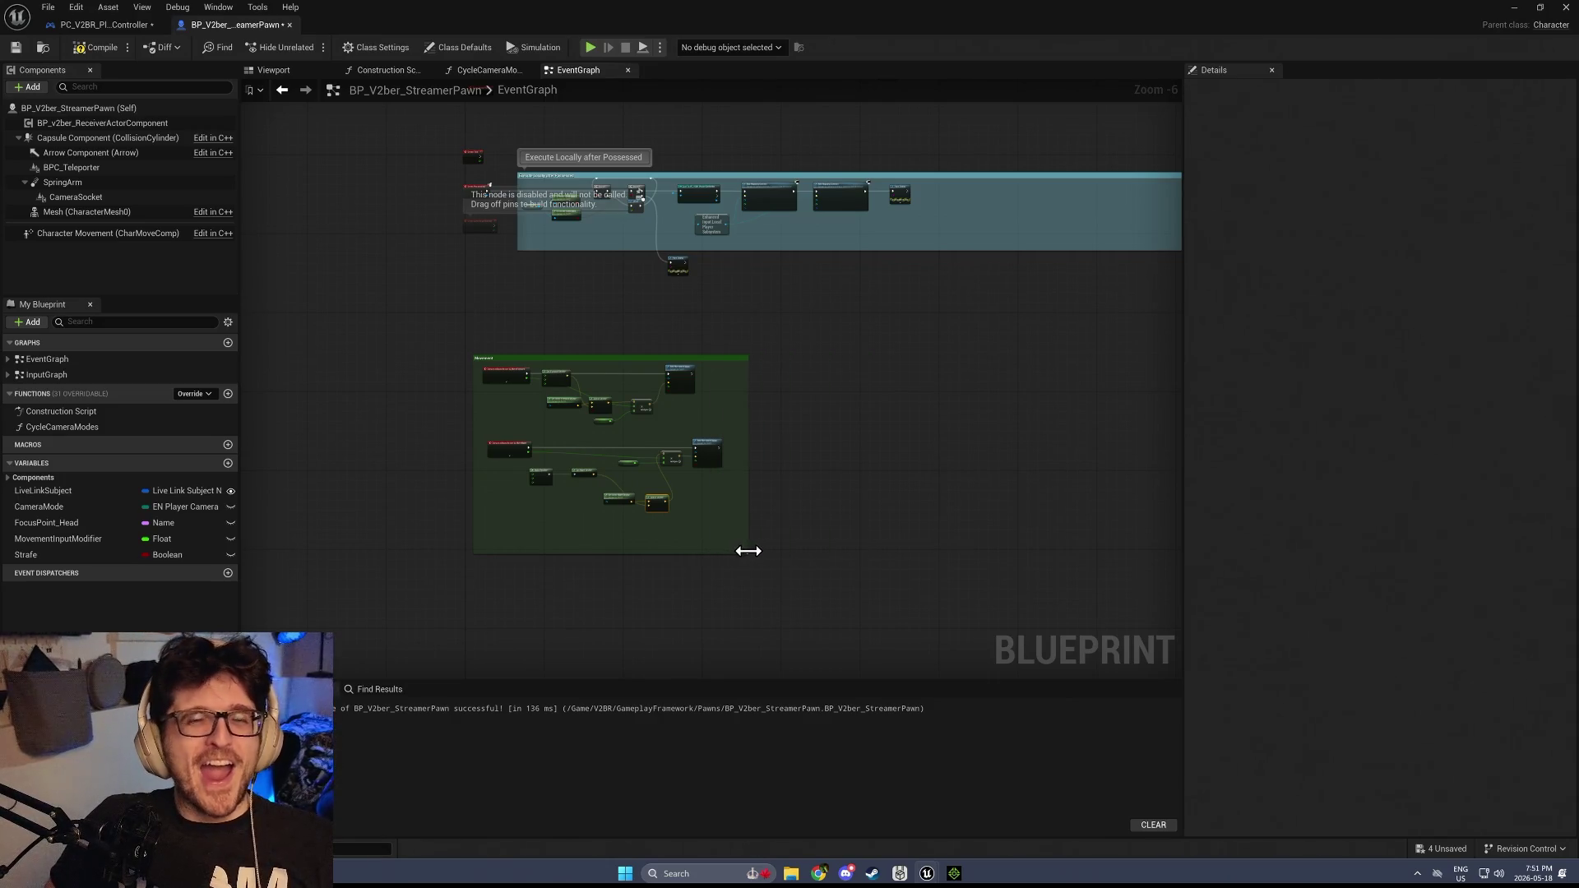
mouse_move(548, 576)
mouse_down()
mouse_move(796, 333)
mouse_move(760, 481)
mouse_up()
scroll(760, 481, up, 2)
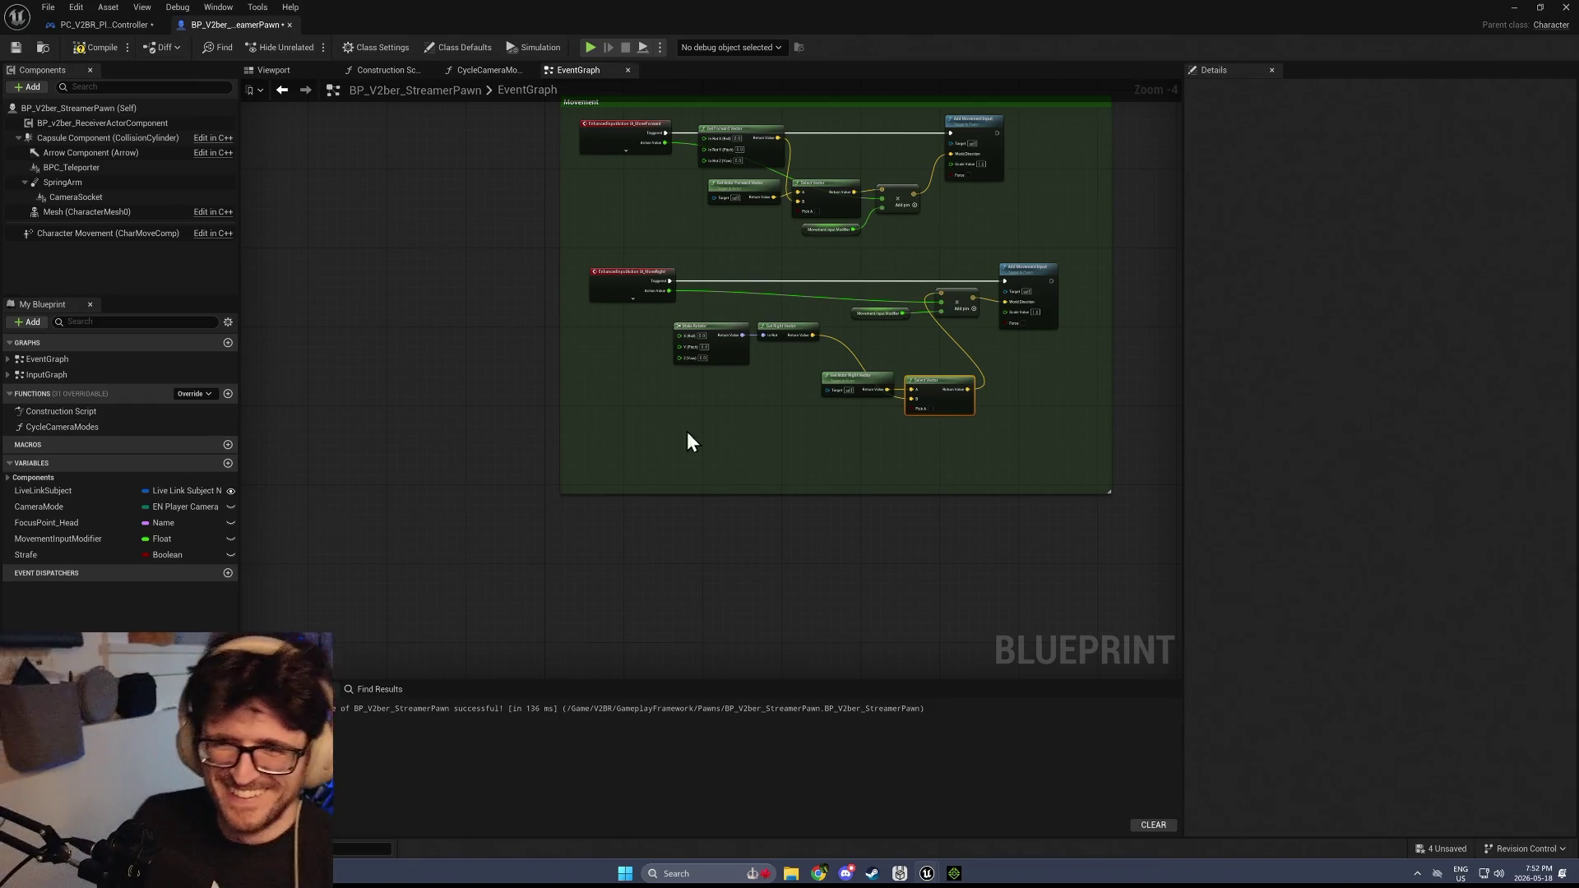
Add a Custom Event below the MoveRight nodes and name it AeedMovementVector
drag(715, 356, 707, 164)
drag(634, 409, 638, 573)
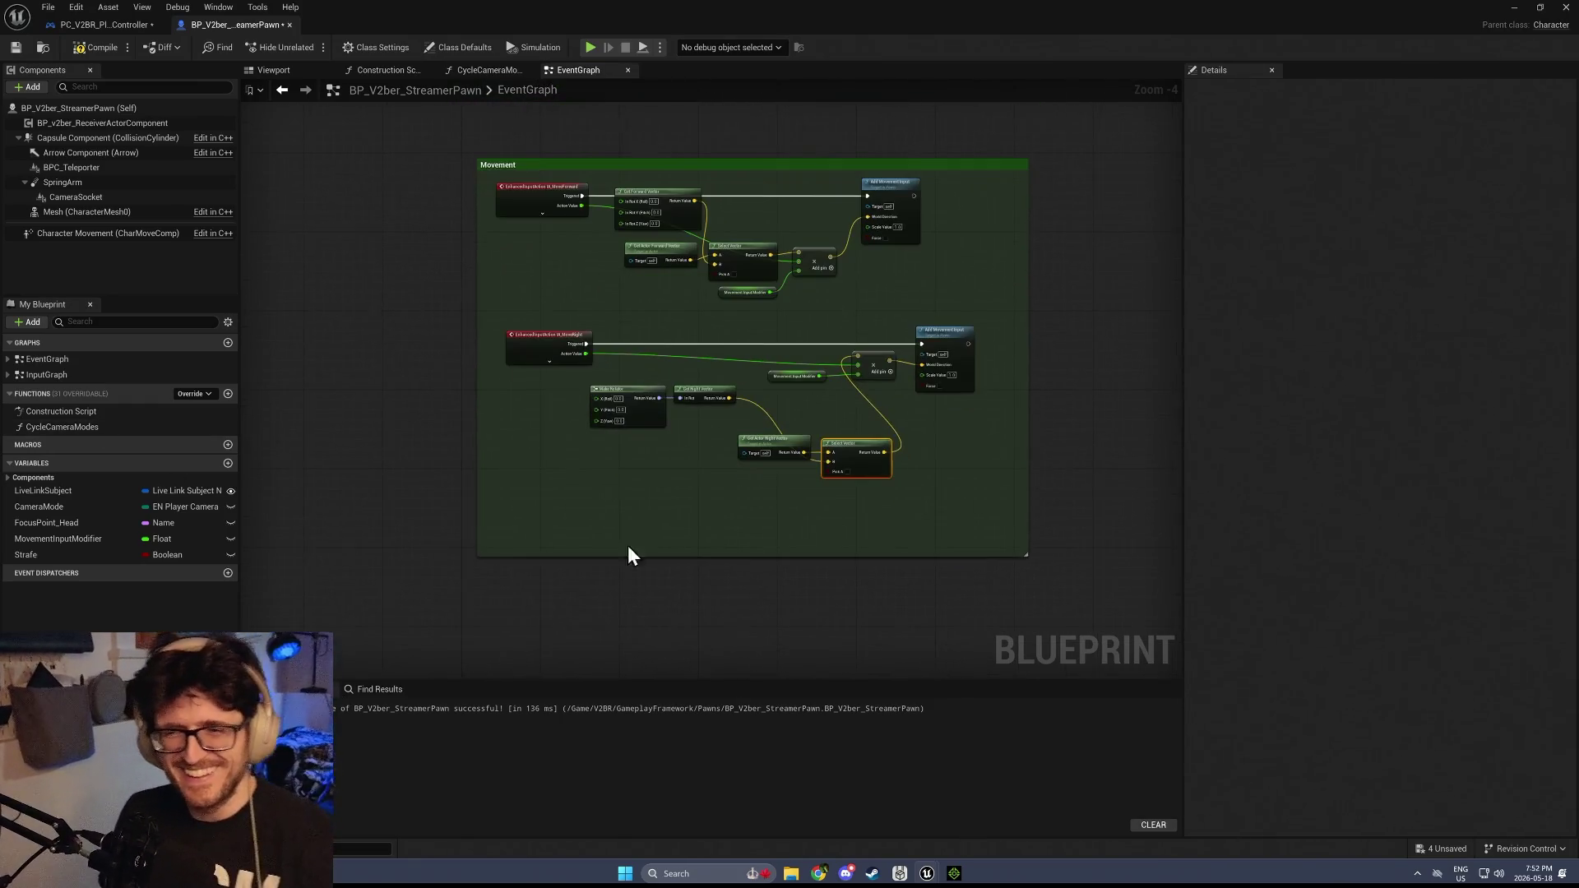
right_click(540, 510)
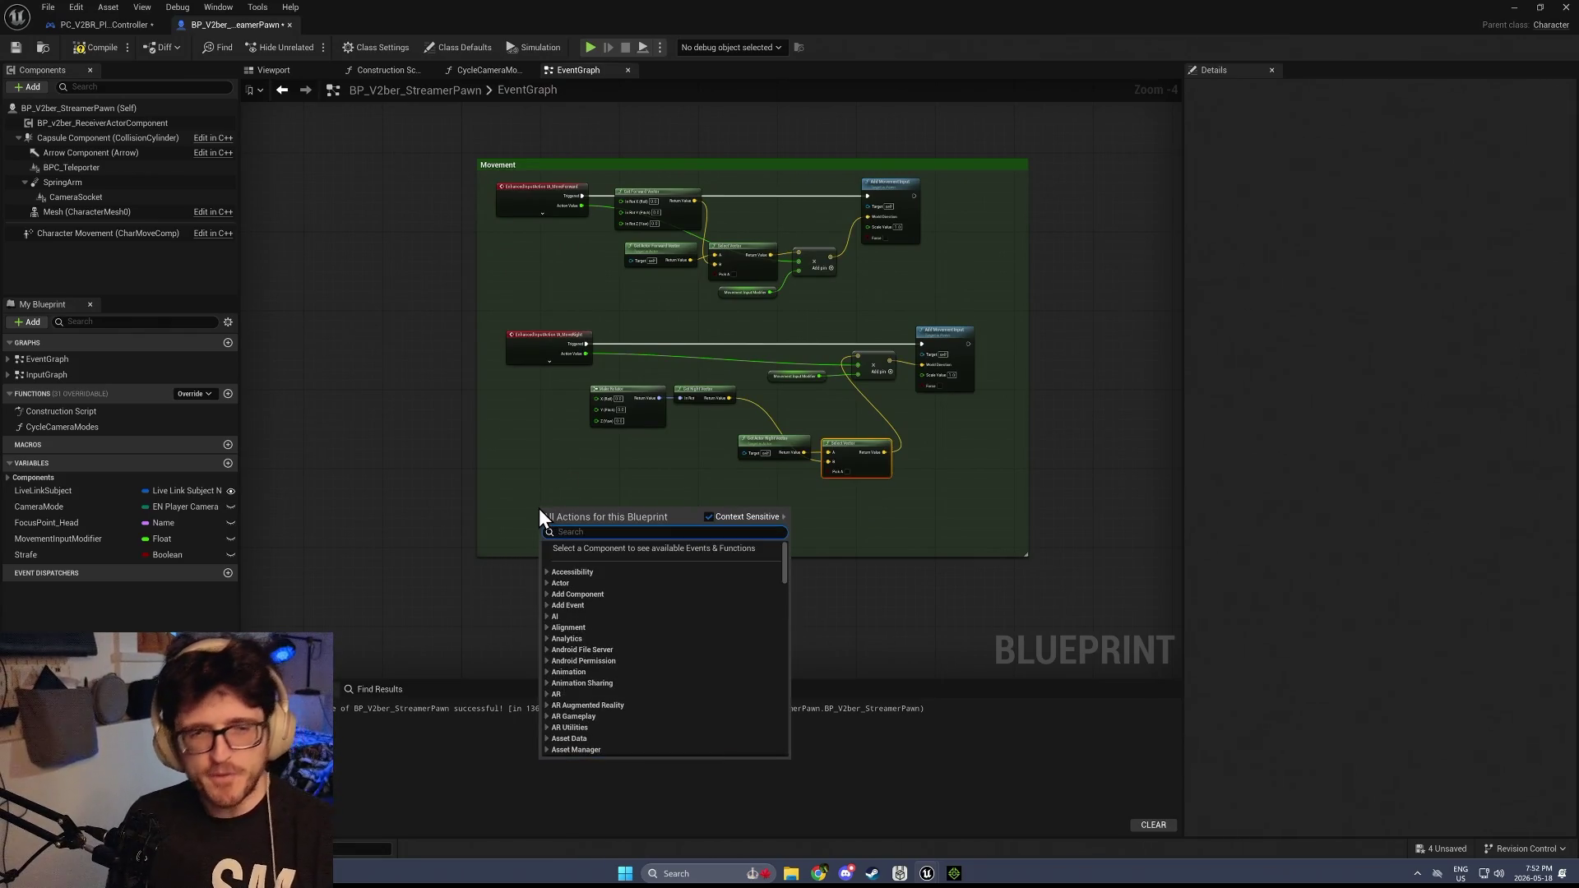
scroll(530, 506, up, 5)
key(Escape)
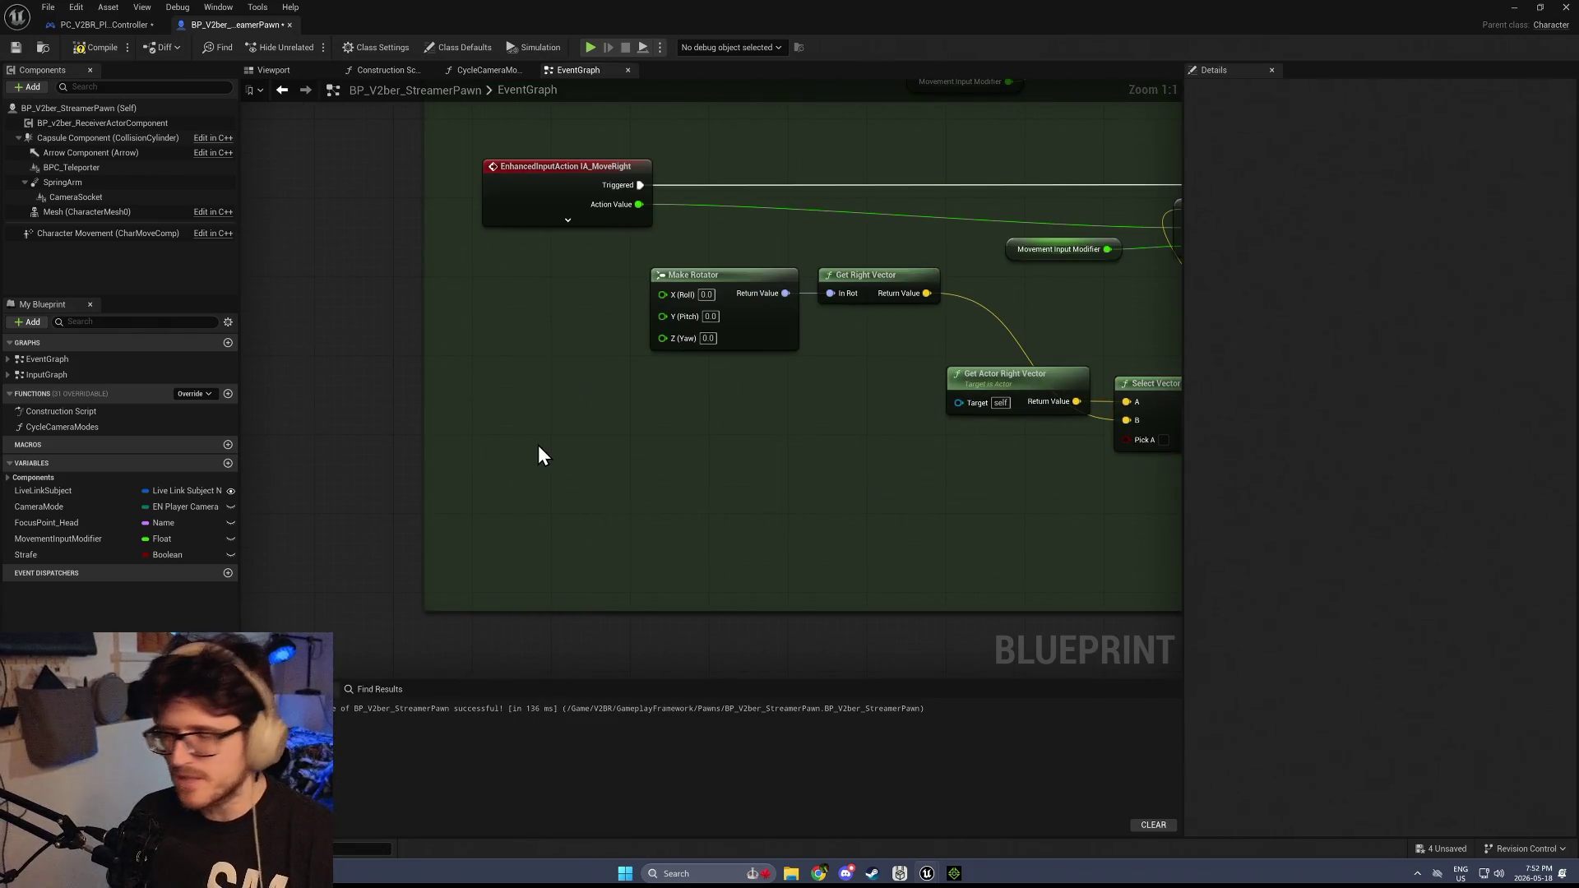
right_click(517, 524)
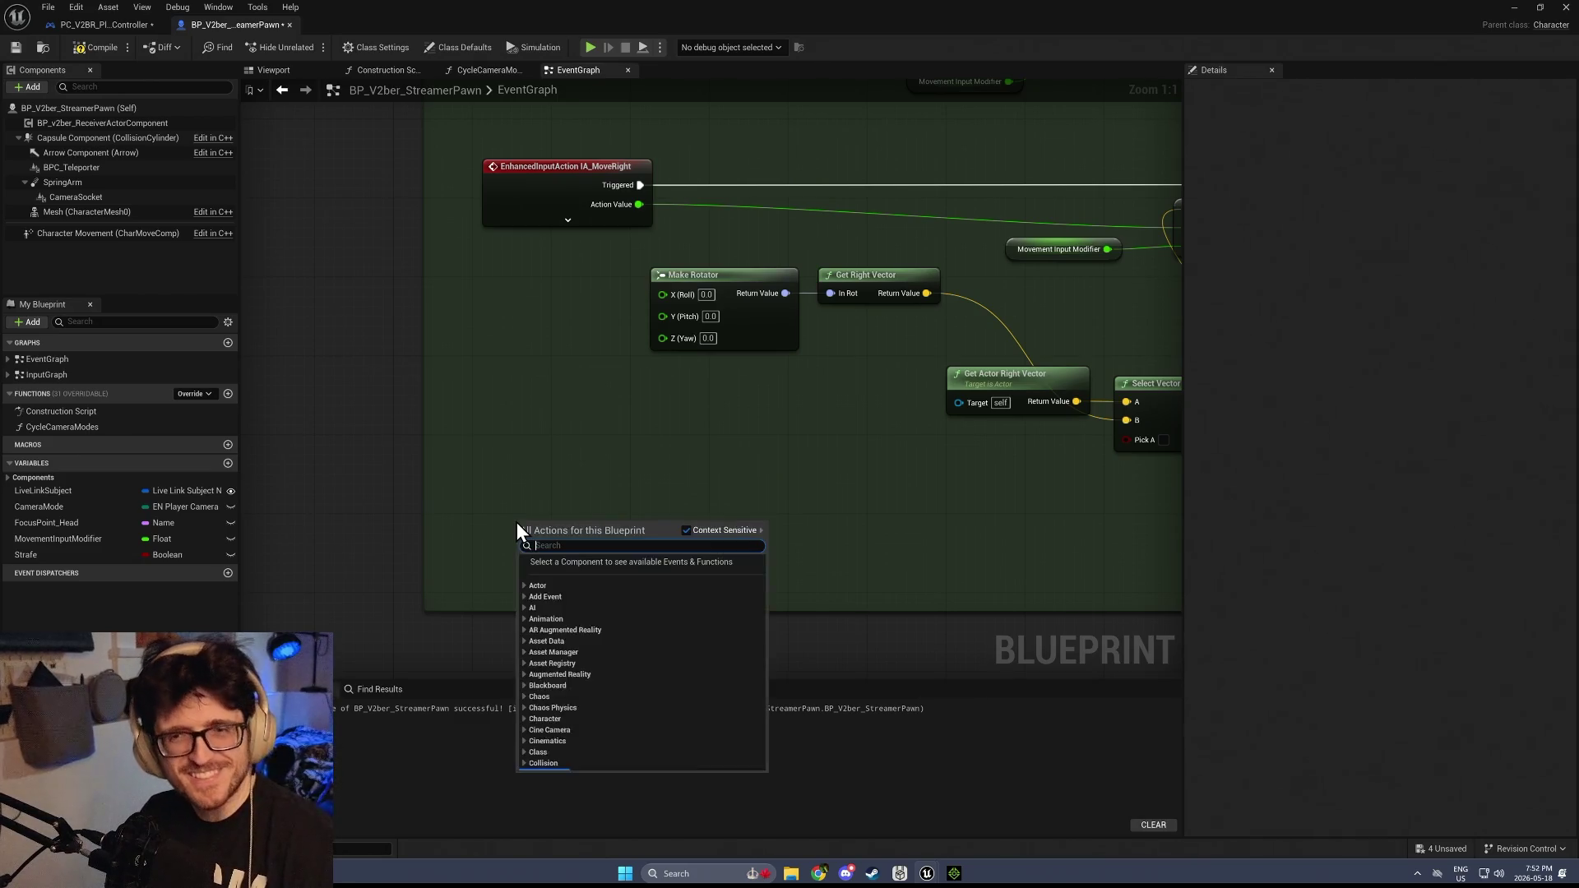
text(cu)
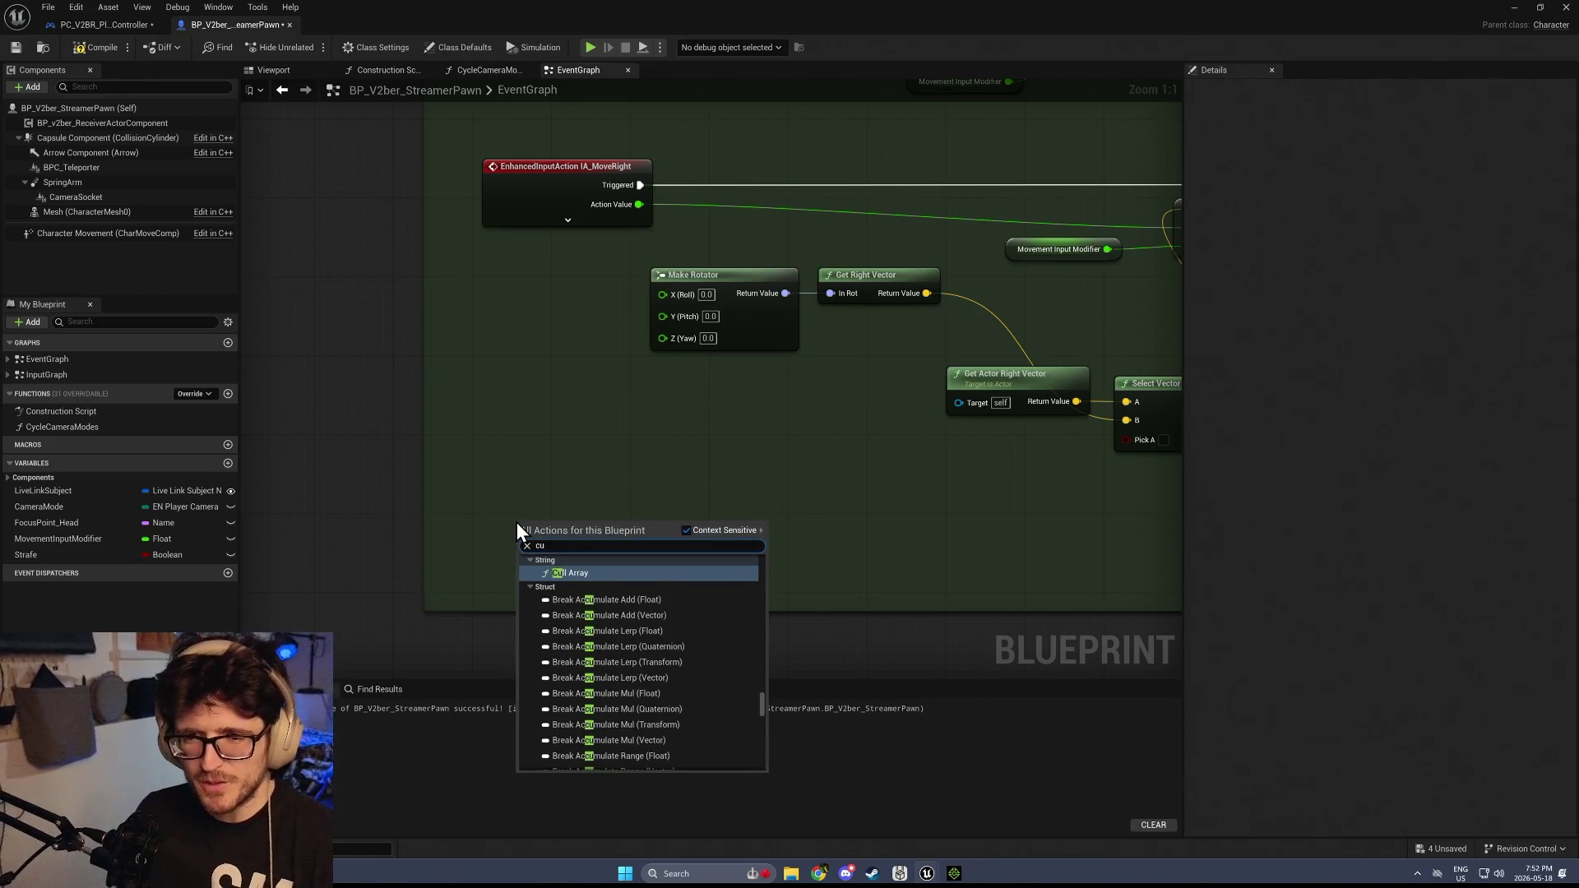
text(stom)
key(Return)
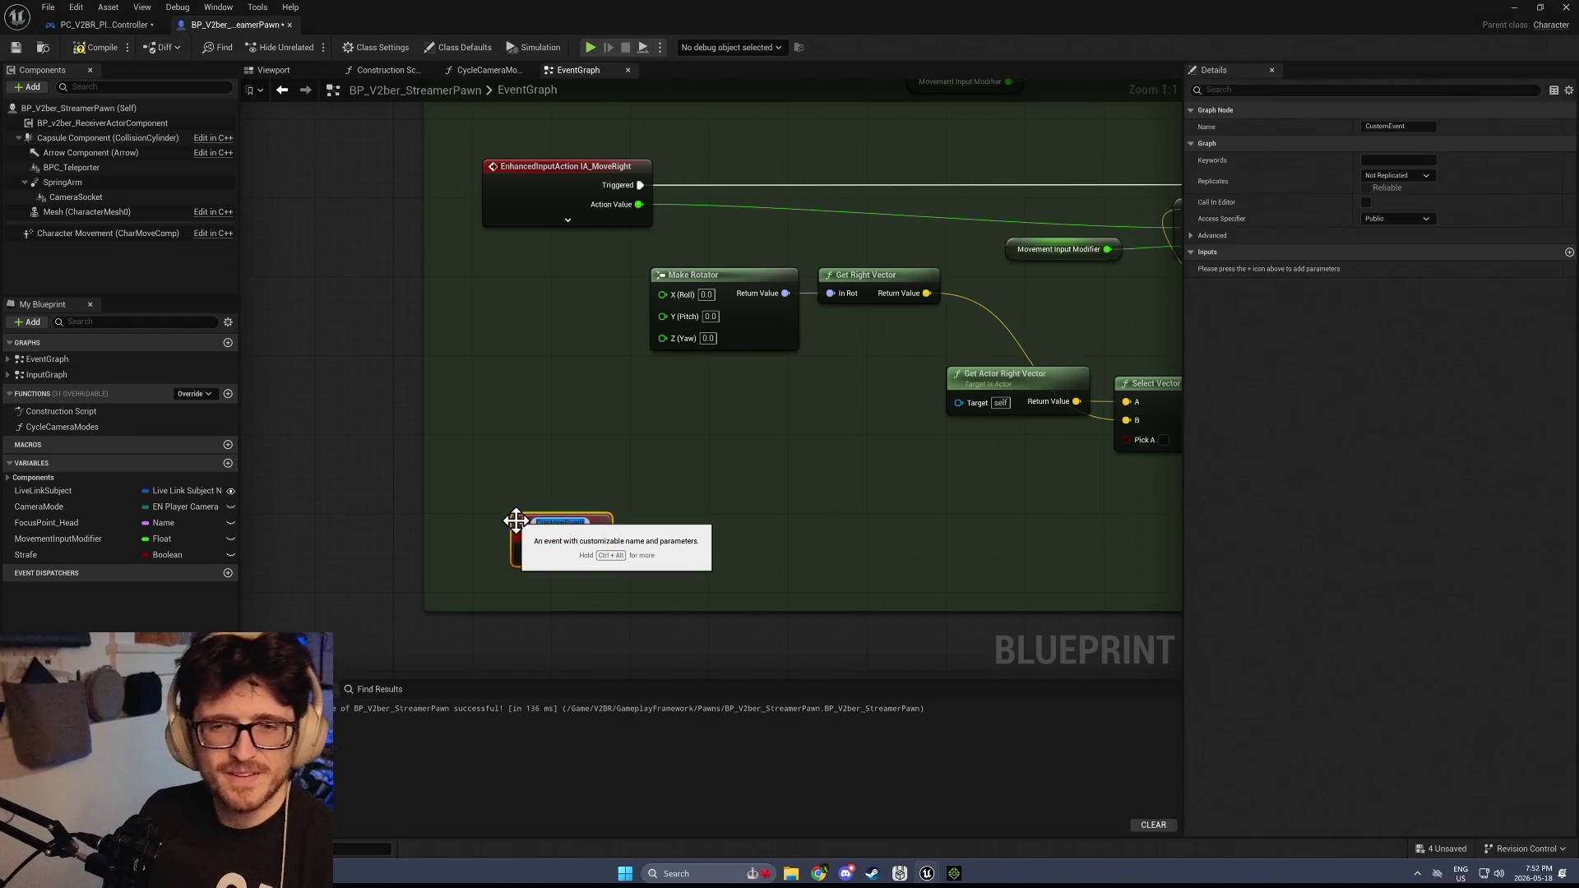
text(AddMovement)
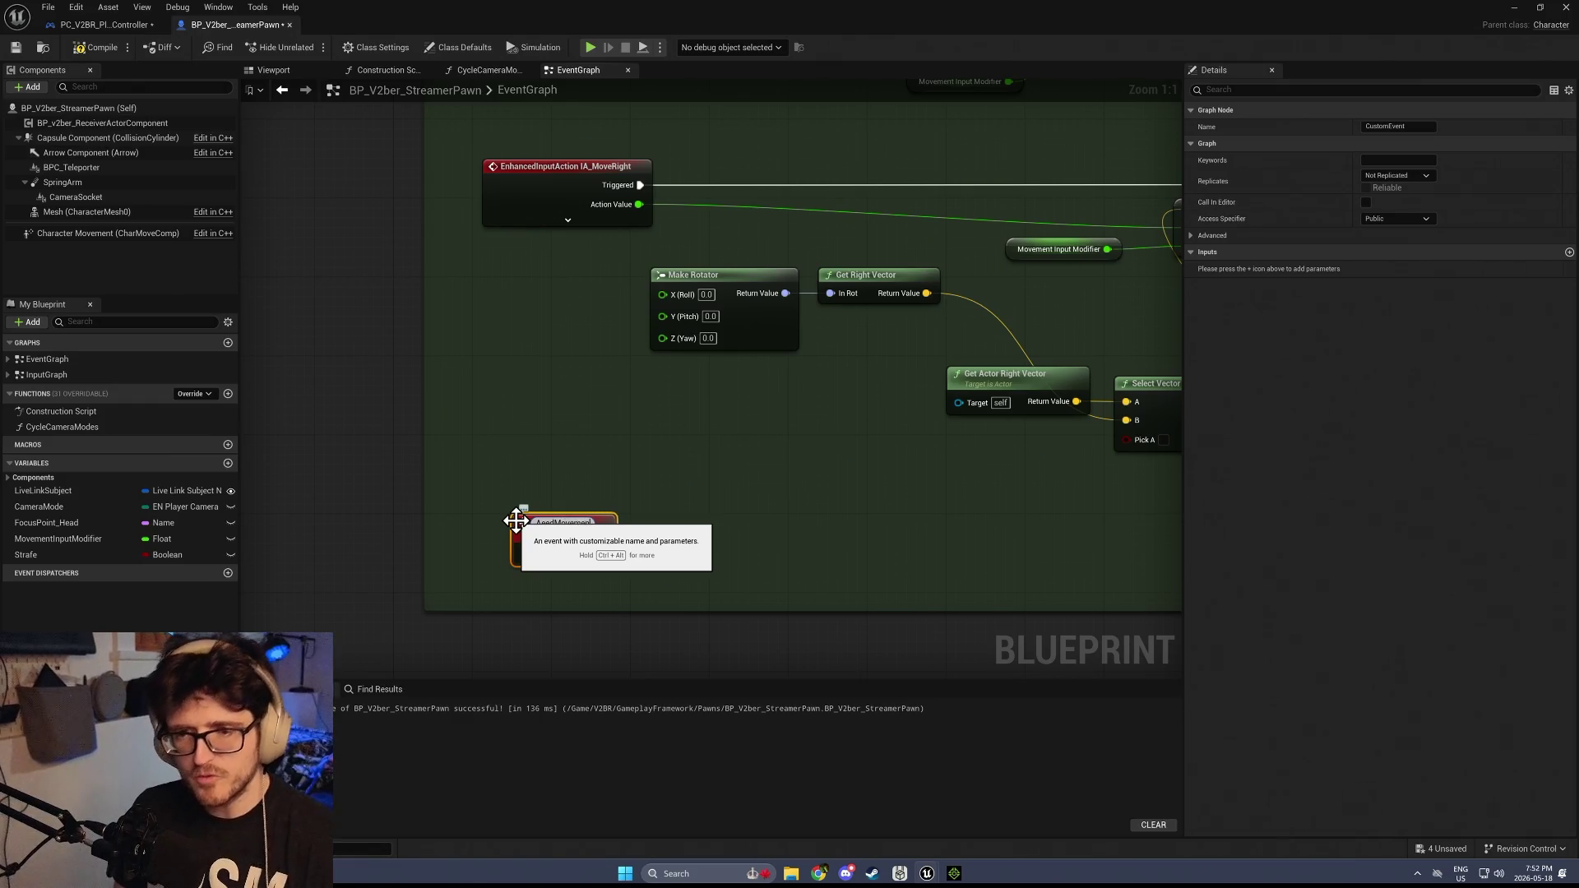
text(Vector)
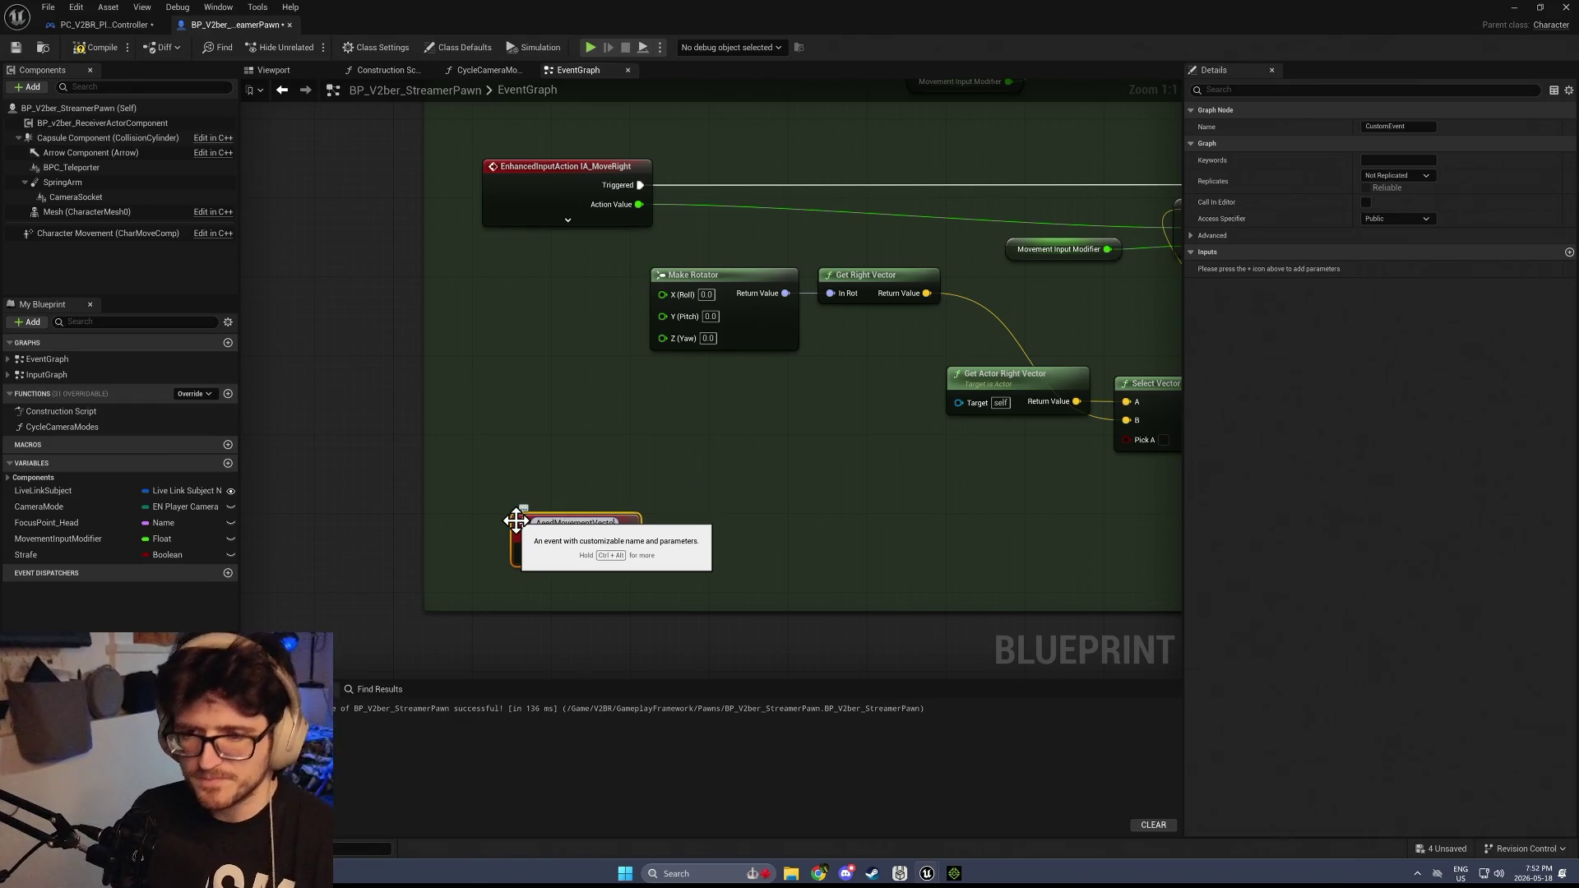
key(Return)
Give AeedMovementVector a vector input B by dropping Select Vector's B pin onto it
mouse_move(1127, 420)
mouse_down()
mouse_move(639, 607)
mouse_move(563, 545)
mouse_up()
drag(1127, 421, 926, 294)
scroll(975, 462, down, 3)
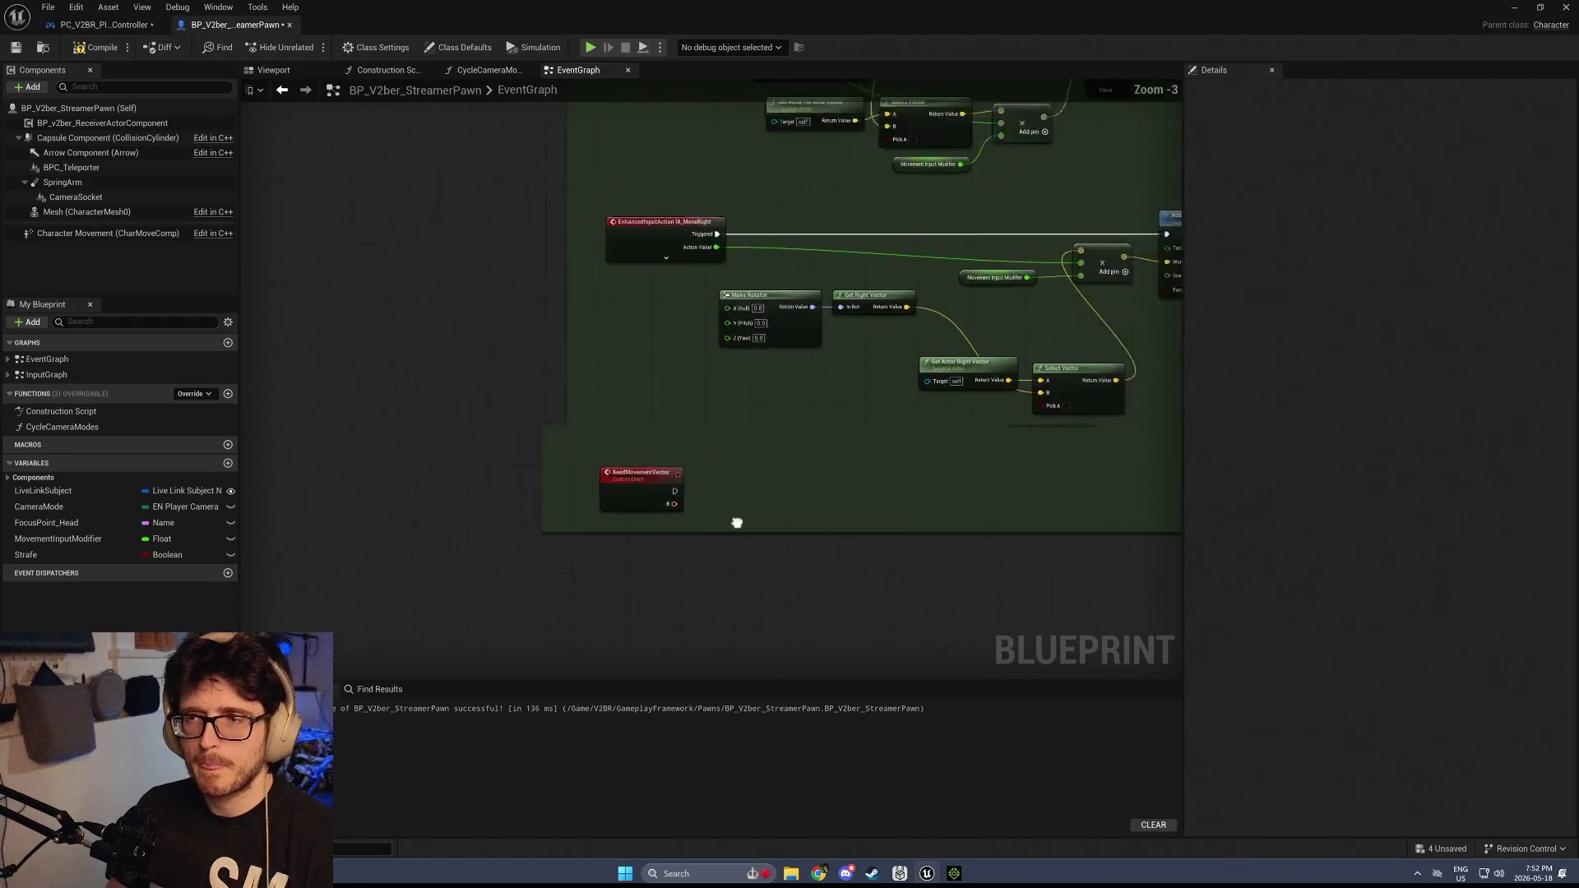
scroll(857, 415, up, 2)
Paste an Add Movement Input beside the event, wiring its execution and B into World Direction
drag(878, 375, 831, 207)
drag(318, 537, 610, 398)
key(ctrl+v)
scroll(609, 403, up, 1)
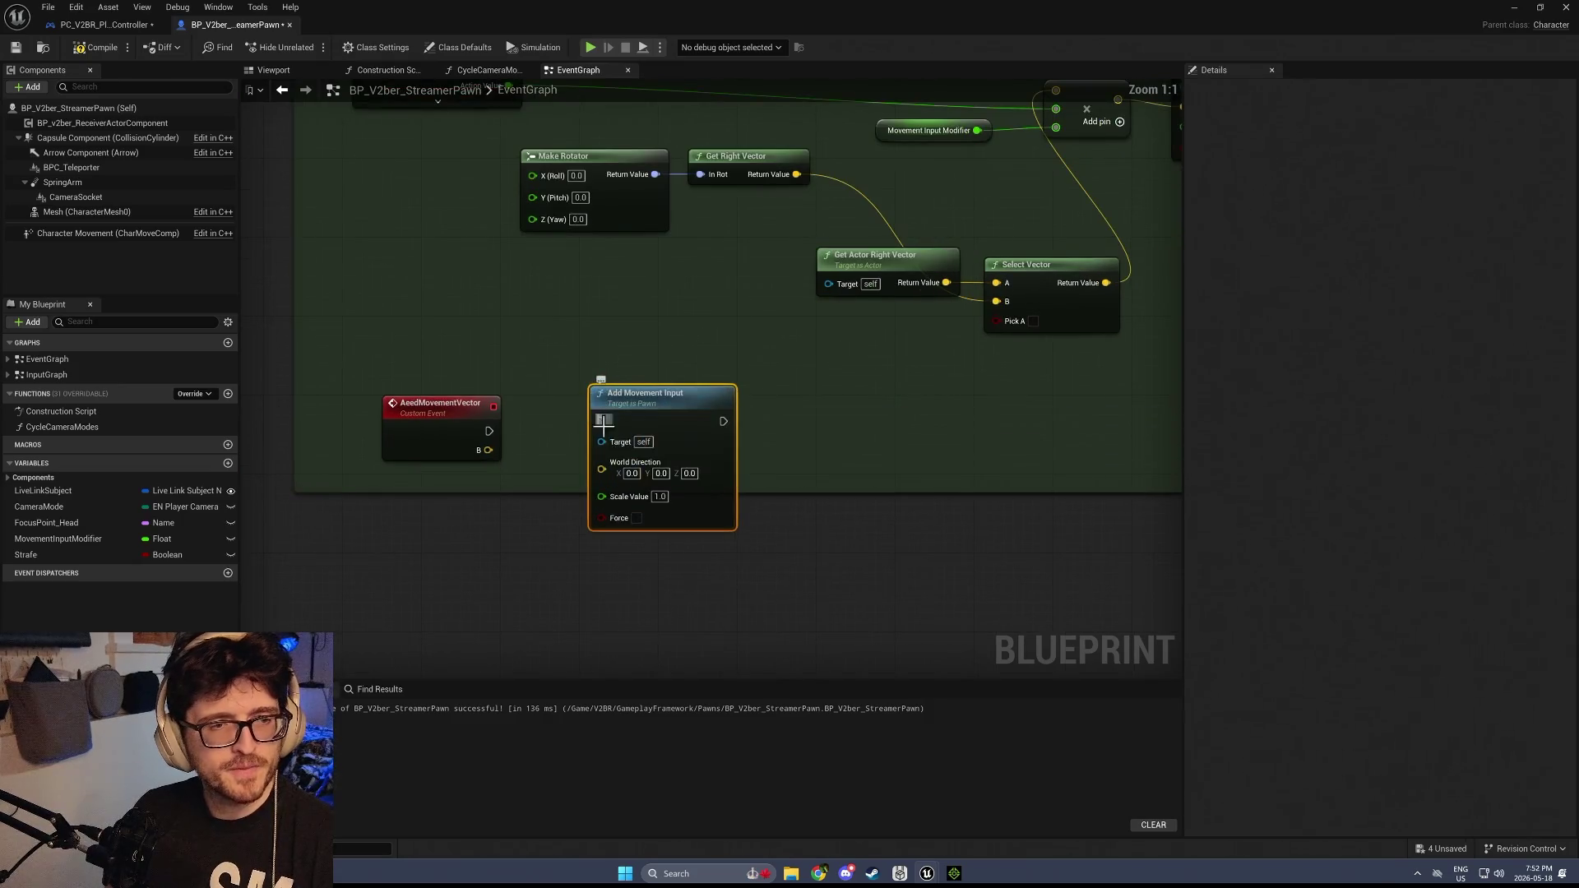
drag(562, 491, 549, 601)
drag(487, 451, 620, 468)
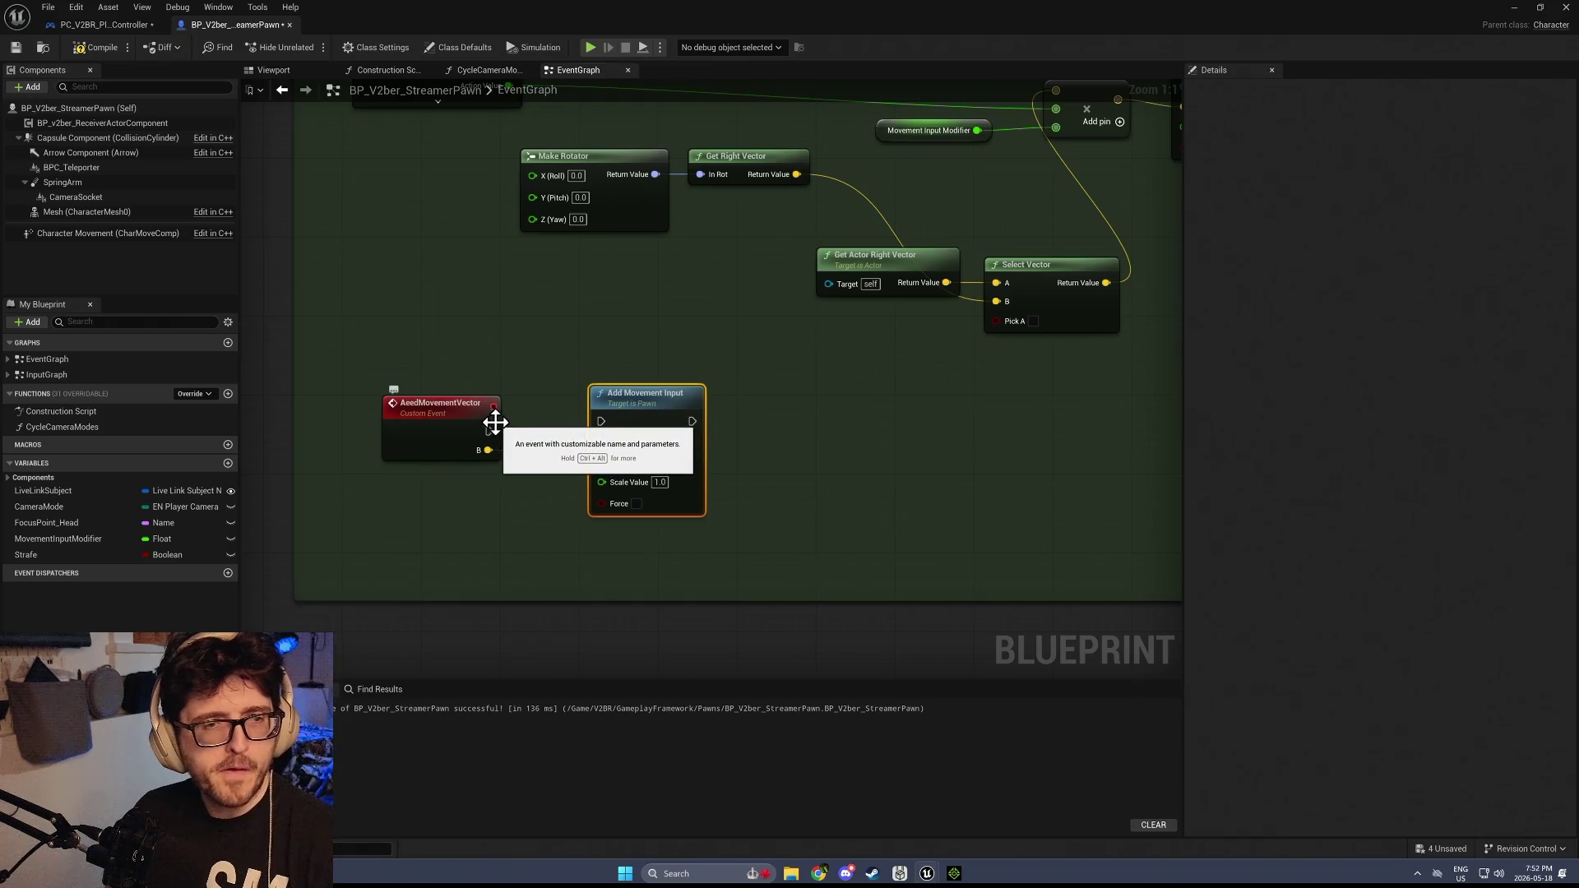
drag(489, 431, 602, 422)
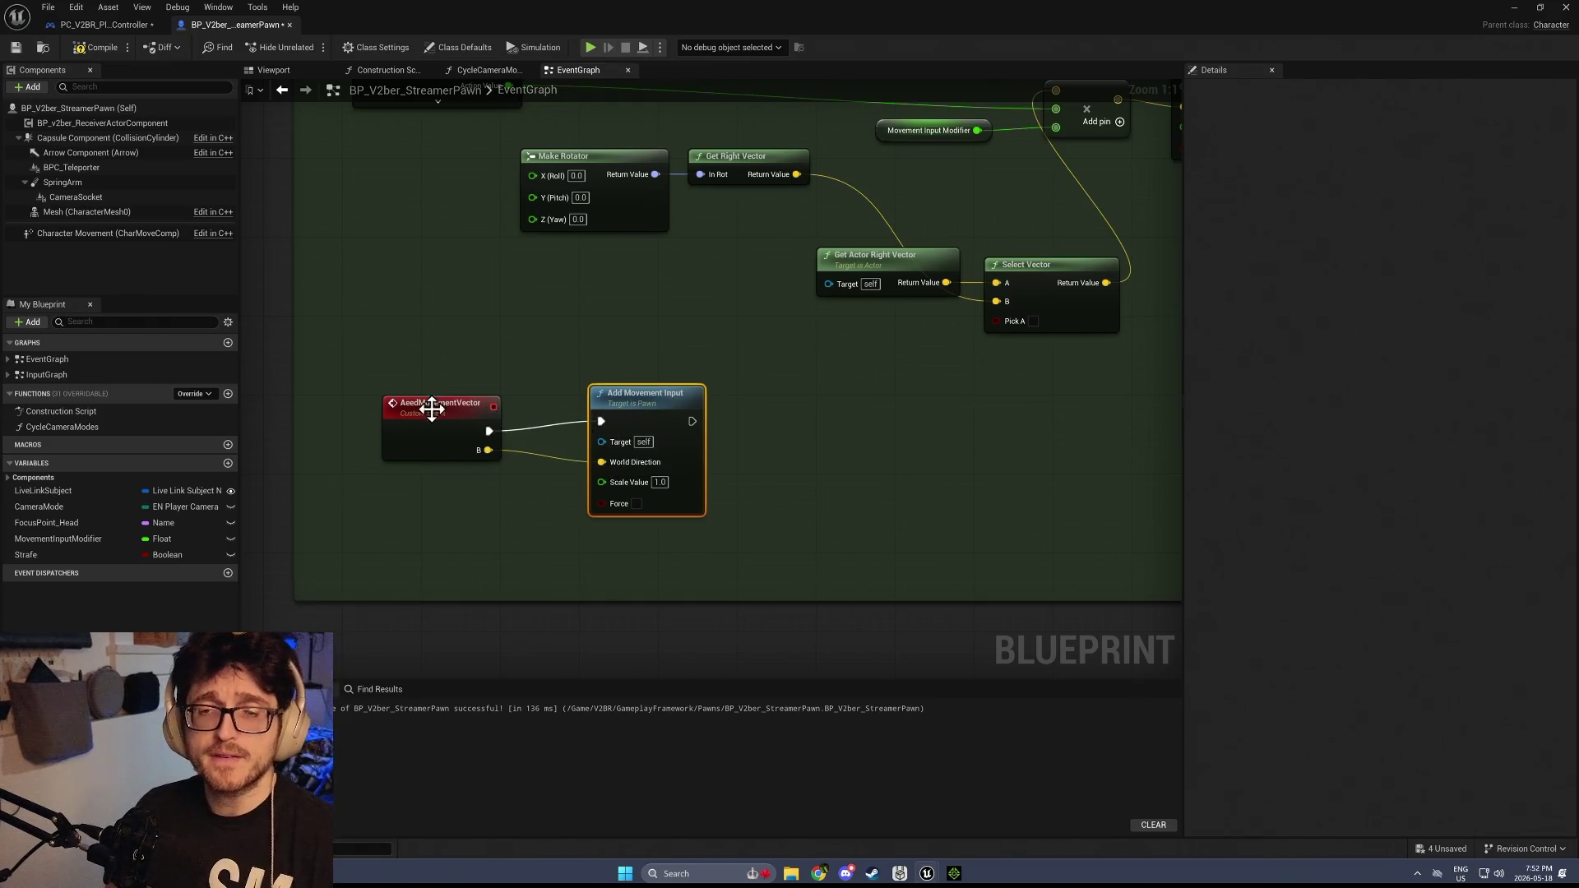
drag(426, 406, 429, 385)
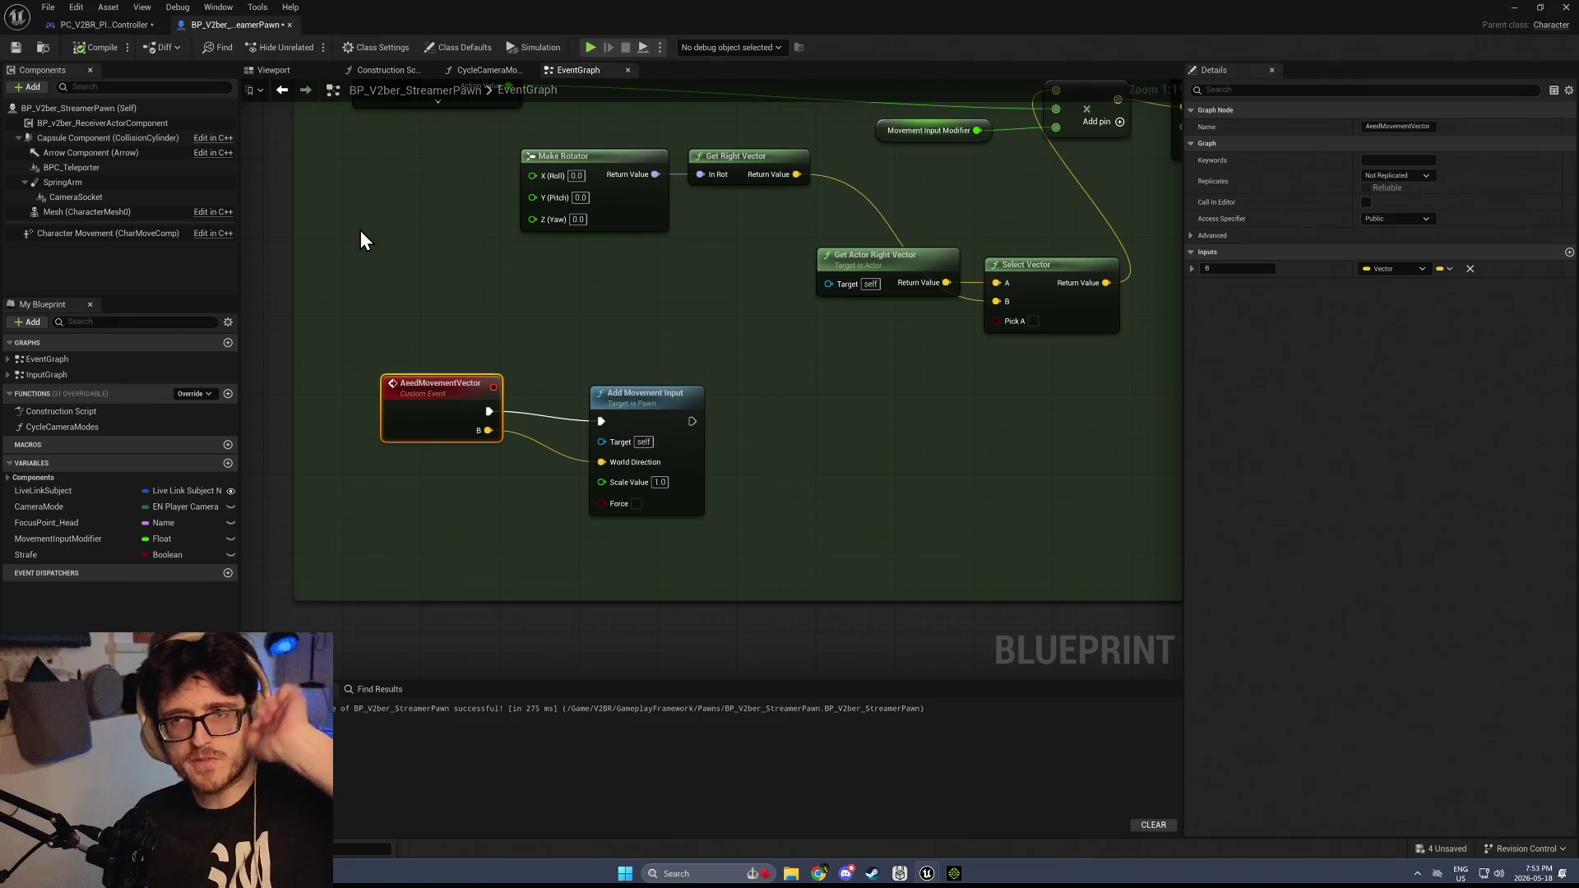
Rename the event's B input to Vector and save the blueprint
click(1225, 268)
text(Vector)
key(Return)
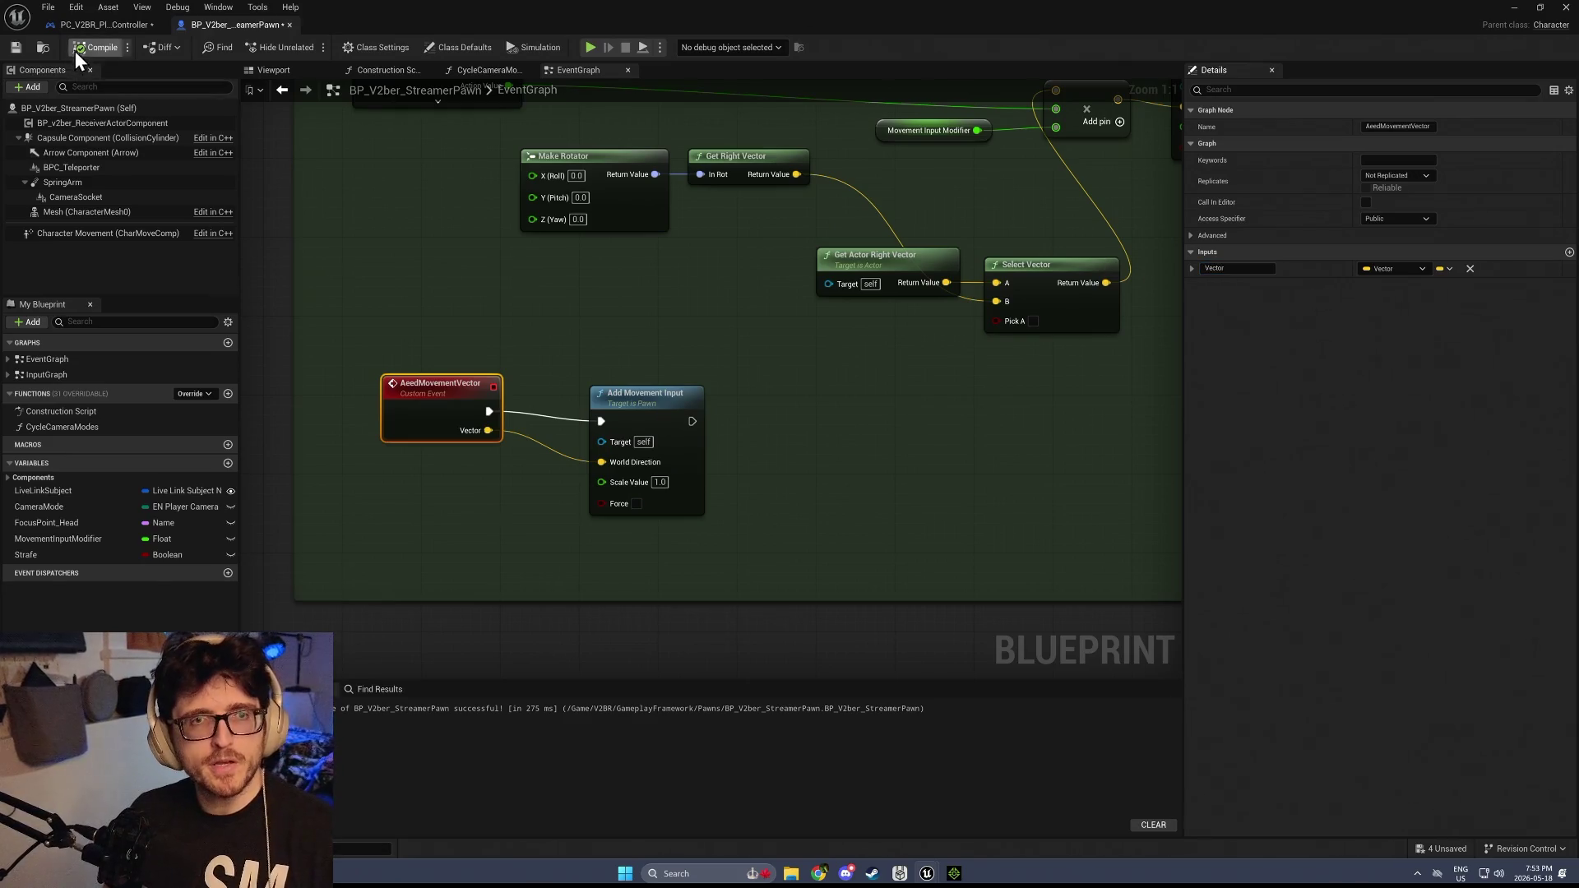
click(17, 47)
scroll(461, 403, down, 3)
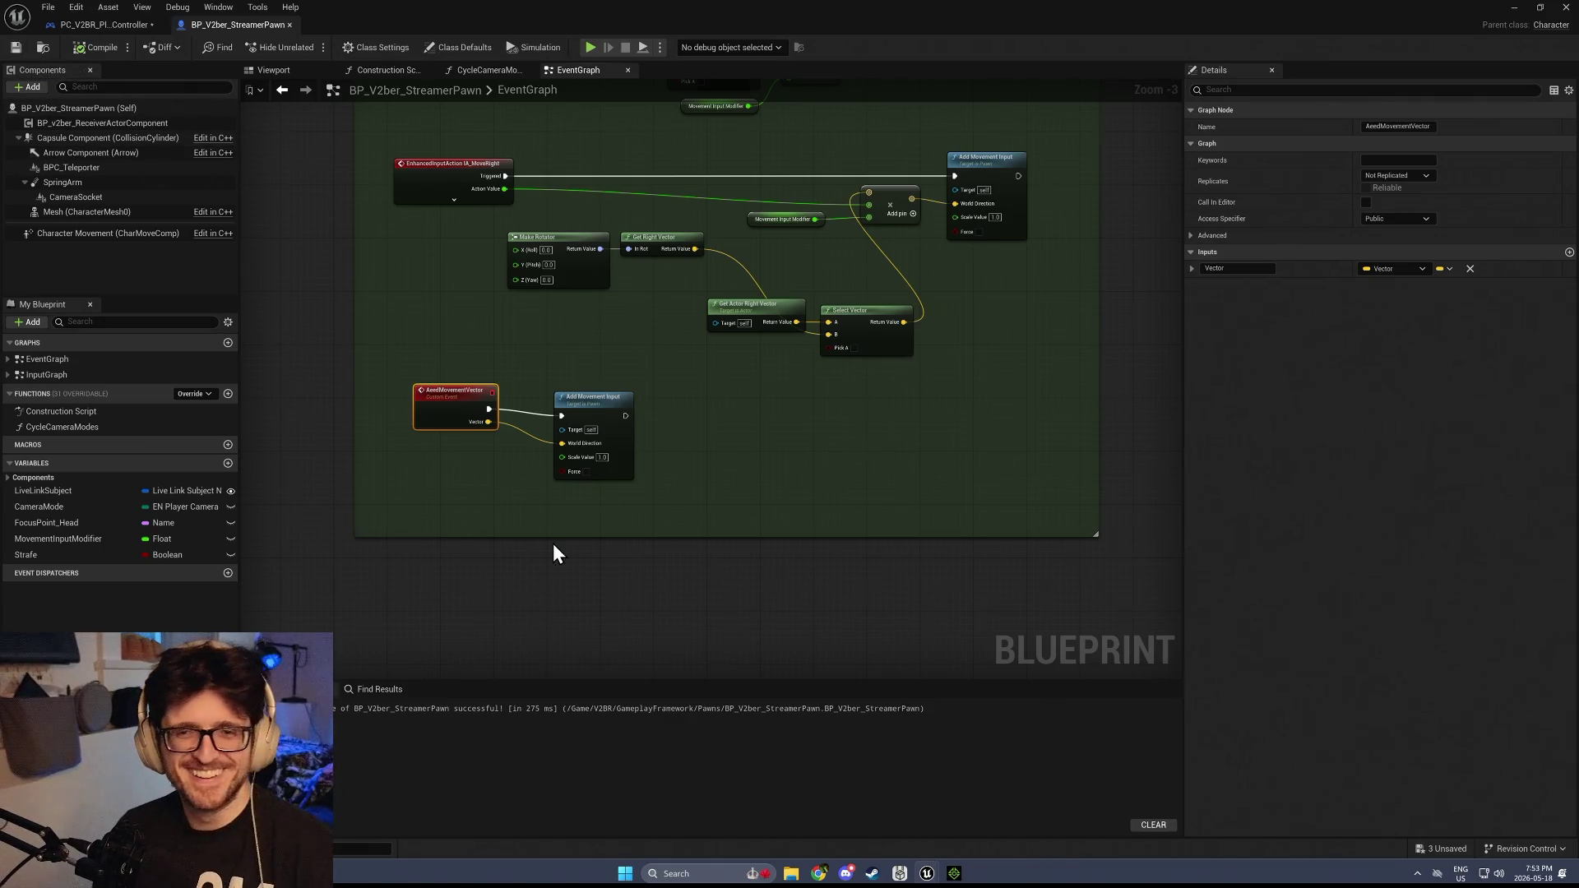
Realign Add Movement Input next to AeedMovementVector and save the blueprint
scroll(553, 543, up, 2)
drag(642, 445, 637, 428)
scroll(669, 427, down, 2)
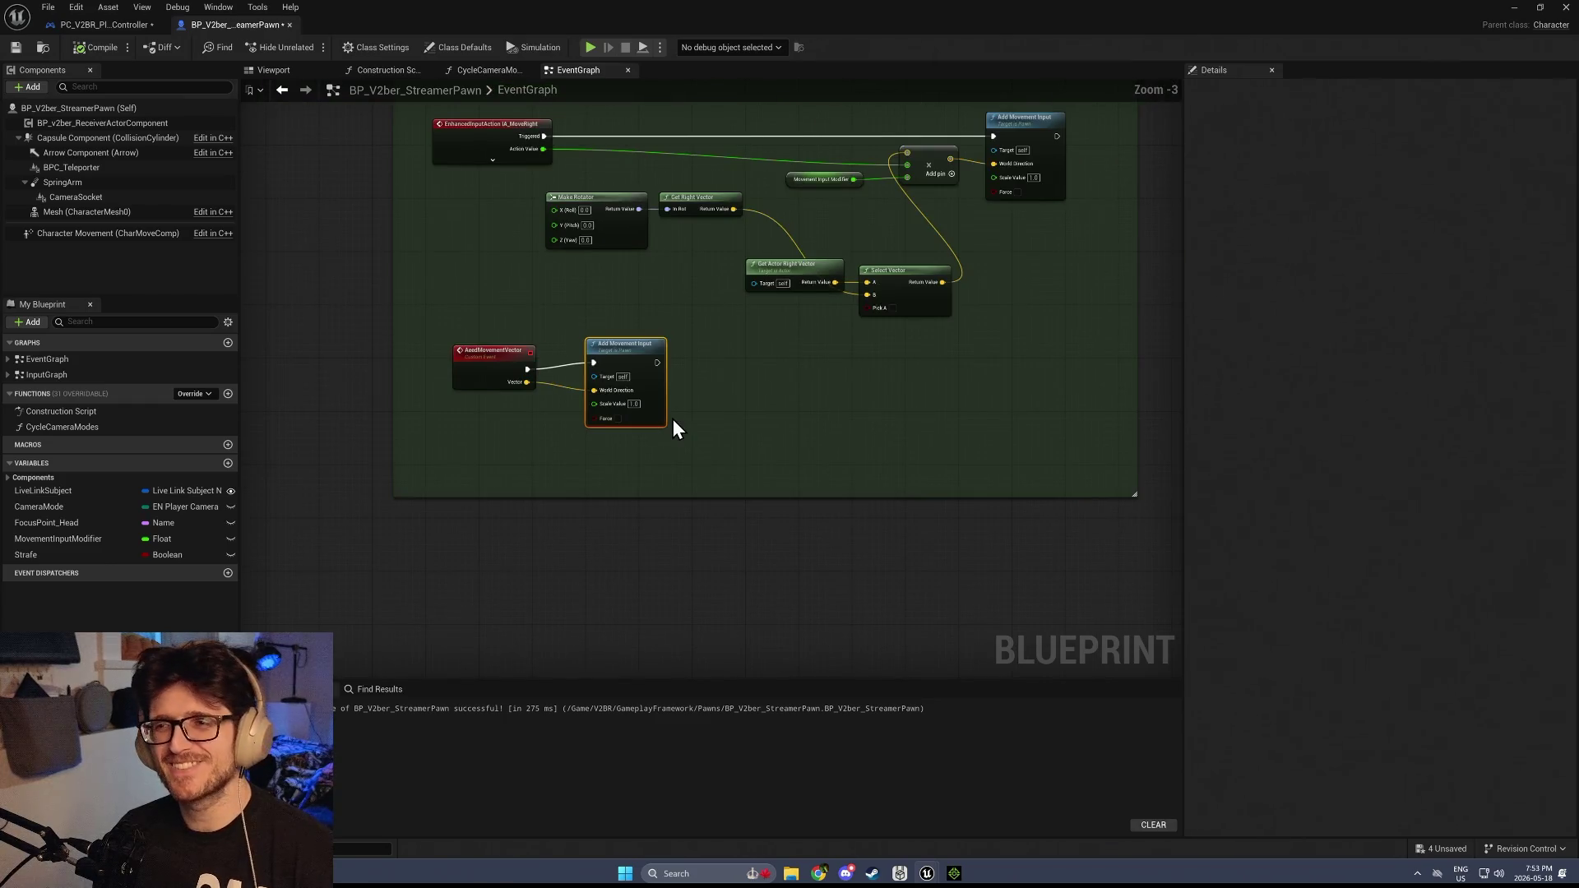
mouse_move(635, 349)
mouse_down()
mouse_move(490, 499)
mouse_move(568, 393)
mouse_move(914, 674)
mouse_move(842, 651)
mouse_up()
click(16, 47)
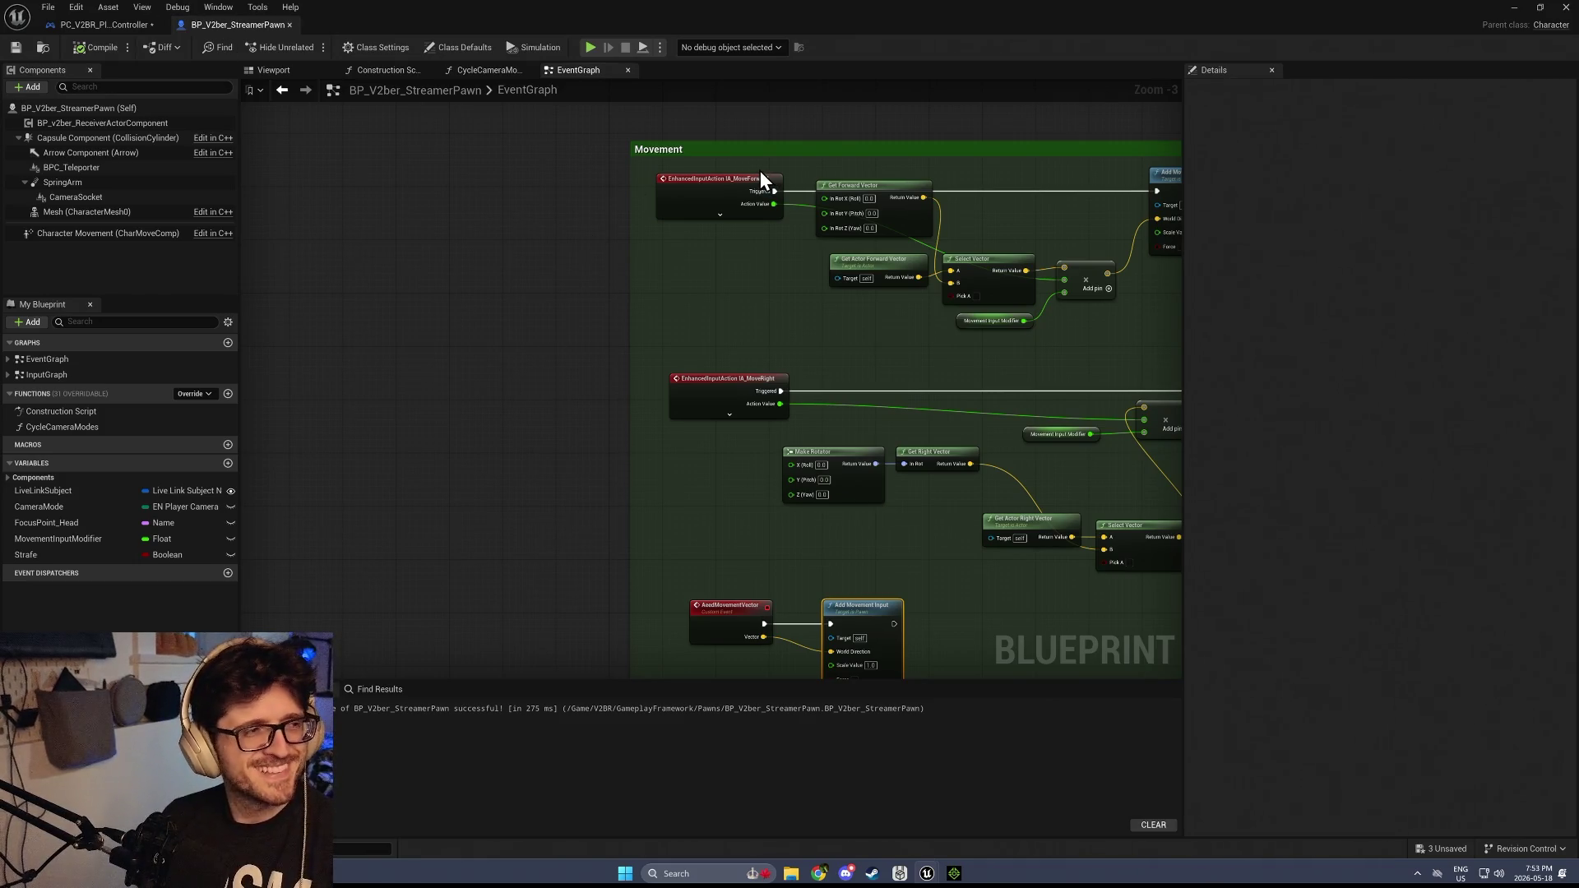
scroll(834, 324, down, 2)
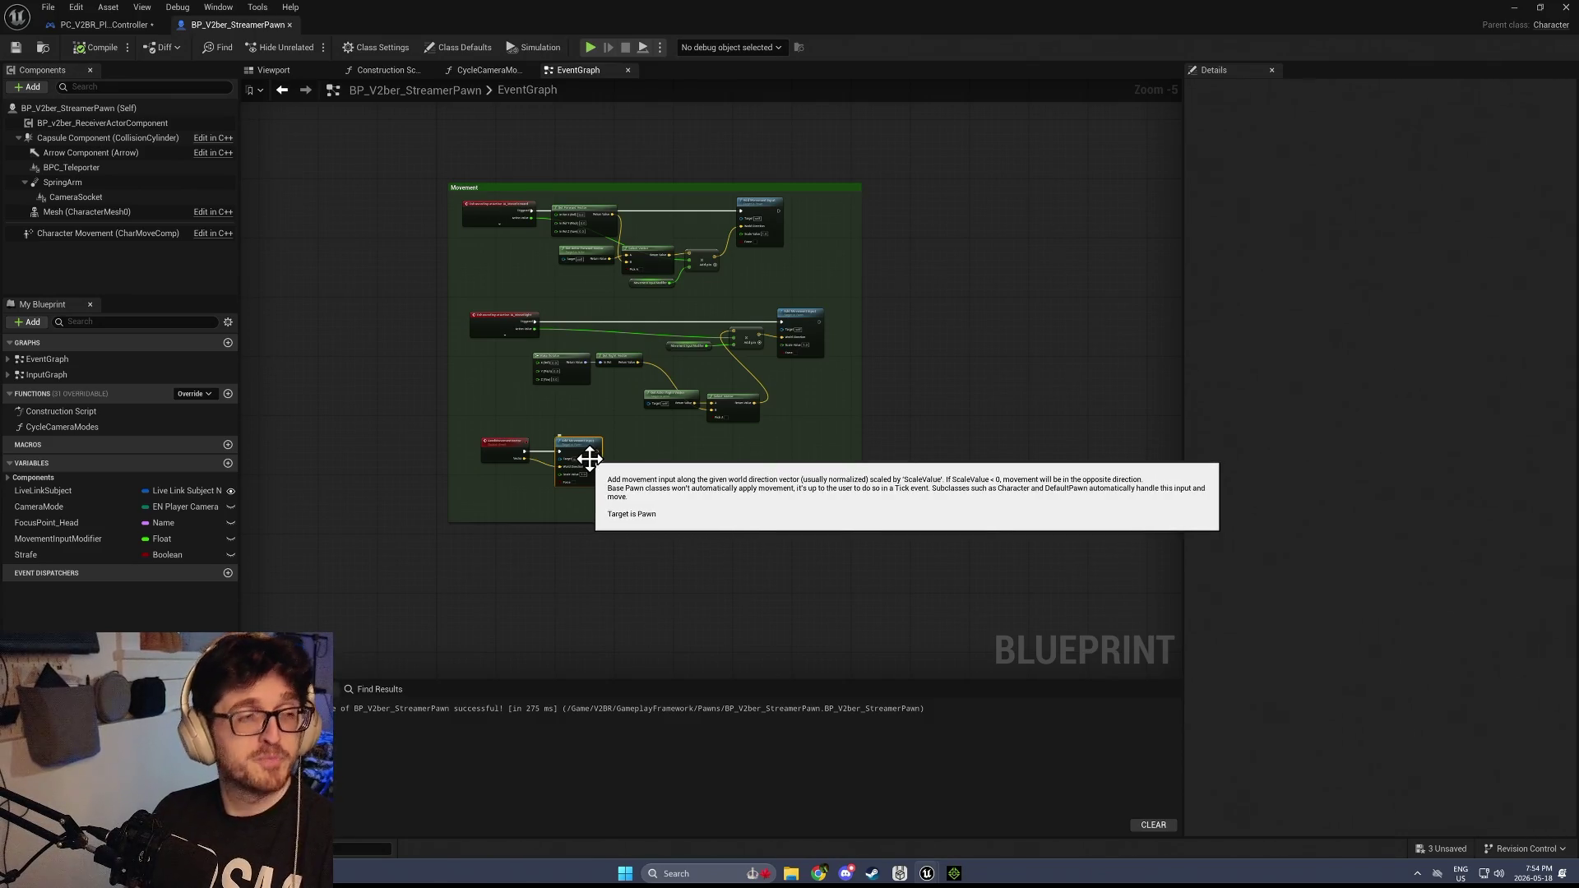
scroll(590, 458, up, 1)
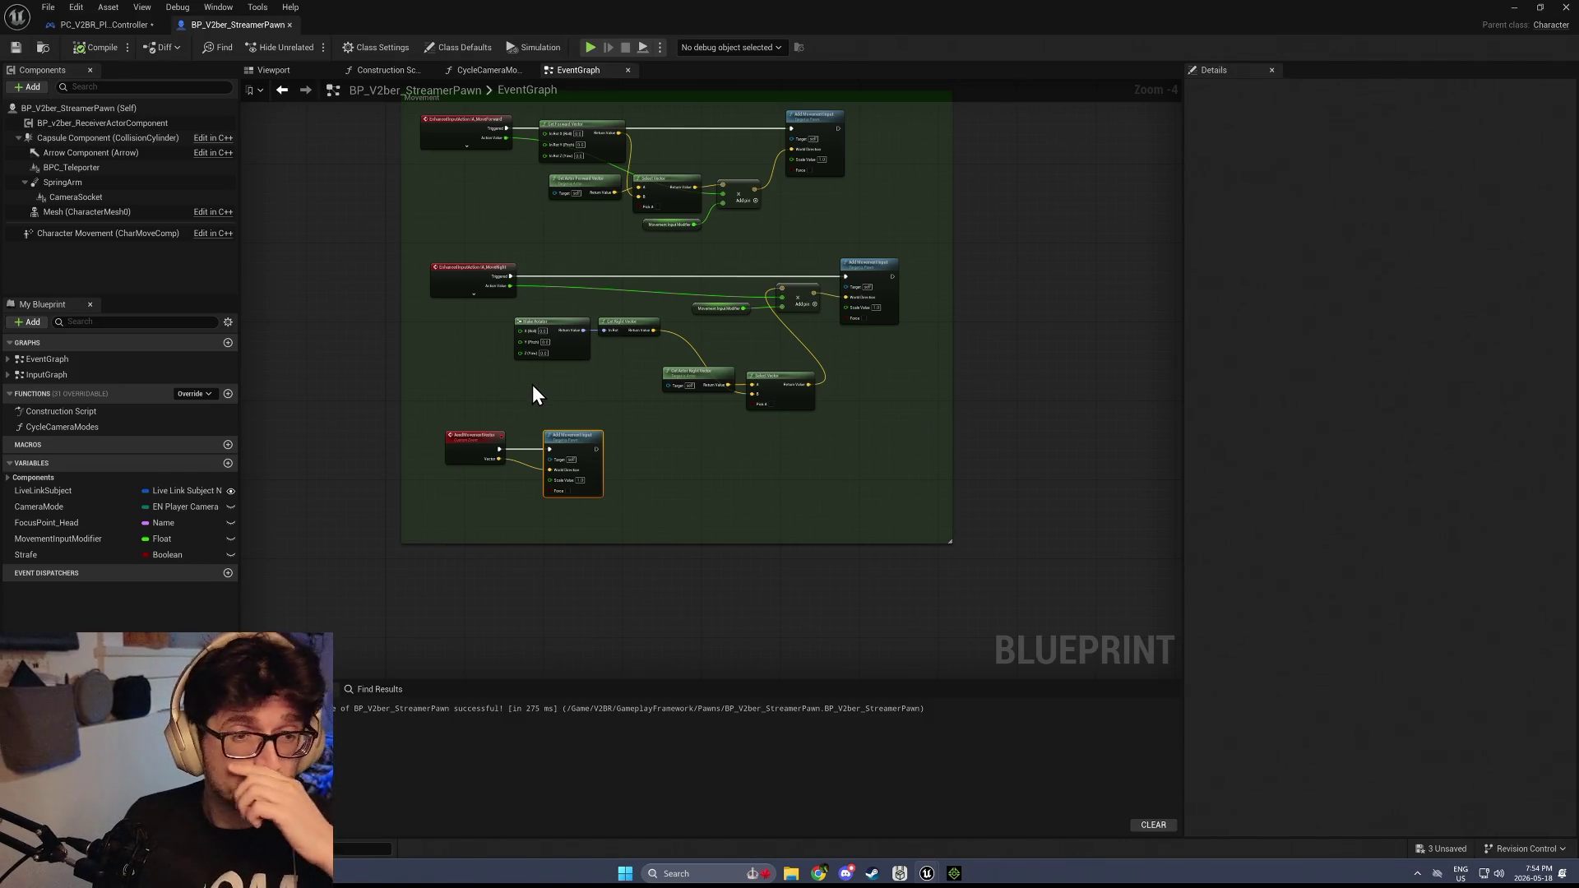
Pull the Movement comment's bottom edge up to fit its nodes and save the blueprint
drag(706, 609, 699, 526)
scroll(596, 452, up, 3)
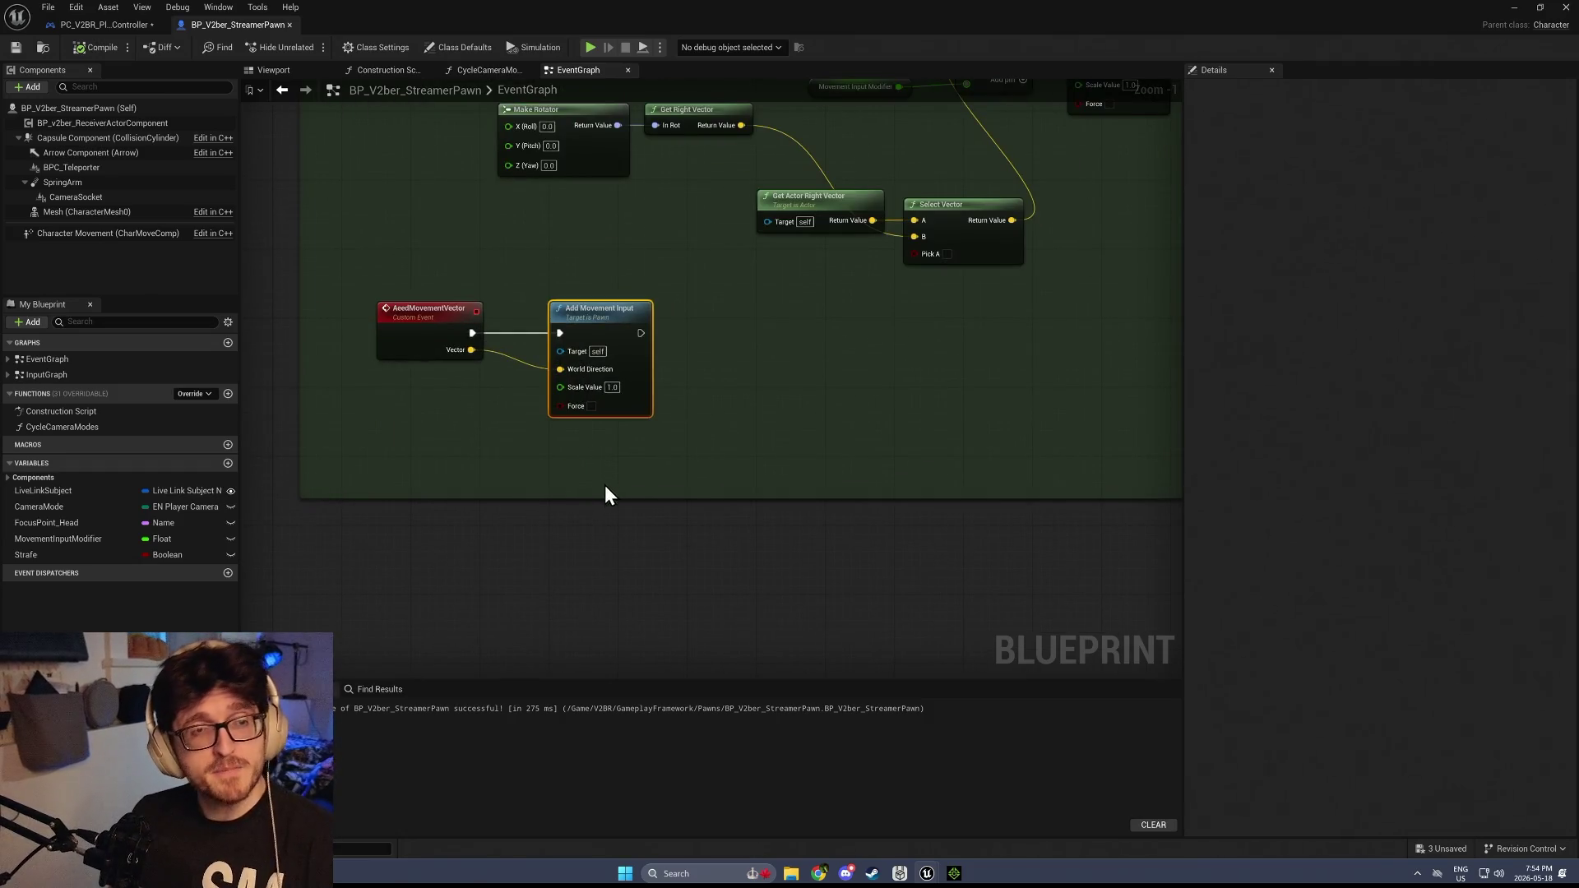
drag(612, 495, 611, 462)
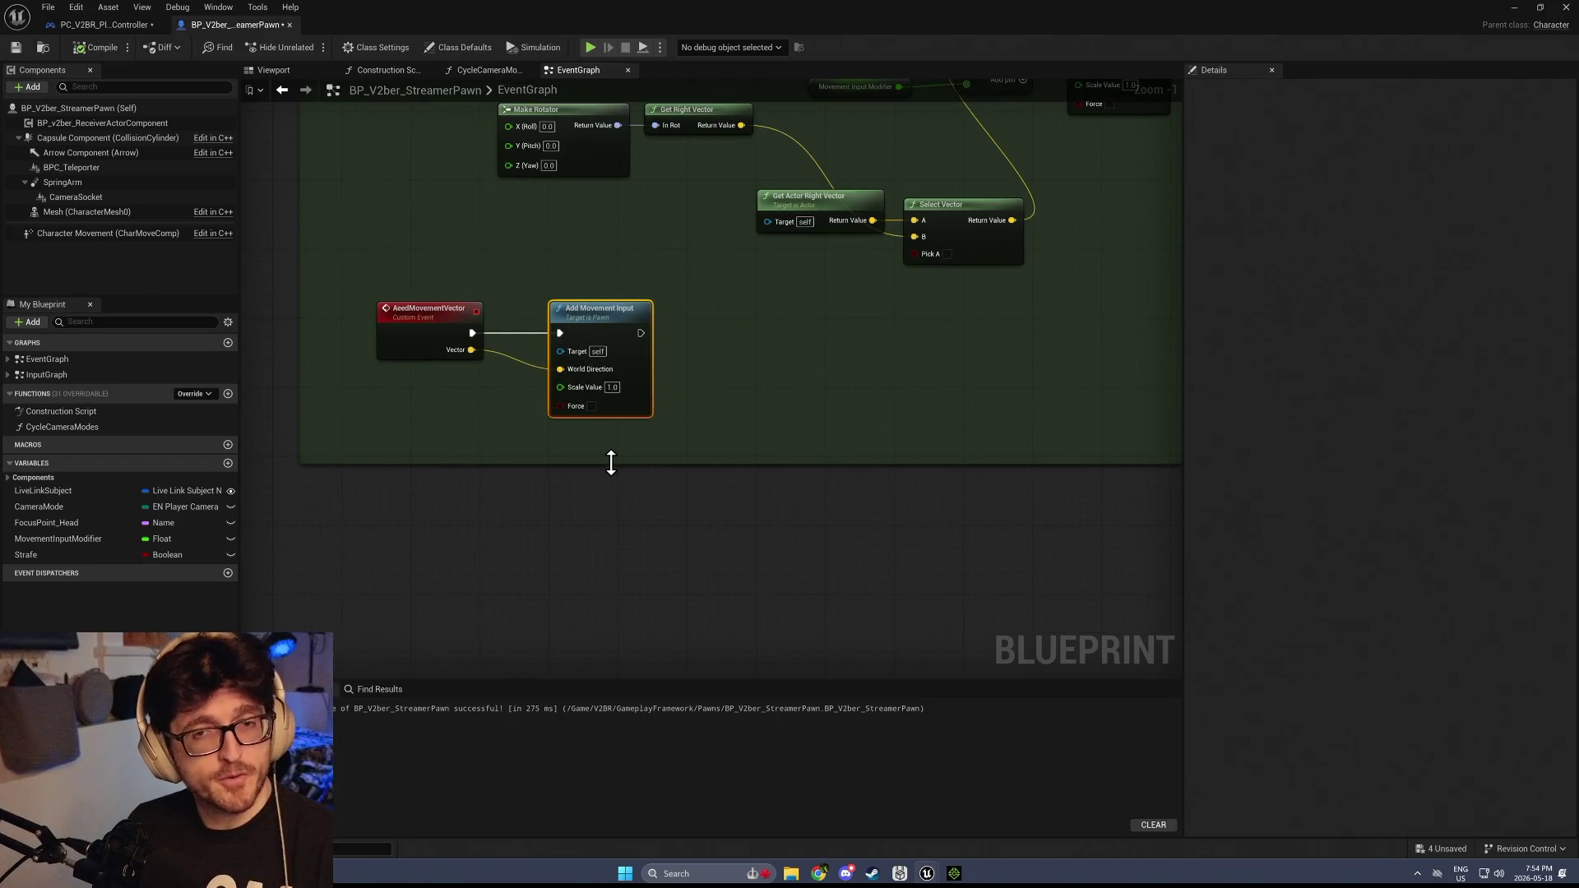
scroll(611, 459, down, 3)
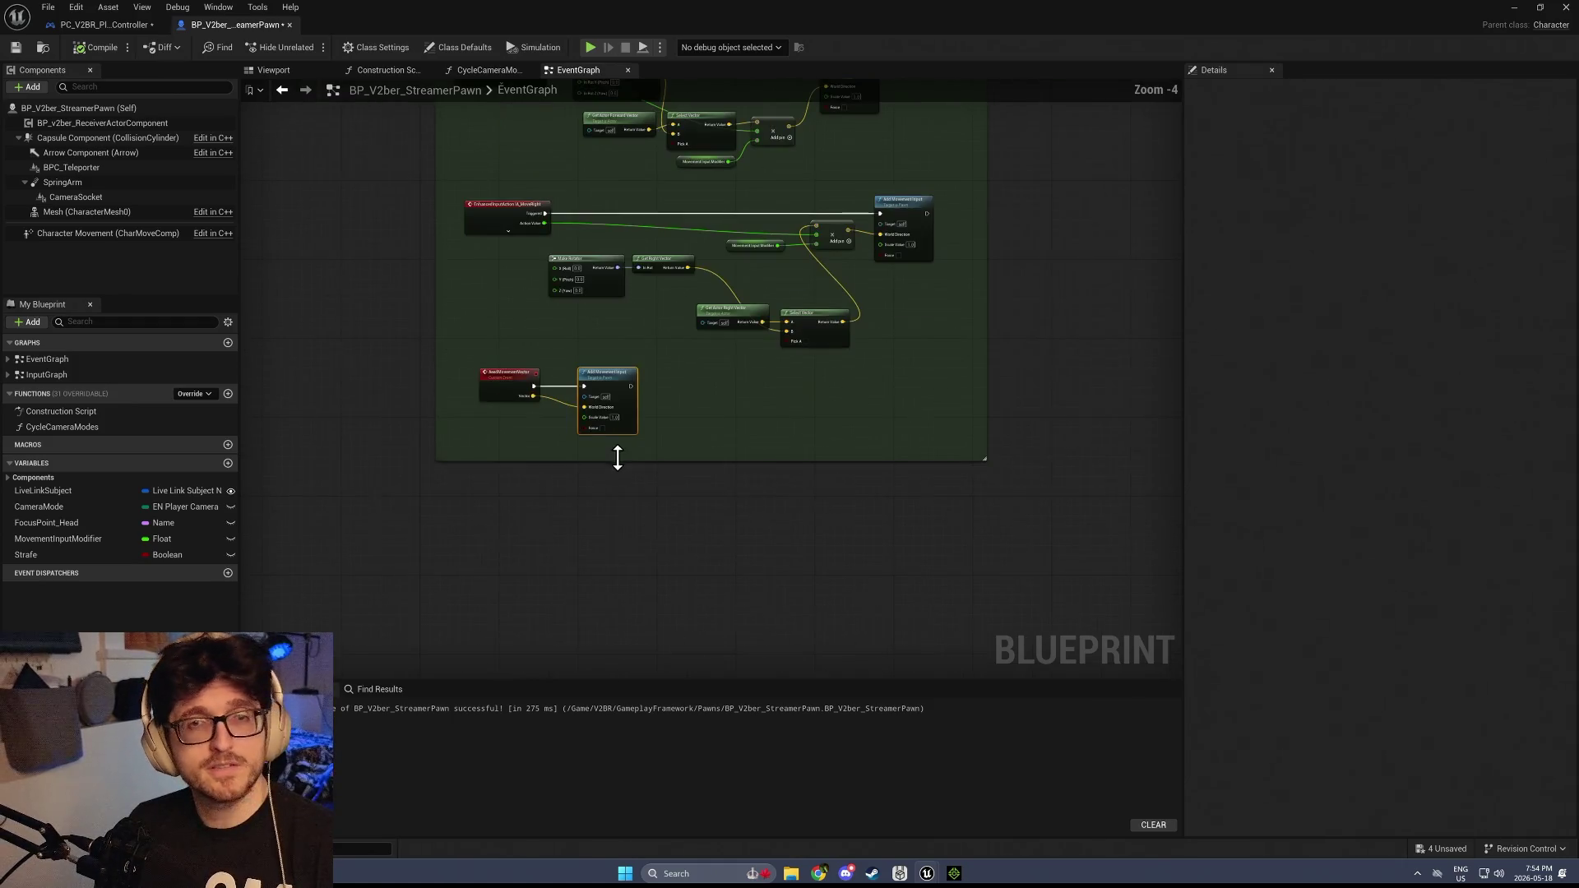
click(13, 42)
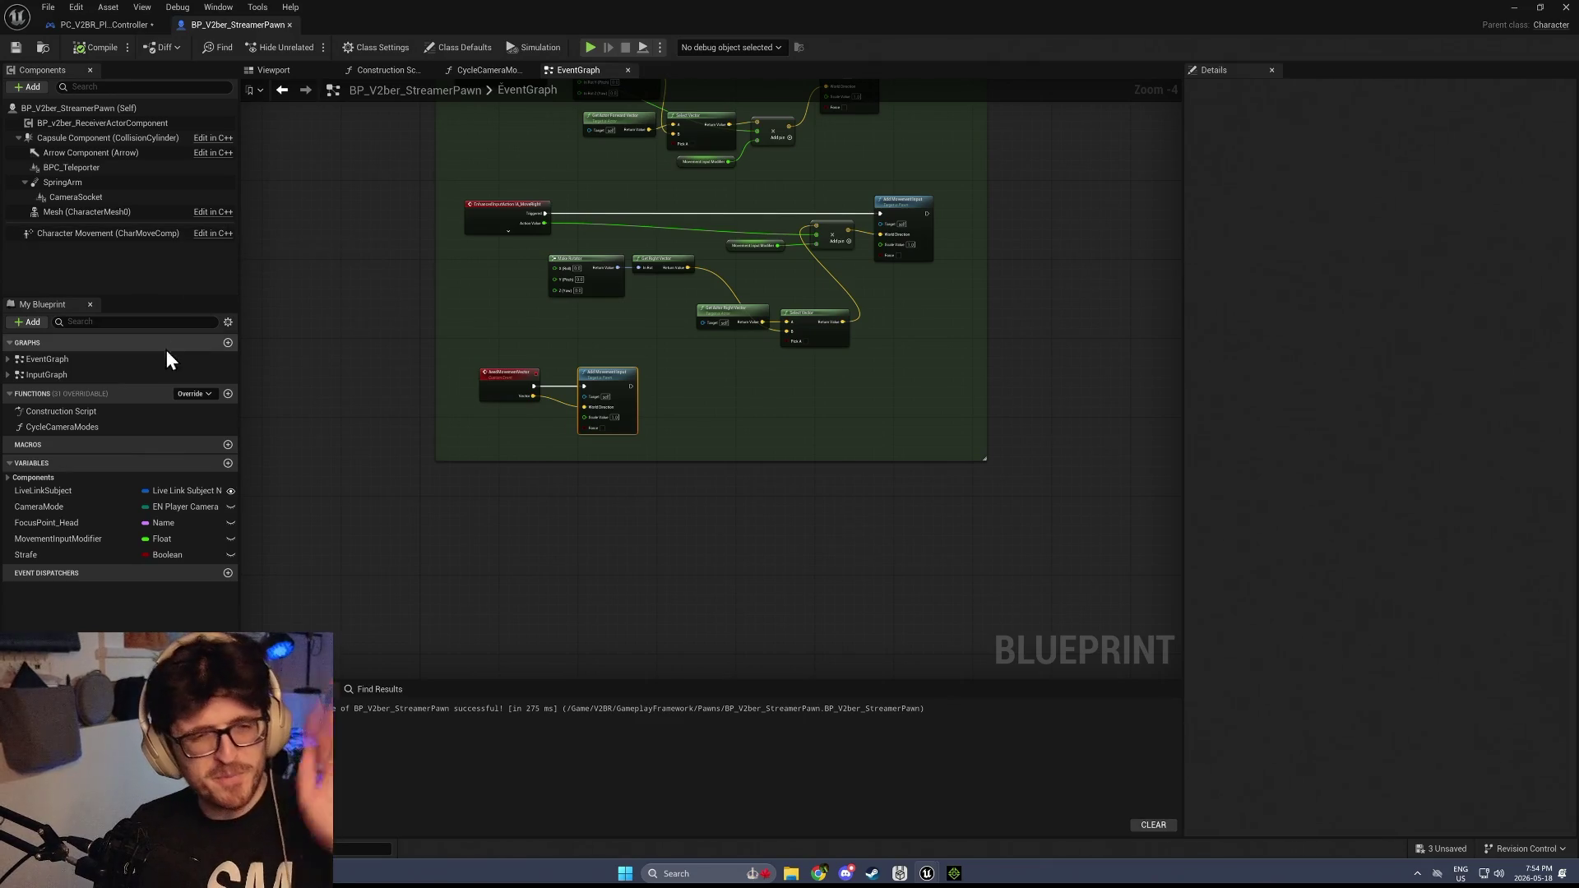
mouse_move(420, 291)
mouse_down()
mouse_move(345, 545)
mouse_move(406, 411)
mouse_up()
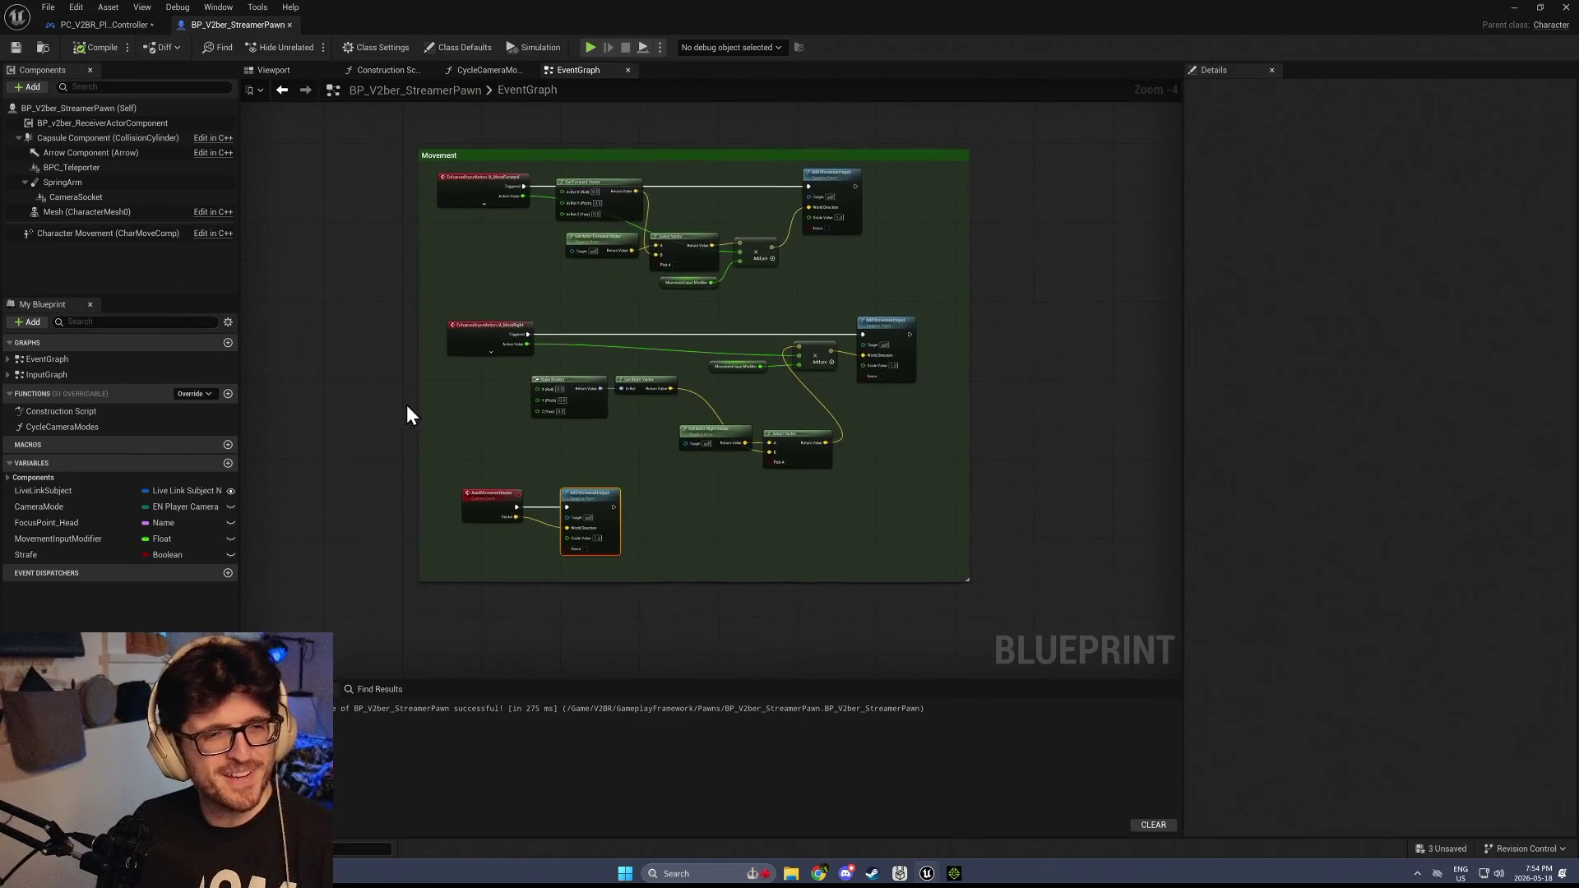
mouse_move(561, 219)
mouse_down()
mouse_move(571, 348)
mouse_move(579, 329)
mouse_up()
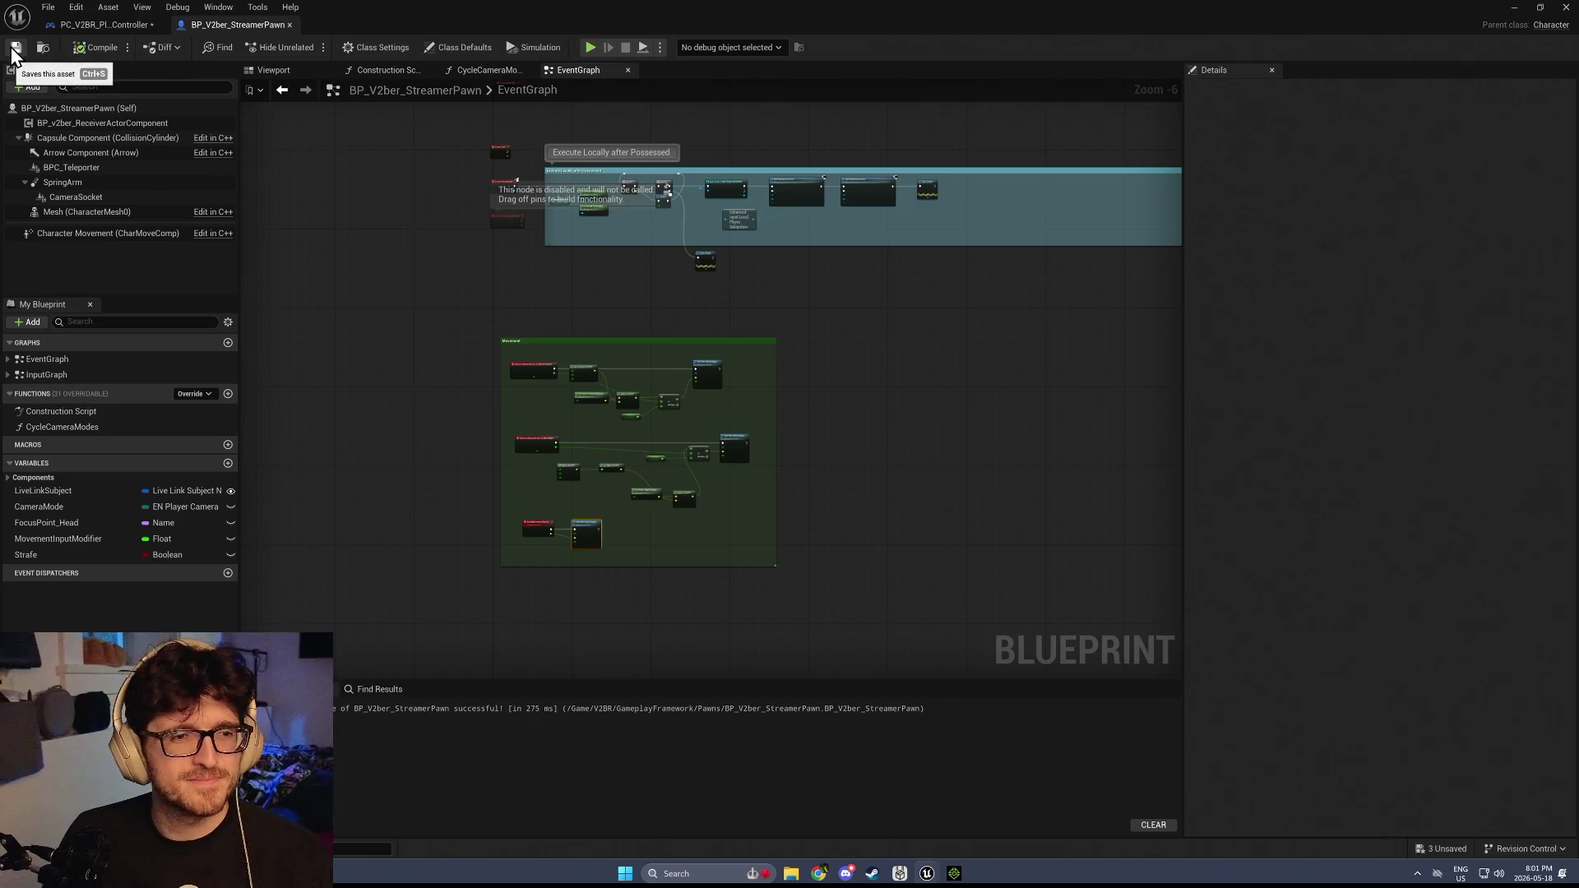
Switch to PC_V2BR_PlayerController and inspect the MoveForward and MoveRight chains in InputGraph_Player
click(92, 30)
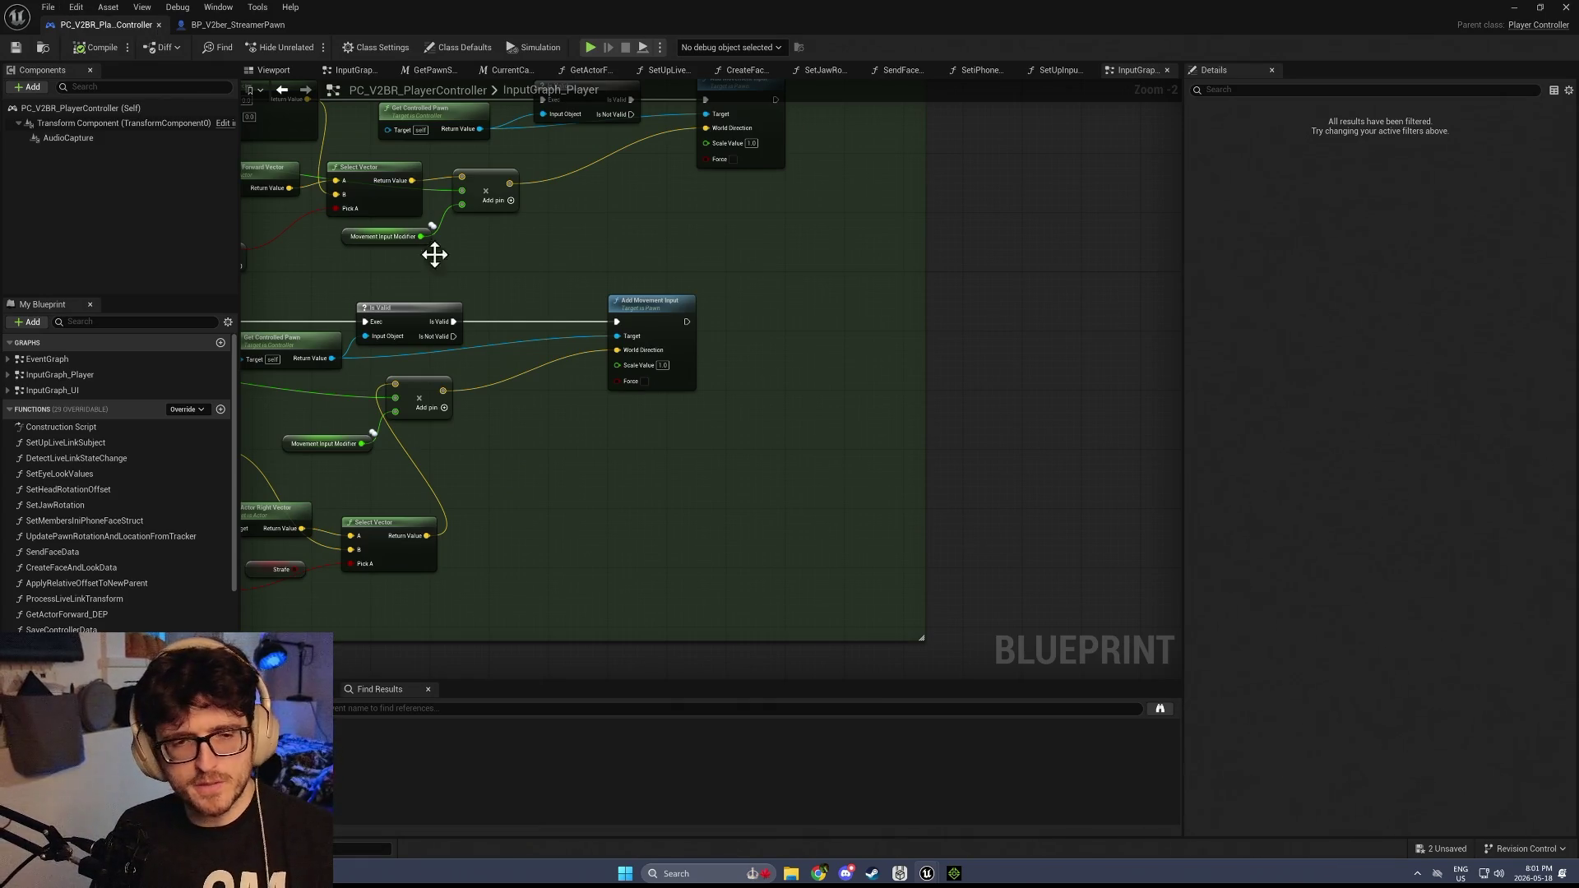
drag(634, 599, 902, 515)
scroll(871, 516, down, 1)
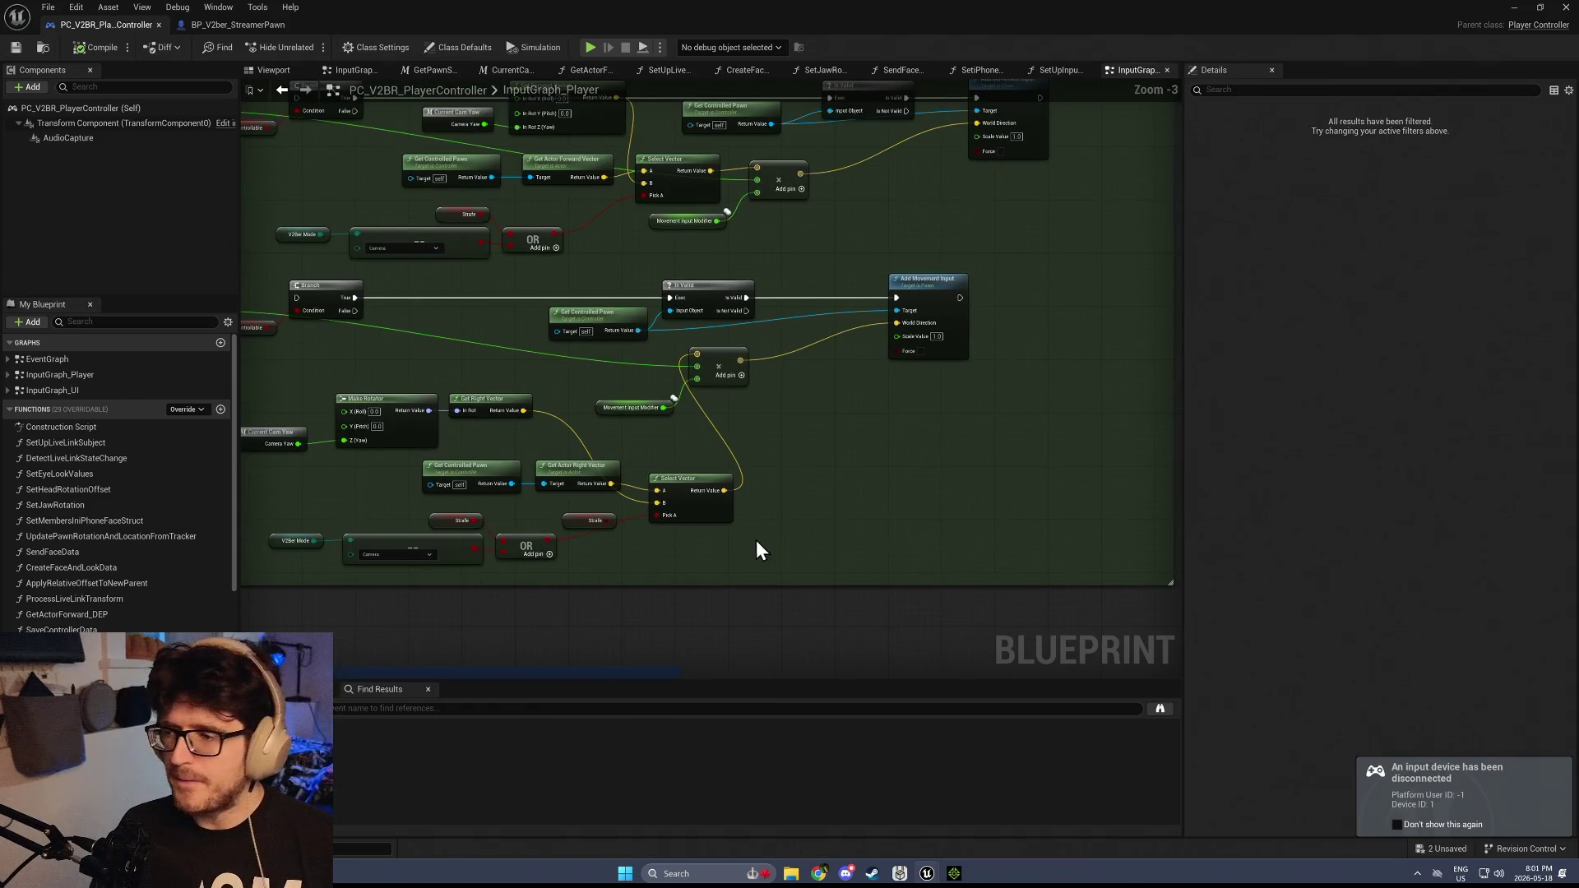
drag(693, 541, 839, 509)
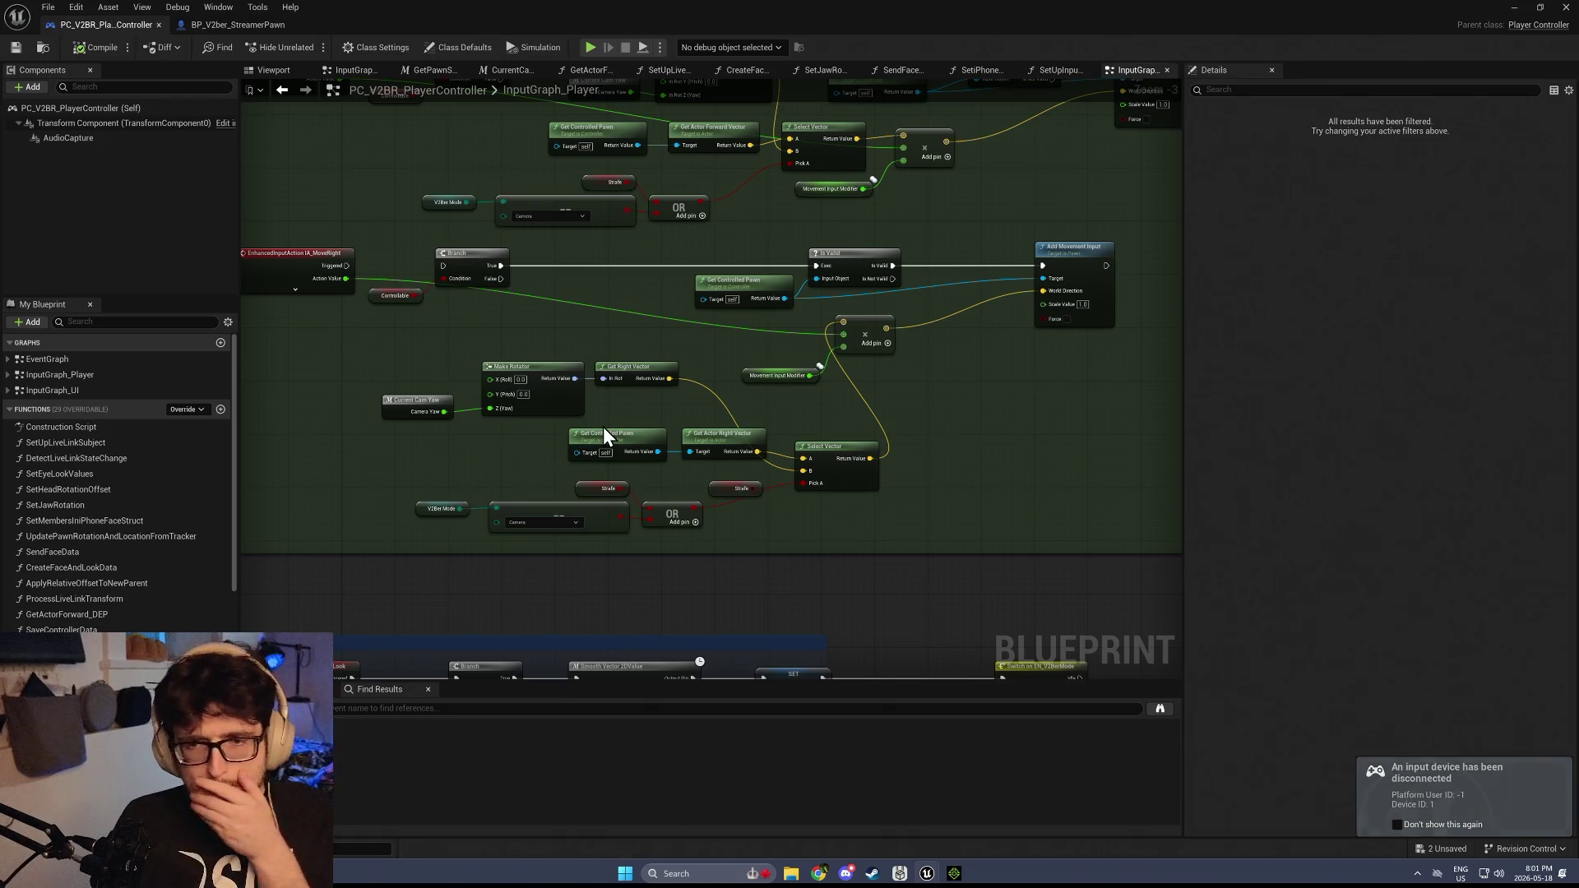
mouse_move(358, 343)
mouse_down()
mouse_move(415, 611)
mouse_move(401, 412)
mouse_move(360, 494)
mouse_up()
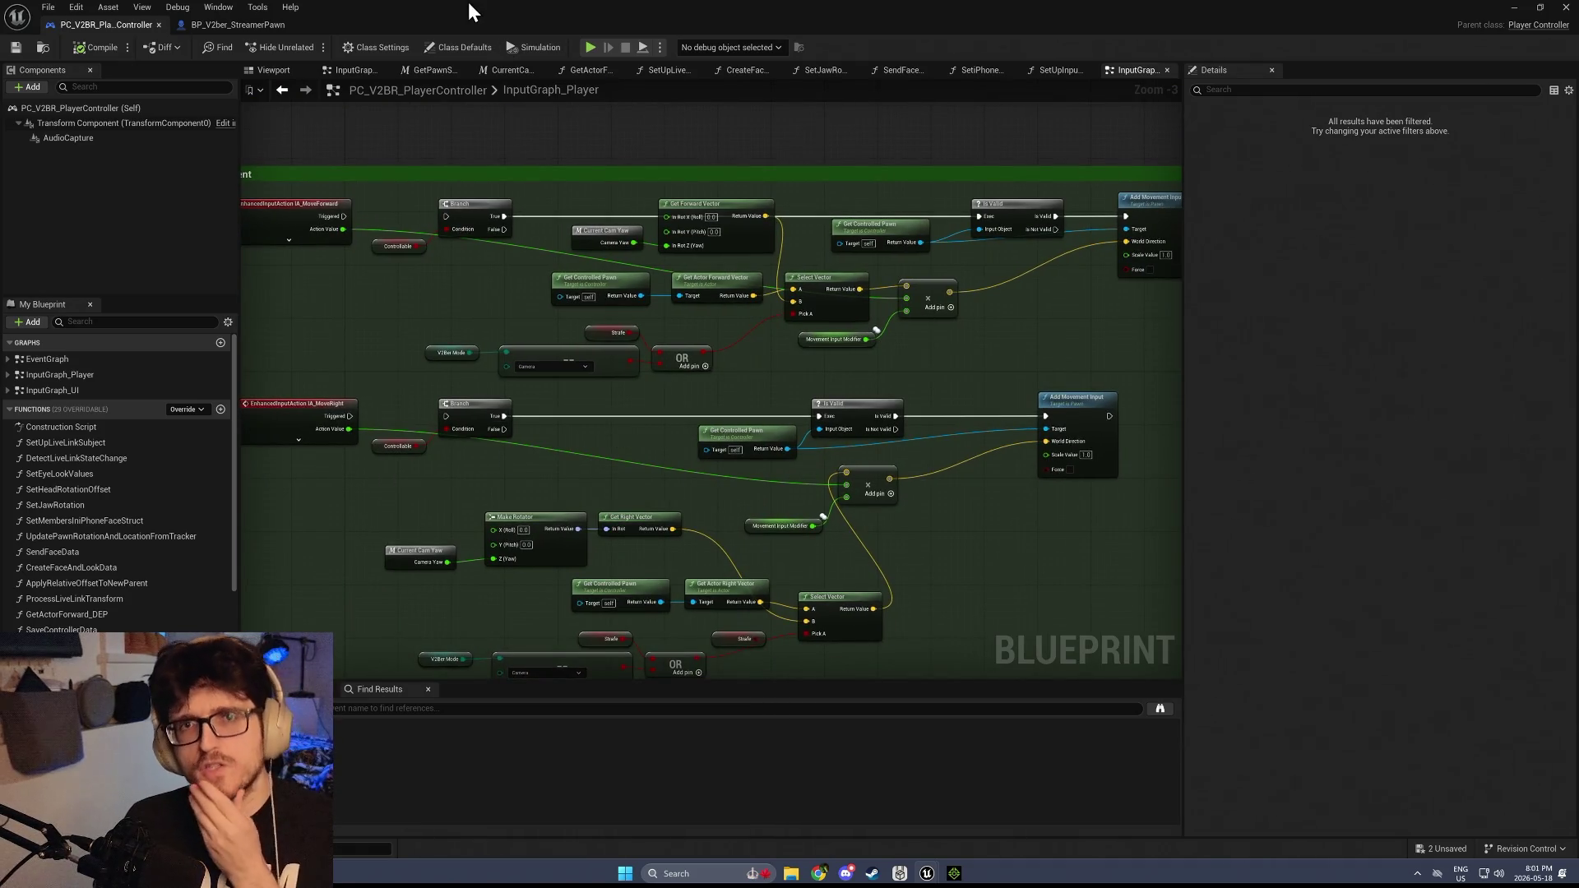
Add a Strafe getter and wire it into the lower Select Vector's Pick A
click(258, 29)
scroll(592, 381, up, 3)
scroll(650, 304, down, 3)
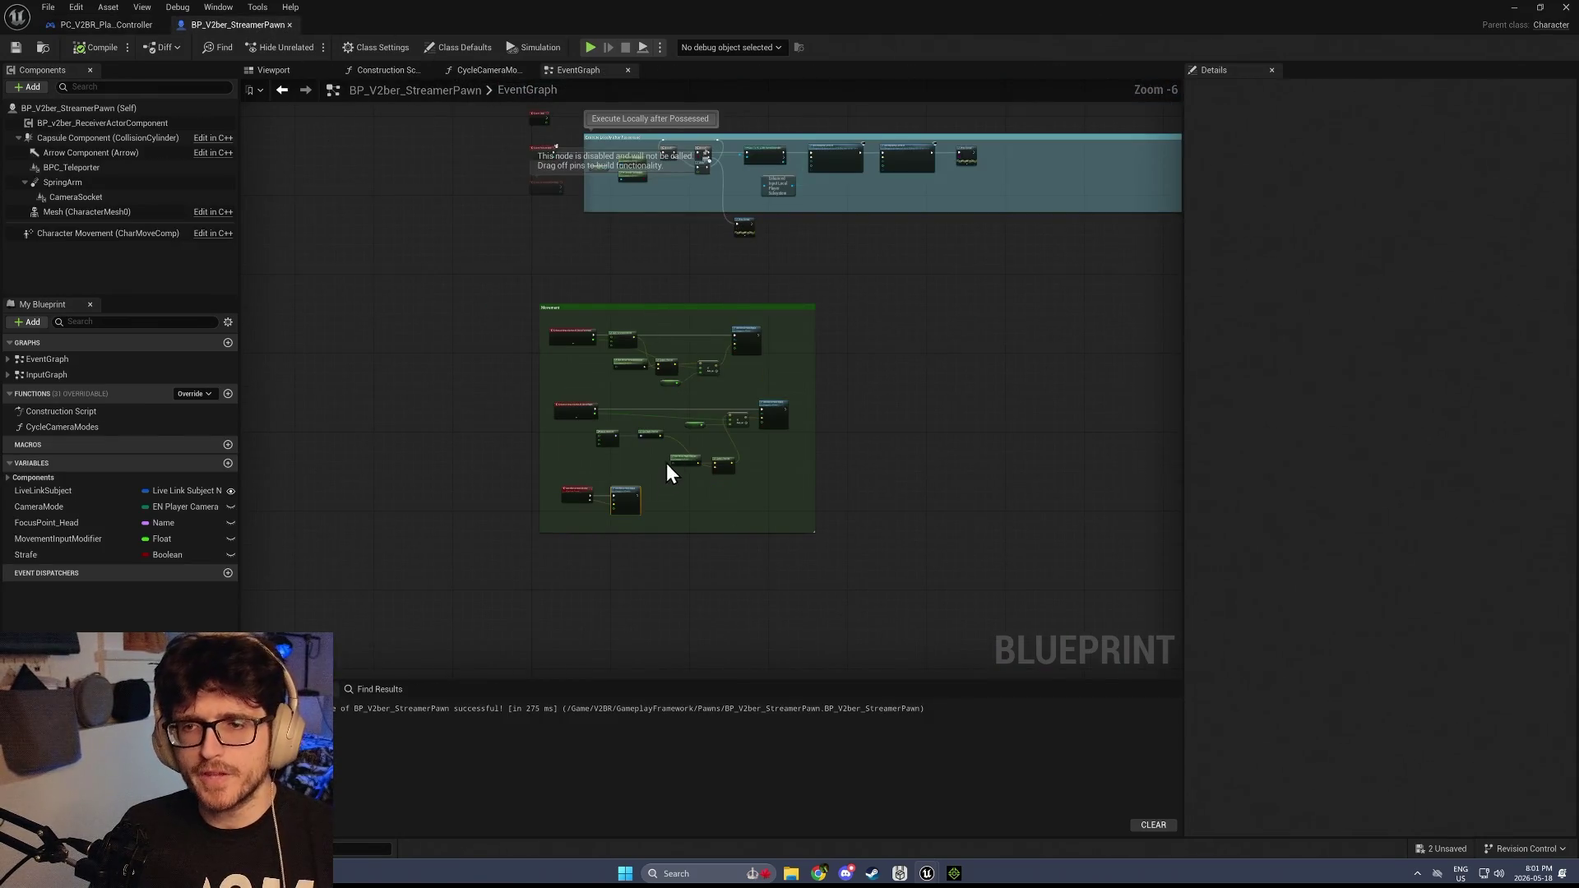
scroll(663, 487, up, 2)
scroll(663, 487, up, 2)
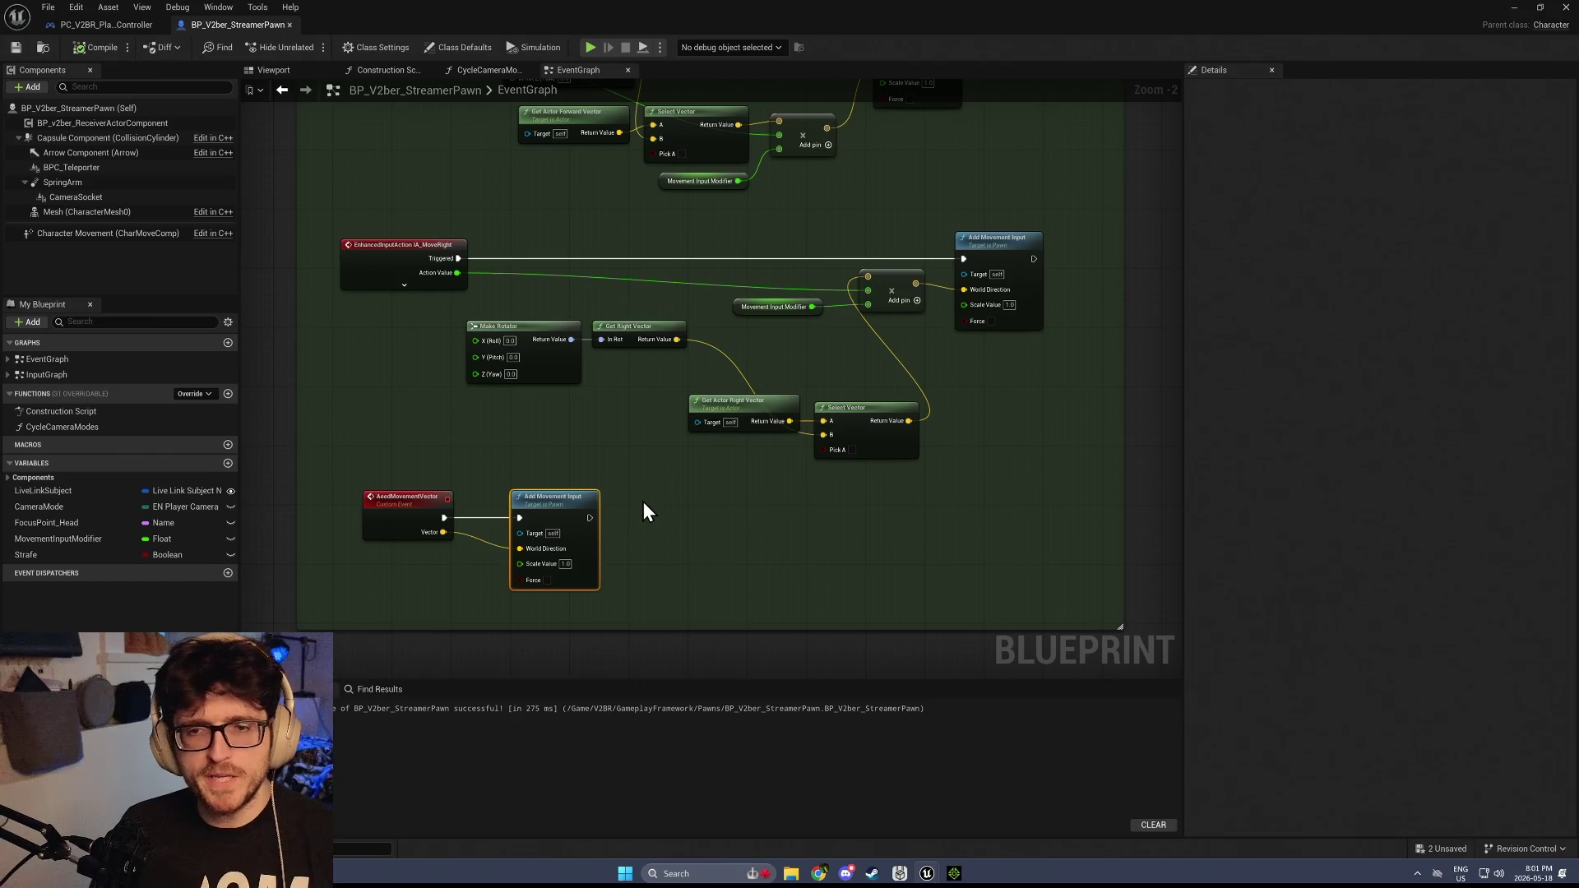
mouse_move(29, 555)
mouse_down()
mouse_move(645, 441)
mouse_move(660, 474)
mouse_move(823, 449)
mouse_up()
click(700, 489)
drag(686, 470, 738, 455)
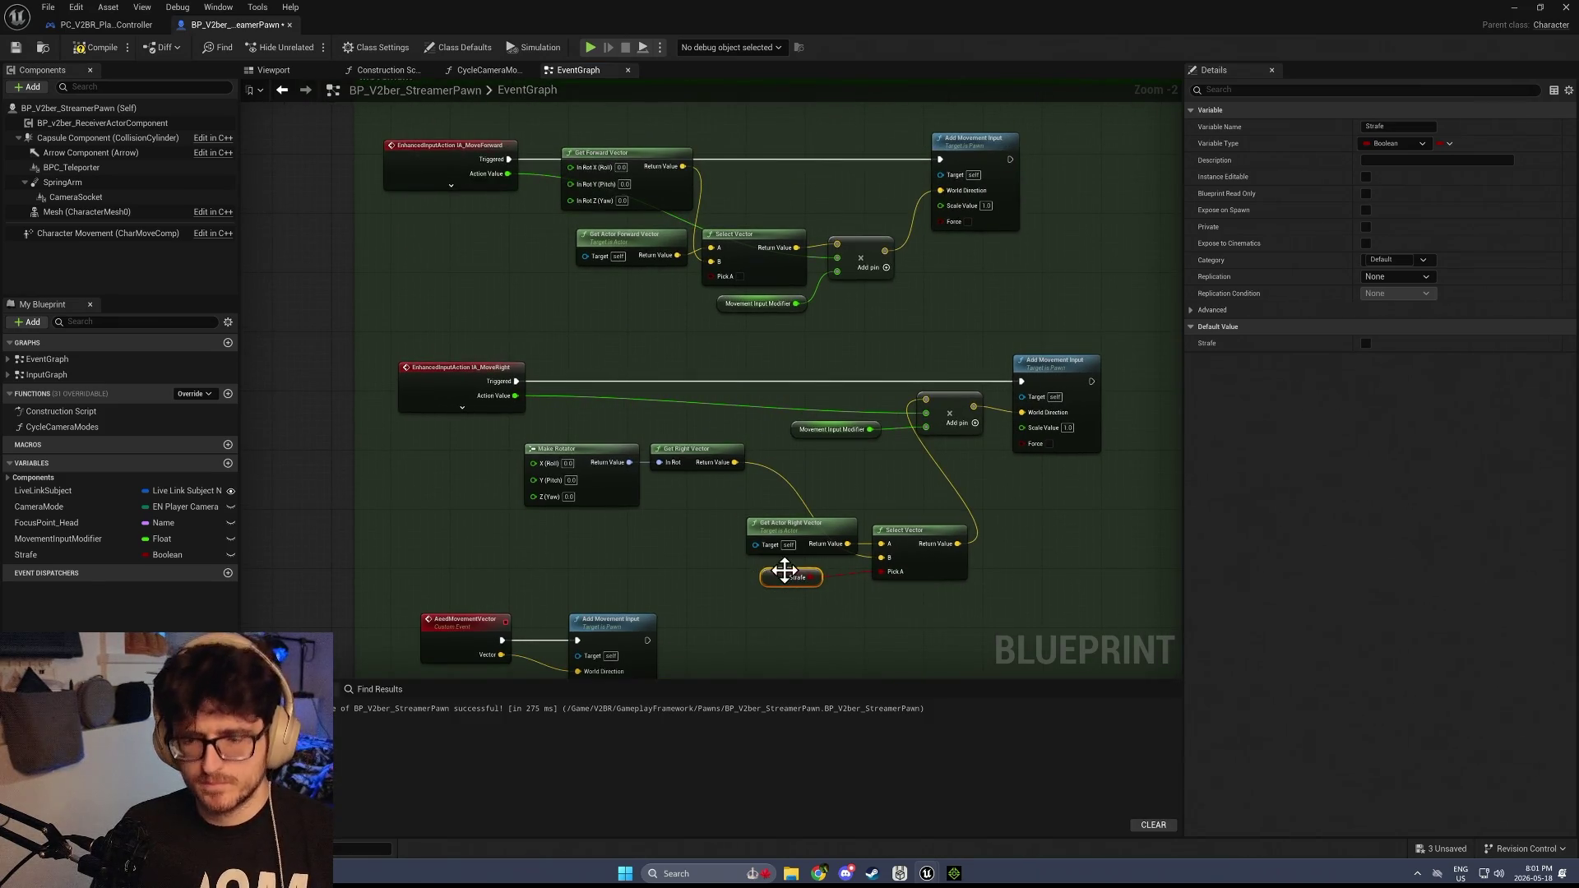
Duplicate the Strafe getter and wire the copy into the upper Select Vector
key(ctrl+c)
key(ctrl+v)
drag(663, 311, 715, 290)
Show the pawn's character in the blueprint viewport preview
scroll(618, 255, up, 2)
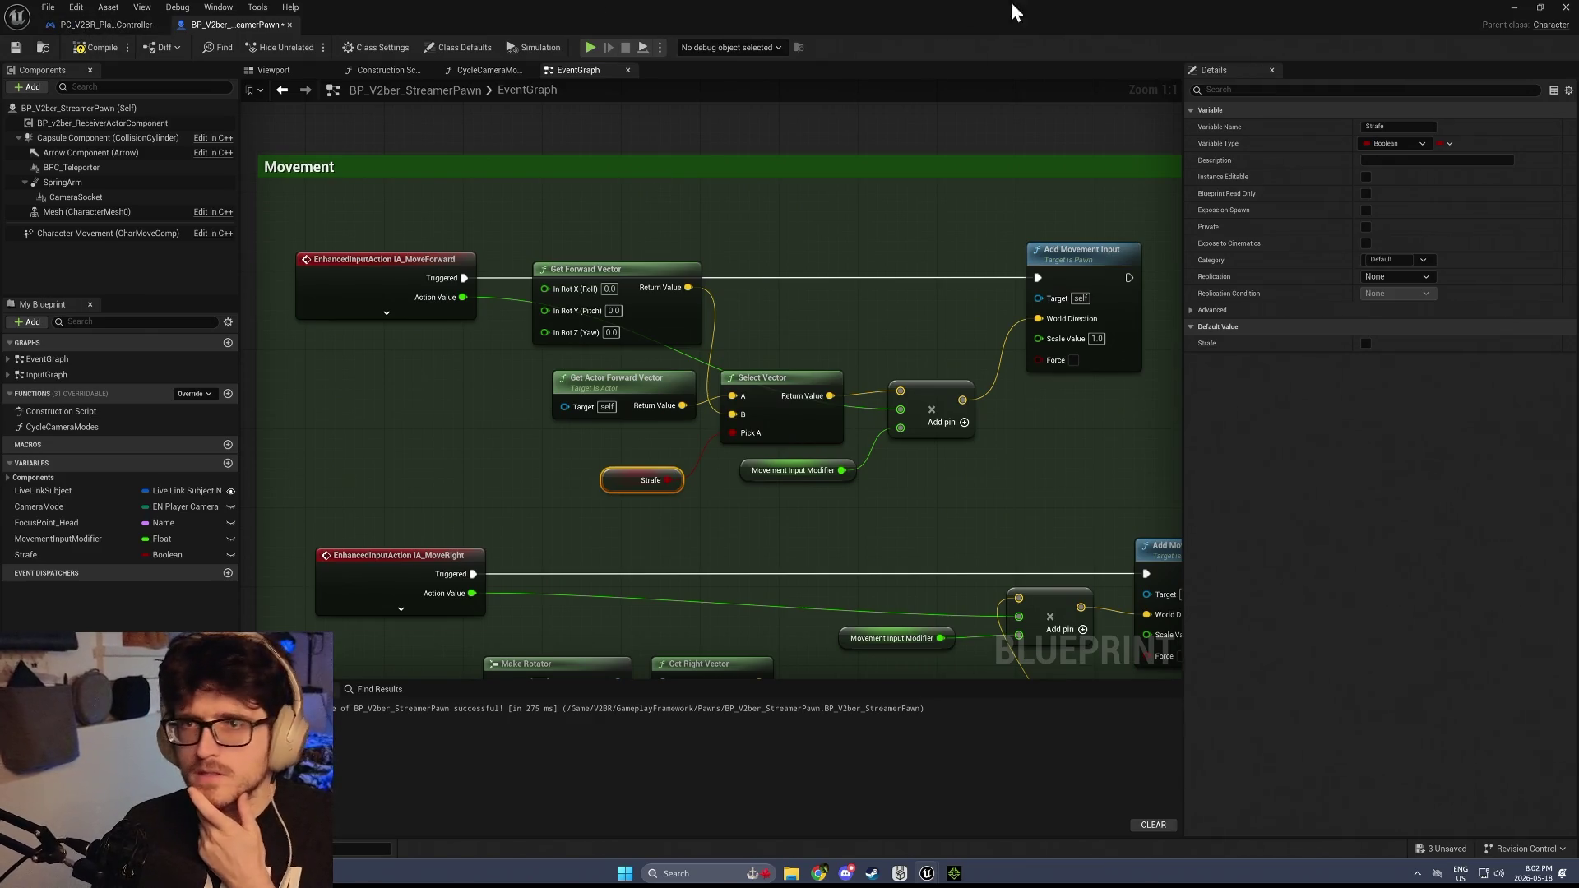
double_click(504, 92)
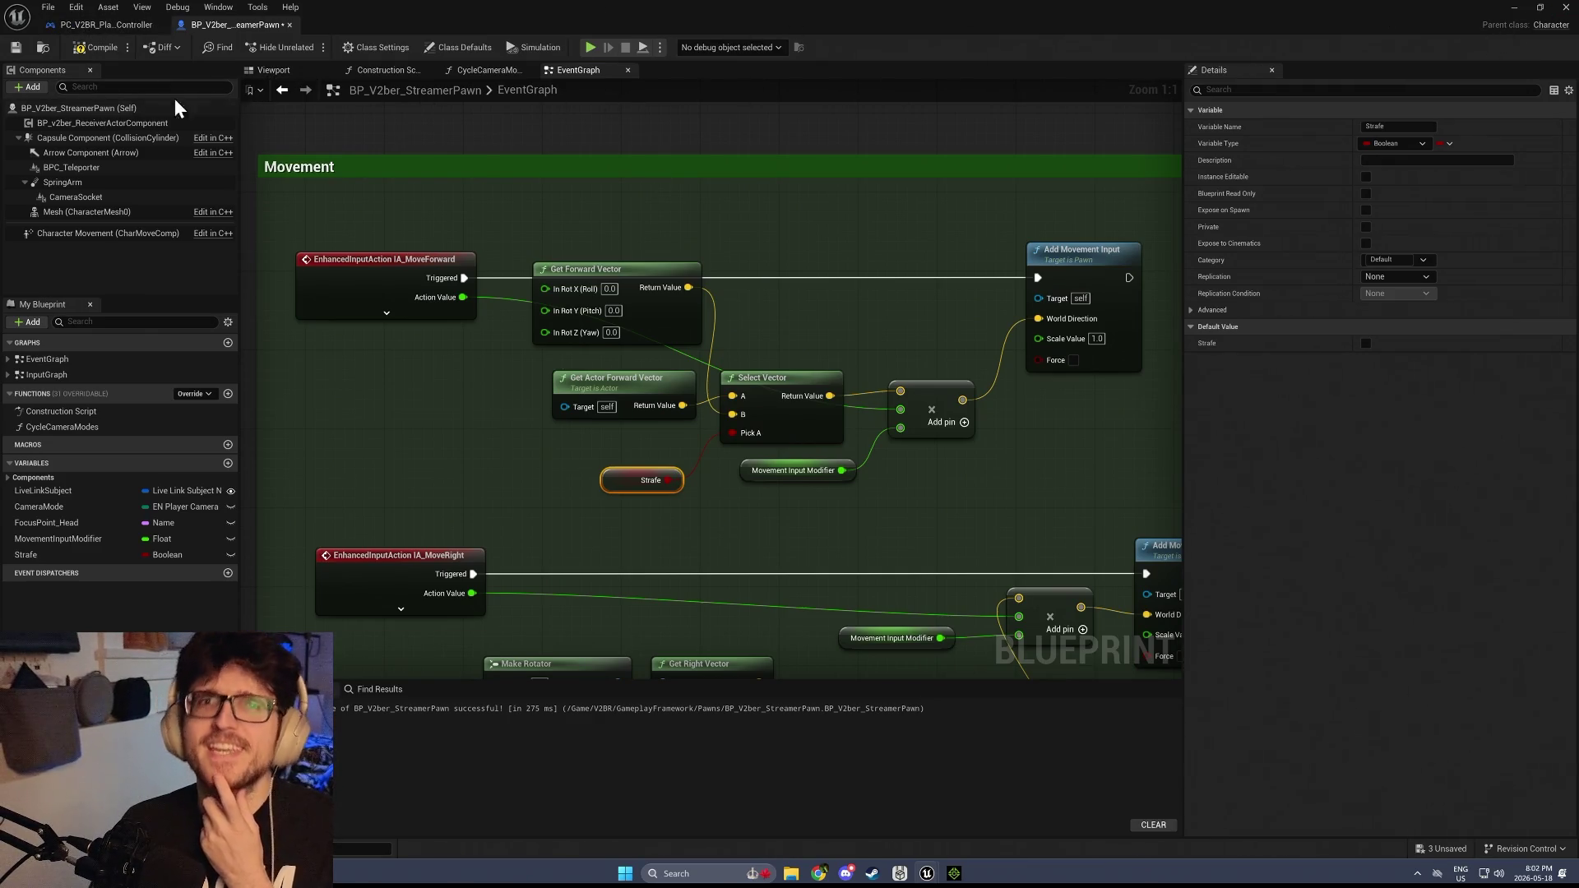
click(265, 70)
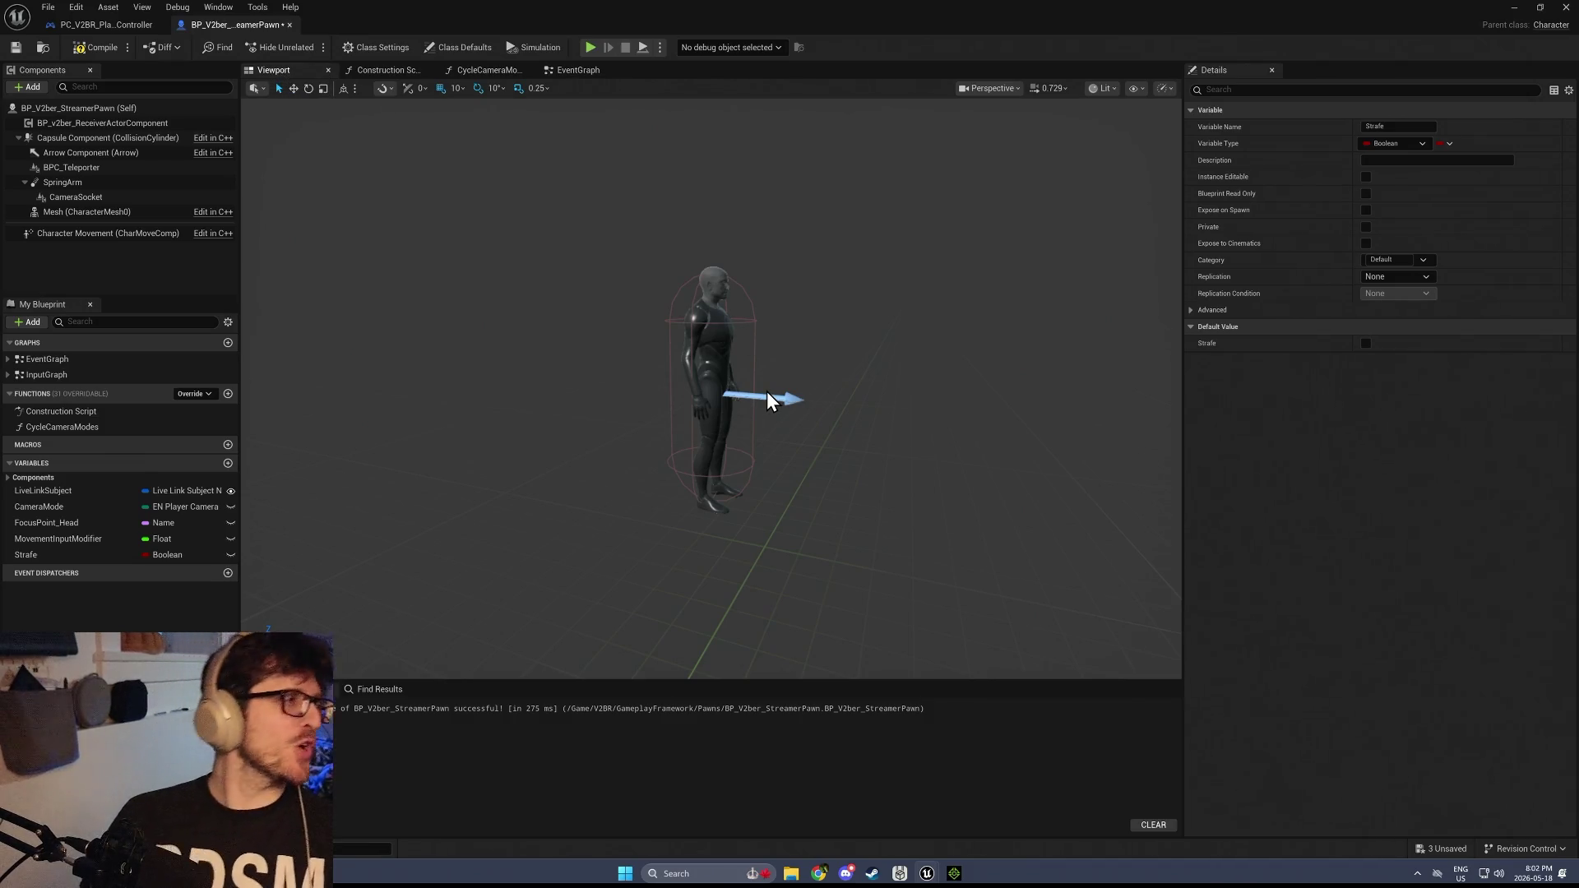
Nudge the lower Strafe getter beside its Select Vector and save the pawn blueprint
mouse_move(811, 392)
mouse_down()
mouse_move(904, 461)
mouse_move(652, 229)
mouse_up()
click(588, 74)
mouse_move(613, 481)
mouse_down()
mouse_move(592, 342)
mouse_move(621, 278)
mouse_up()
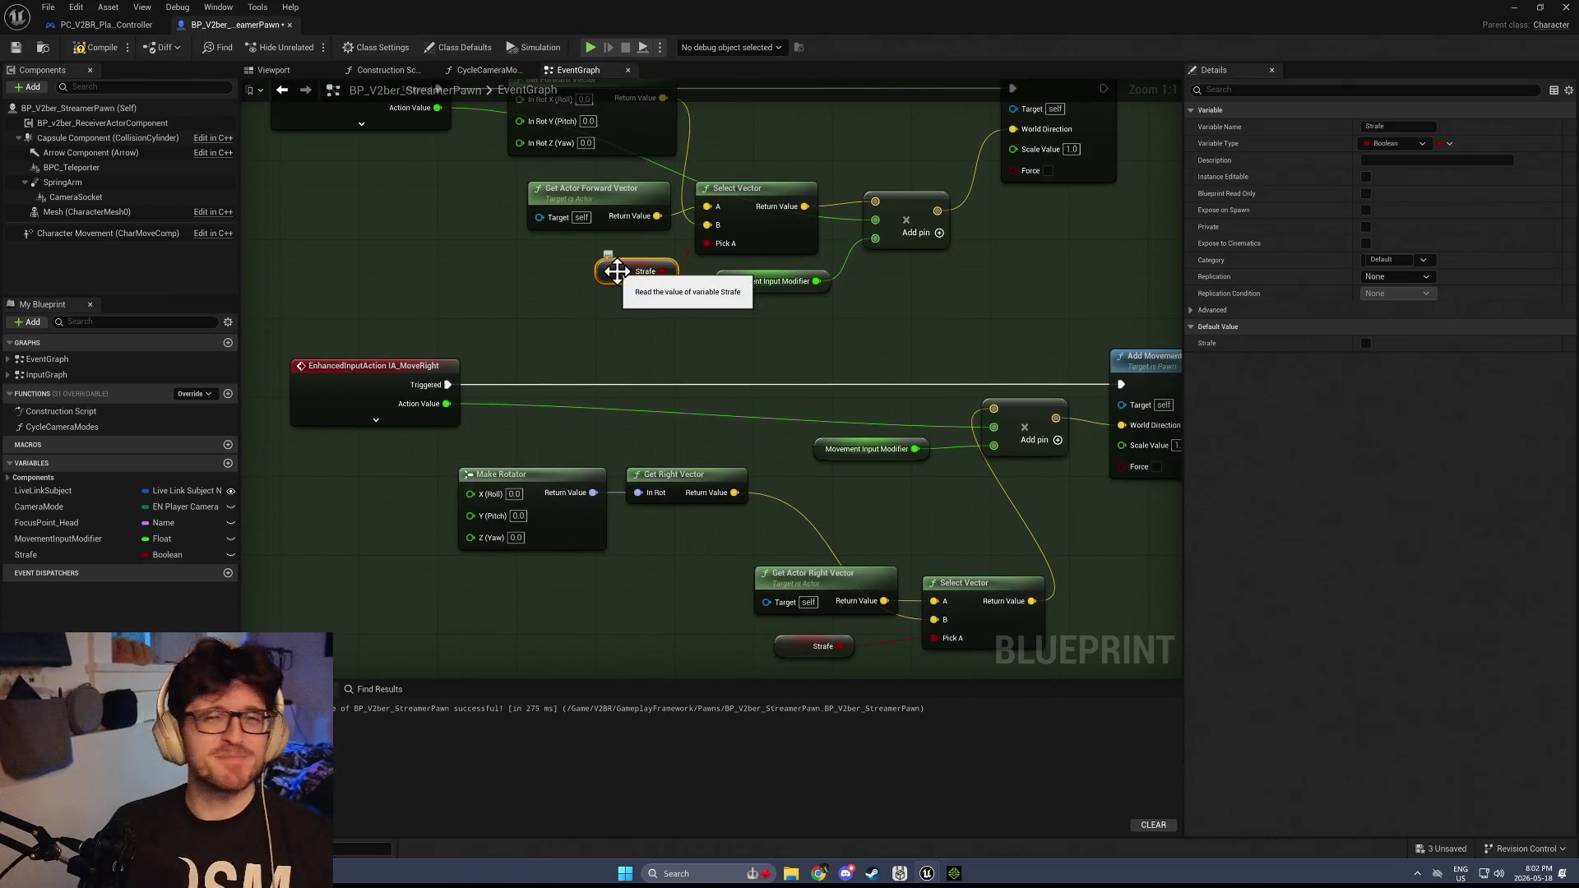
click(623, 202)
drag(766, 493, 742, 313)
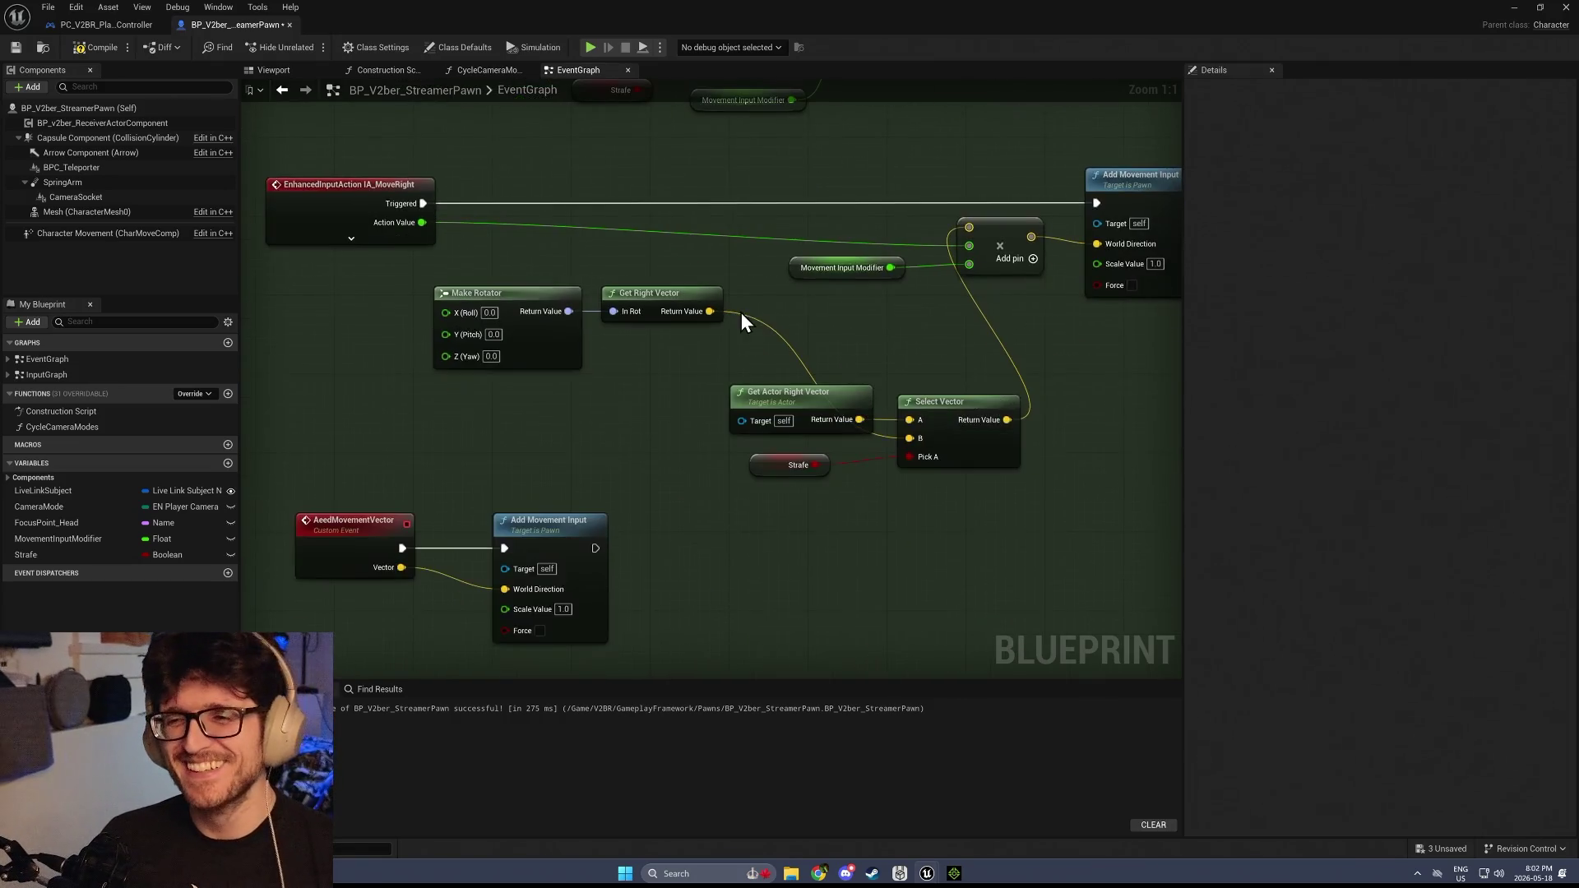
click(790, 468)
drag(787, 471, 807, 471)
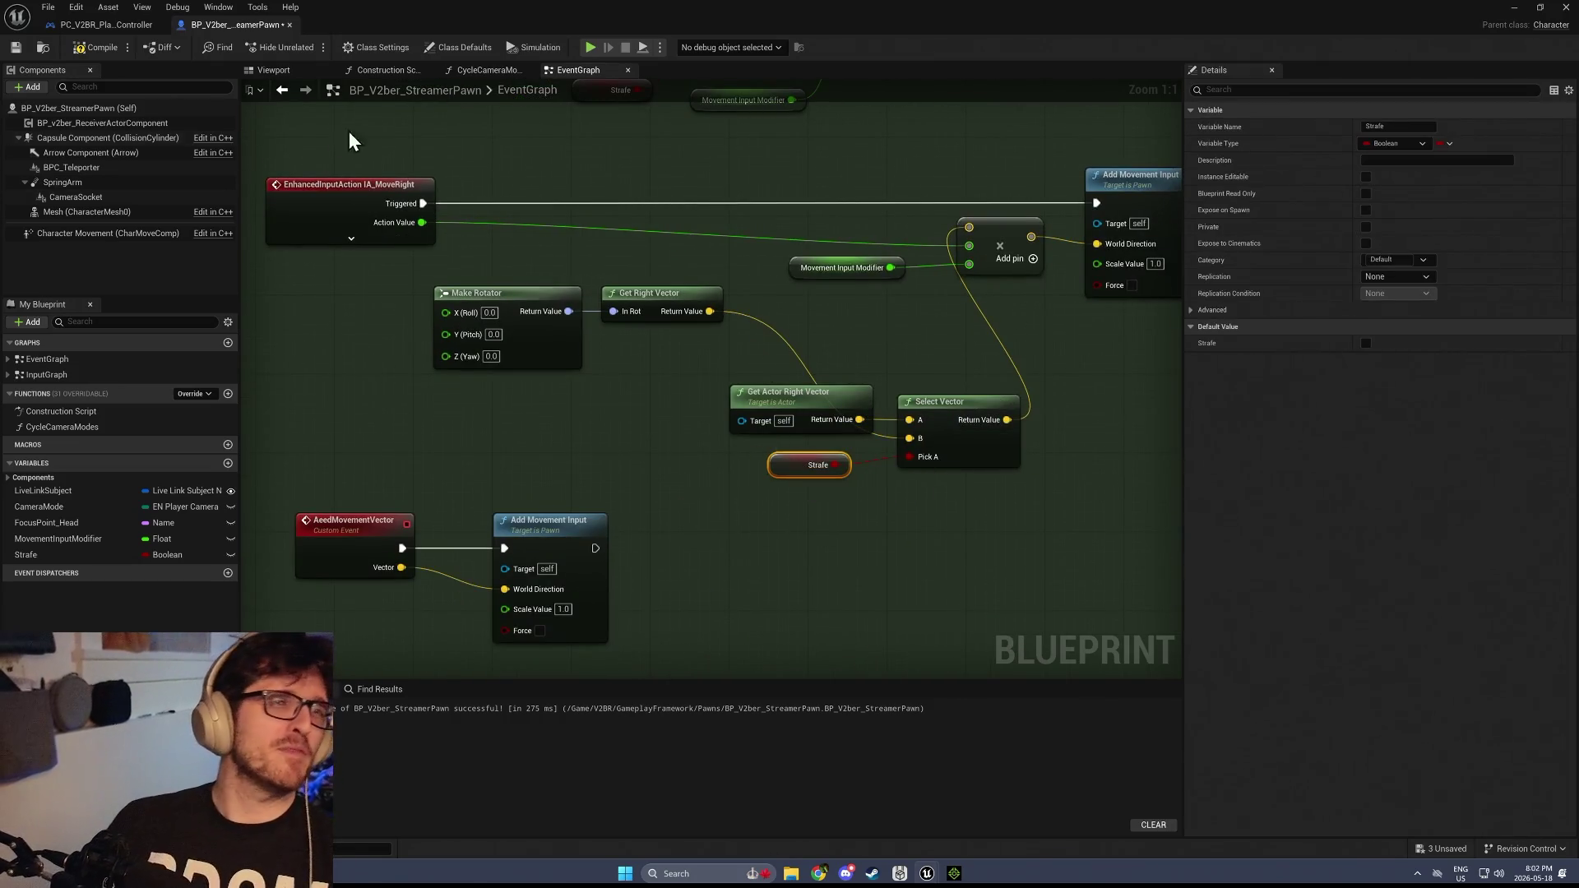
click(16, 49)
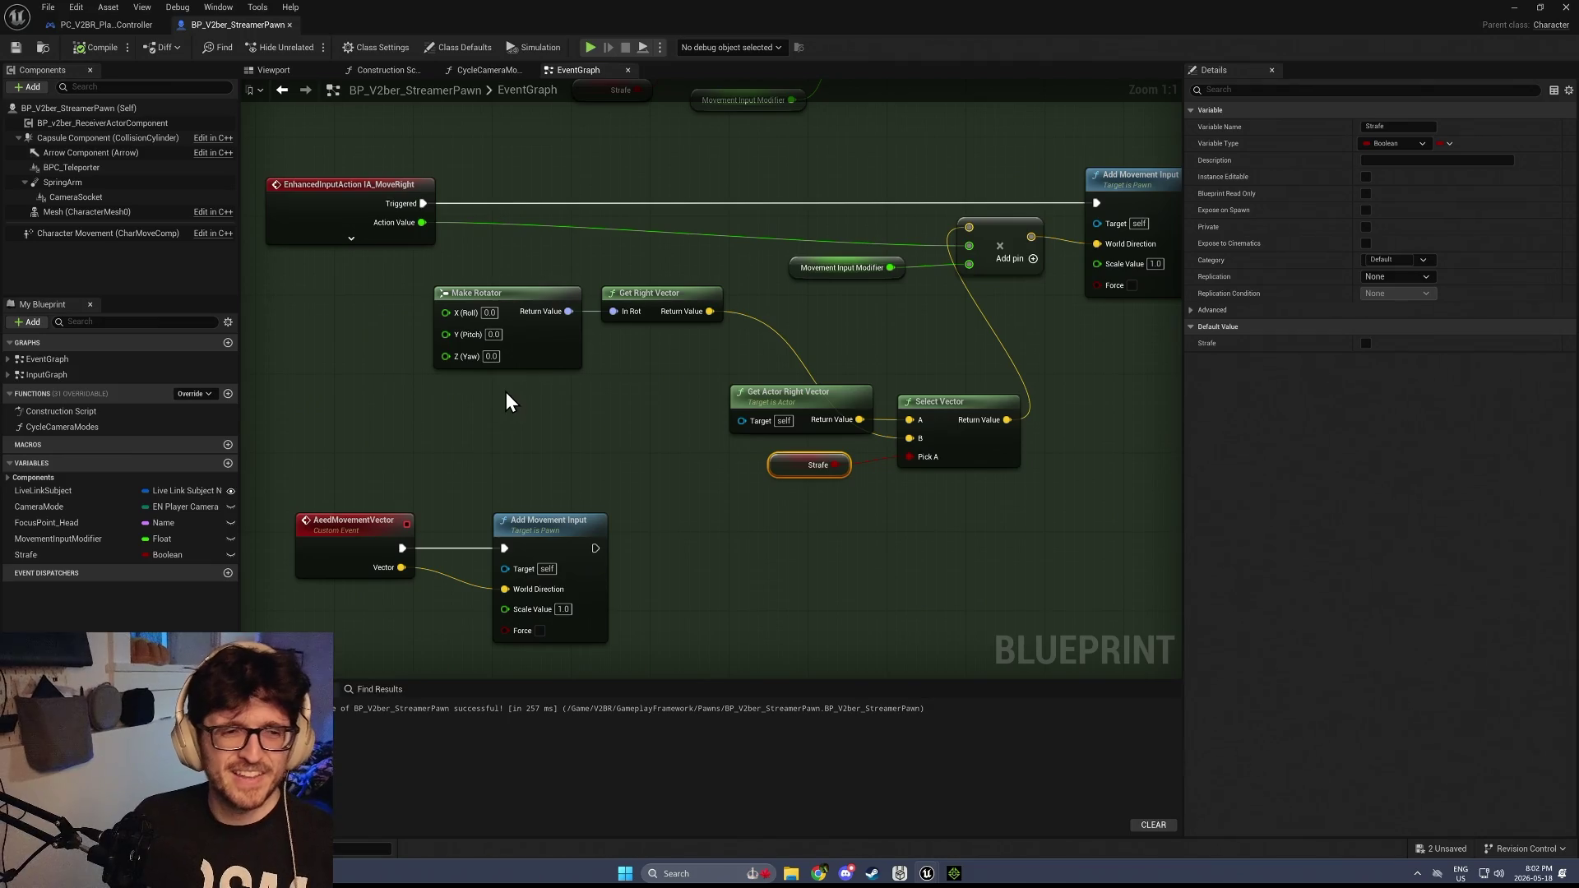
Pan through the graph to review the IA_MoveRight and upper Movement nodes
drag(747, 557, 627, 338)
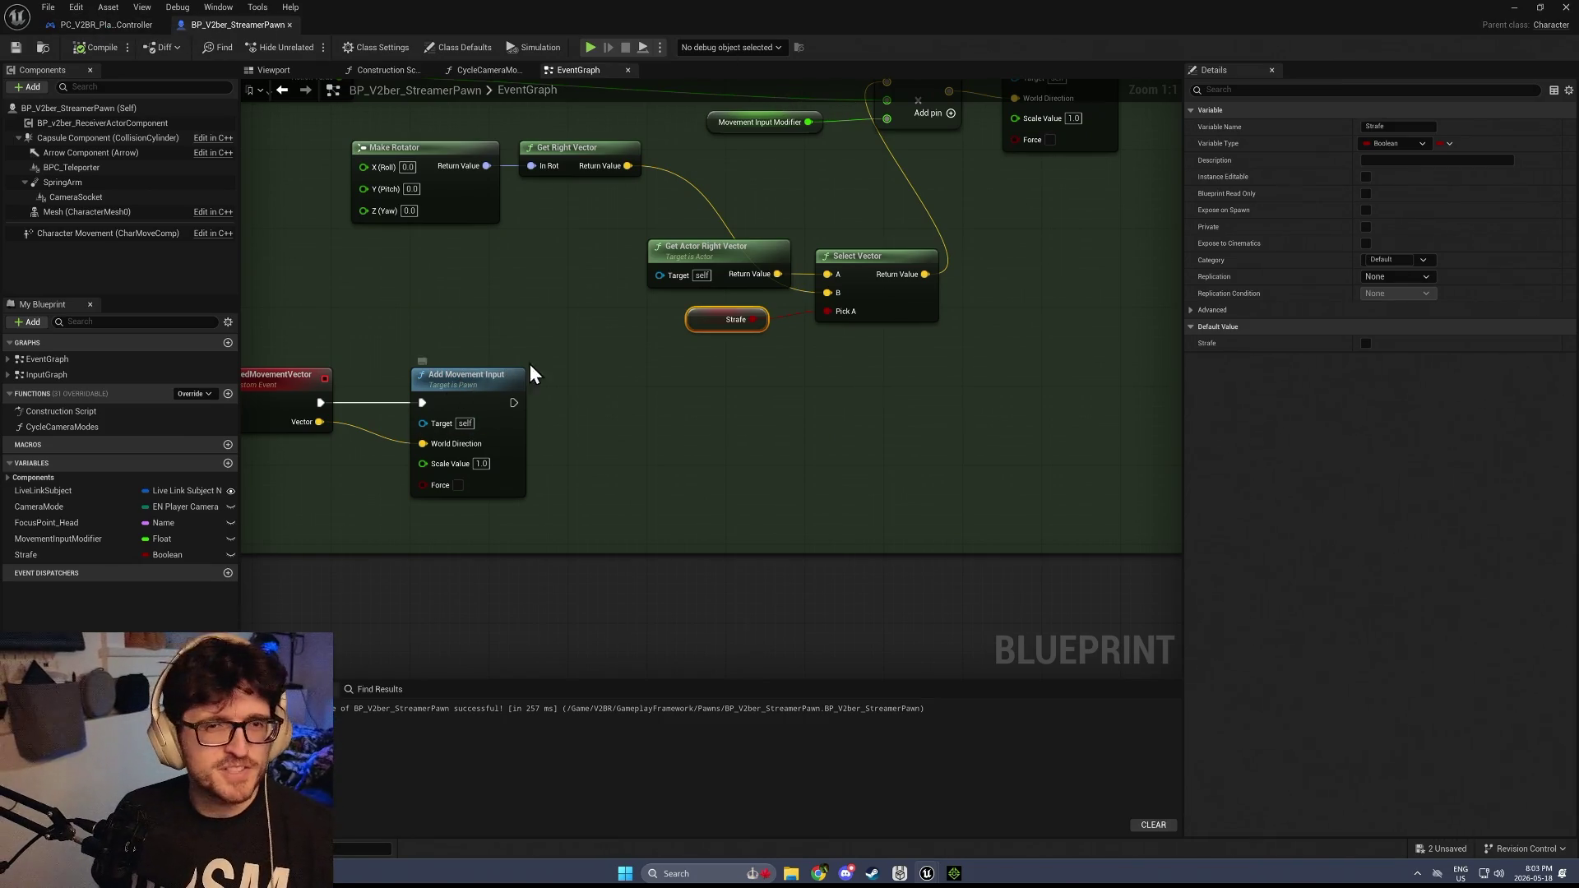
drag(518, 282, 573, 461)
scroll(620, 331, down, 1)
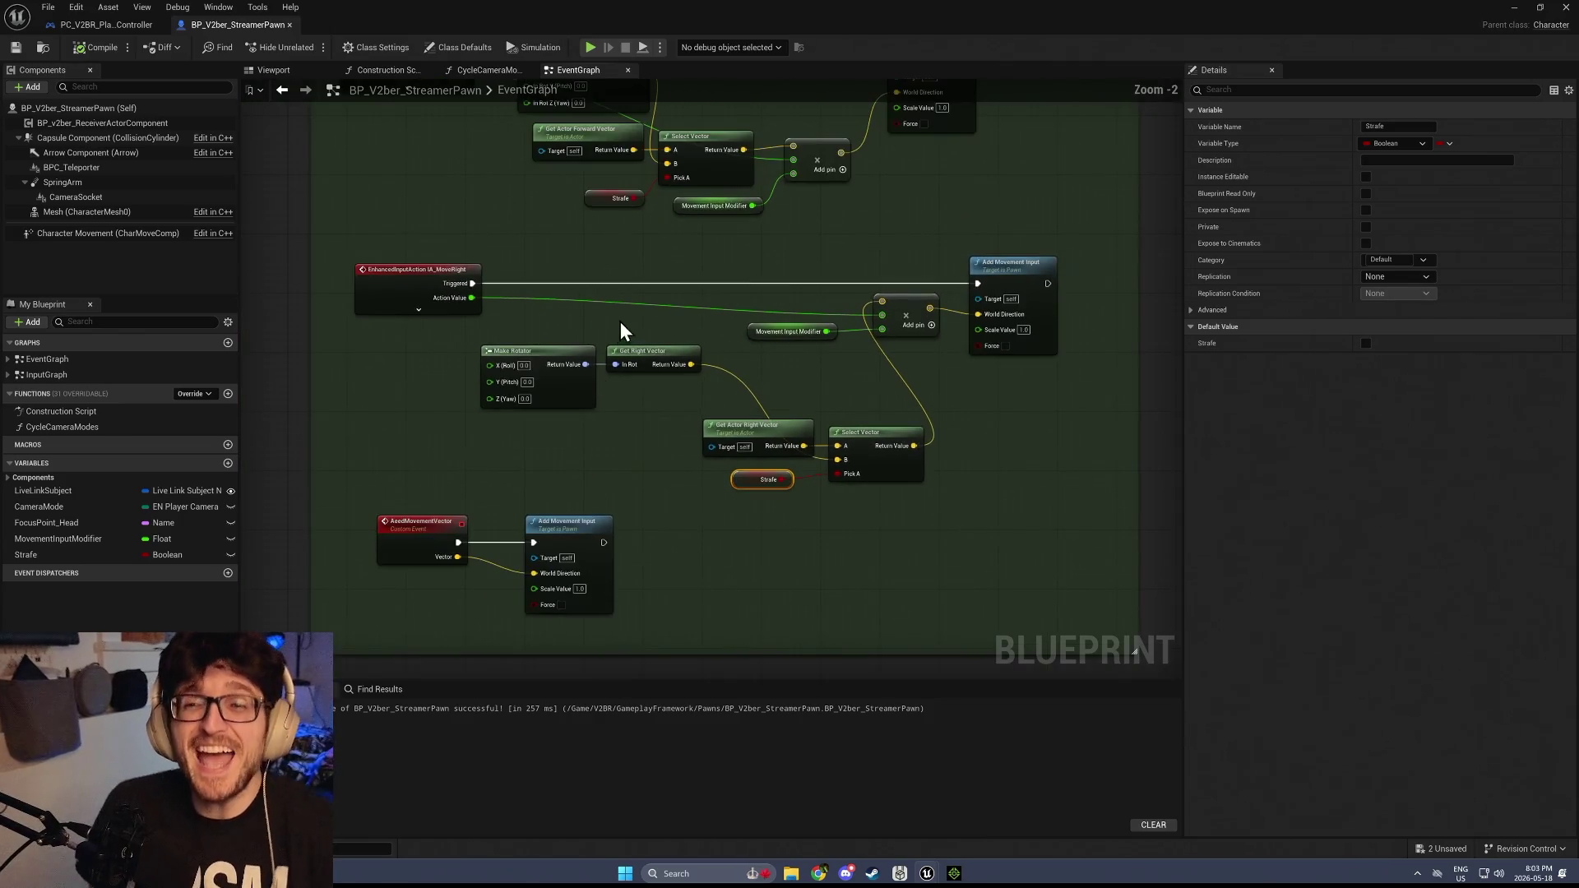
scroll(630, 626, down, 1)
drag(630, 627, 618, 573)
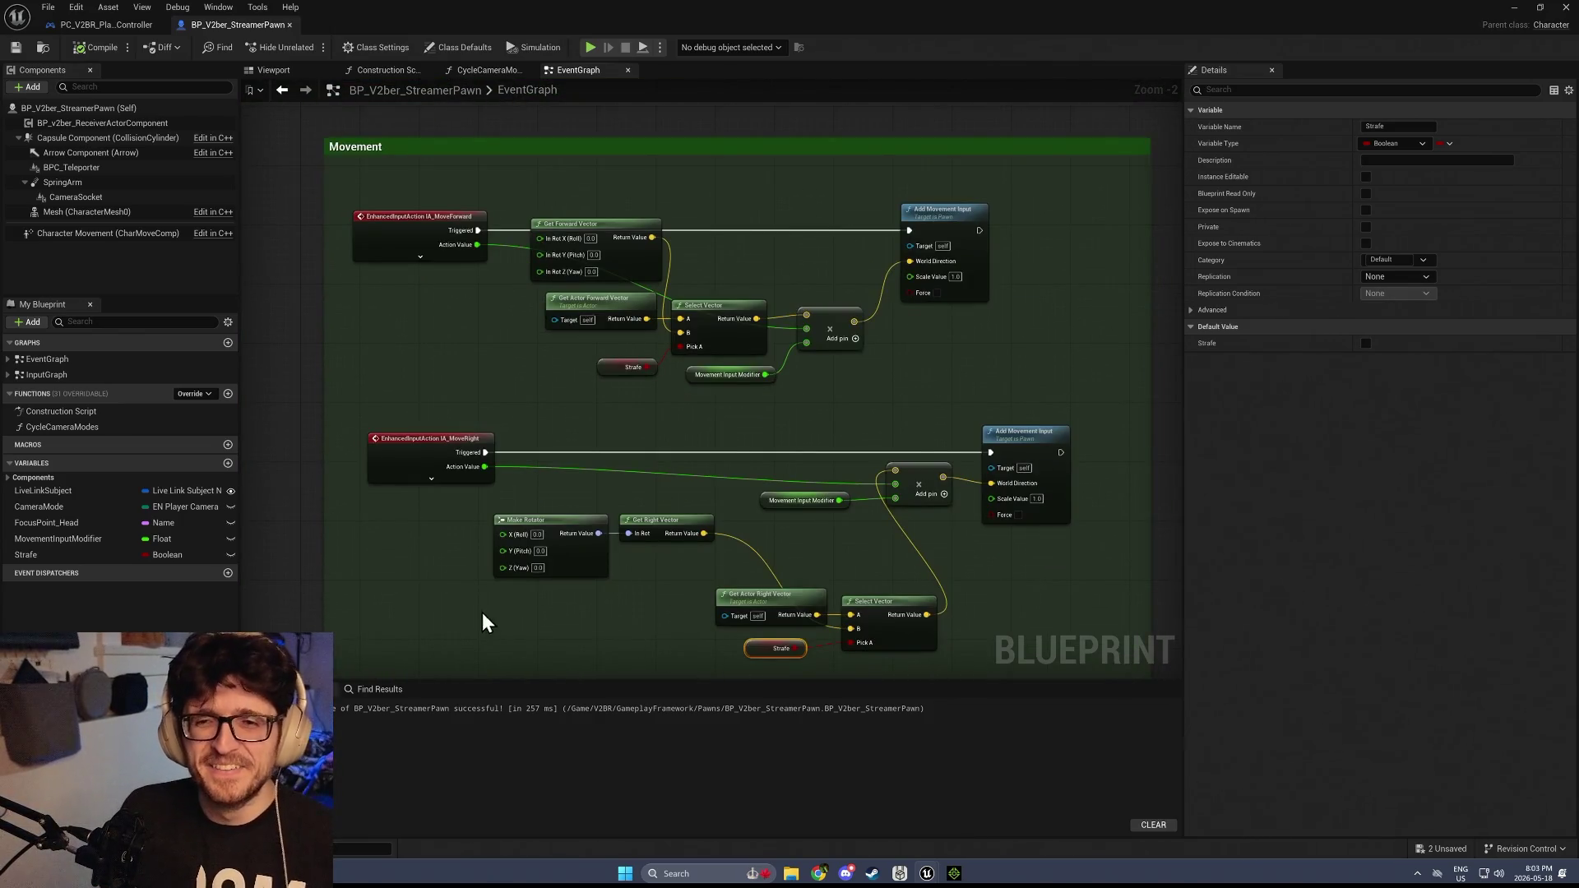
Copy the Get Player Camera Manager, Root Component and Get World Rotation nodes from CurrentCamYaw into the pawn graph
click(115, 32)
scroll(572, 151, up, 1)
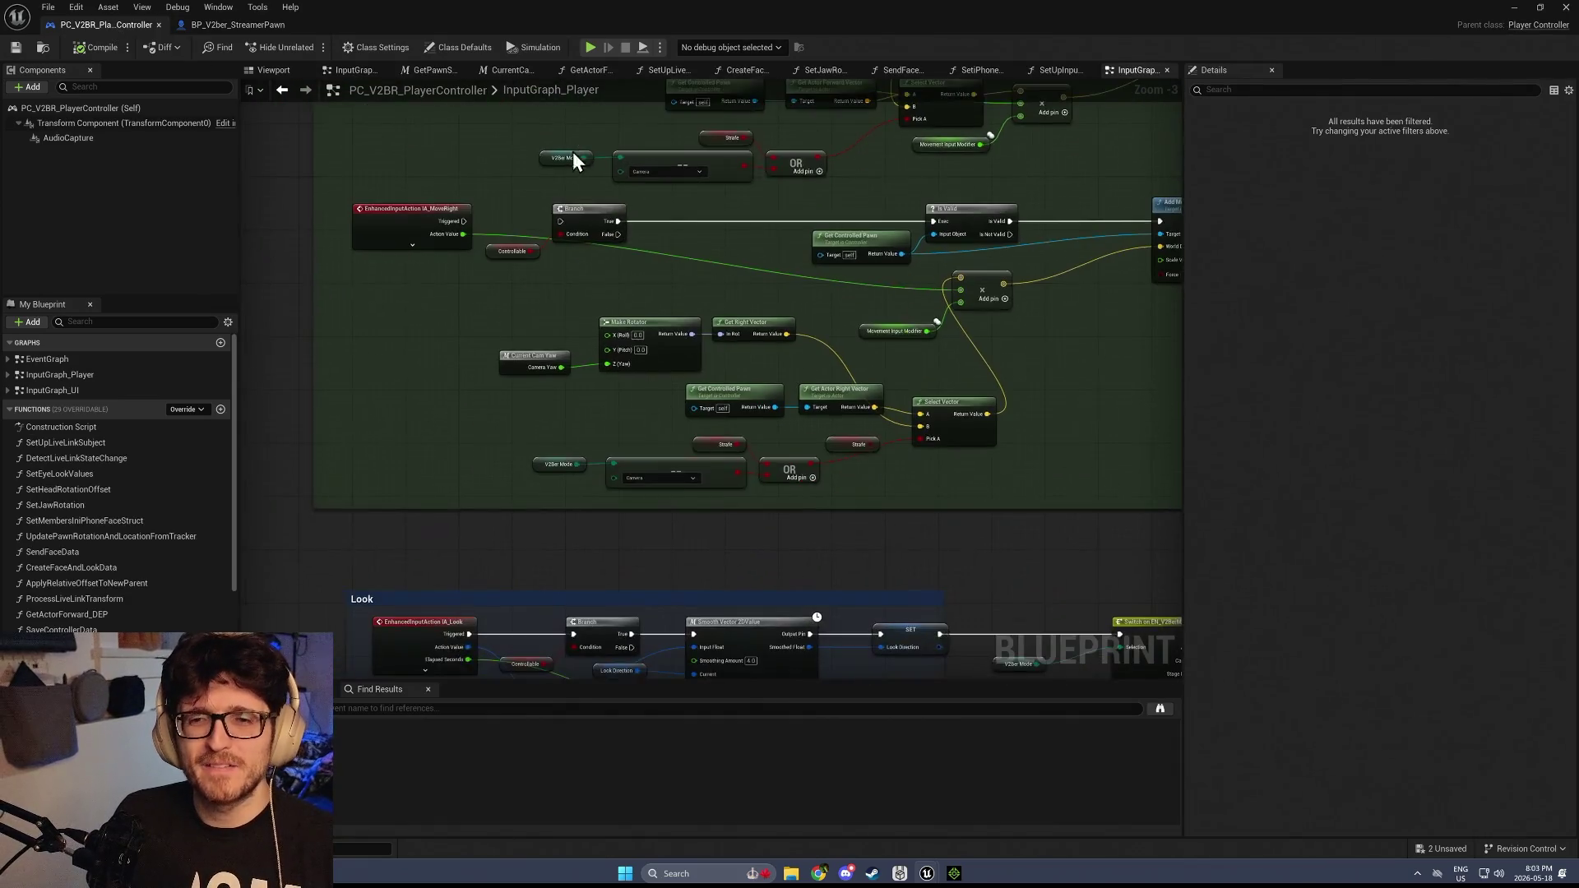
scroll(490, 389, up, 1)
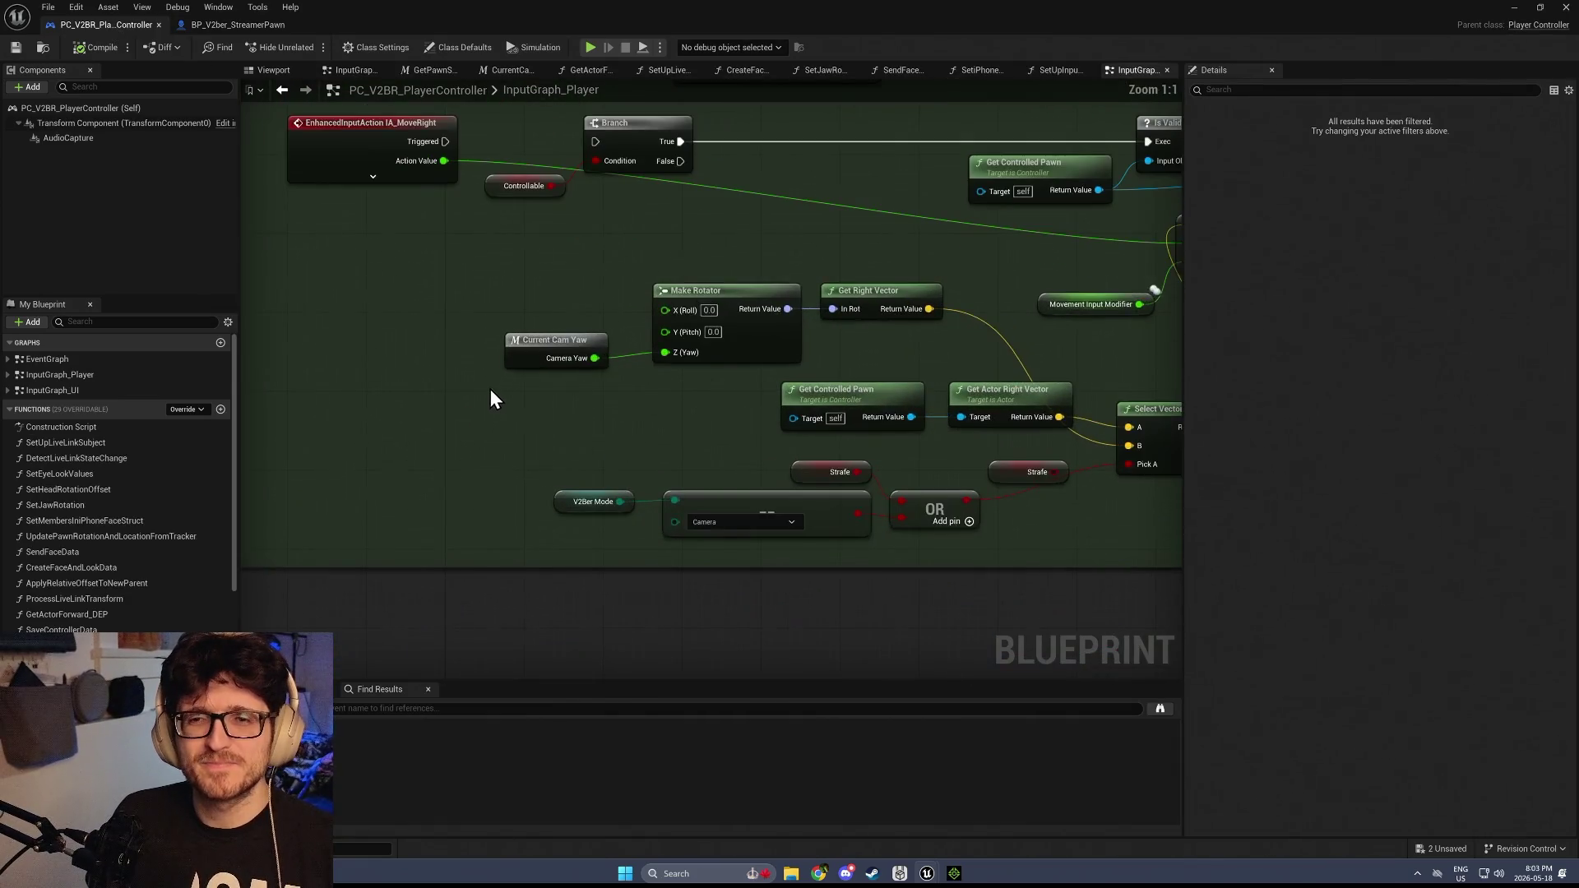
double_click(565, 344)
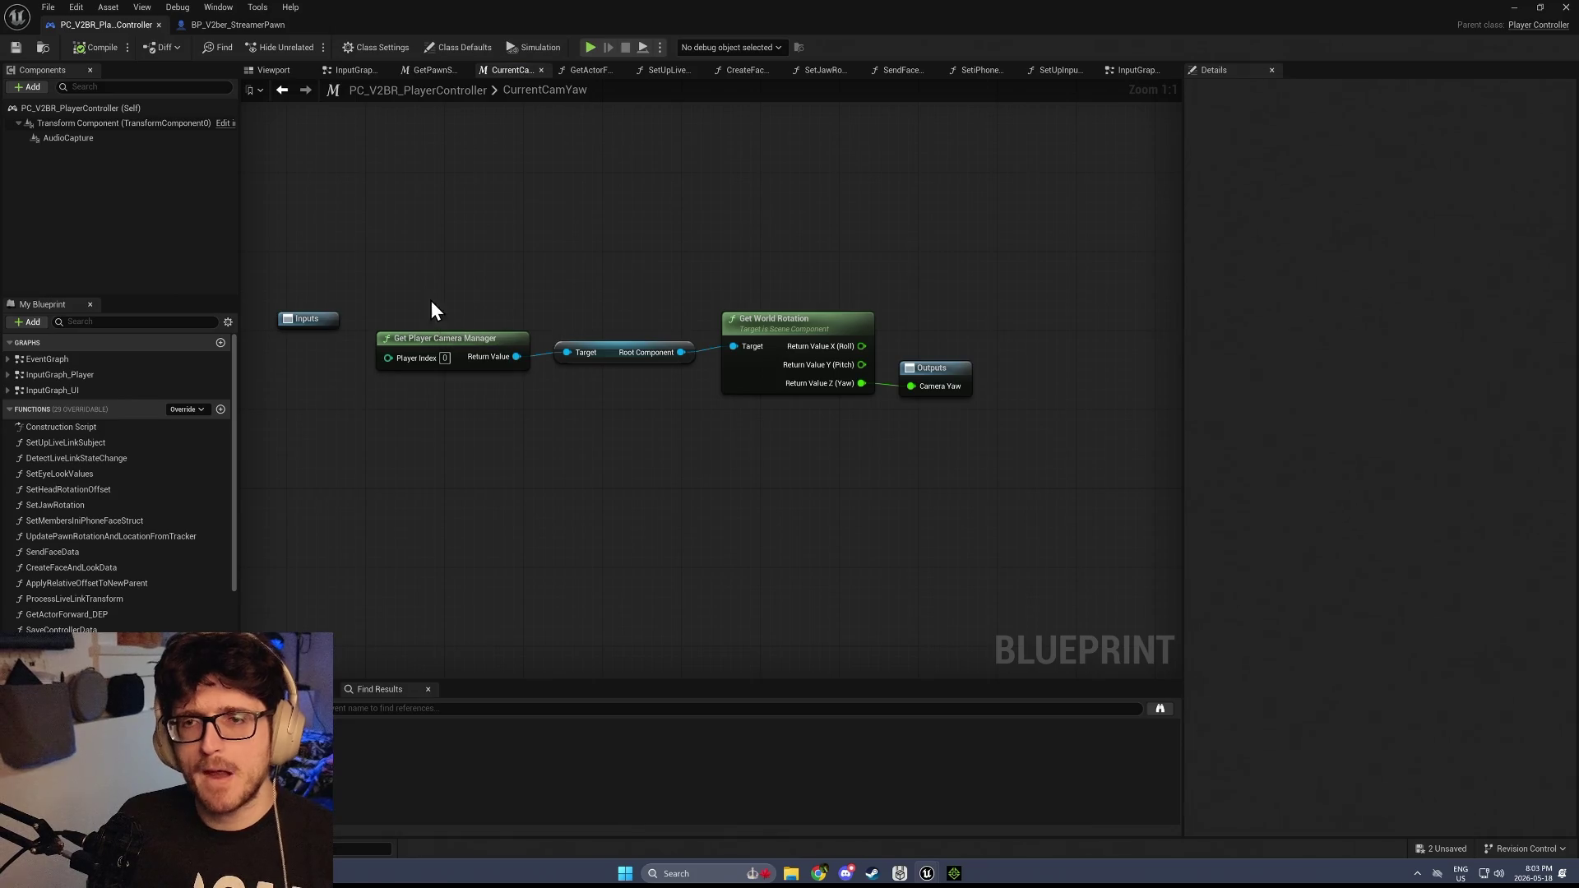
drag(458, 269, 785, 415)
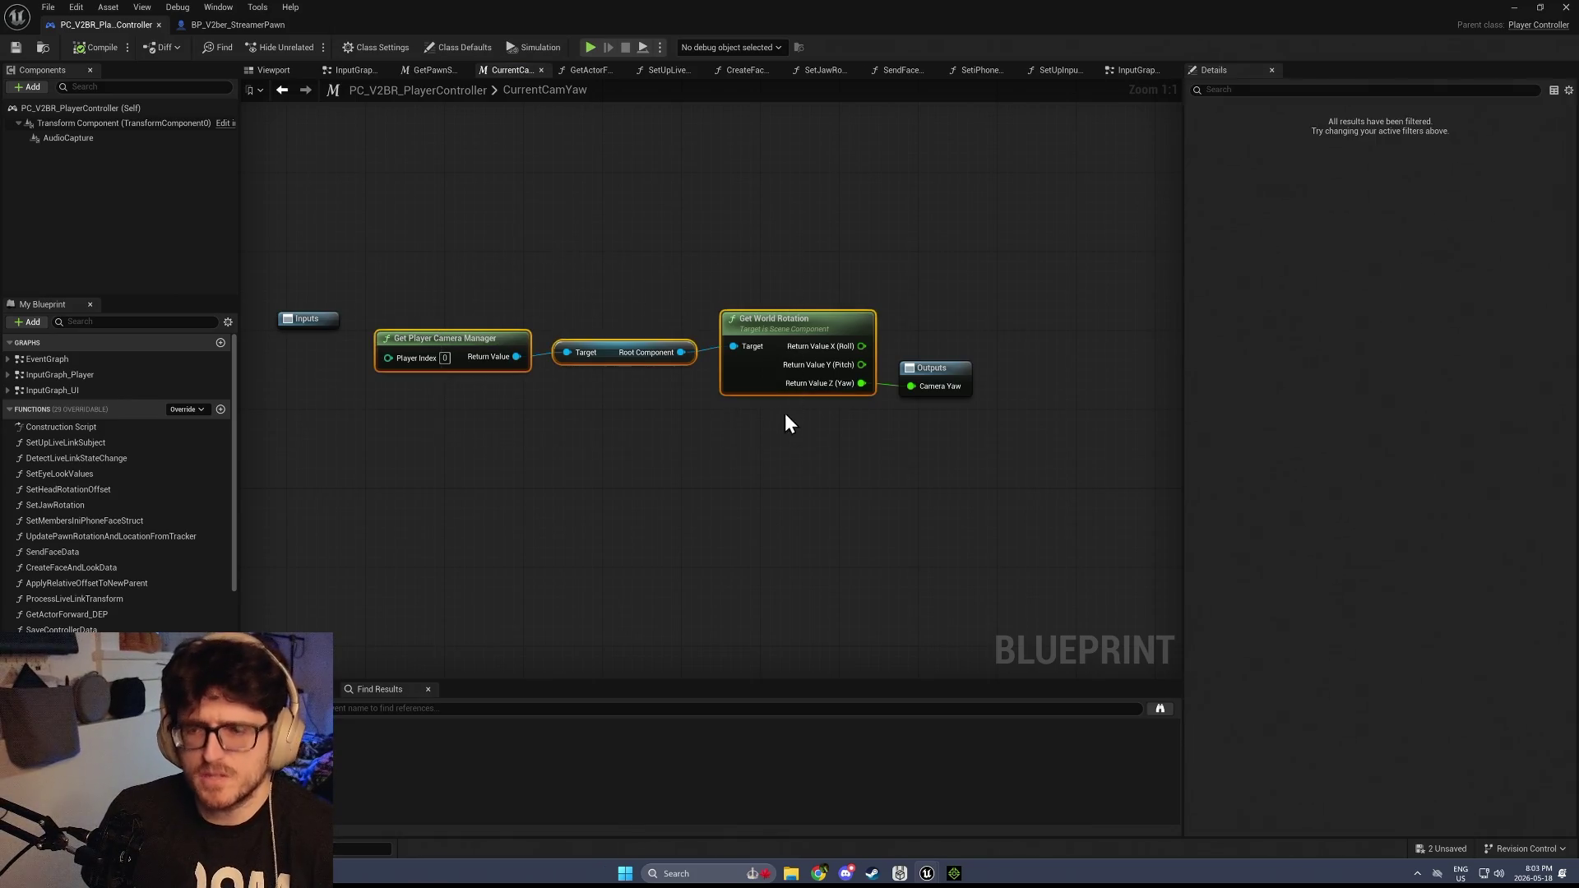
click(247, 24)
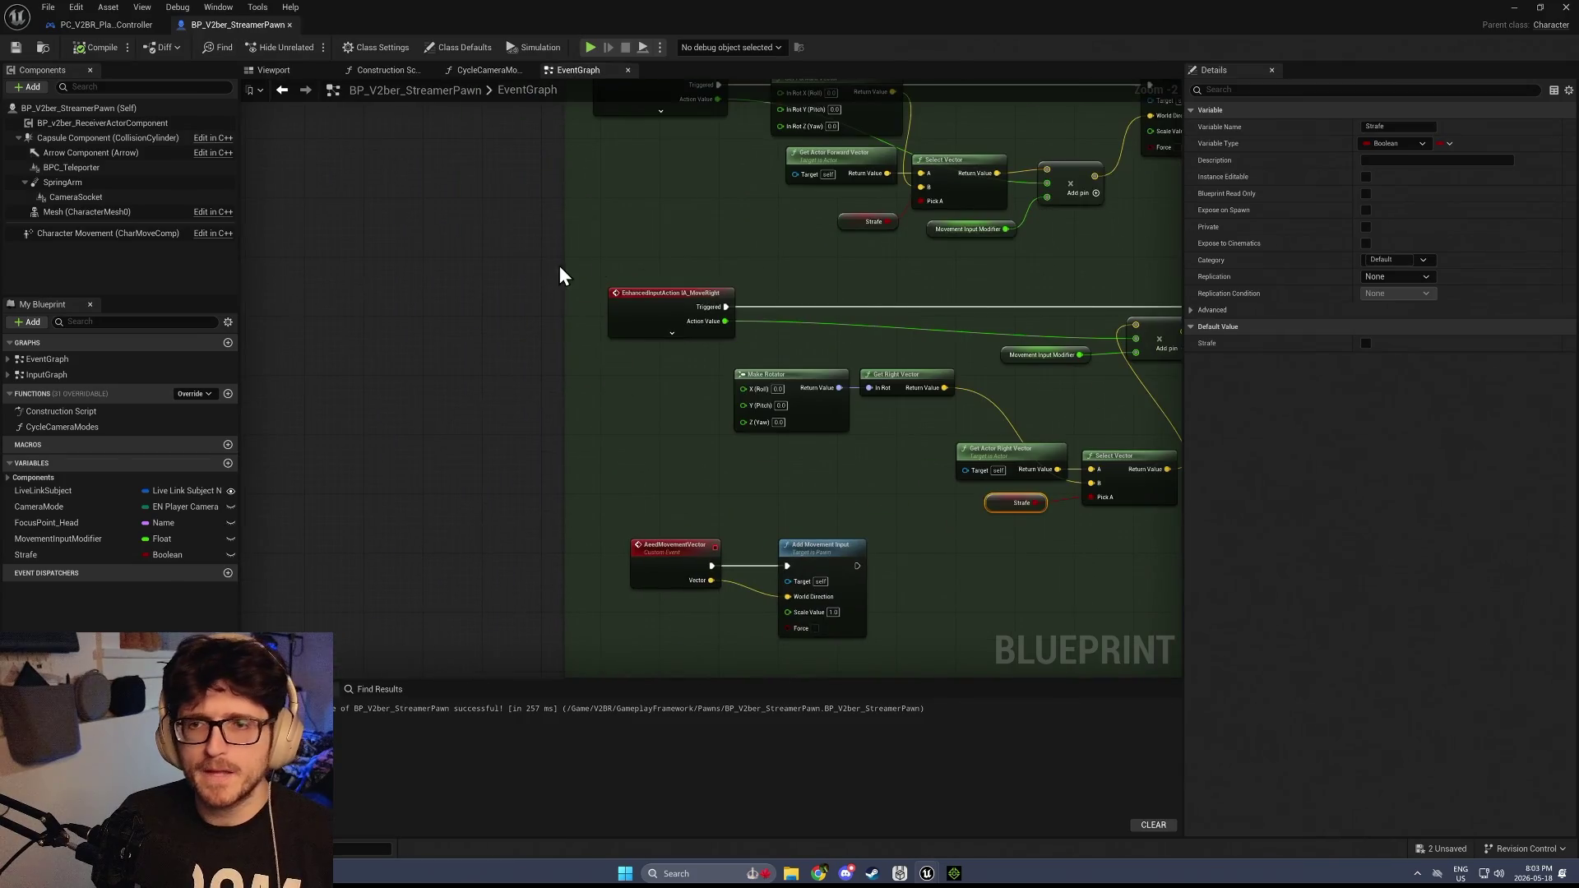
key(ctrl+v)
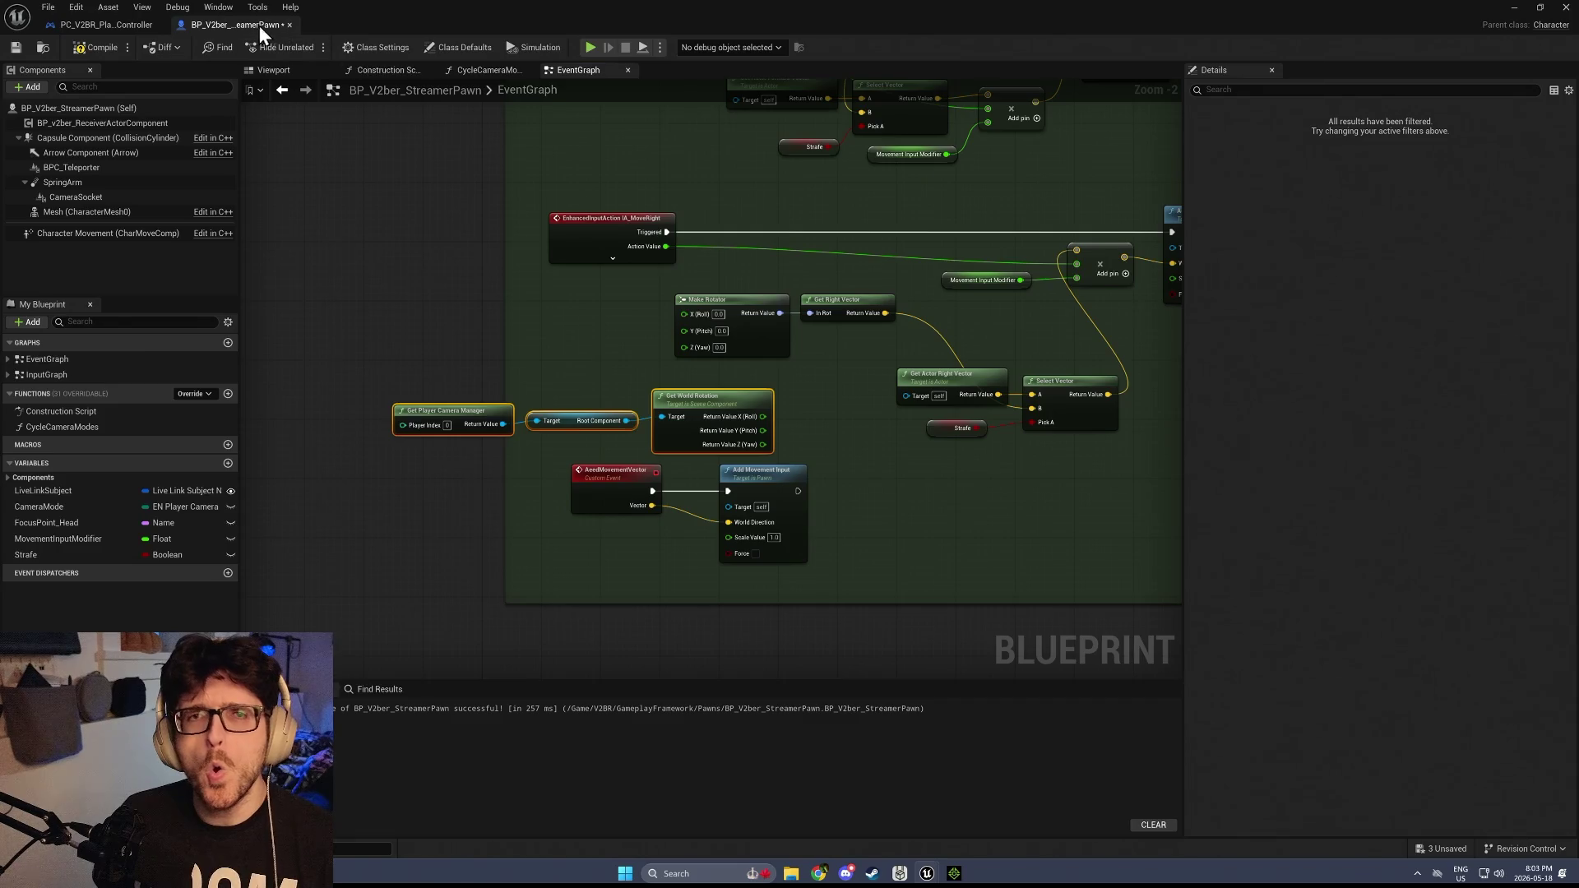
click(132, 21)
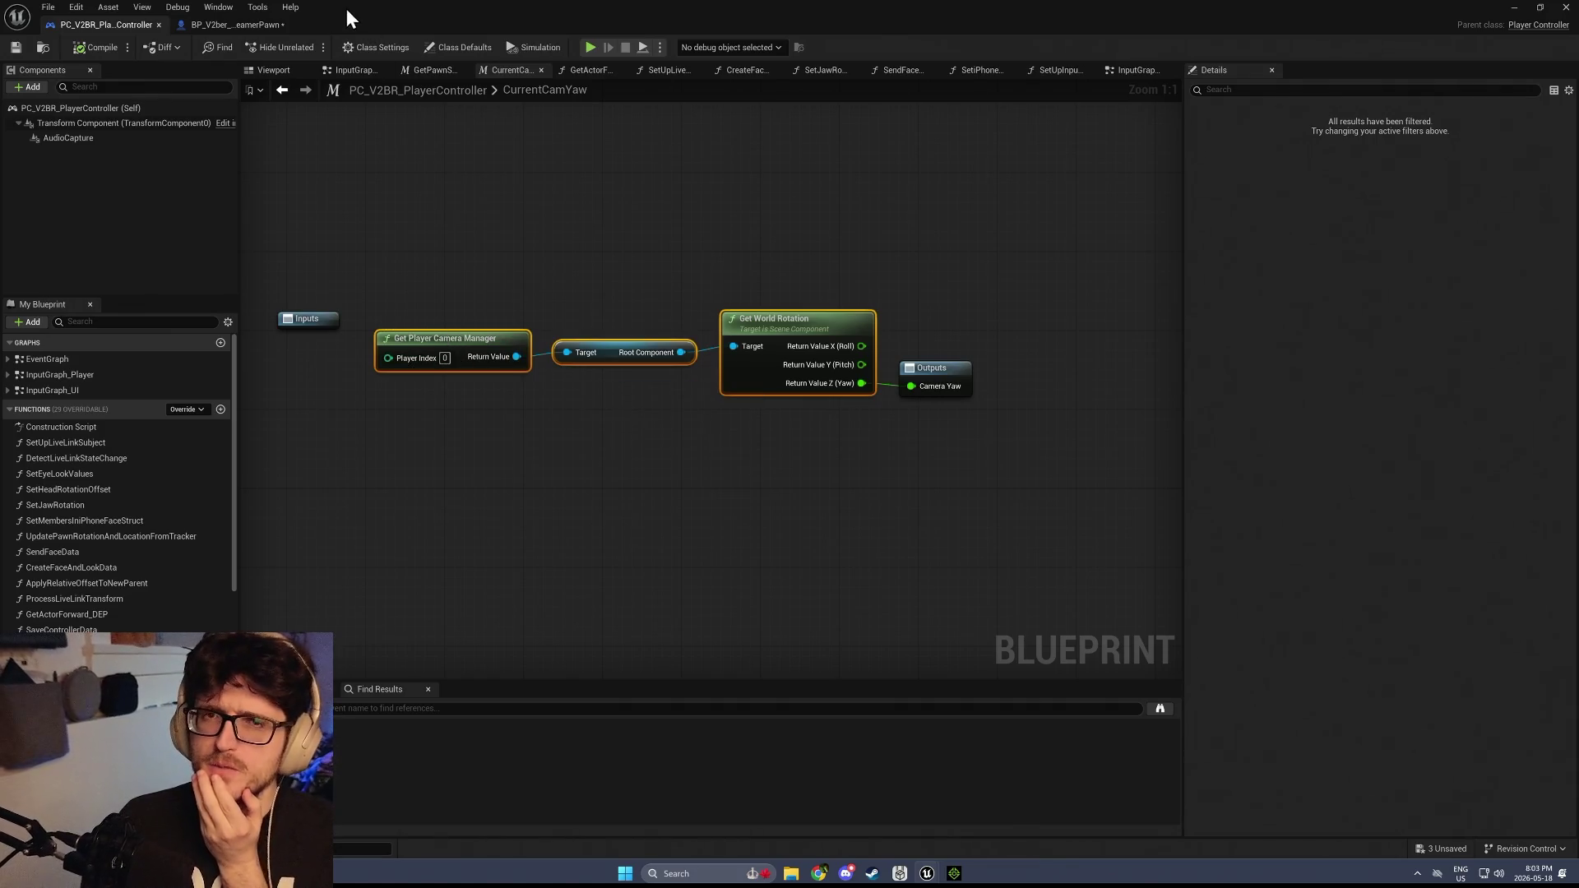
click(237, 28)
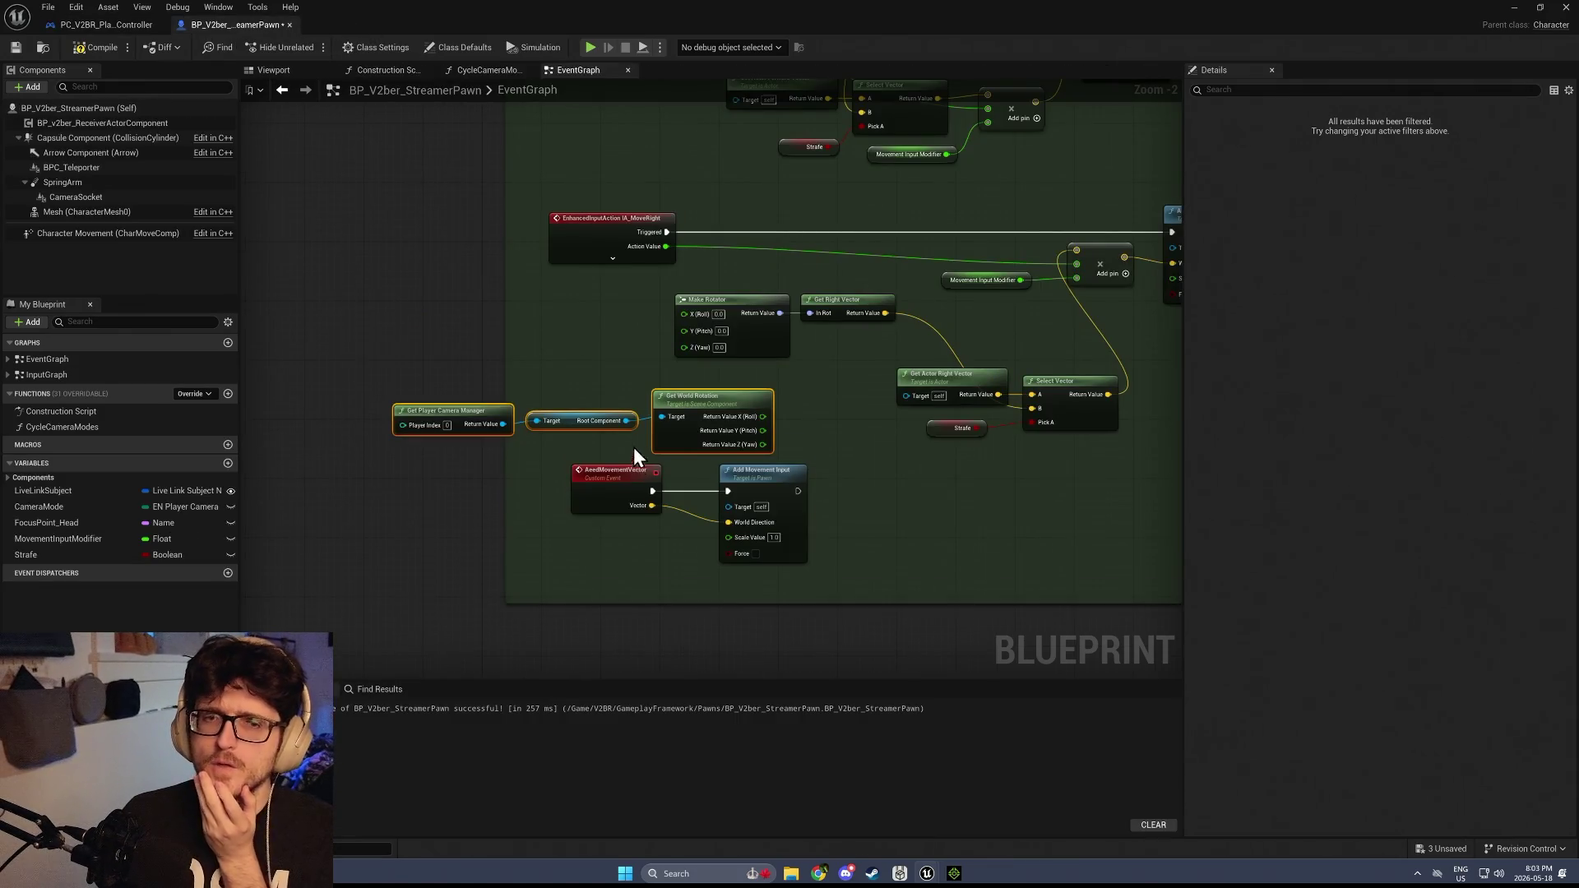
Add a Get Controller node and, with context sensitivity off, a Player Camera Manager getter
right_click(545, 295)
text(ge)
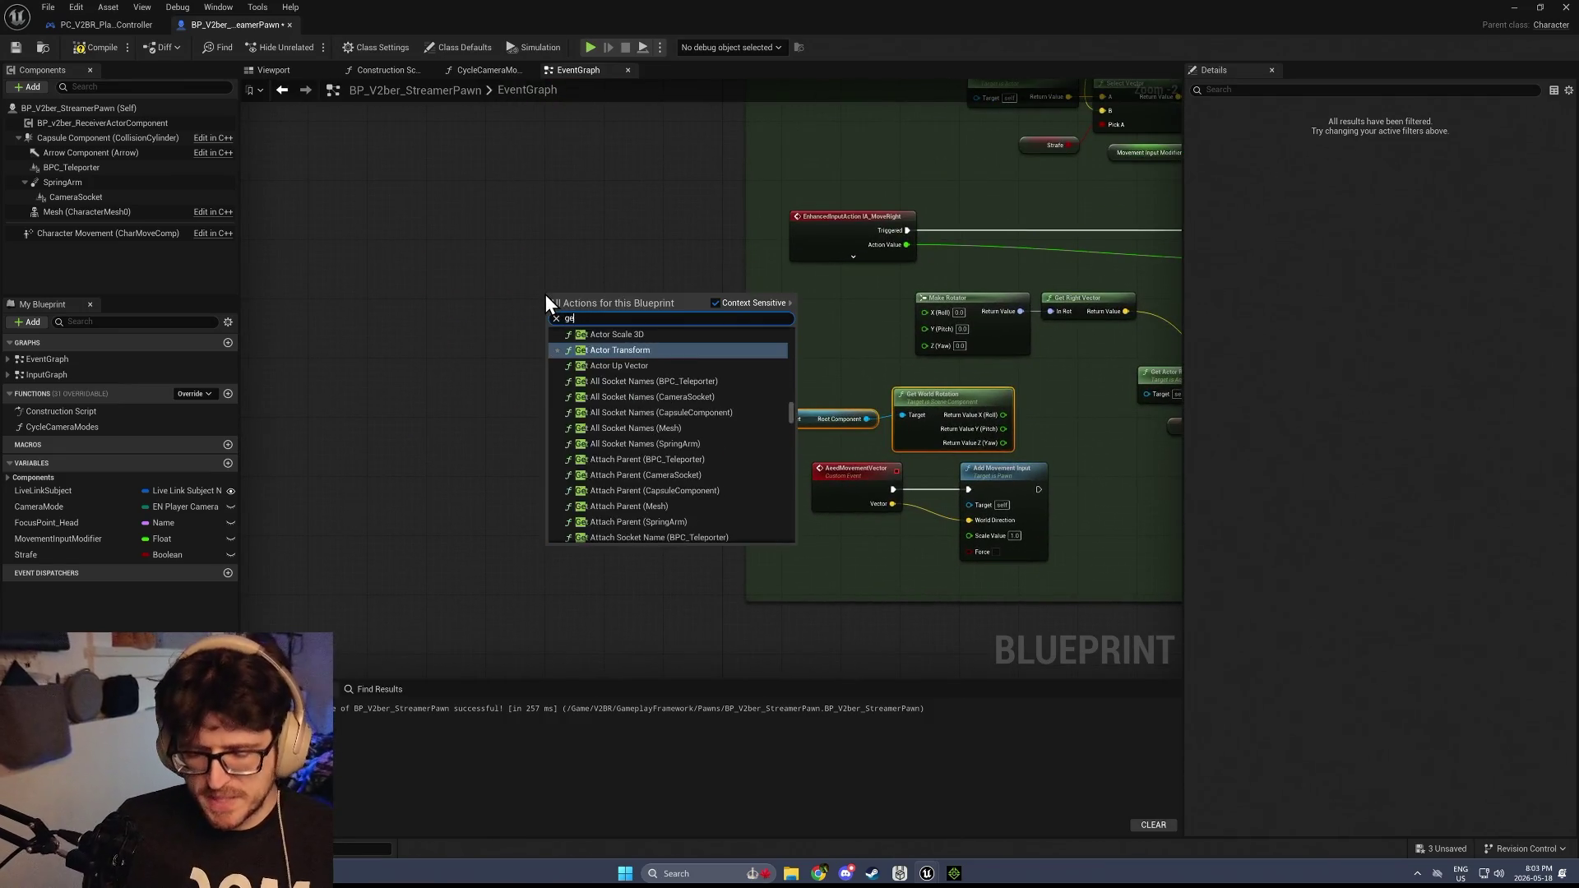
text(t controller)
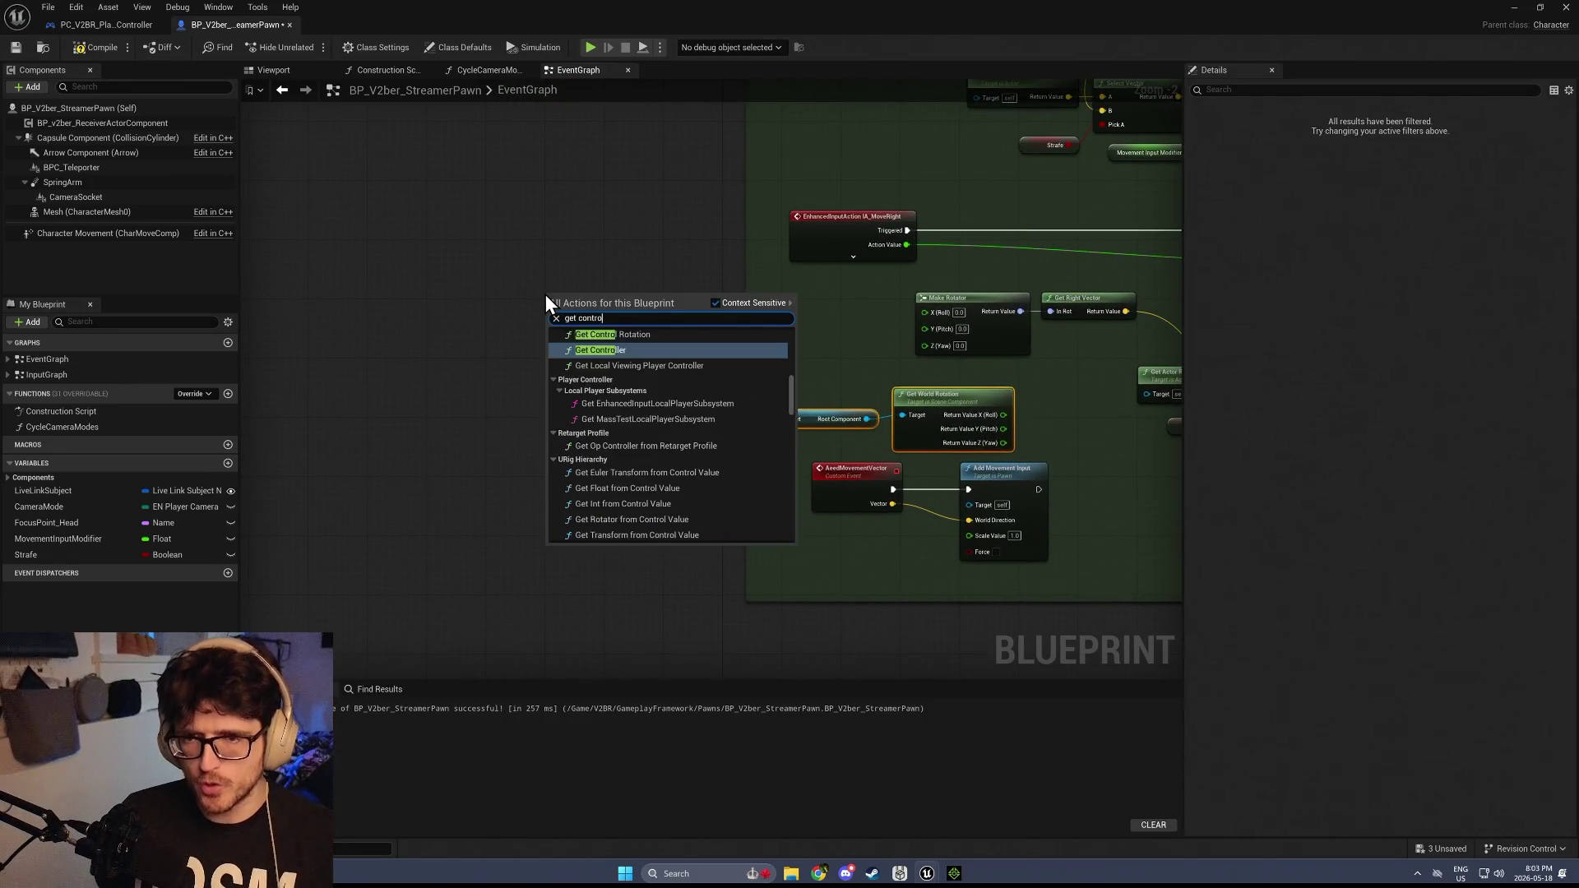
key(Return)
drag(647, 319, 684, 339)
text(camera mana)
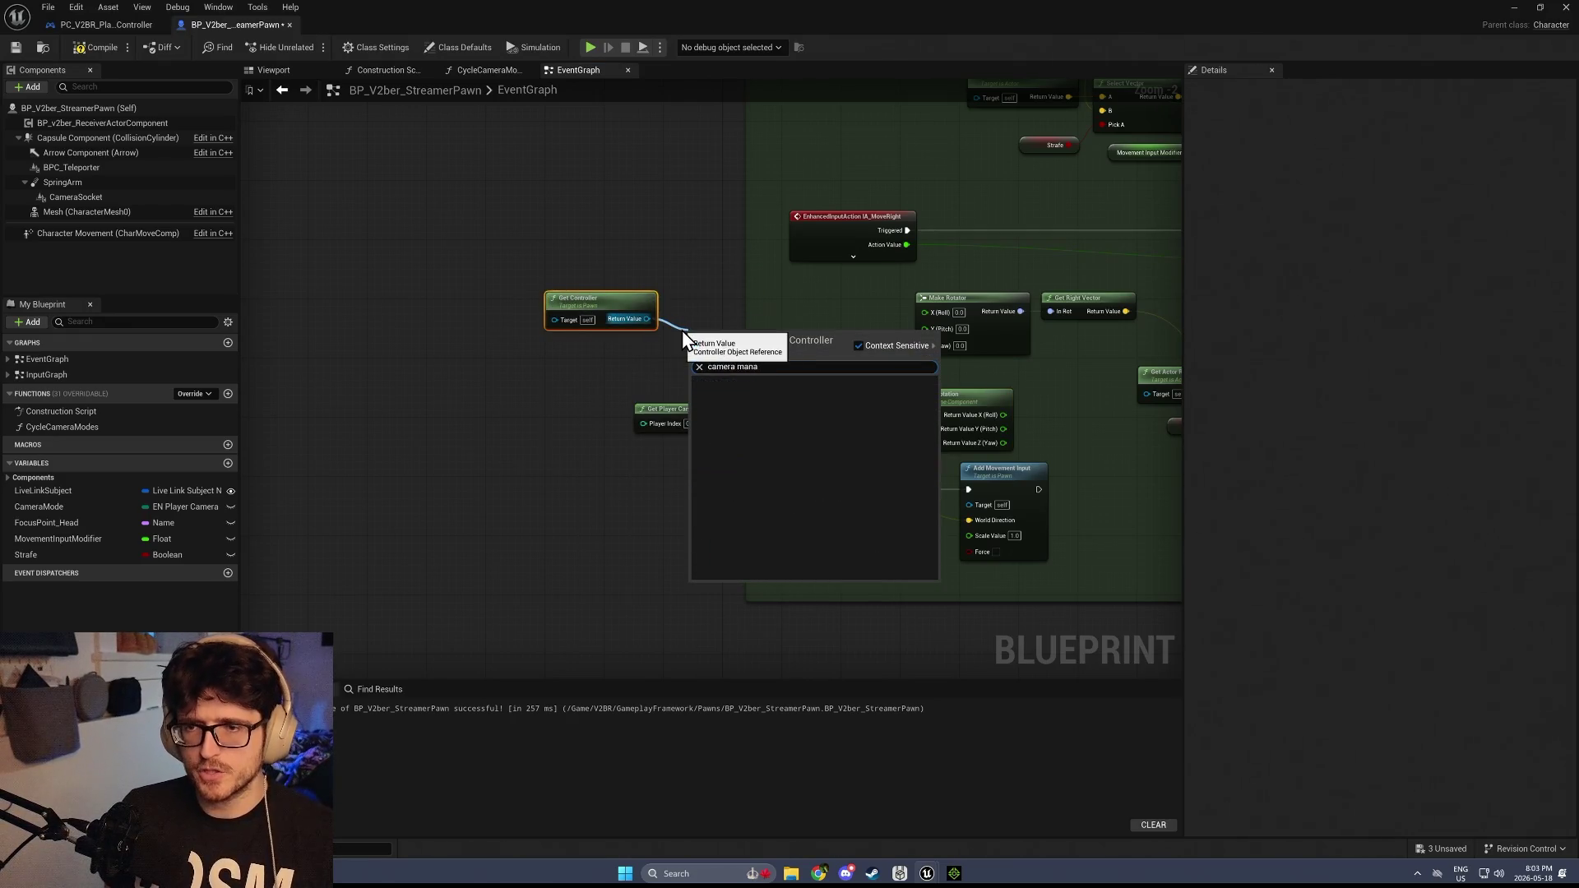
click(860, 342)
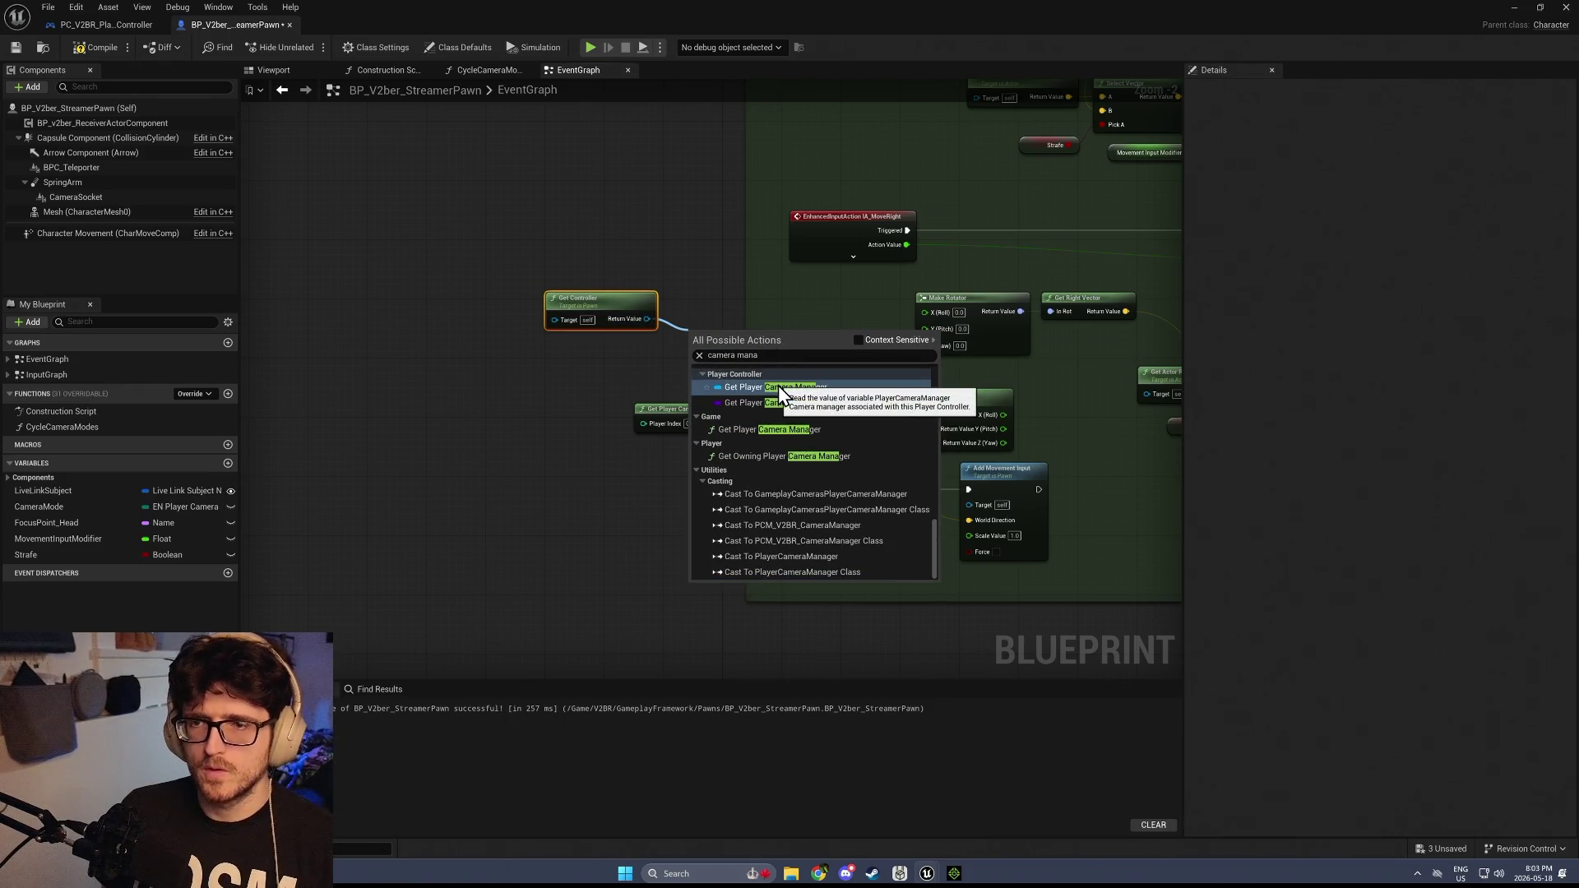
click(779, 388)
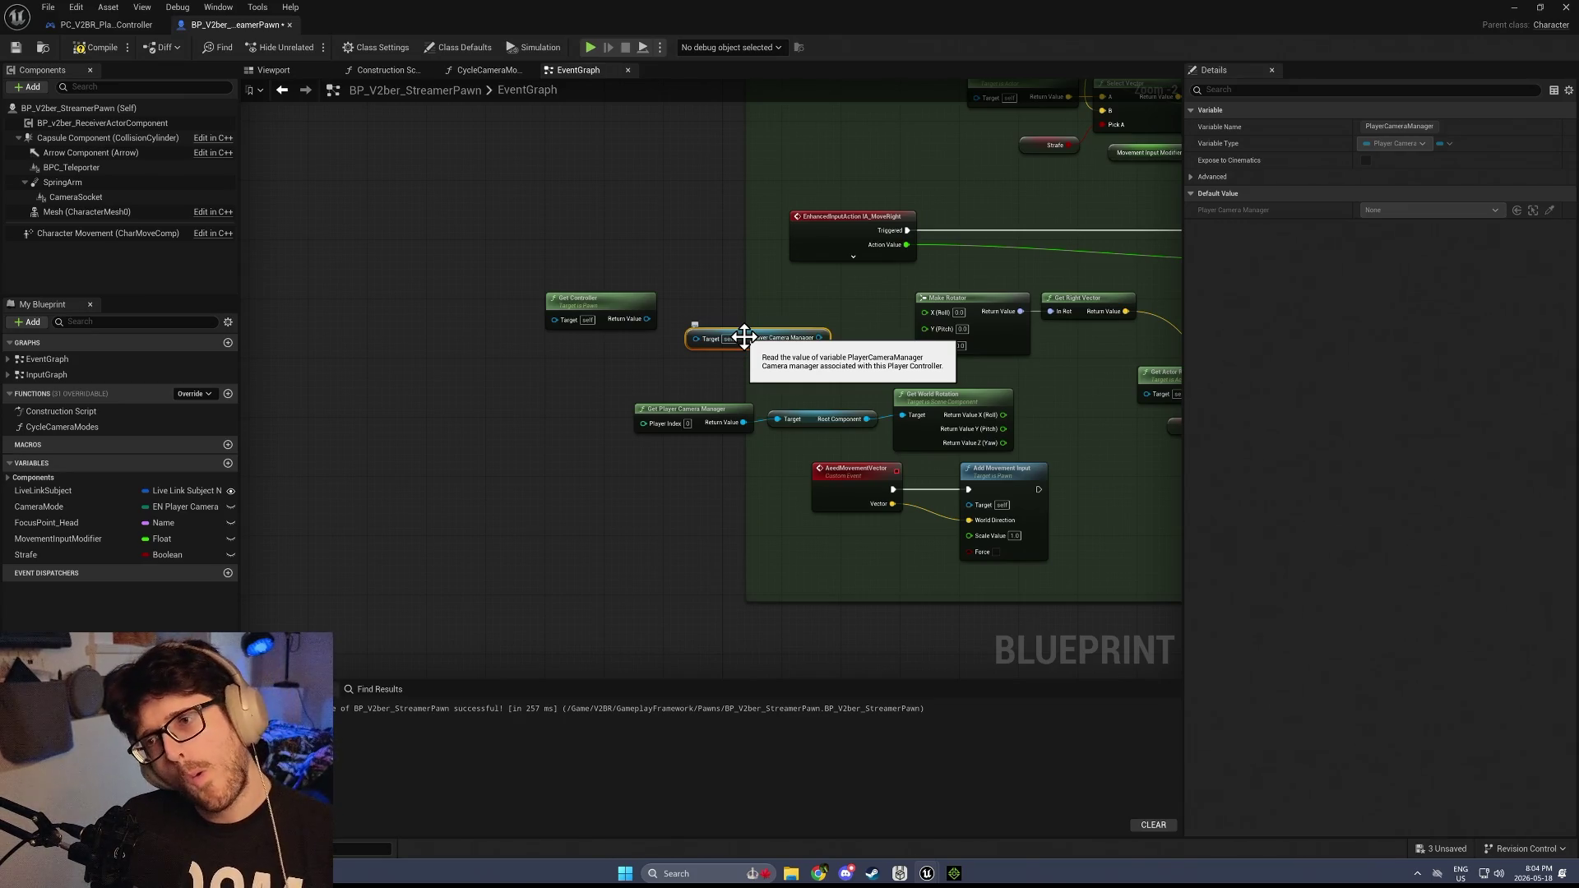
Wire the Player Camera Manager getter into Get World Rotation's Target
click(7, 478)
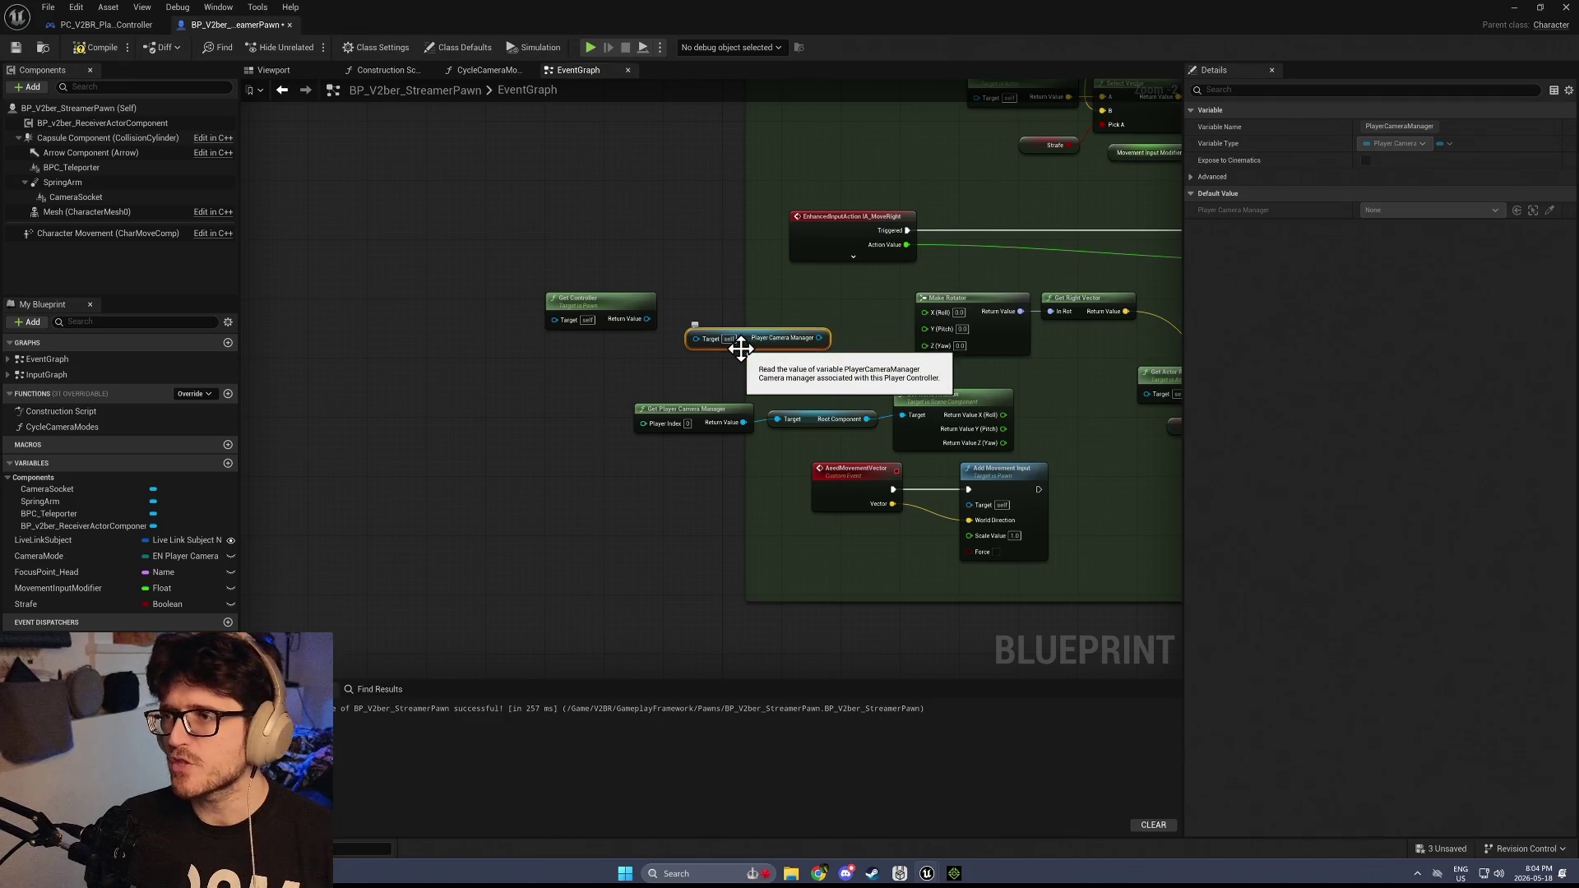
scroll(773, 340, up, 2)
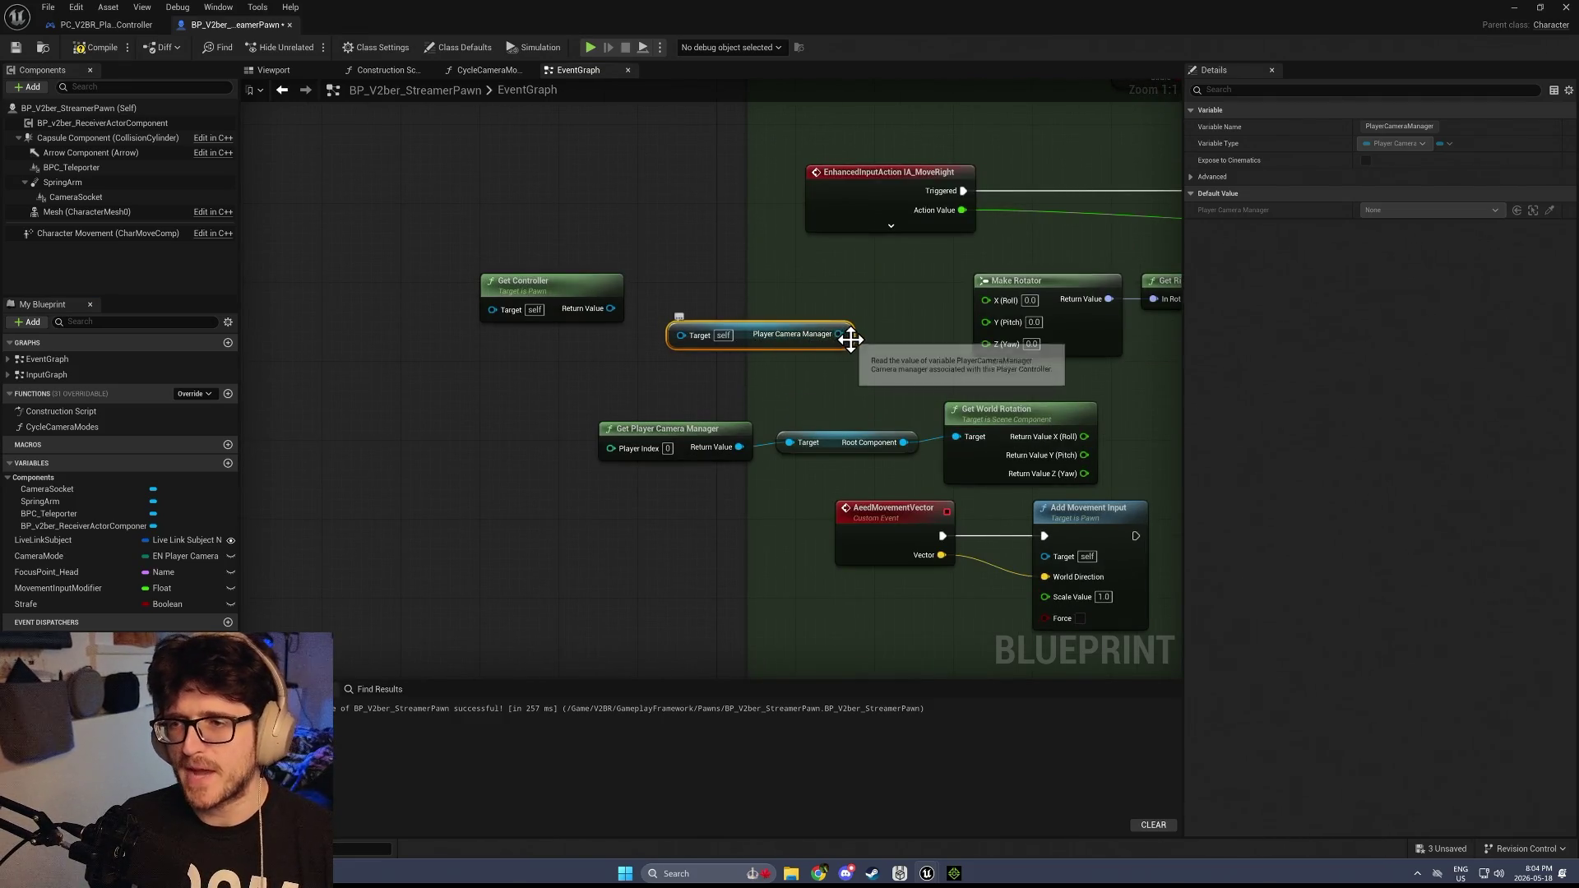
mouse_move(838, 333)
mouse_down()
mouse_move(922, 438)
mouse_move(966, 437)
mouse_up()
mouse_move(681, 334)
mouse_down()
mouse_move(642, 367)
mouse_move(645, 349)
mouse_up()
click(722, 329)
scroll(427, 367, down, 2)
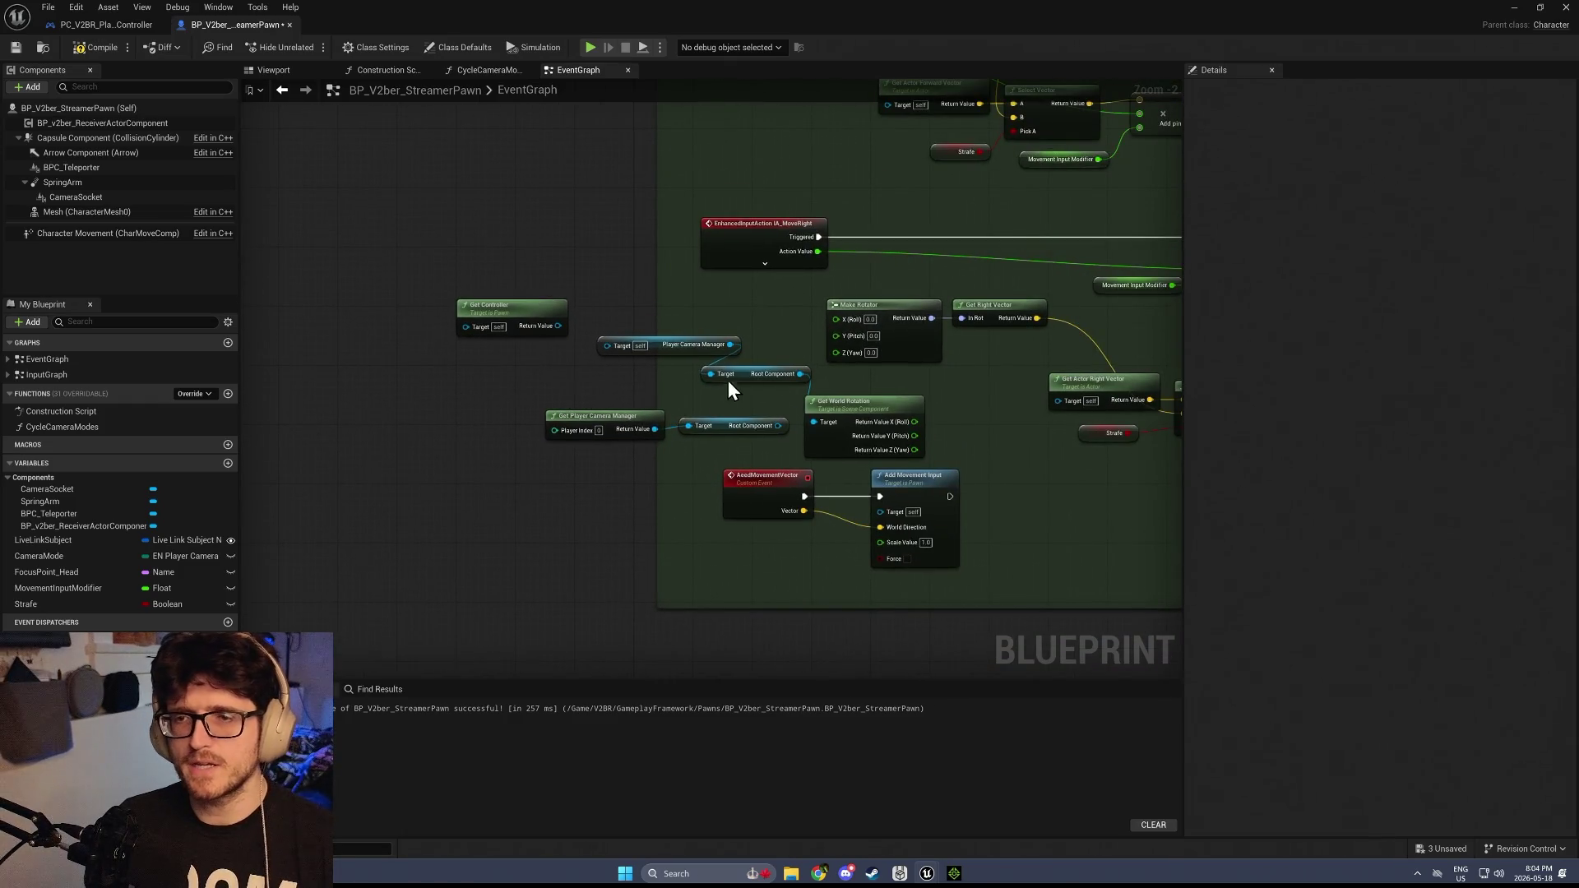
Review the three camera-yaw nodes in the controller's CurrentCamYaw graph for reference
click(110, 24)
drag(419, 398, 793, 332)
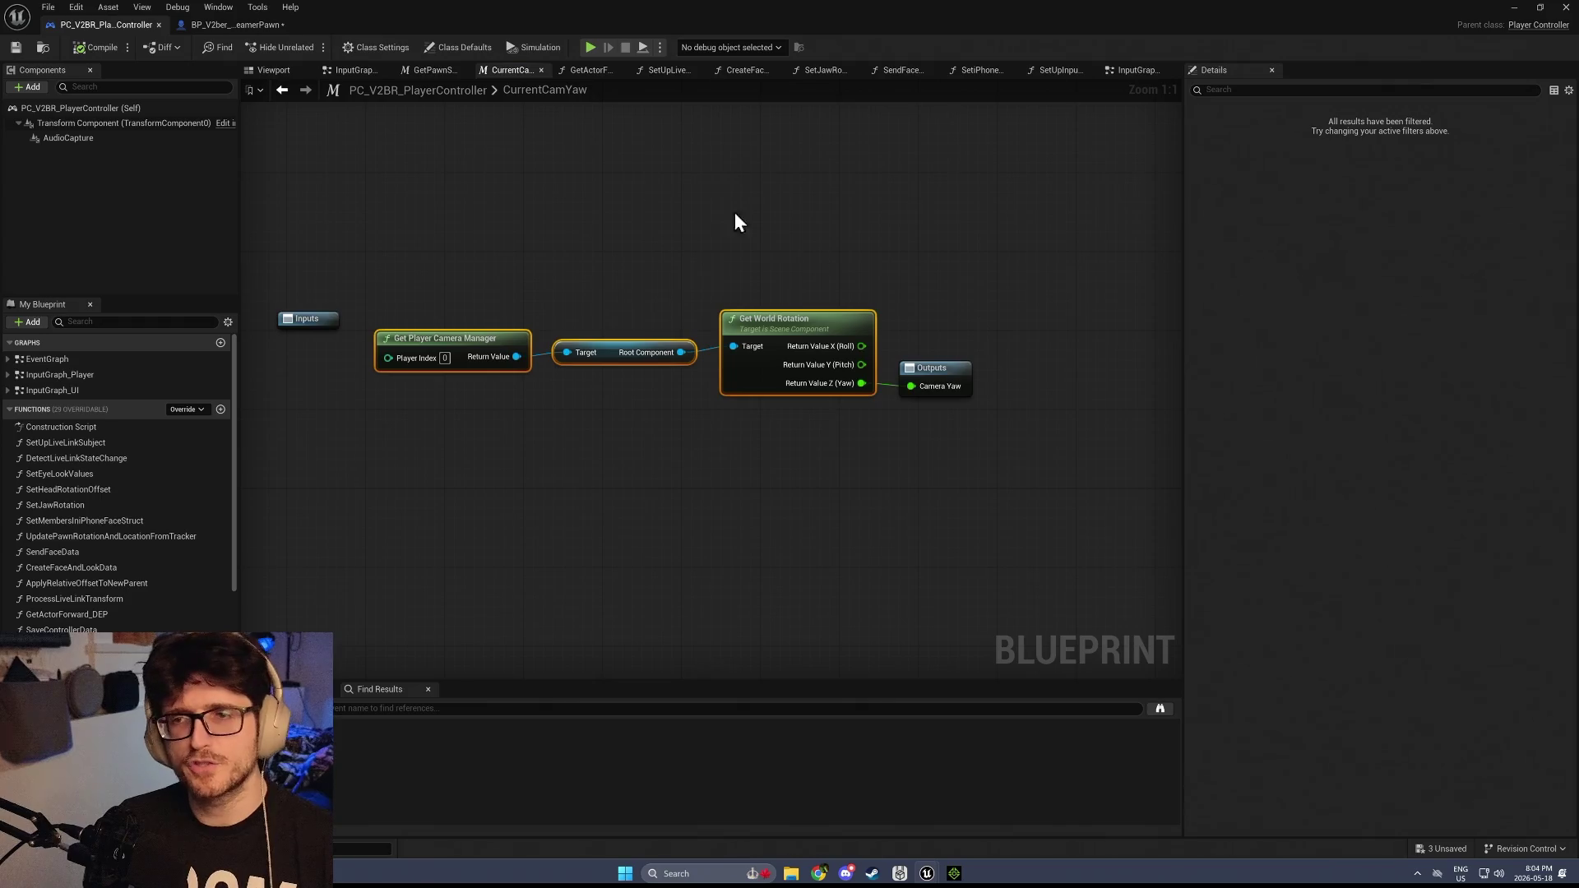
click(228, 23)
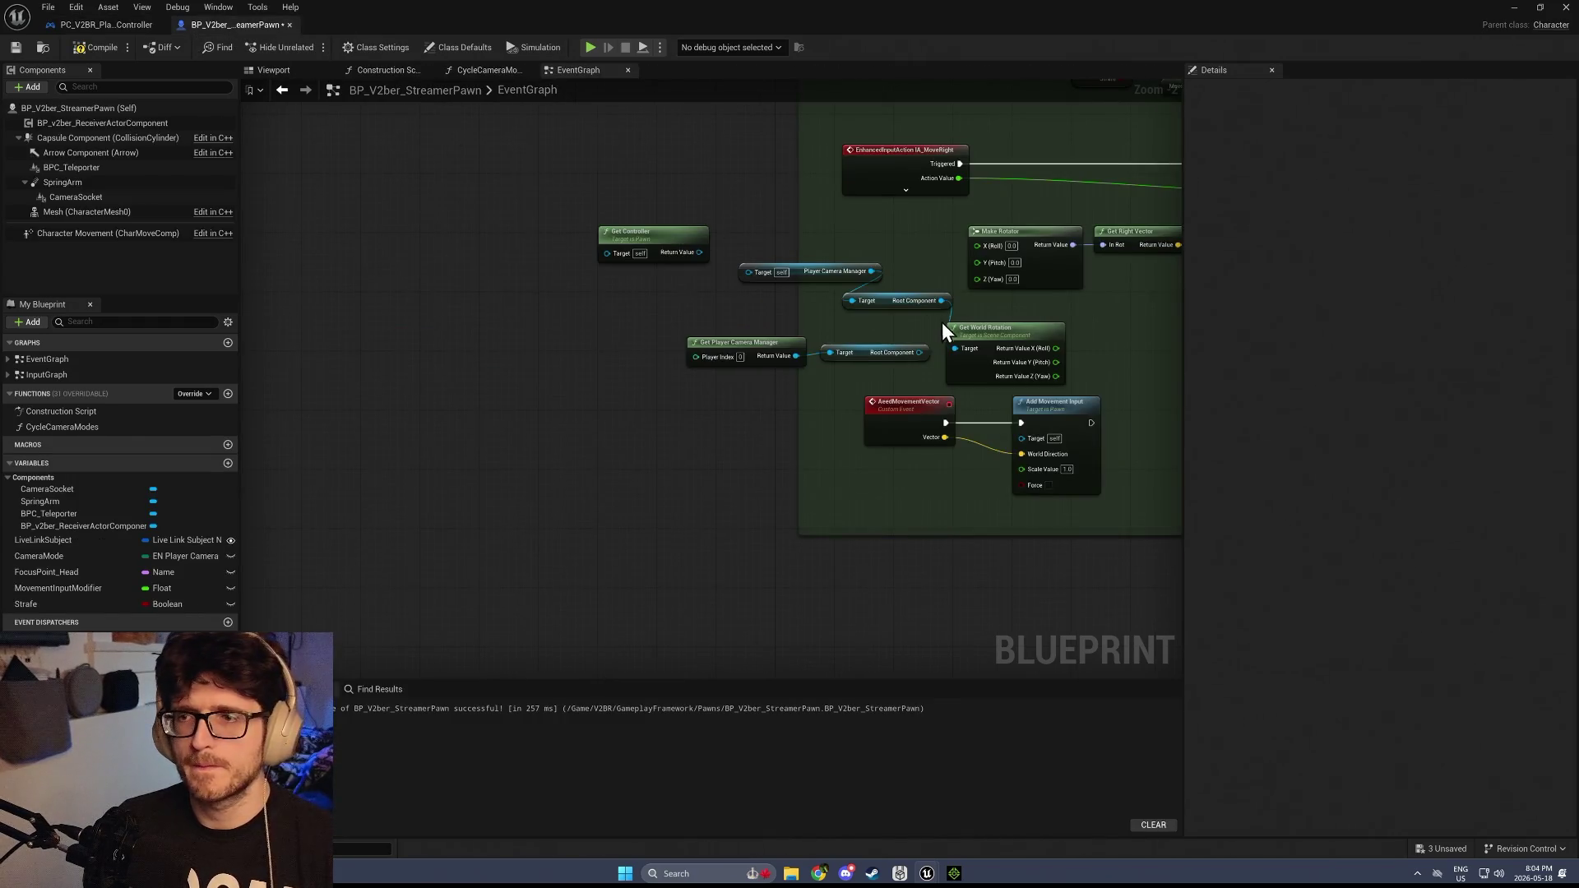
Wire the camera yaw into Make Rotator's Z, widen the Movement comment, and delete Get Controller
scroll(941, 322, up, 2)
drag(1088, 394, 997, 264)
scroll(940, 275, down, 2)
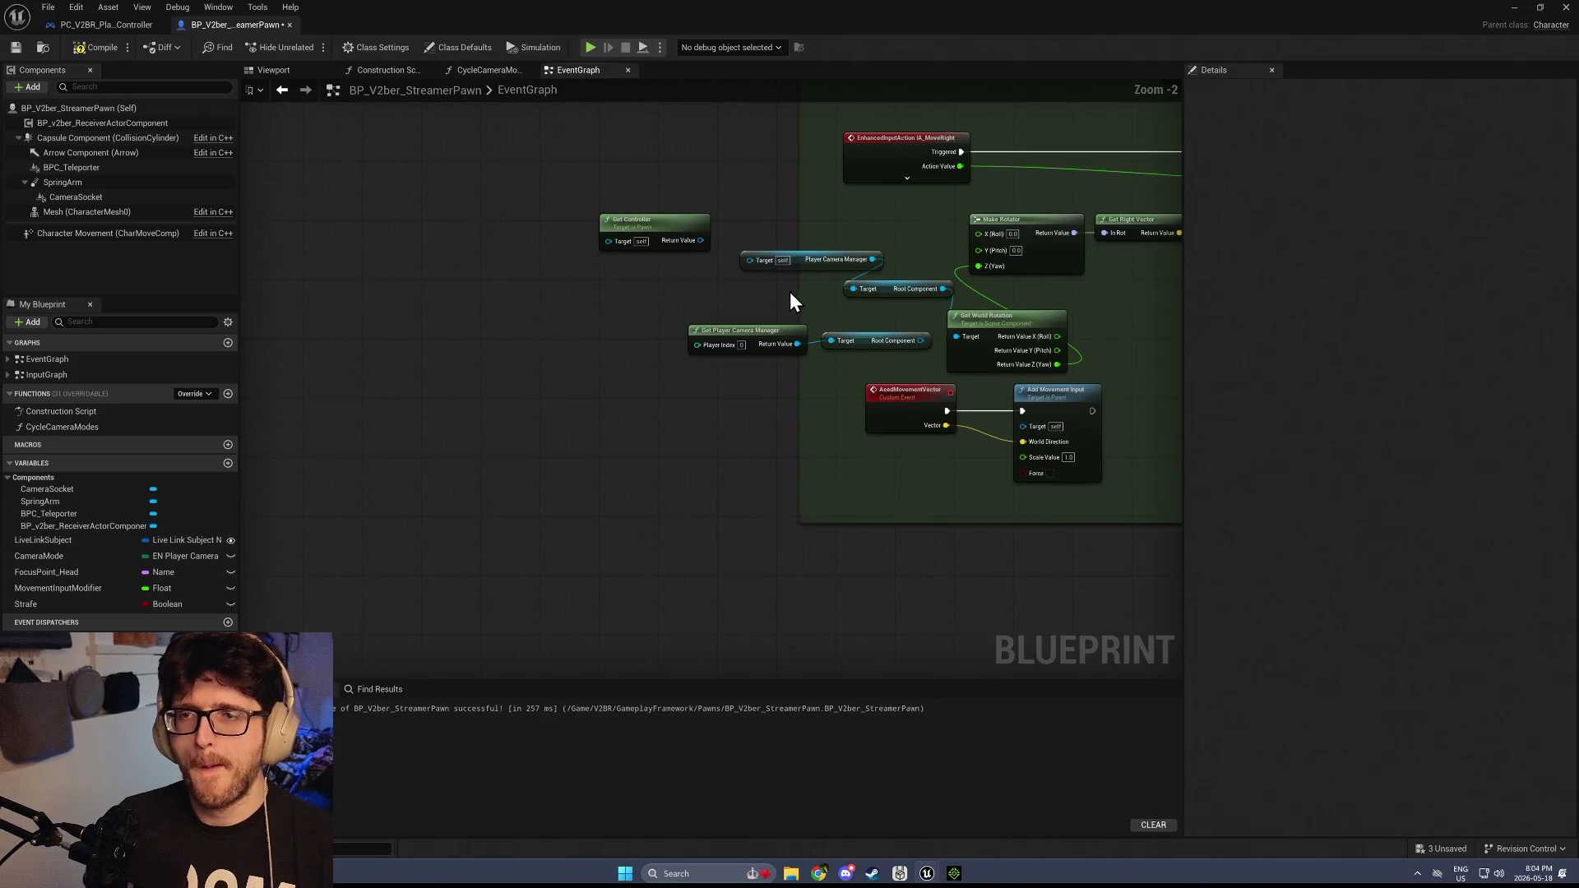
drag(797, 306, 421, 296)
click(640, 220)
key(Delete)
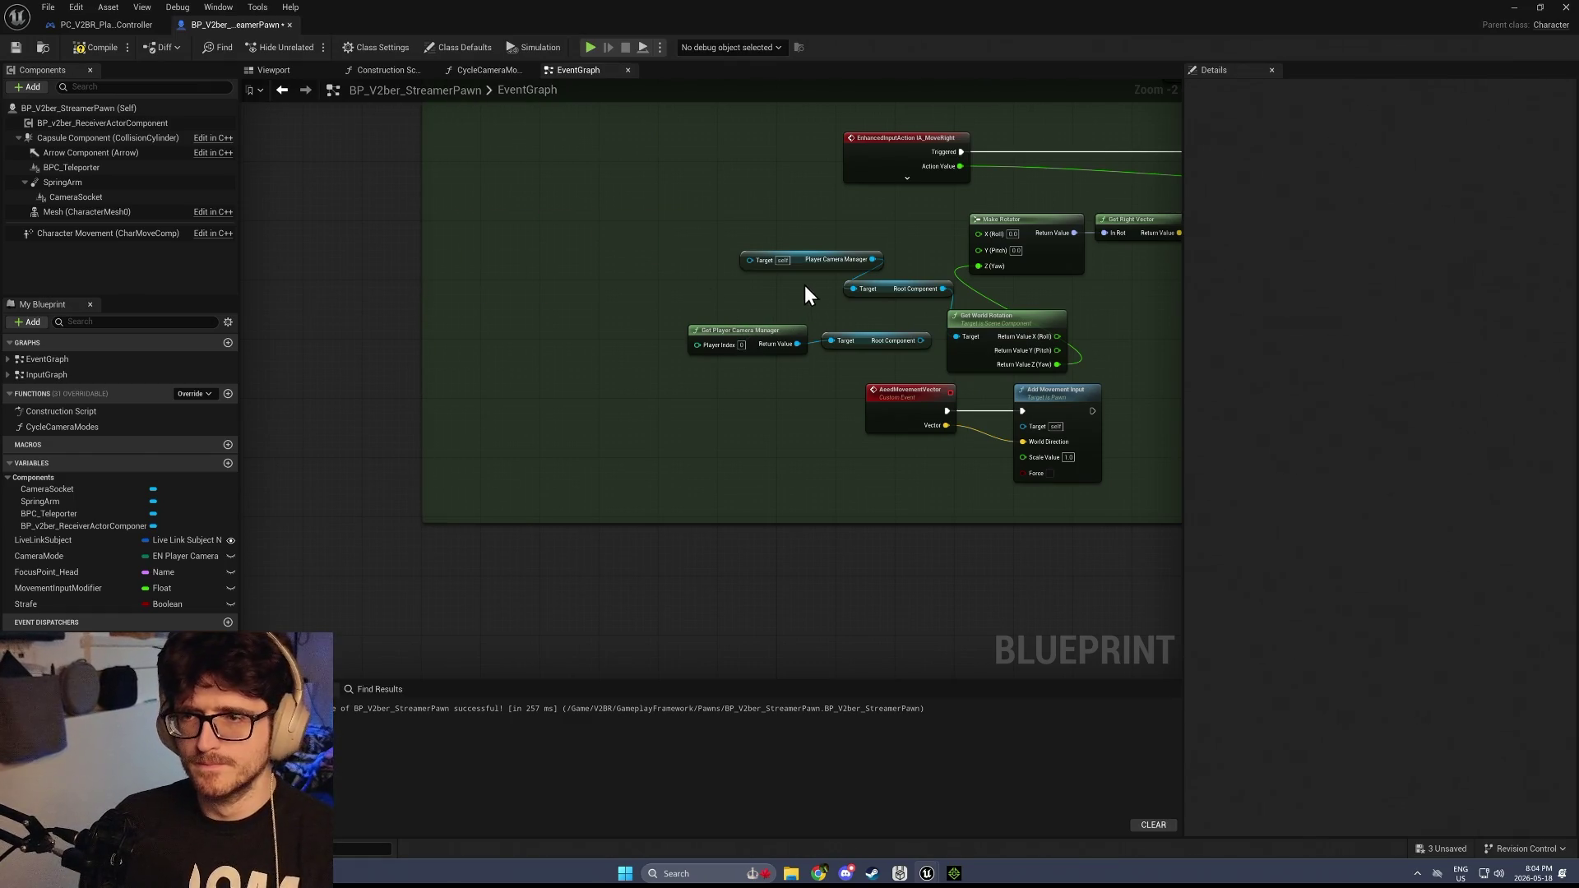
Line up the camera-yaw nodes beside Make Rotator and save the pawn blueprint
mouse_move(812, 261)
mouse_down()
mouse_move(639, 289)
mouse_move(765, 293)
mouse_up()
mouse_move(701, 249)
mouse_down()
mouse_move(890, 307)
mouse_move(815, 283)
mouse_up()
mouse_move(981, 323)
mouse_down()
mouse_move(921, 262)
mouse_move(673, 300)
mouse_up()
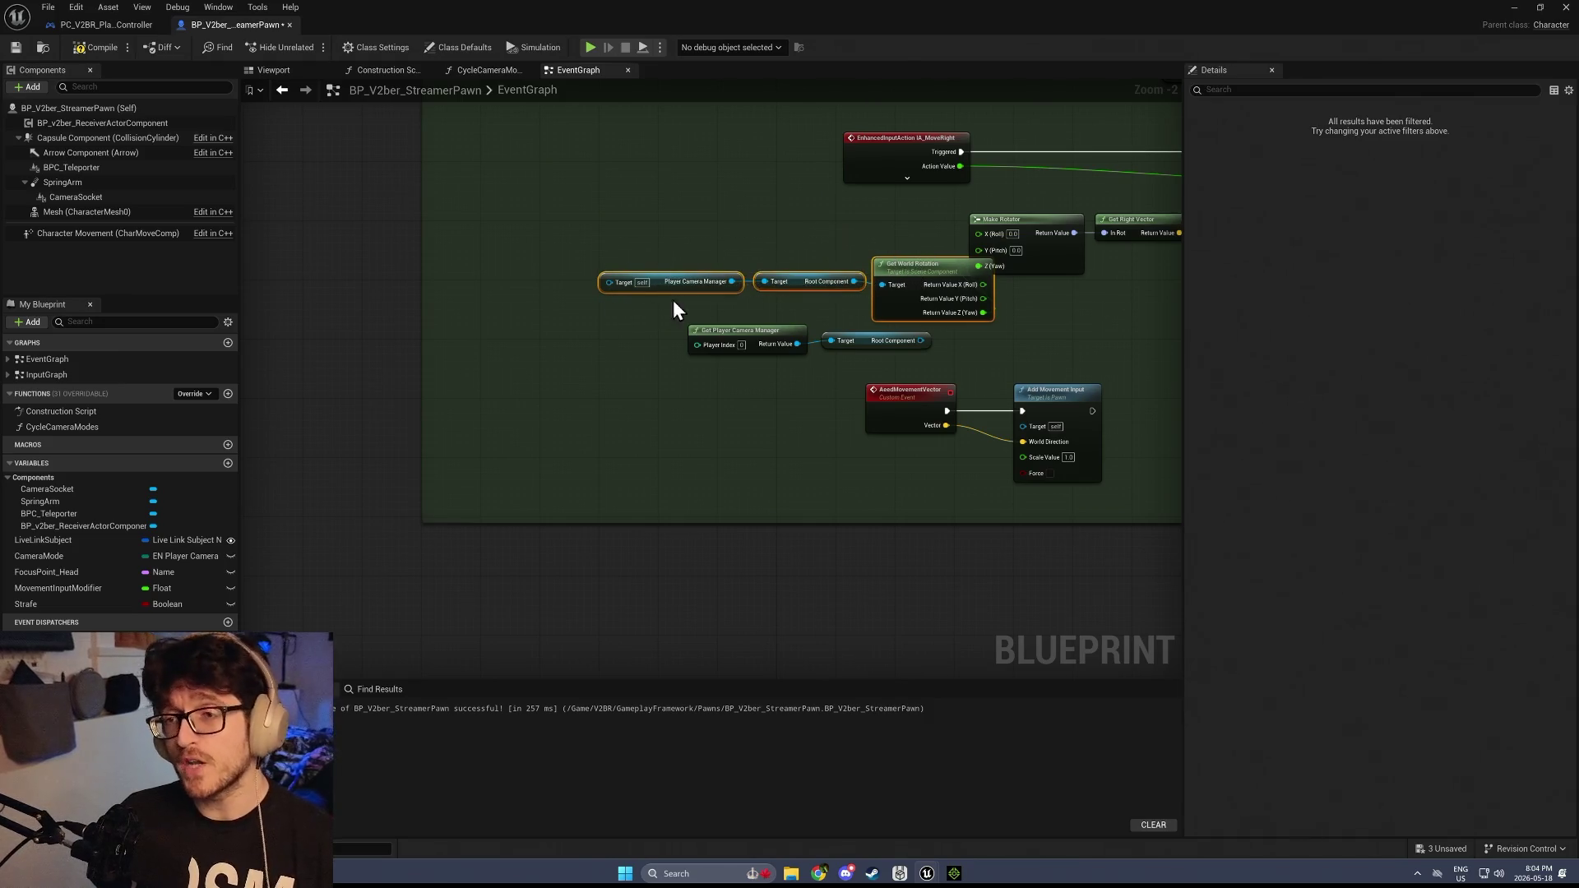
mouse_move(904, 272)
mouse_down()
mouse_move(855, 240)
mouse_move(869, 226)
mouse_up()
click(16, 51)
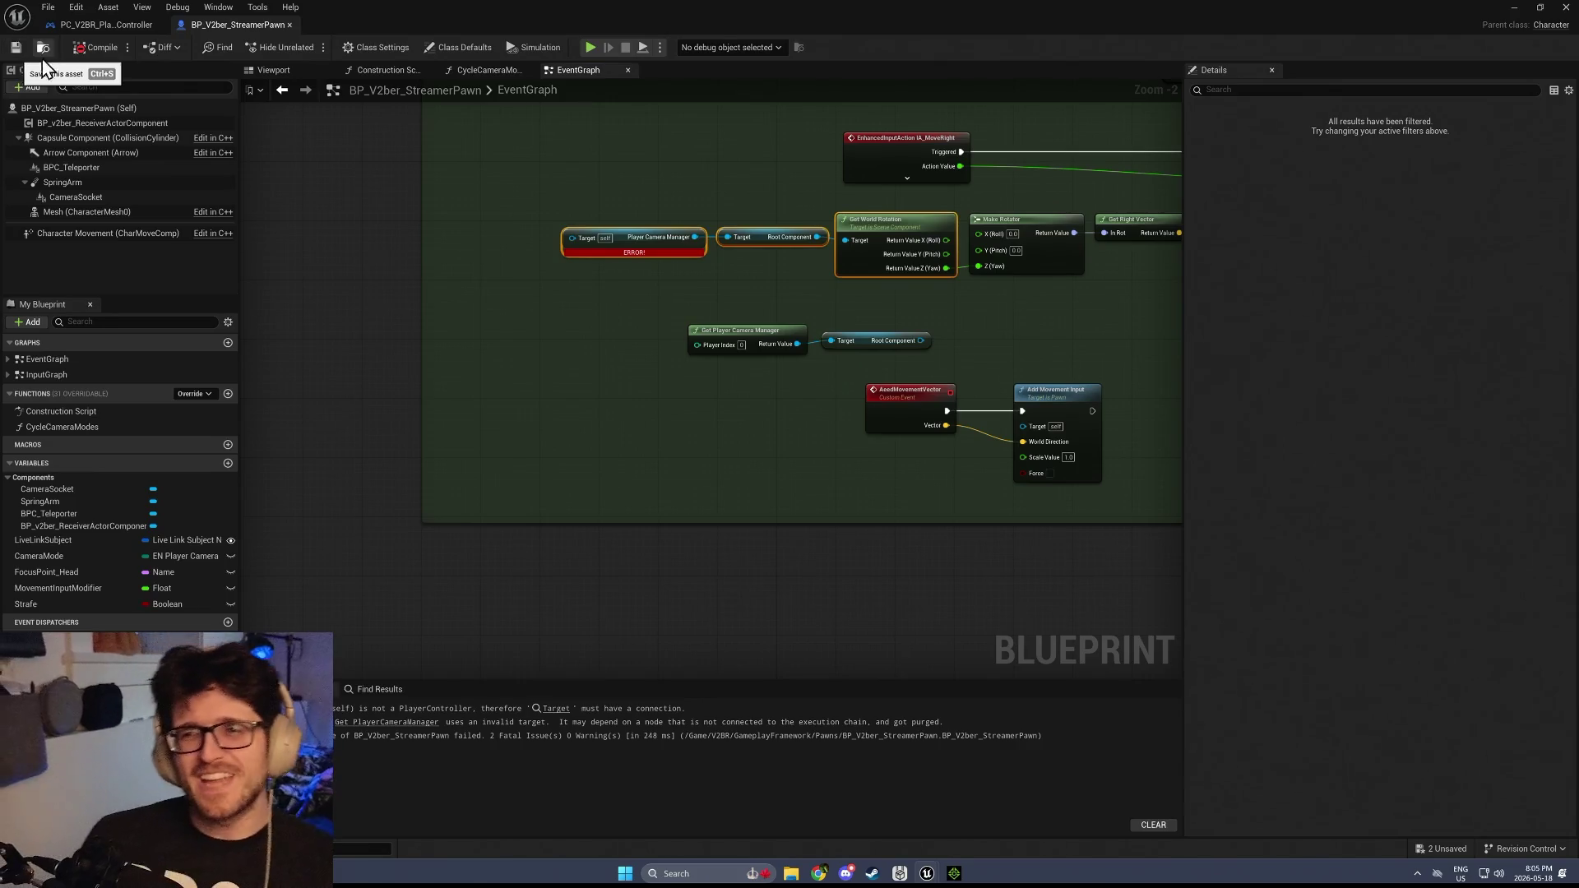
Recompile, then add a context-sensitive Get Player Controller node near the erroring node
click(85, 48)
scroll(602, 258, up, 2)
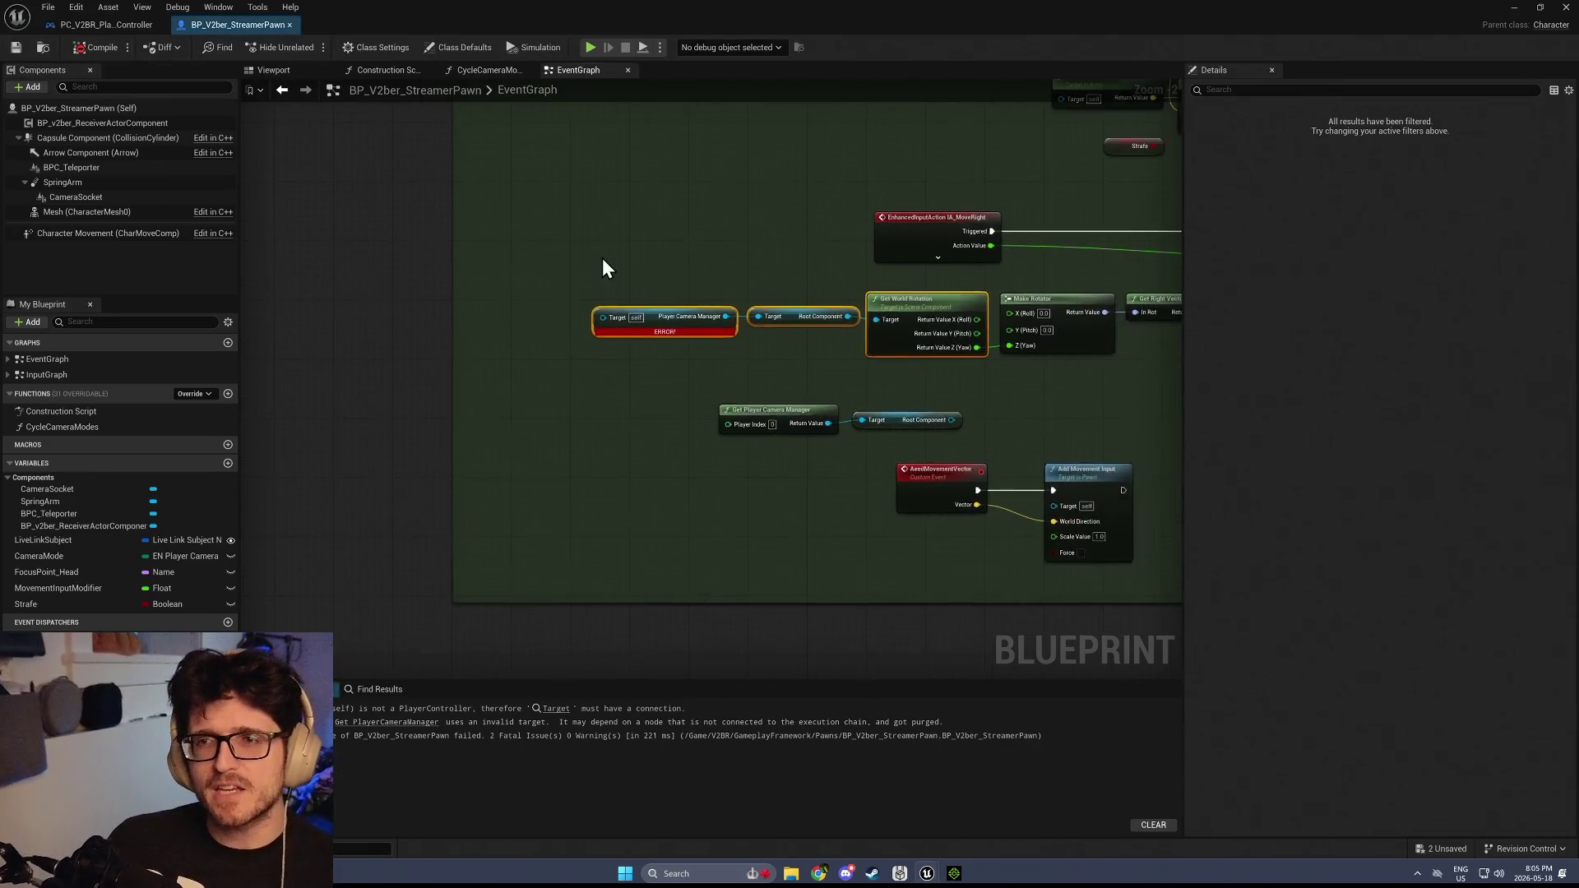
right_click(646, 260)
text(player controller)
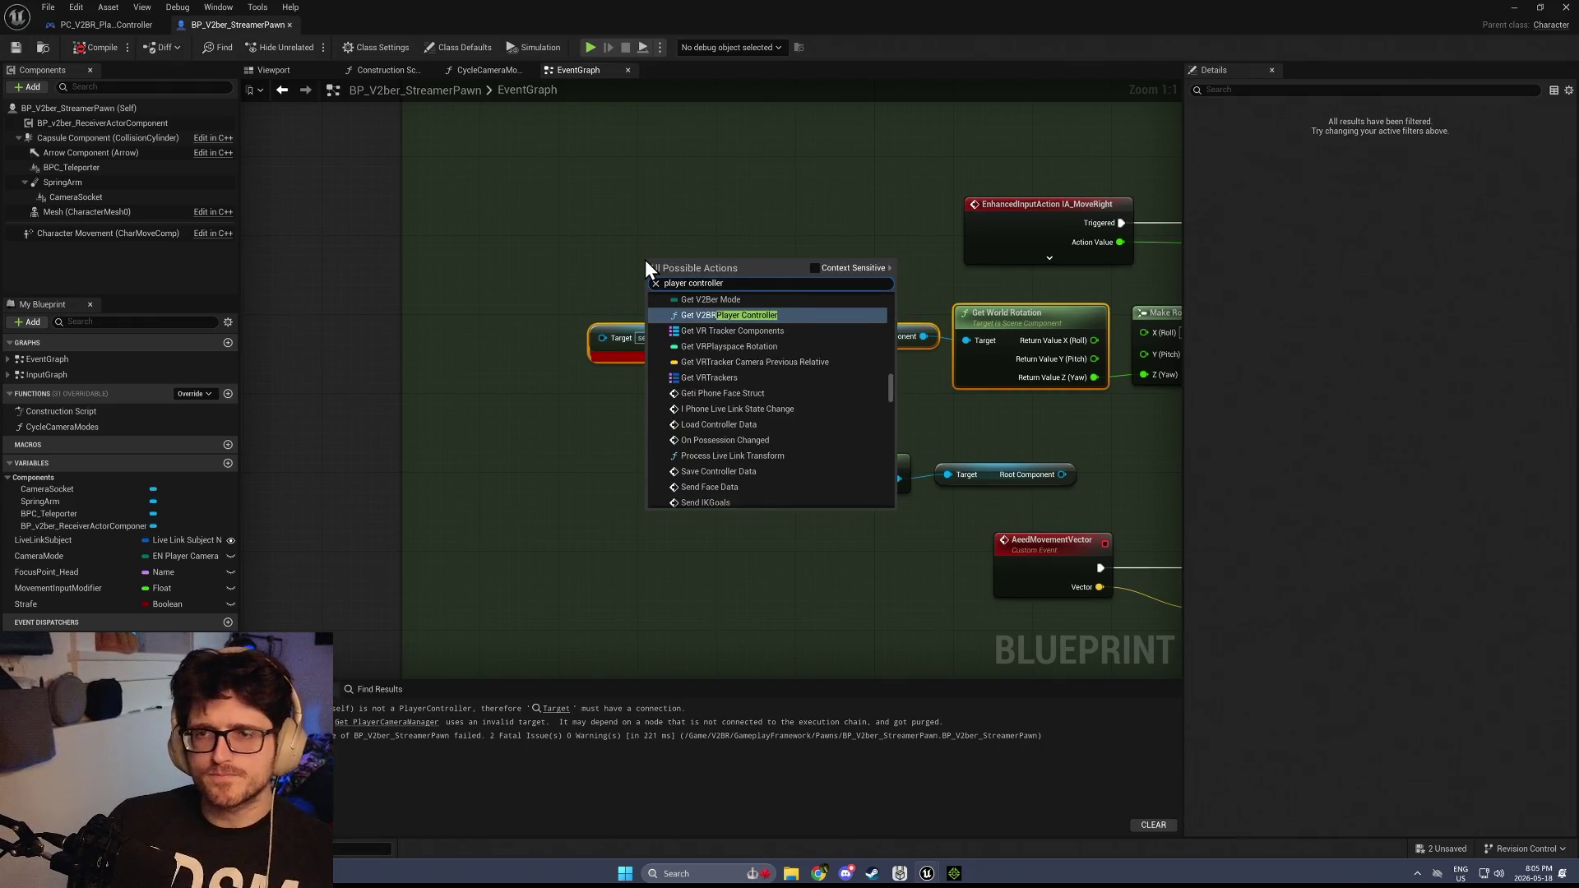
drag(890, 390, 900, 289)
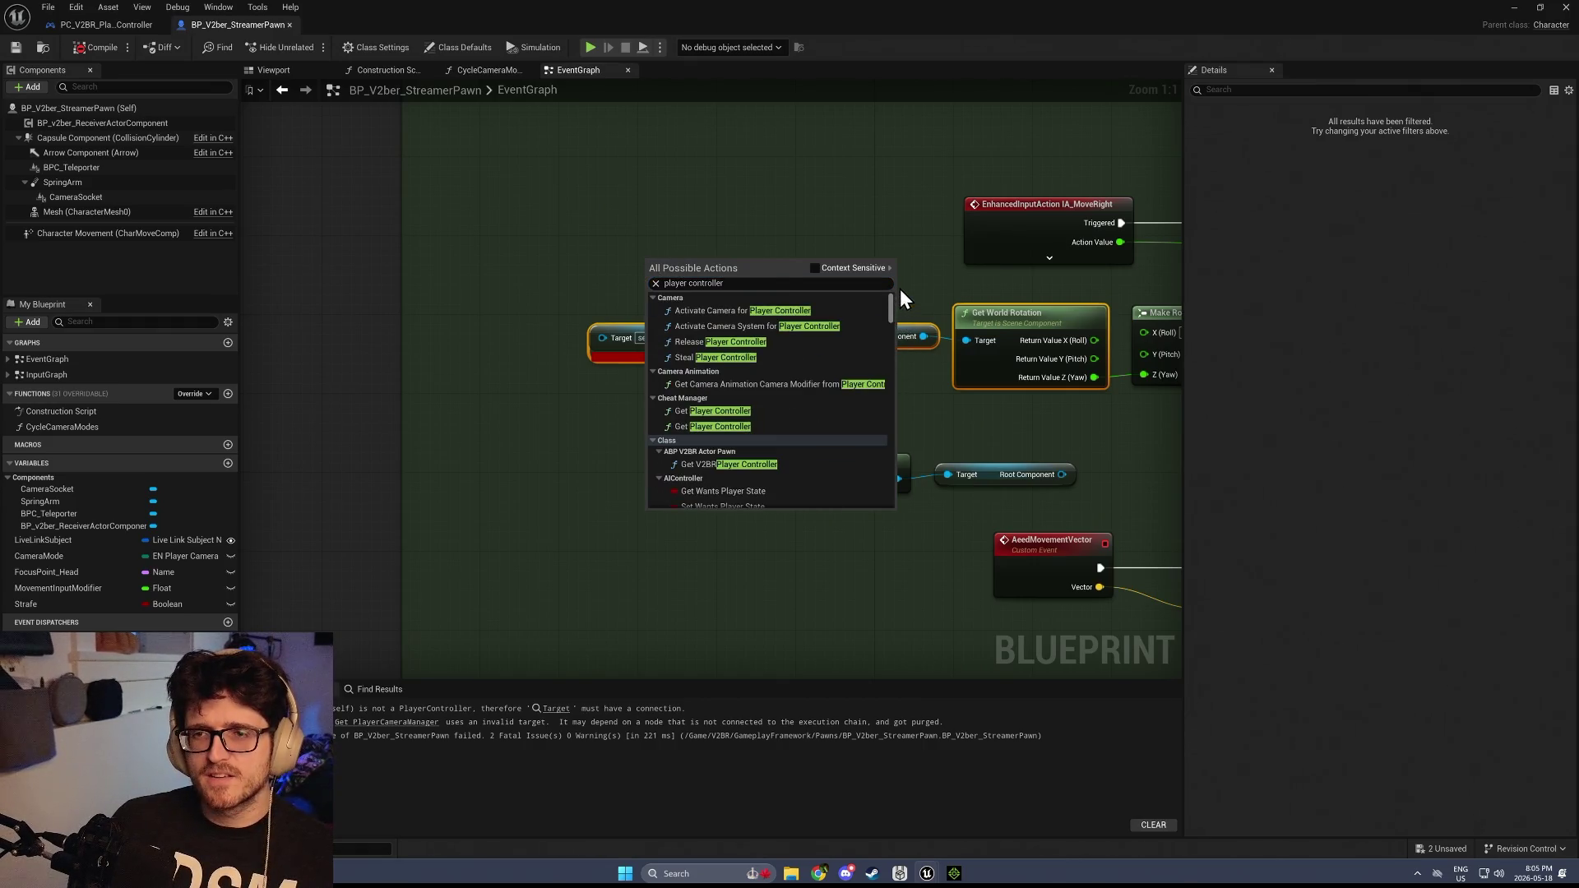
click(815, 267)
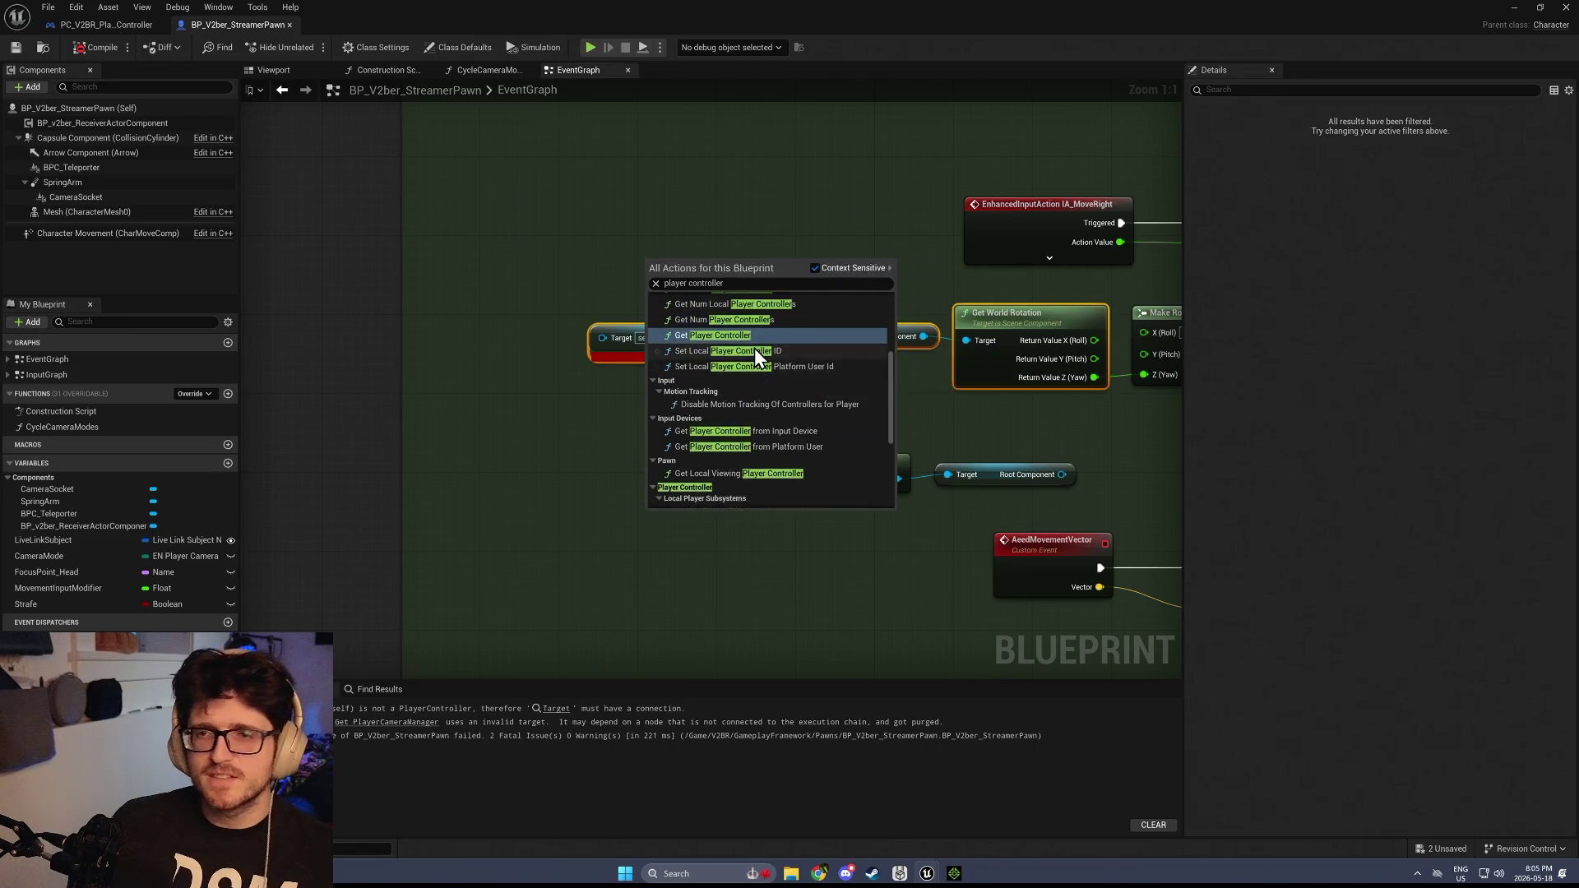
scroll(753, 347, up, 1)
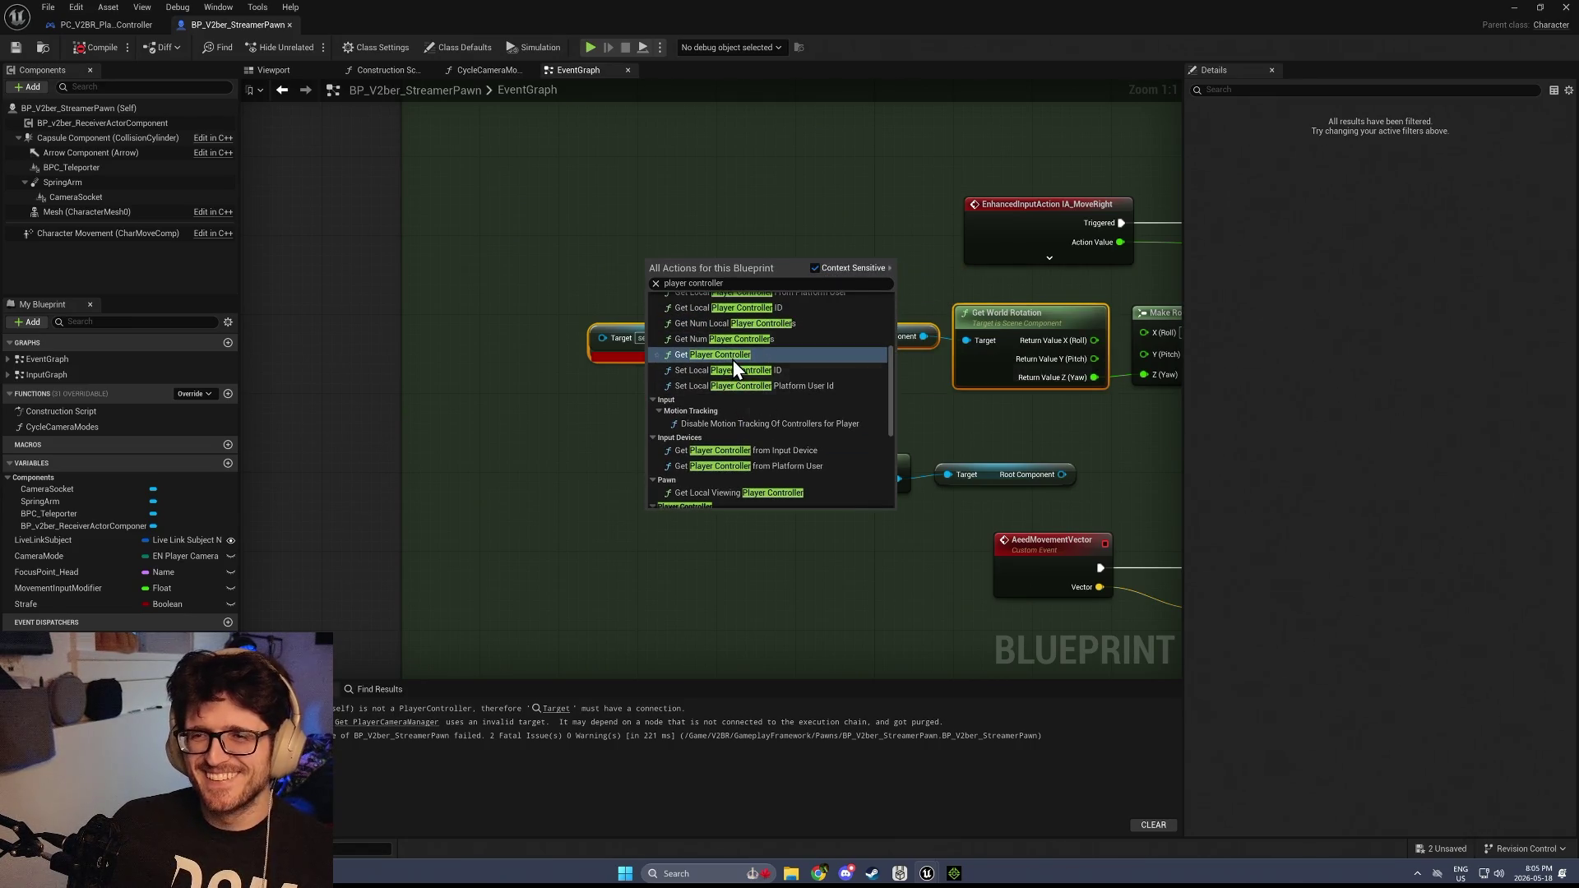
scroll(733, 359, up, 2)
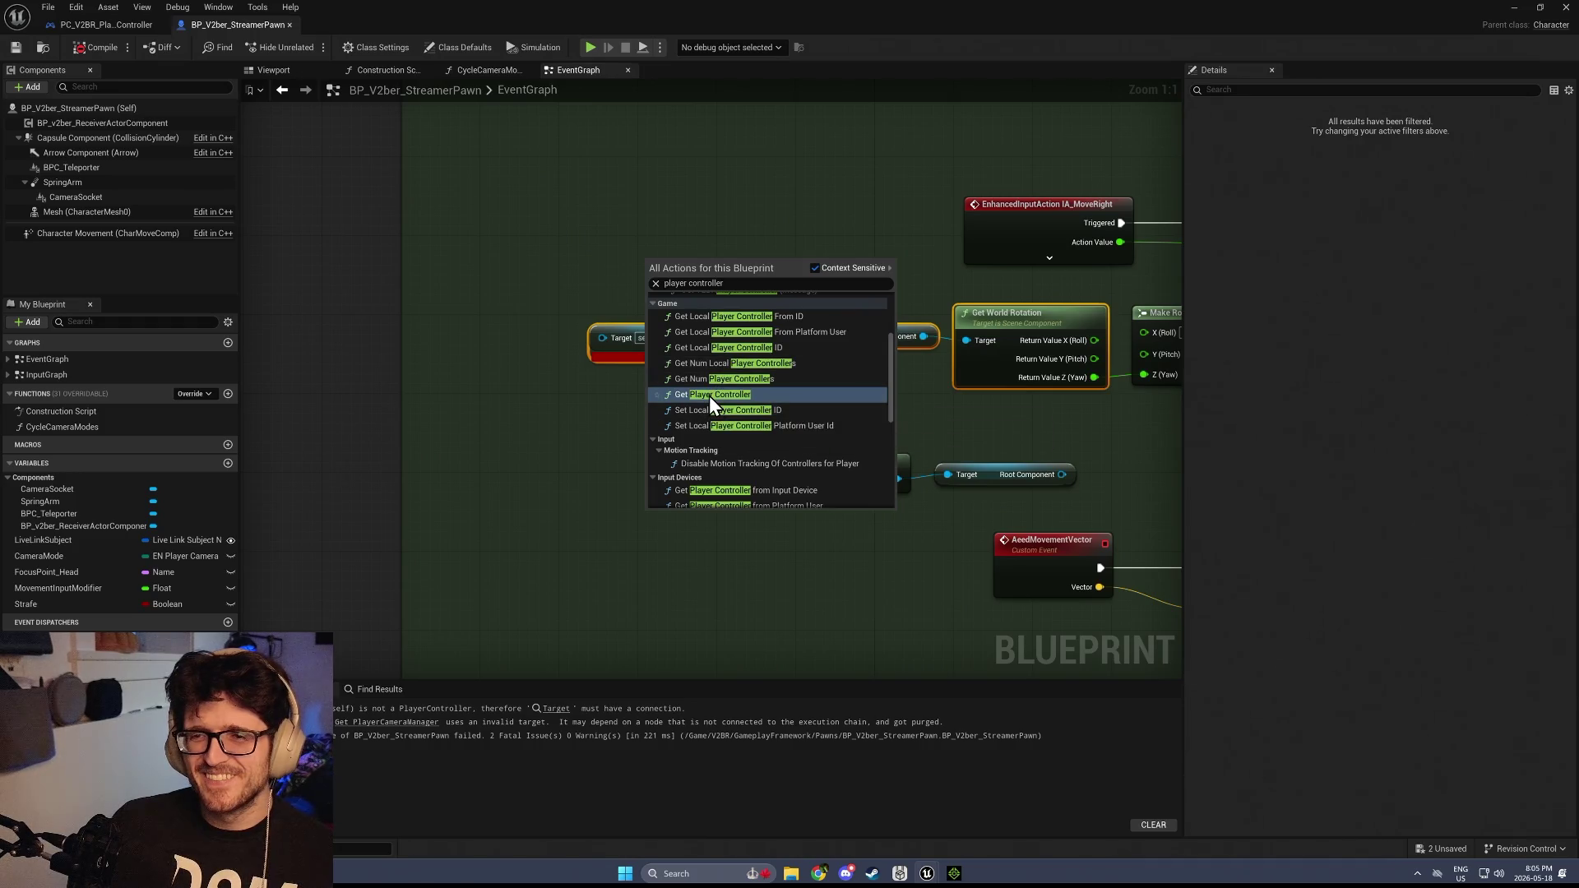
click(709, 396)
drag(716, 275, 646, 255)
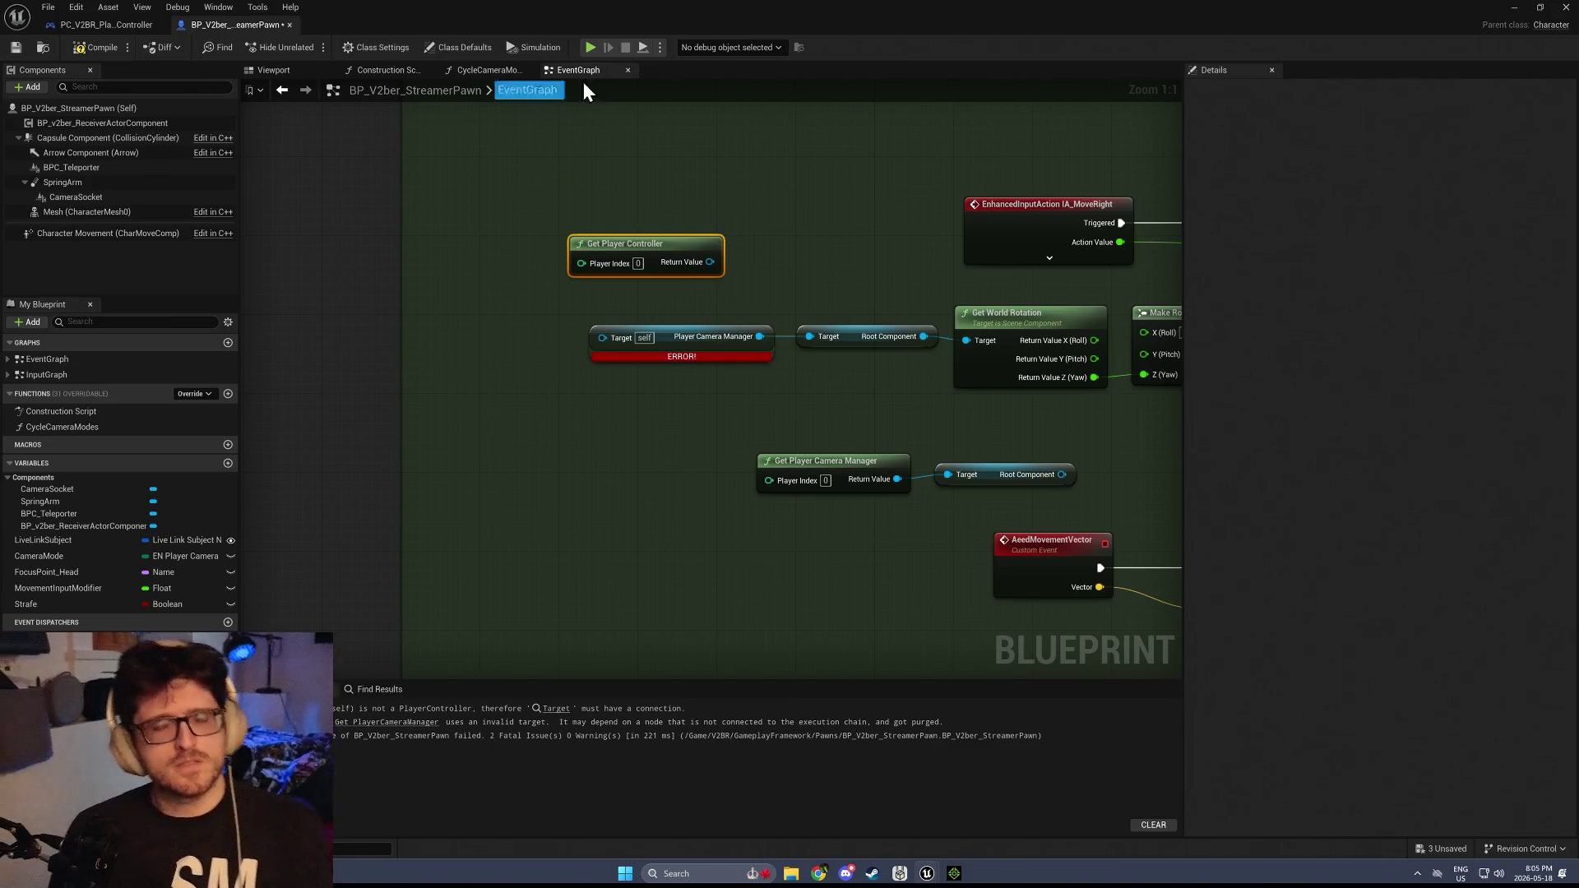
Recompile to check the errors, then delete the Get Player Controller node
click(782, 280)
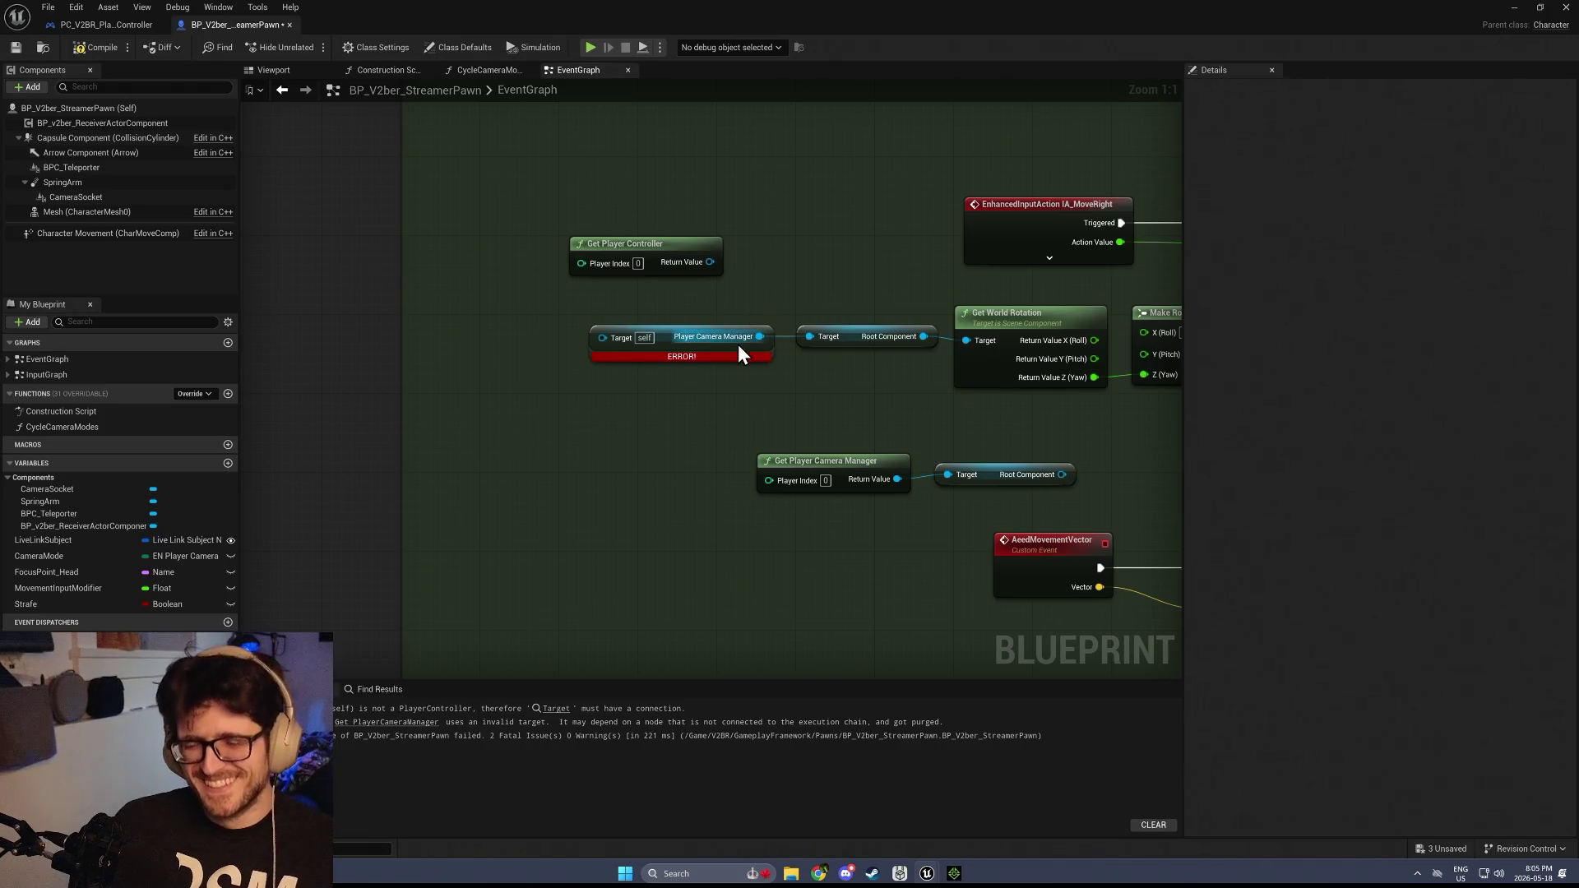
click(100, 53)
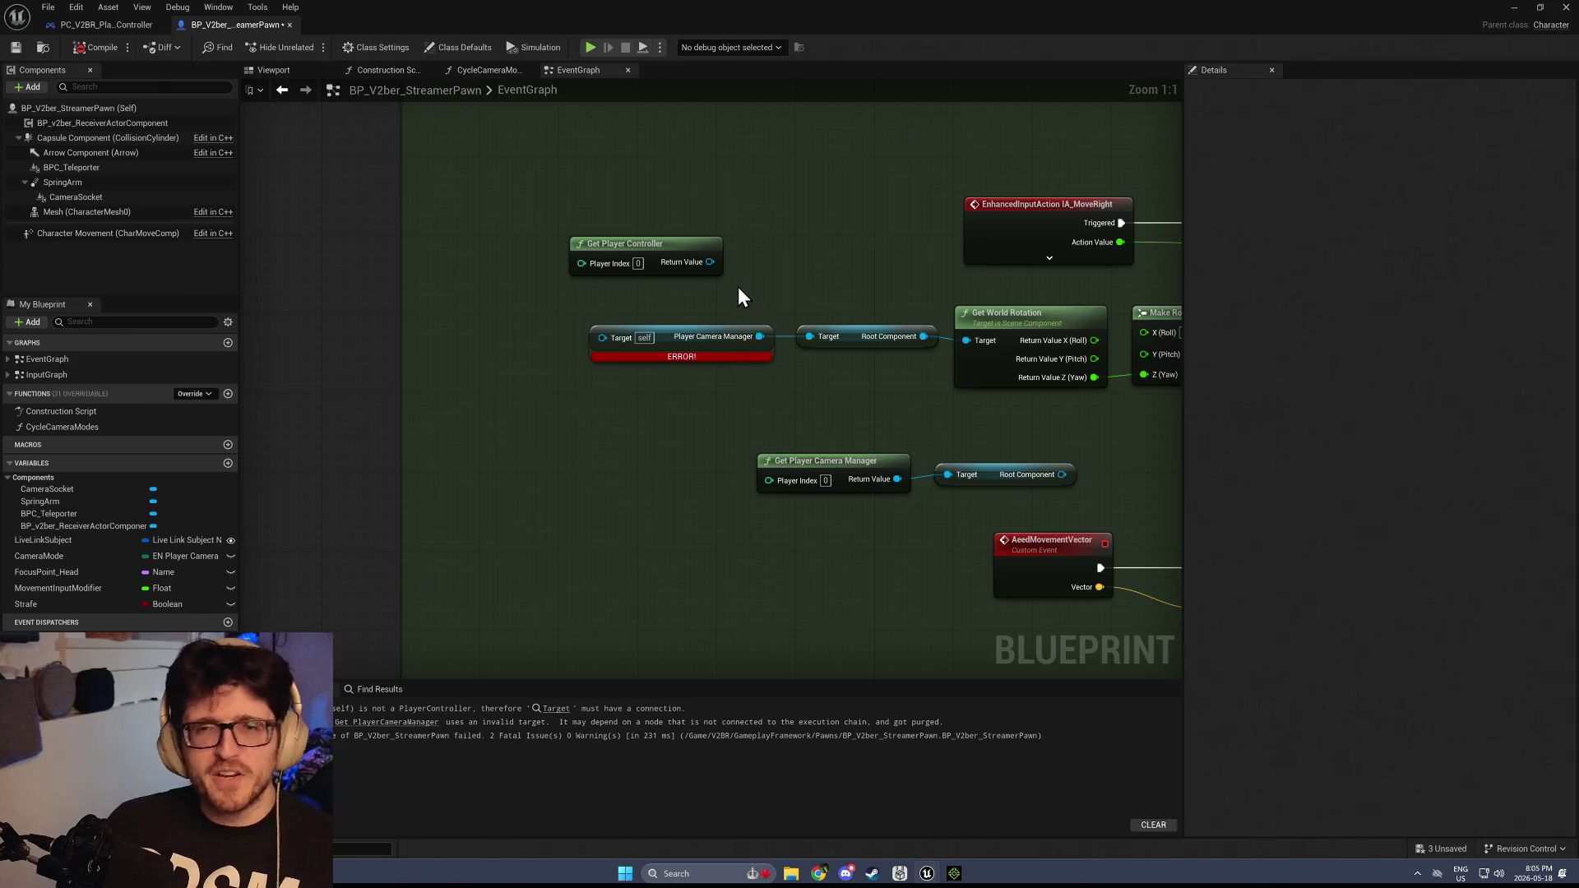
click(579, 265)
key(Delete)
right_click(658, 221)
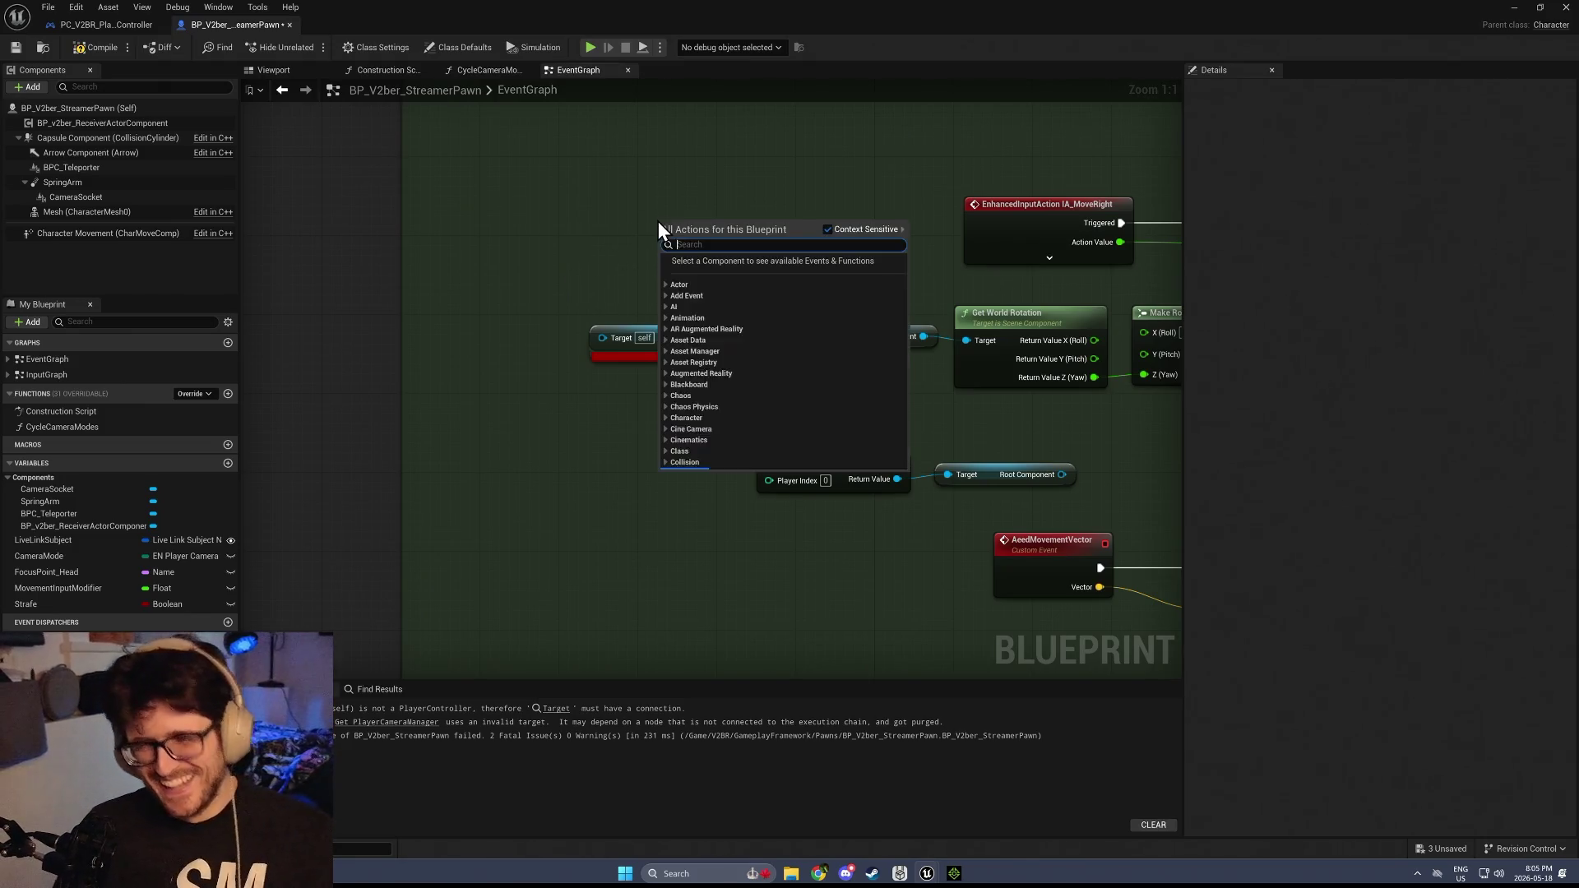
text(player)
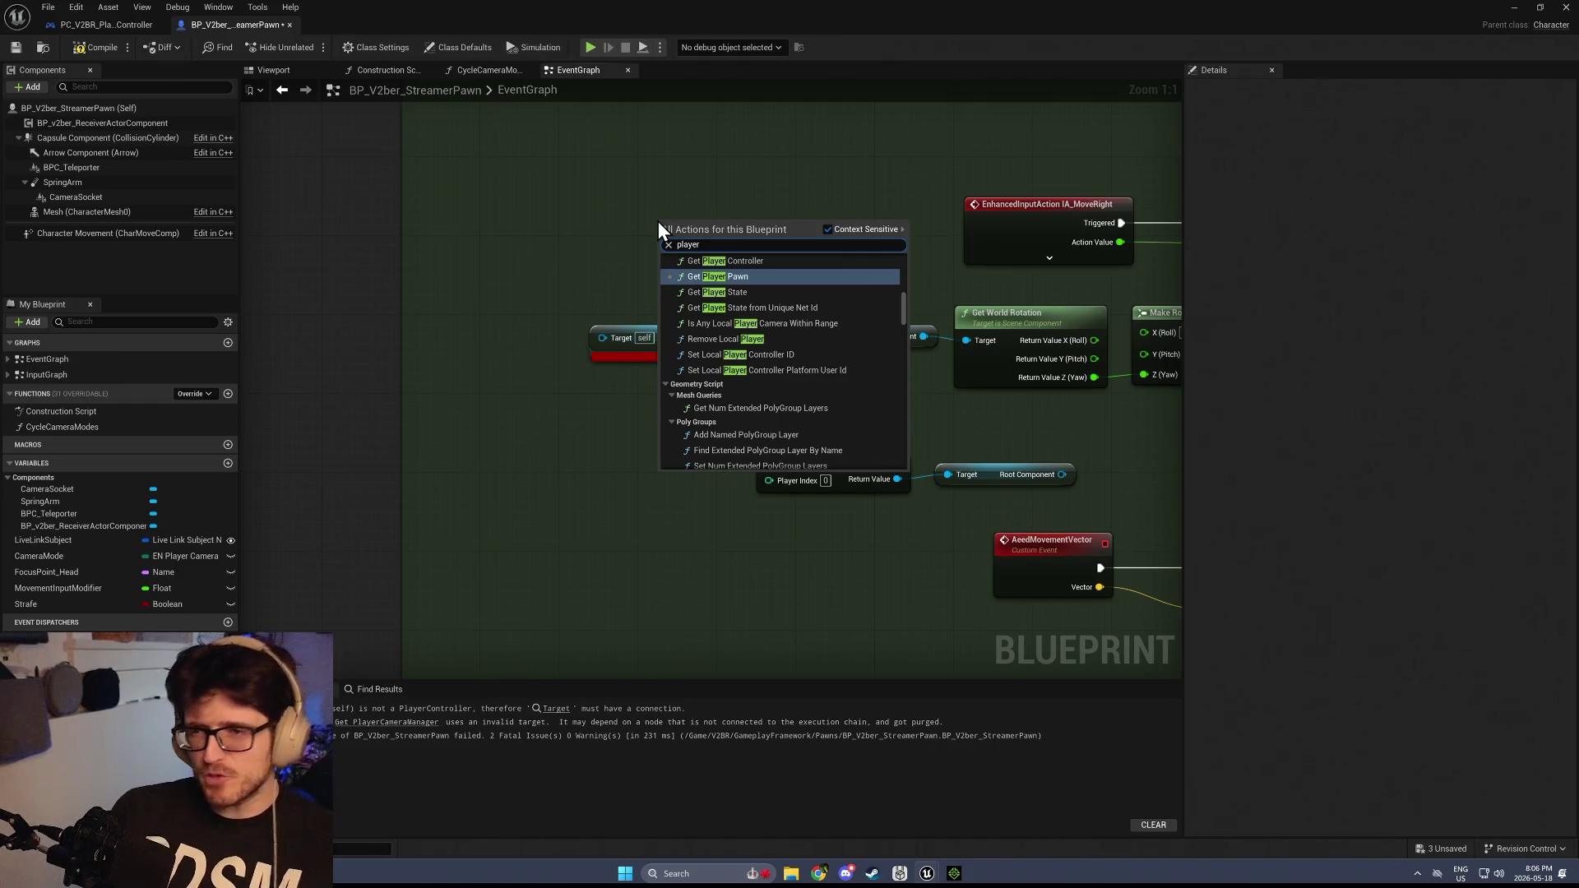
text( p)
key(Escape)
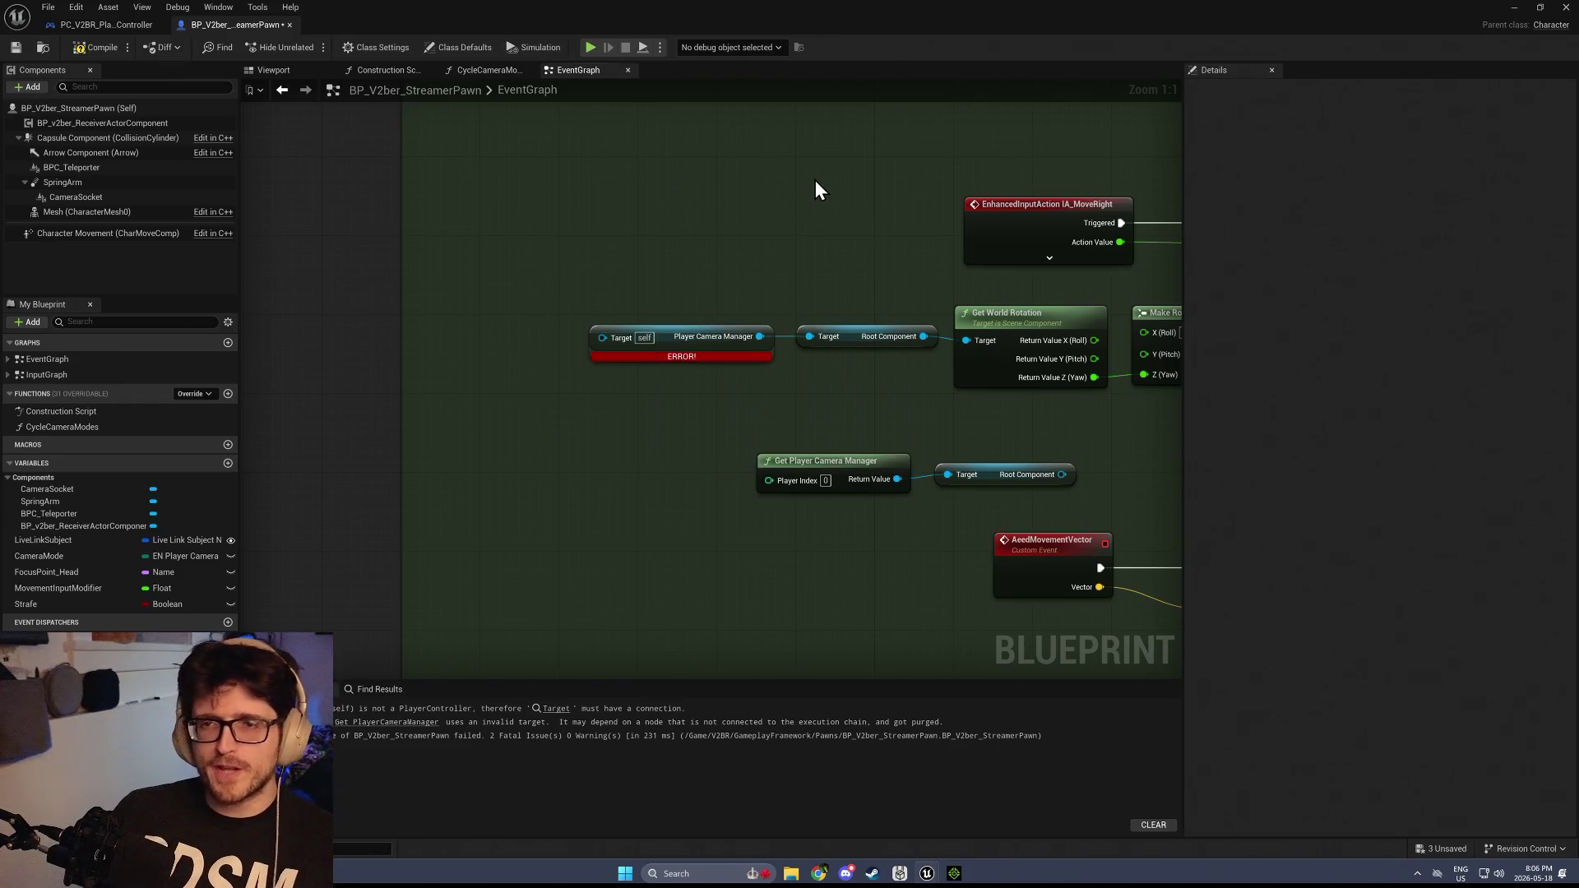
right_click(603, 220)
text(pla)
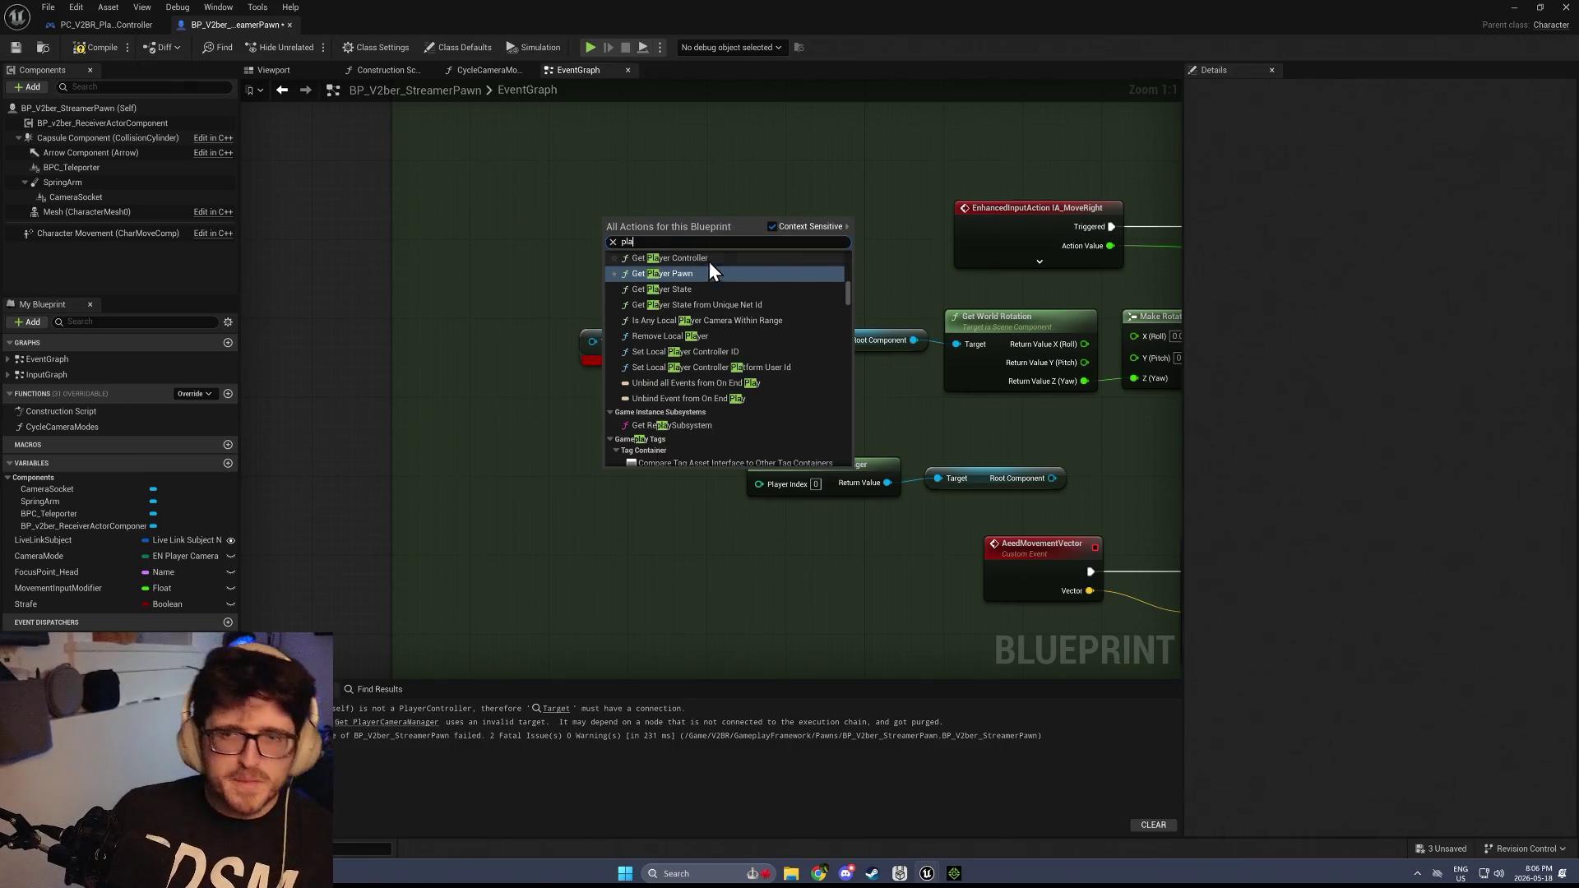
scroll(708, 306, up, 3)
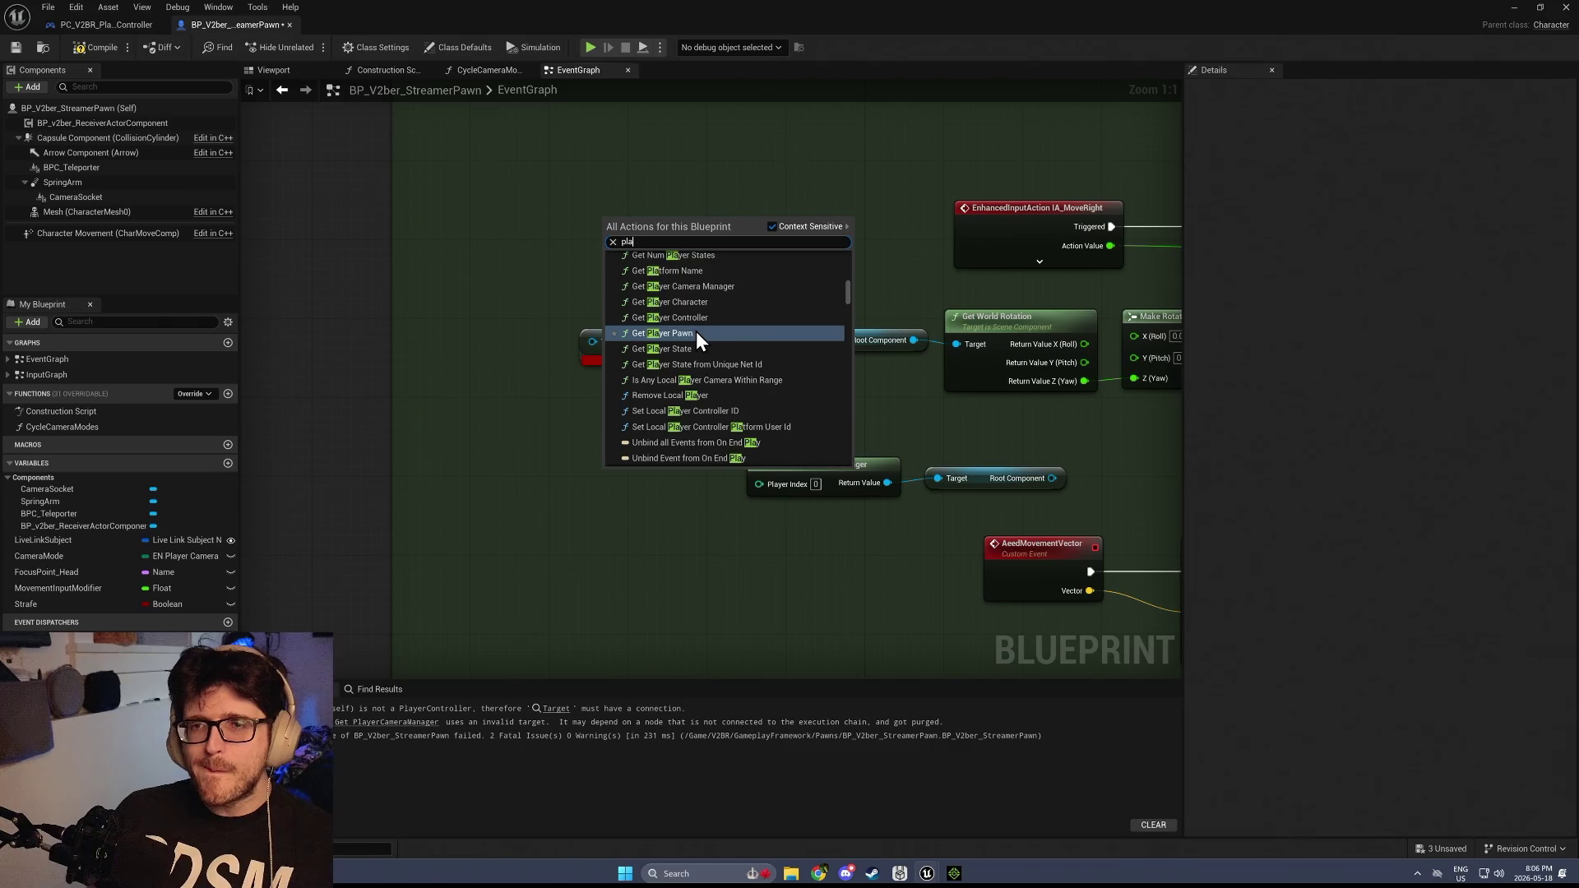
click(712, 288)
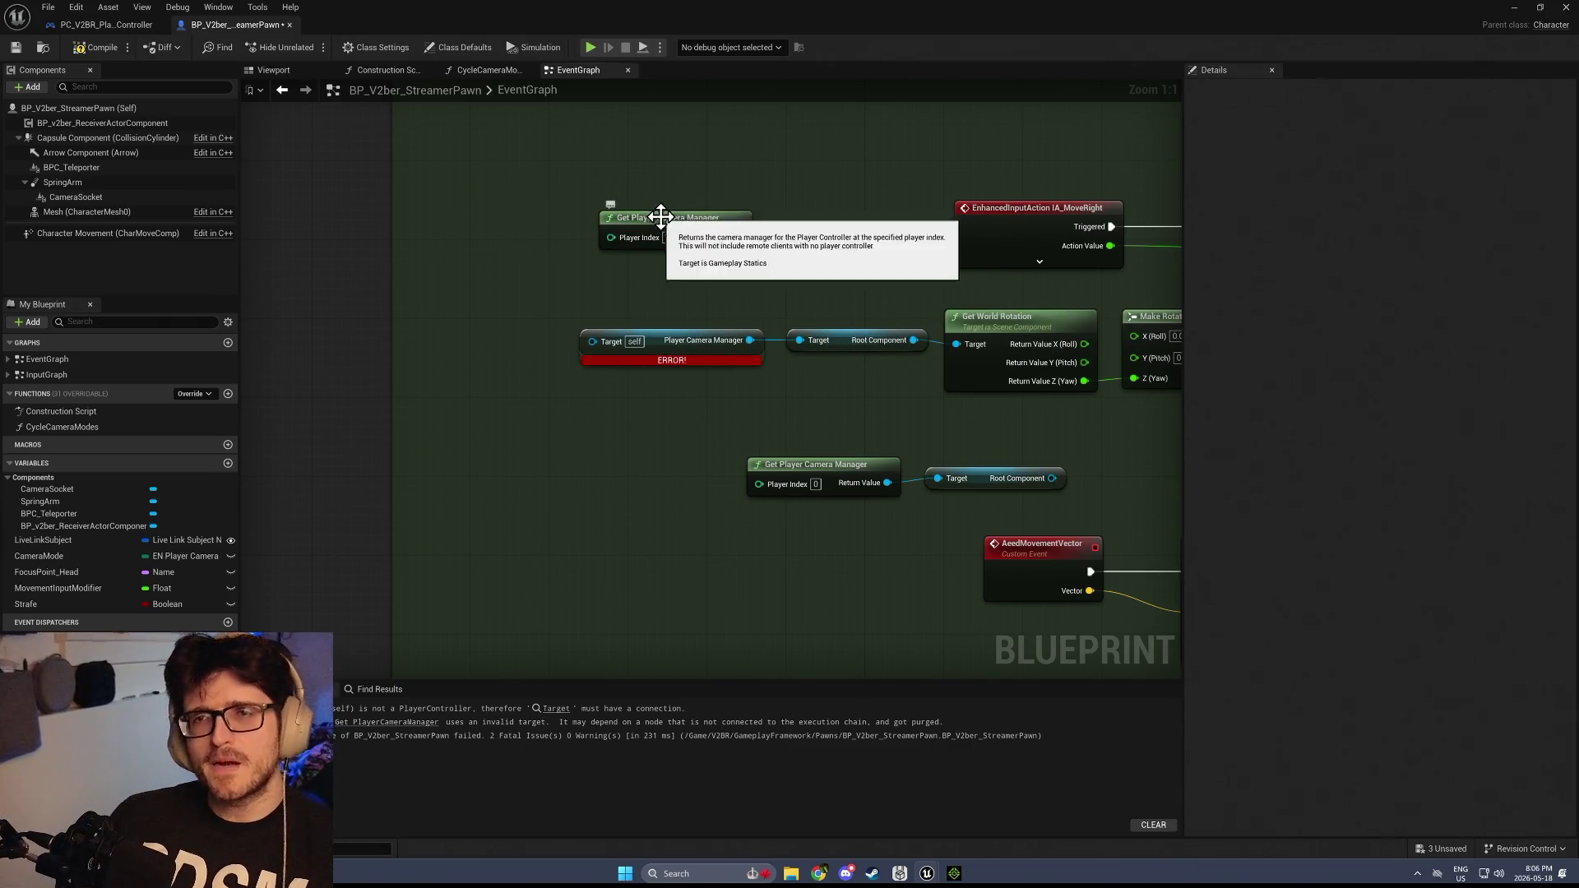
right_click(638, 269)
text(get player ind)
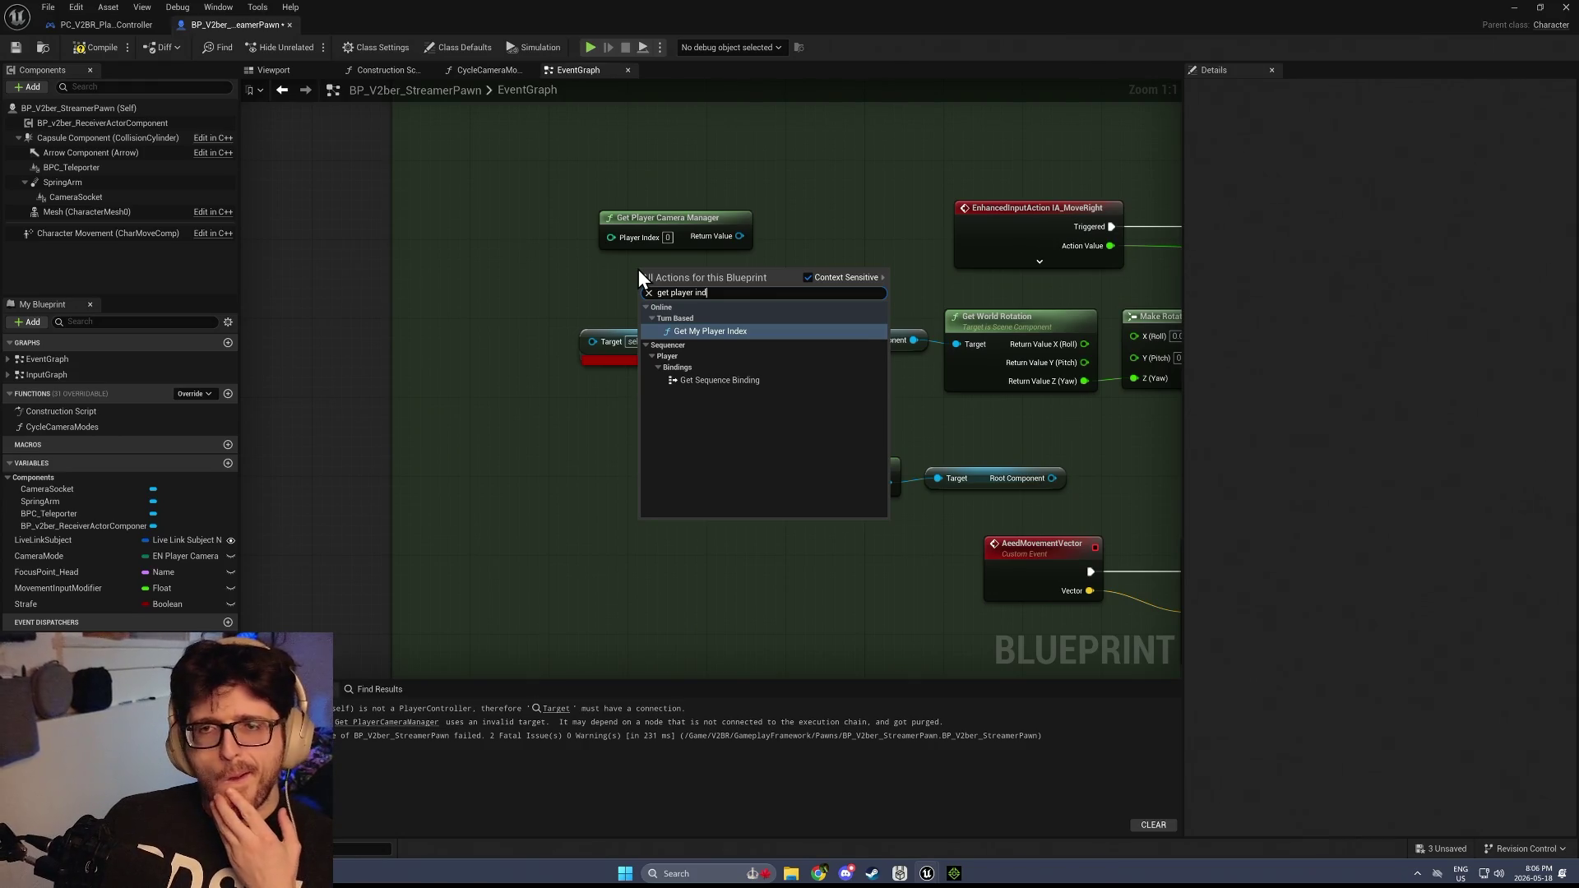
key(Escape)
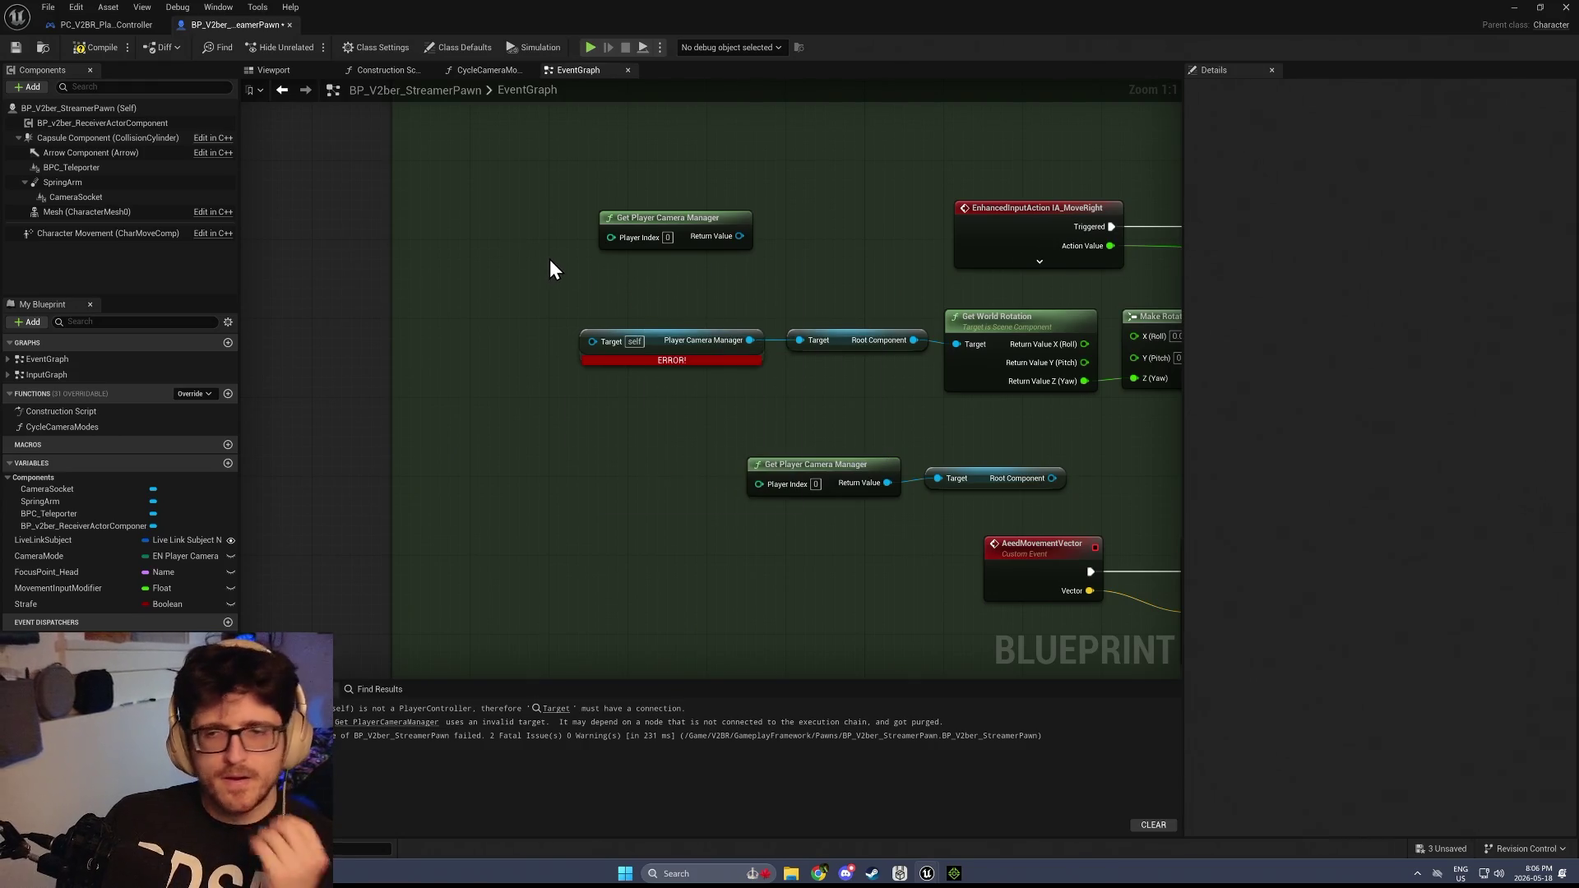
right_click(550, 259)
text(player controller)
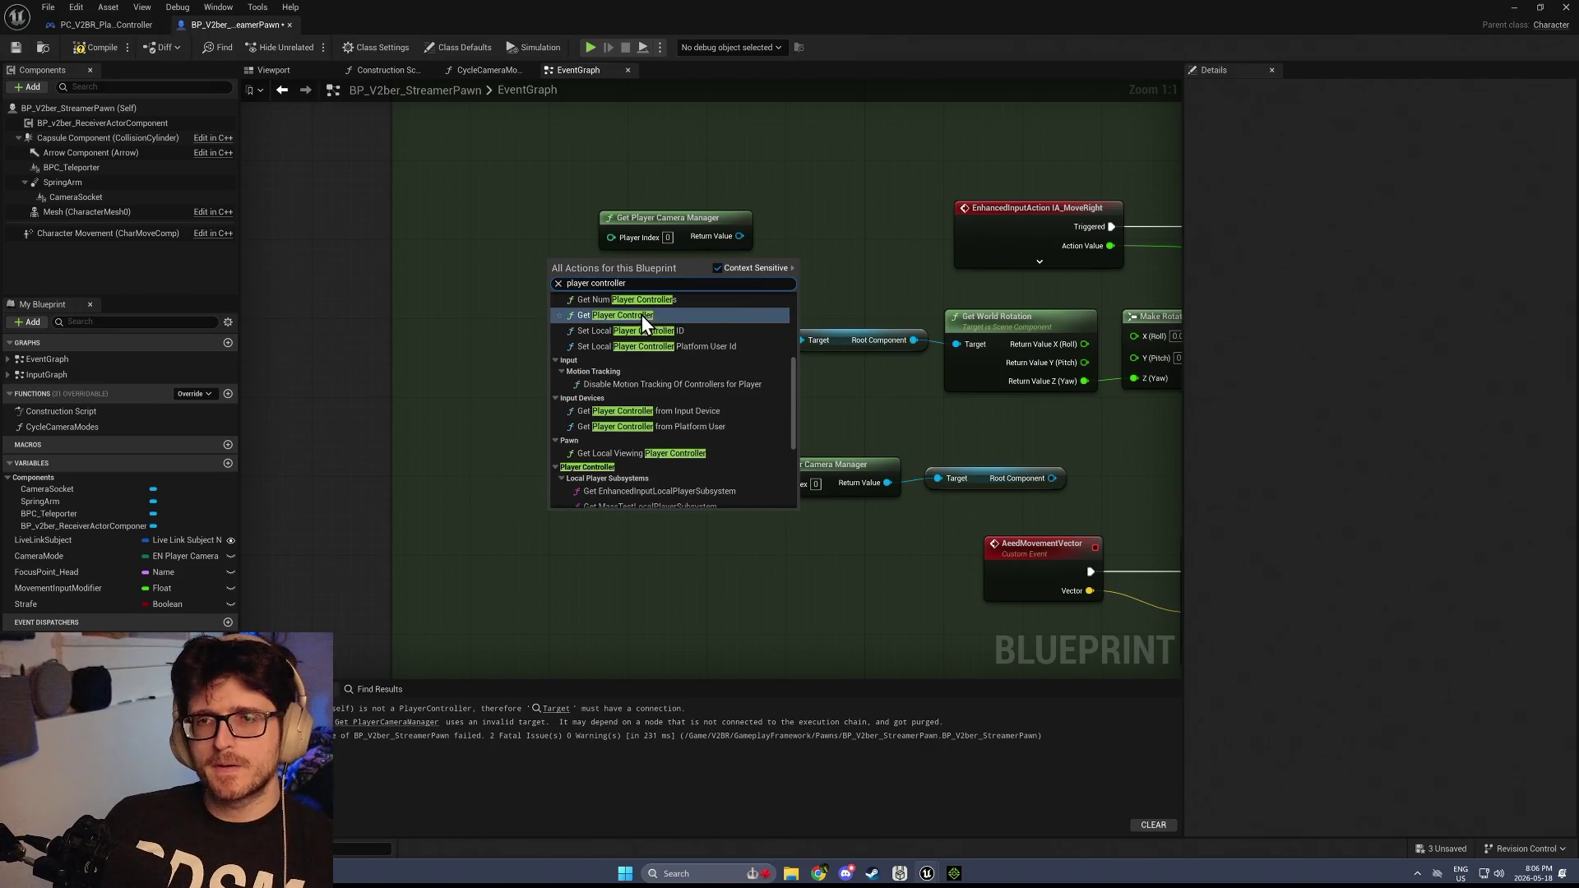
click(642, 314)
mouse_move(593, 269)
mouse_down()
mouse_move(533, 302)
mouse_move(640, 303)
mouse_up()
text(index)
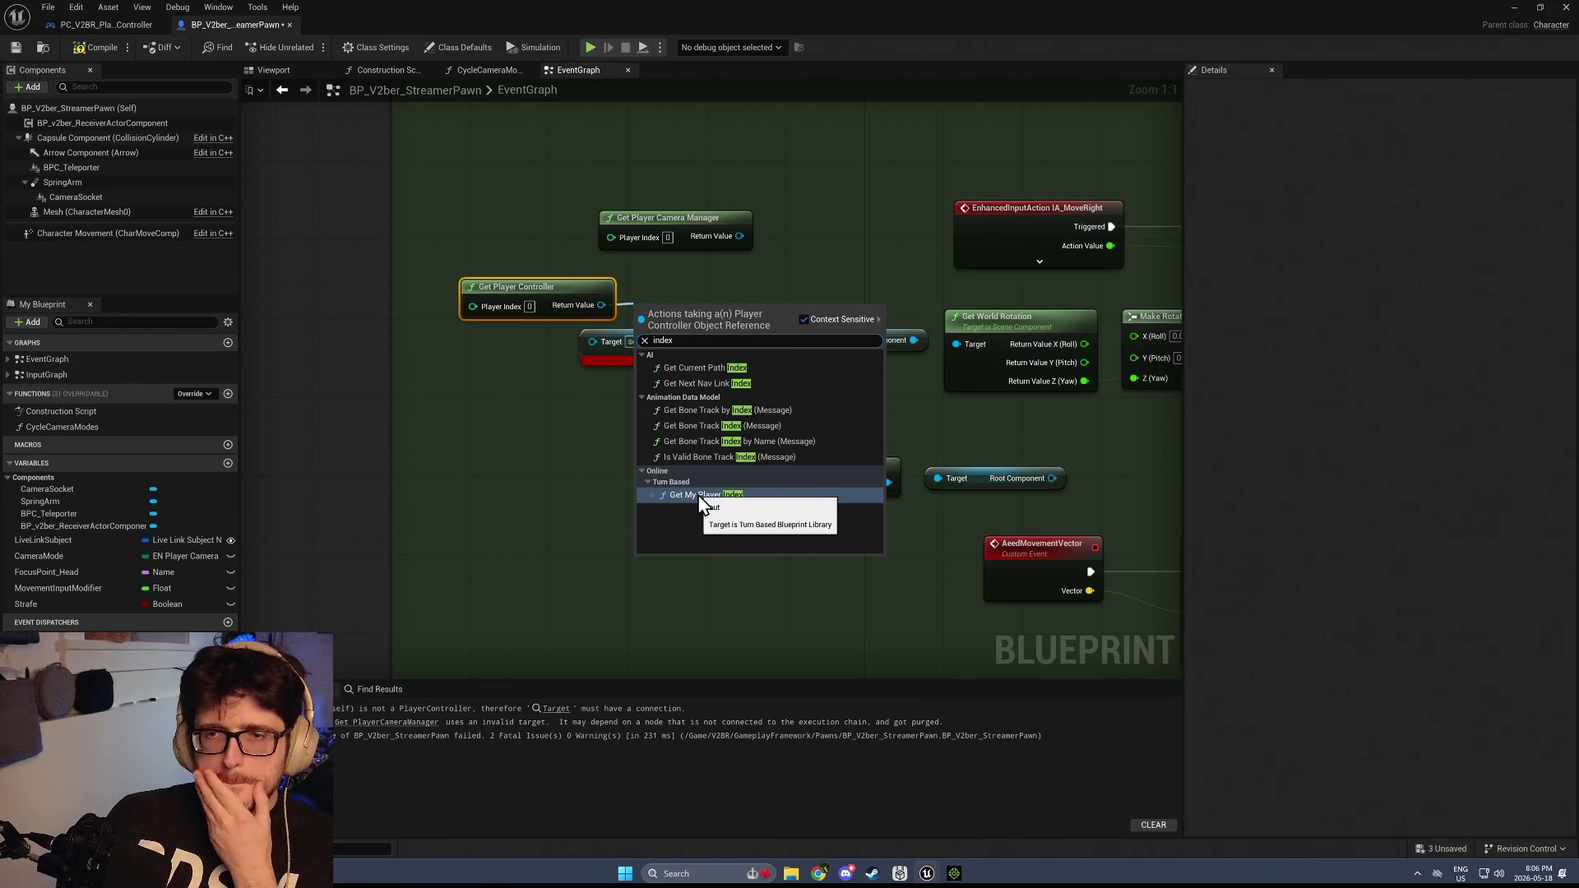
click(656, 293)
drag(592, 288, 559, 211)
drag(682, 165, 514, 255)
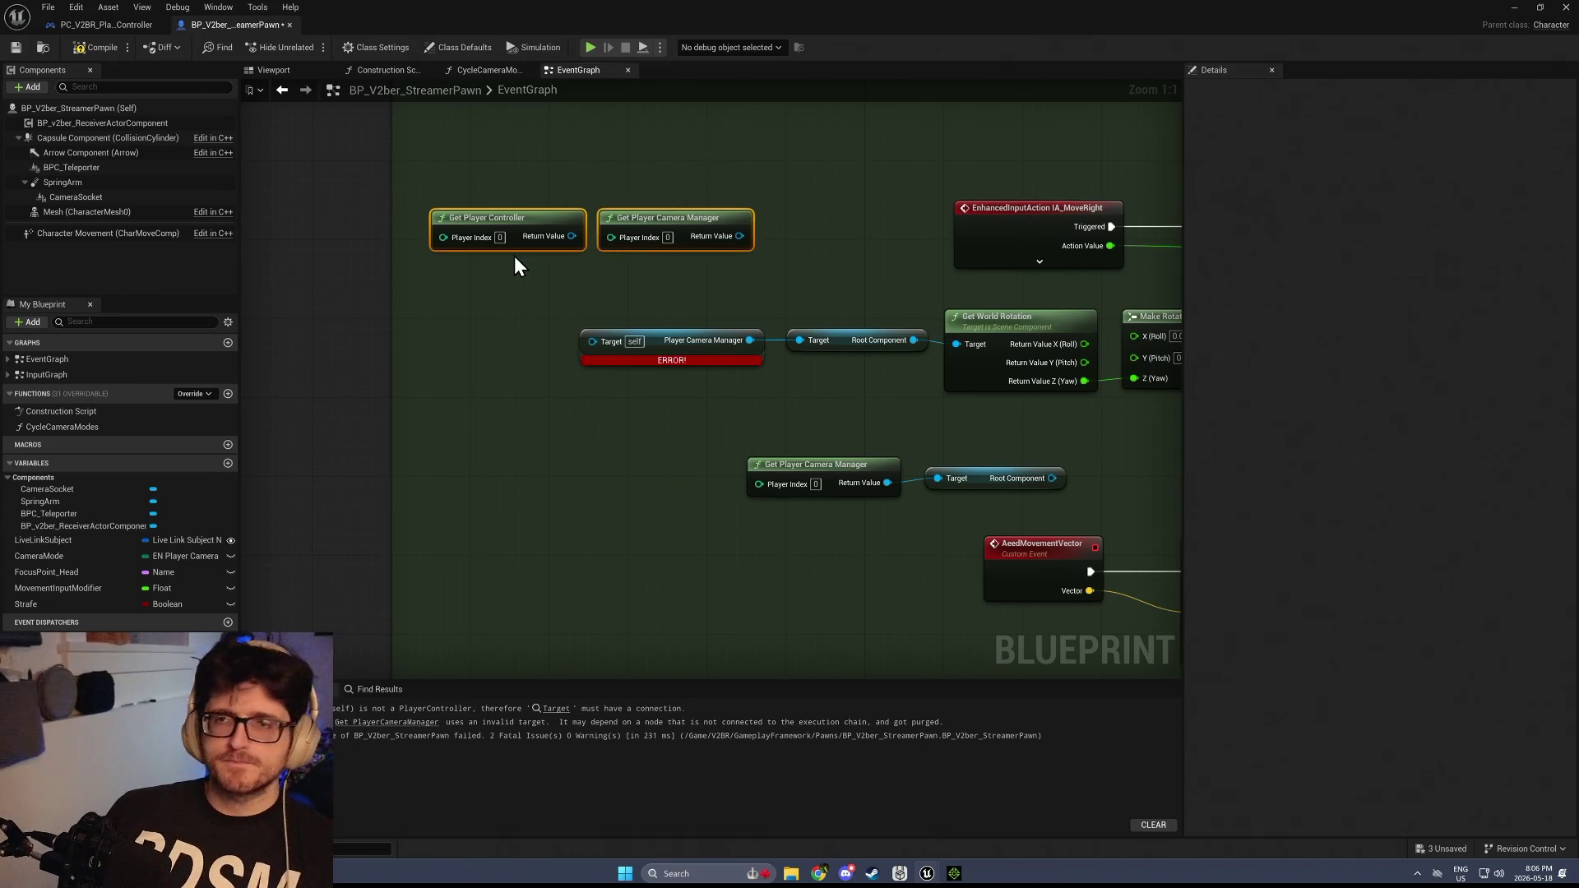
key(Delete)
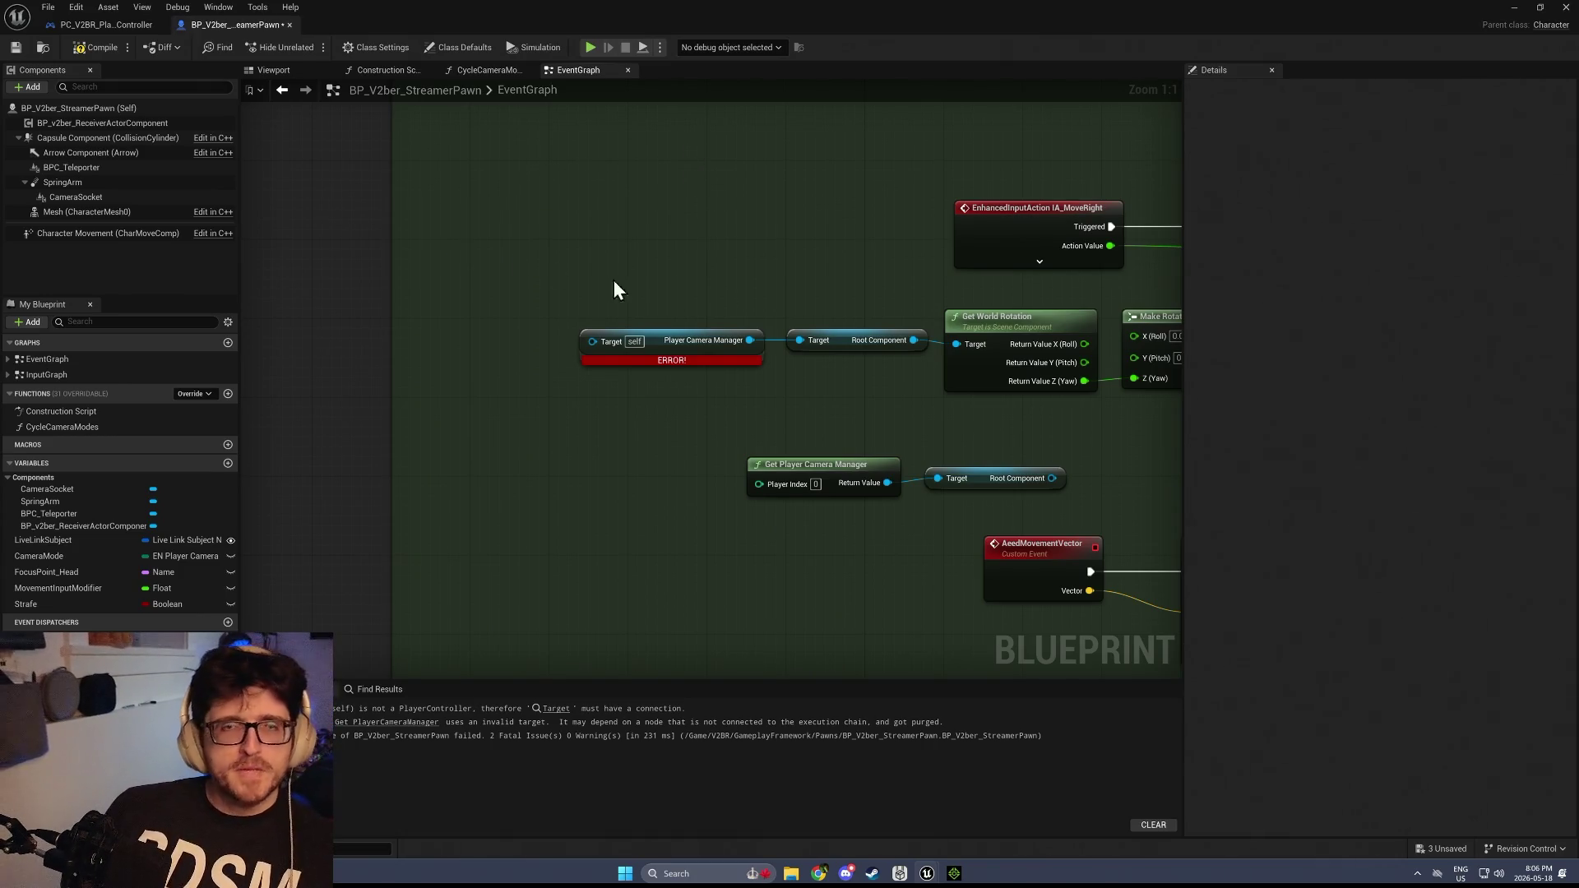
click(92, 47)
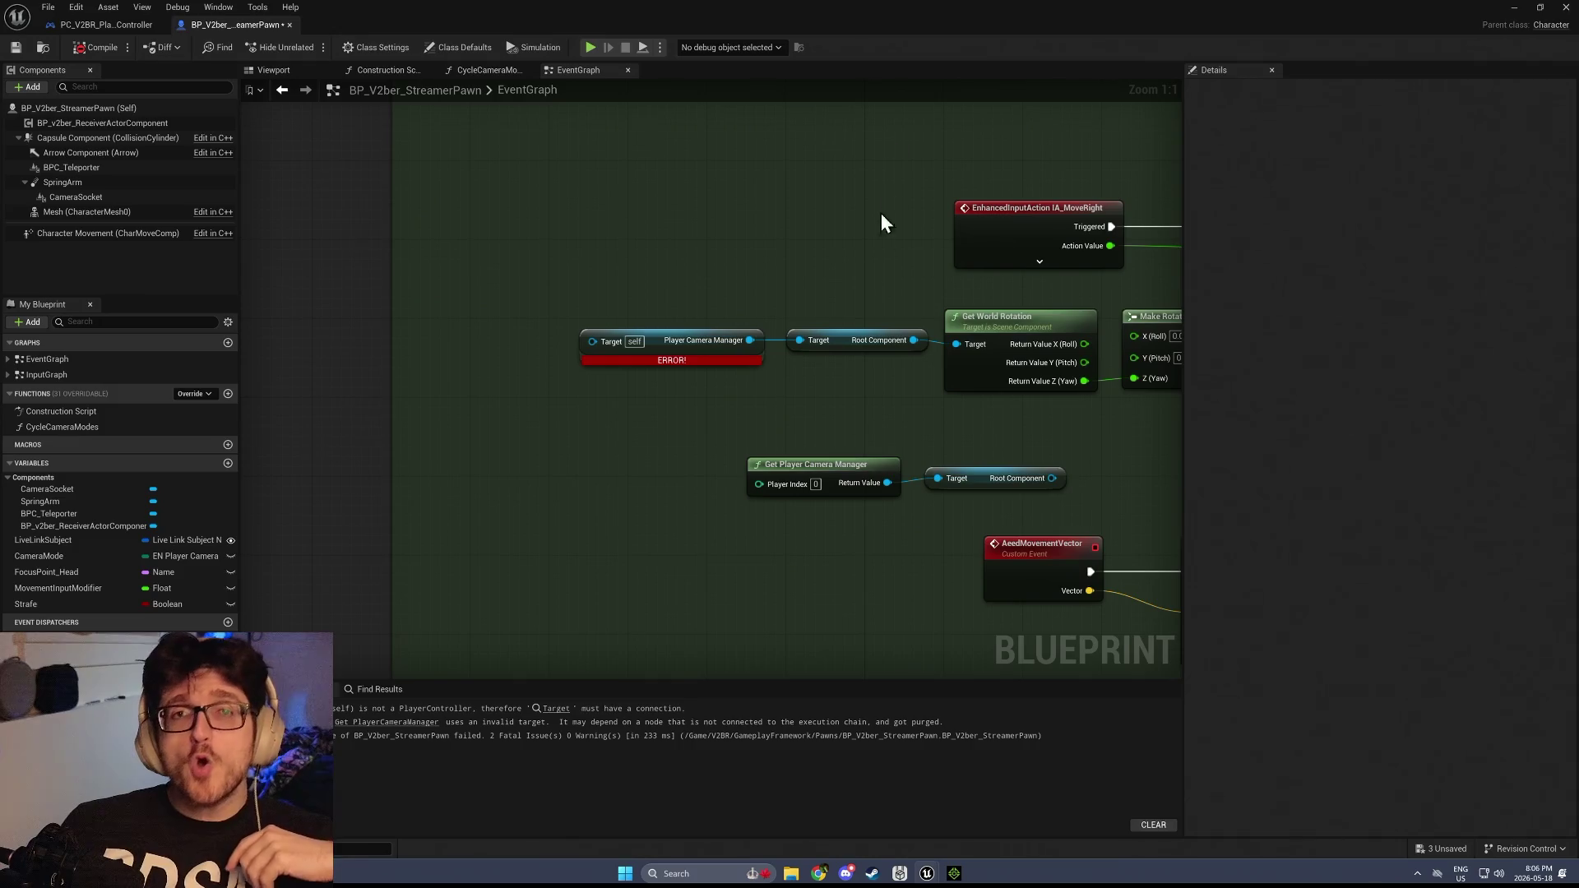
Recompile and delete the Player Camera Manager getter flagged ERROR
click(73, 47)
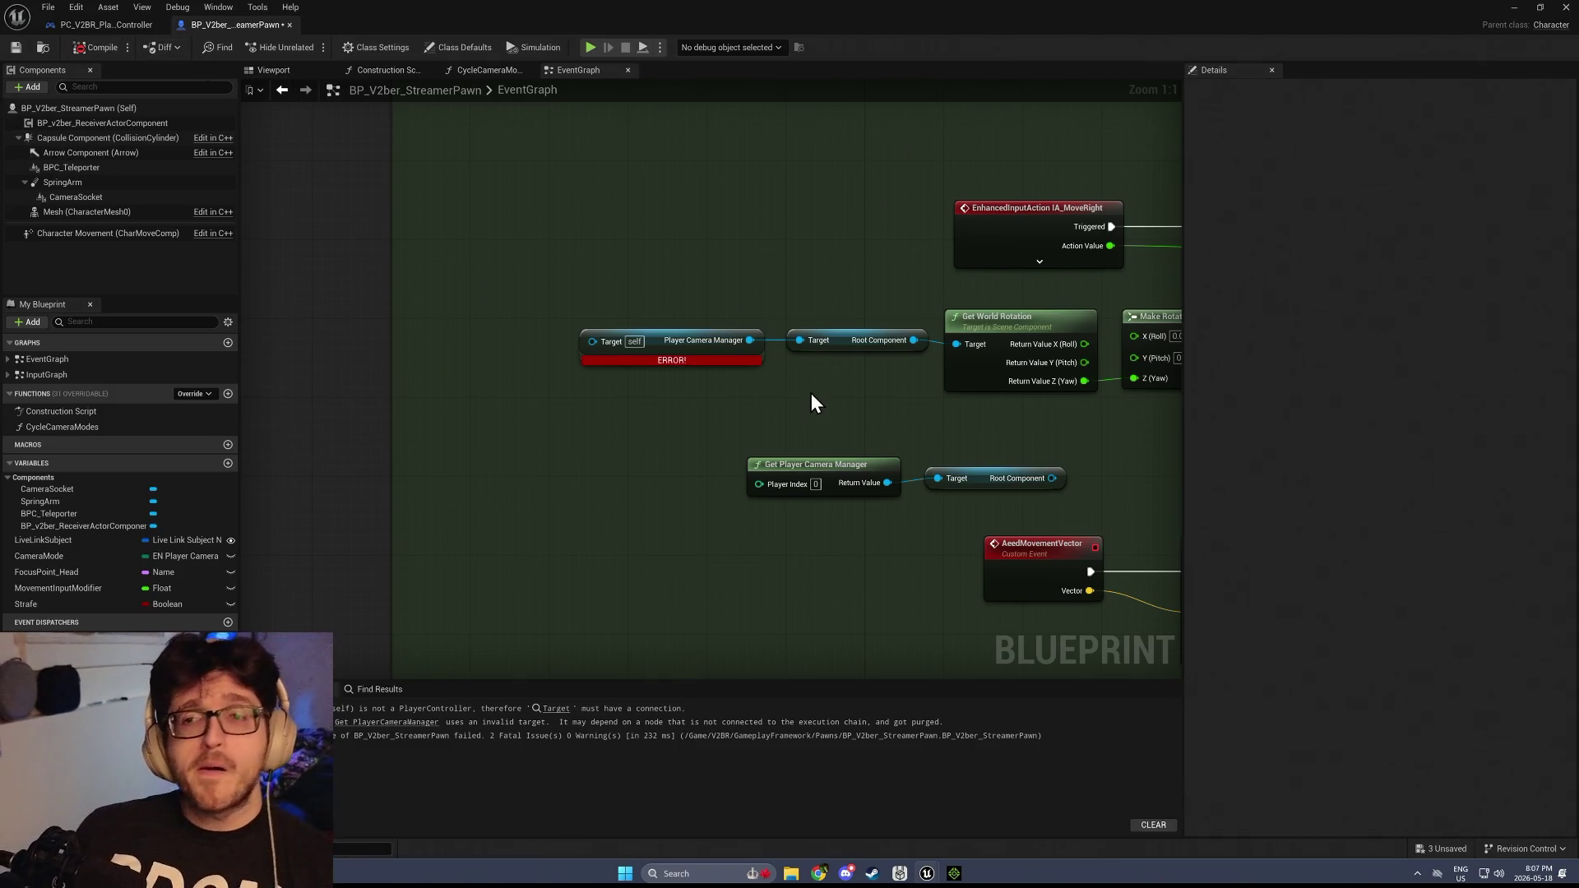
click(759, 362)
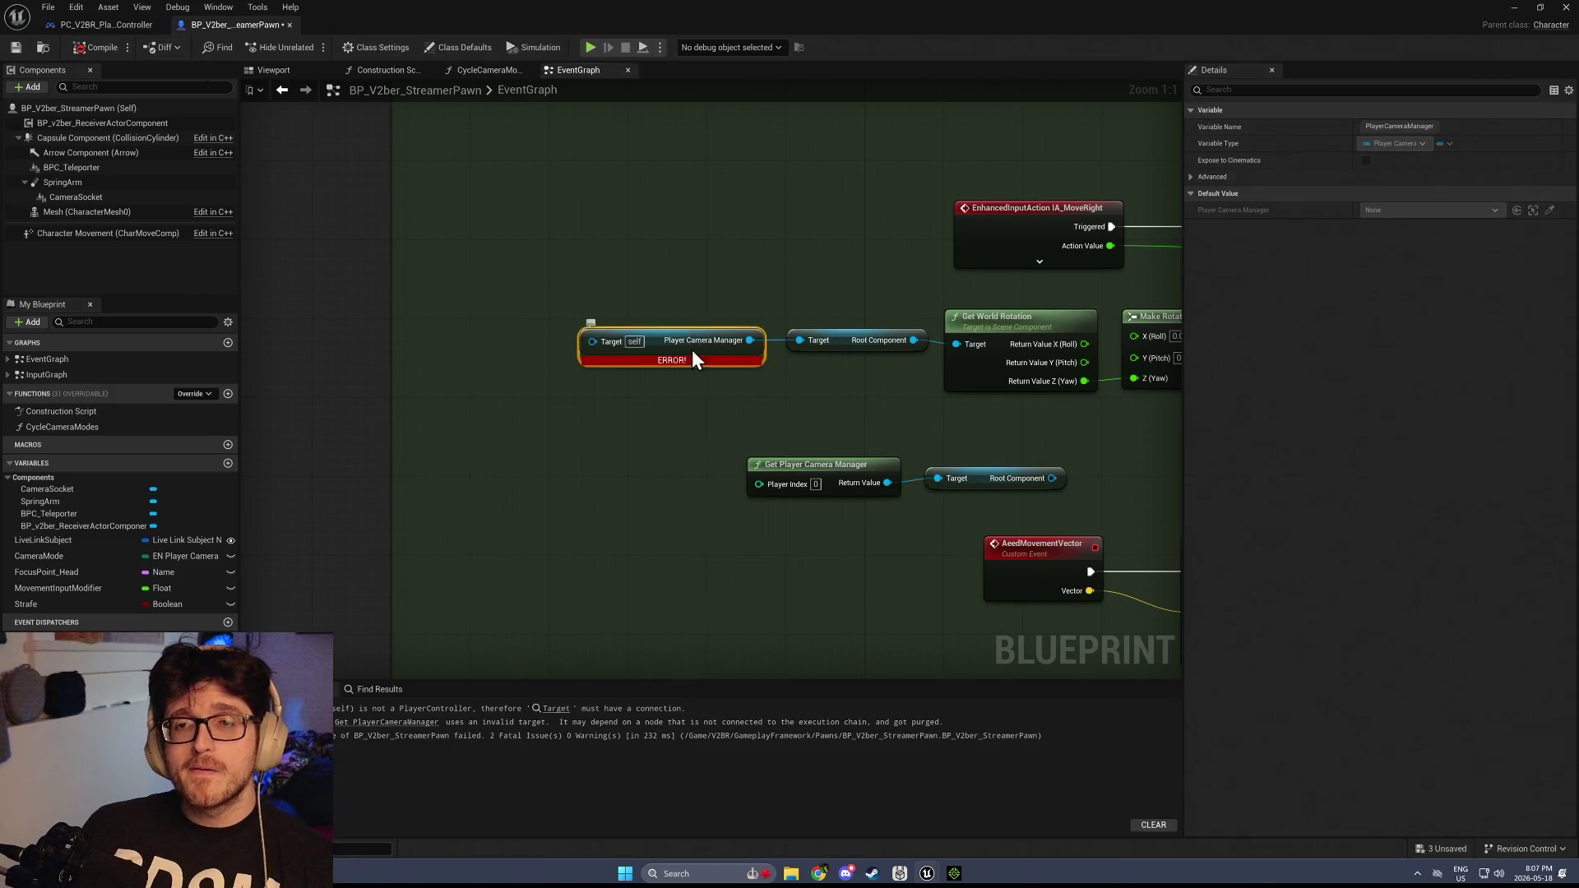
key(Delete)
Search the node list for 'player camera mana' and dismiss it without adding anything
right_click(618, 283)
text(player camera mana)
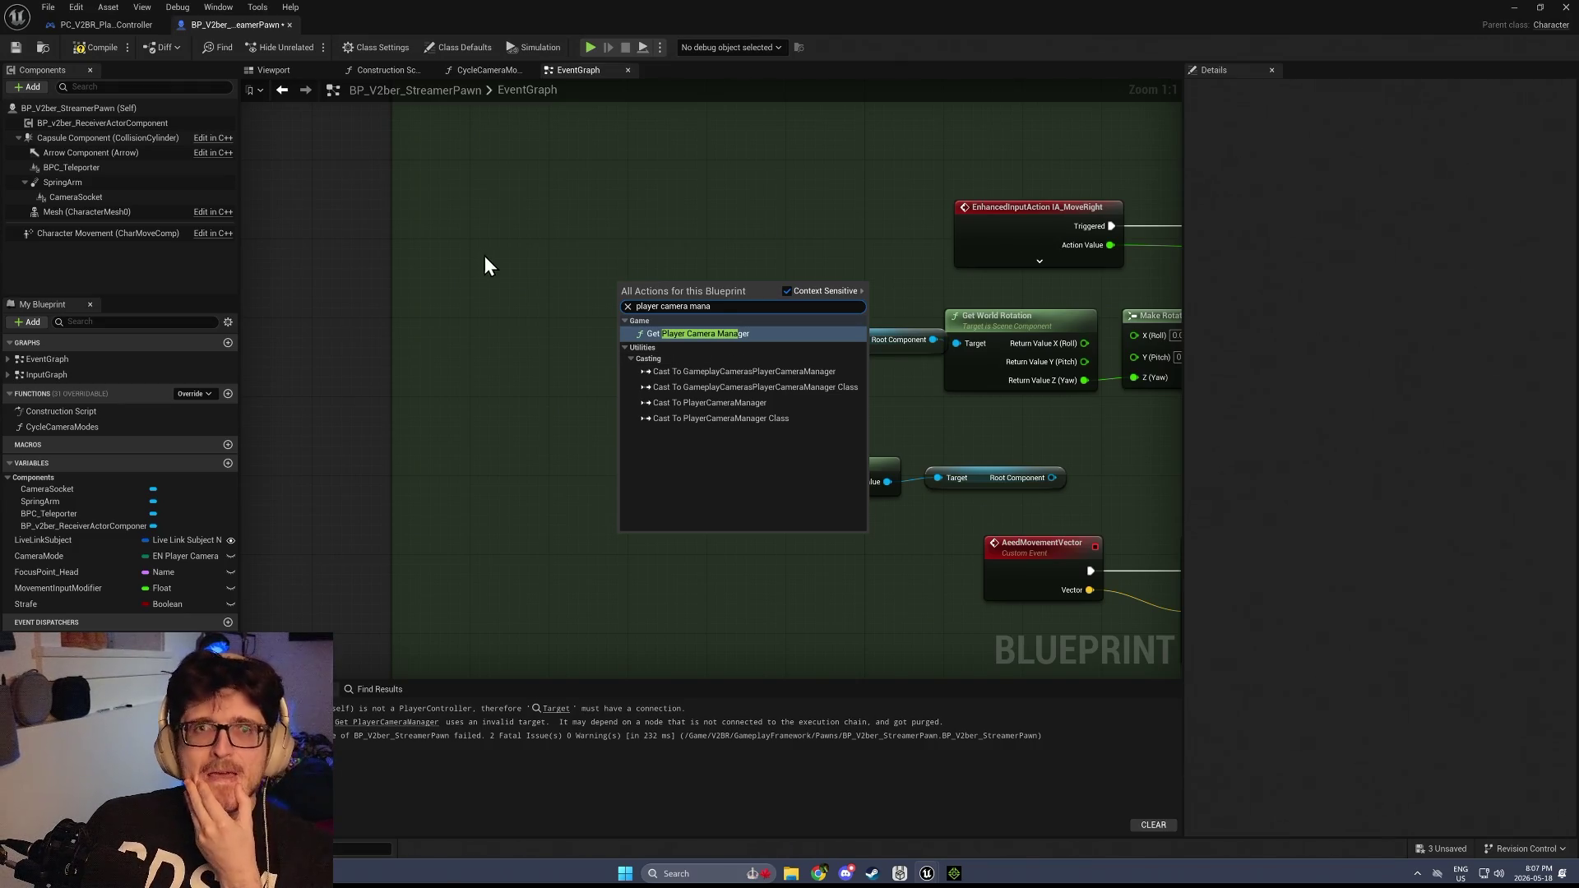
click(543, 237)
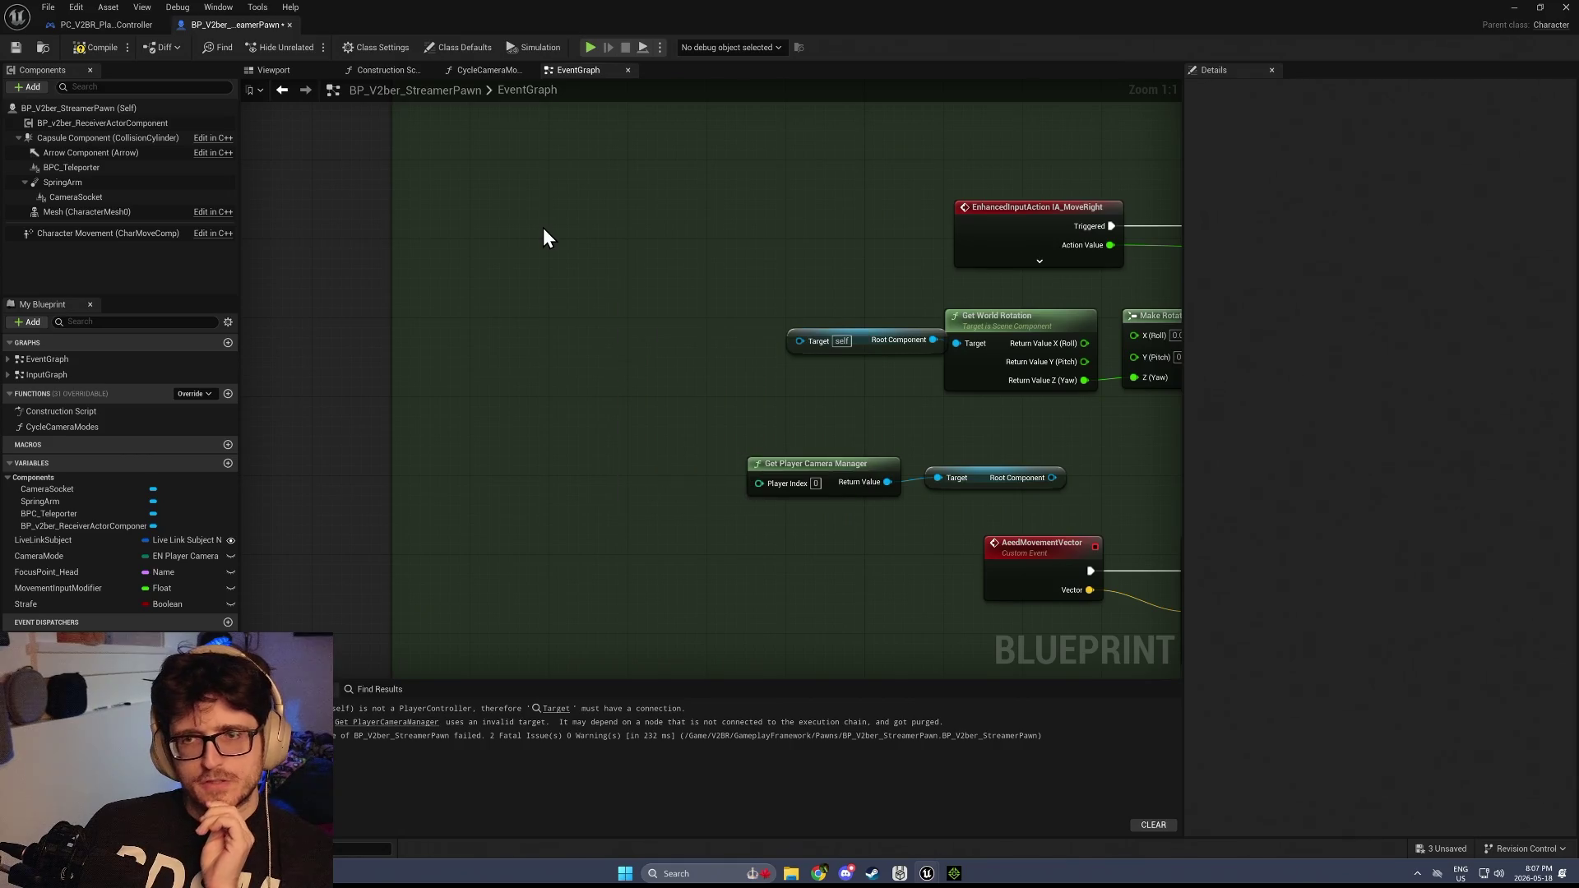
right_click(483, 300)
text(get player)
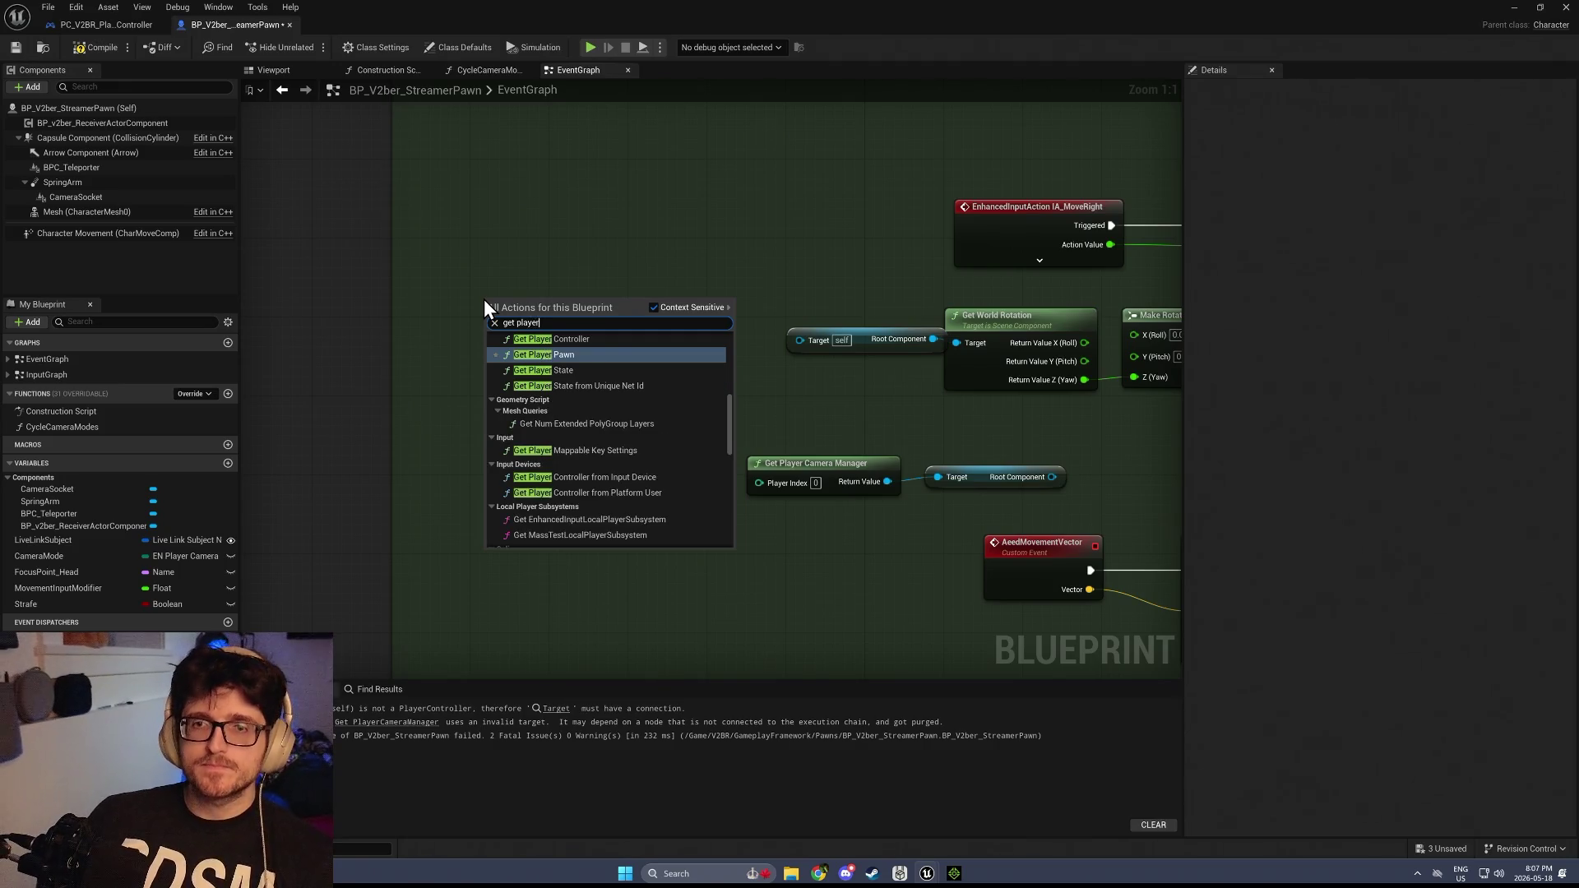
key(ctrl+a)
text(owning)
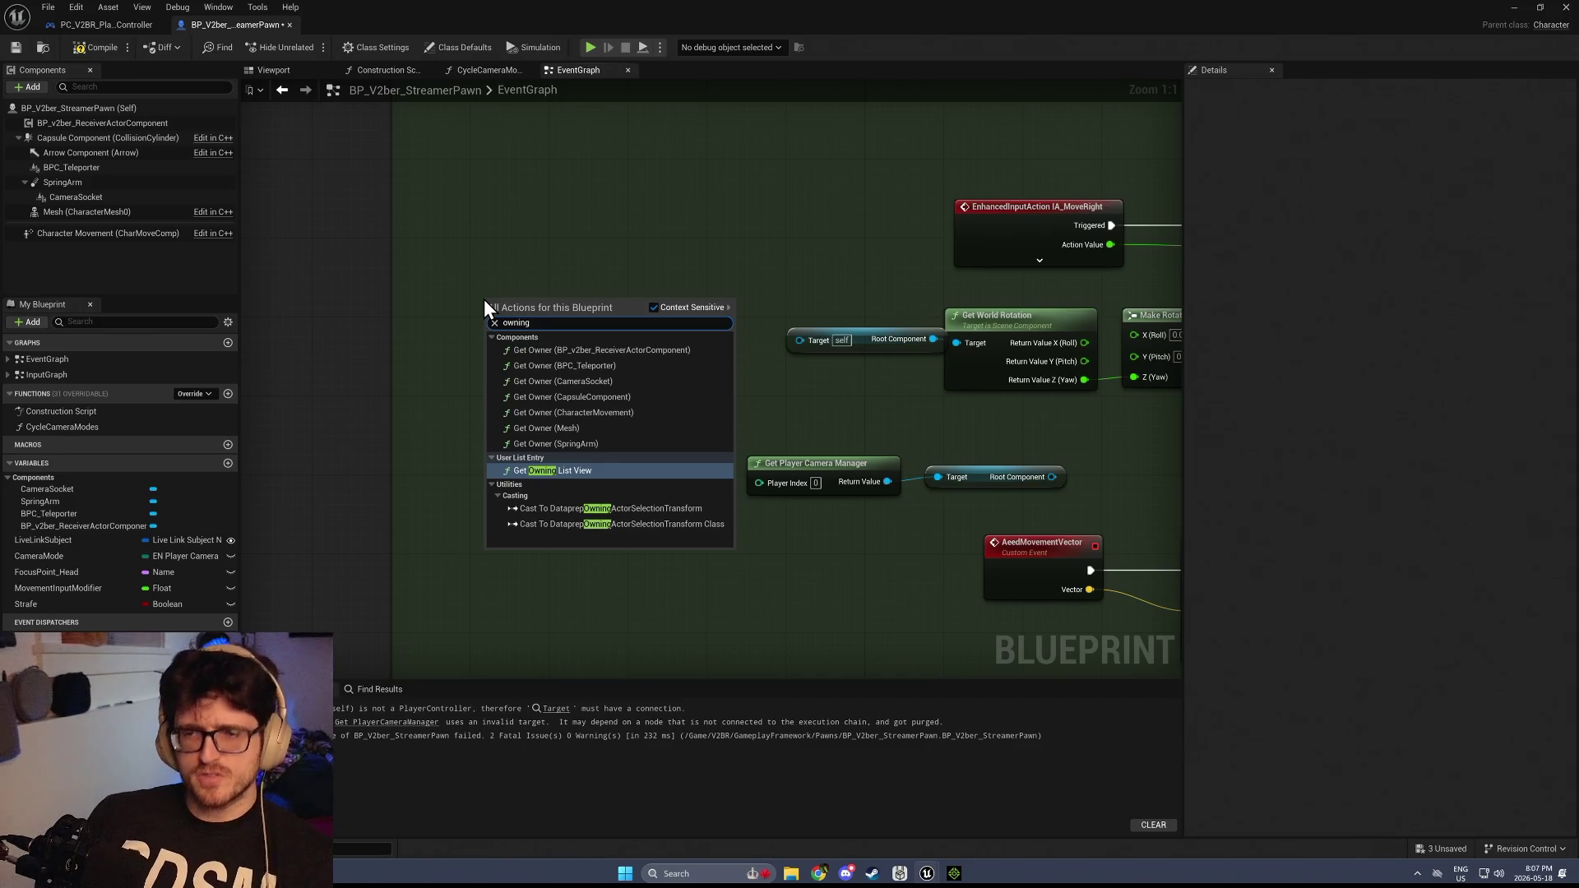
text(player)
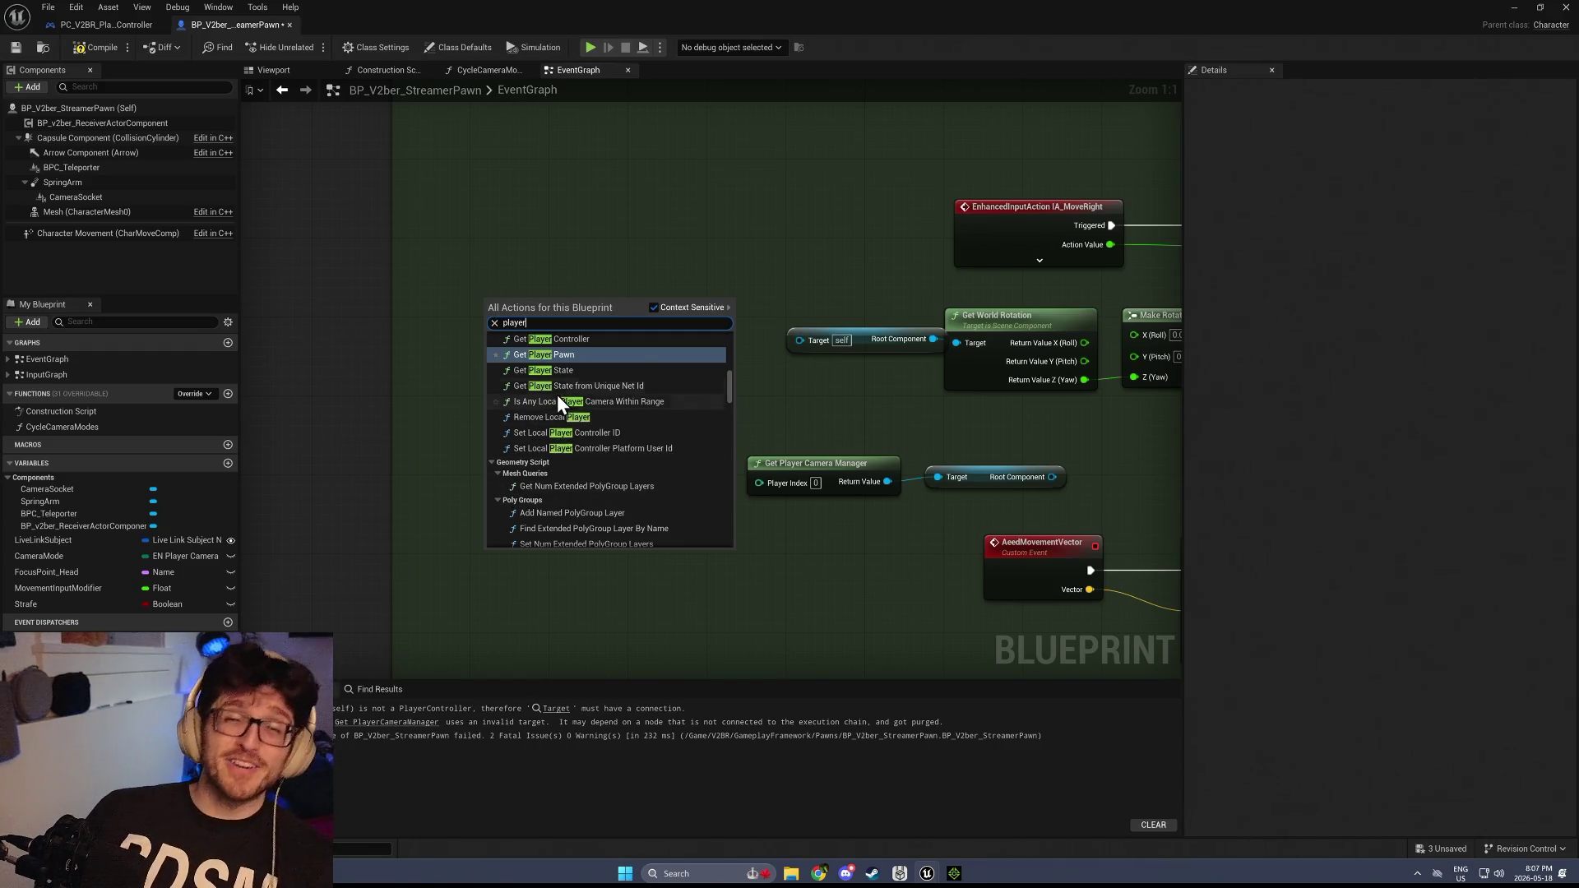
scroll(576, 427, up, 5)
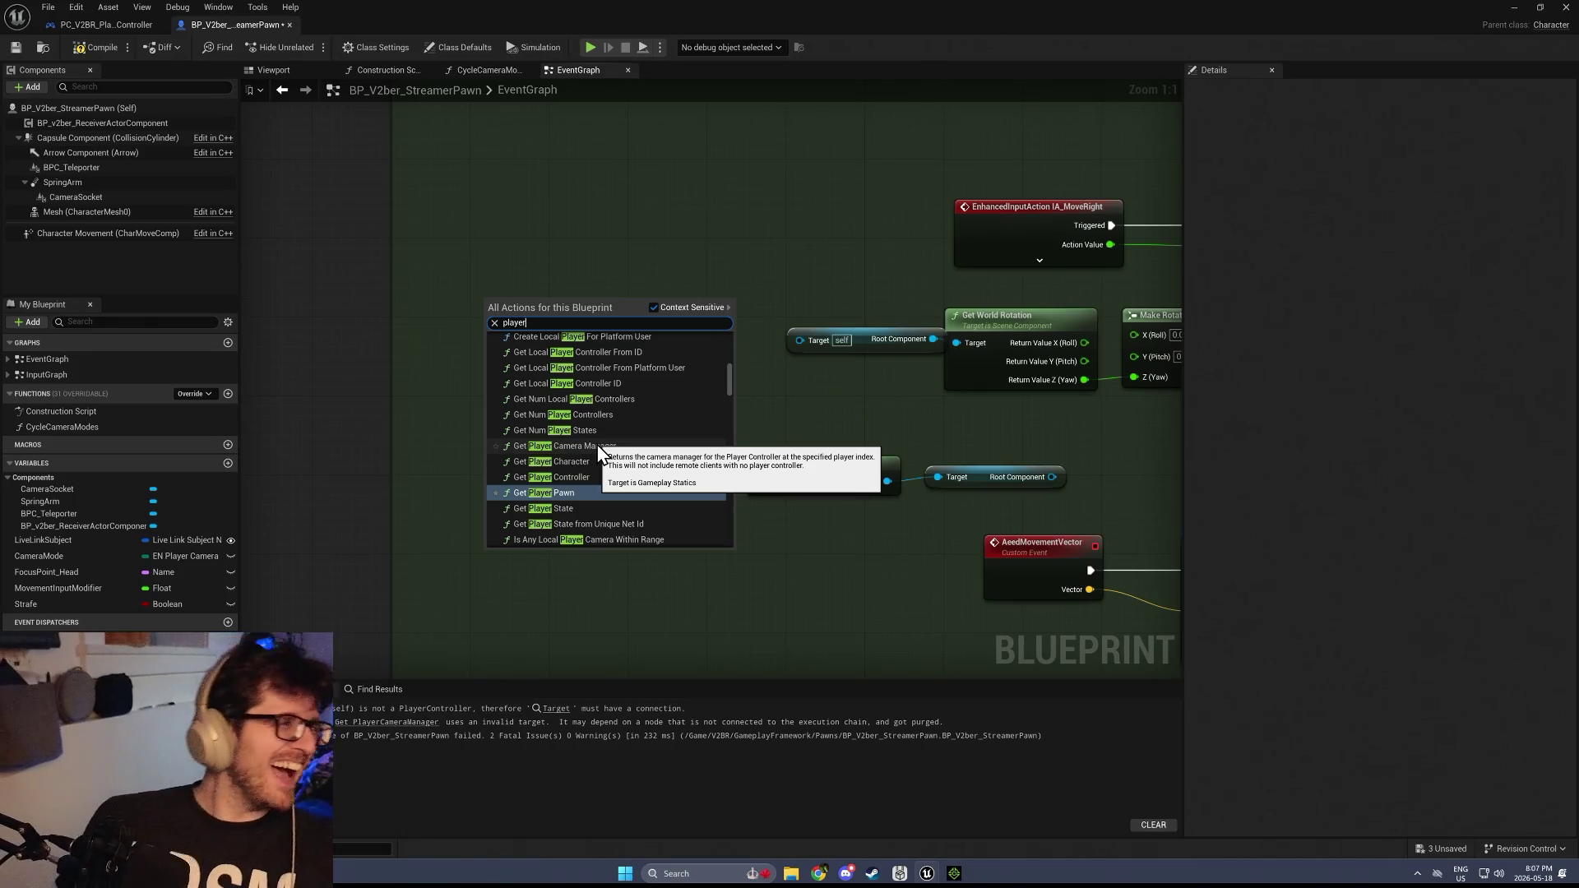
scroll(603, 452, up, 1)
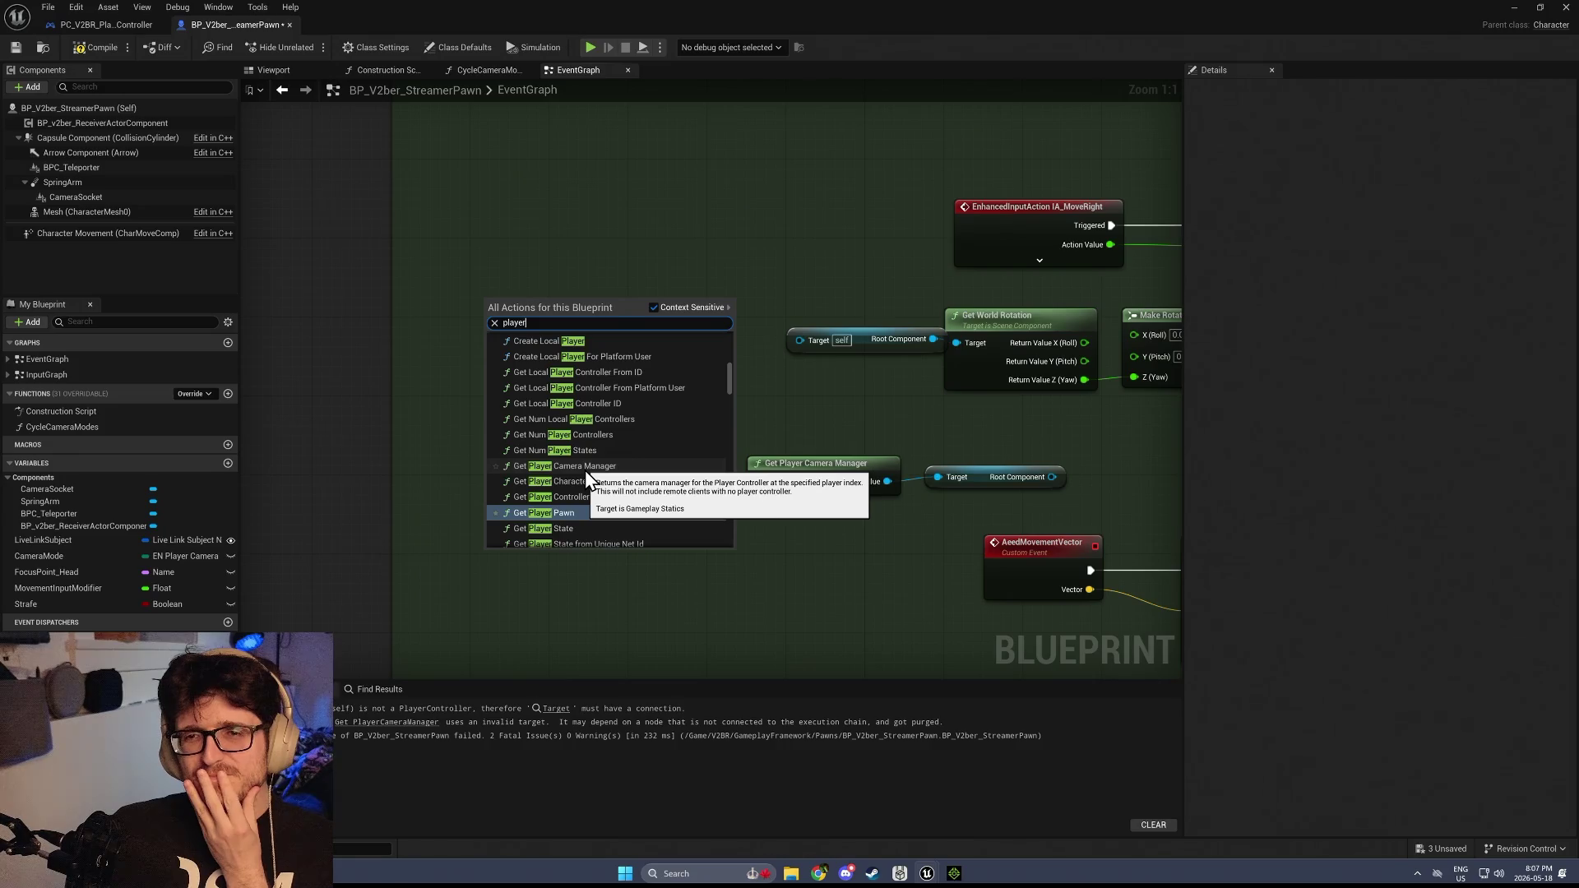
click(604, 372)
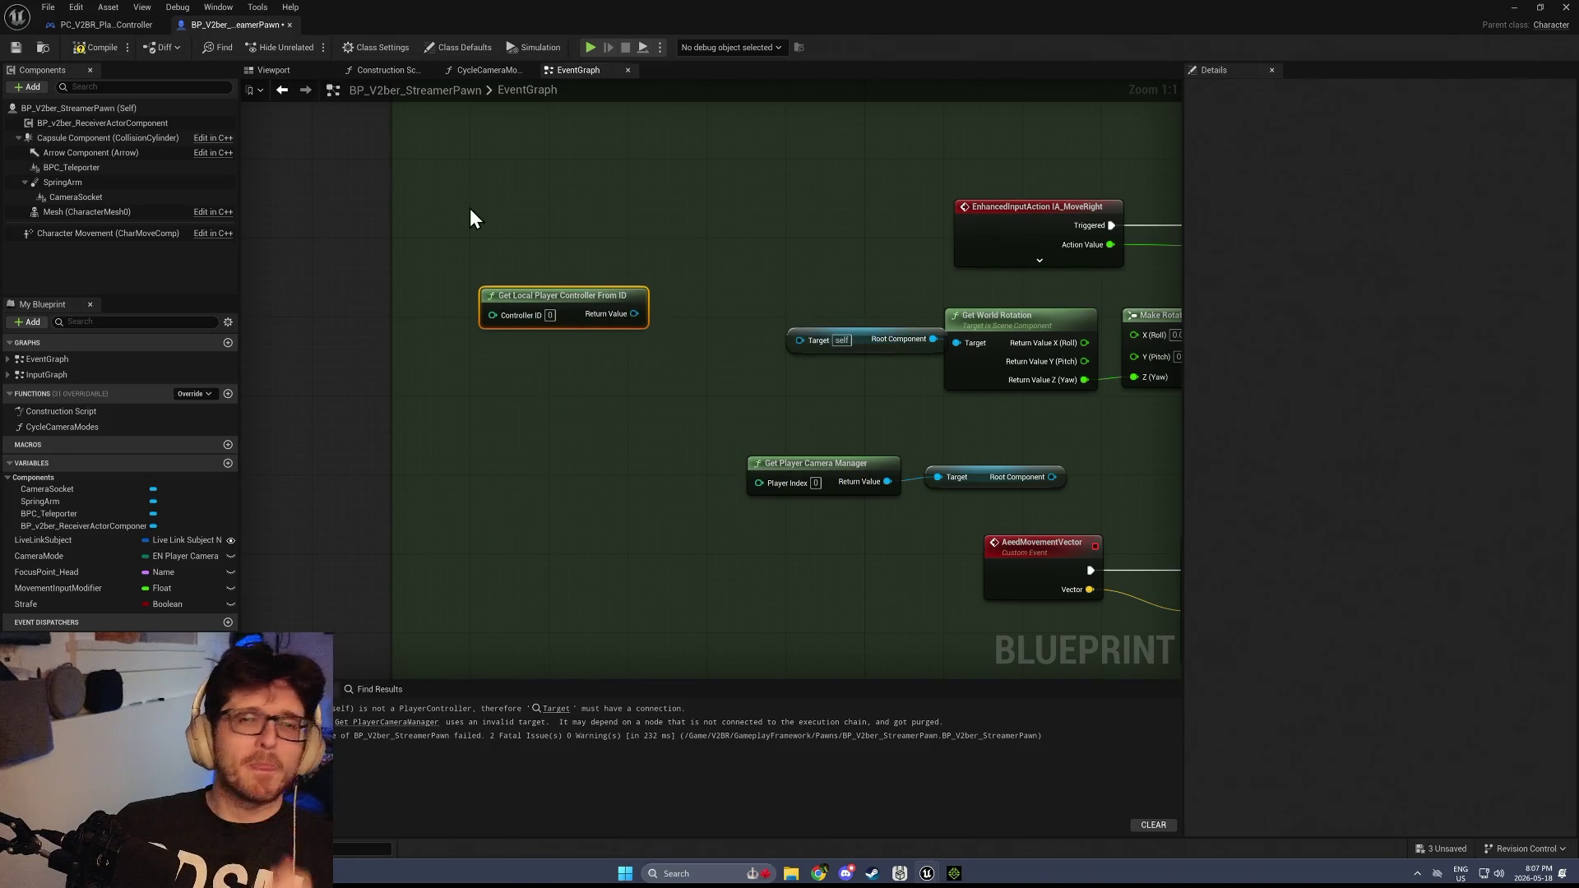
key(Delete)
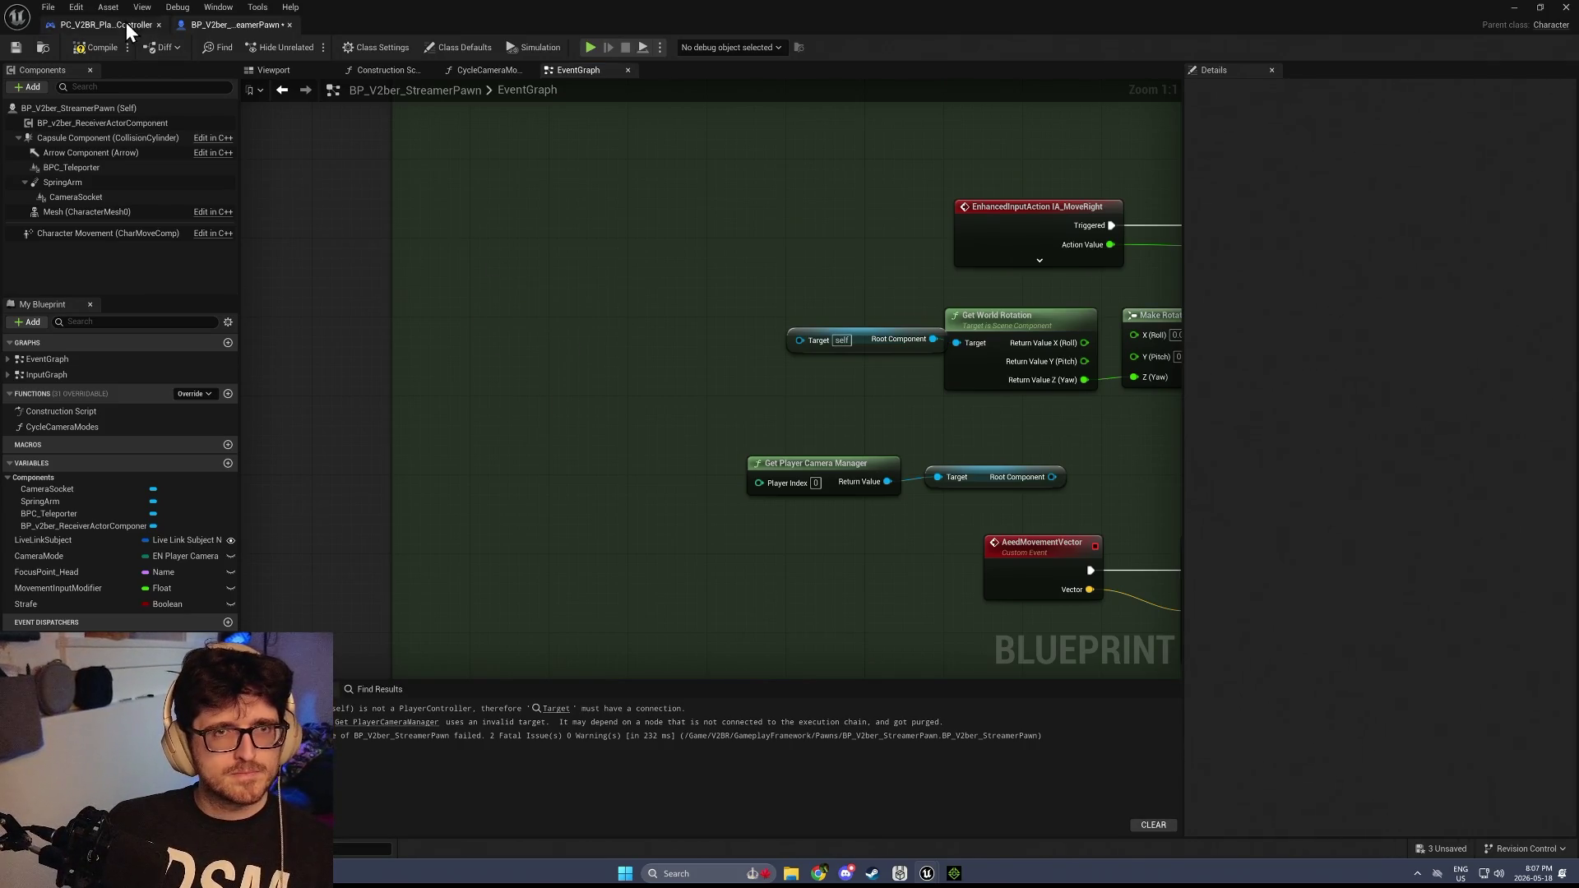
Recompile, then delete the Get Player Camera Manager node and its Root Component getter
click(79, 51)
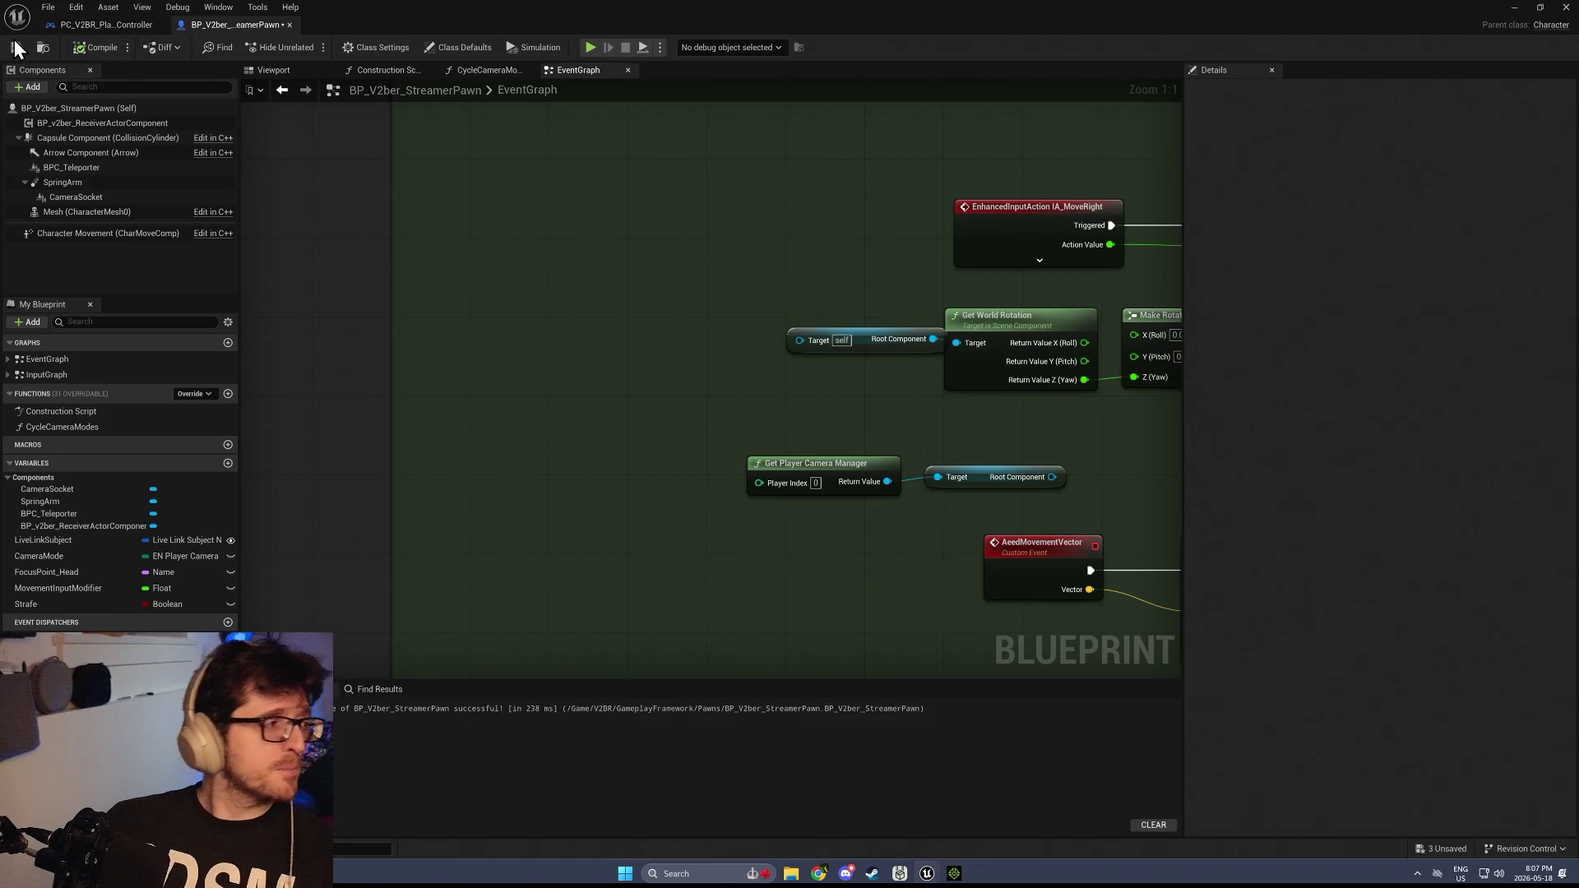
drag(862, 339, 833, 342)
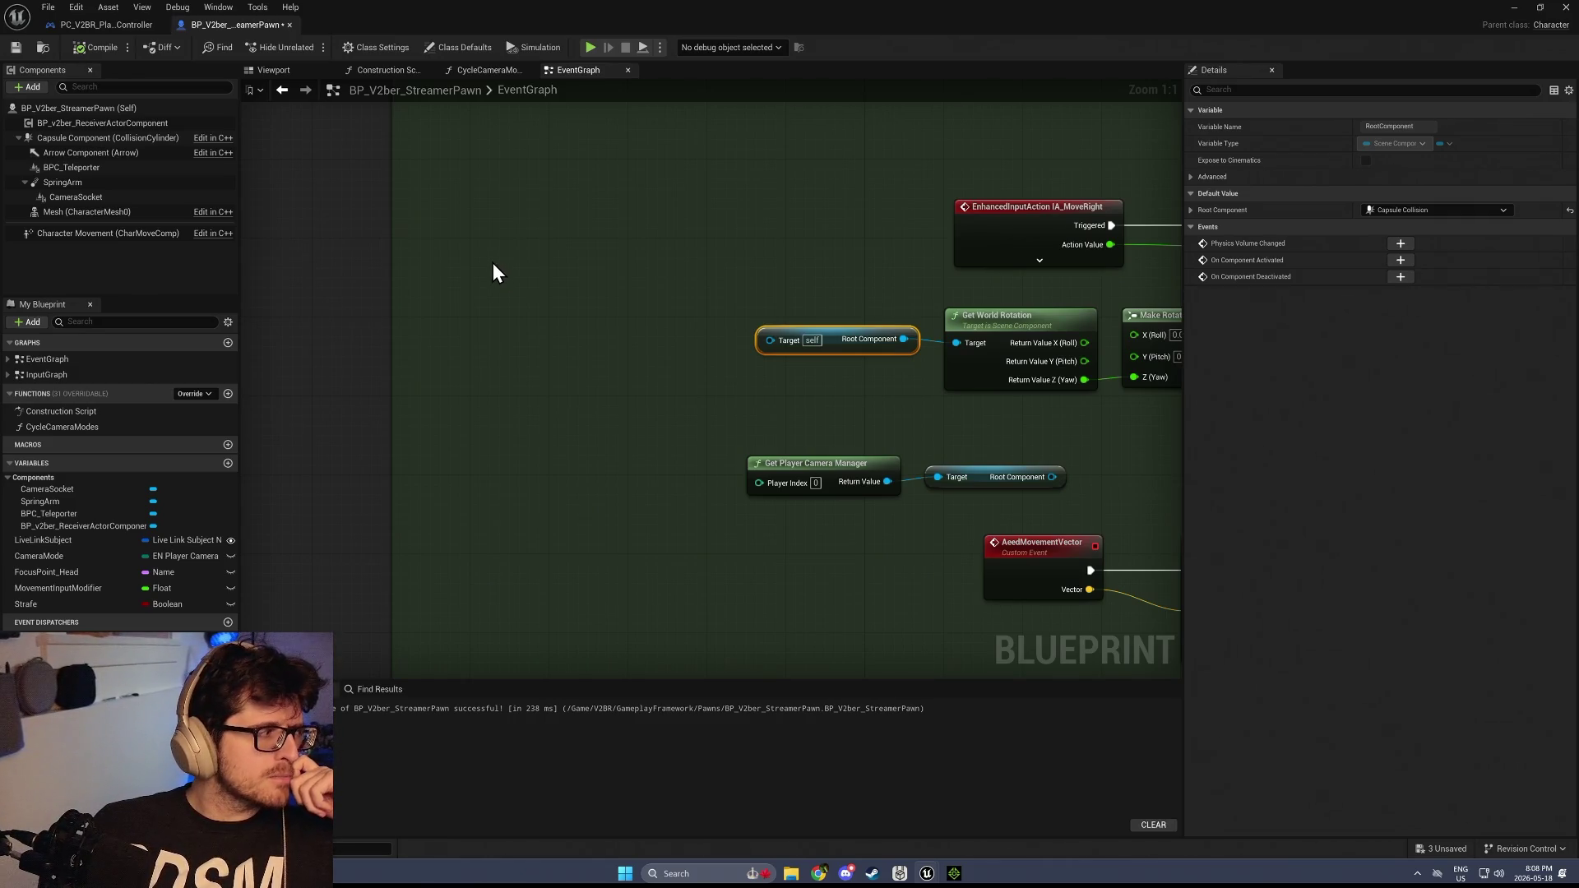
drag(658, 293, 456, 272)
drag(610, 496, 759, 449)
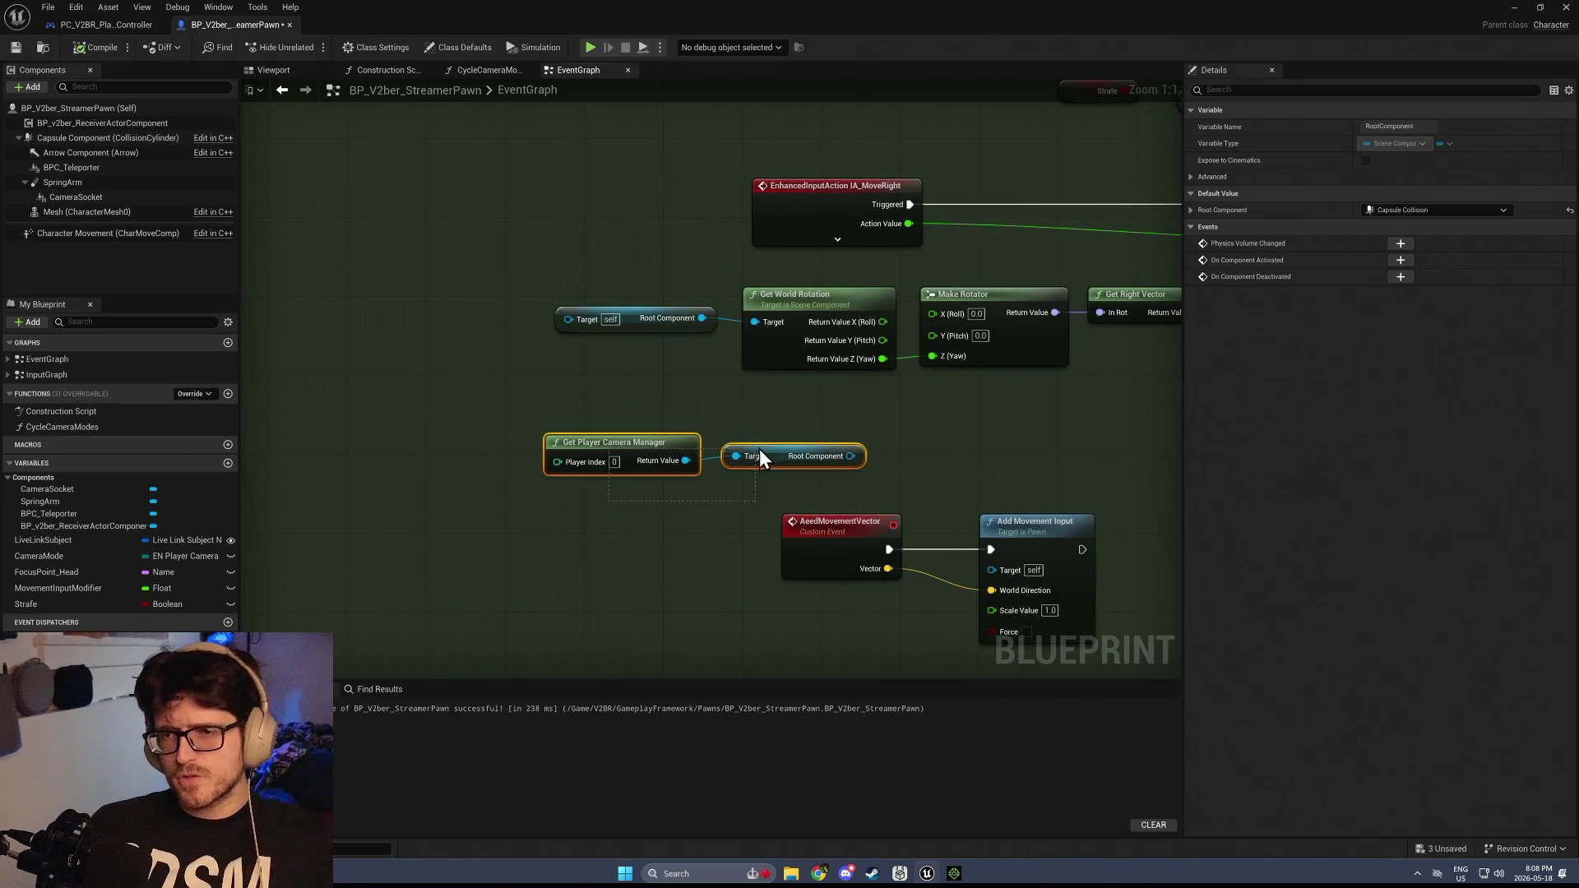
key(Delete)
mouse_move(571, 379)
mouse_down()
mouse_move(497, 377)
mouse_move(493, 400)
mouse_up()
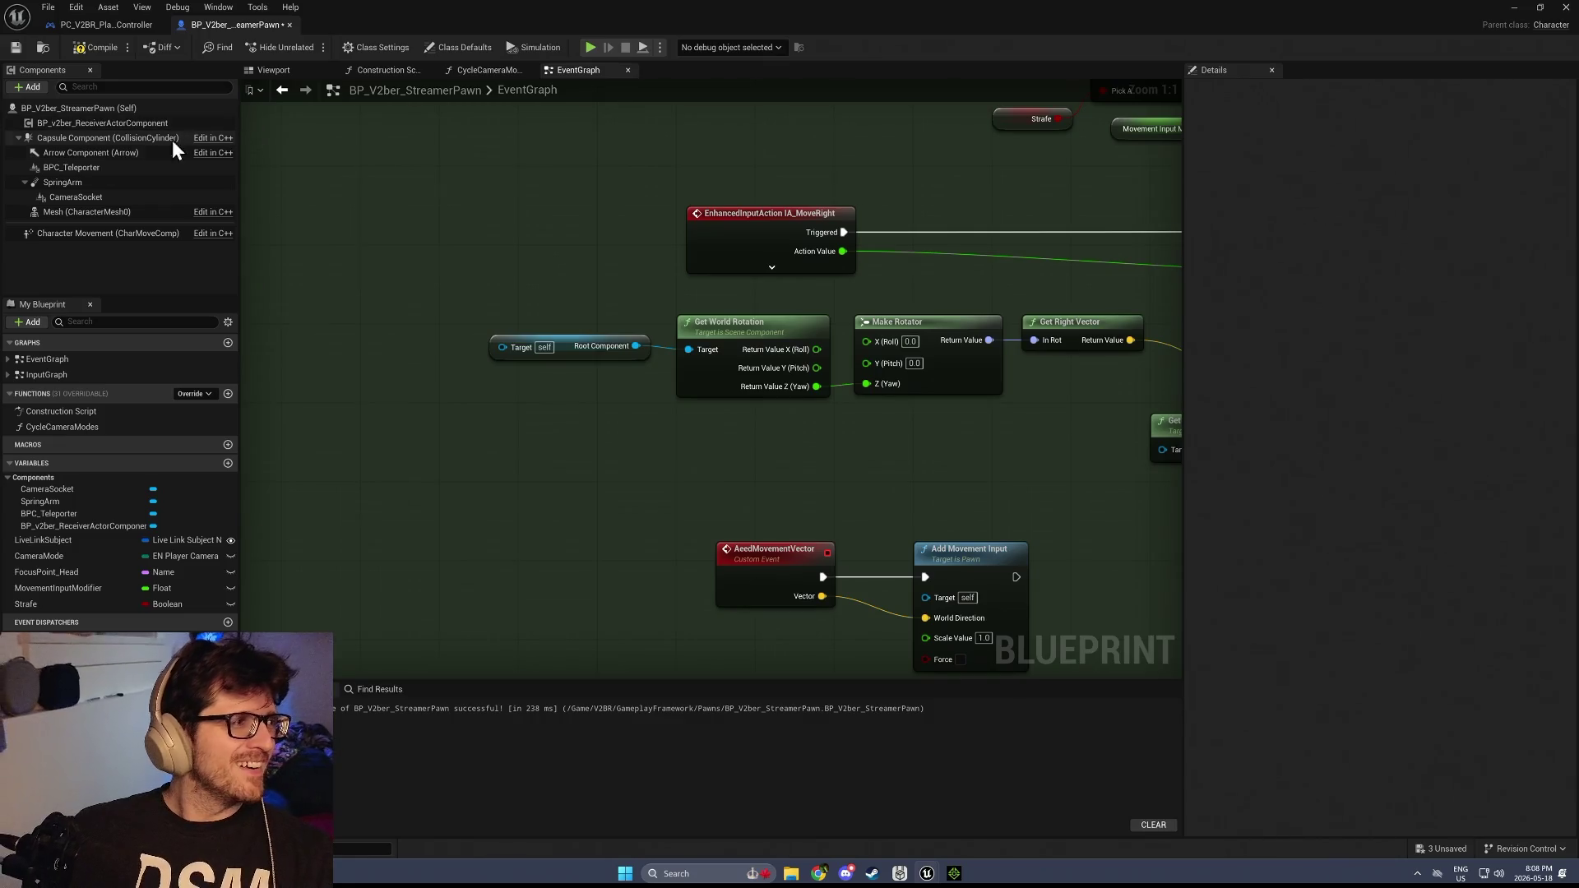
Compile and save the streamer pawn blueprint
click(80, 48)
click(12, 50)
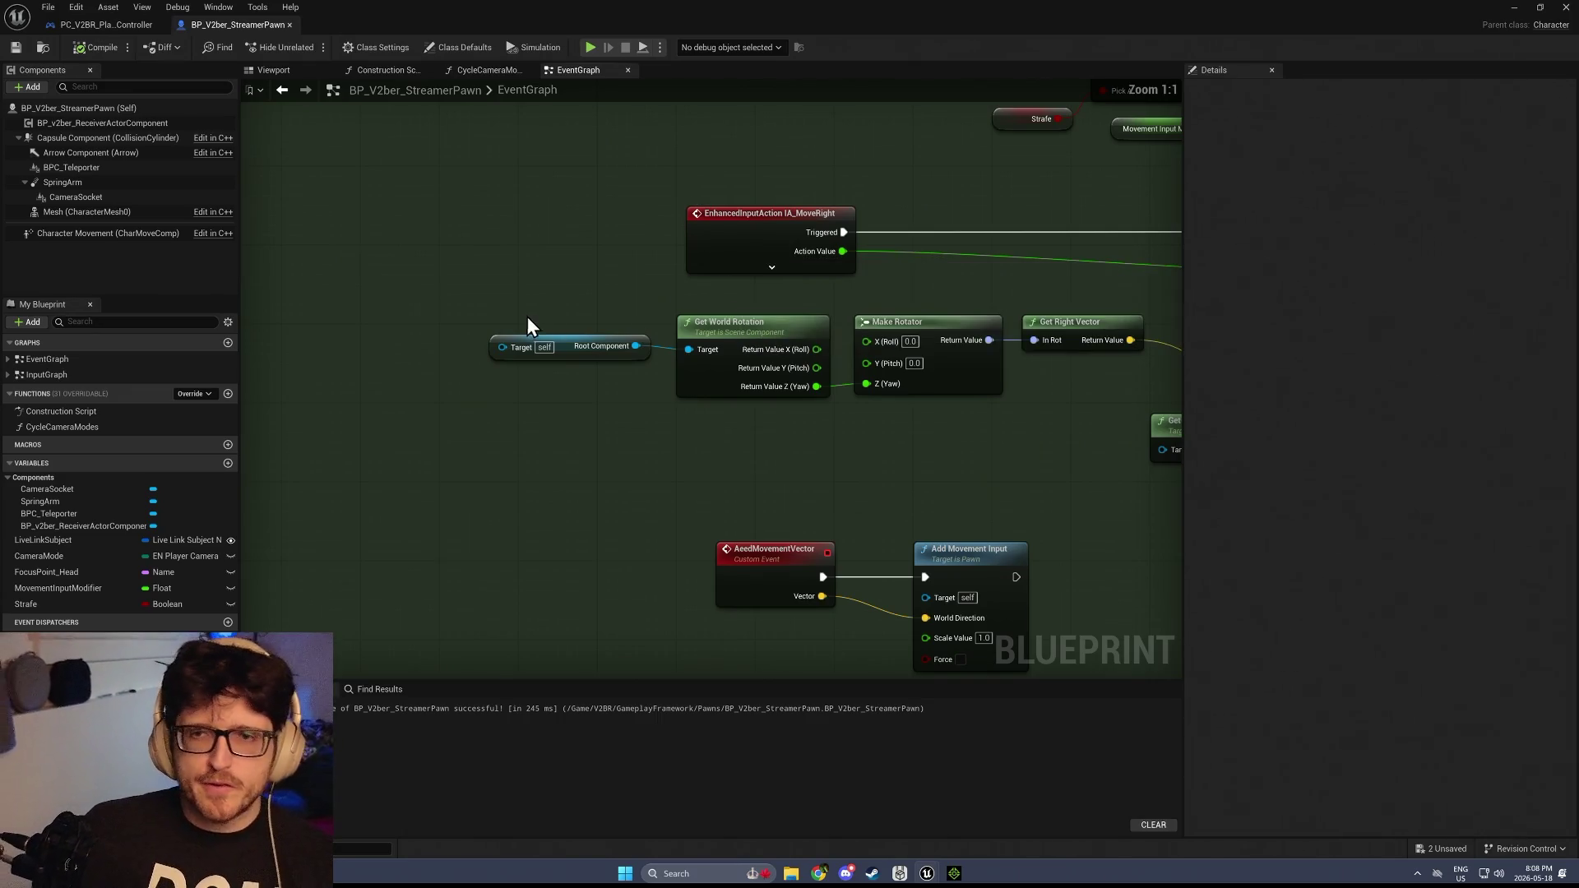
right_click(398, 317)
mouse_move(580, 152)
mouse_down()
mouse_move(328, 141)
mouse_move(256, 513)
mouse_move(241, 137)
mouse_up()
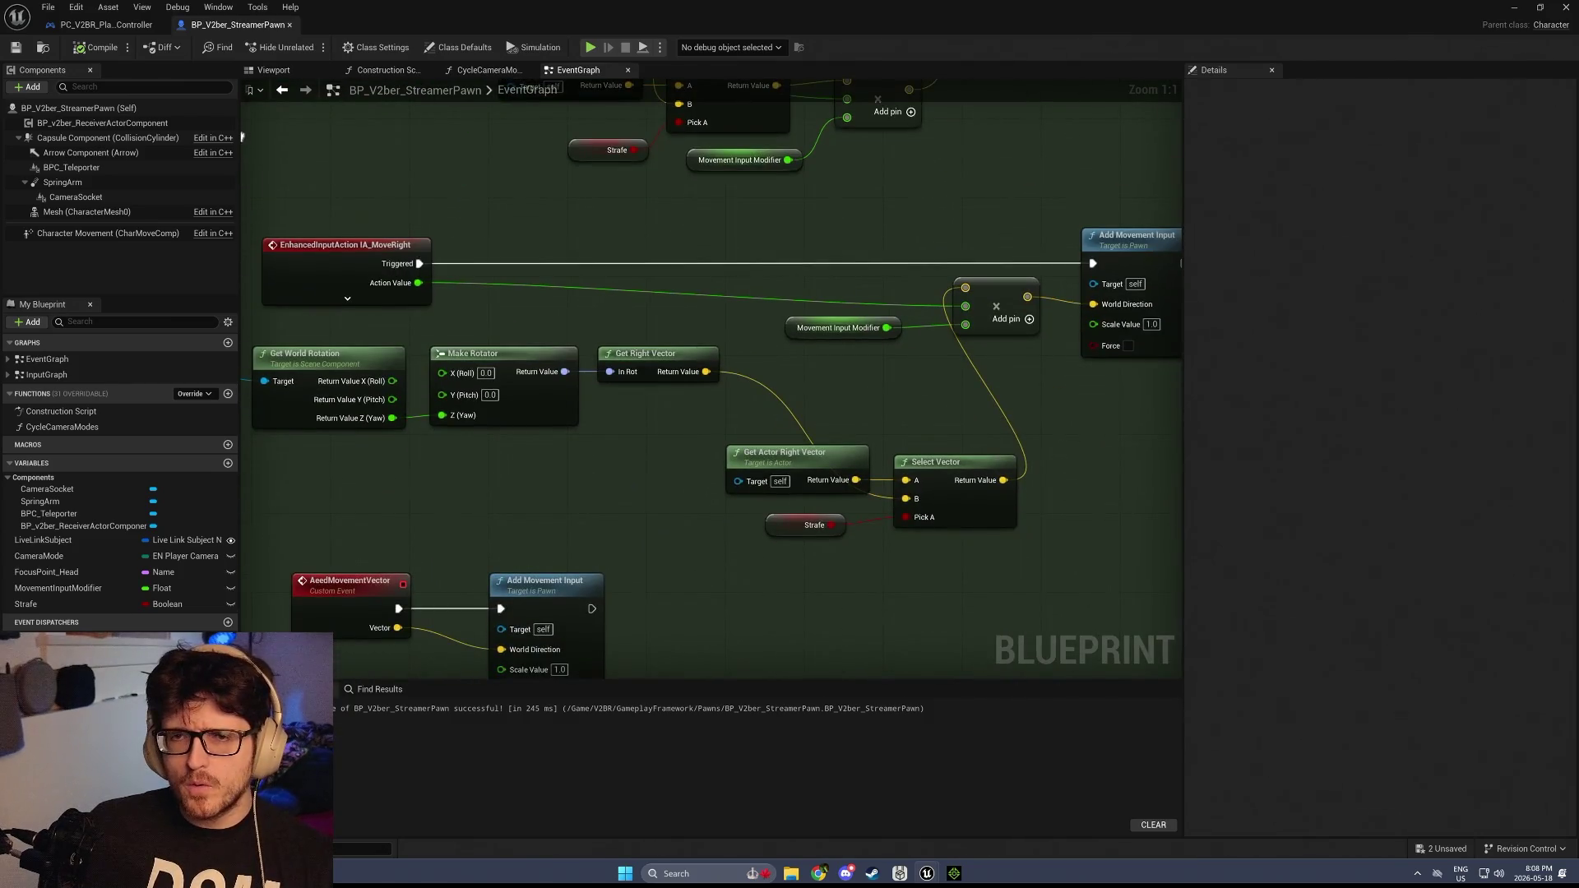
Move the Get Forward Vector node down-left, just above the IA_MoveRight event
right_click(732, 324)
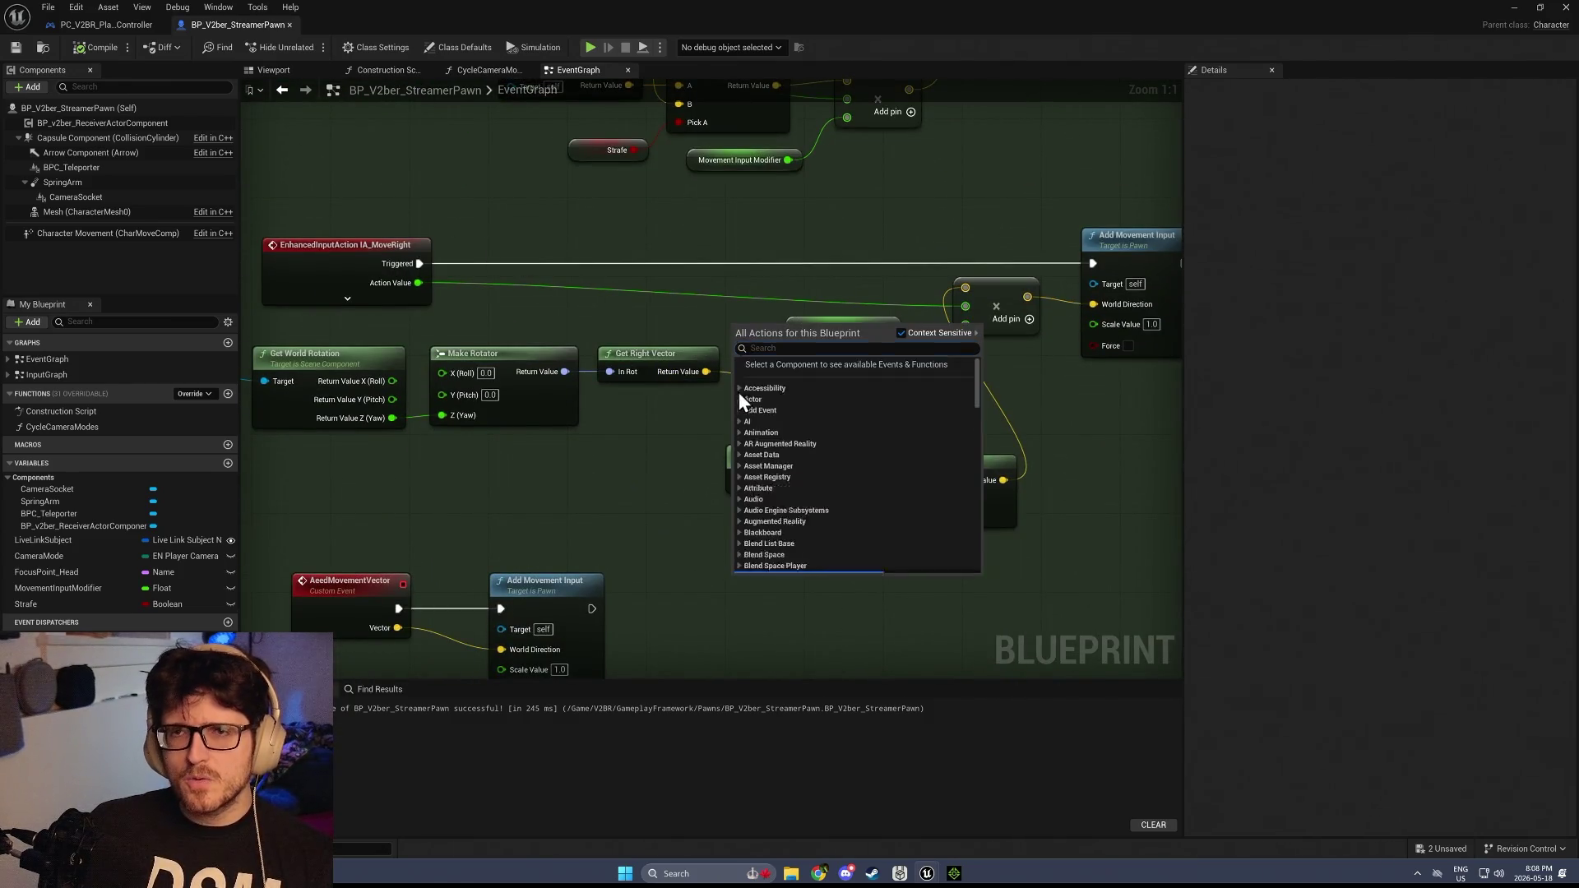
drag(679, 381, 670, 567)
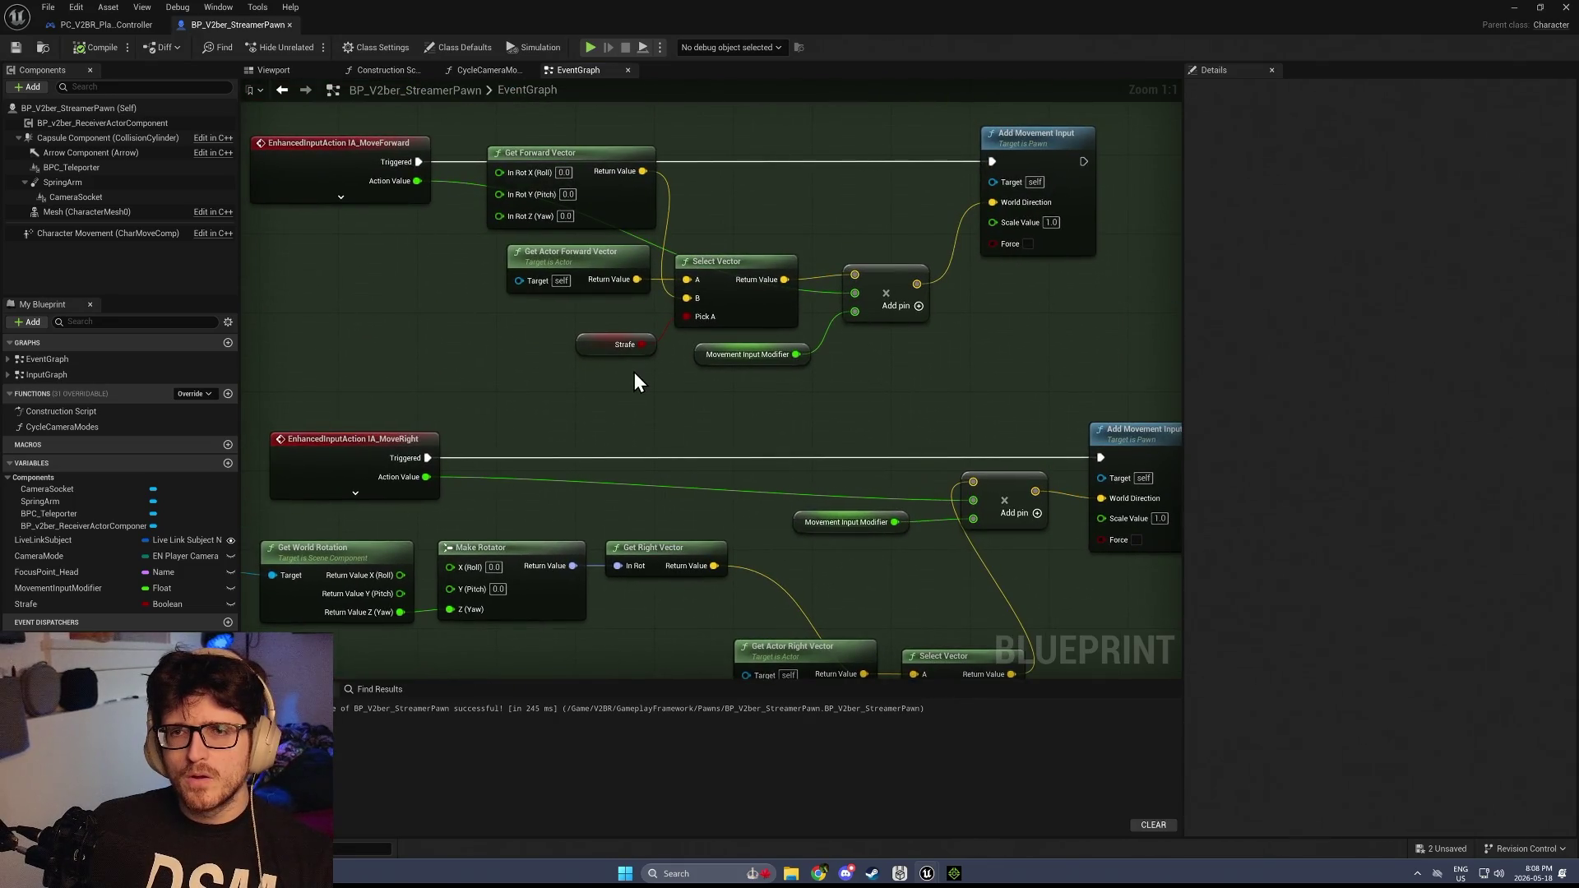
mouse_move(600, 161)
mouse_down()
mouse_move(422, 298)
mouse_move(535, 184)
mouse_up()
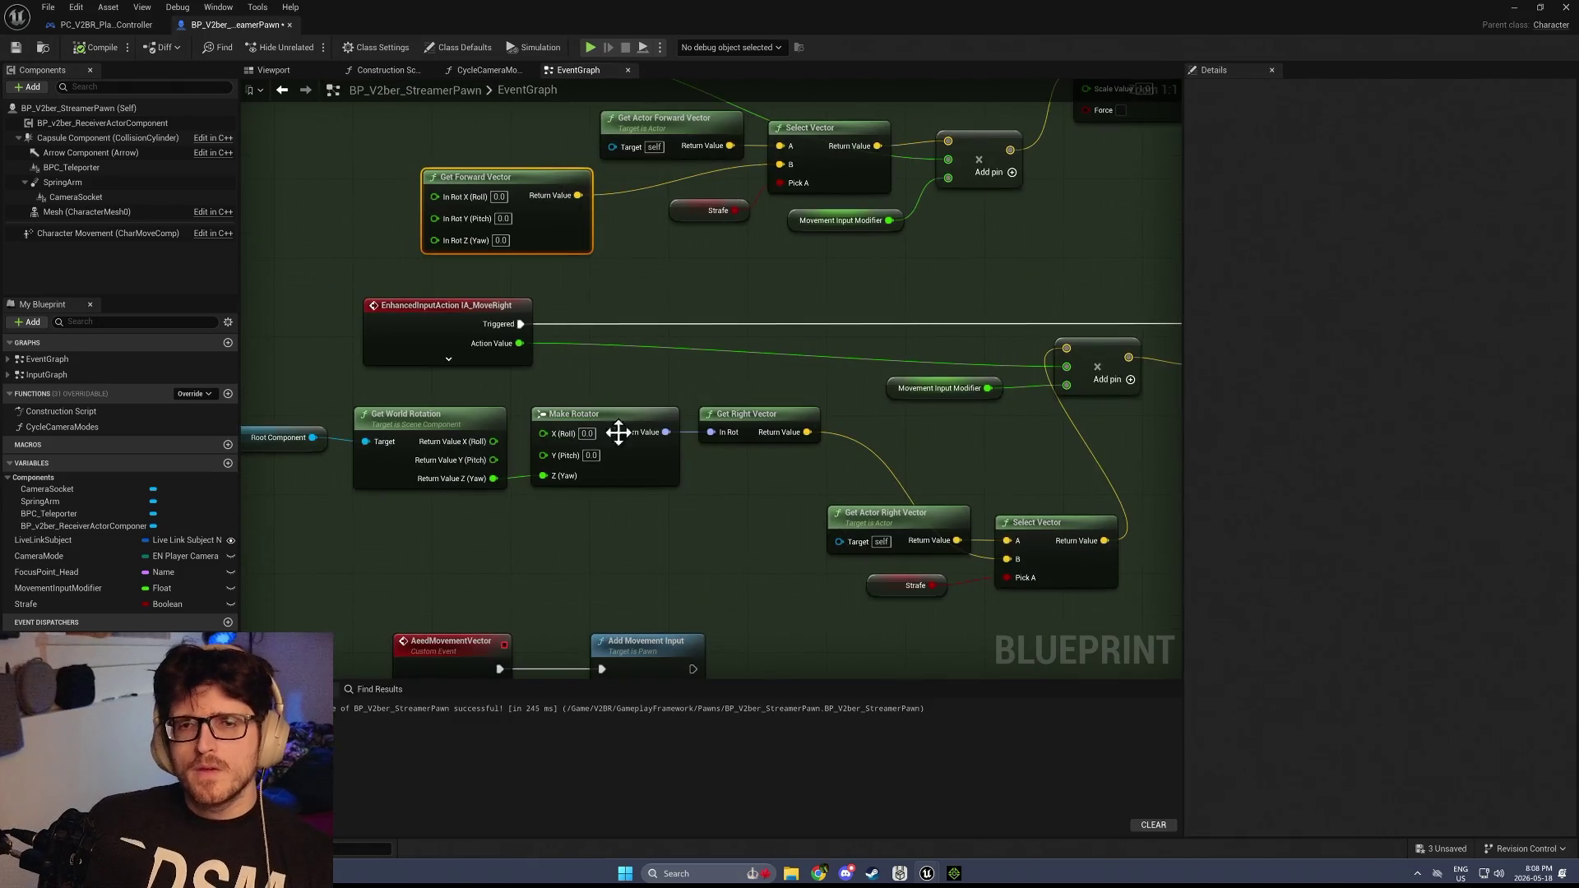
drag(392, 496, 725, 387)
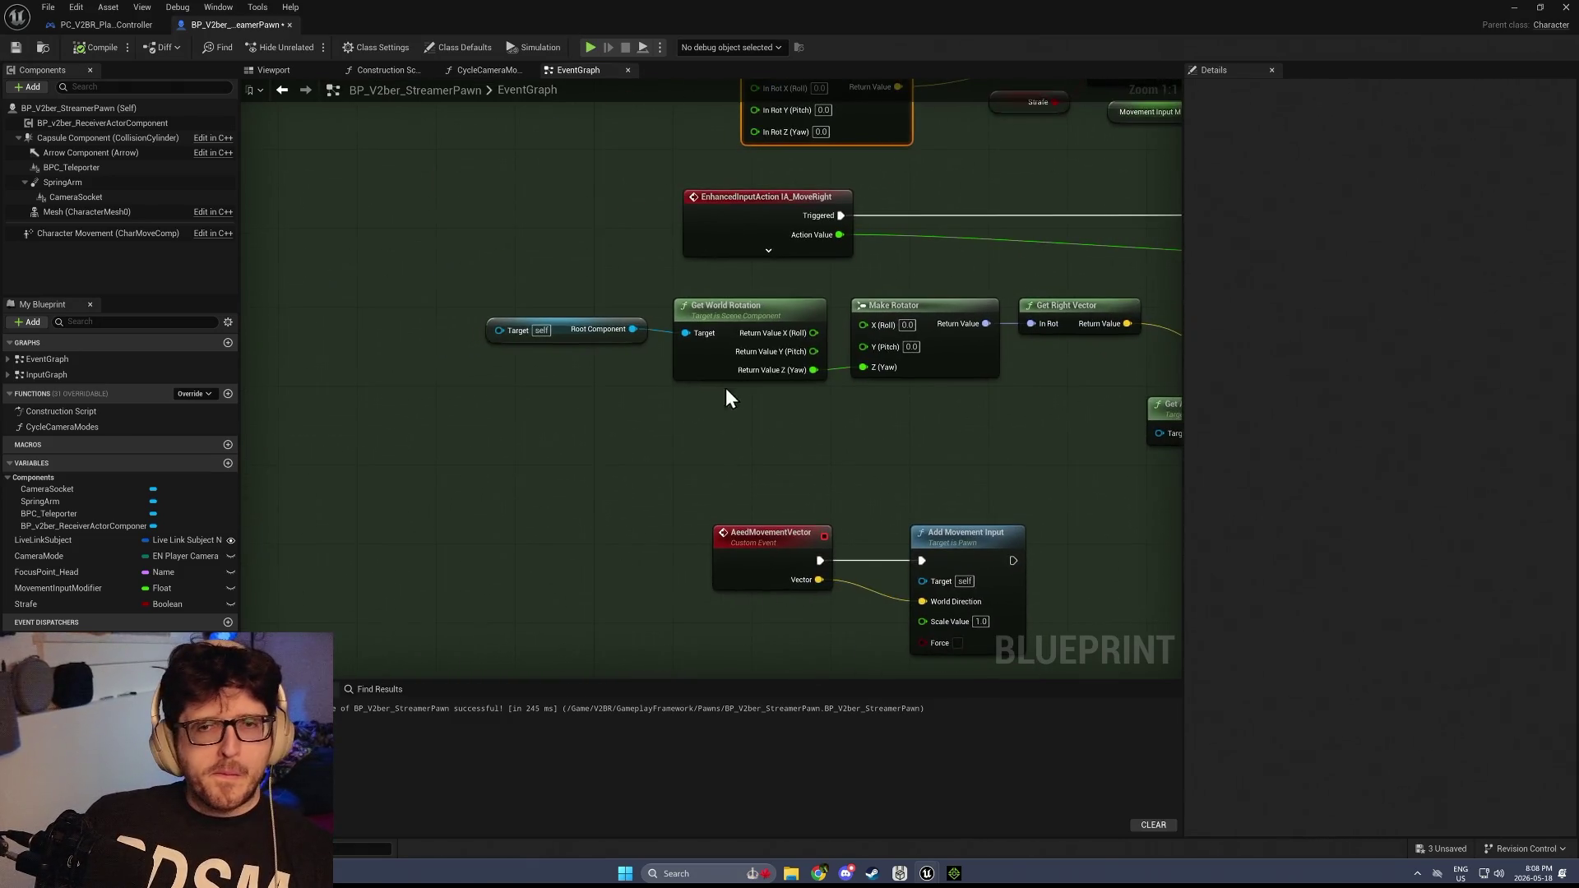
right_click(501, 462)
text(get camera)
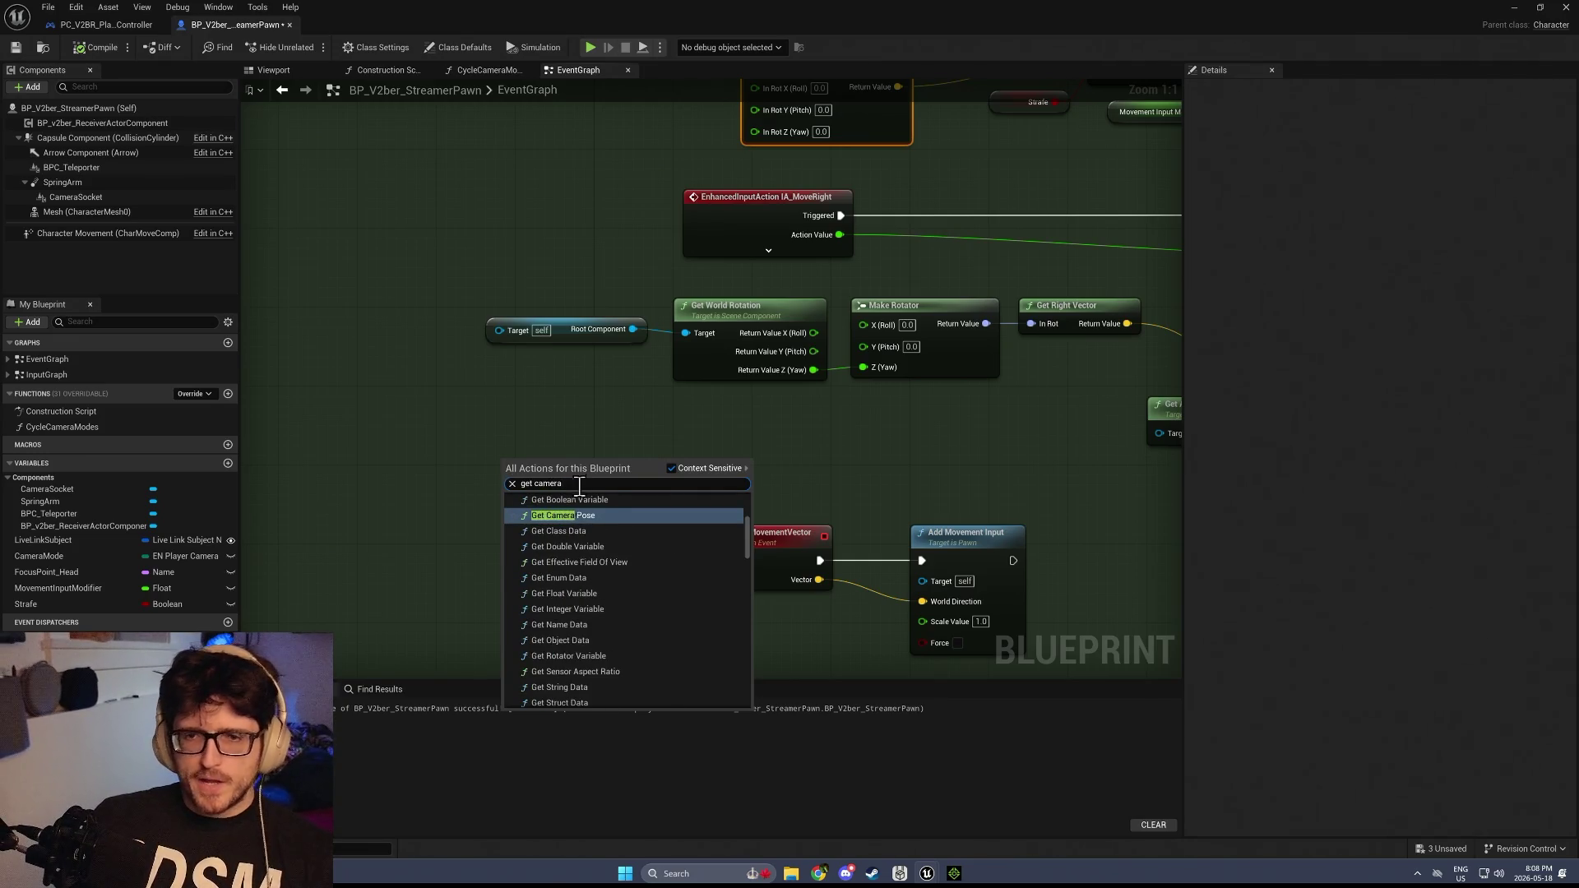
scroll(597, 630, up, 3)
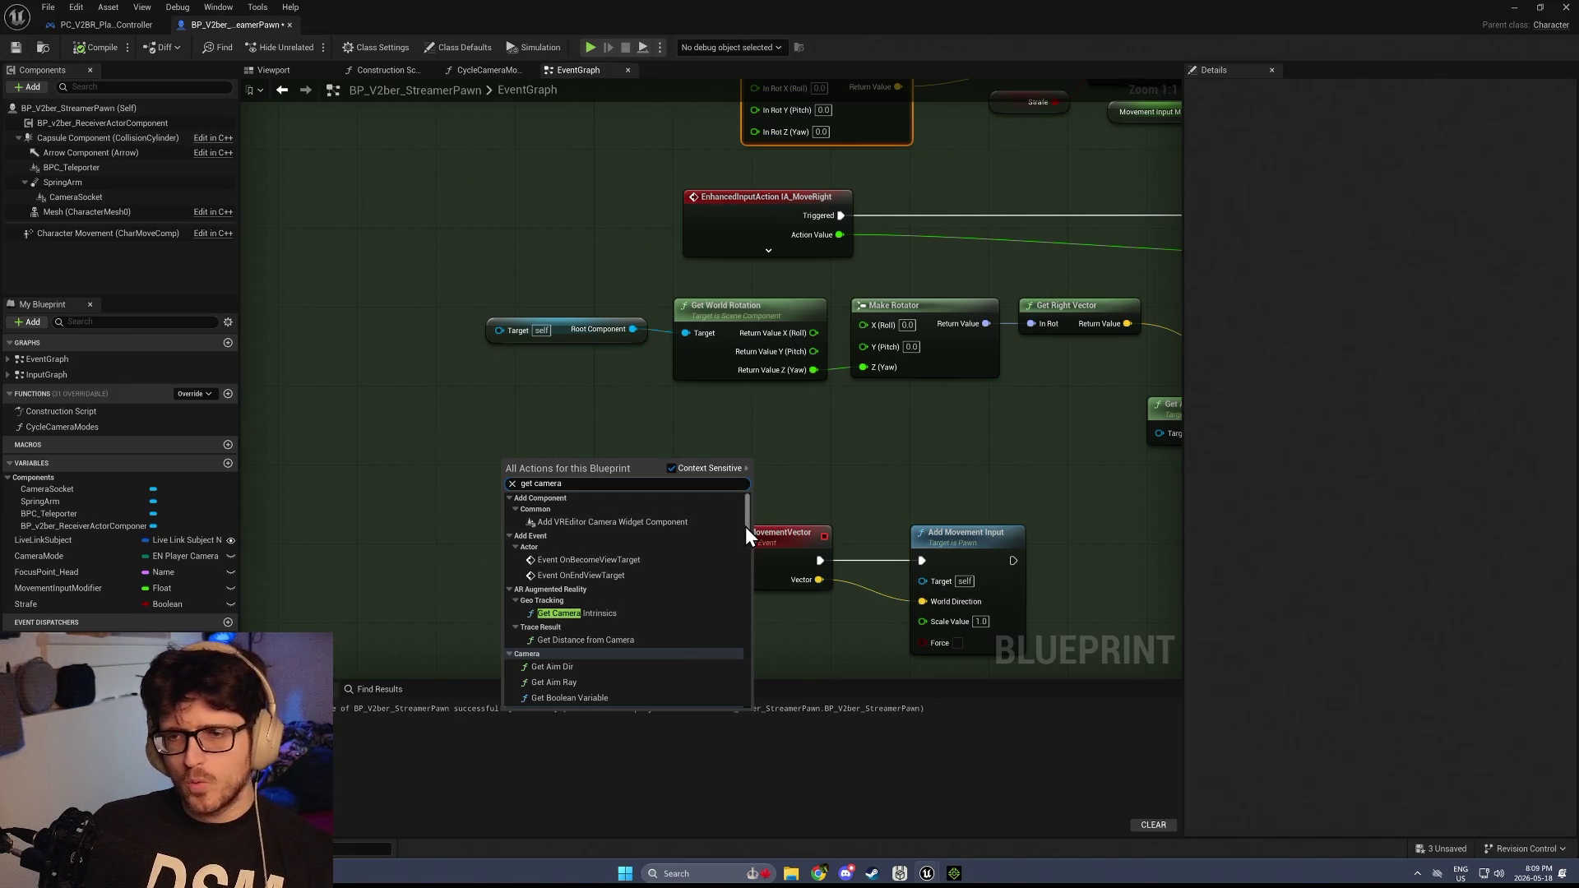
drag(749, 526, 737, 703)
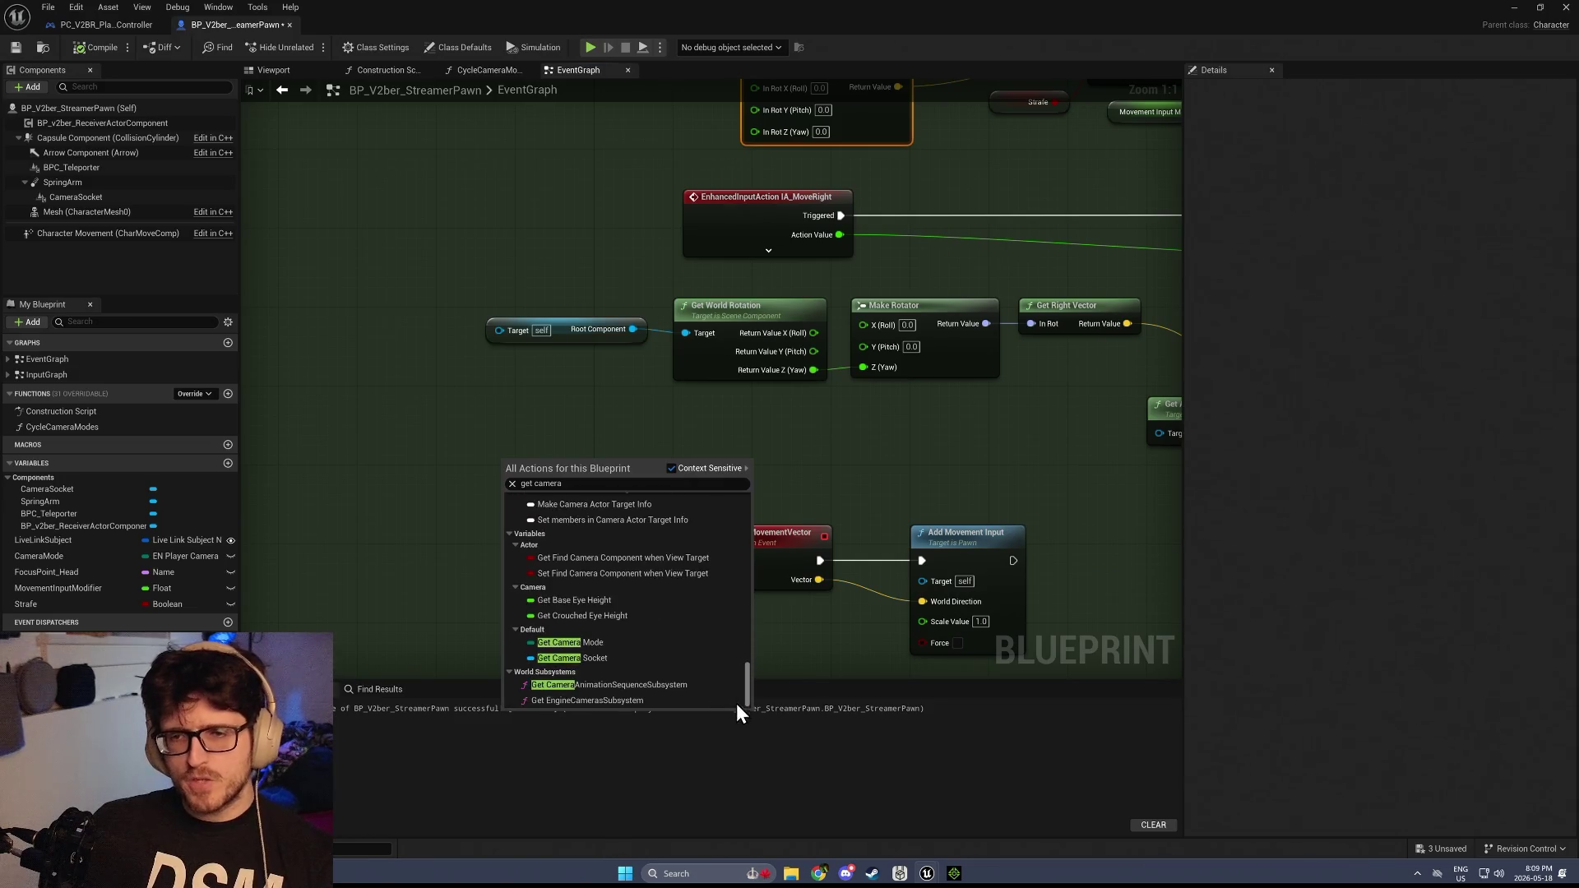
scroll(649, 607, up, 5)
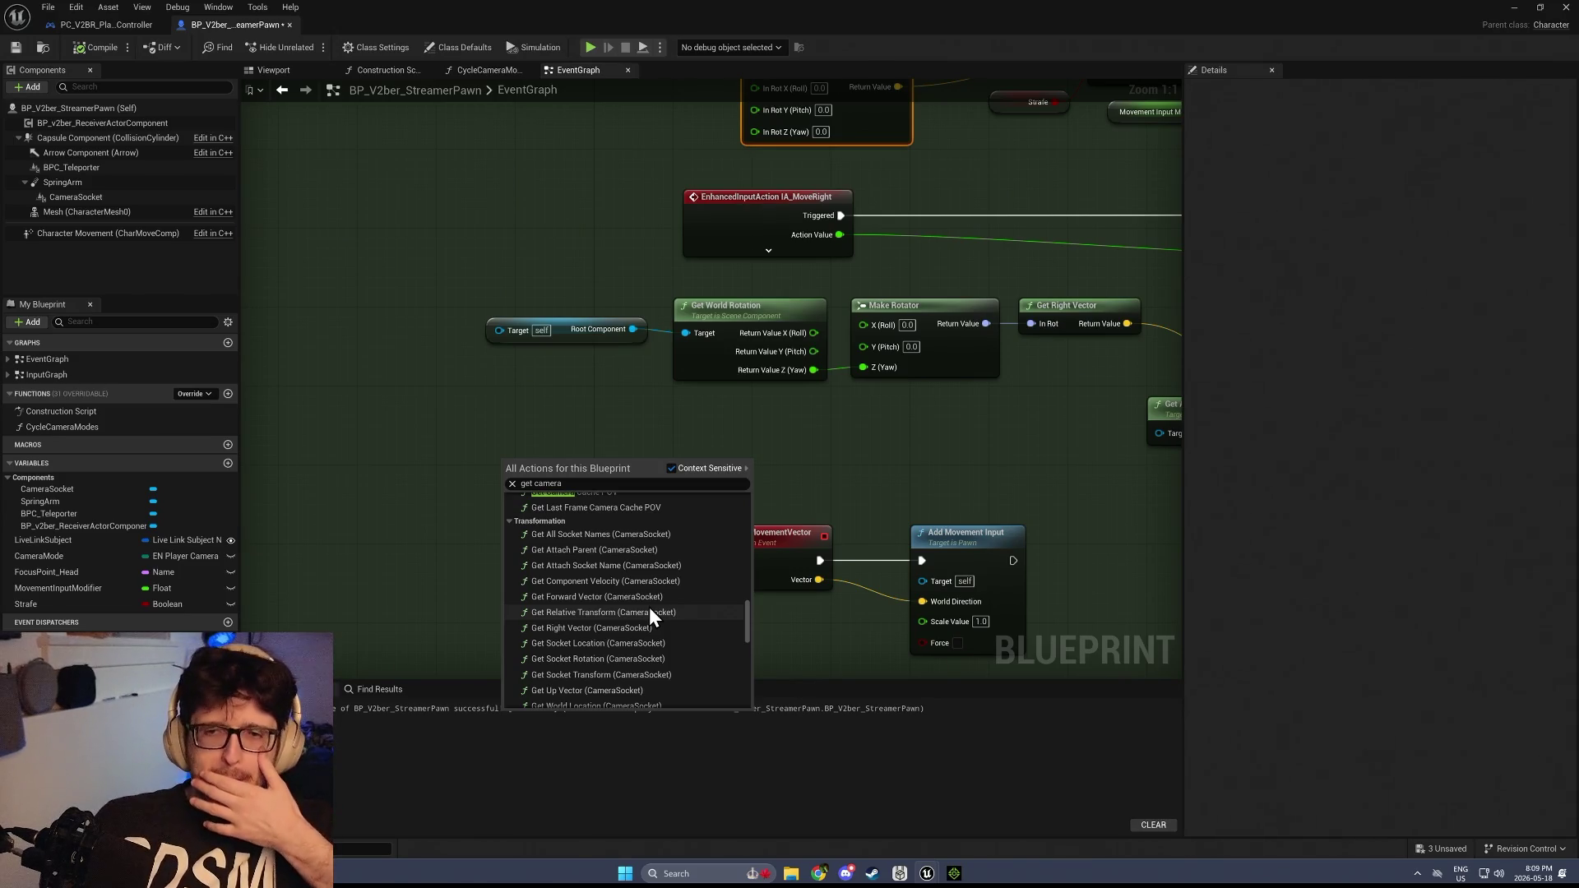
scroll(614, 694, down, 1)
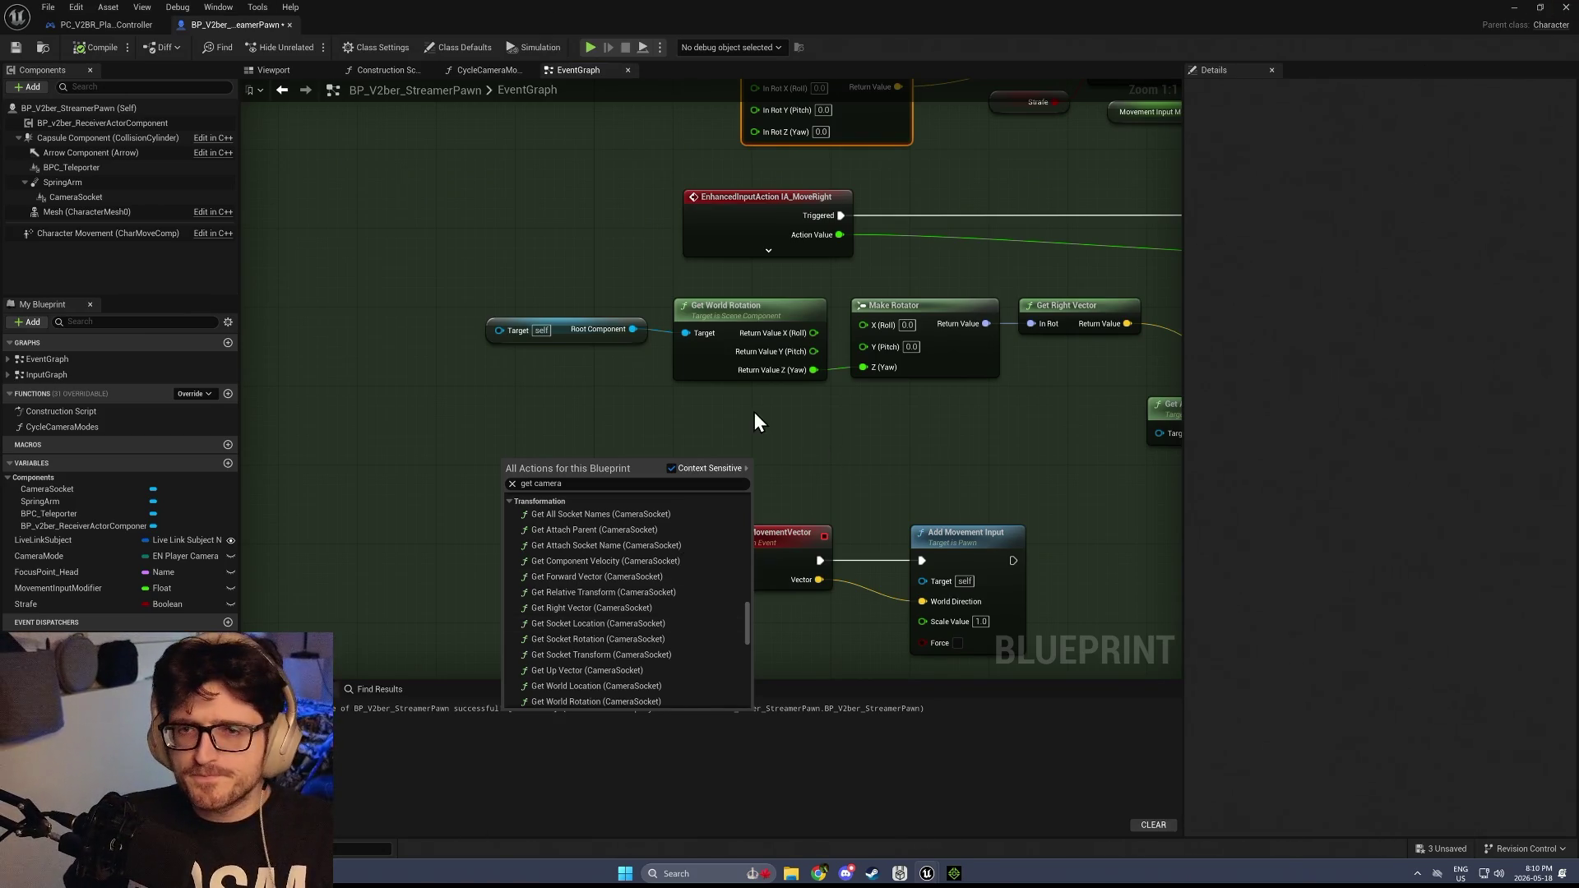
click(580, 448)
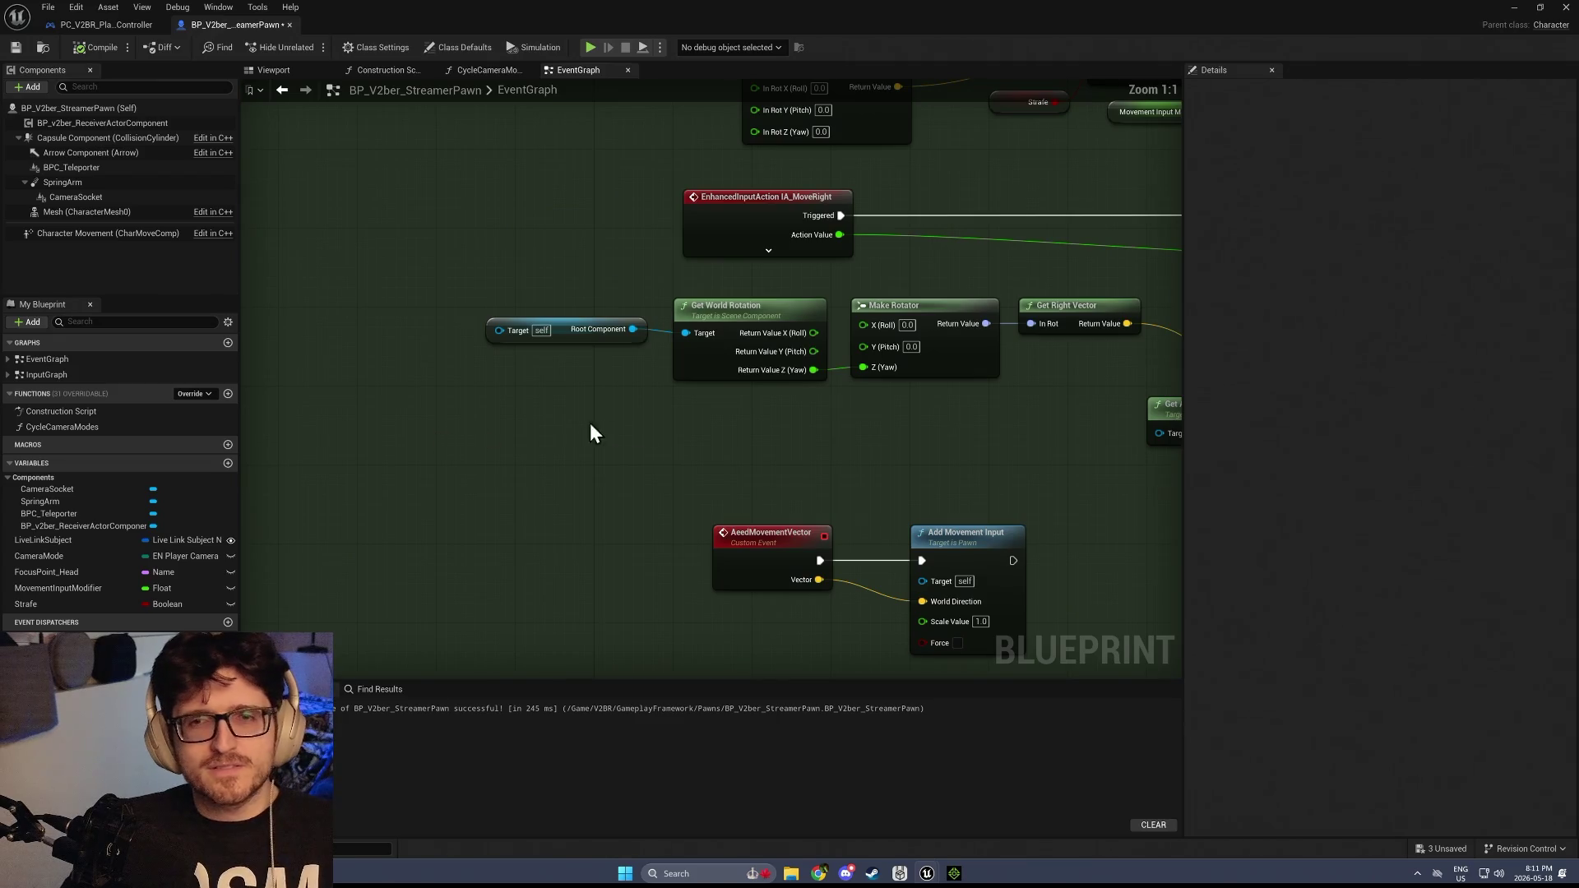
right_click(496, 442)
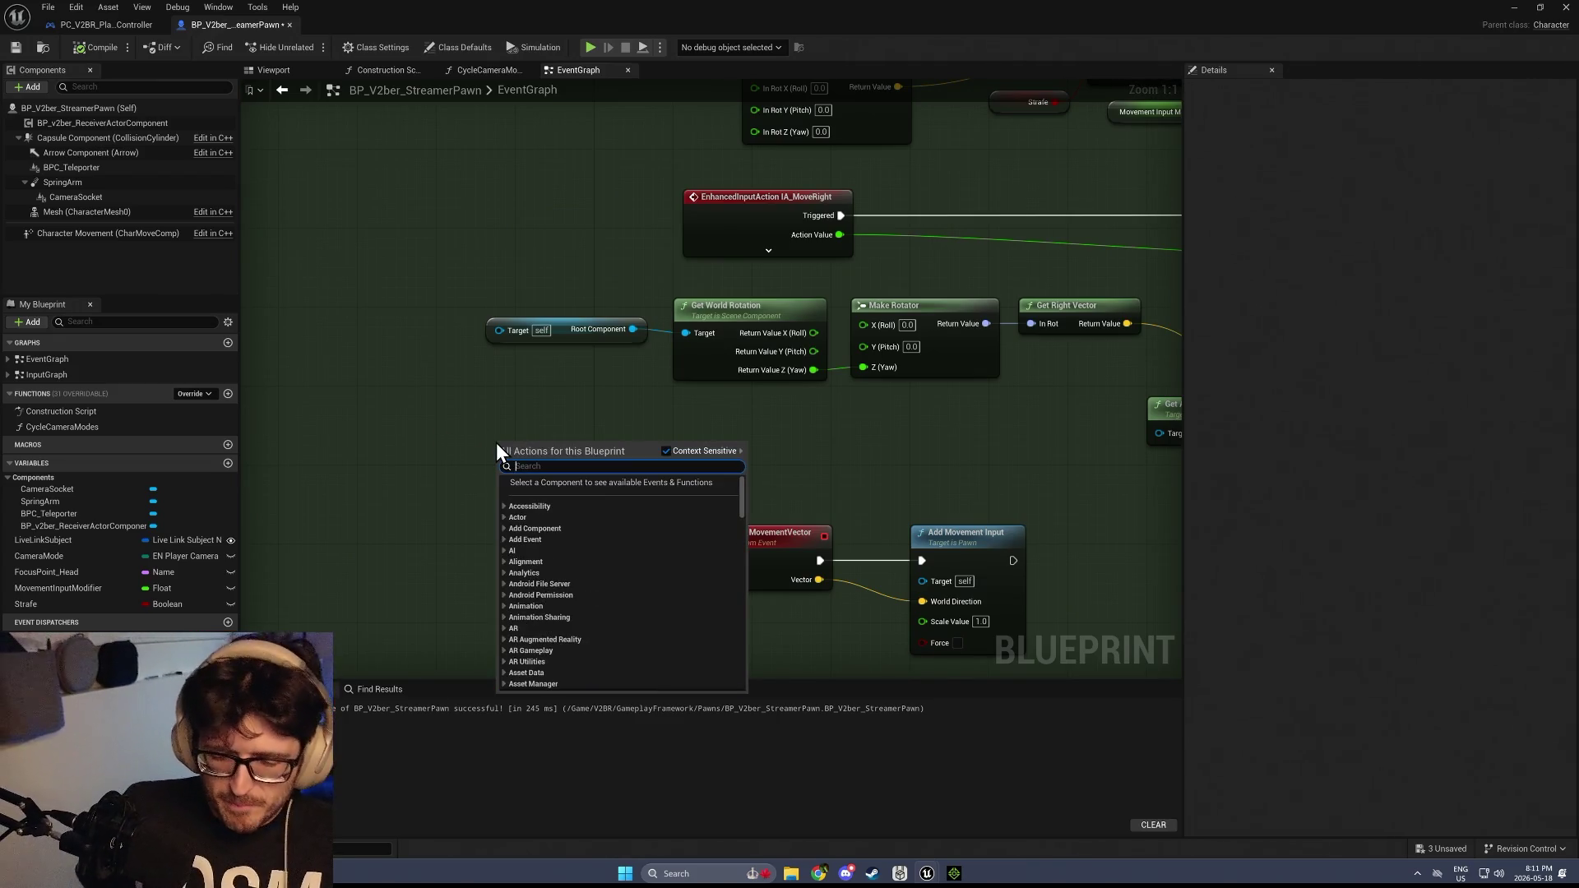
click(567, 353)
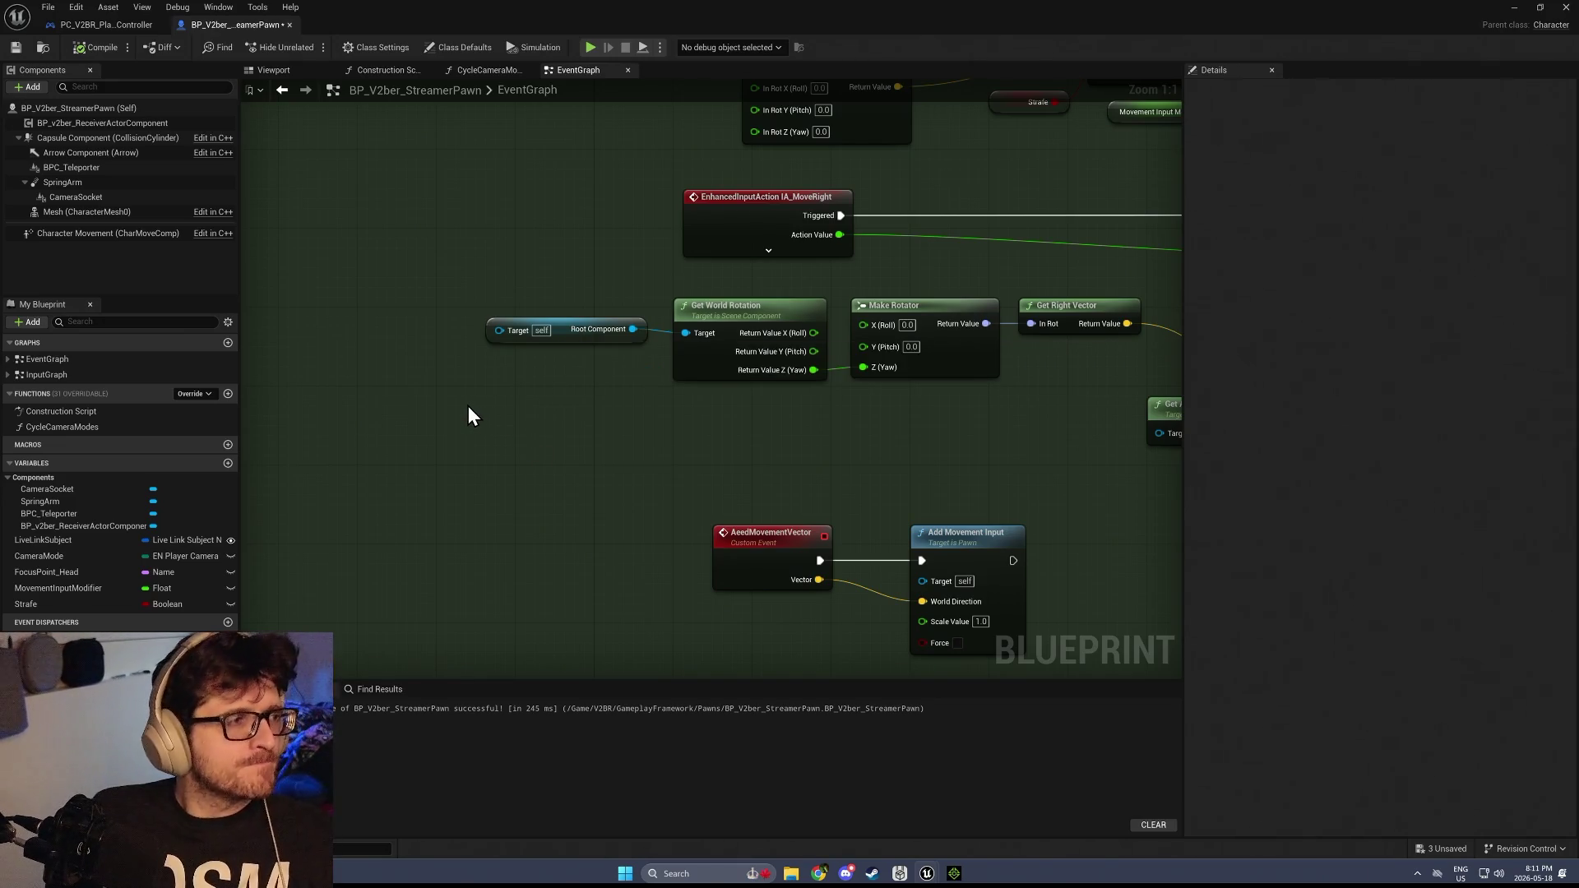
drag(516, 407, 466, 481)
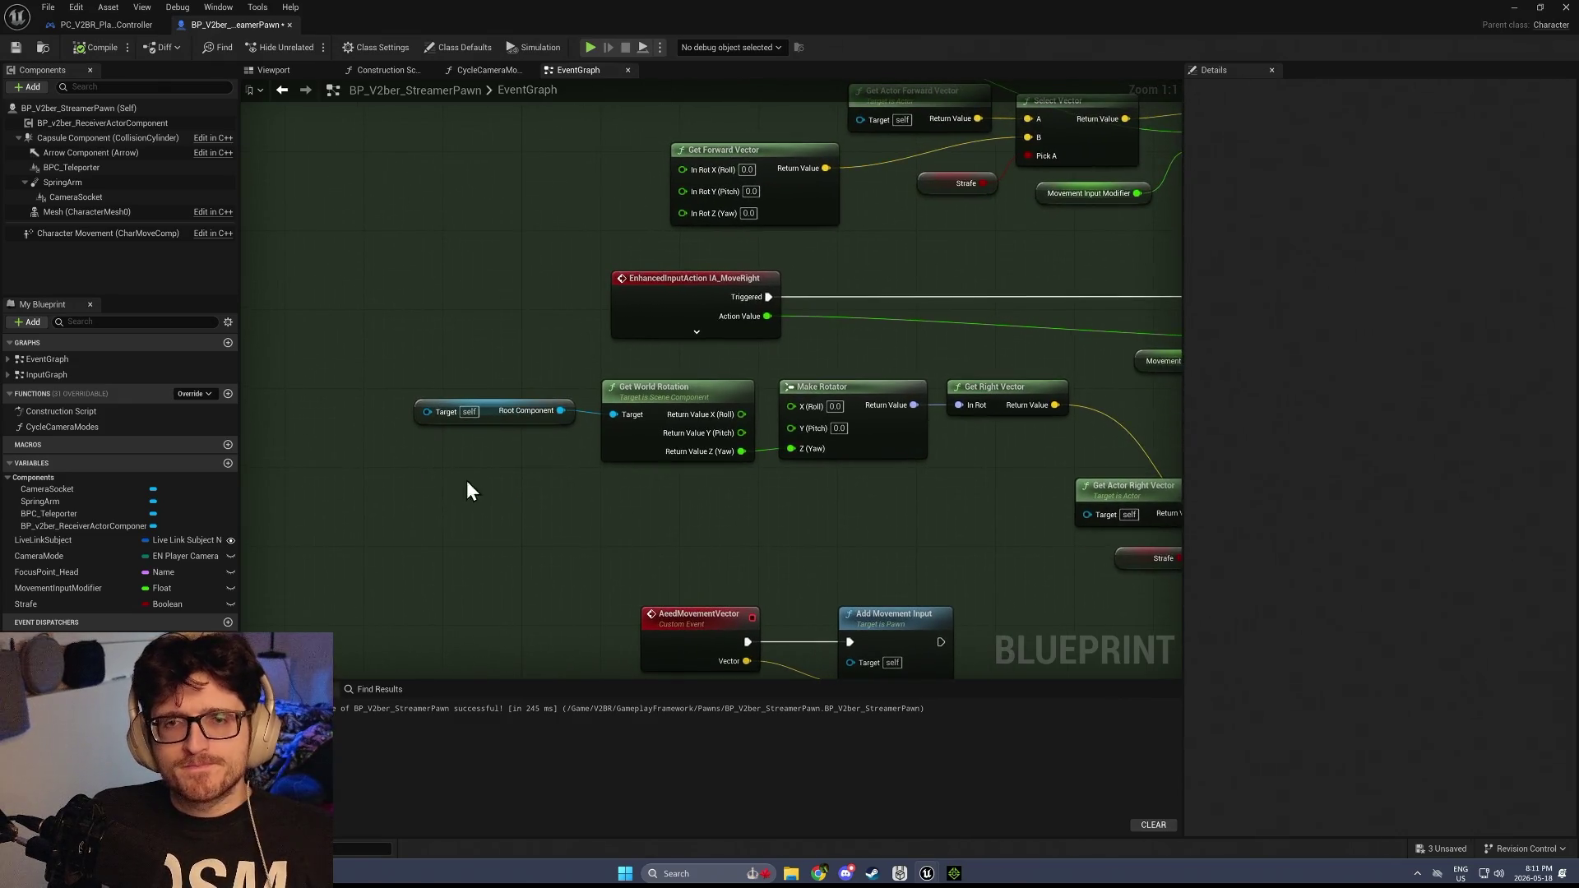
right_click(418, 498)
text(get player)
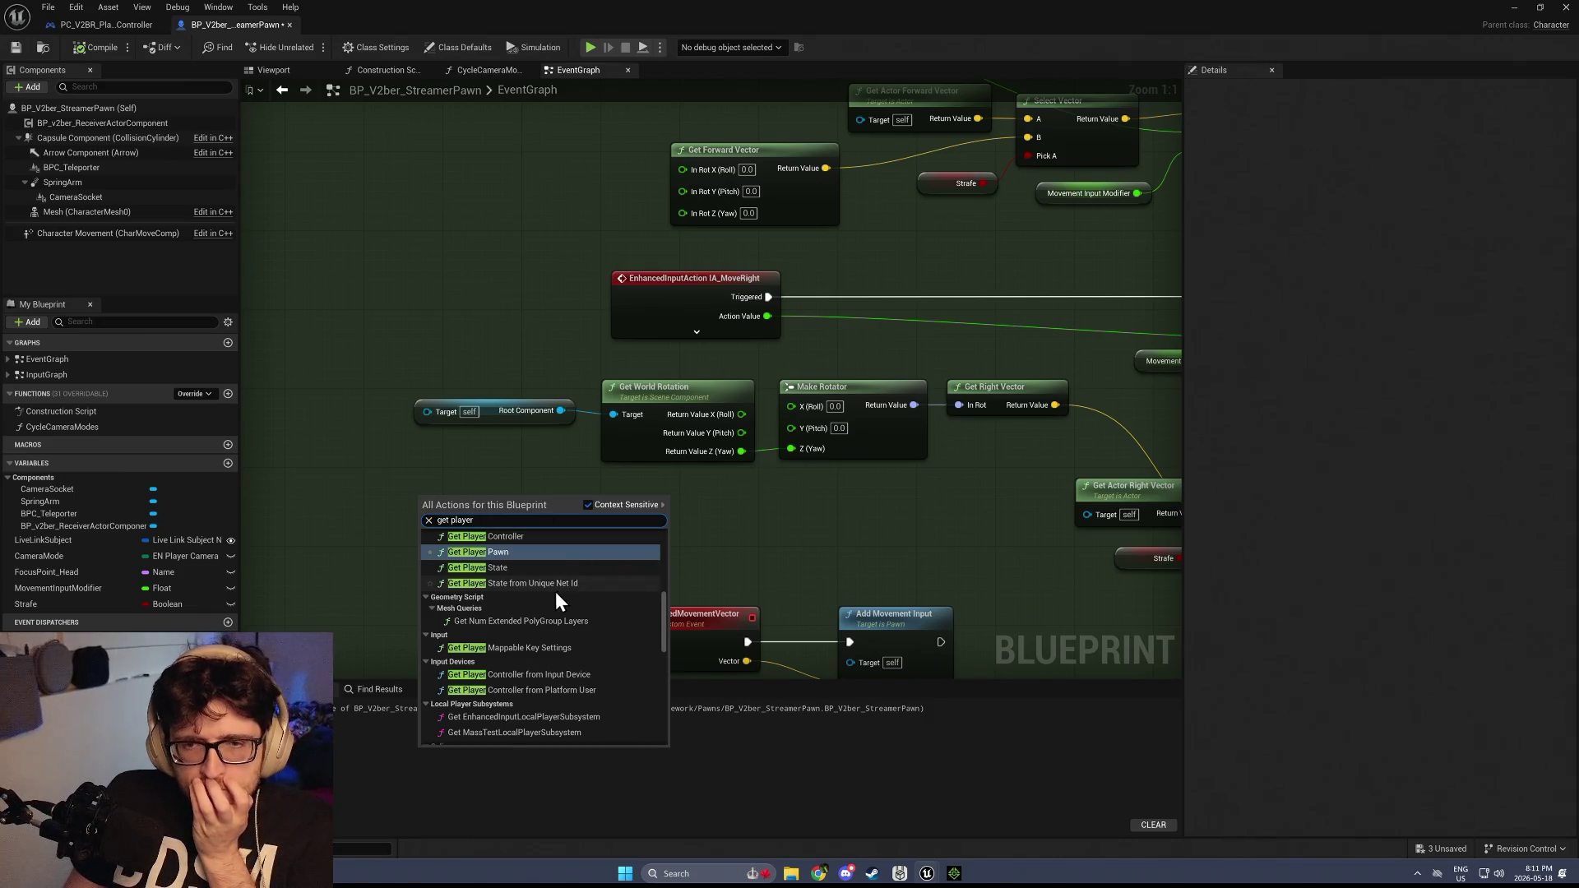
scroll(556, 591, up, 2)
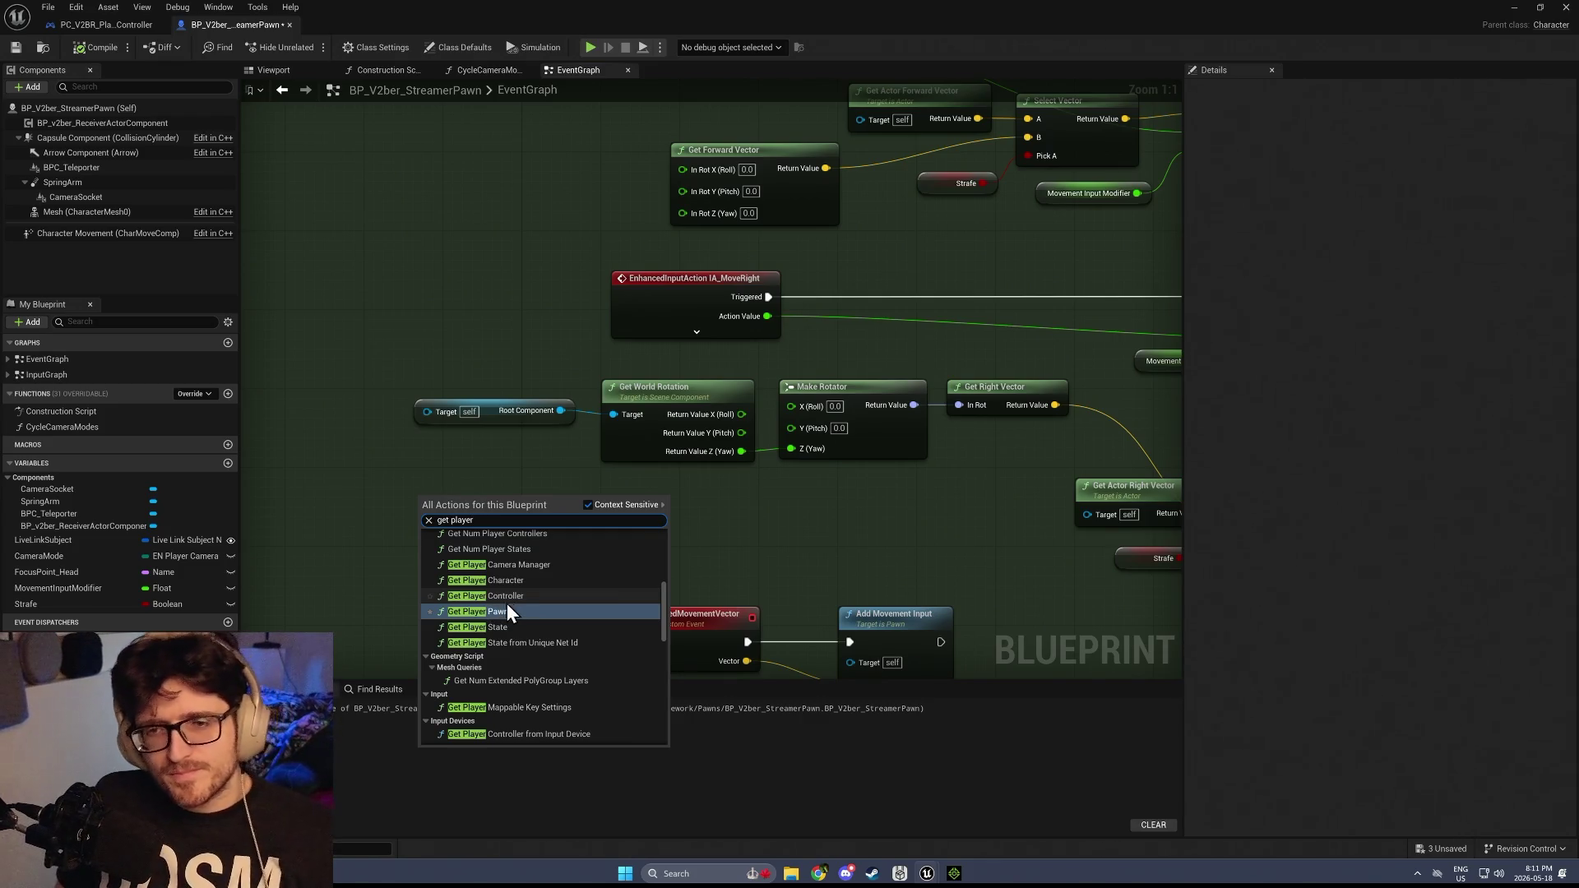
scroll(547, 650, down, 2)
scroll(560, 664, down, 6)
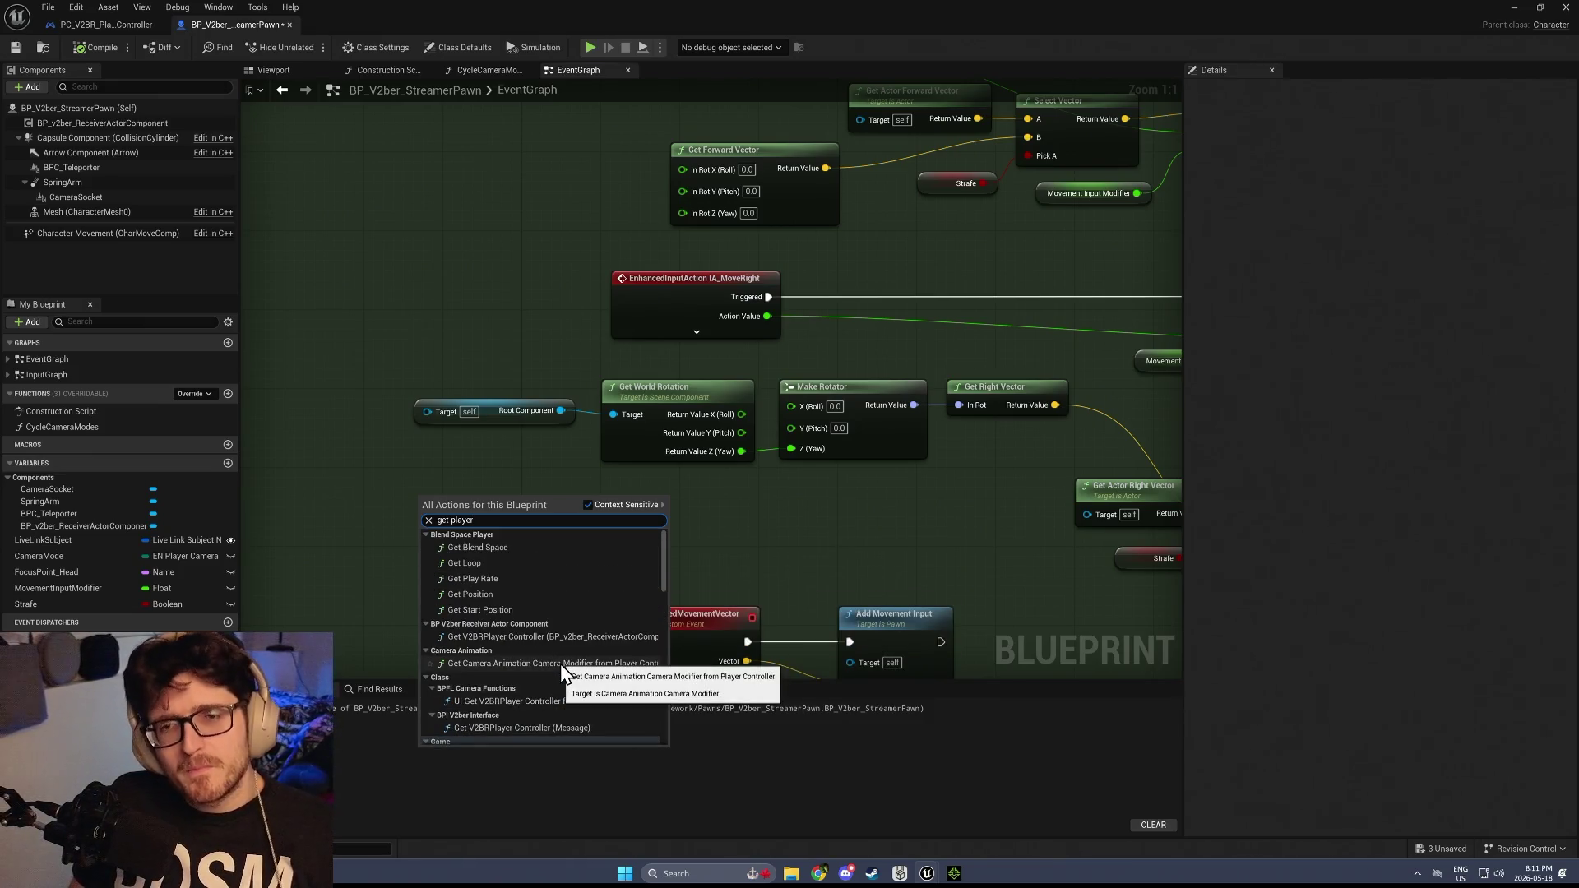
scroll(565, 676, down, 5)
scroll(565, 676, down, 5)
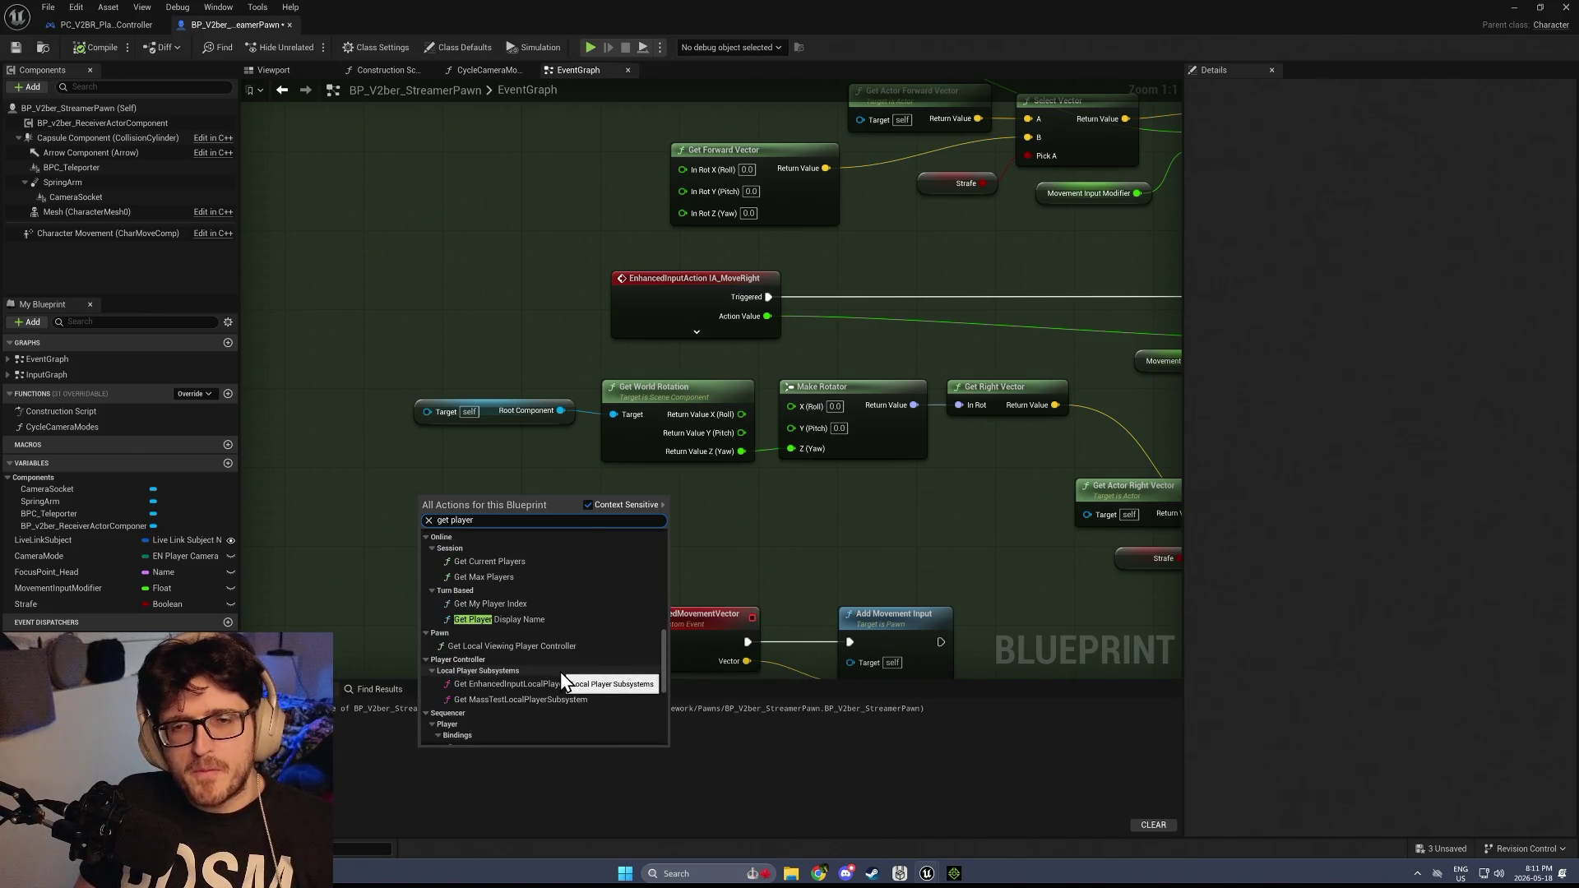
scroll(556, 669, down, 5)
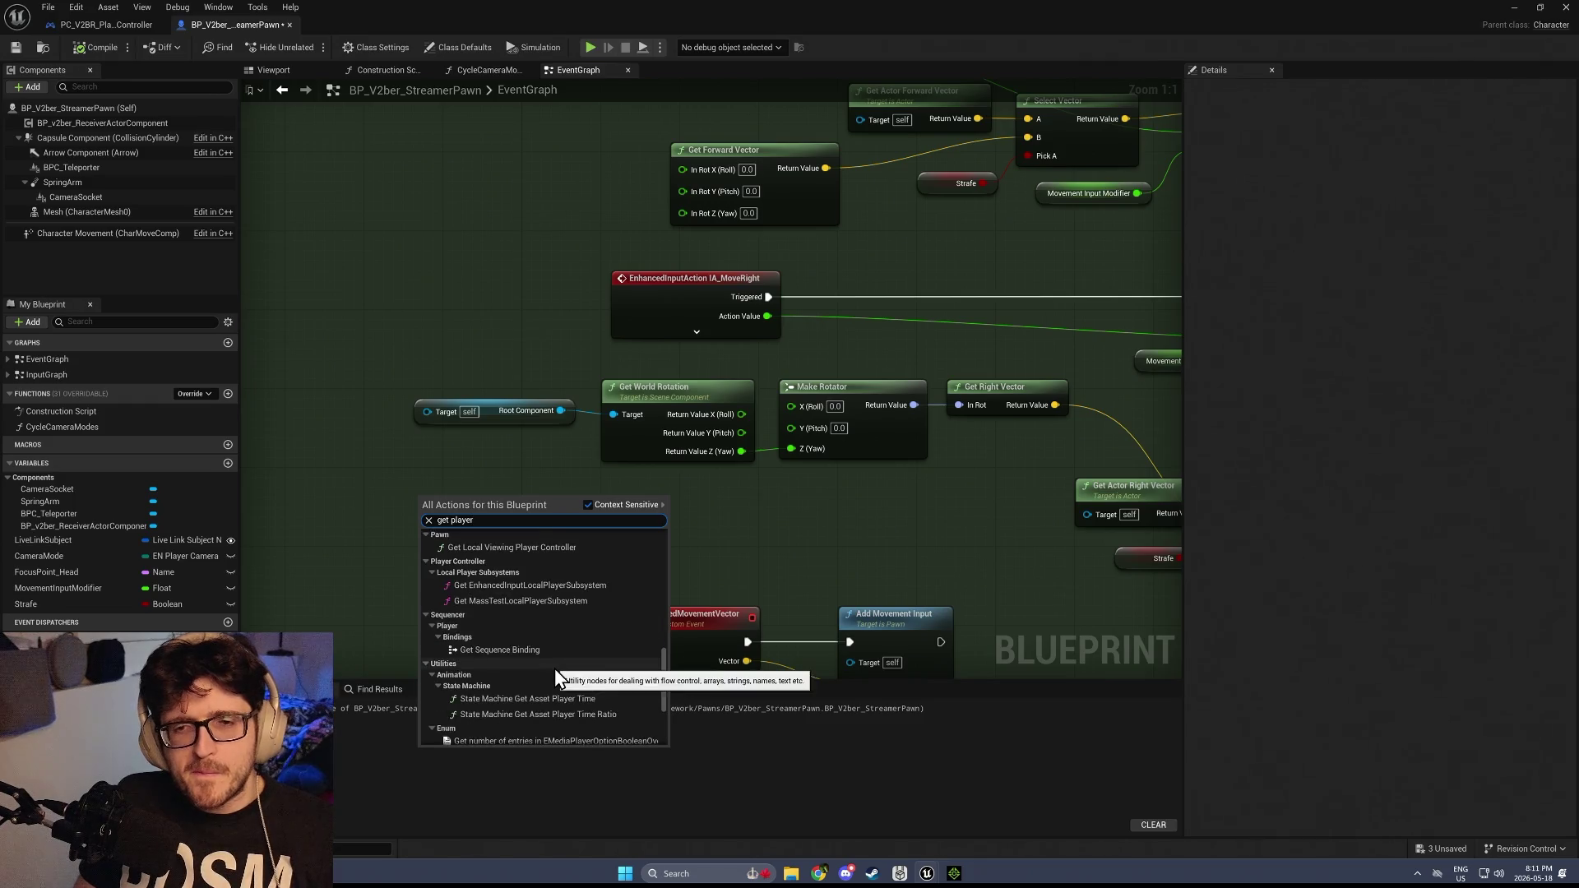
scroll(550, 668, down, 5)
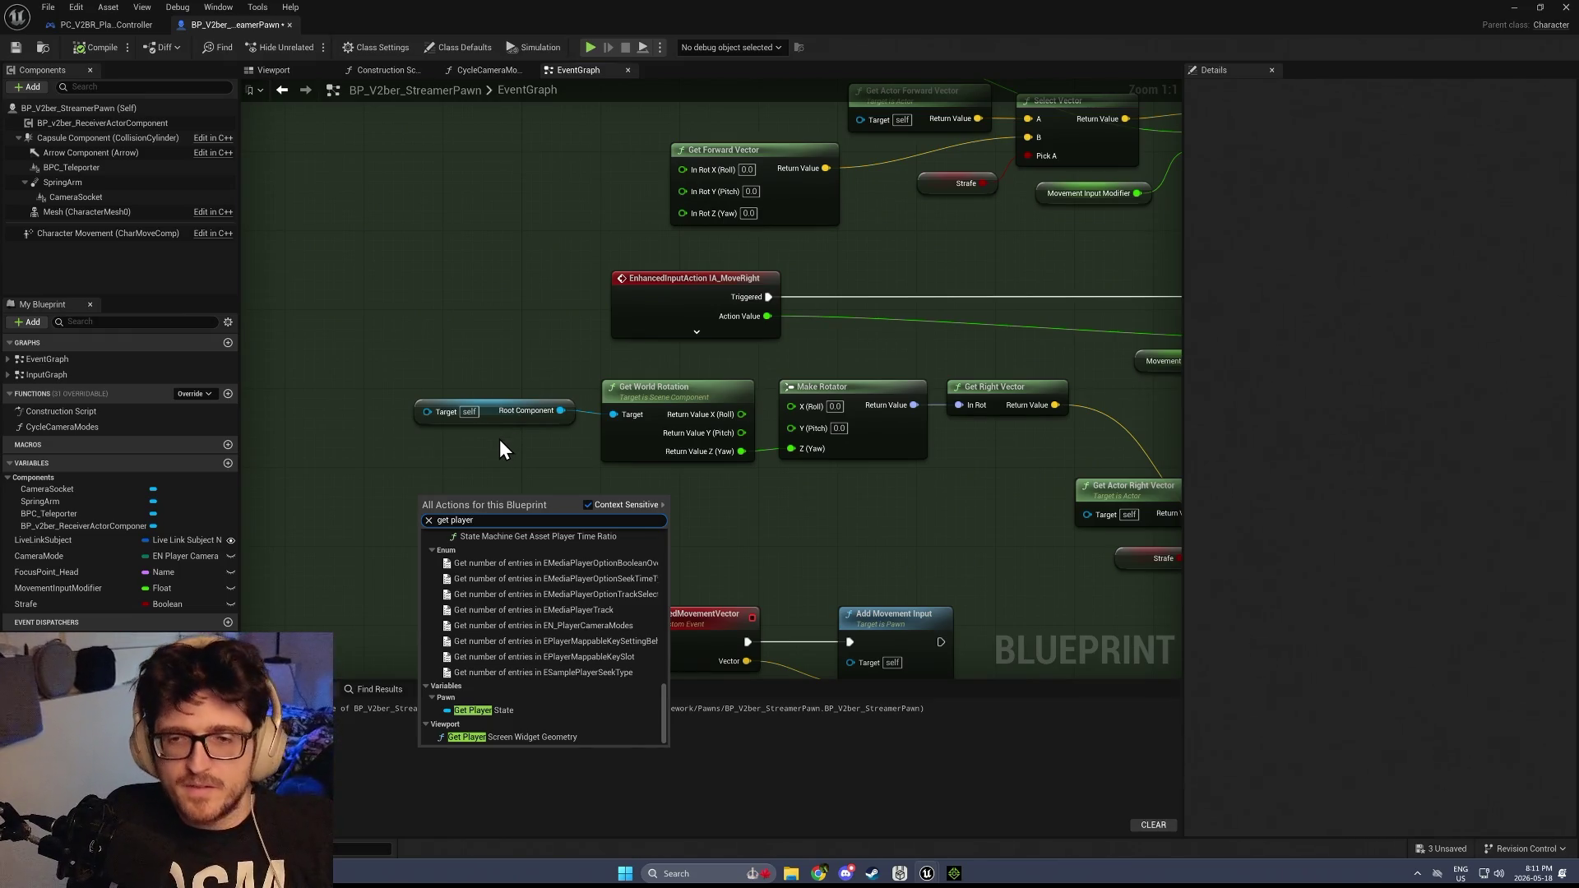
click(362, 454)
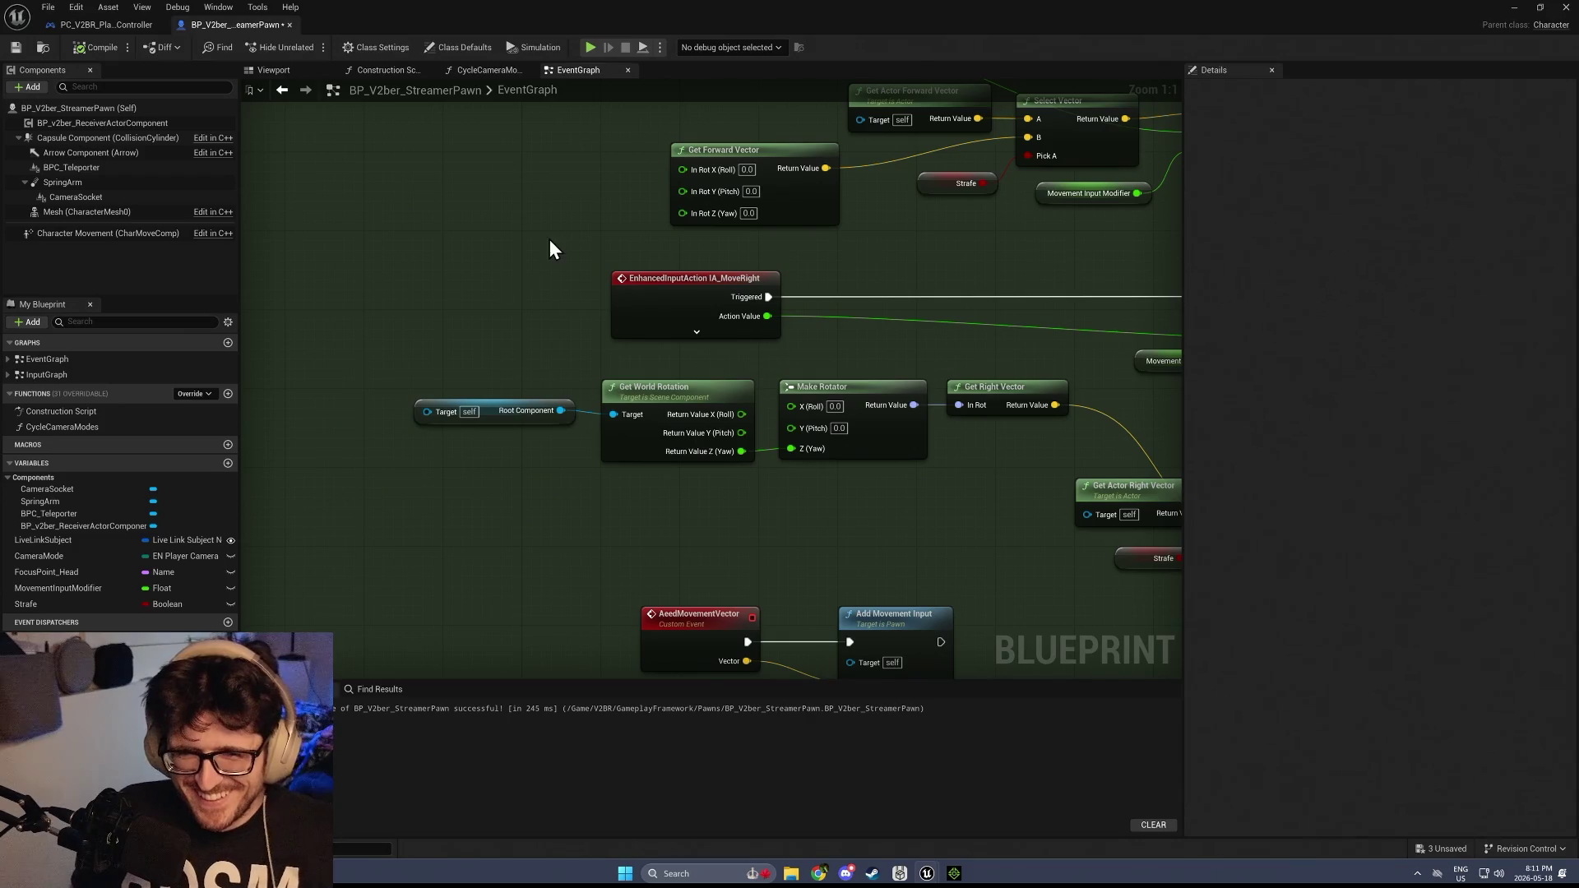
scroll(482, 487, down, 3)
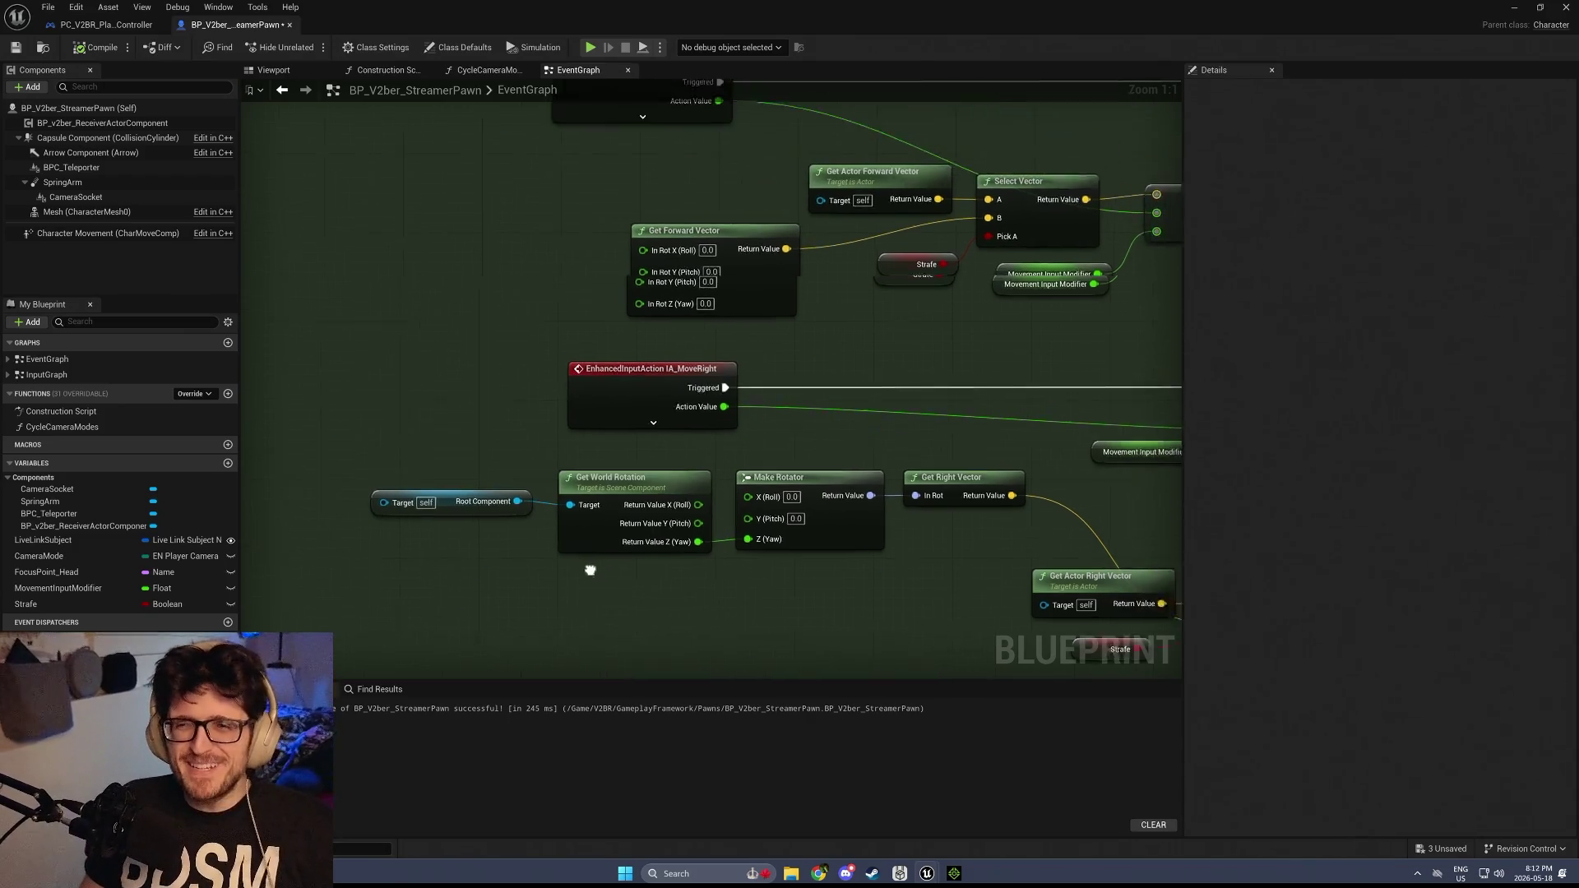
Add a Get Player Camera Manager node feeding Get World Rotation through an auto-inserted Root Component
right_click(441, 461)
text(get camera manager)
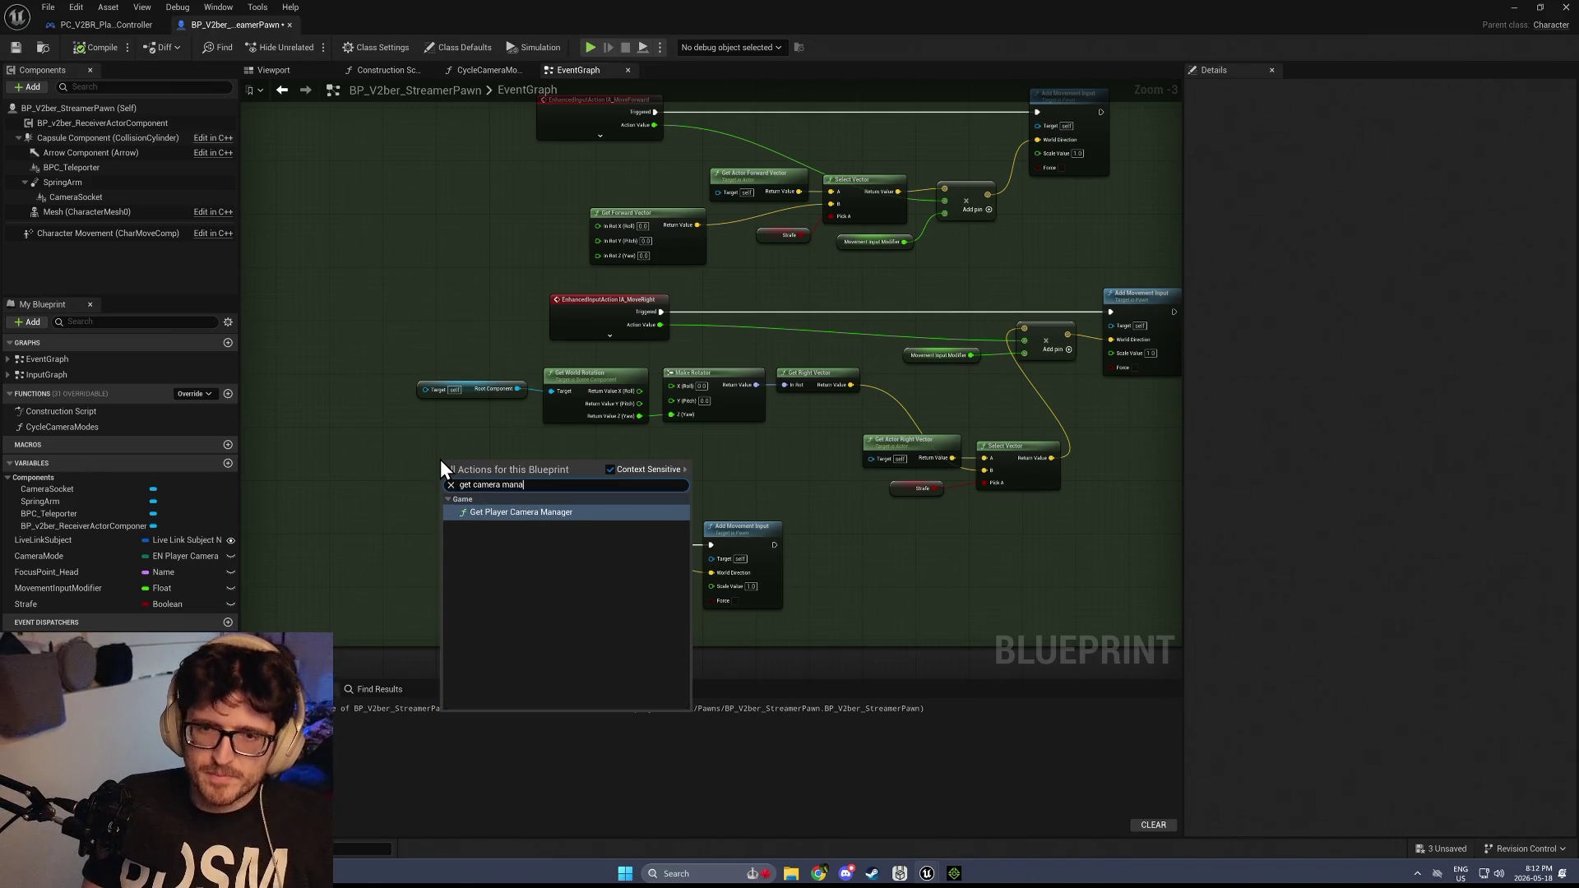
key(Return)
scroll(518, 494, up, 3)
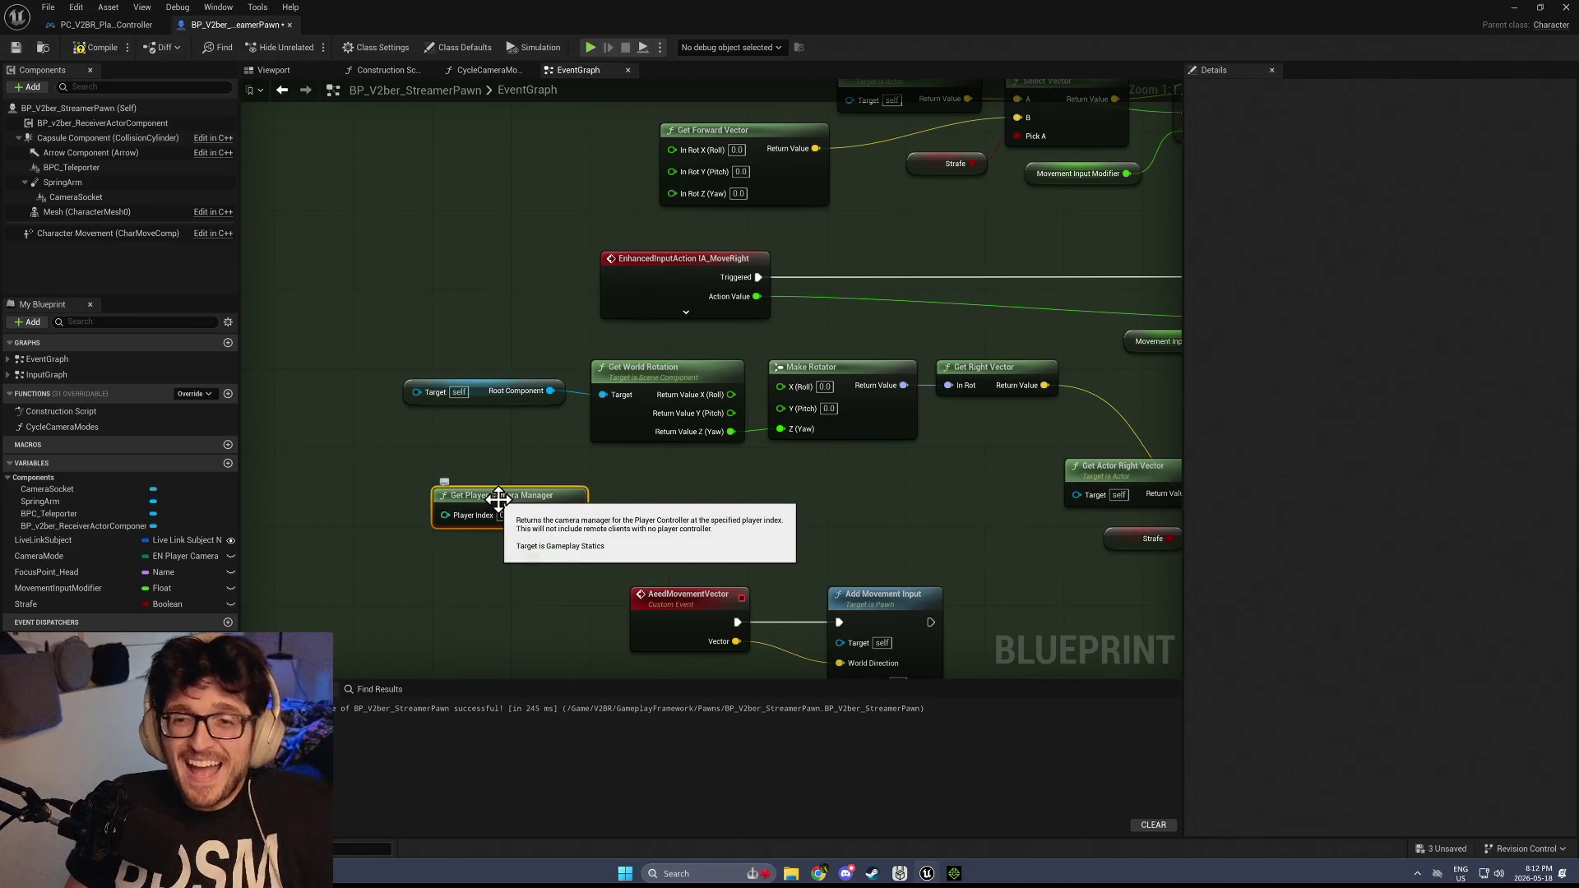
drag(580, 516, 603, 395)
scroll(593, 459, down, 4)
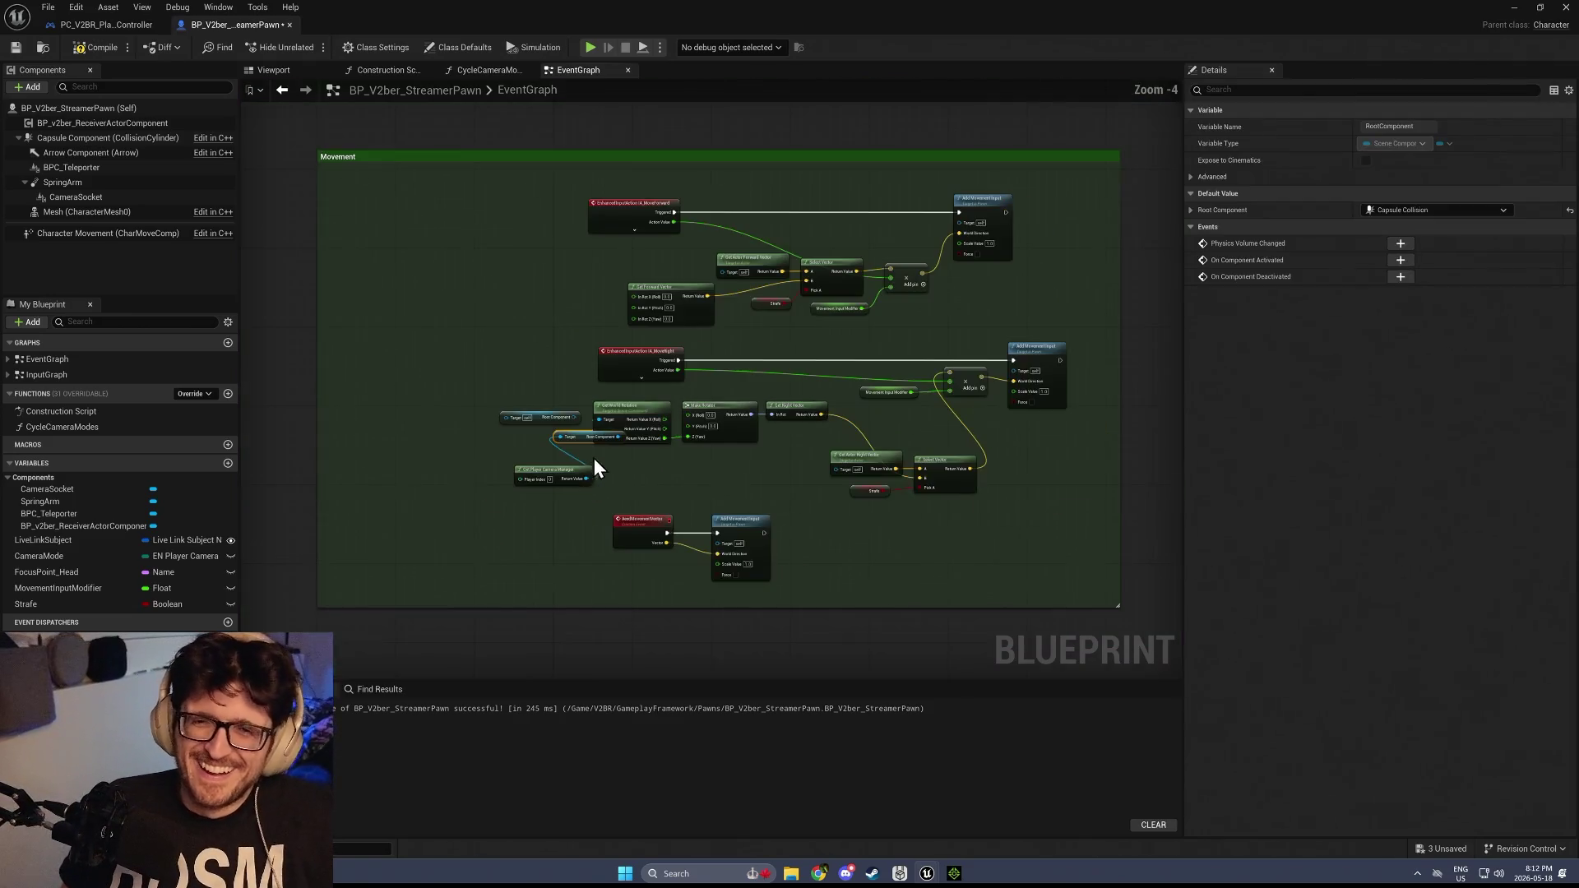
drag(551, 470, 496, 451)
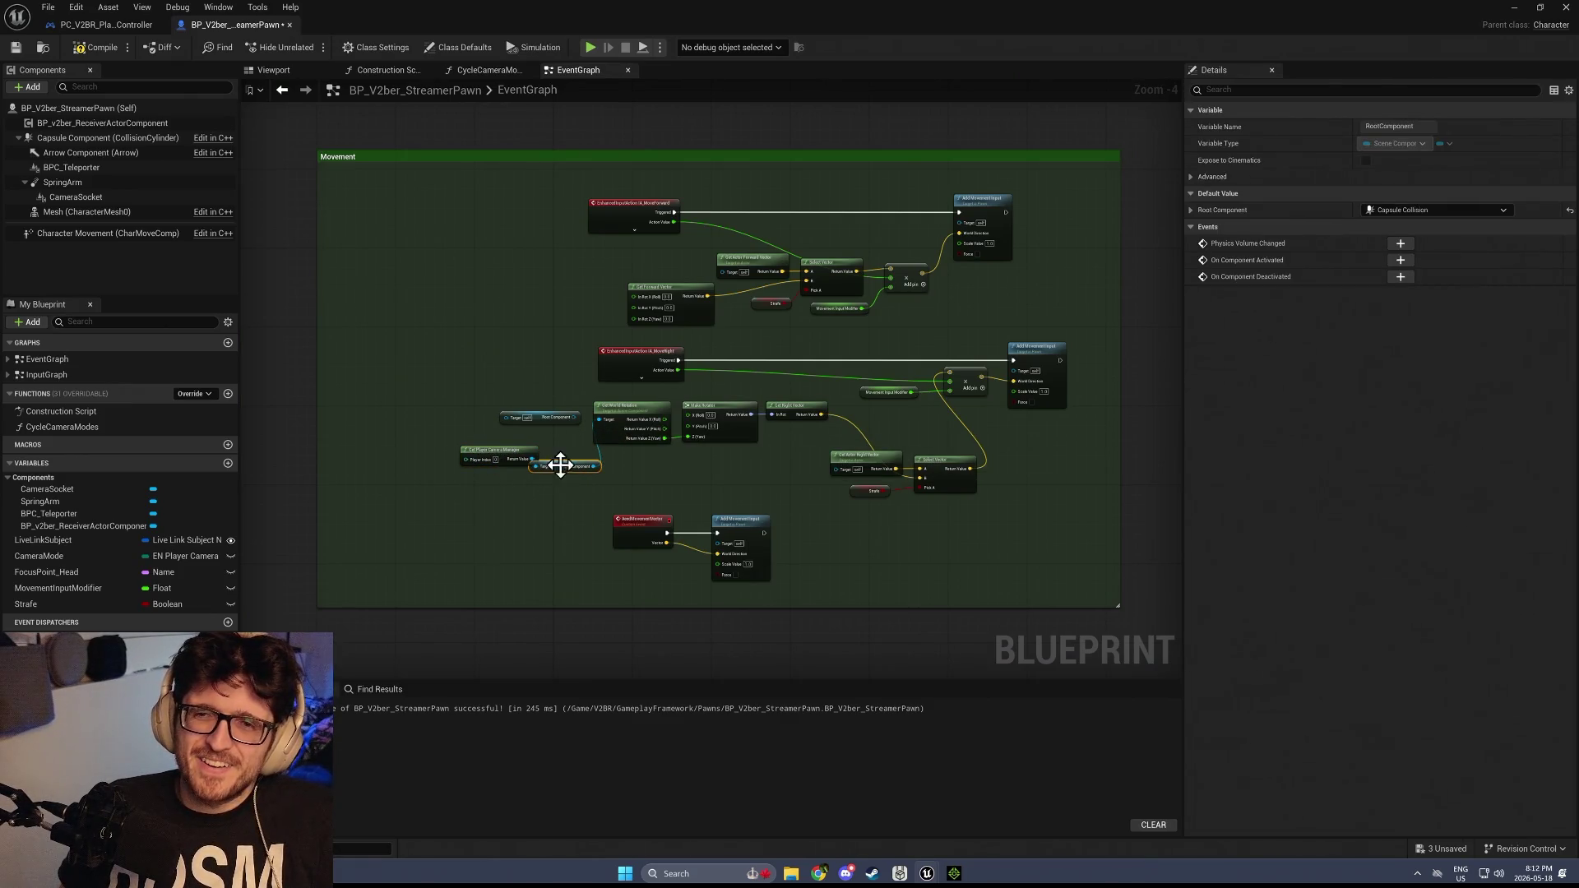
mouse_move(573, 466)
mouse_down()
mouse_move(597, 526)
mouse_move(491, 518)
mouse_up()
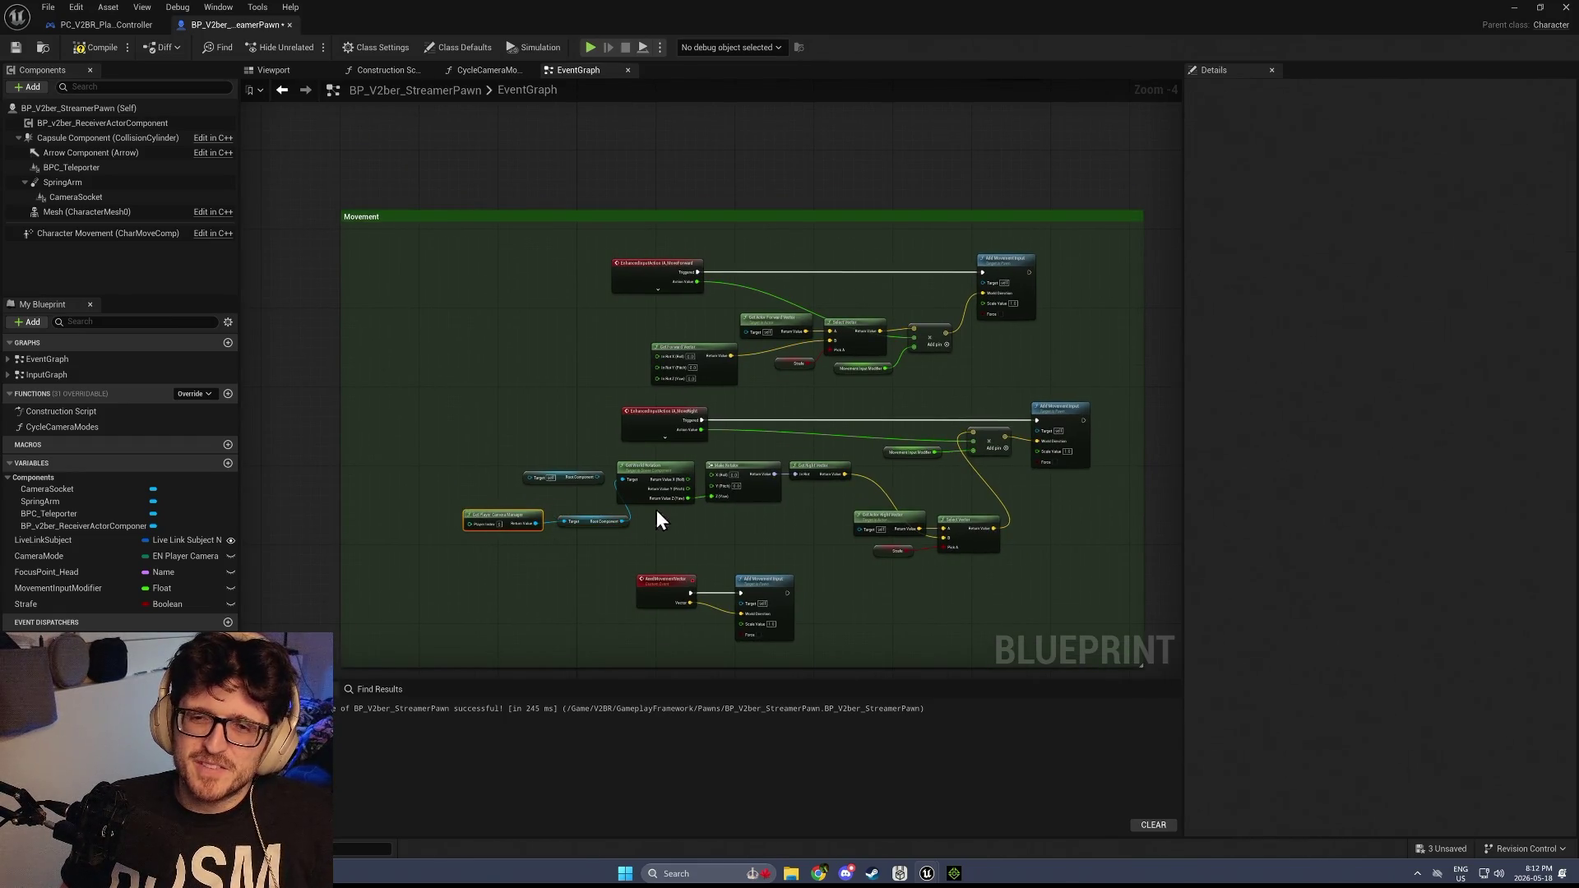
scroll(691, 499, up, 2)
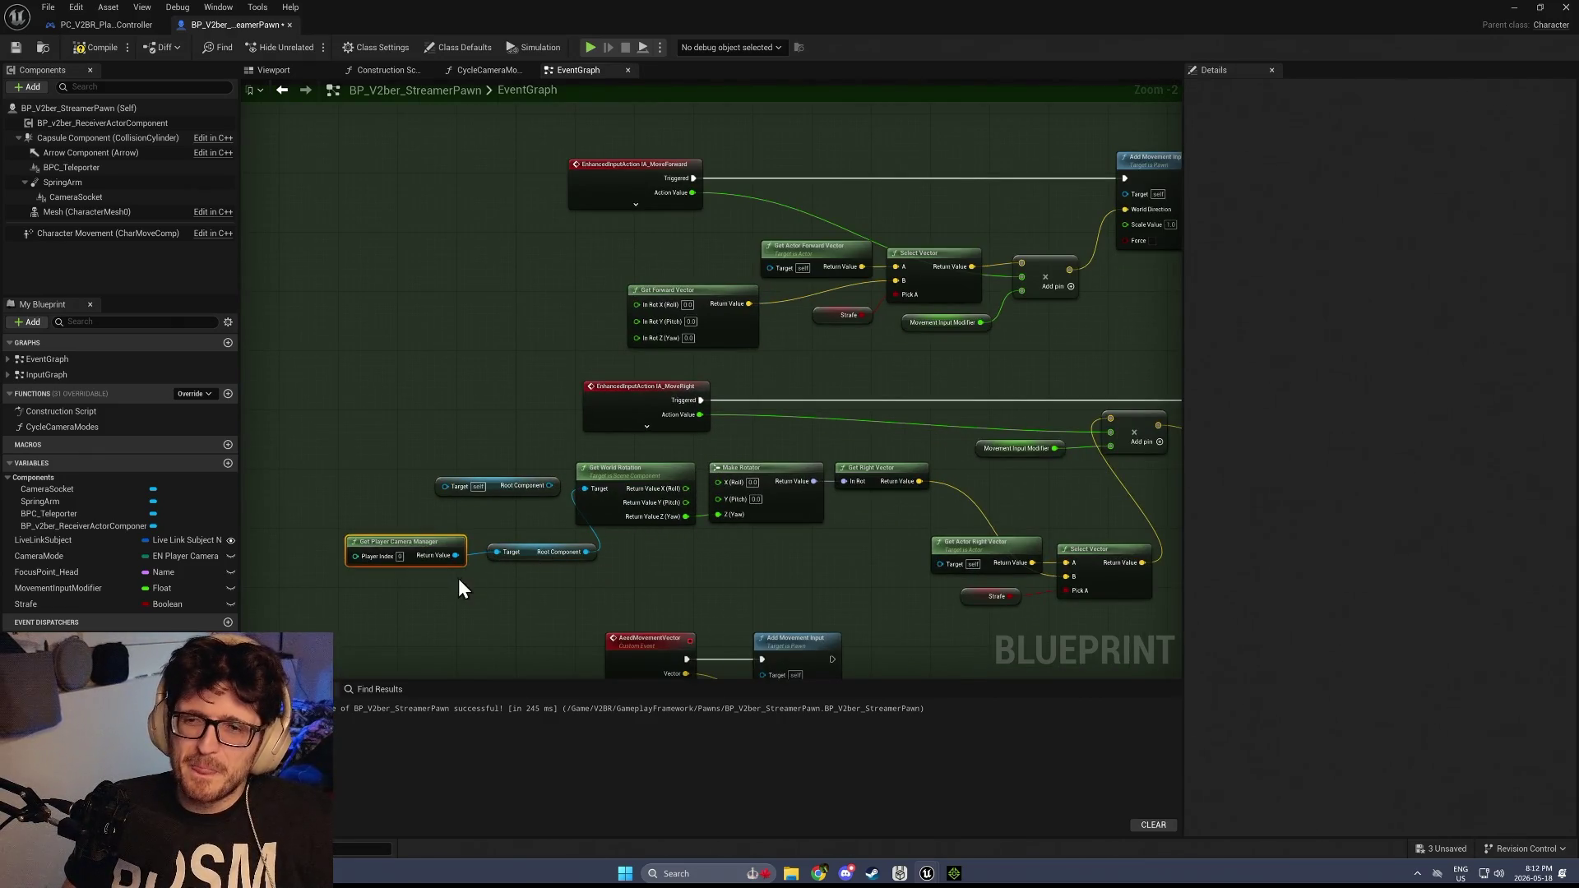
Duplicate the three camera-rotation nodes and feed their Yaw into Get Forward Vector's In Rot Z
drag(486, 502, 434, 384)
drag(379, 575, 638, 477)
key(ctrl+c)
key(ctrl+v)
mouse_move(538, 214)
mouse_down()
mouse_move(497, 251)
mouse_move(554, 273)
mouse_move(547, 311)
mouse_move(640, 333)
mouse_up()
click(539, 271)
Align the pasted chain, delete the orphan Root Component node, and return to the level editor
drag(488, 288, 369, 326)
drag(649, 306, 658, 289)
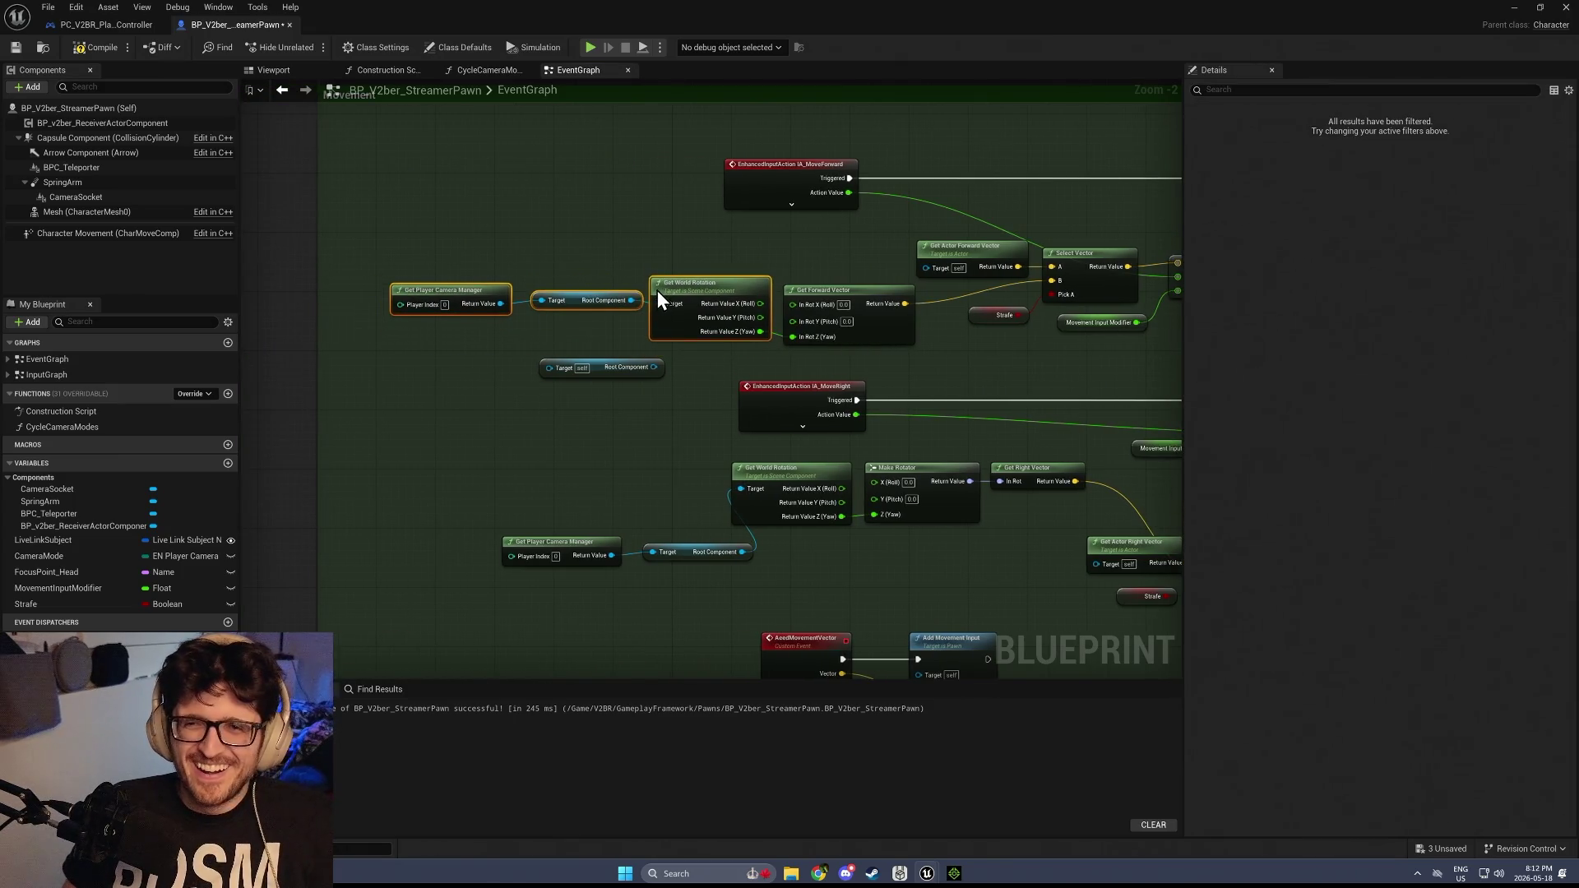
click(648, 250)
click(600, 367)
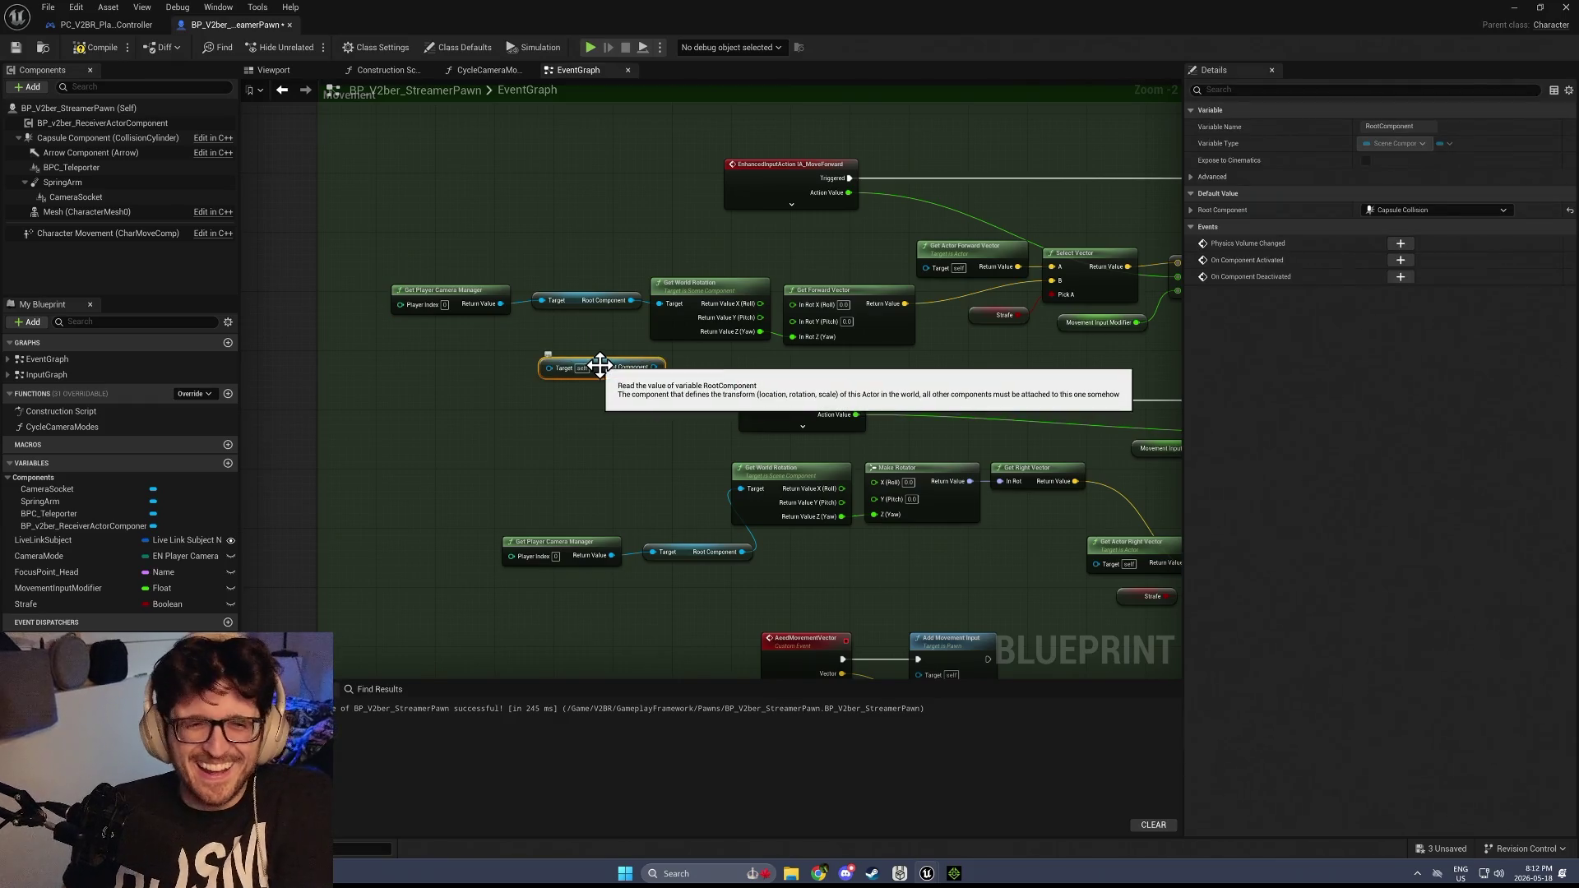
key(Delete)
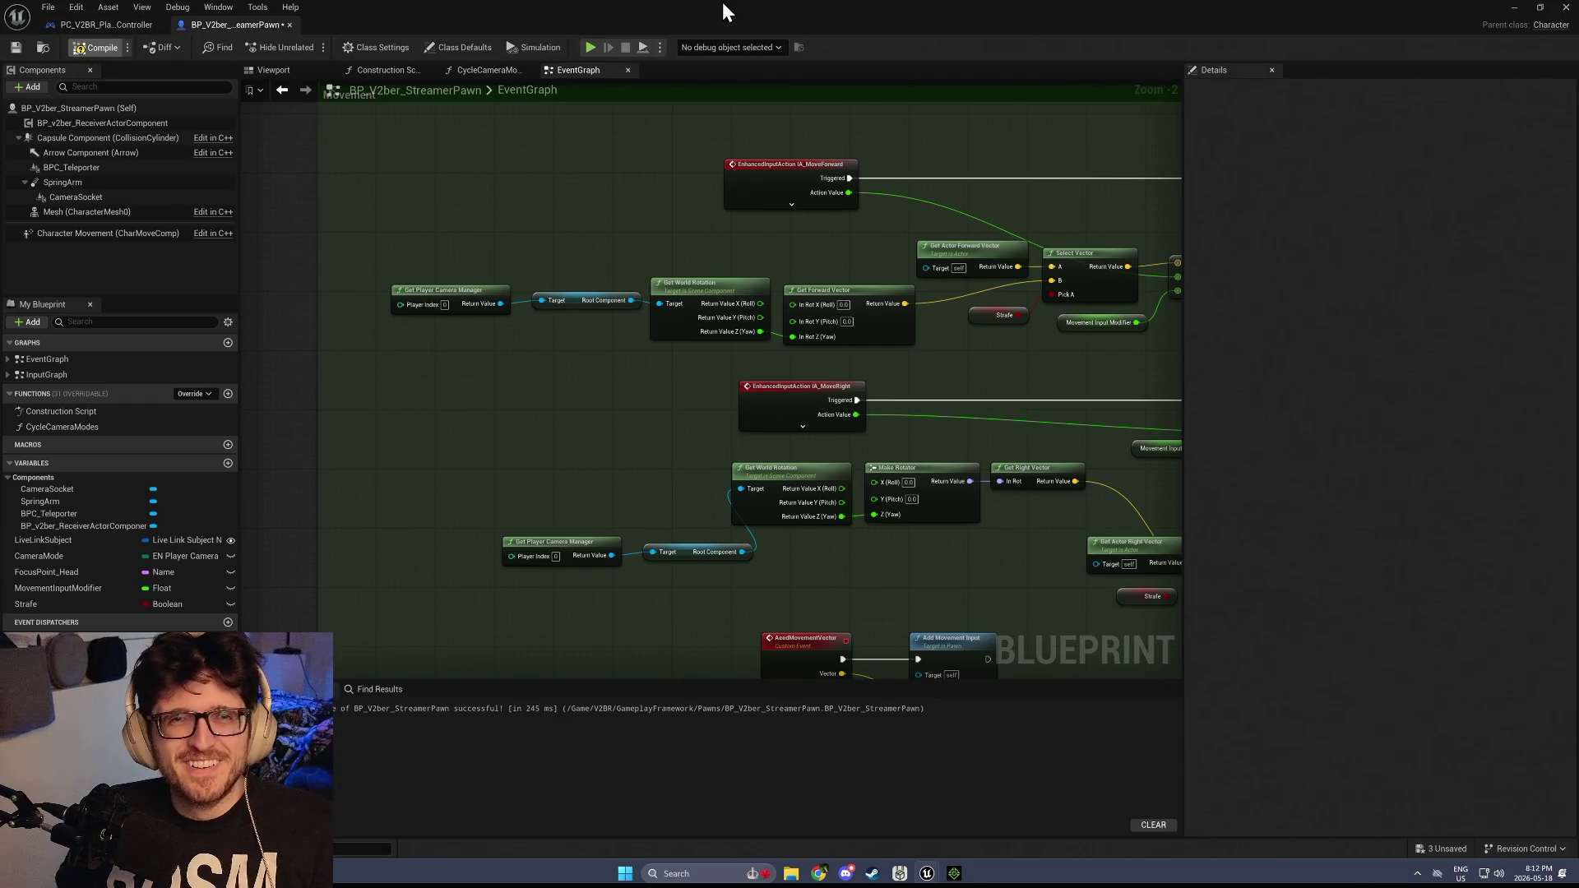
key(alt+Tab)
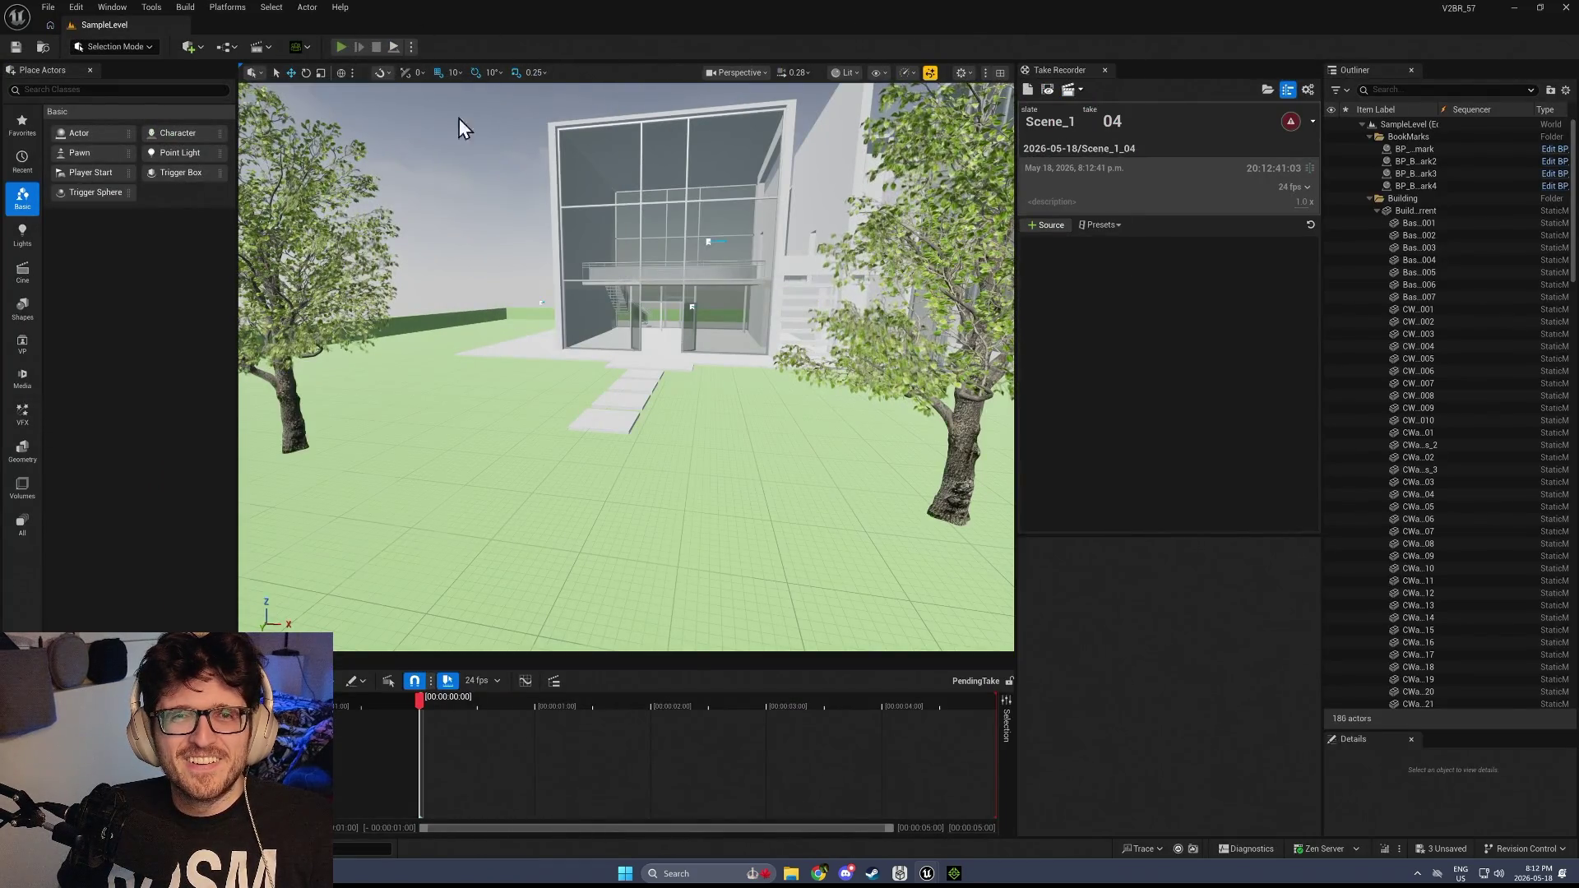
Start Play-In-Editor and walk the character around the building with W and A
key(alt+p)
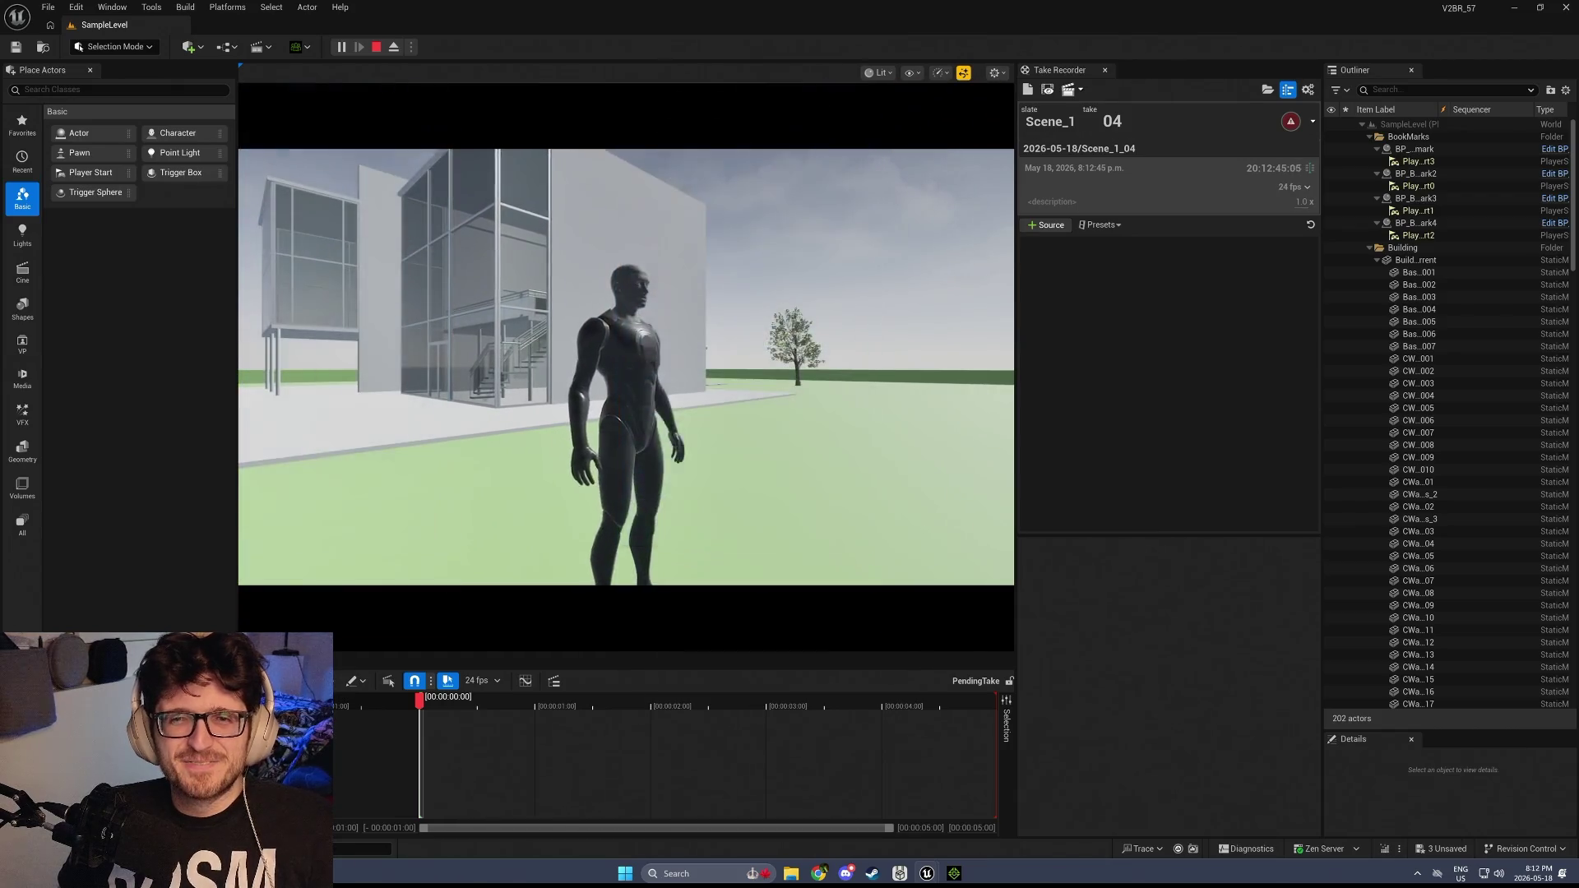
key(w)
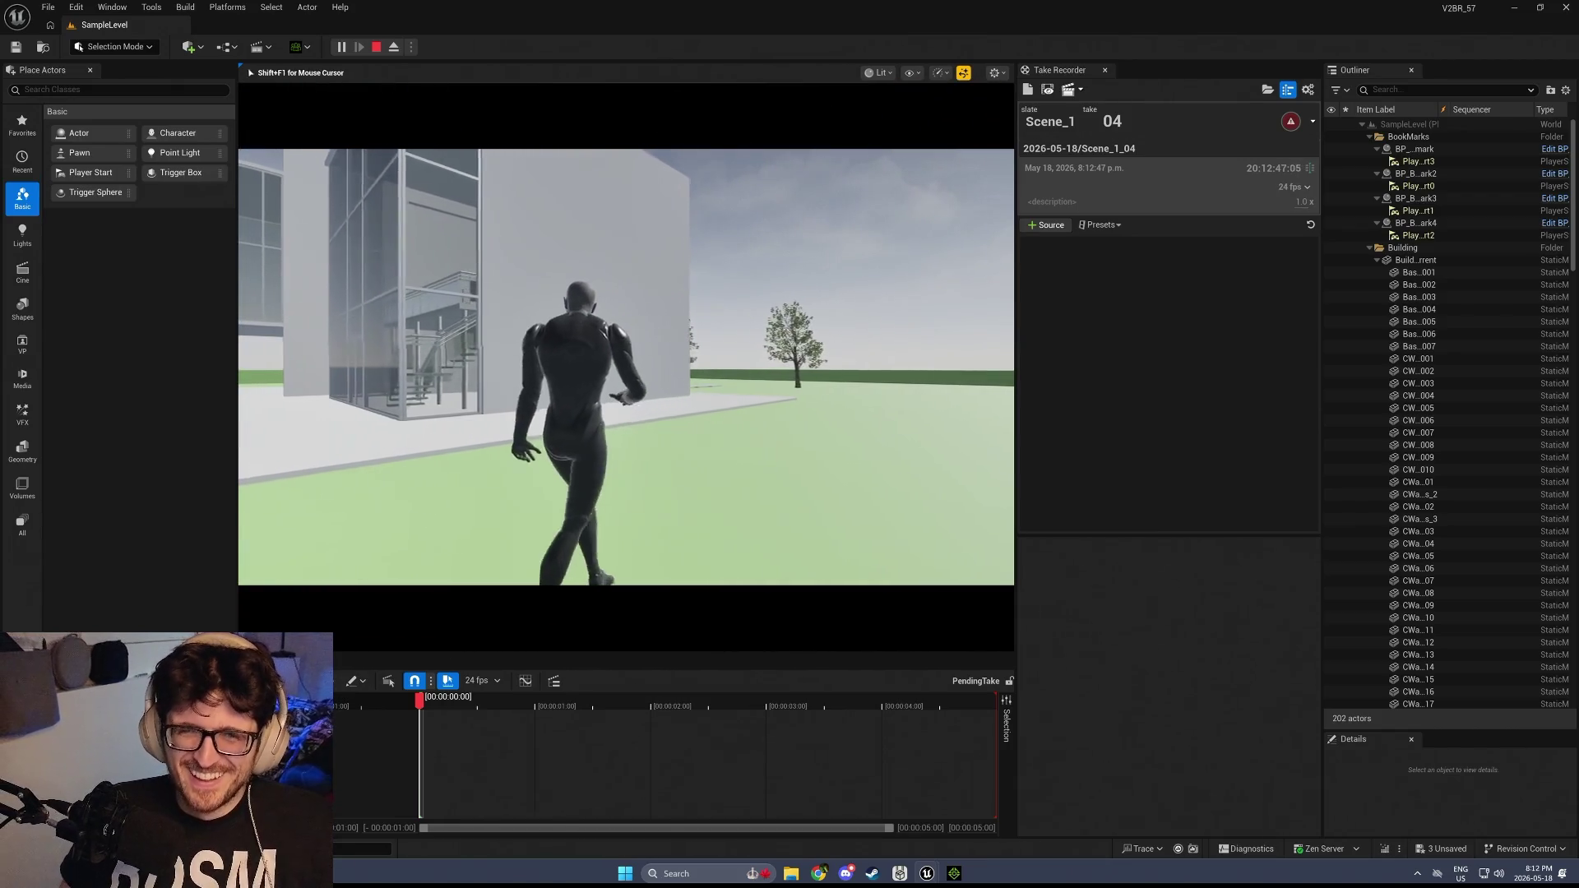
key(w)
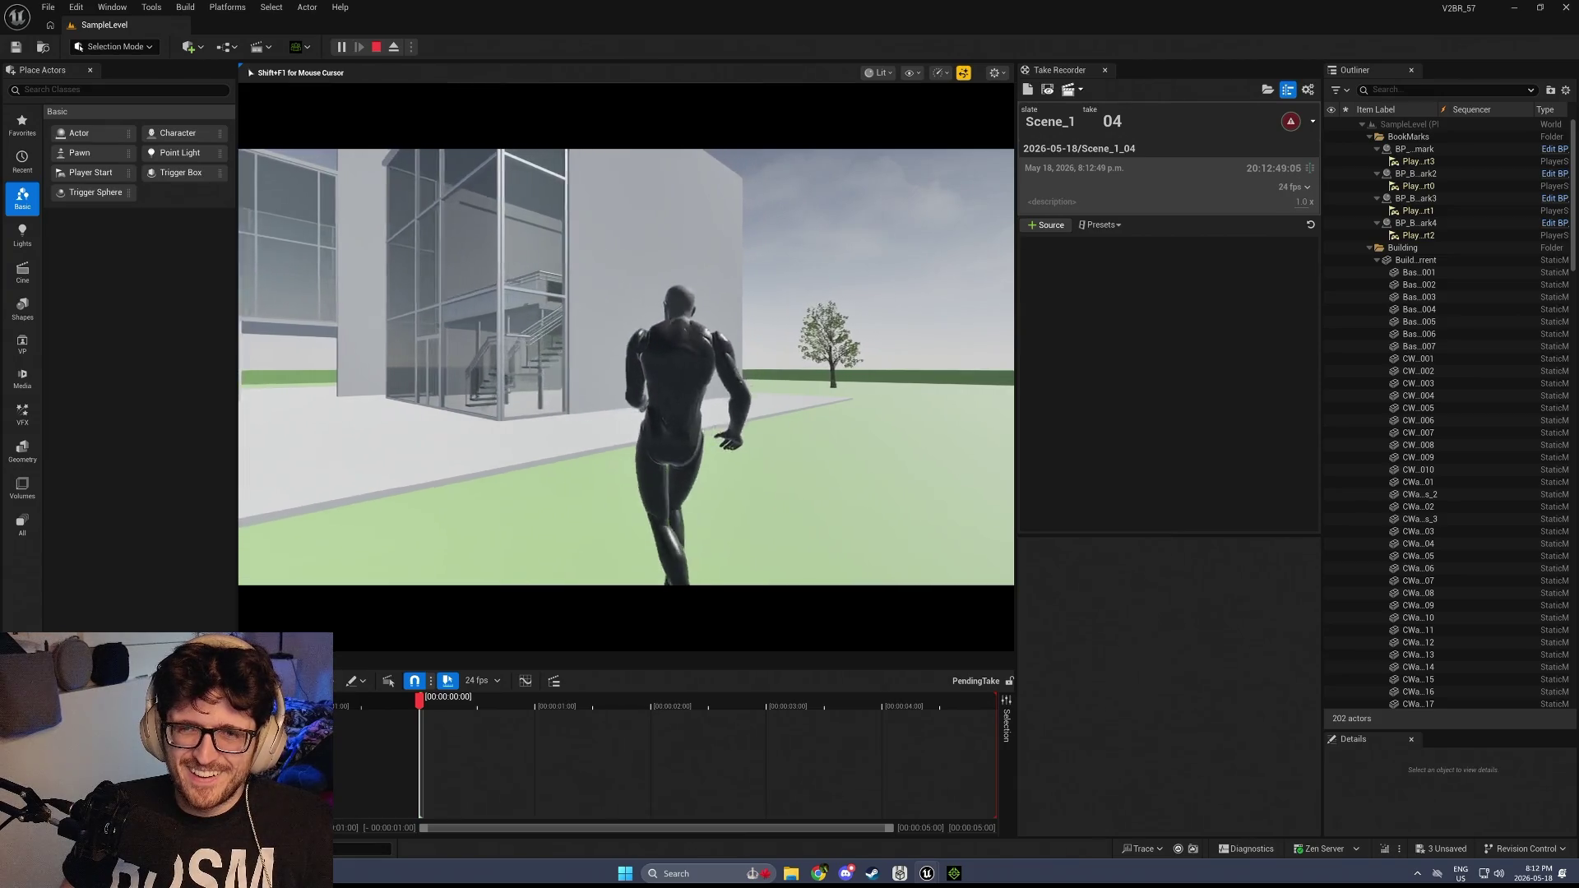
key(a)
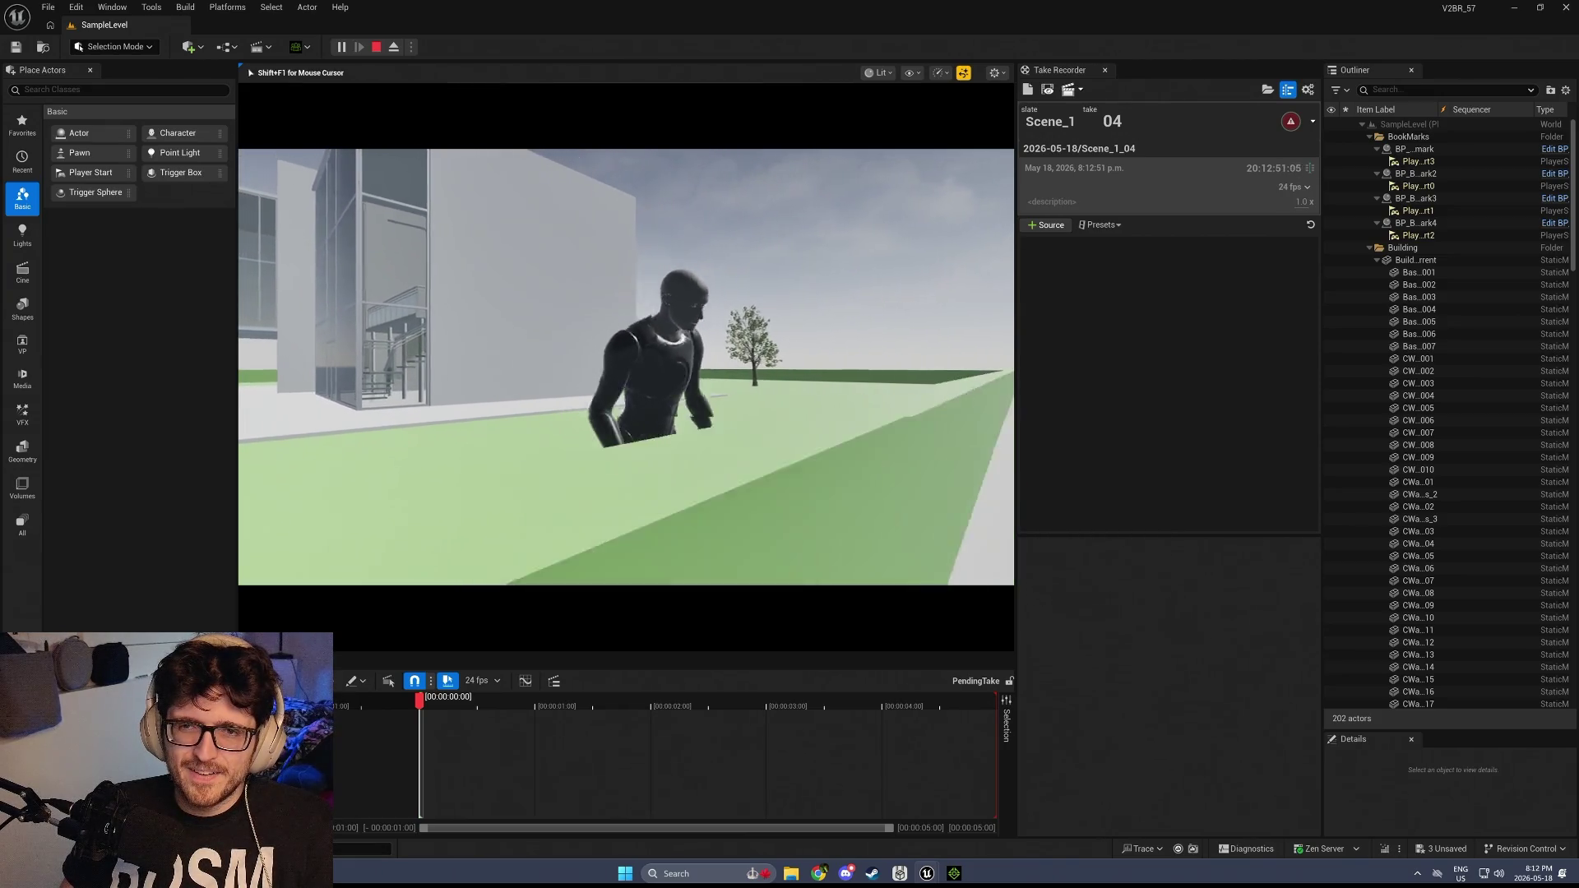
key(w)
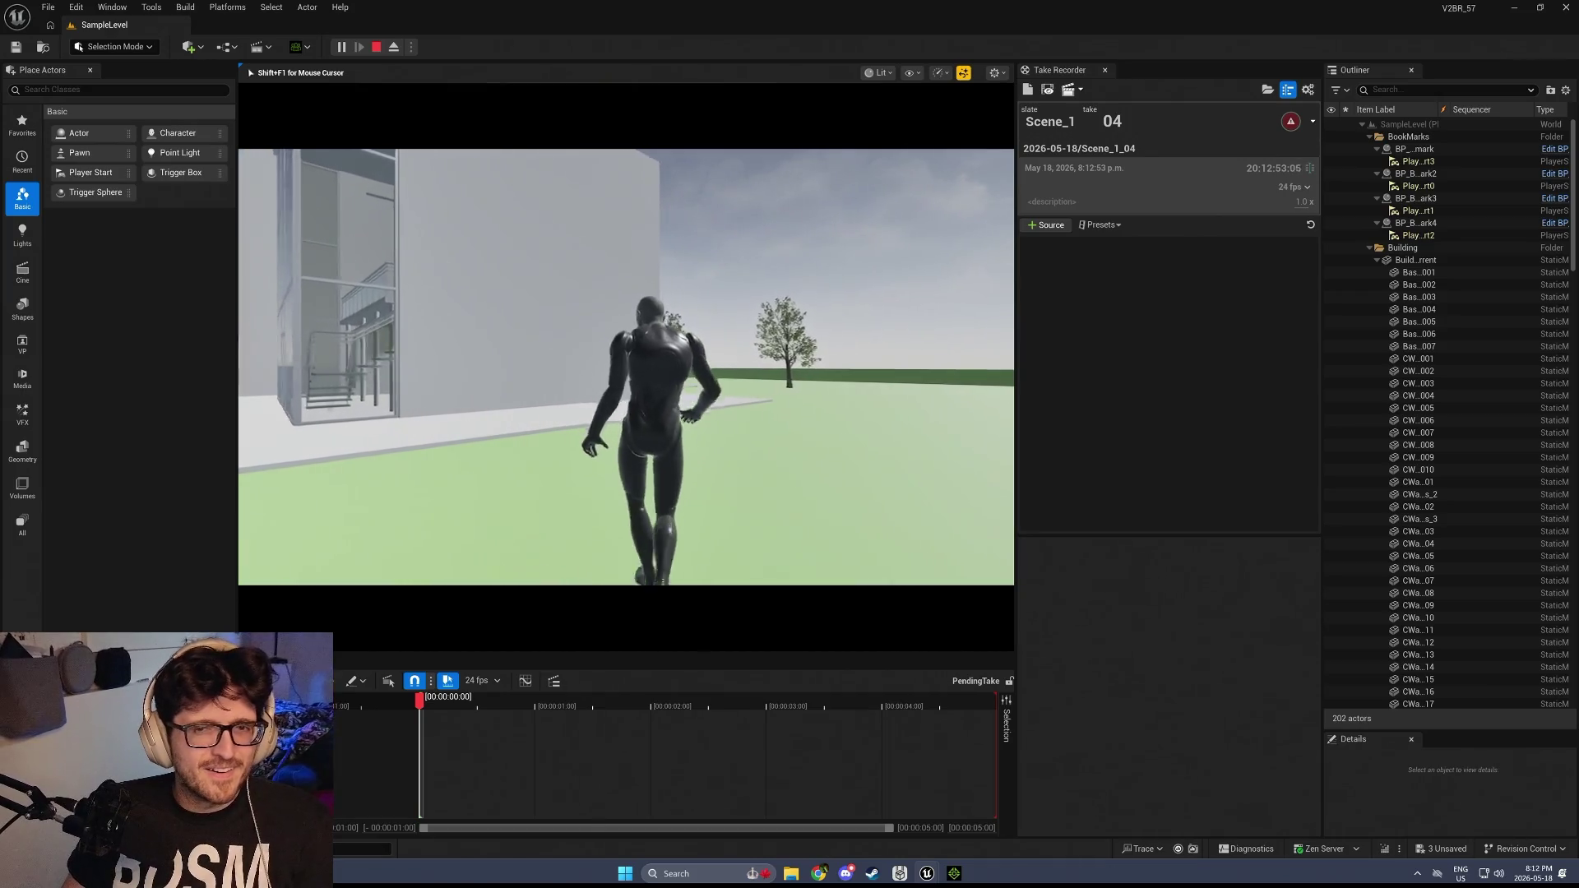
key(w)
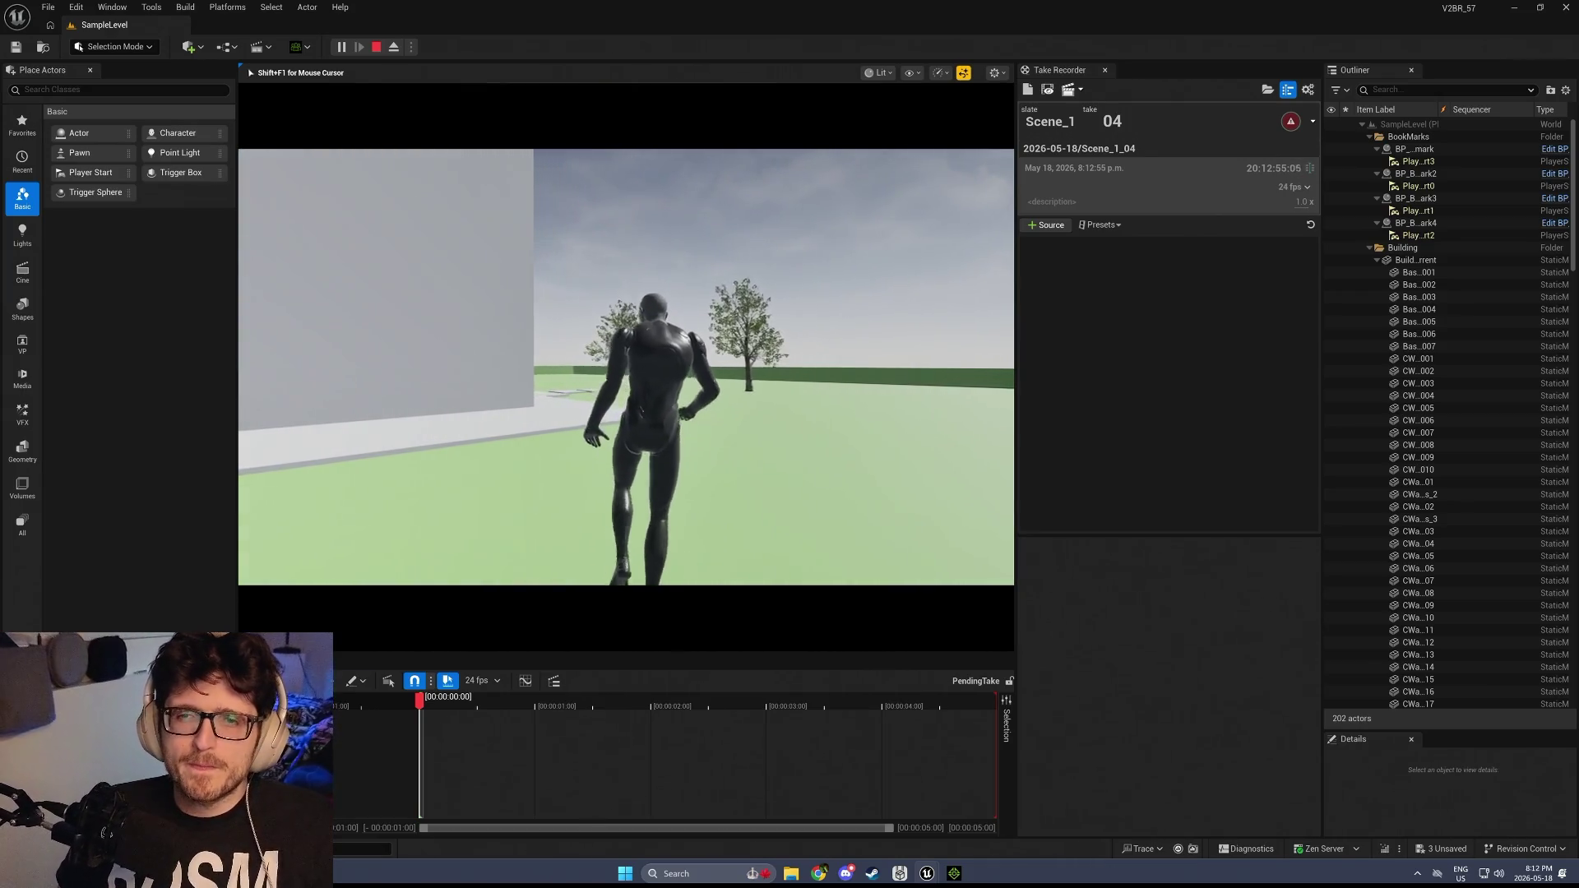
key(w)
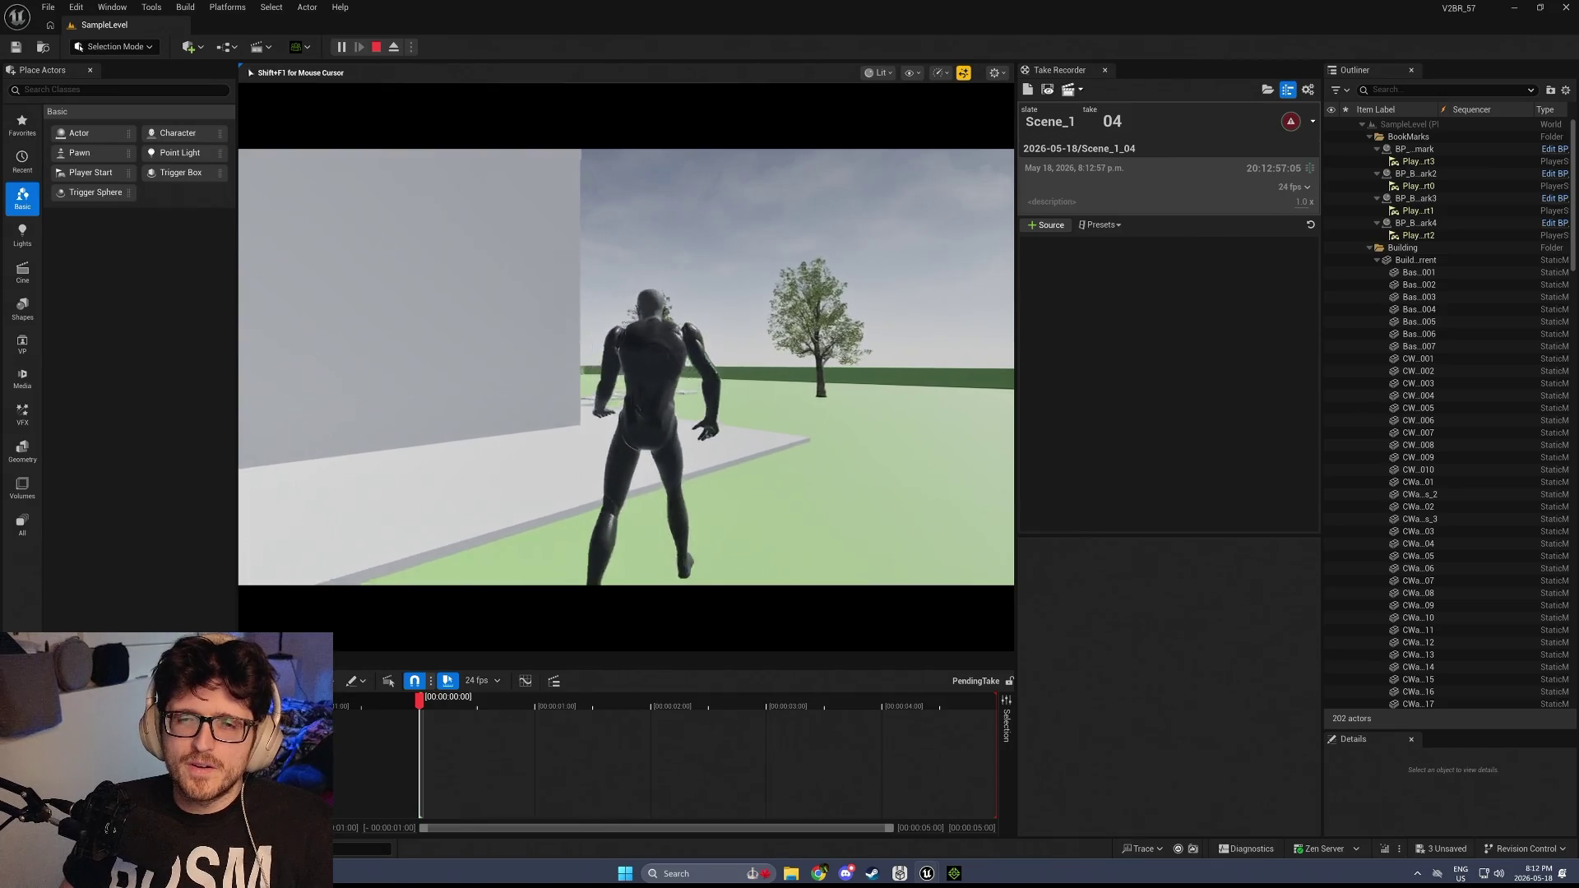
key(w)
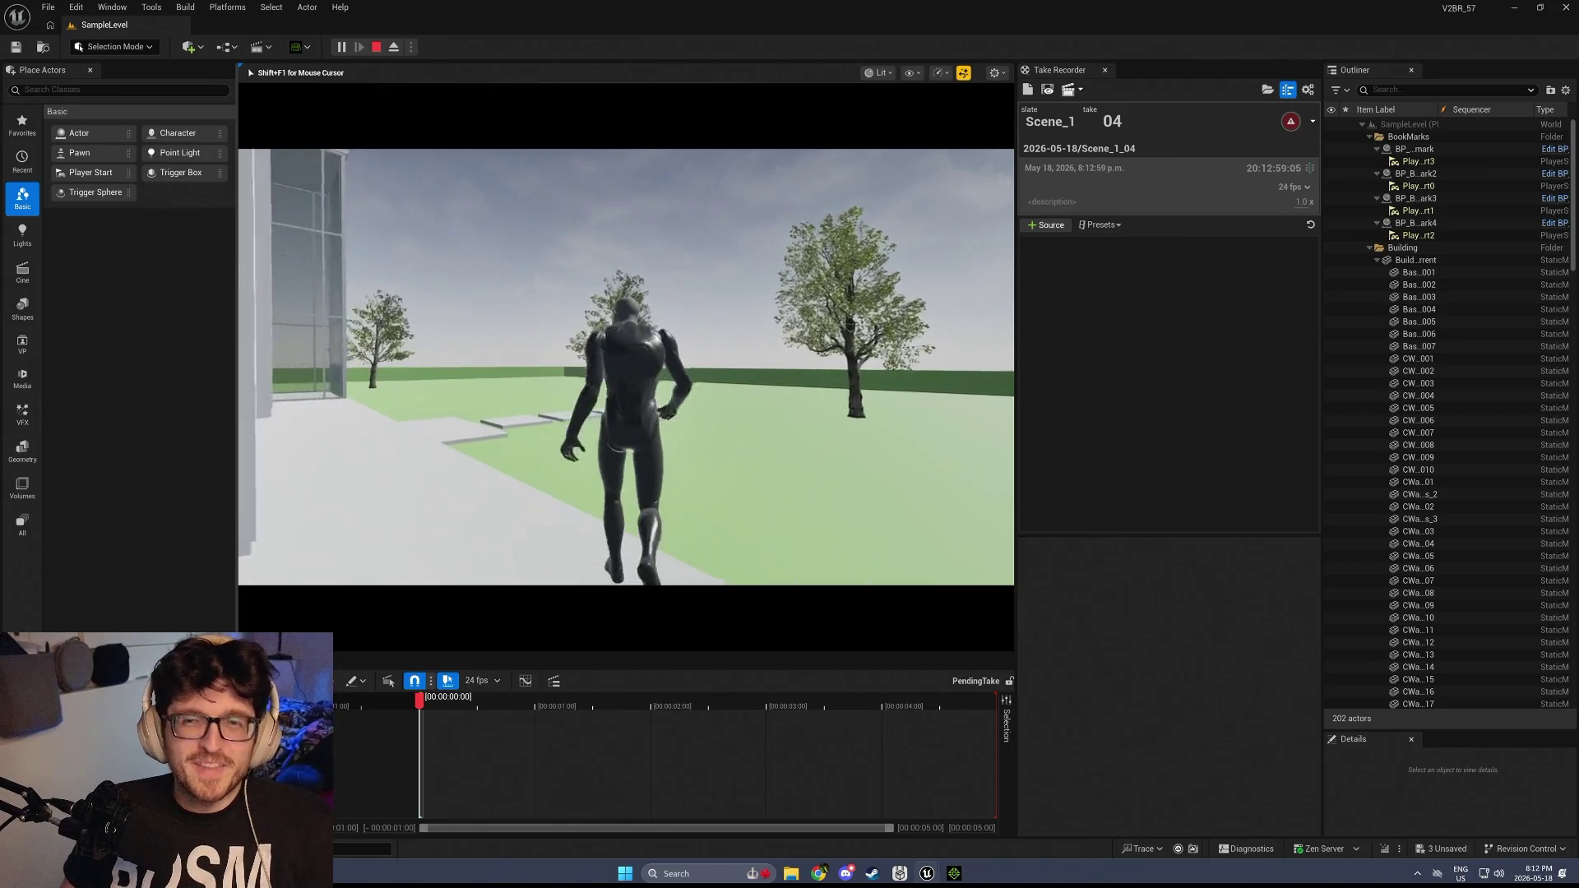
key(w)
Free the mouse with Shift+F1, dismiss the stray menu, and stop the play session
key(shift+F1)
right_click(784, 520)
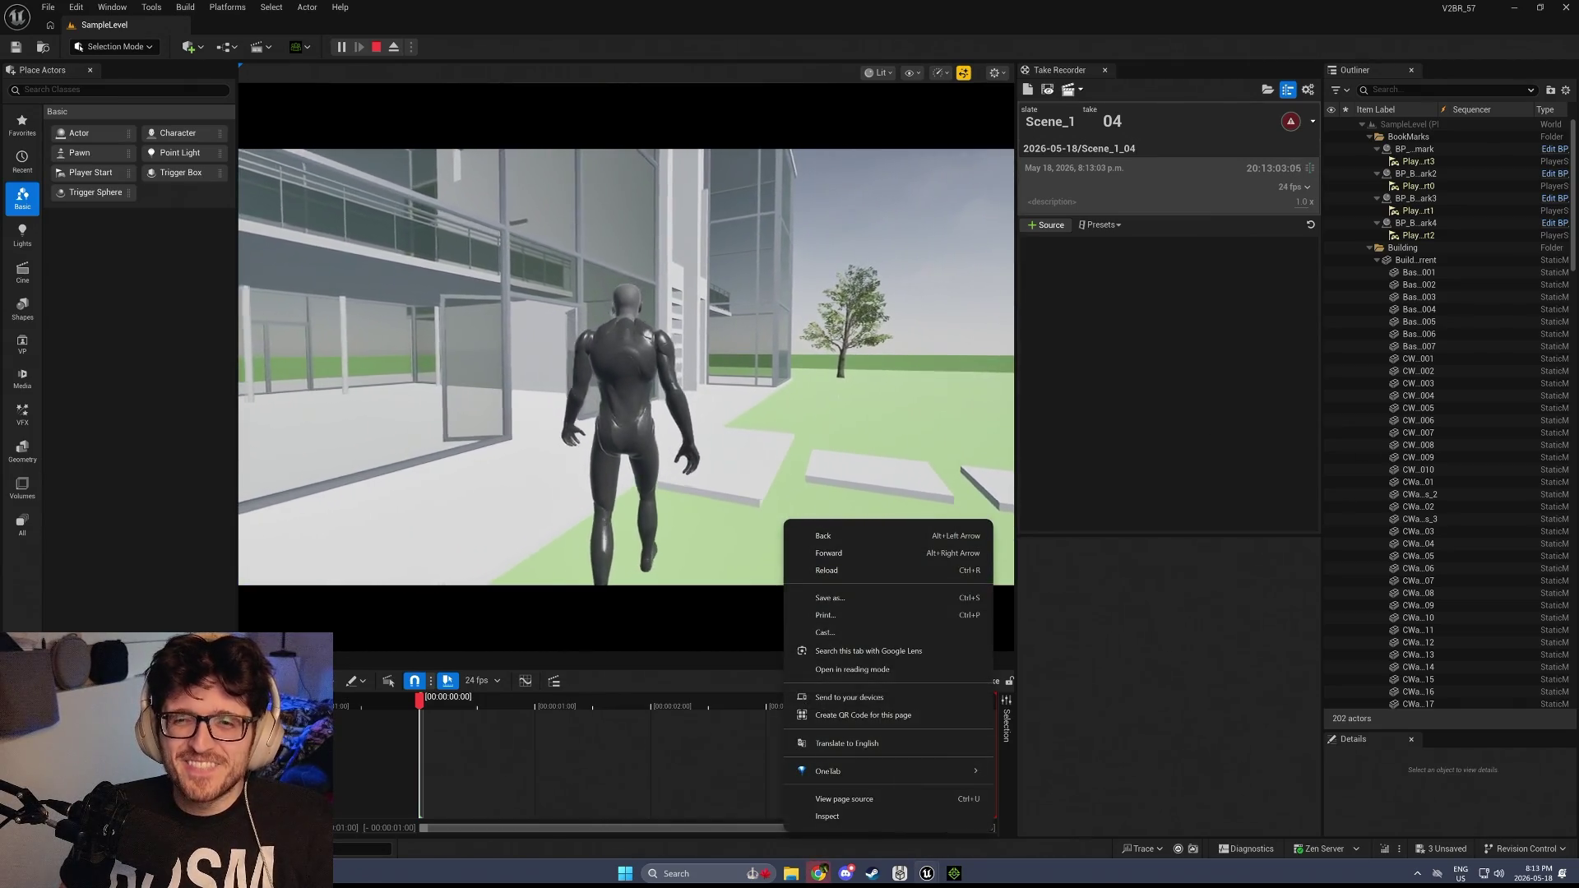
click(675, 408)
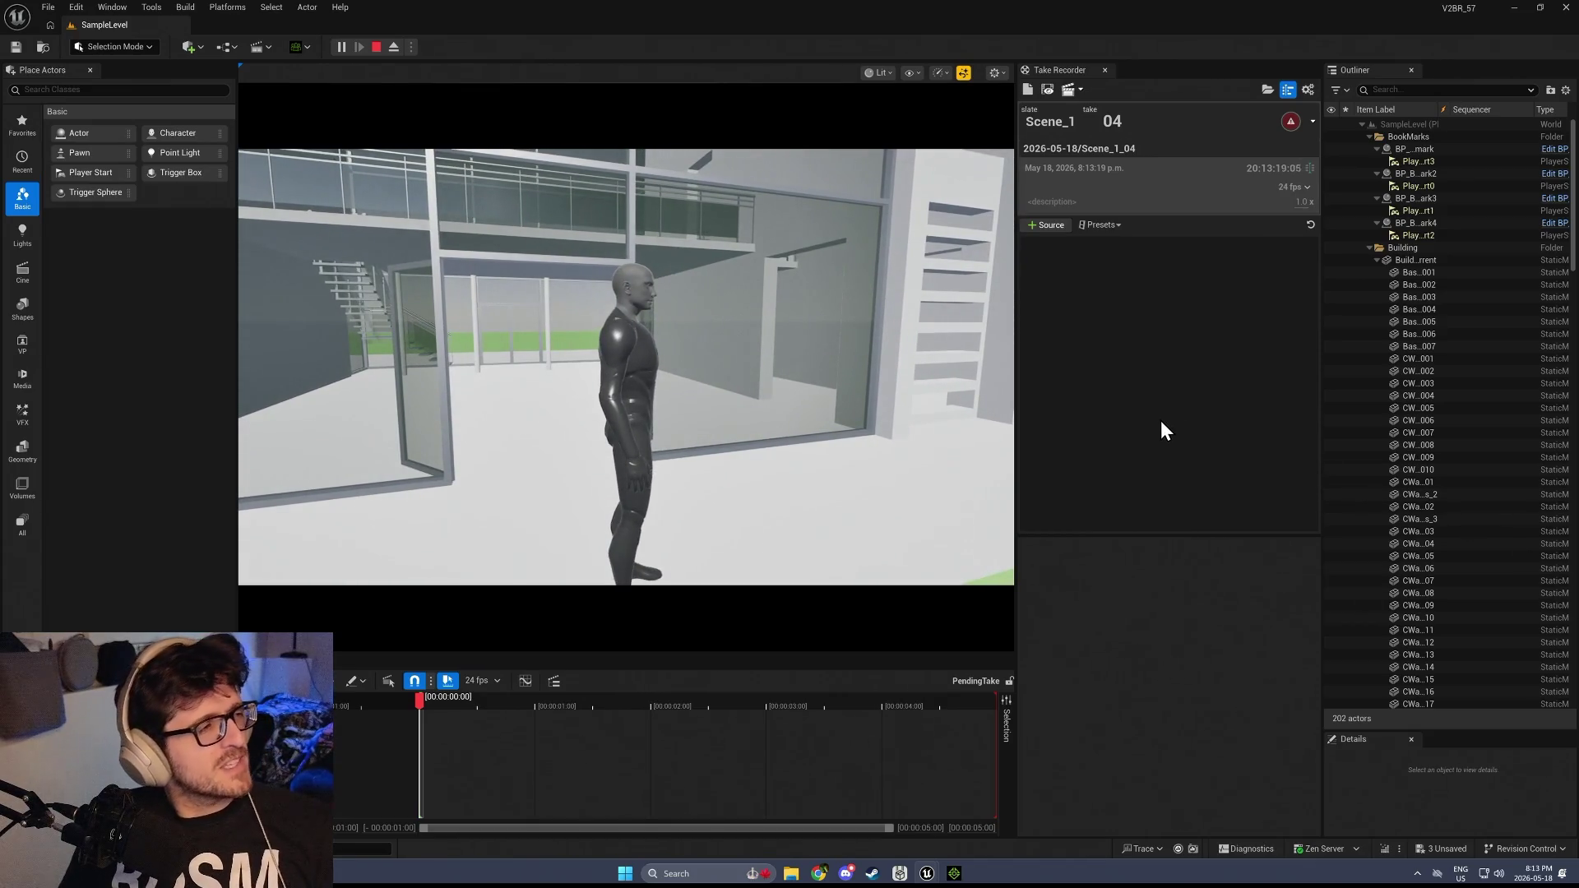
click(376, 47)
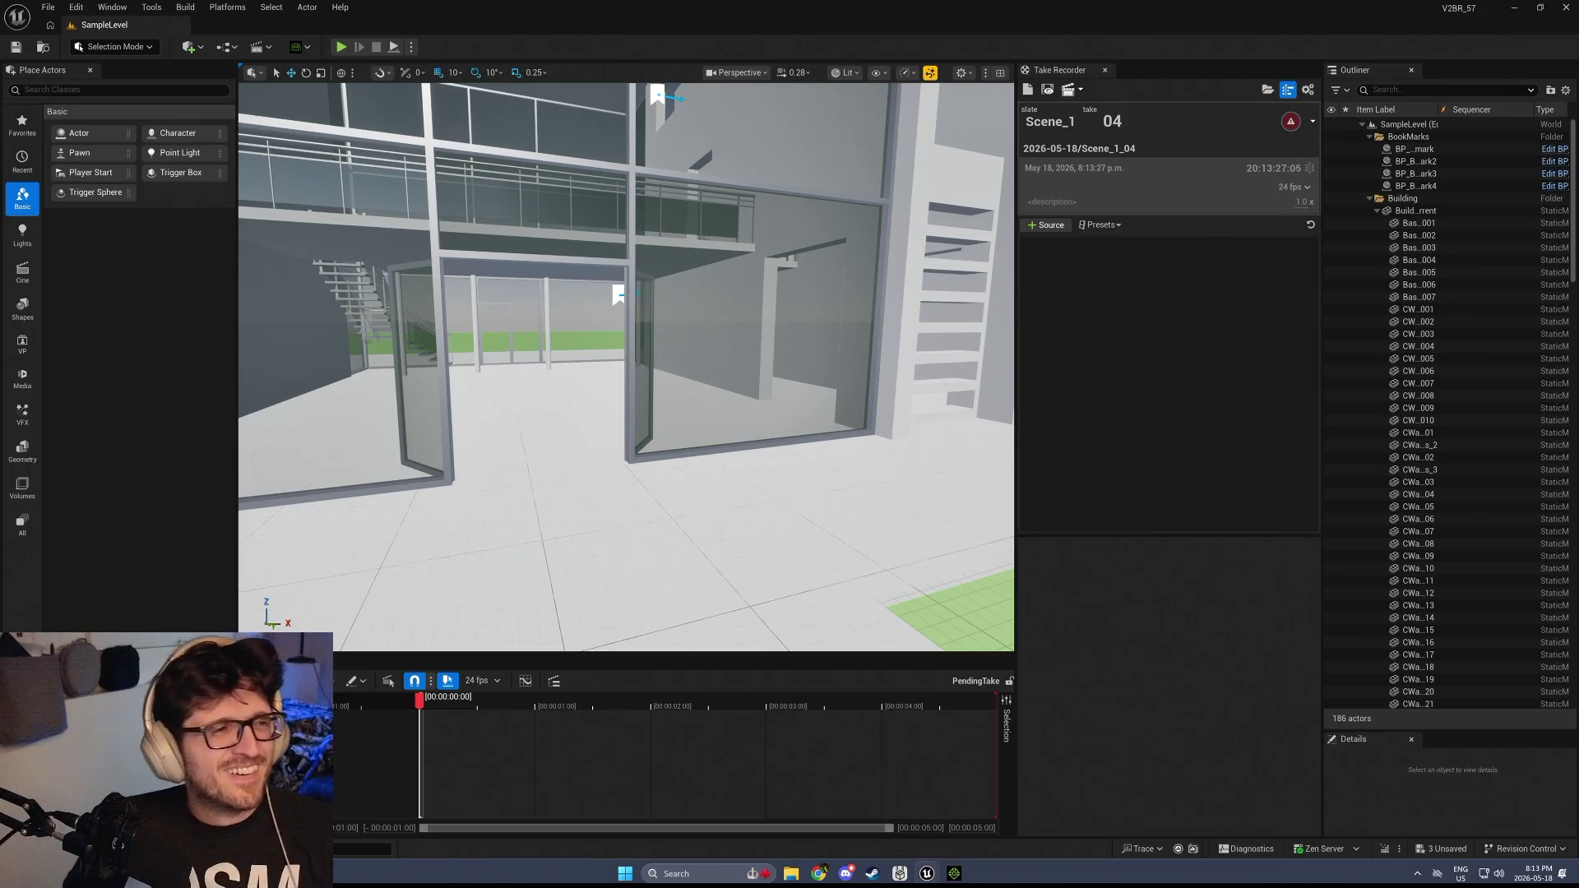
Select the pawn's Get Player Camera Manager and root component nodes and save the blueprint
scroll(604, 220, down, 4)
scroll(643, 335, up, 4)
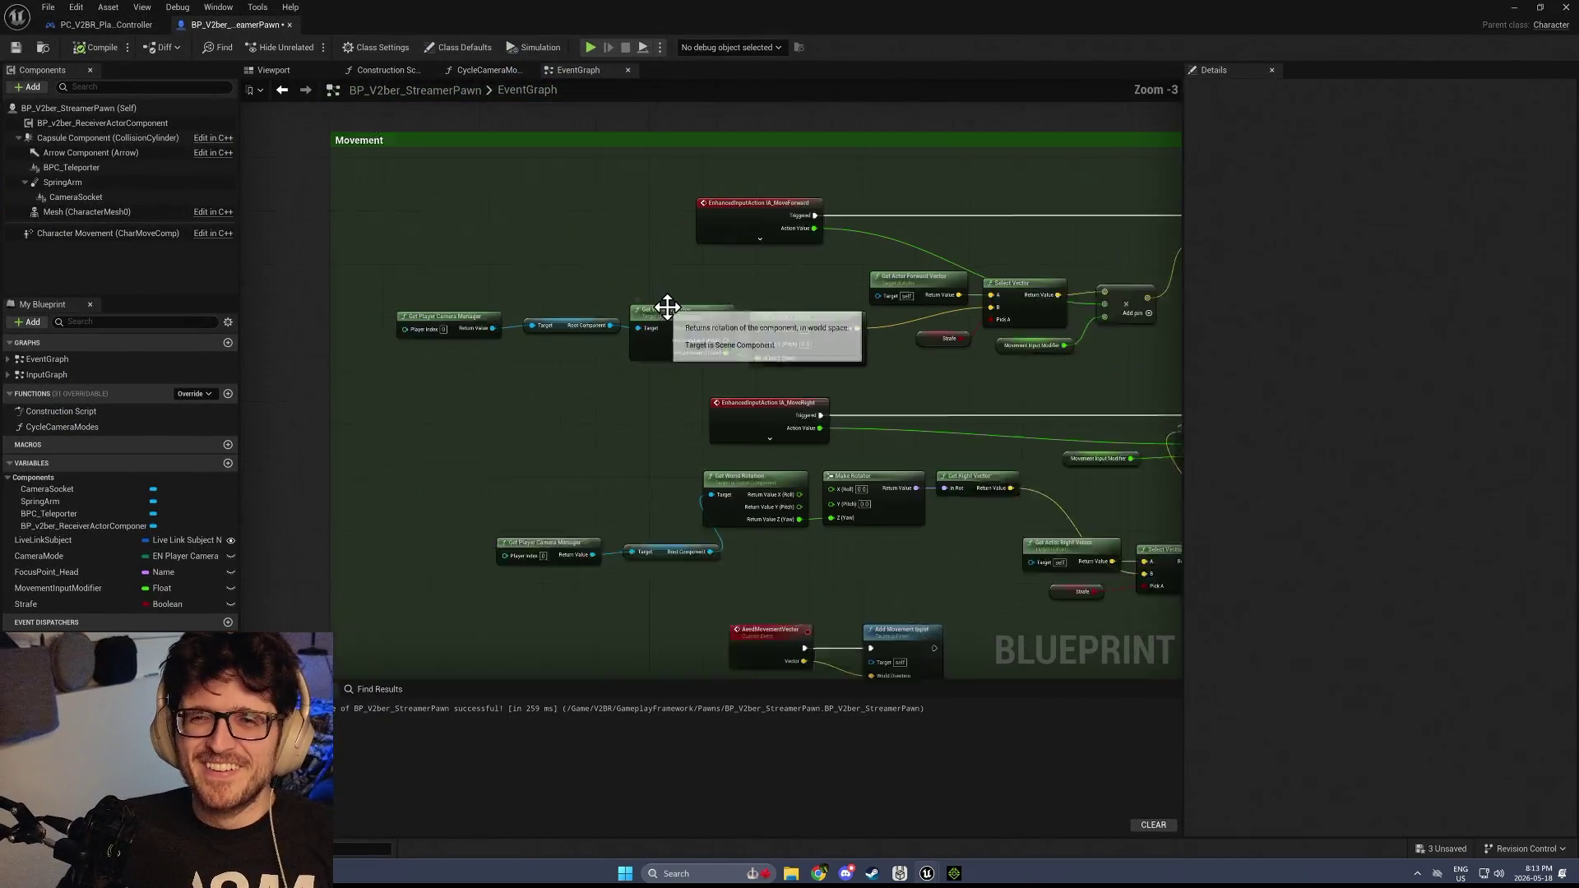
scroll(667, 307, up, 1)
mouse_move(509, 621)
mouse_down()
mouse_move(681, 572)
mouse_move(609, 521)
mouse_move(605, 498)
mouse_up()
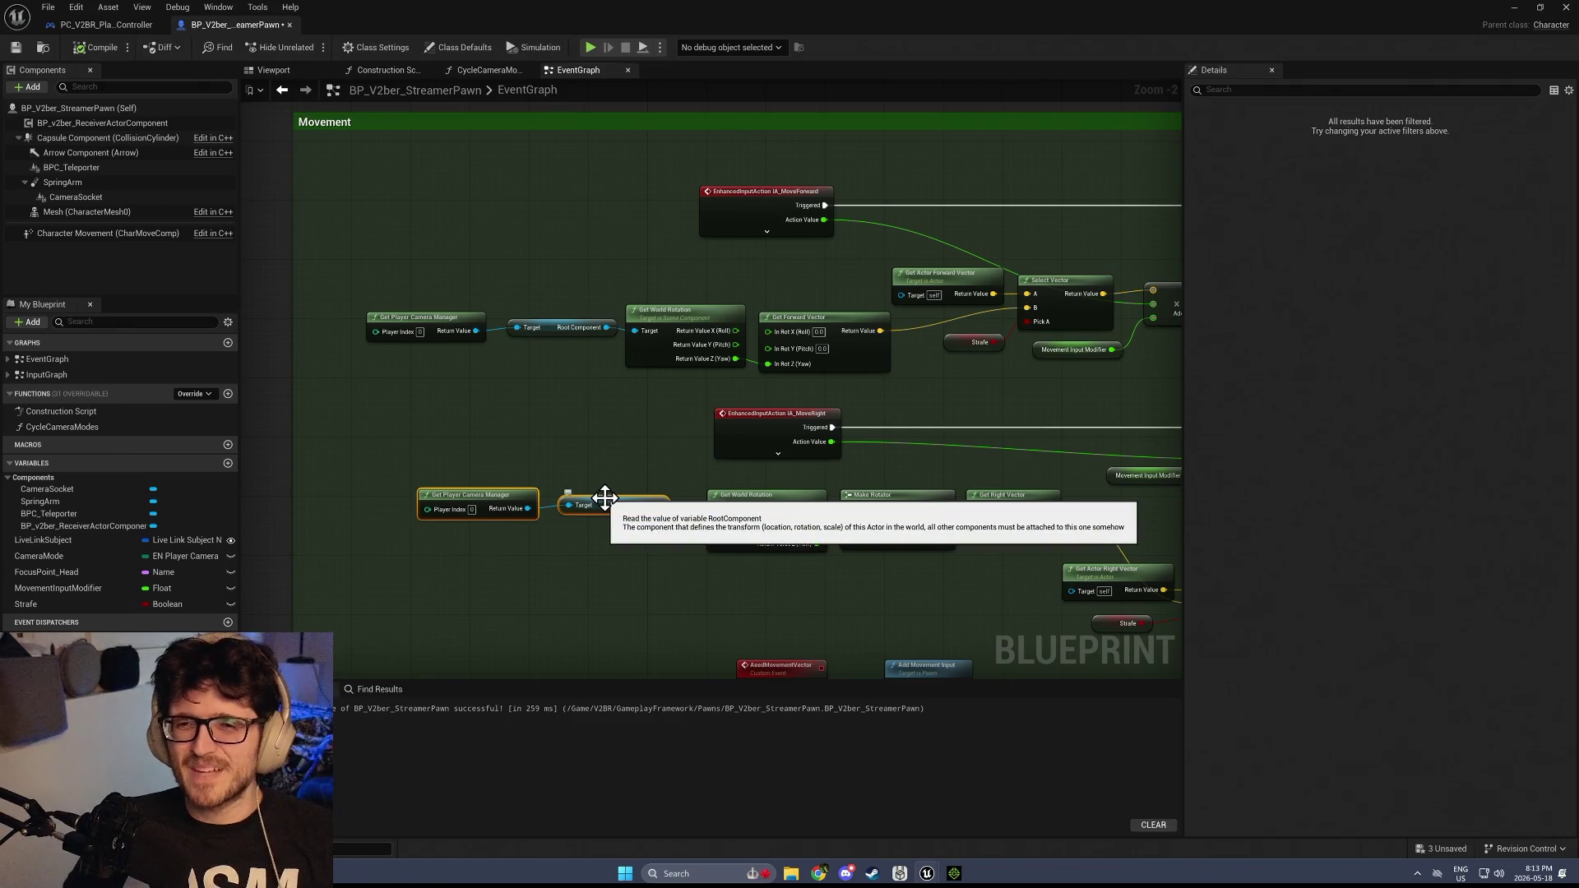
scroll(451, 519, up, 2)
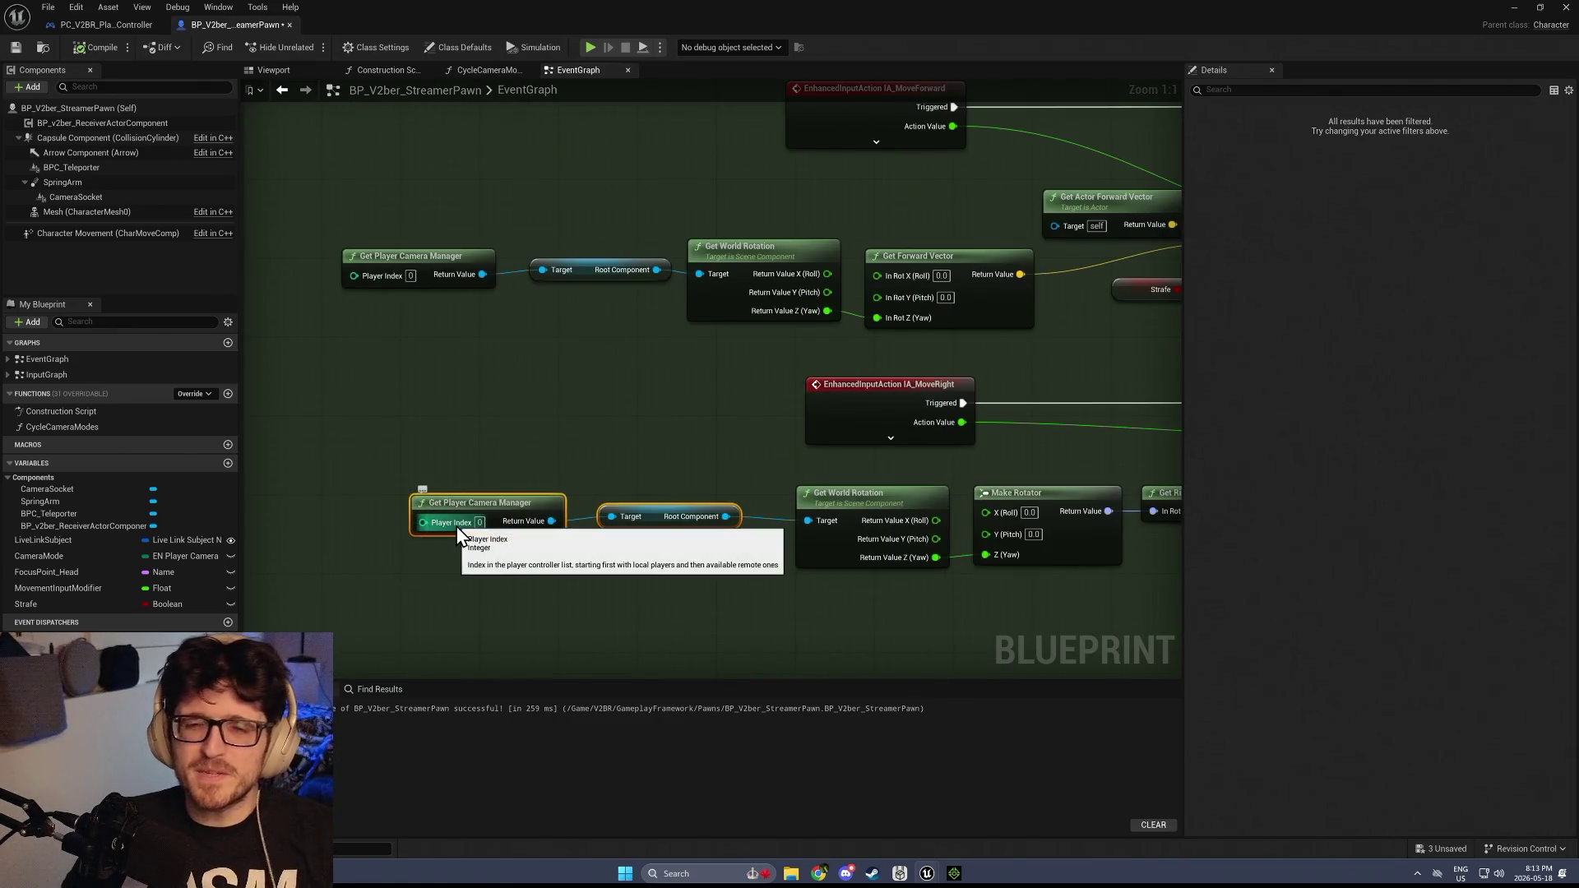
drag(565, 359, 480, 637)
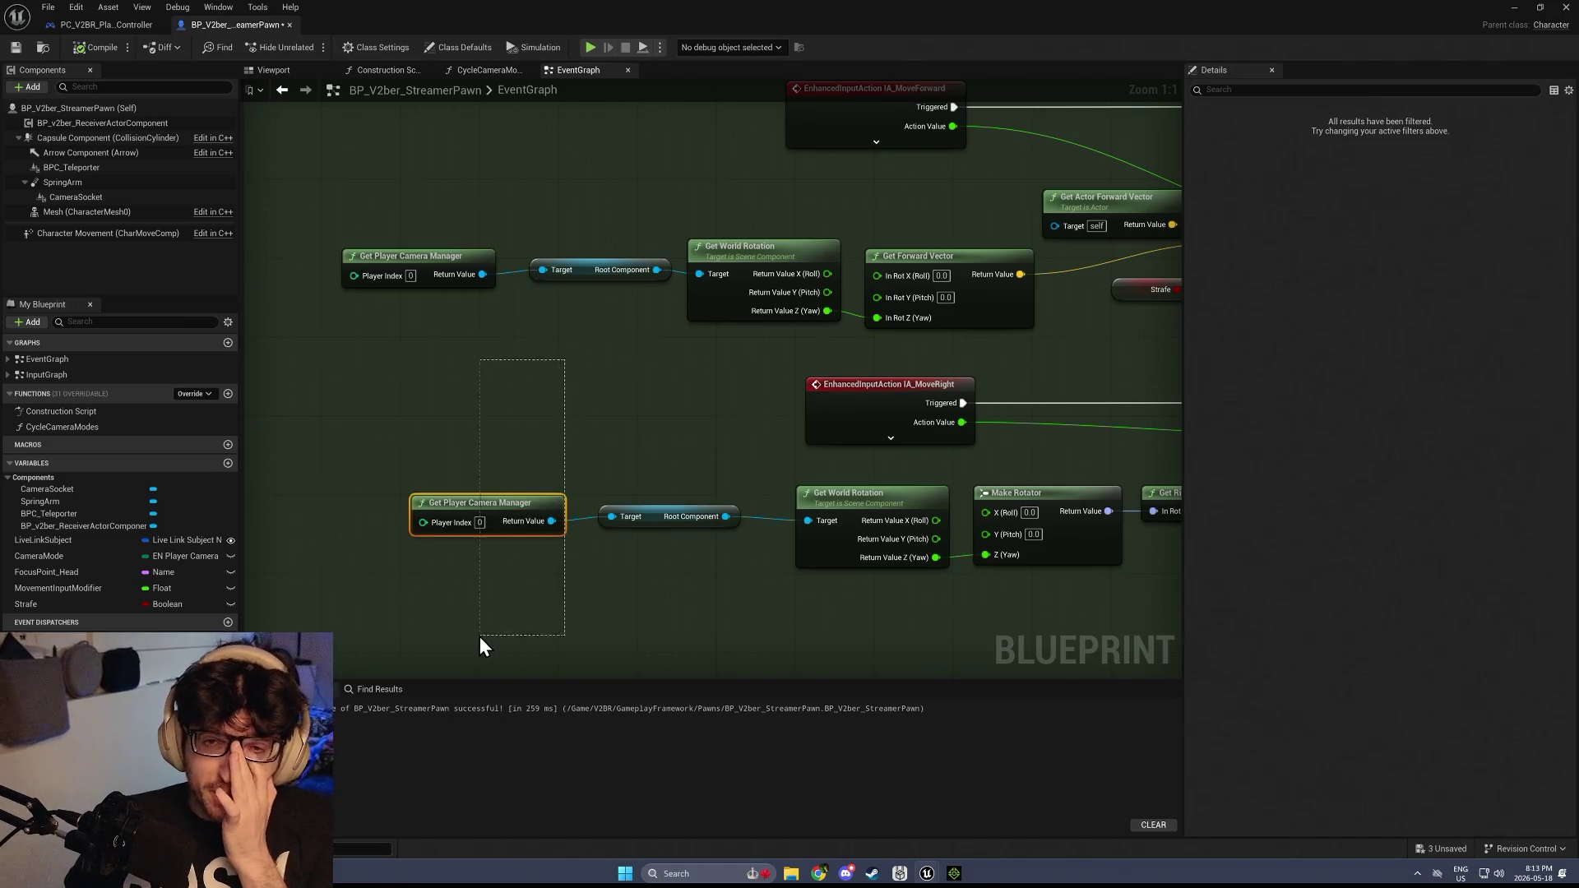
click(19, 48)
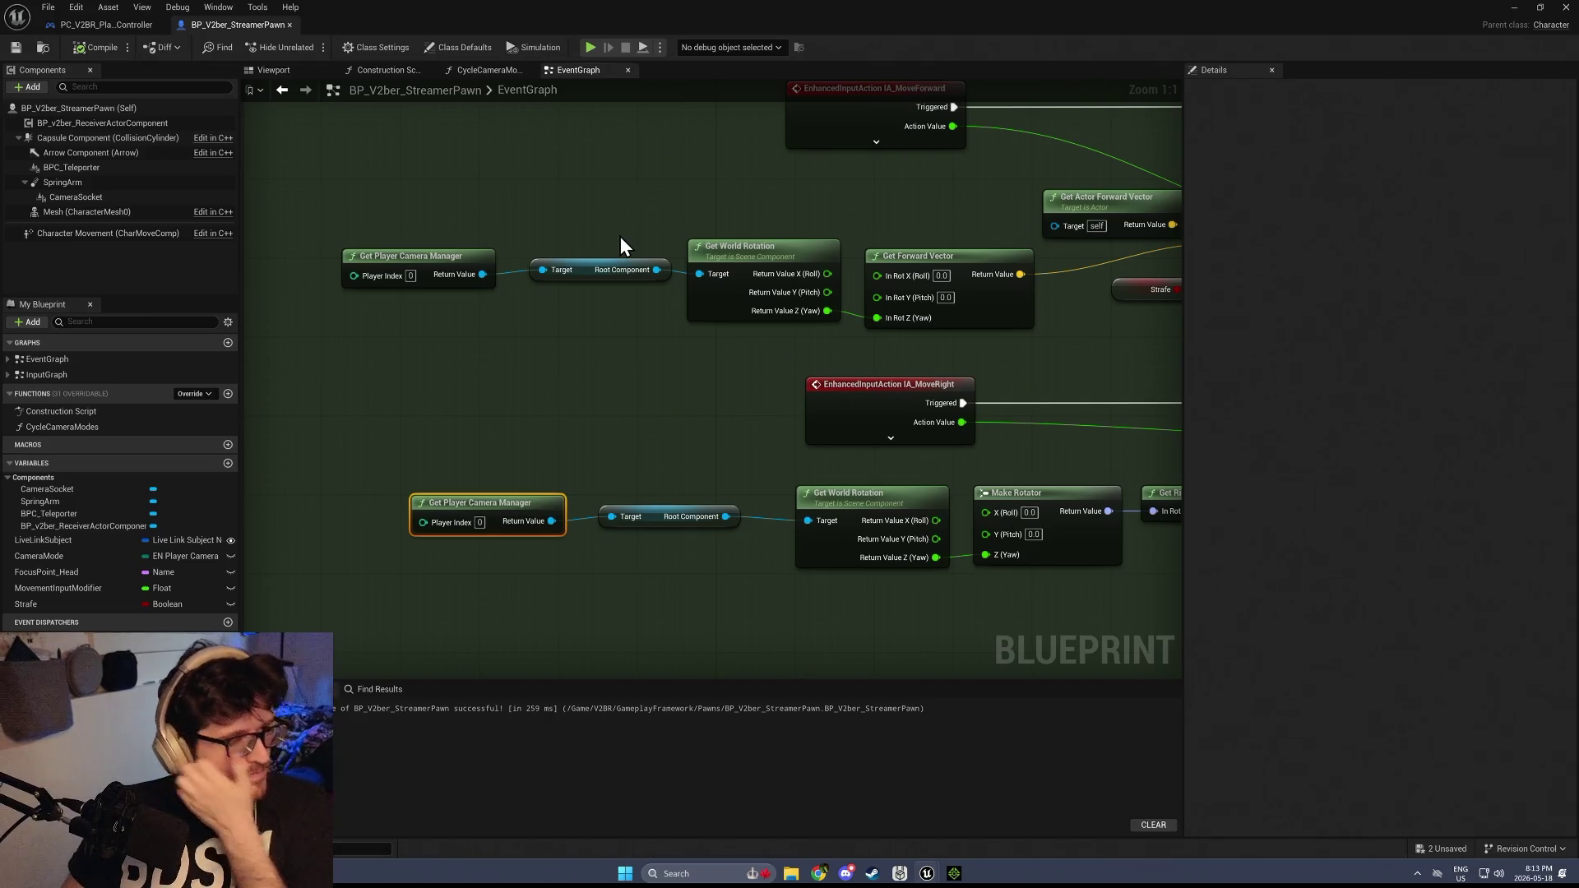
Pan across the EventGraph, then bring up the player controller's CurrentCamYaw function
mouse_move(1144, 353)
mouse_down()
mouse_move(669, 353)
mouse_move(568, 409)
mouse_up()
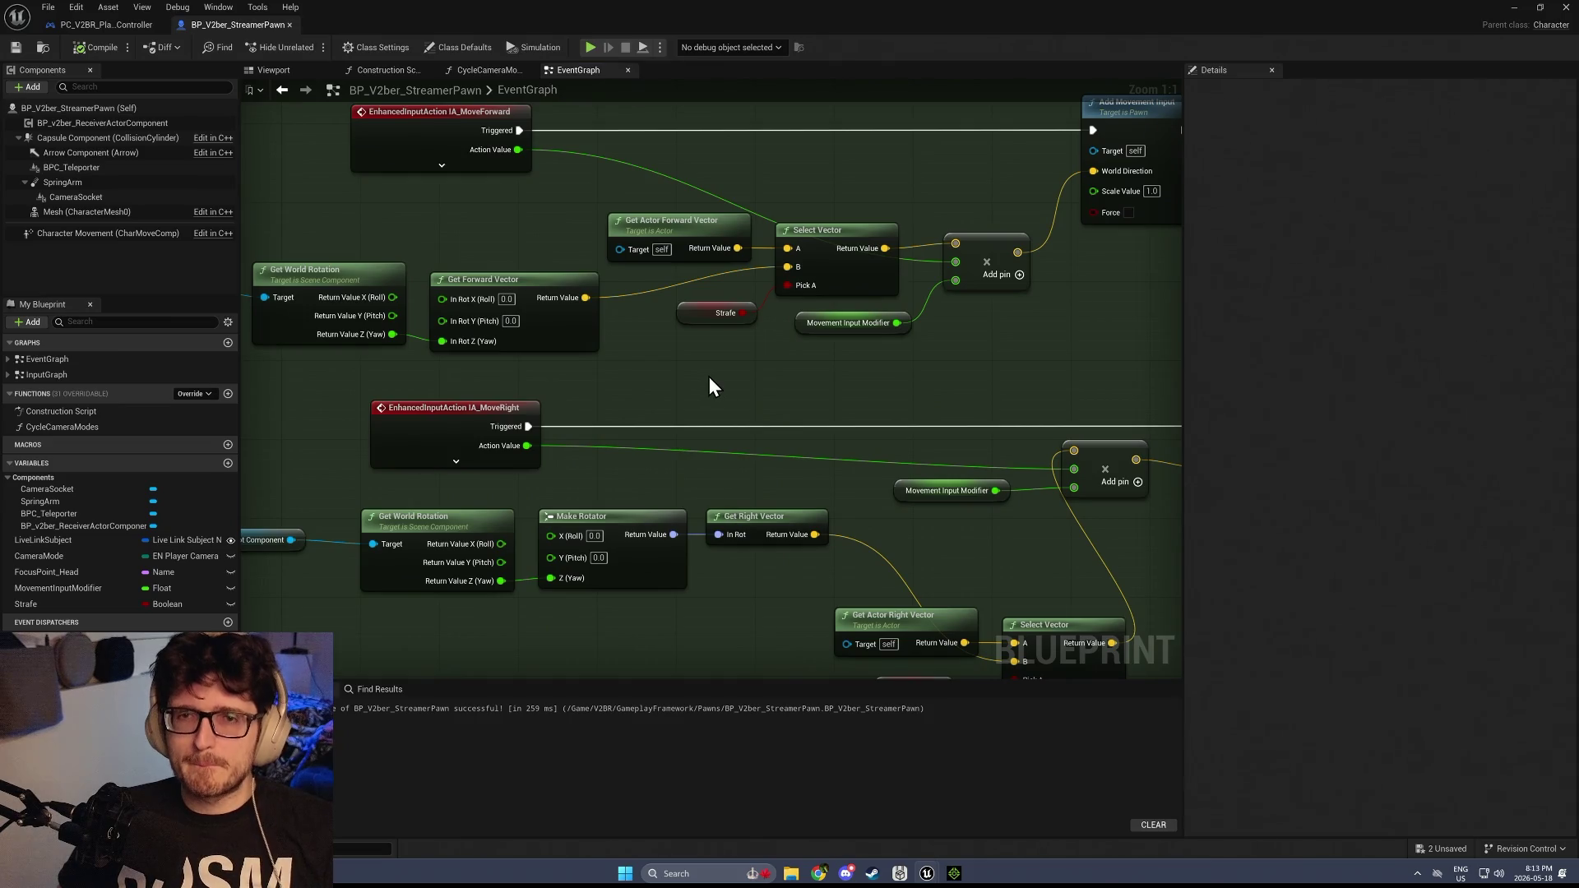
scroll(740, 416, down, 2)
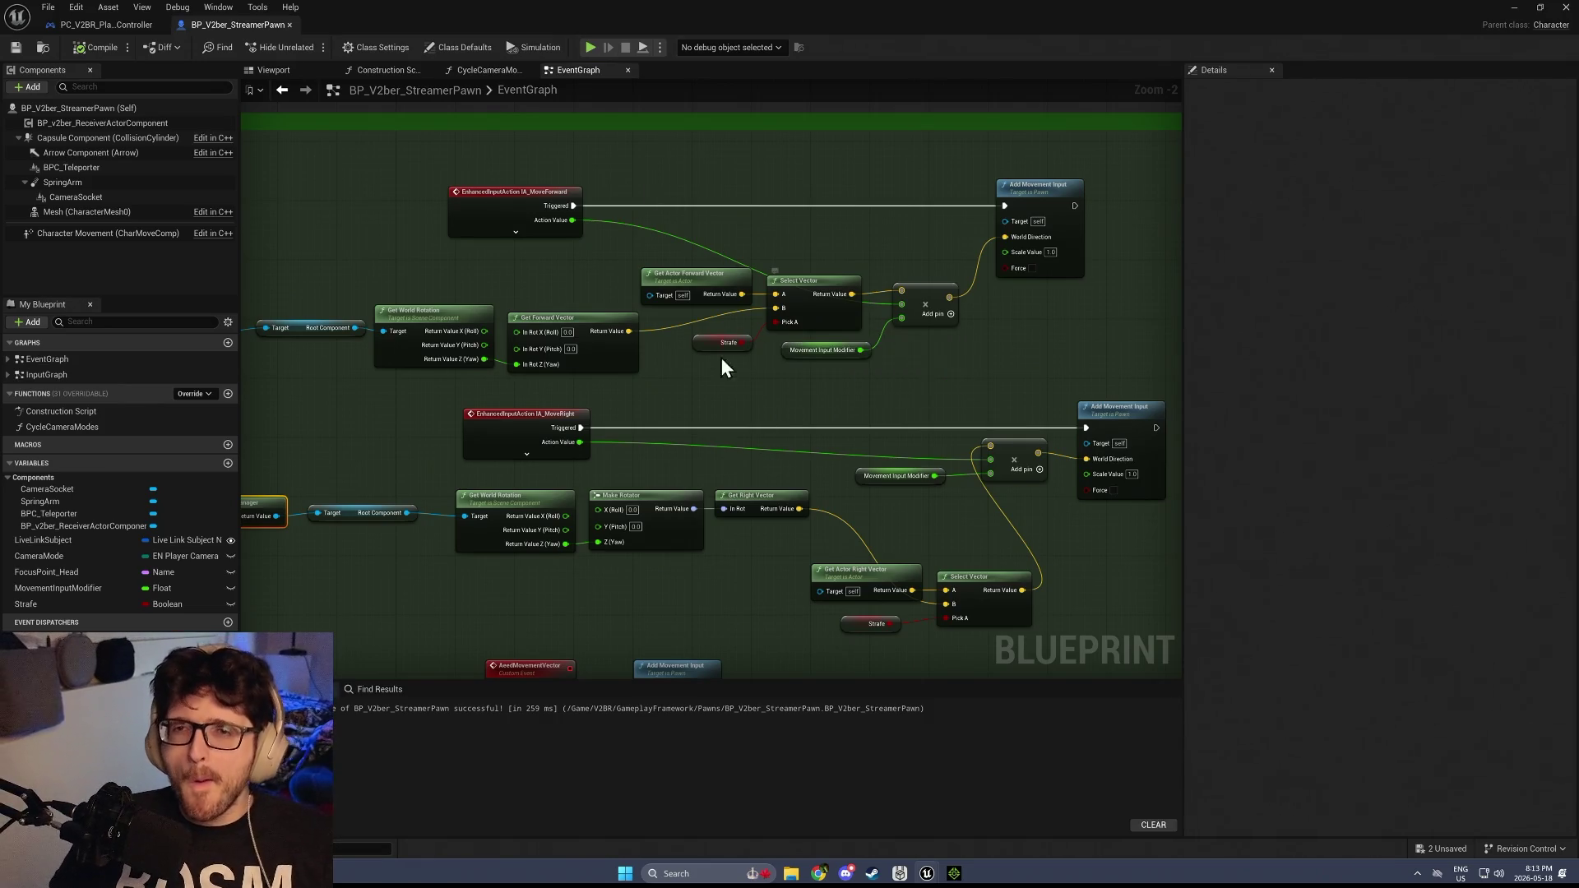
mouse_move(743, 581)
mouse_down()
mouse_move(764, 366)
mouse_move(1217, 367)
mouse_up()
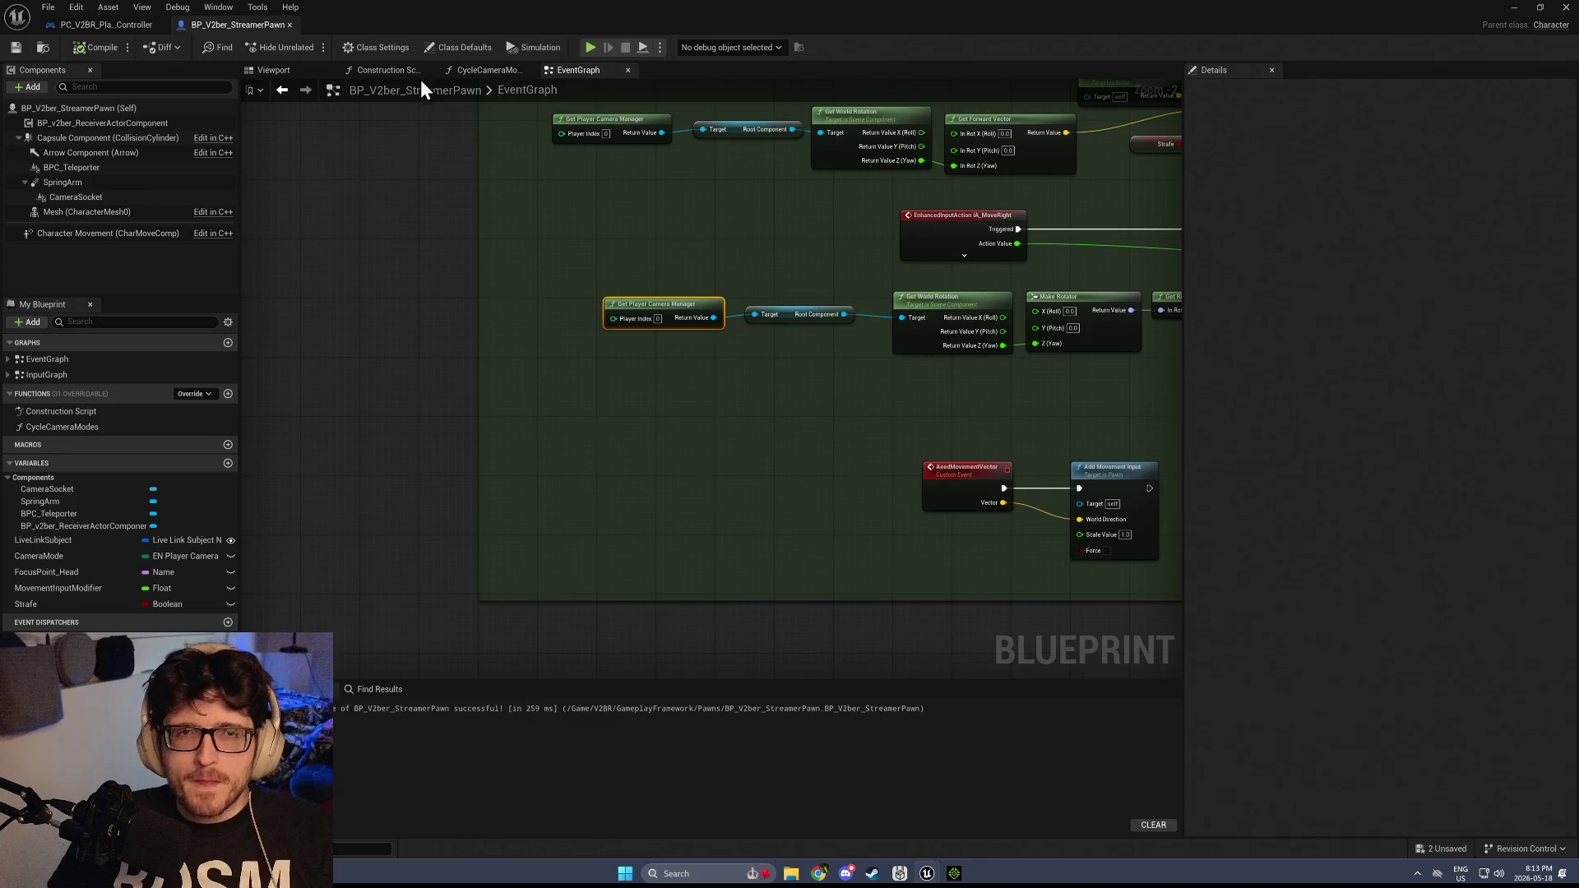
click(110, 30)
In InputGraph_Player, select every node in the TurnOnStrafe group
scroll(601, 362, down, 2)
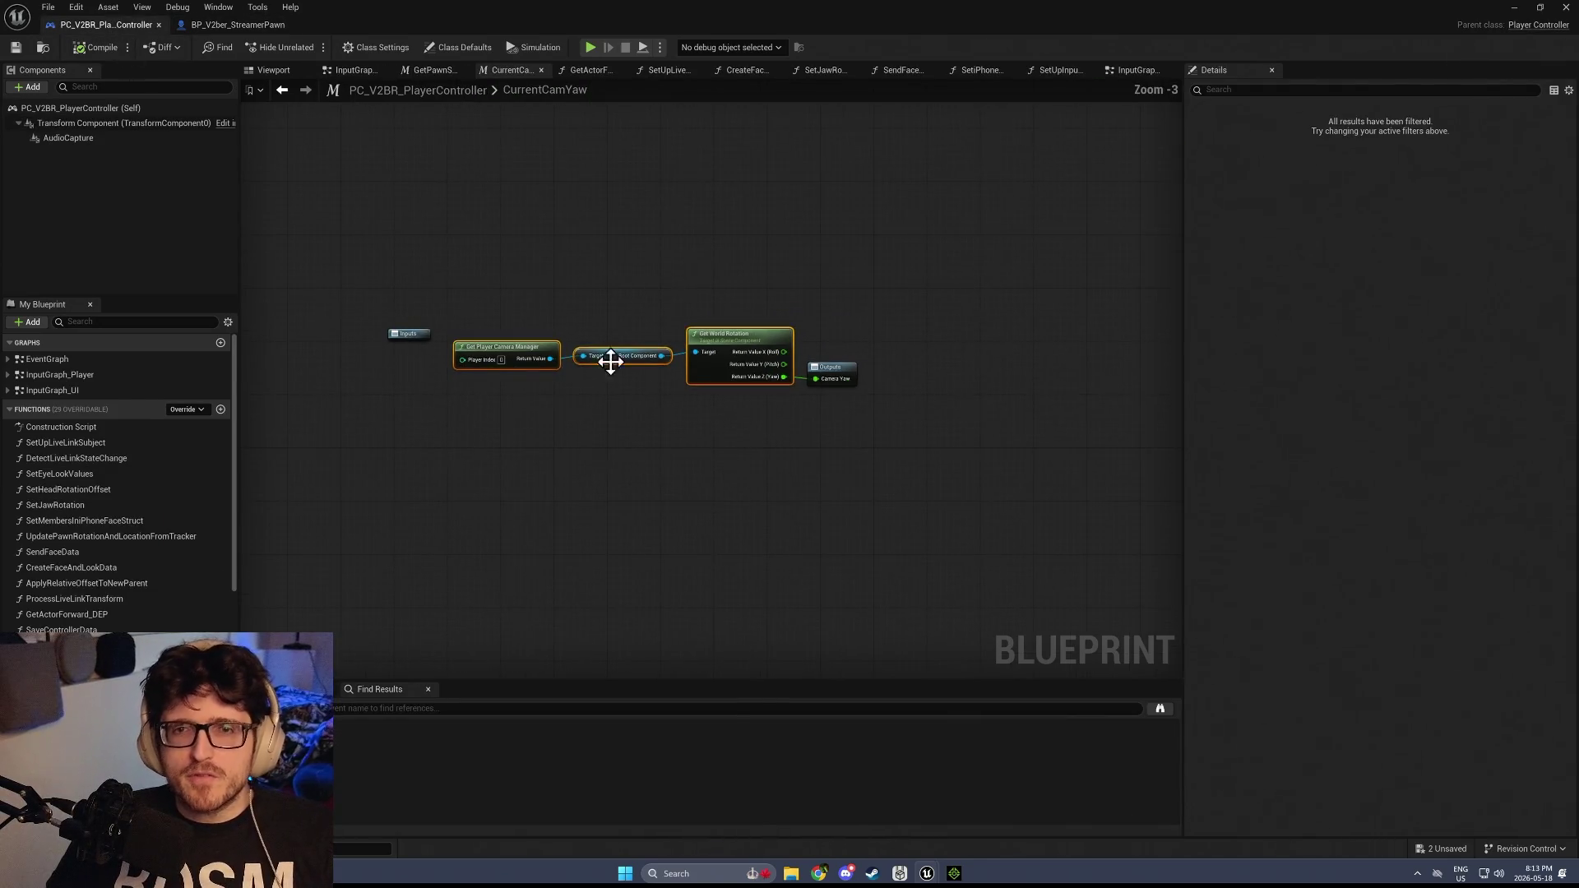
click(1135, 69)
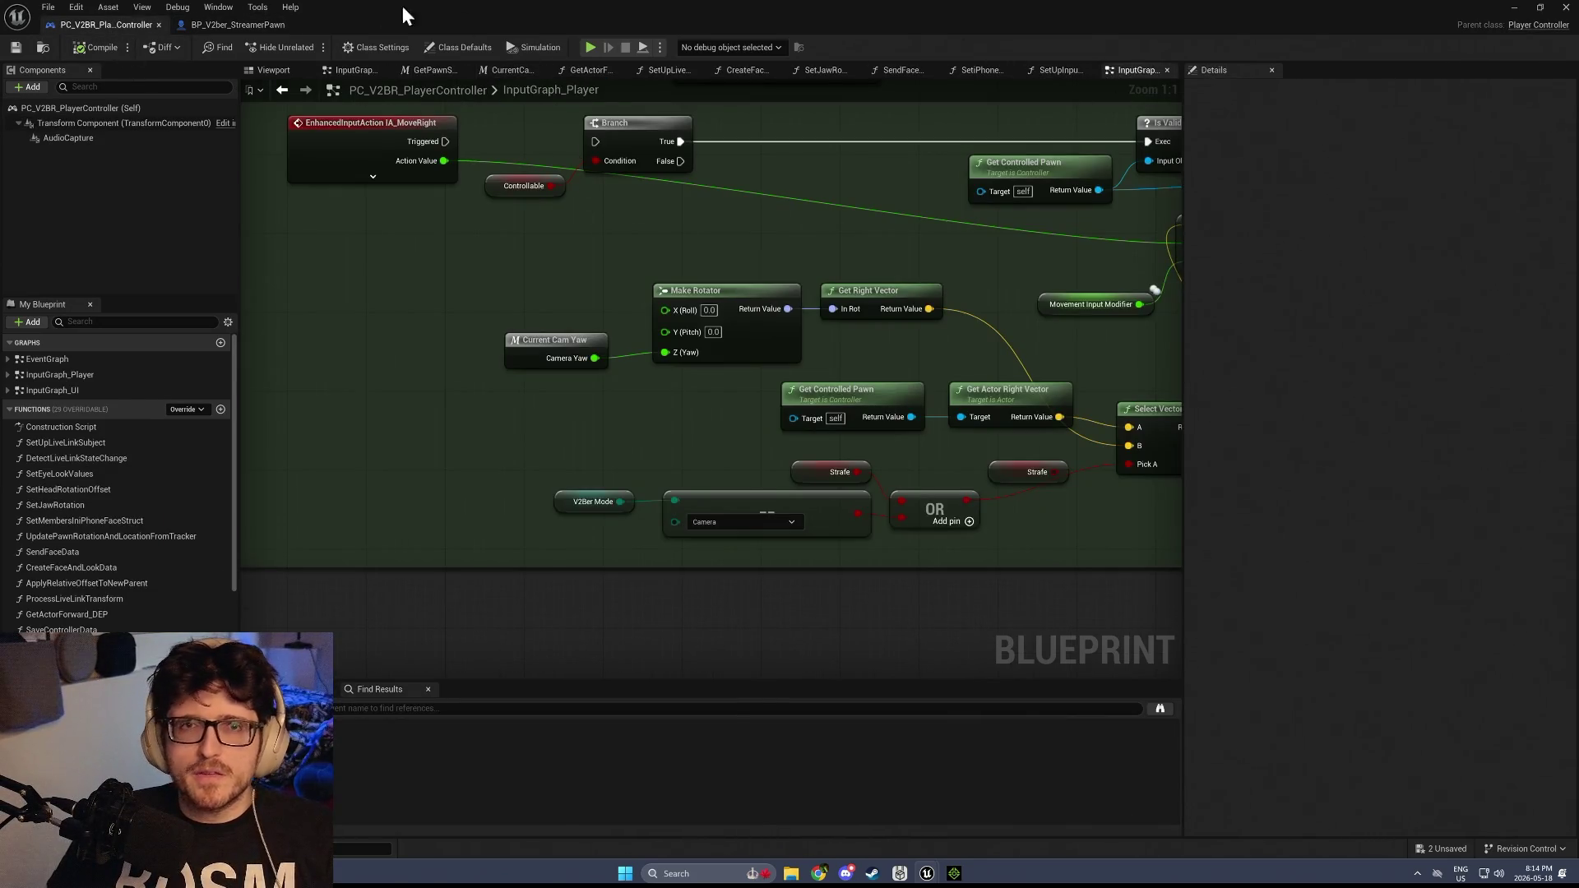
scroll(703, 248, down, 4)
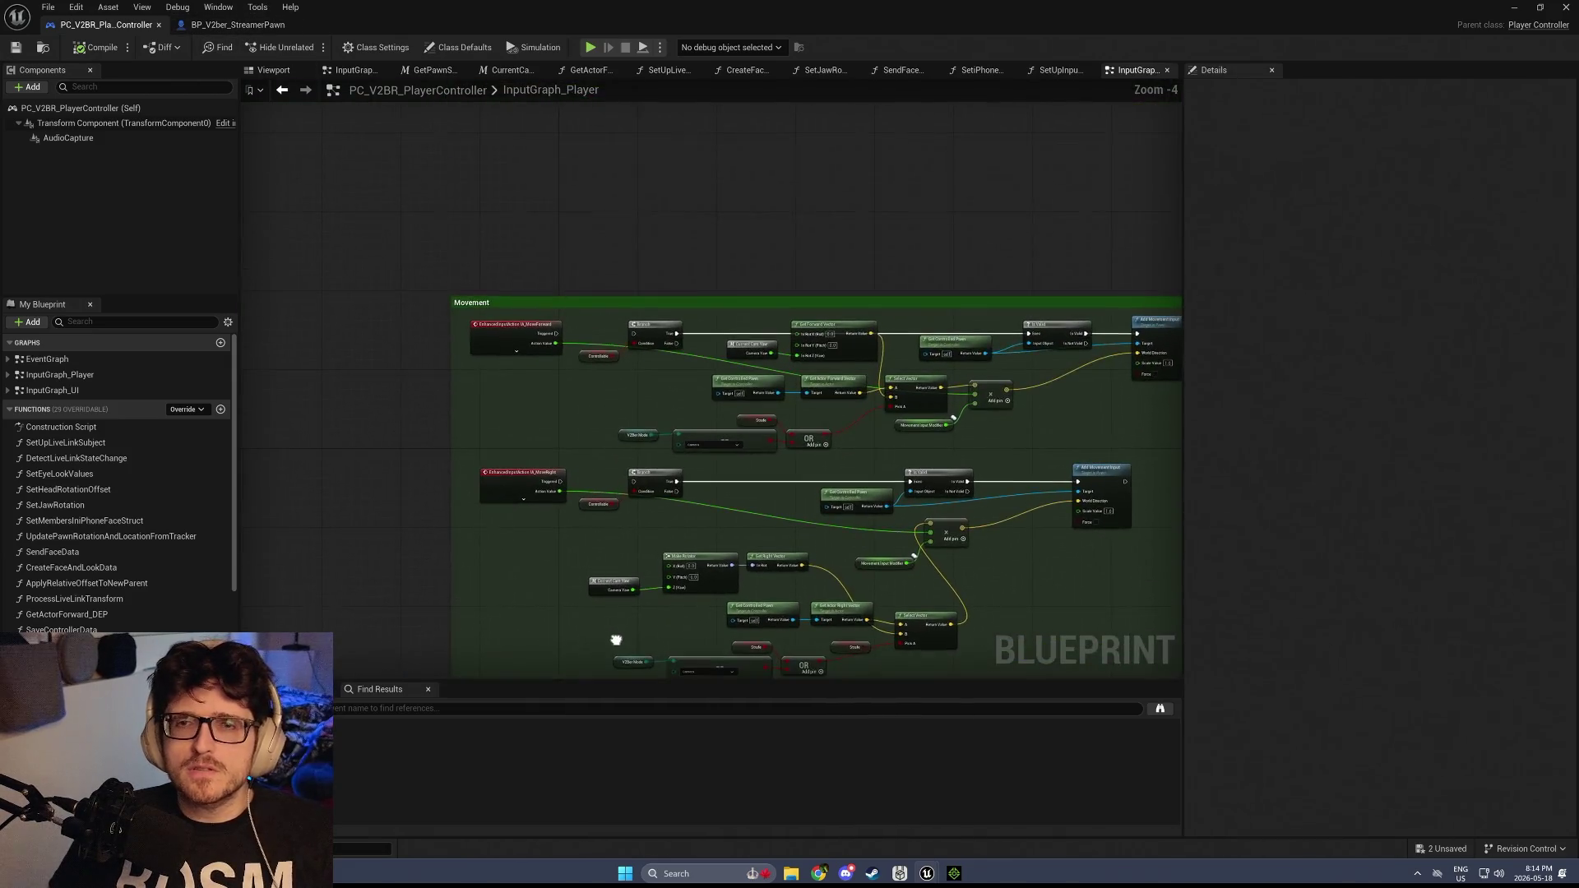
scroll(667, 451, up, 3)
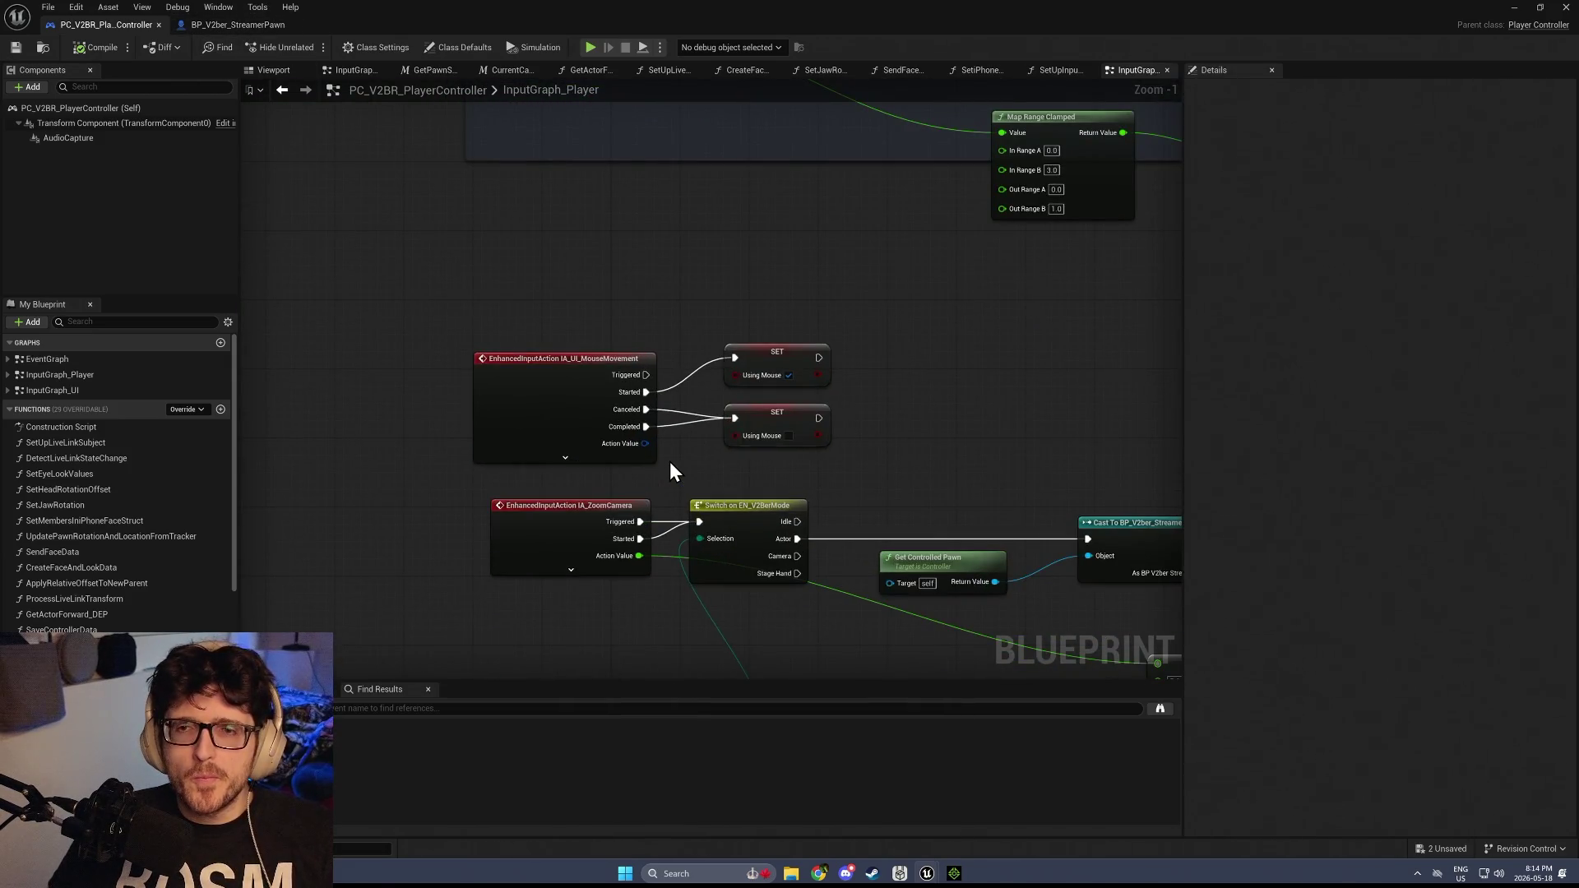
scroll(669, 461, down, 2)
mouse_move(661, 456)
mouse_down()
mouse_move(684, 80)
mouse_move(604, 256)
mouse_move(709, 388)
mouse_up()
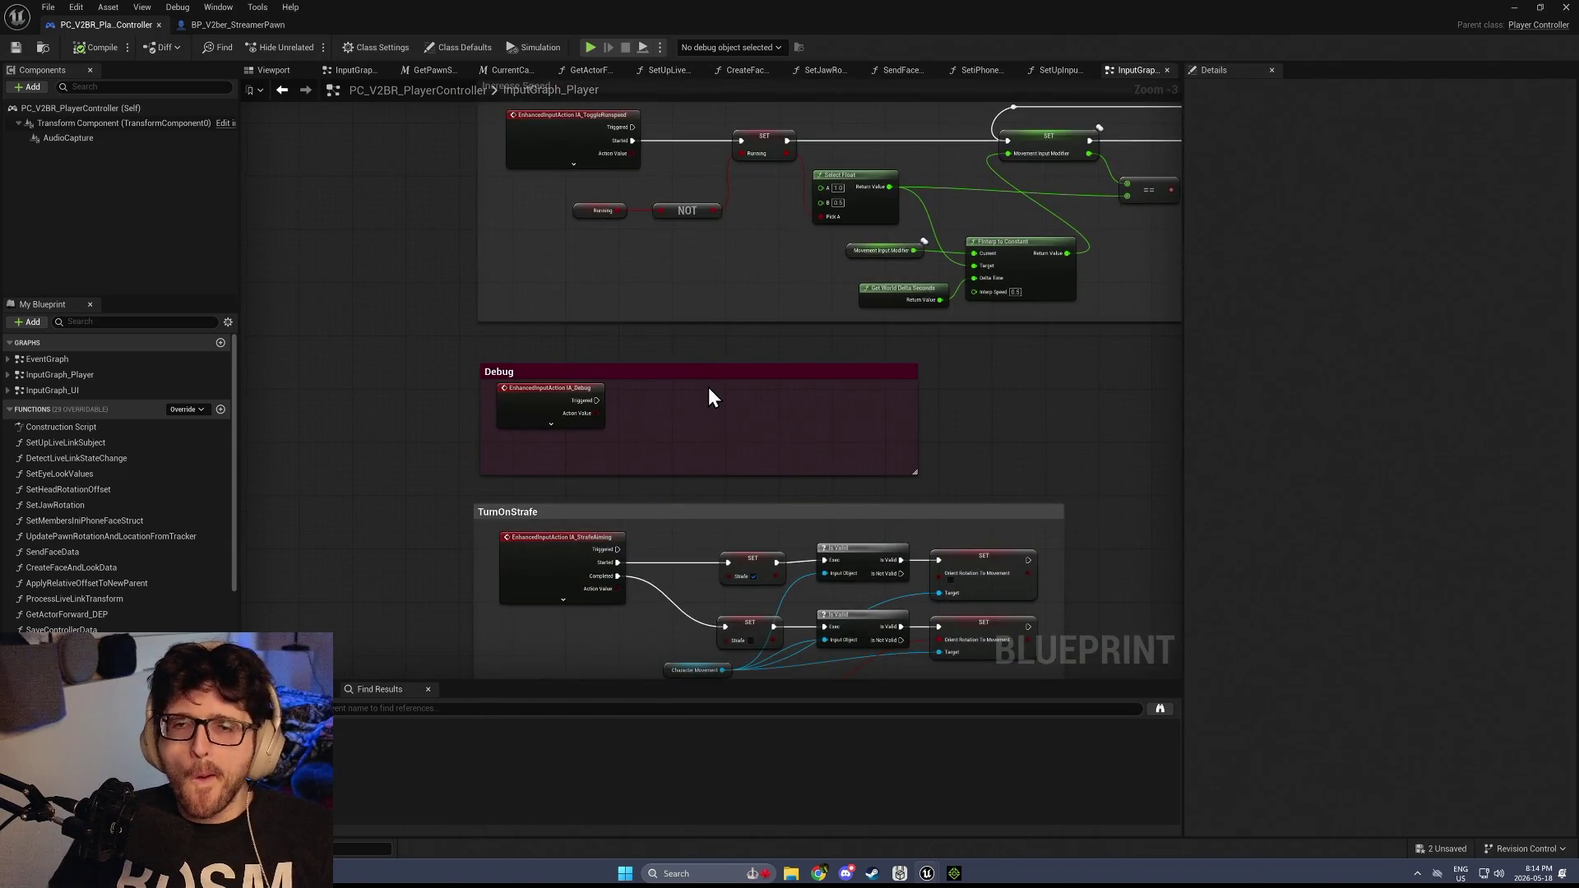
drag(619, 490, 616, 203)
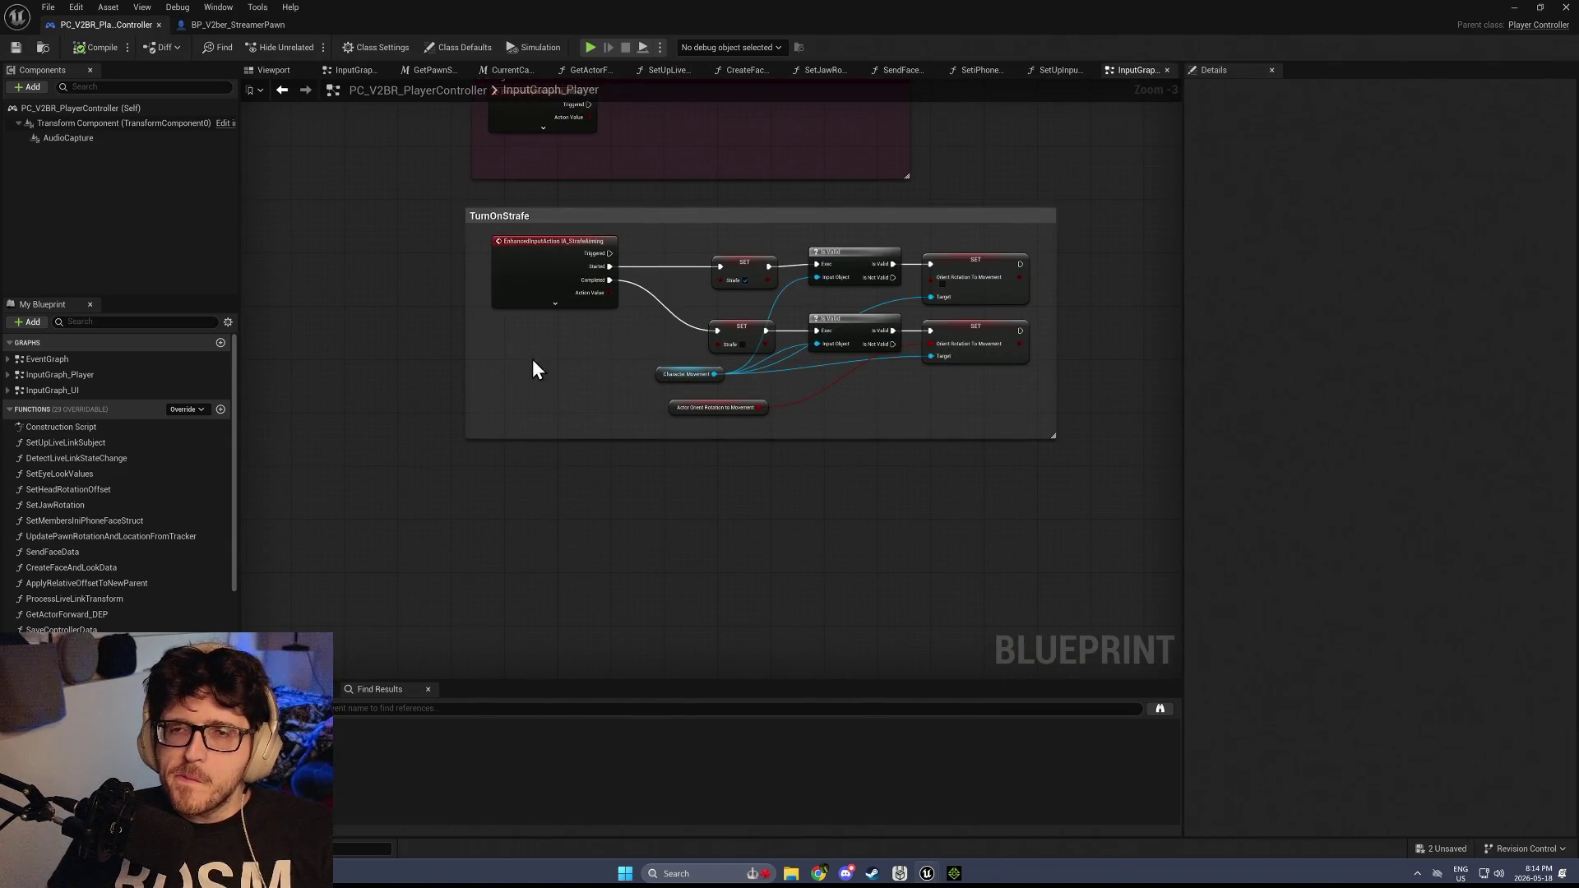
drag(539, 422, 984, 245)
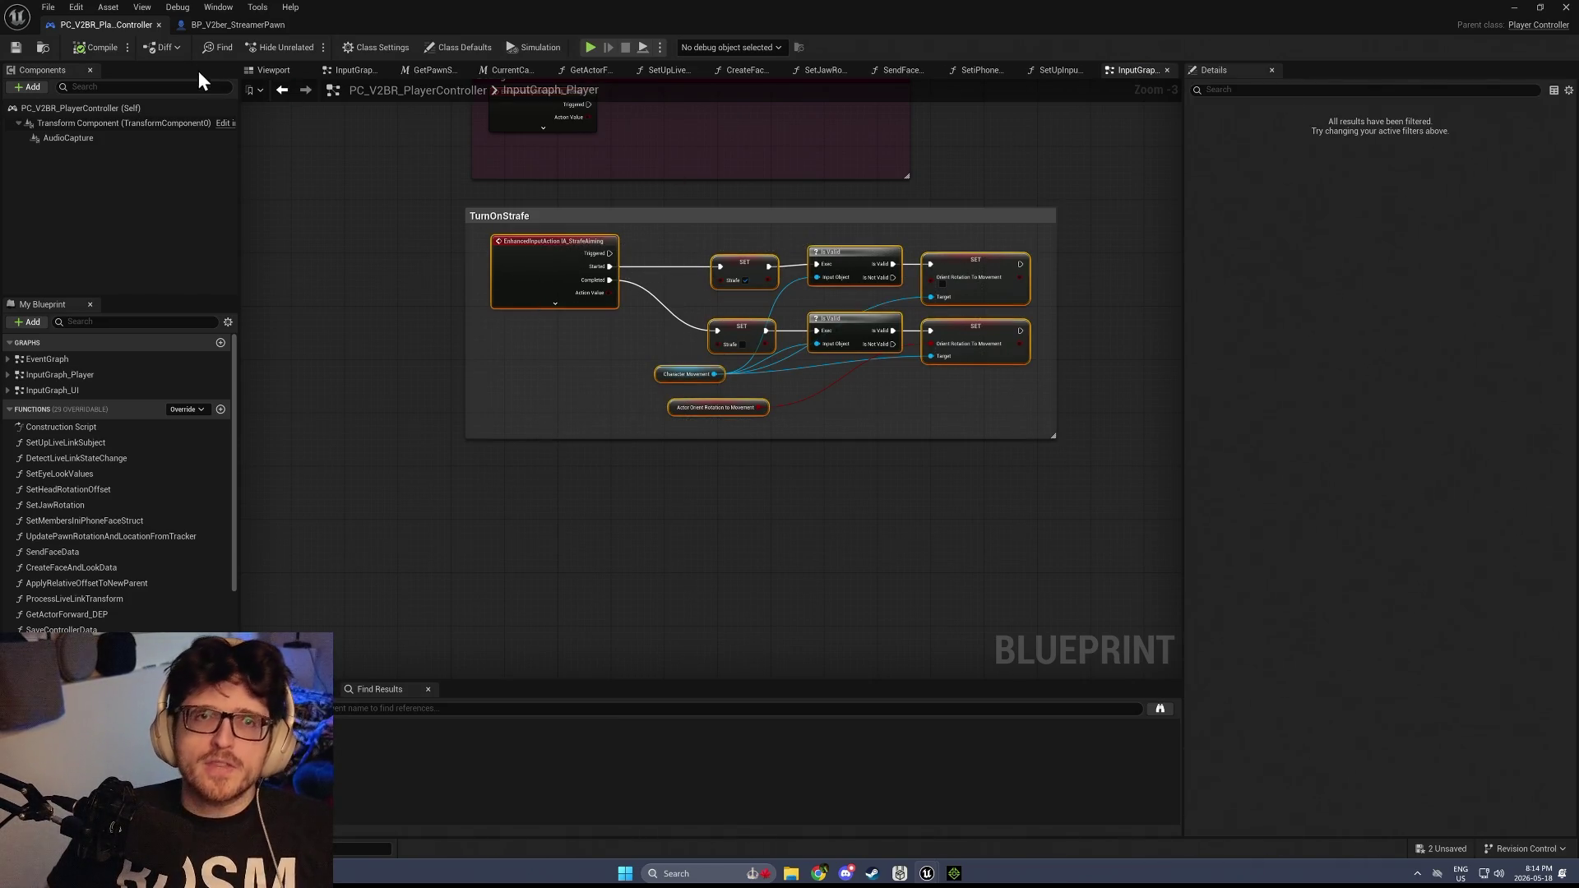
Paste the strafe nodes into the StreamerPawn EventGraph and move them into place
click(219, 25)
key(ctrl+v)
mouse_move(338, 423)
mouse_down()
mouse_move(390, 426)
mouse_move(463, 386)
mouse_up()
Promote the Actor Orient Rotation pin to a variable and replace the Character Movement getter
click(573, 342)
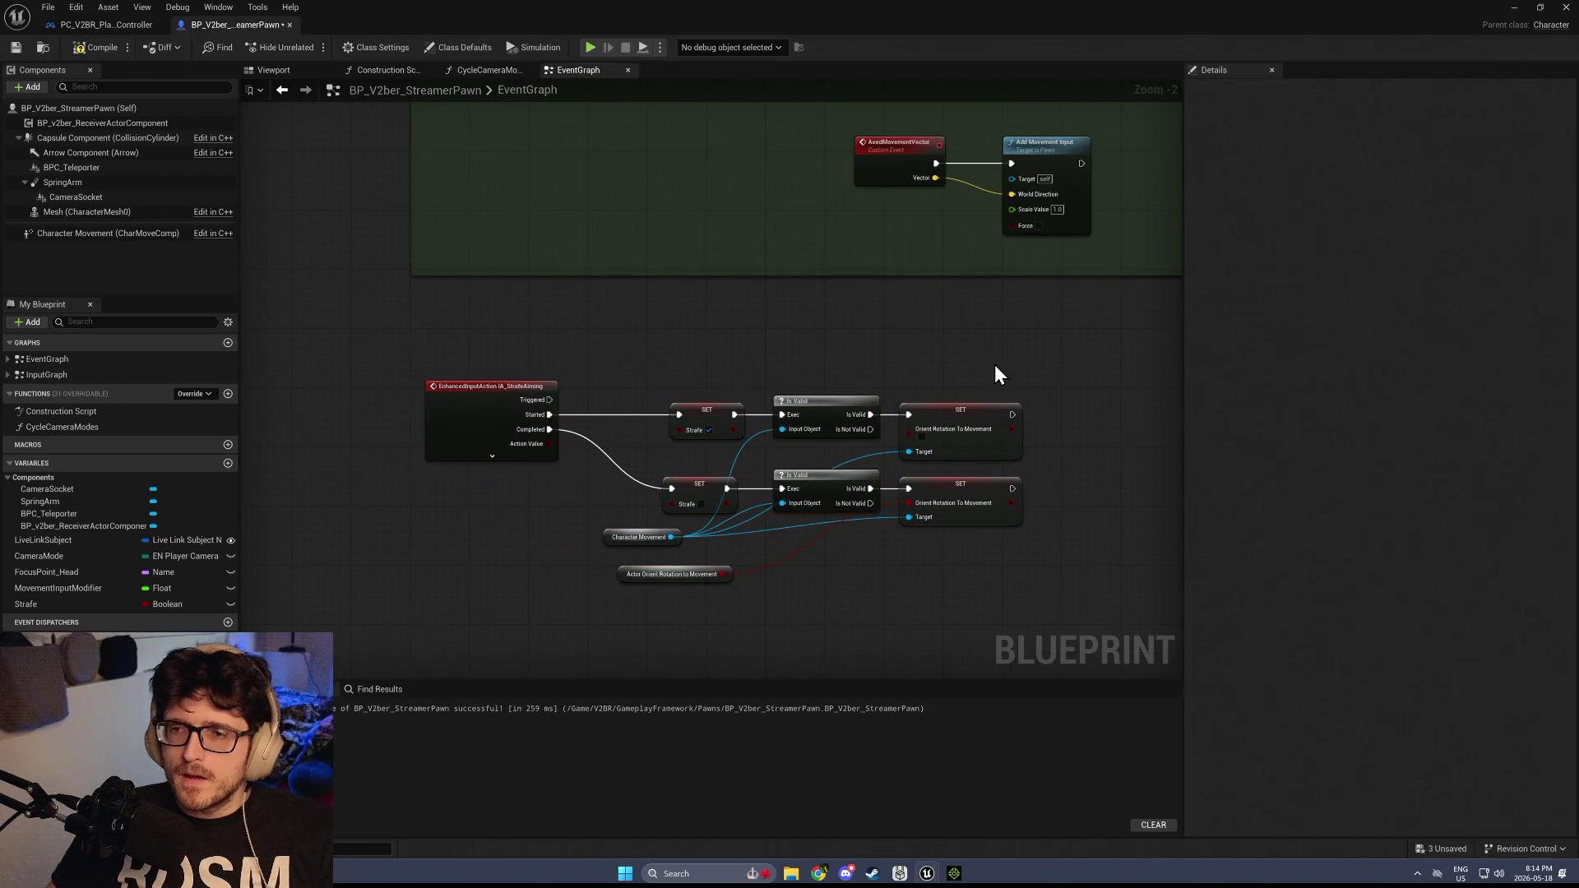
click(635, 579)
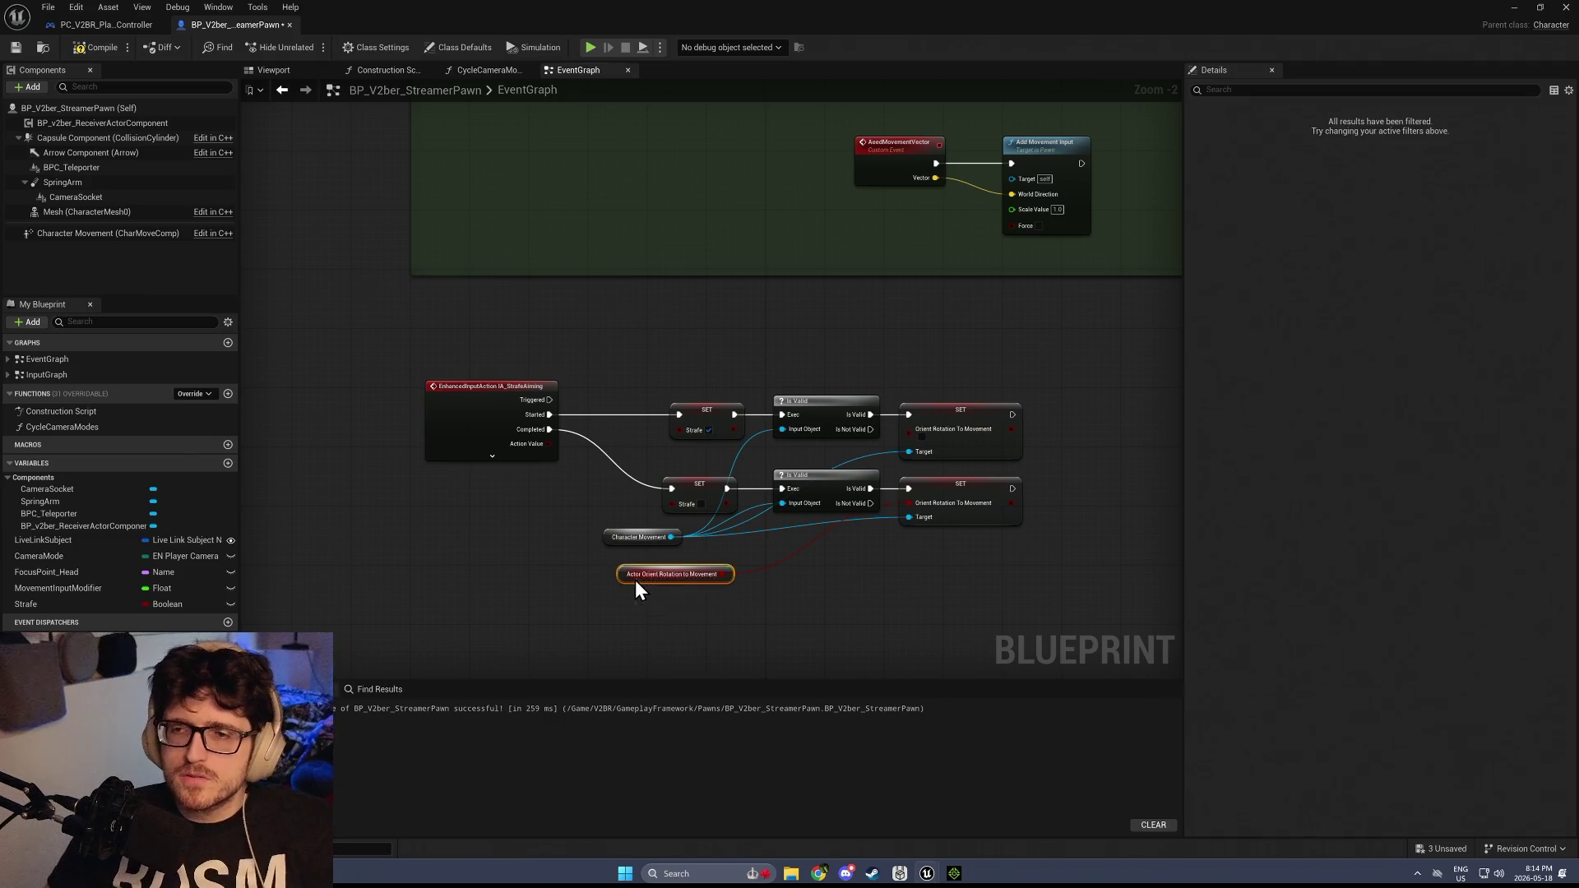
right_click(650, 576)
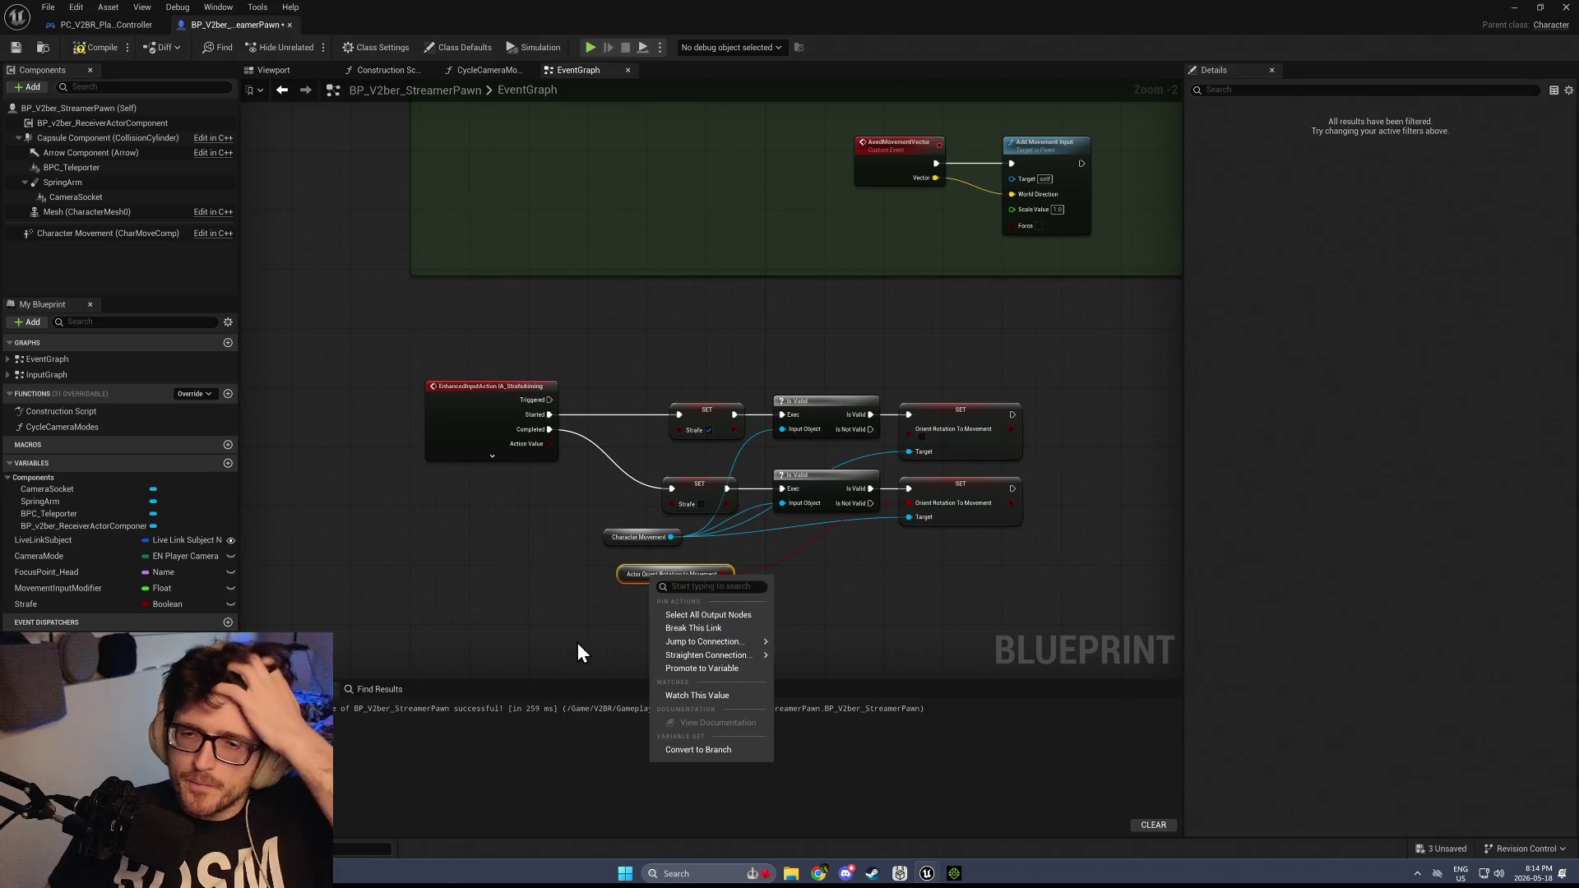
click(691, 668)
click(95, 233)
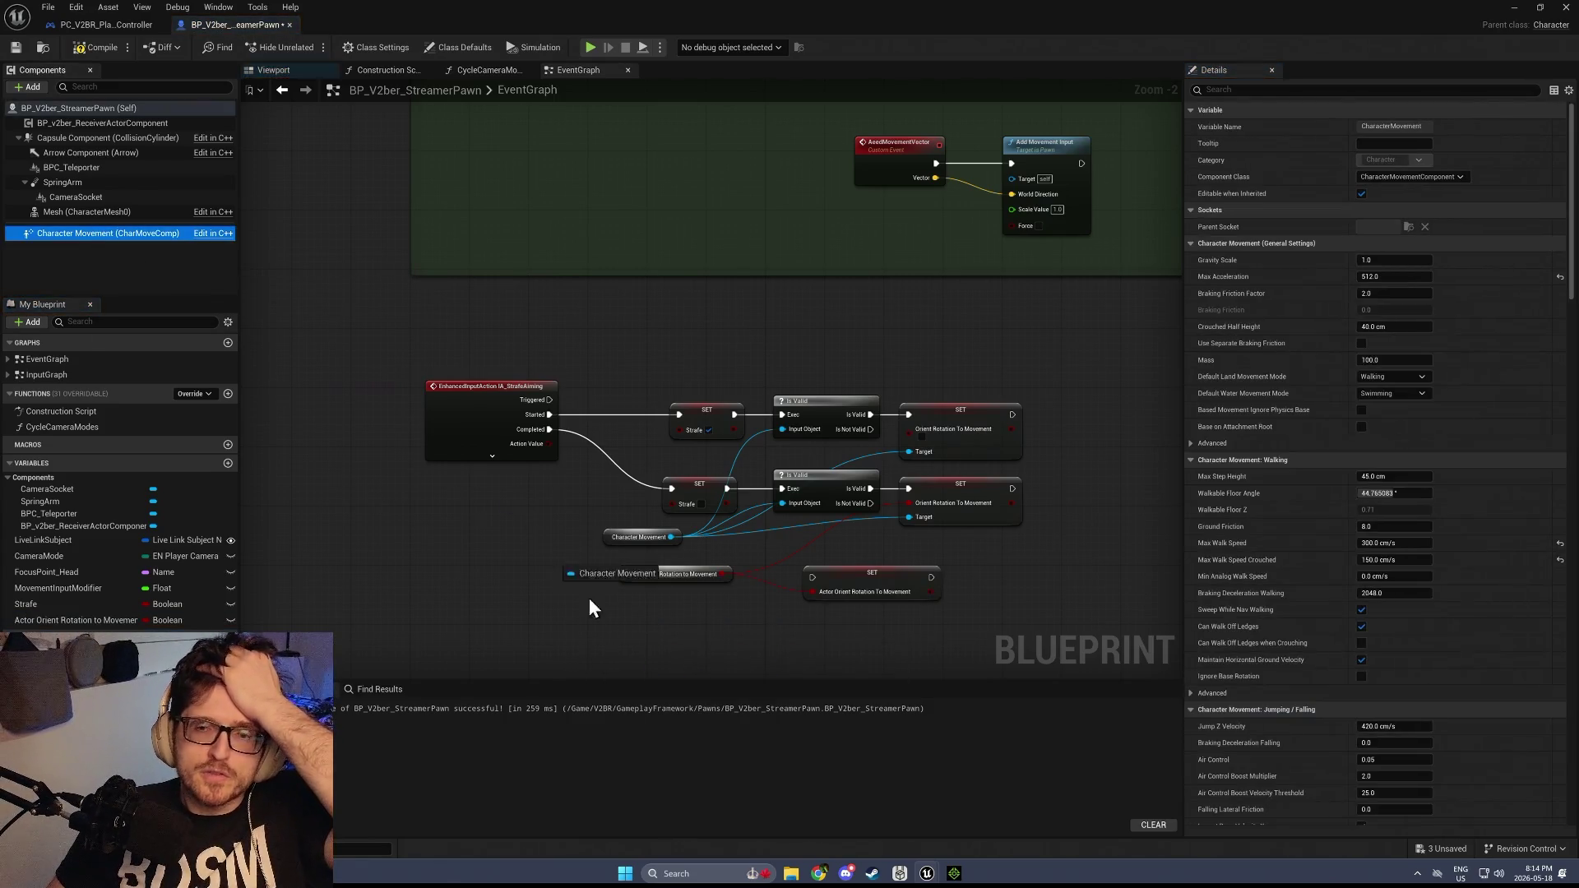
drag(550, 584, 551, 586)
mouse_move(671, 537)
mouse_down()
mouse_move(624, 602)
mouse_move(588, 567)
mouse_move(600, 549)
mouse_up()
click(644, 535)
key(Delete)
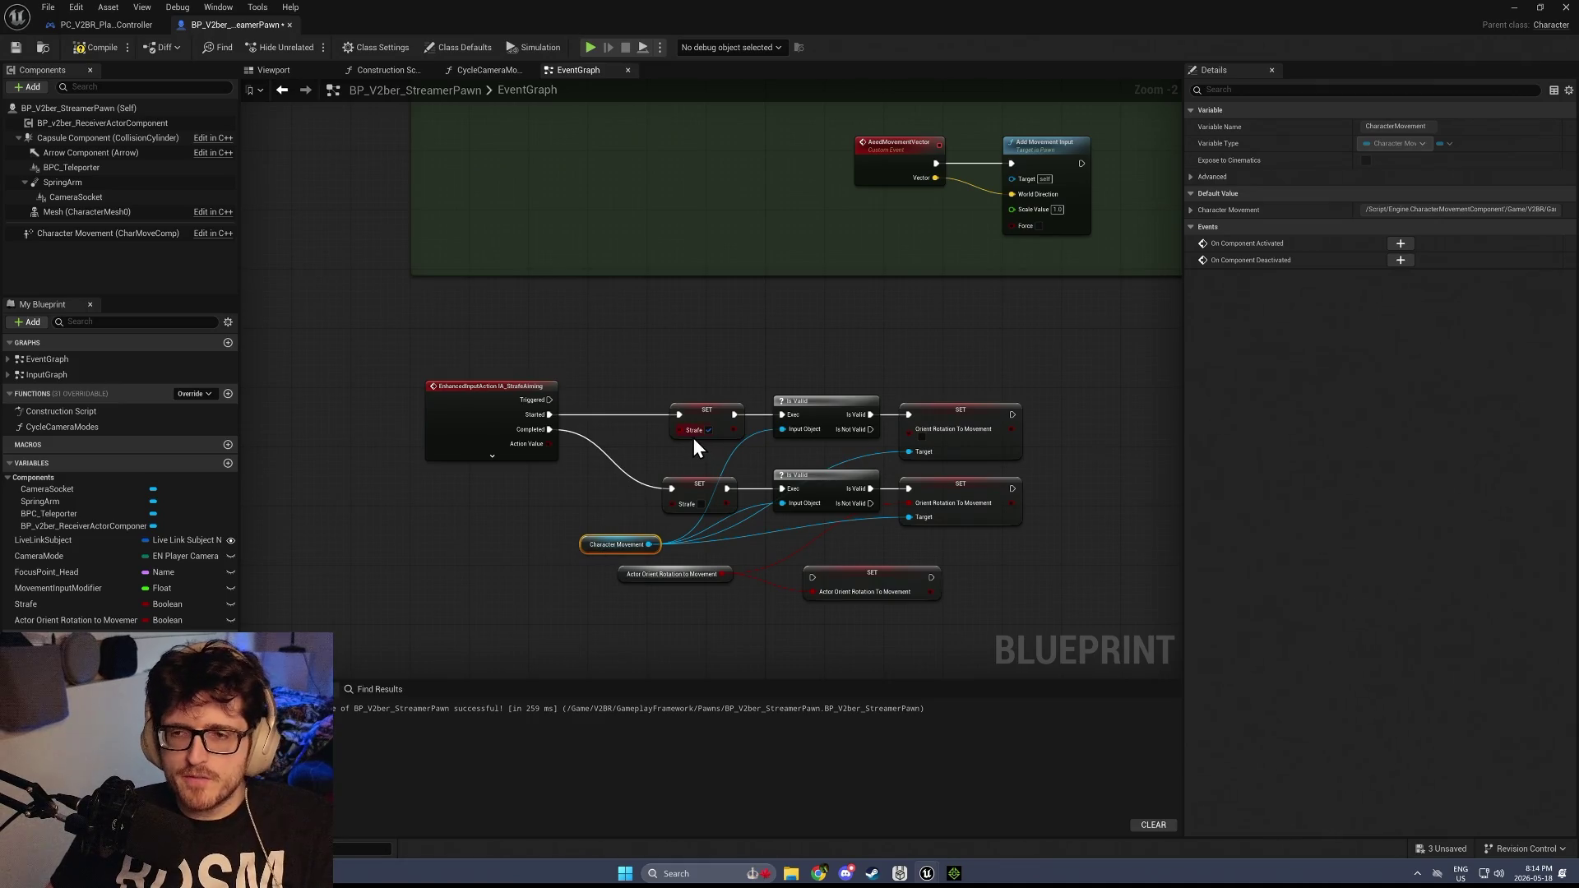
Compare with the player controller, then delete the pawn's SET Actor Orient Rotation node
scroll(686, 494, down, 2)
scroll(740, 539, up, 3)
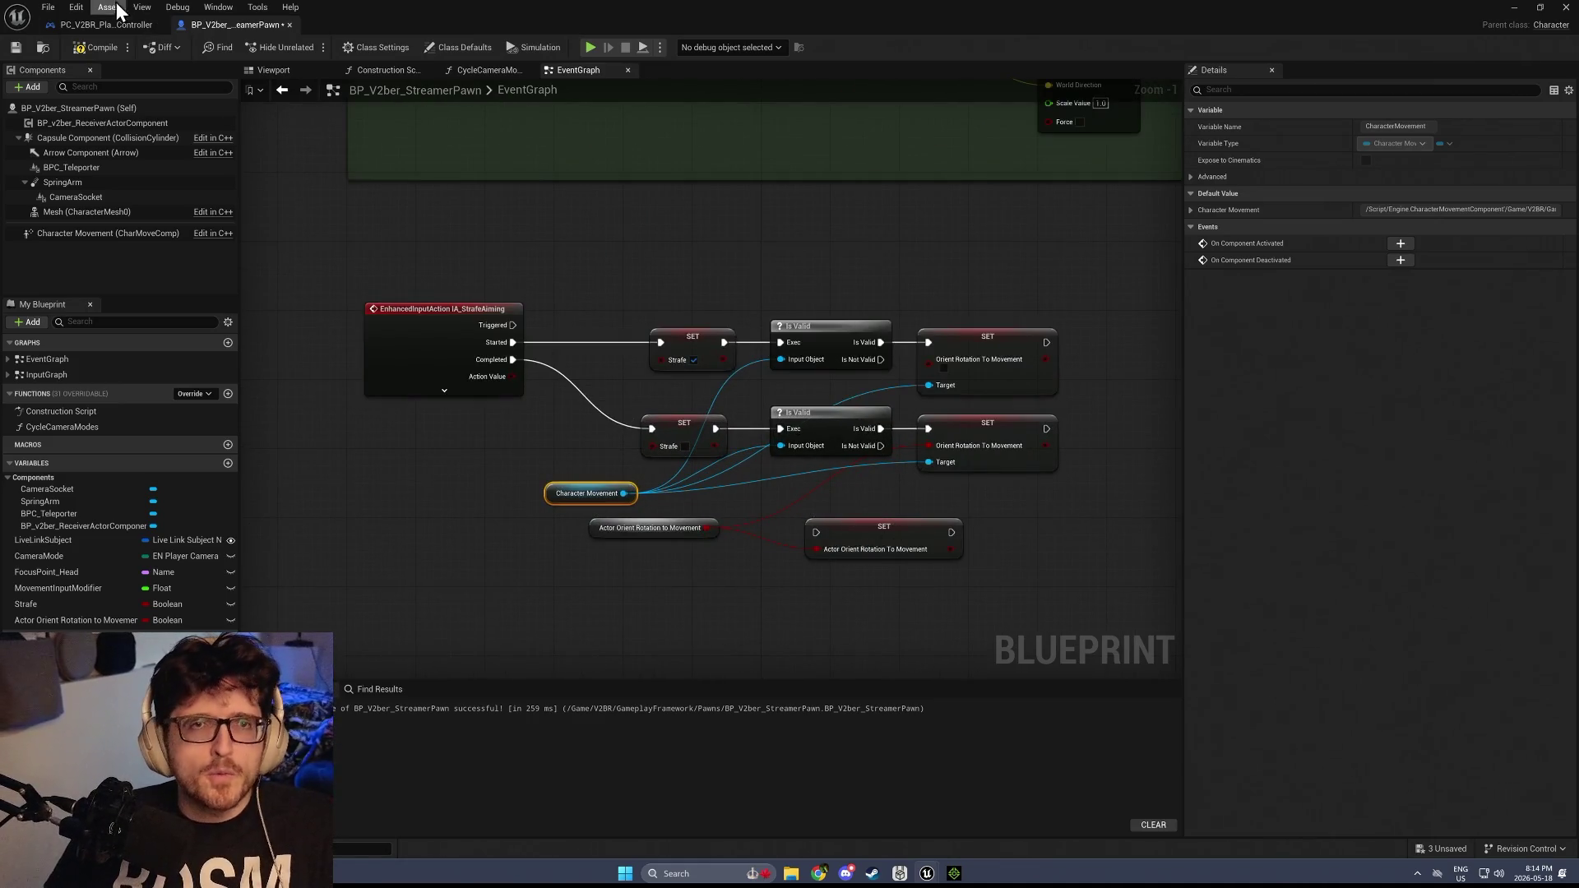
click(103, 25)
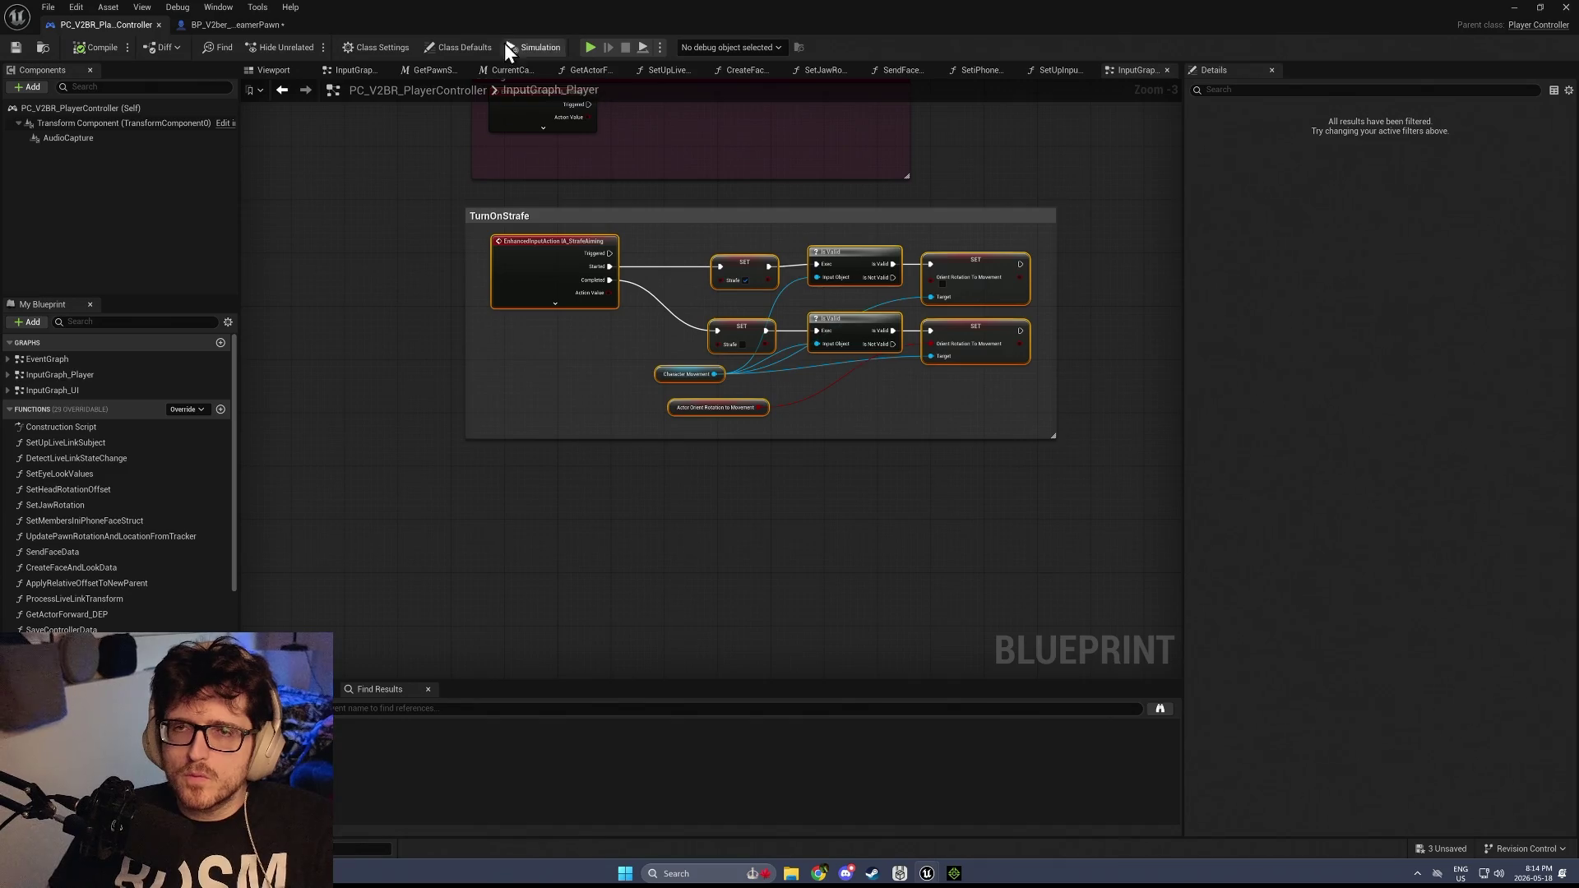
click(244, 26)
drag(954, 576, 871, 516)
key(Delete)
right_click(595, 529)
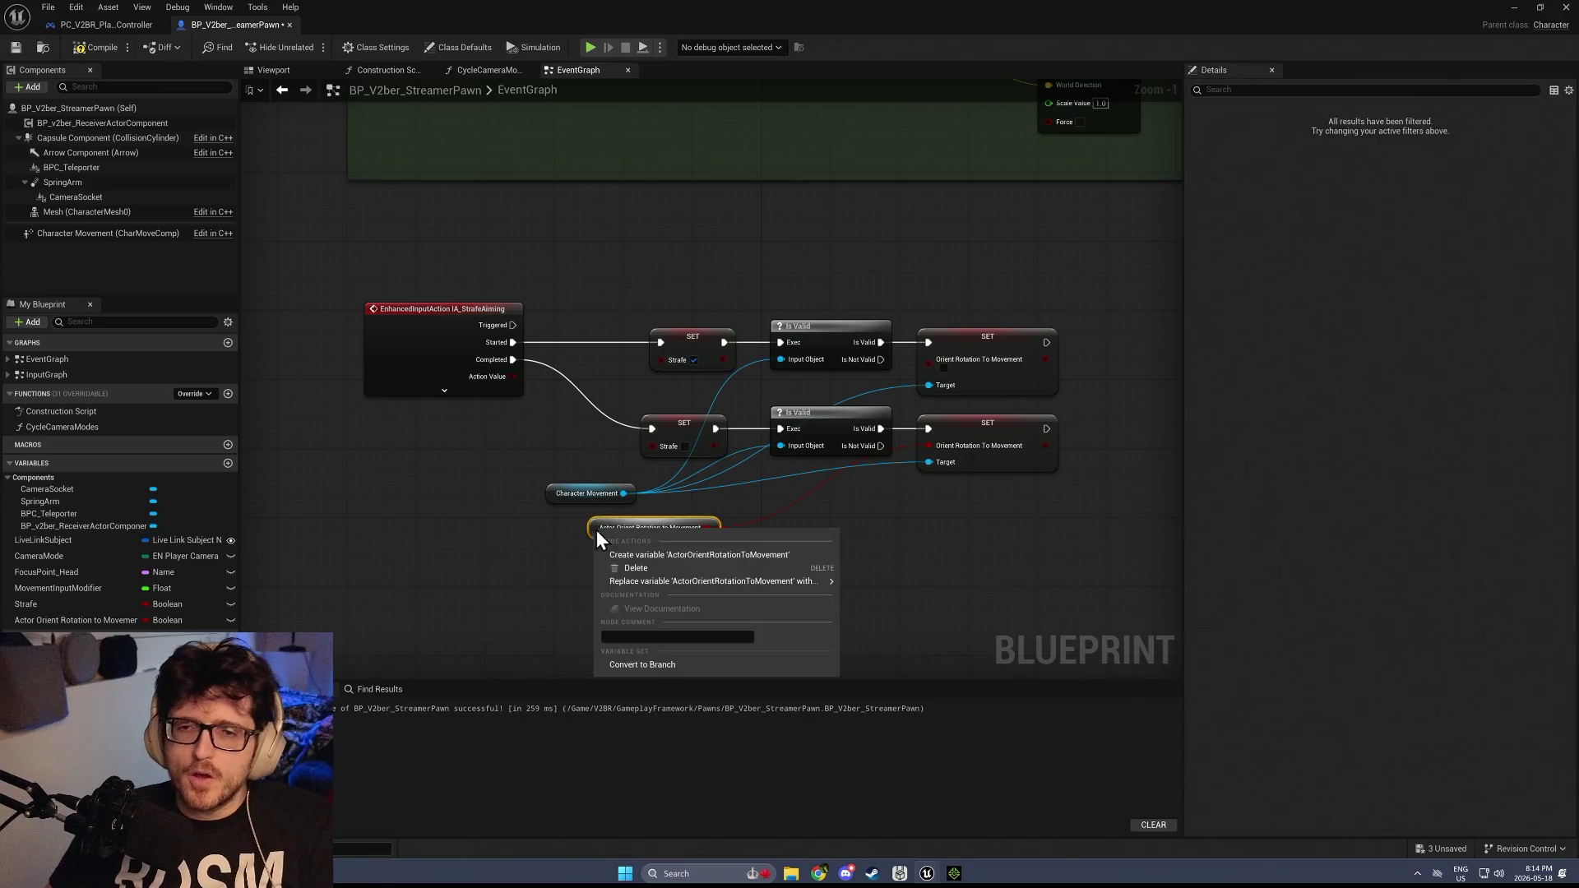
click(686, 556)
click(339, 372)
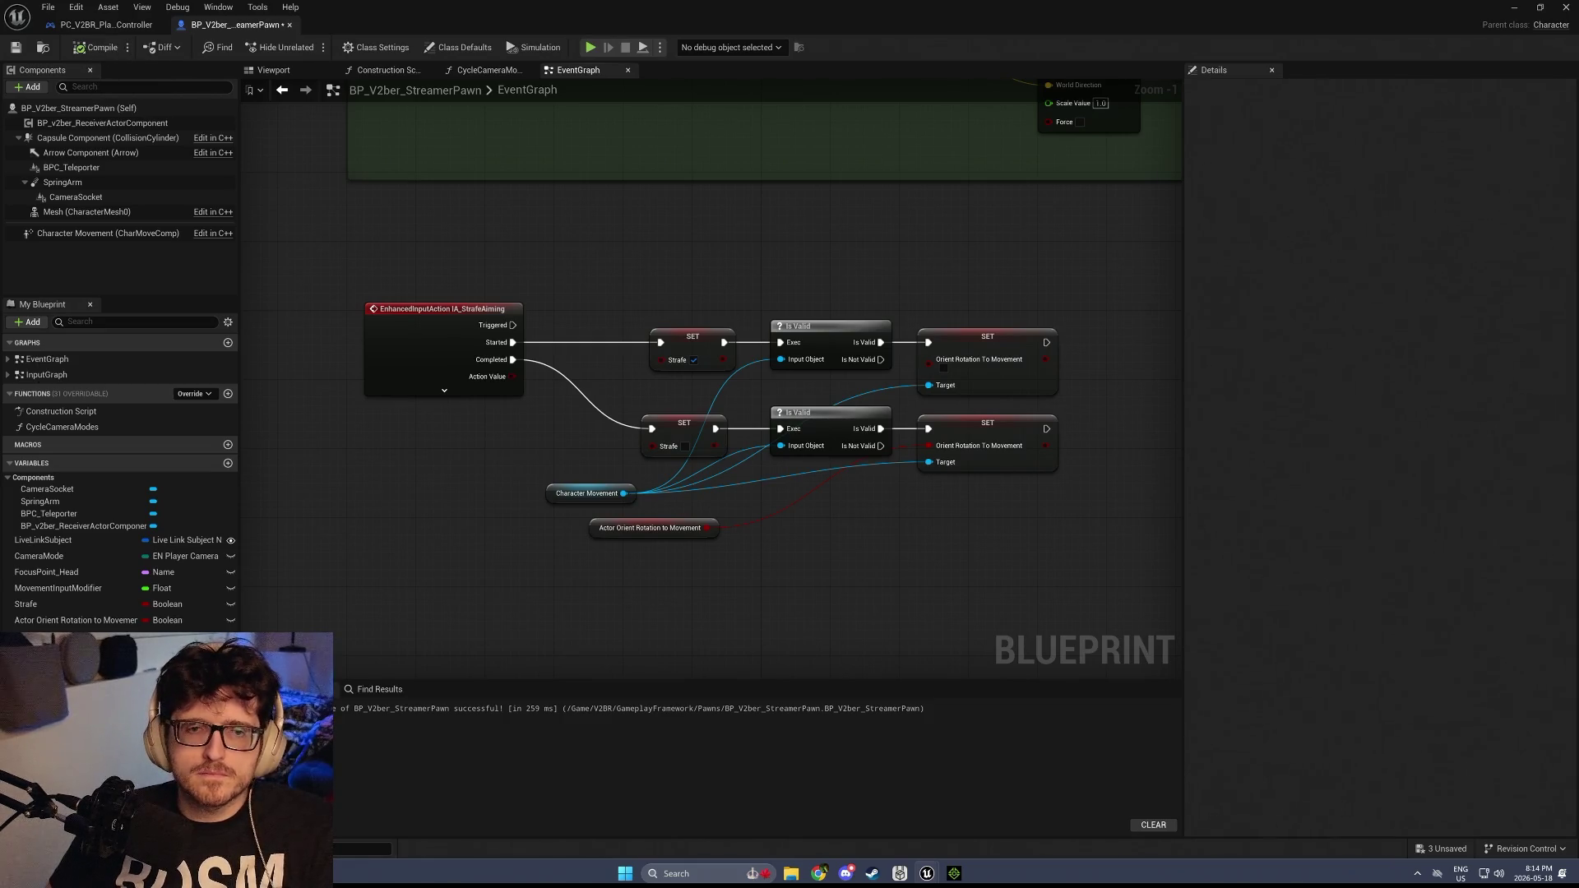
Inspect the ActorOrientRotationToMovement variable and delete the two Is Valid nodes
click(74, 636)
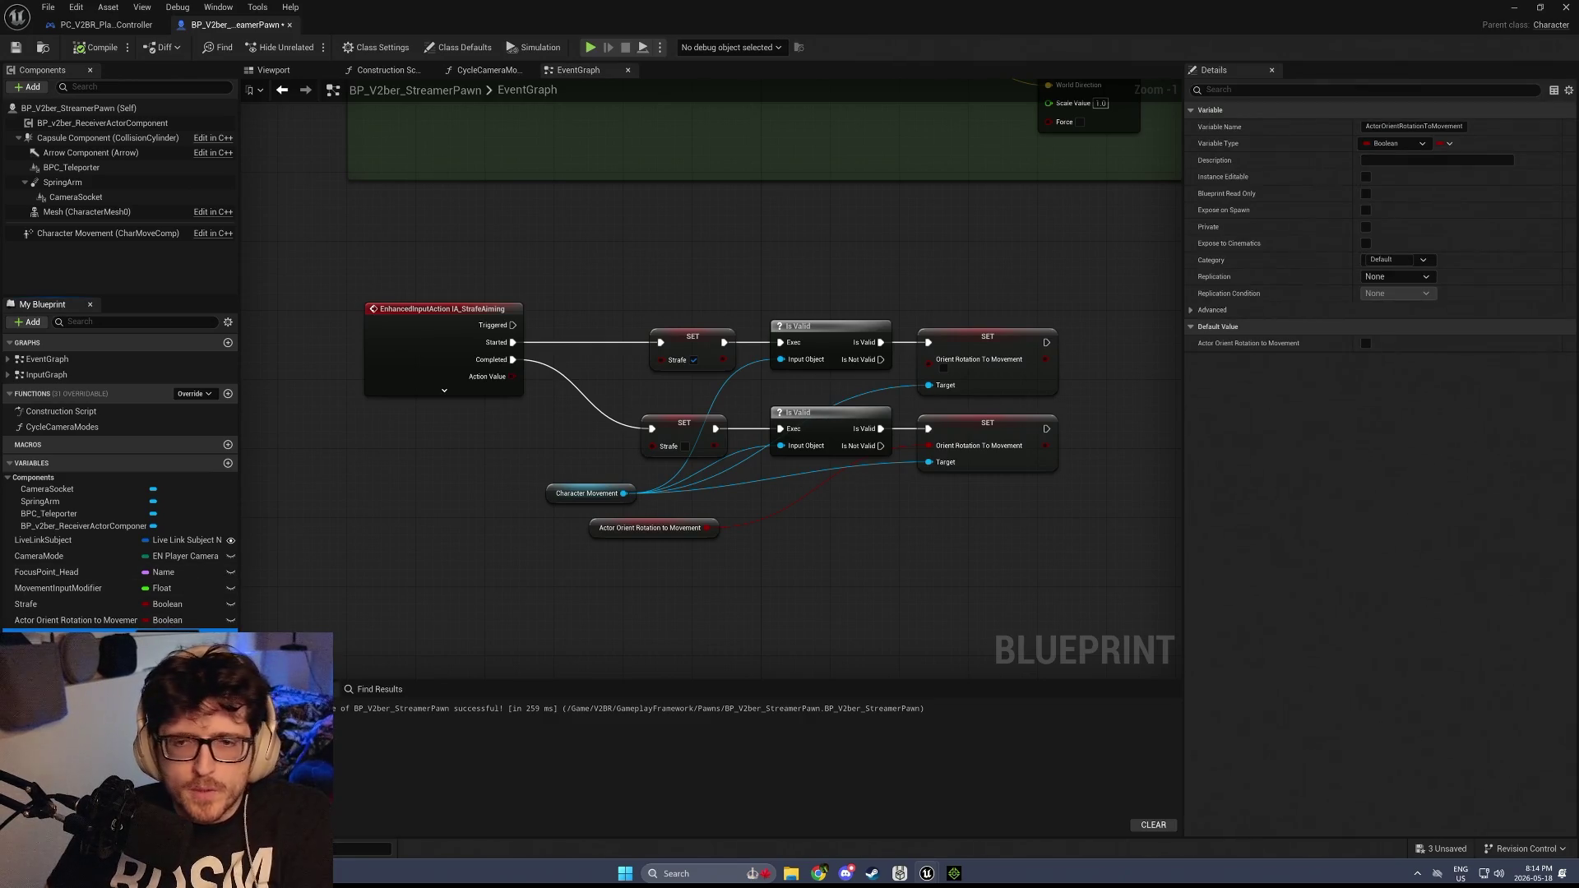
scroll(771, 454, down, 5)
scroll(751, 423, up, 3)
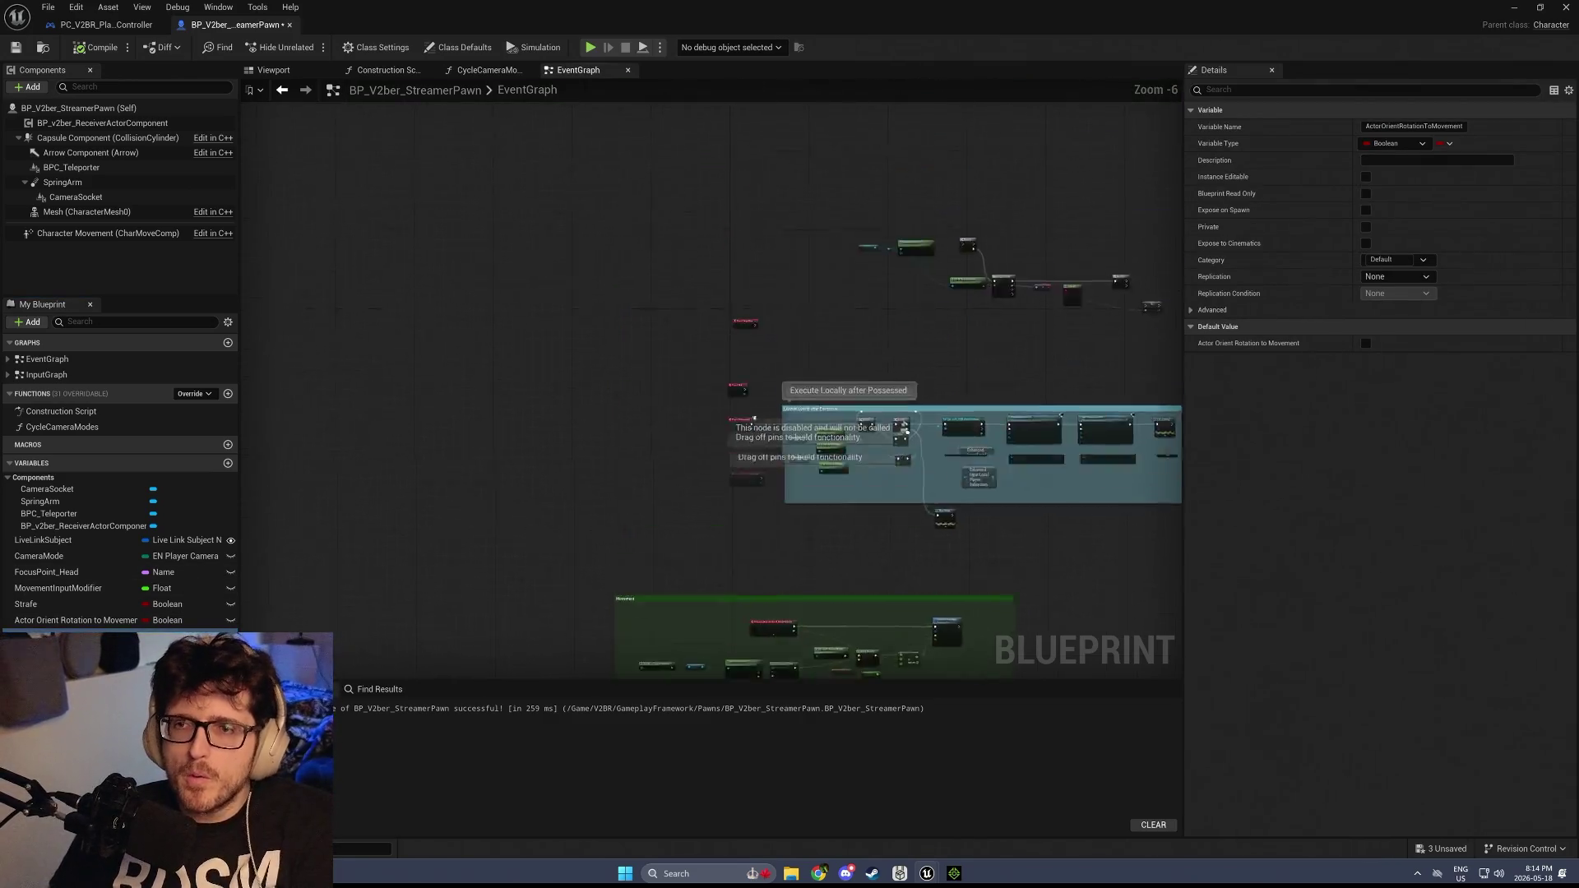
scroll(765, 457, up, 2)
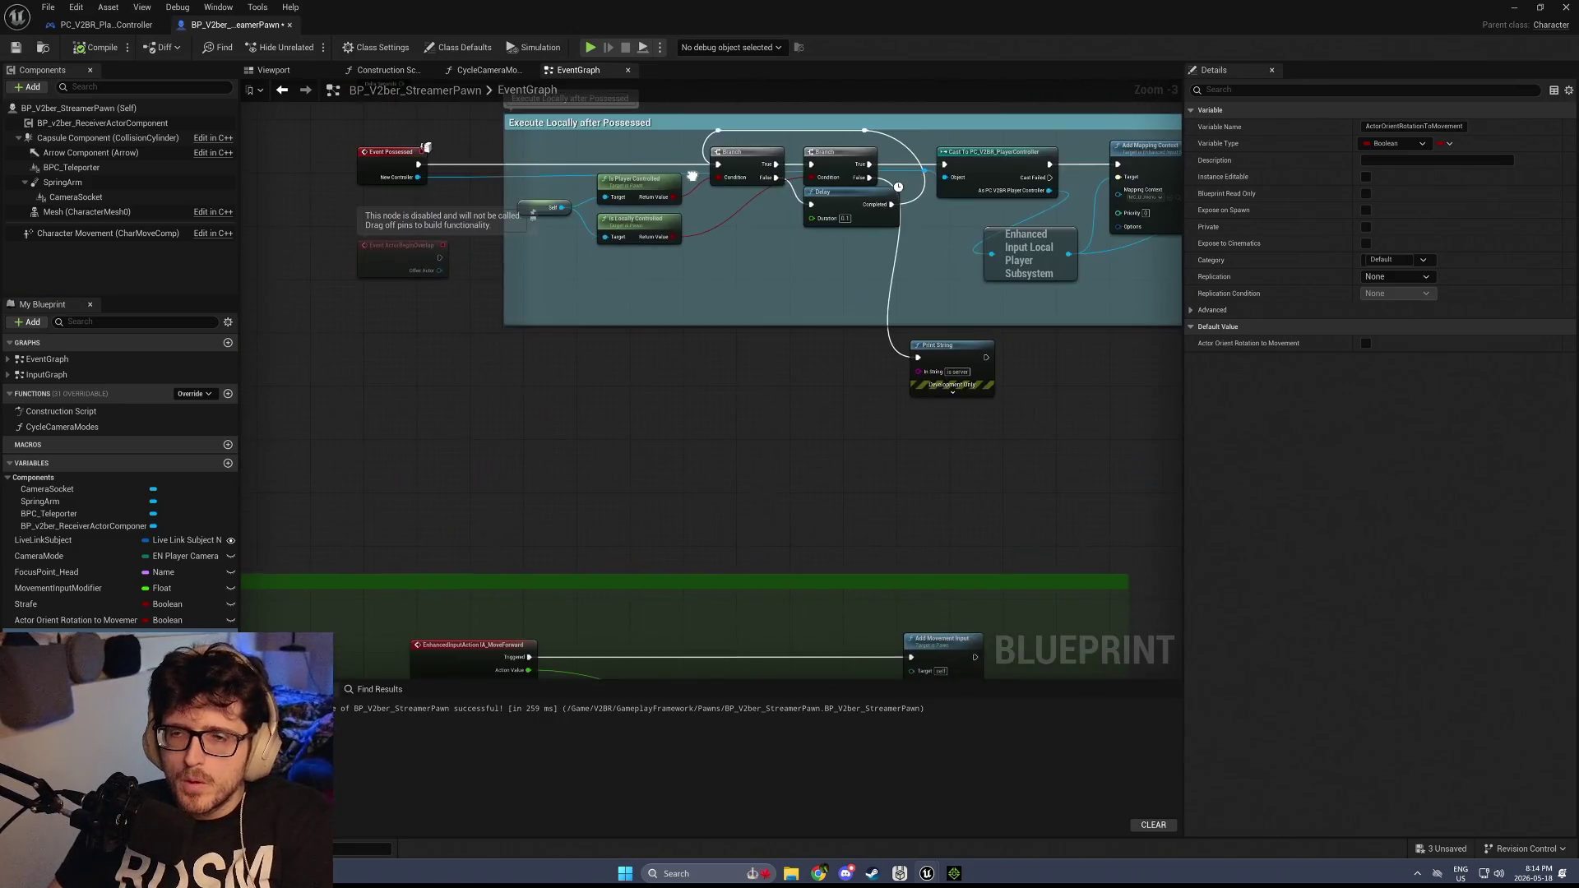
scroll(765, 456, down, 1)
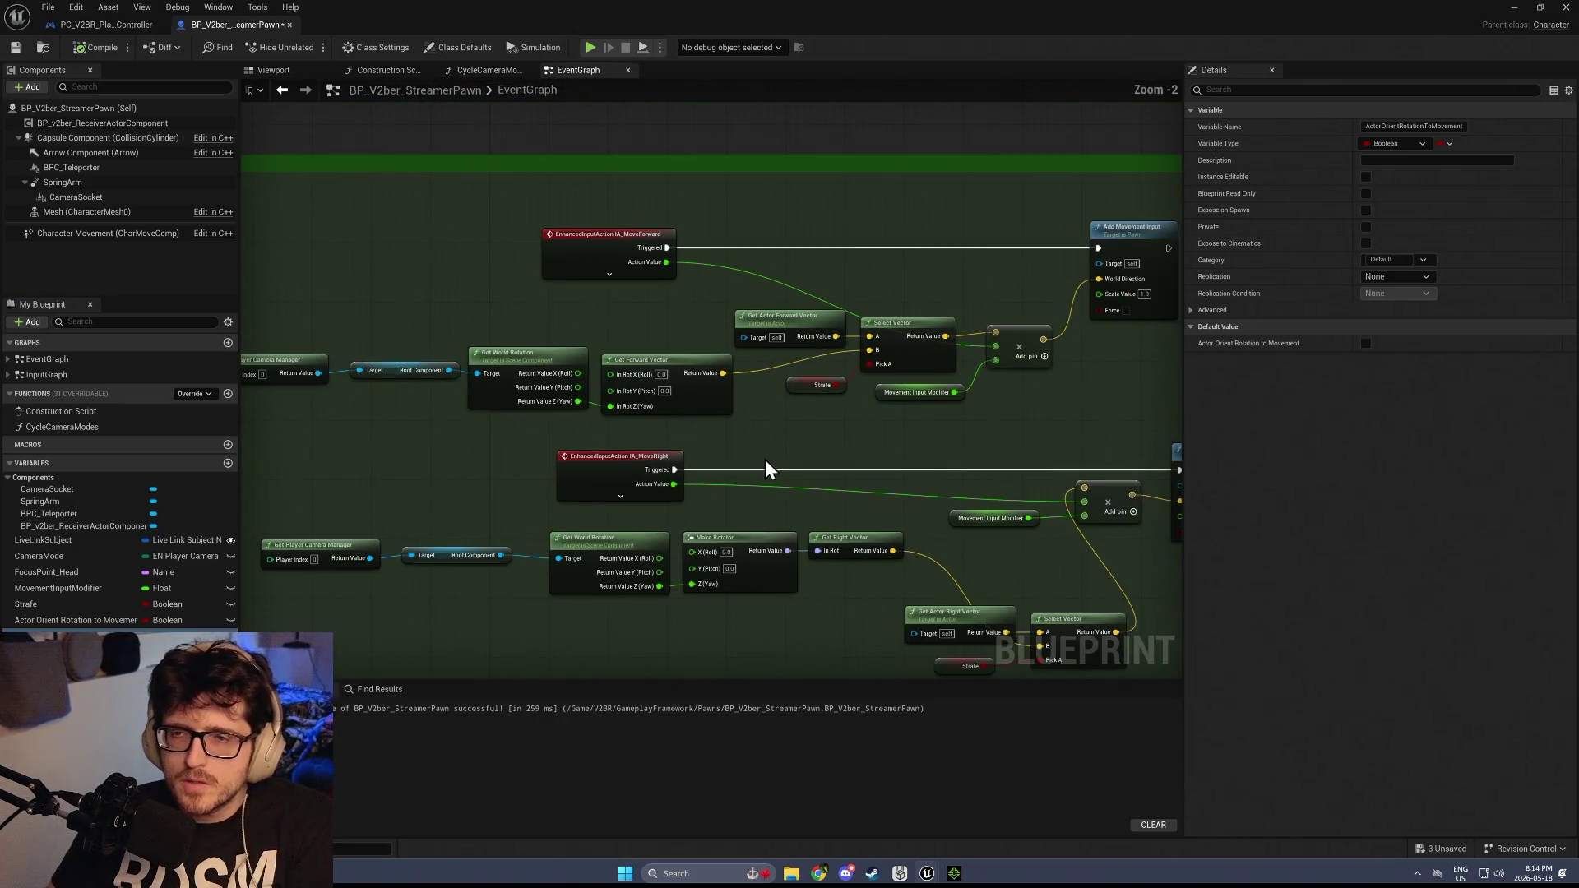
scroll(545, 357, up, 1)
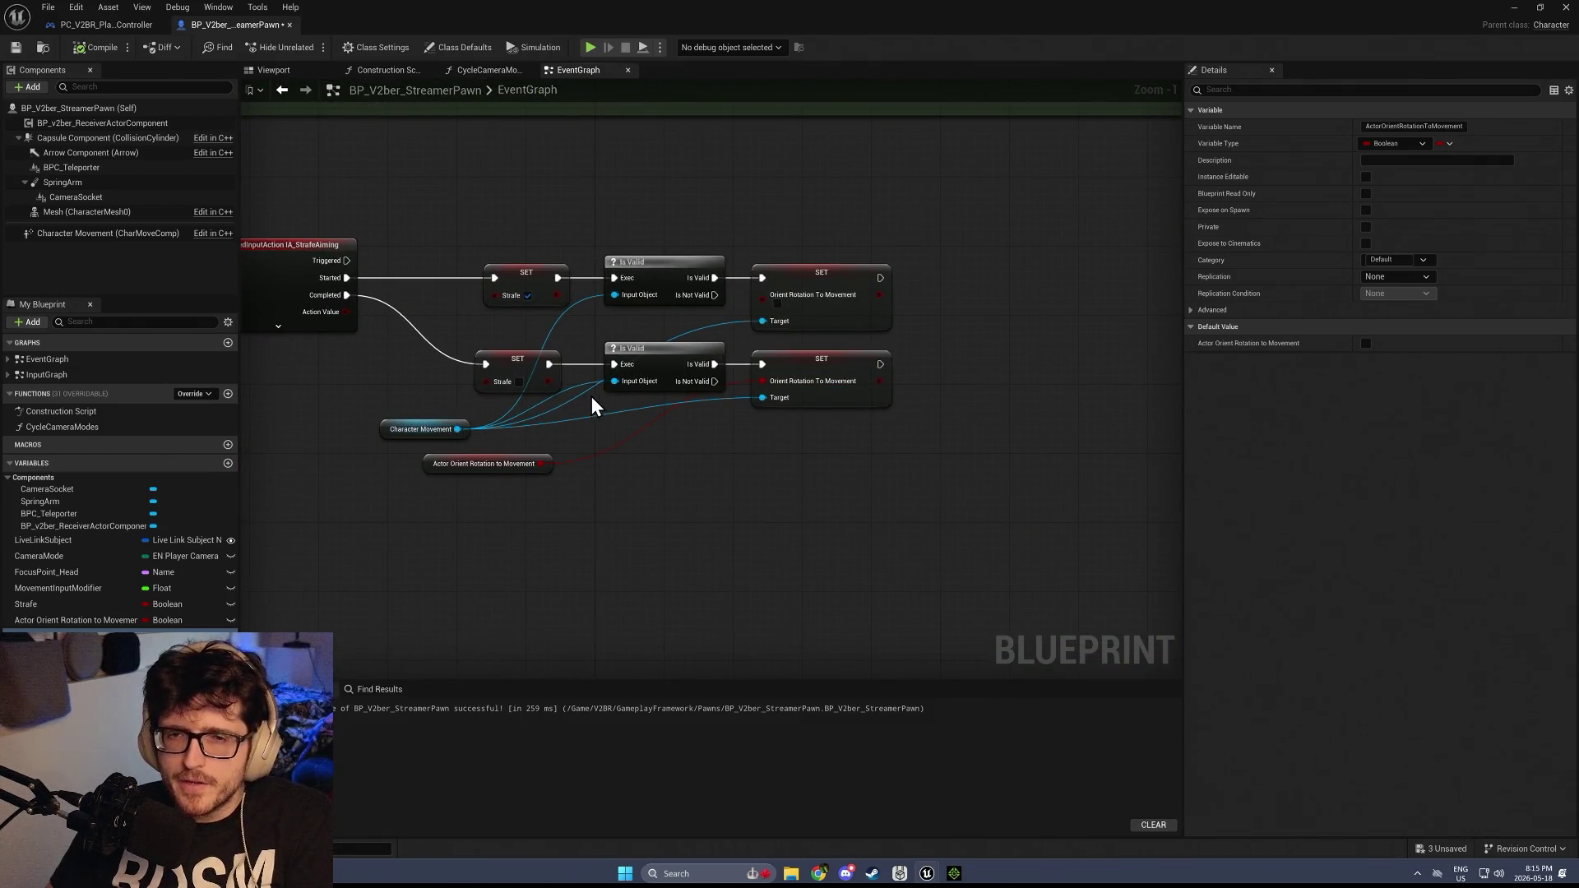
drag(673, 451, 673, 451)
key(Delete)
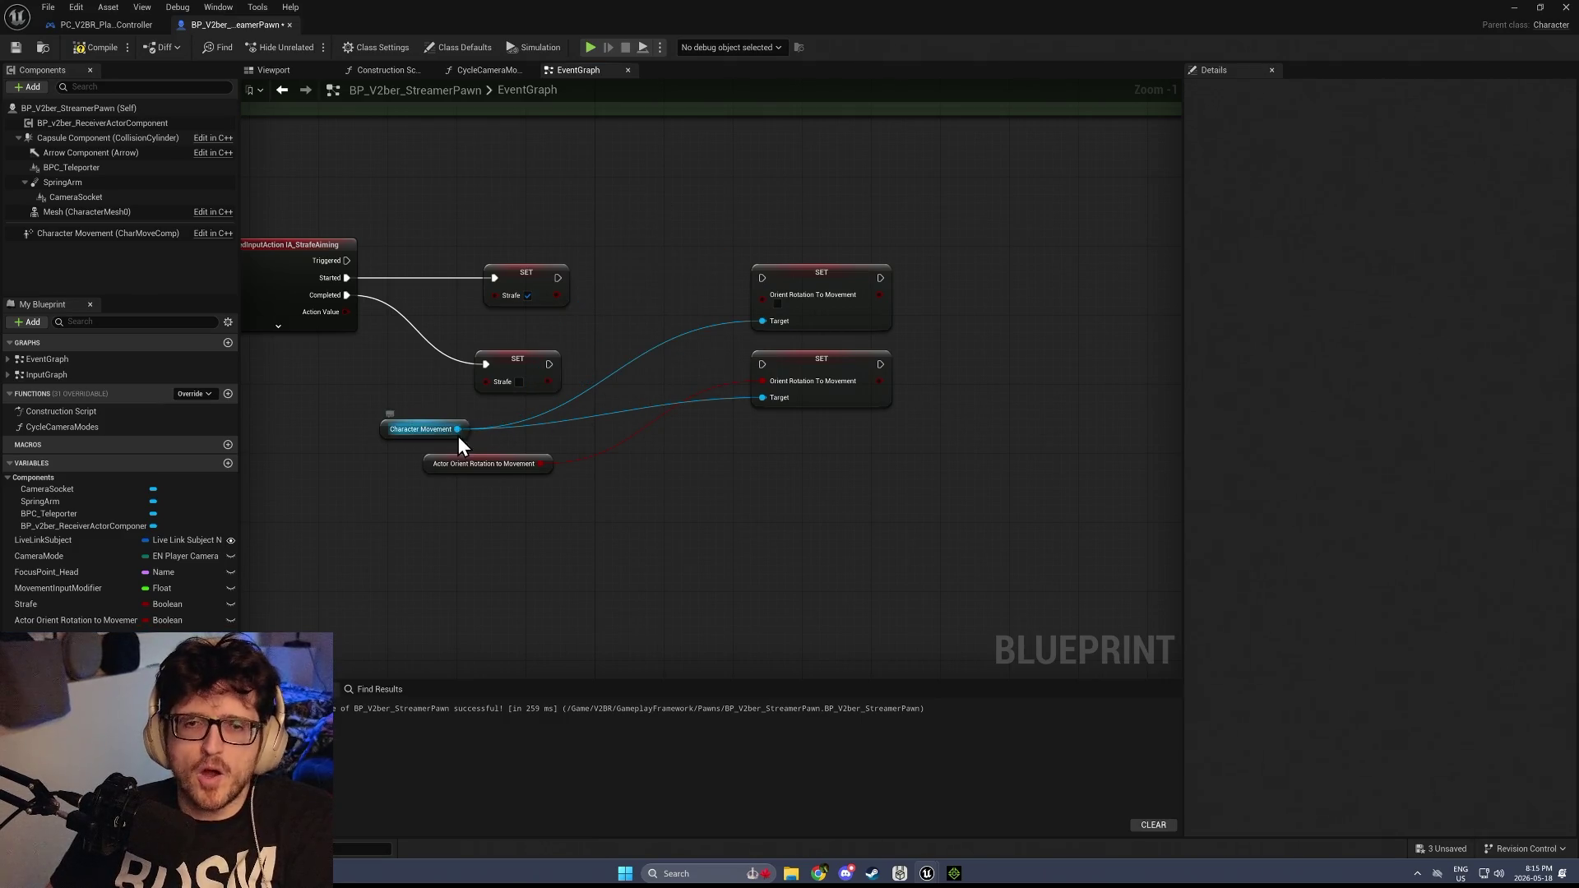
Wire both SET Strafe nodes to the Orient Rotation setters and delete the unused getter and variable
drag(760, 367, 763, 364)
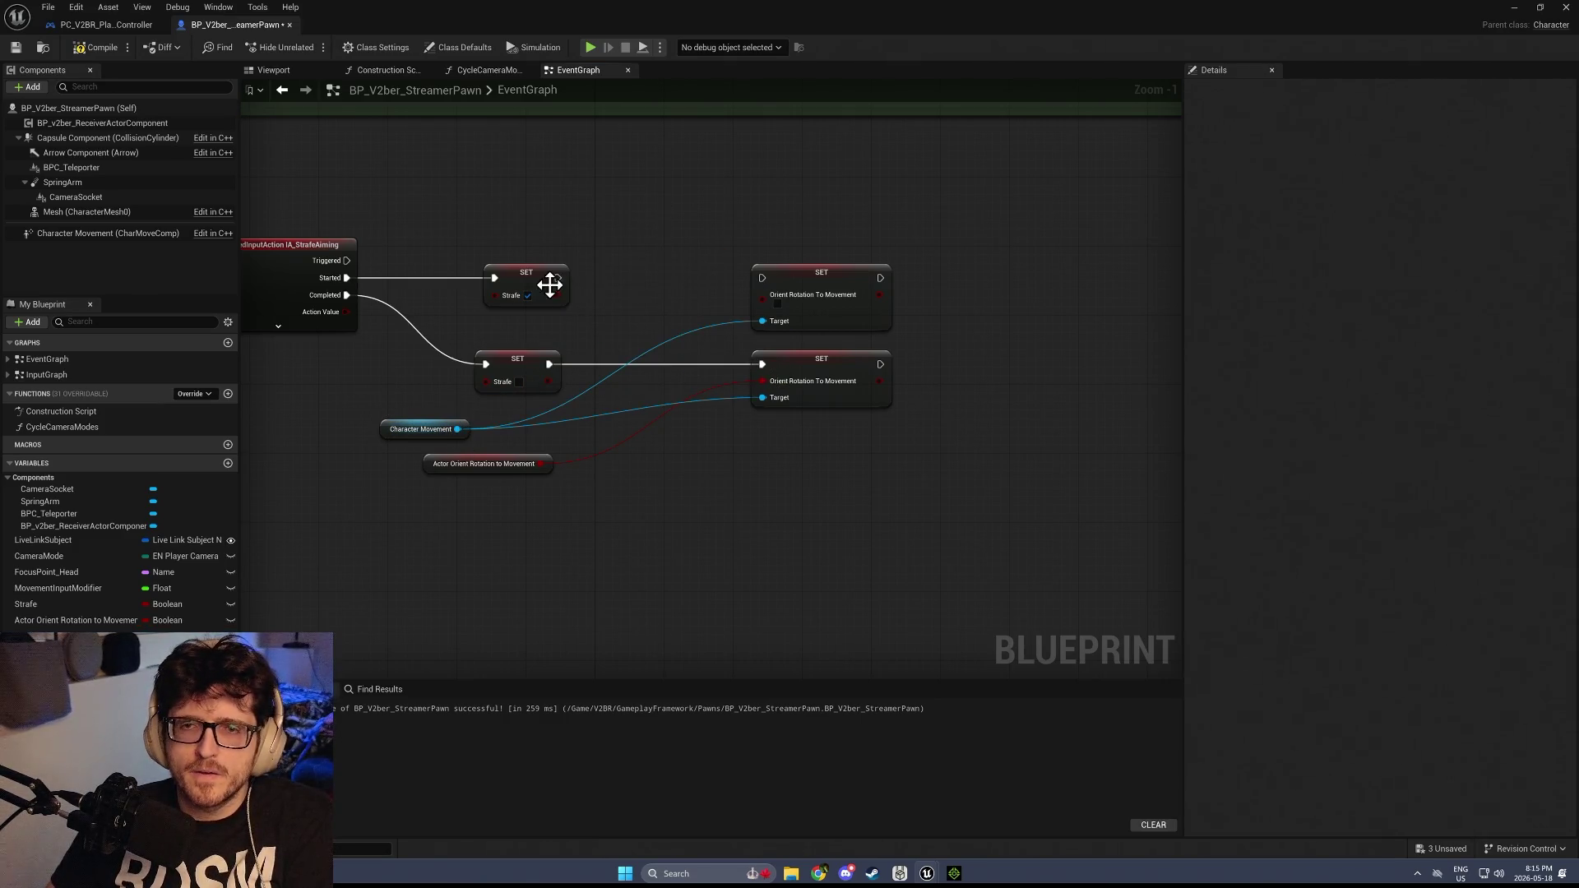
drag(737, 294, 767, 284)
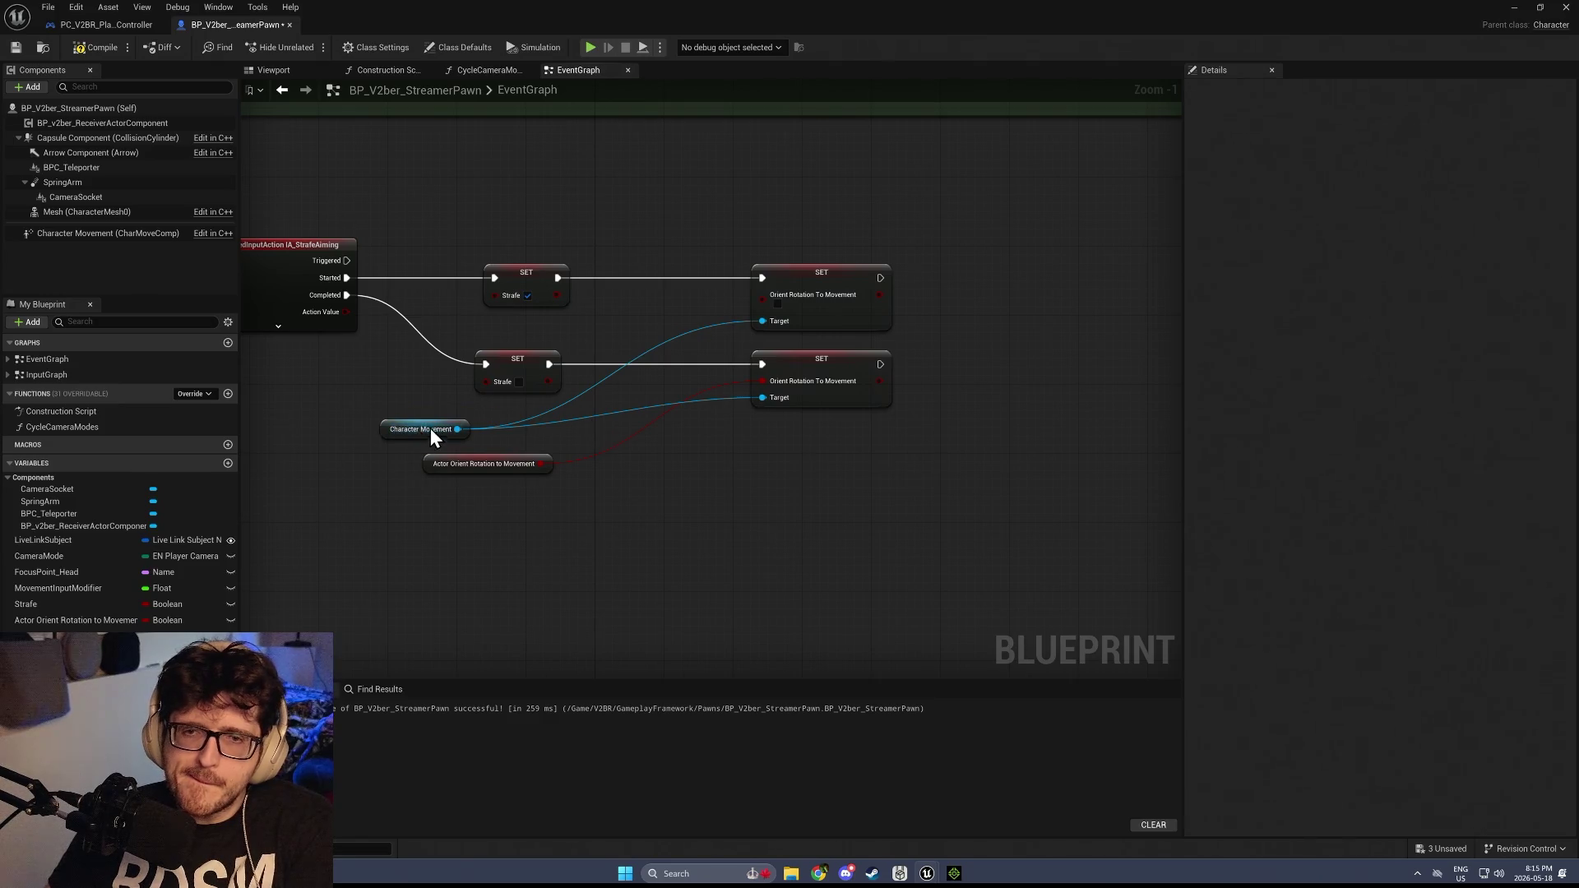
drag(431, 429, 635, 224)
click(462, 466)
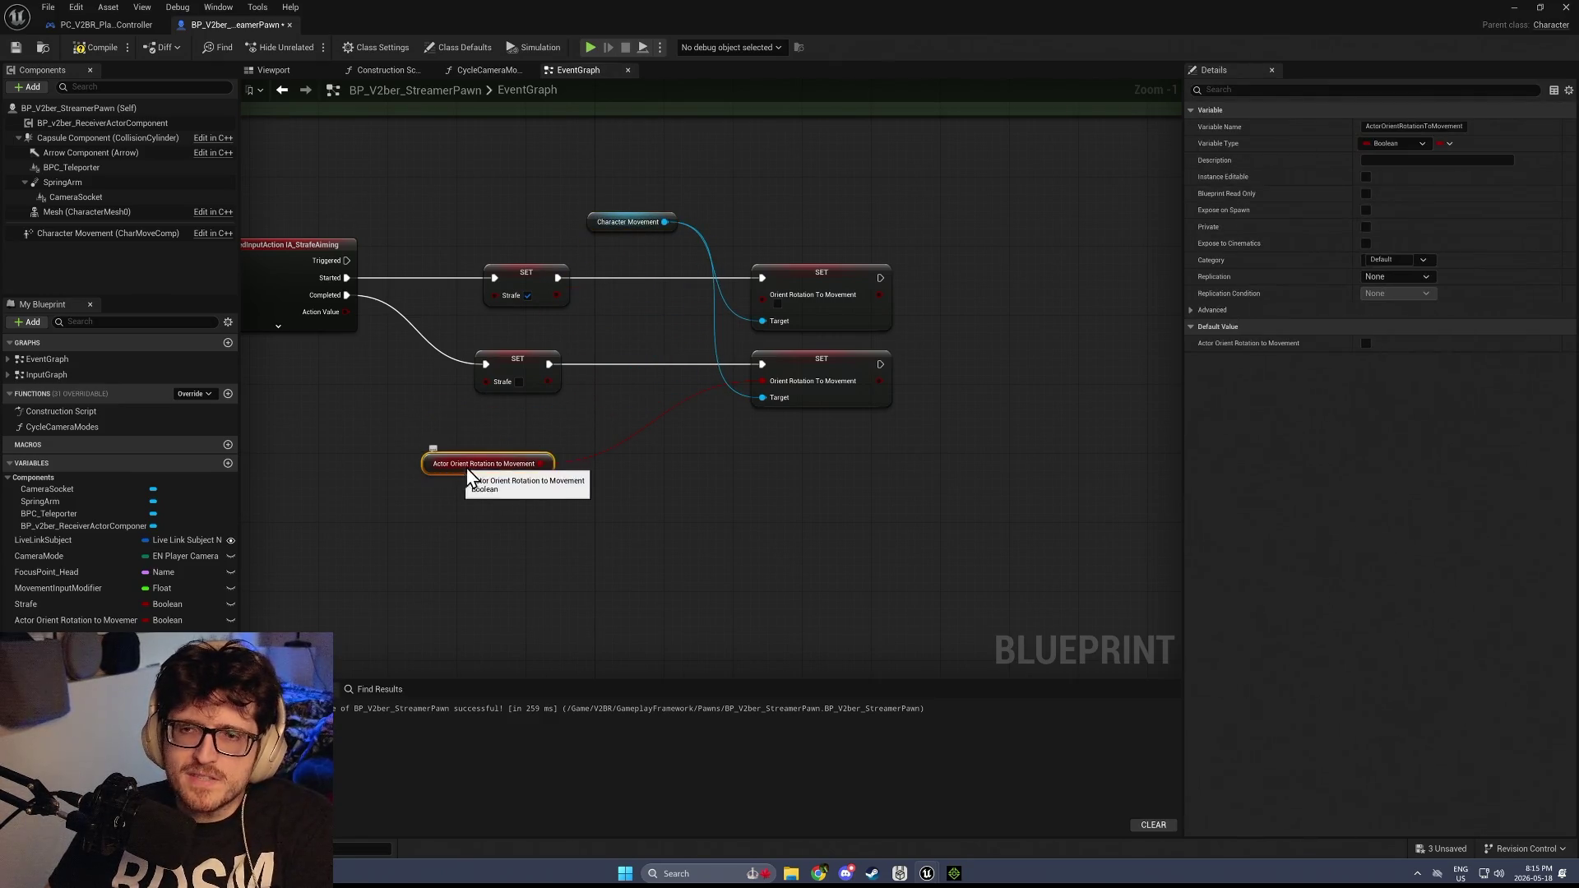
key(Delete)
click(75, 620)
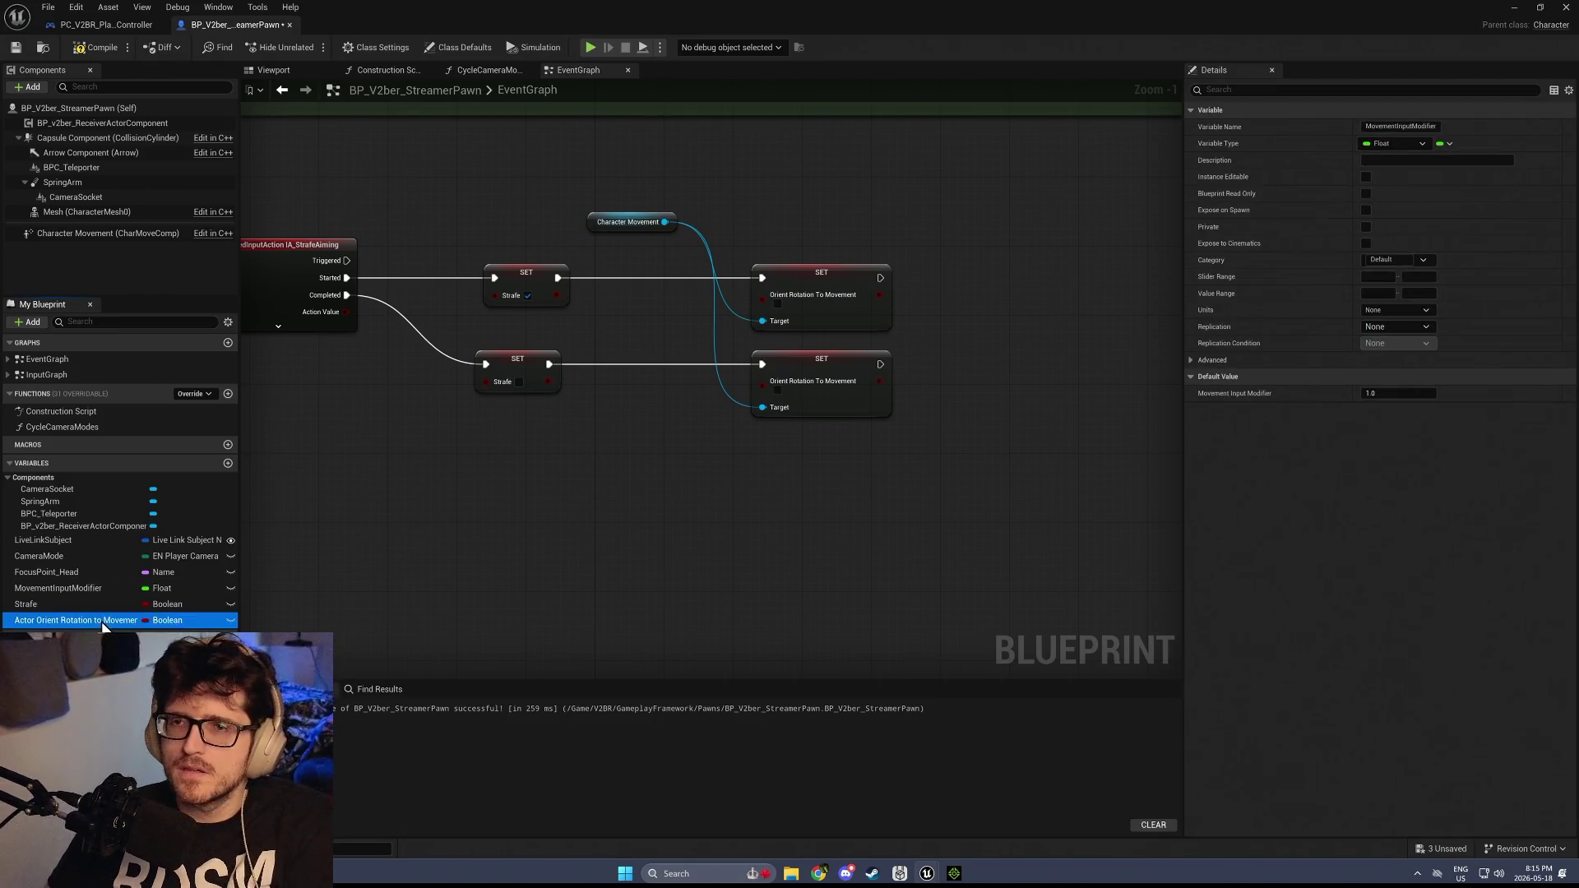
key(Delete)
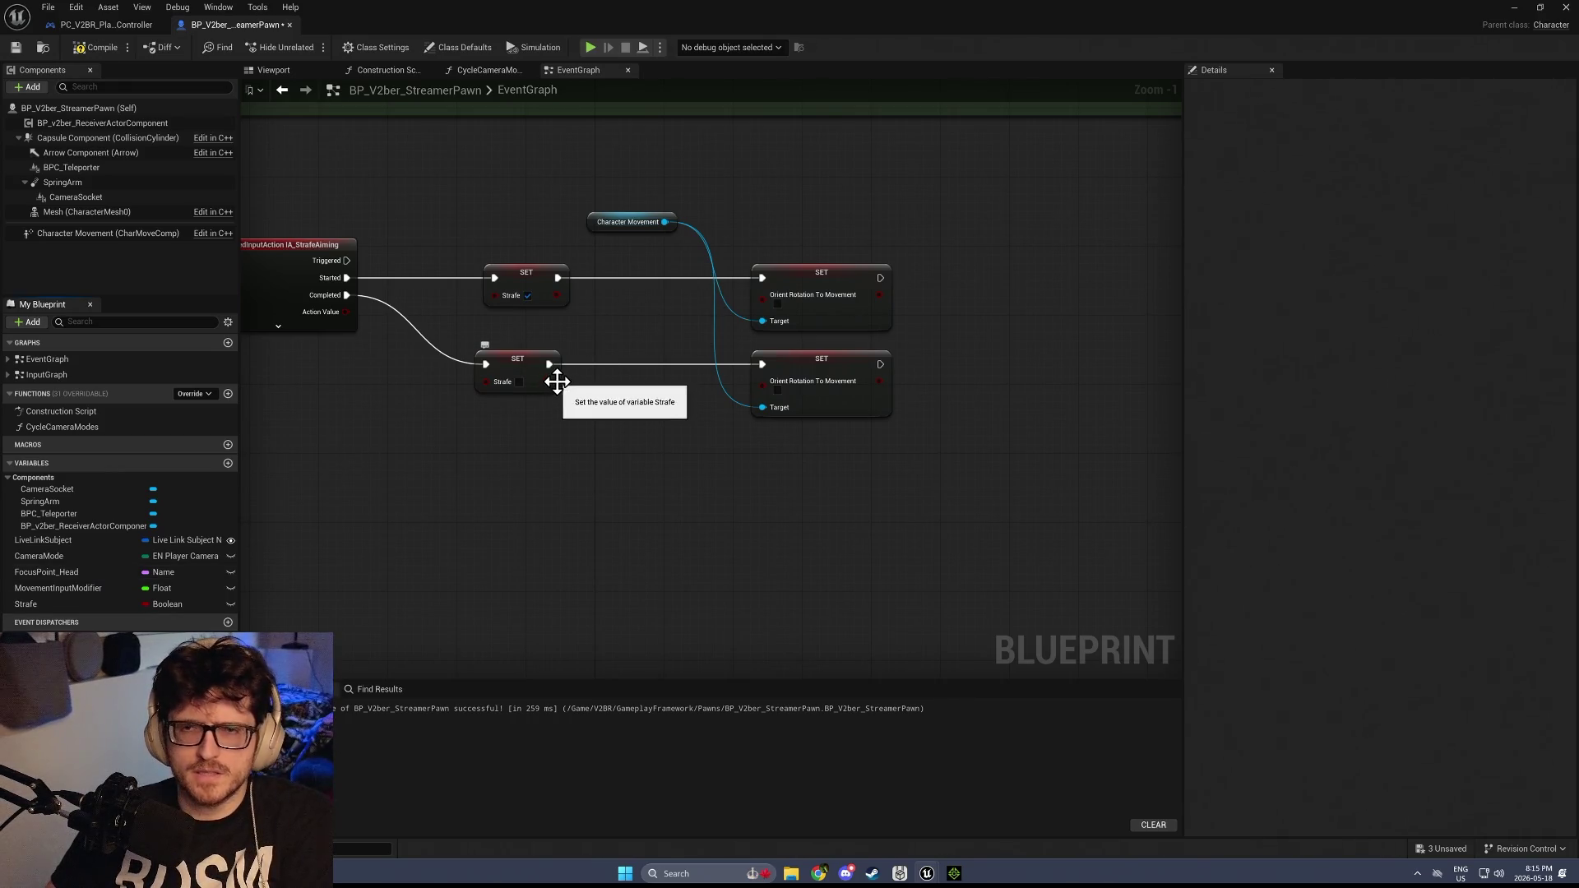
Tick Orient Rotation To Movement on the lower setter after Completed, then compile and save
drag(554, 380, 764, 382)
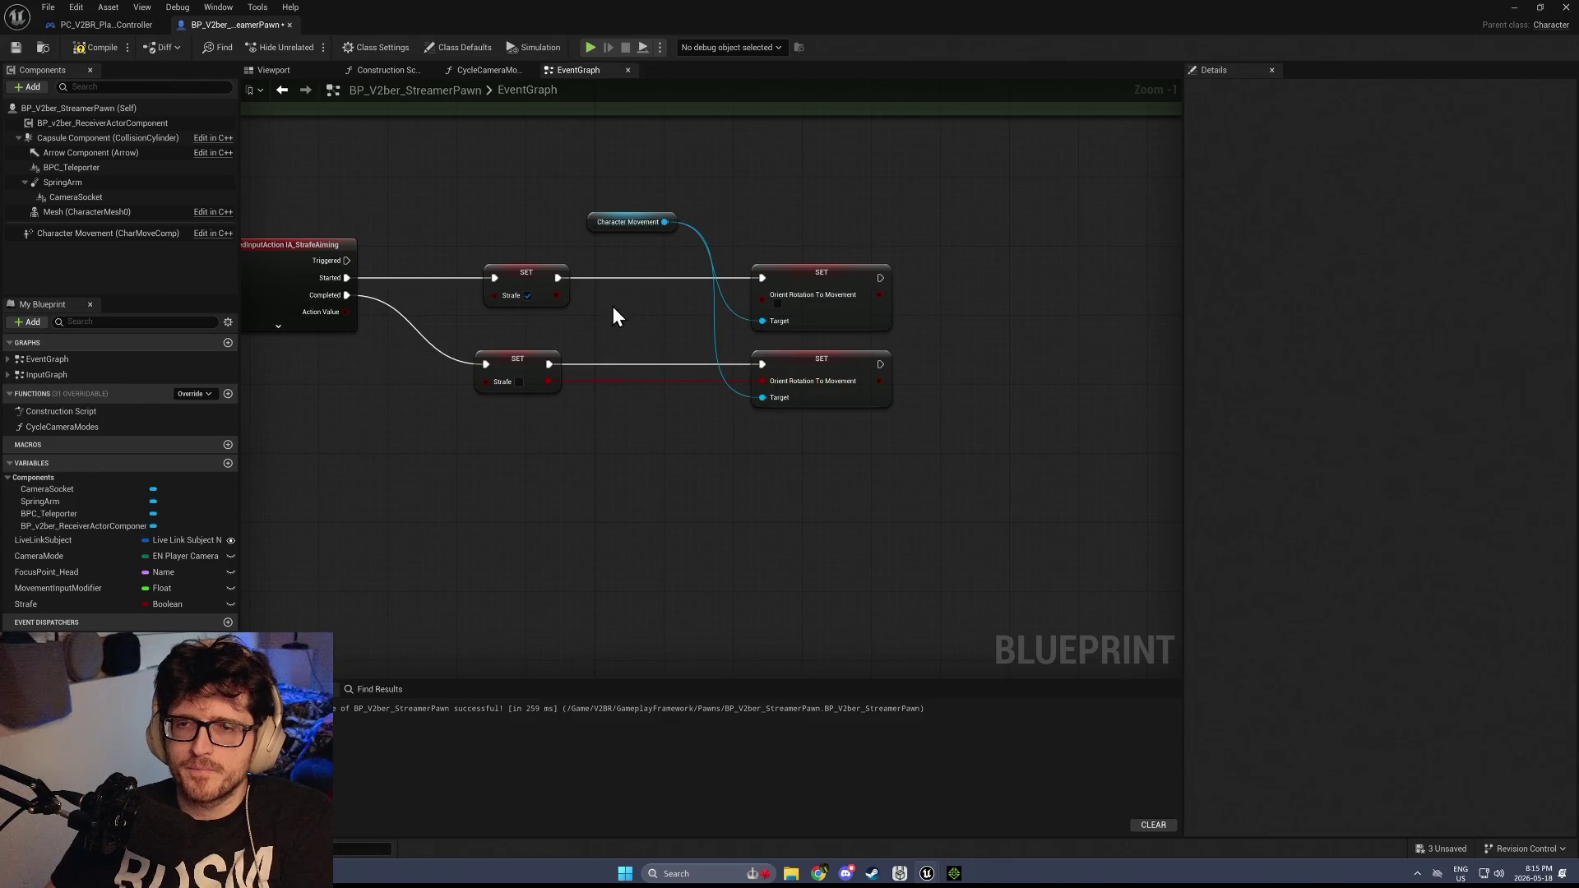
drag(753, 309, 671, 298)
key(Escape)
key(ctrl+z)
click(123, 25)
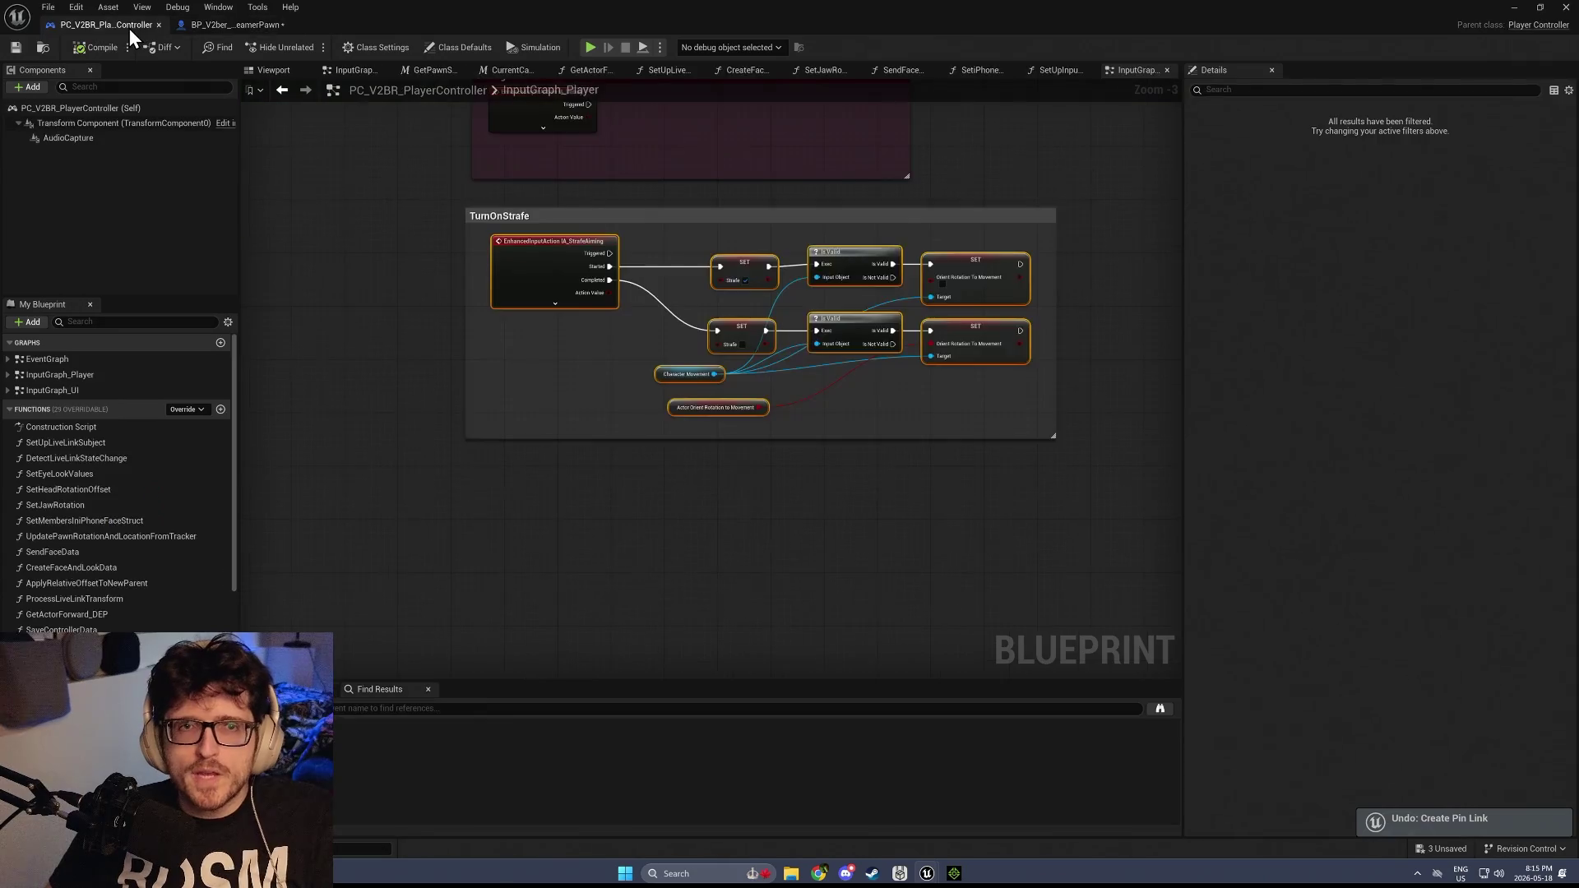
scroll(950, 391, up, 3)
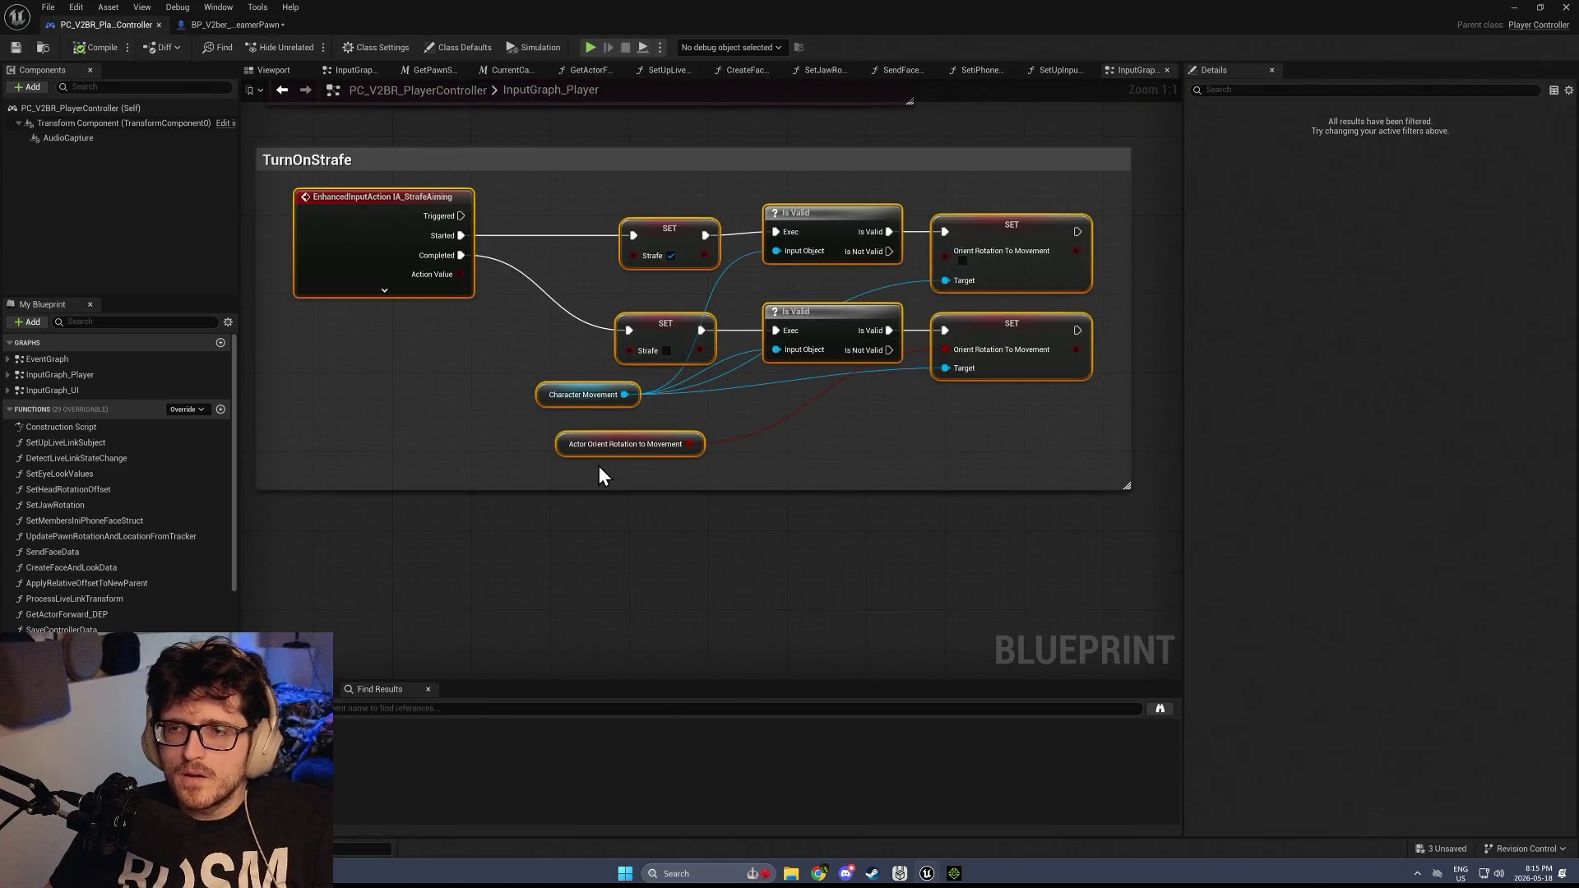
click(1000, 240)
click(239, 25)
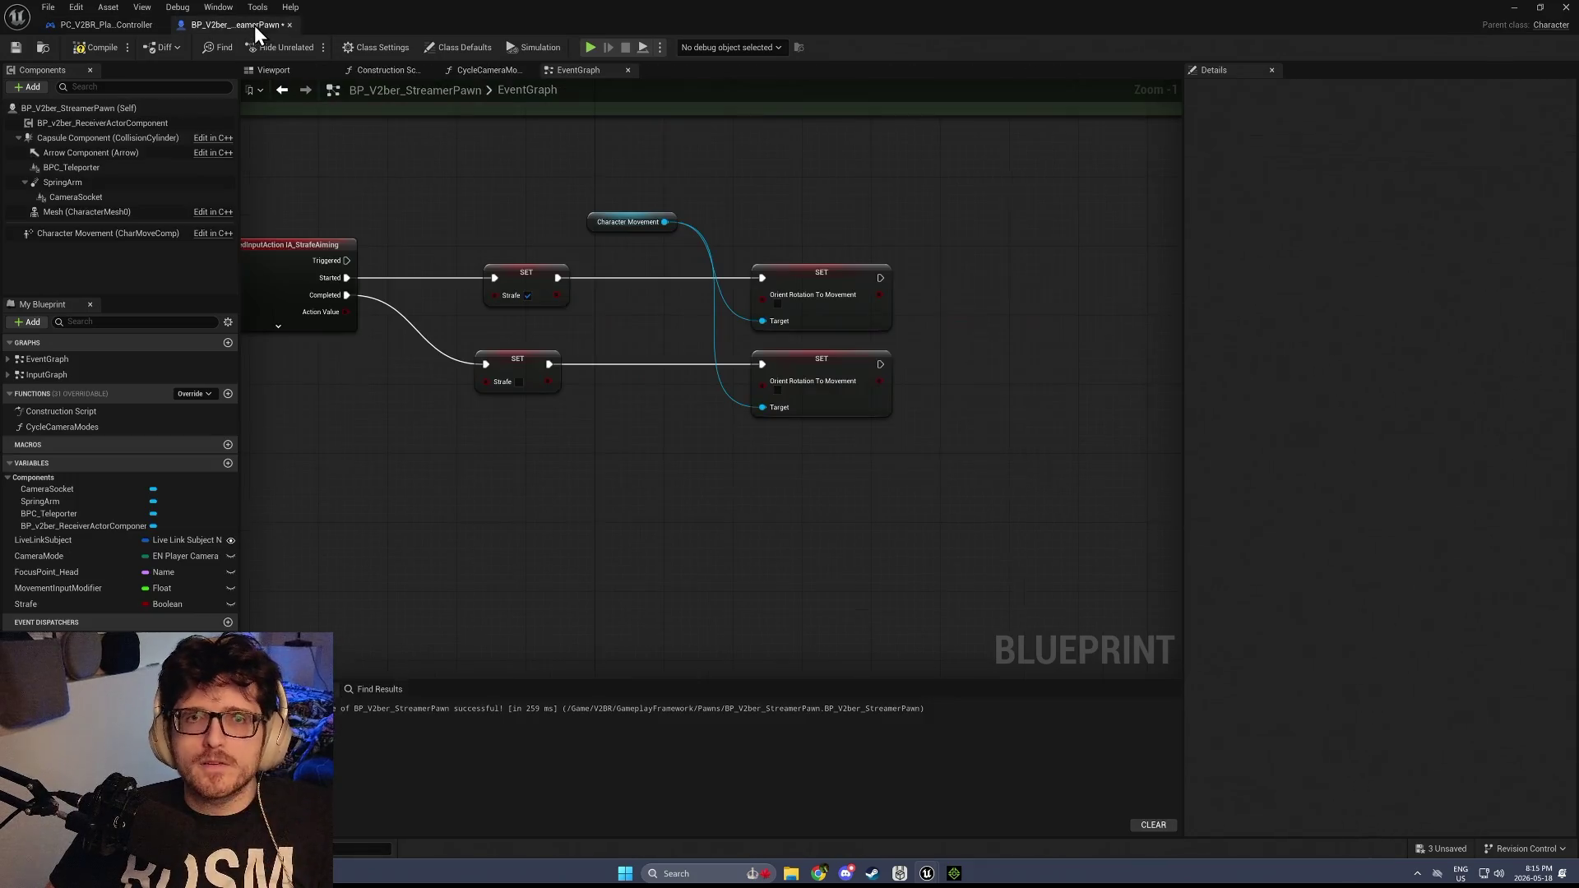
click(777, 391)
click(16, 47)
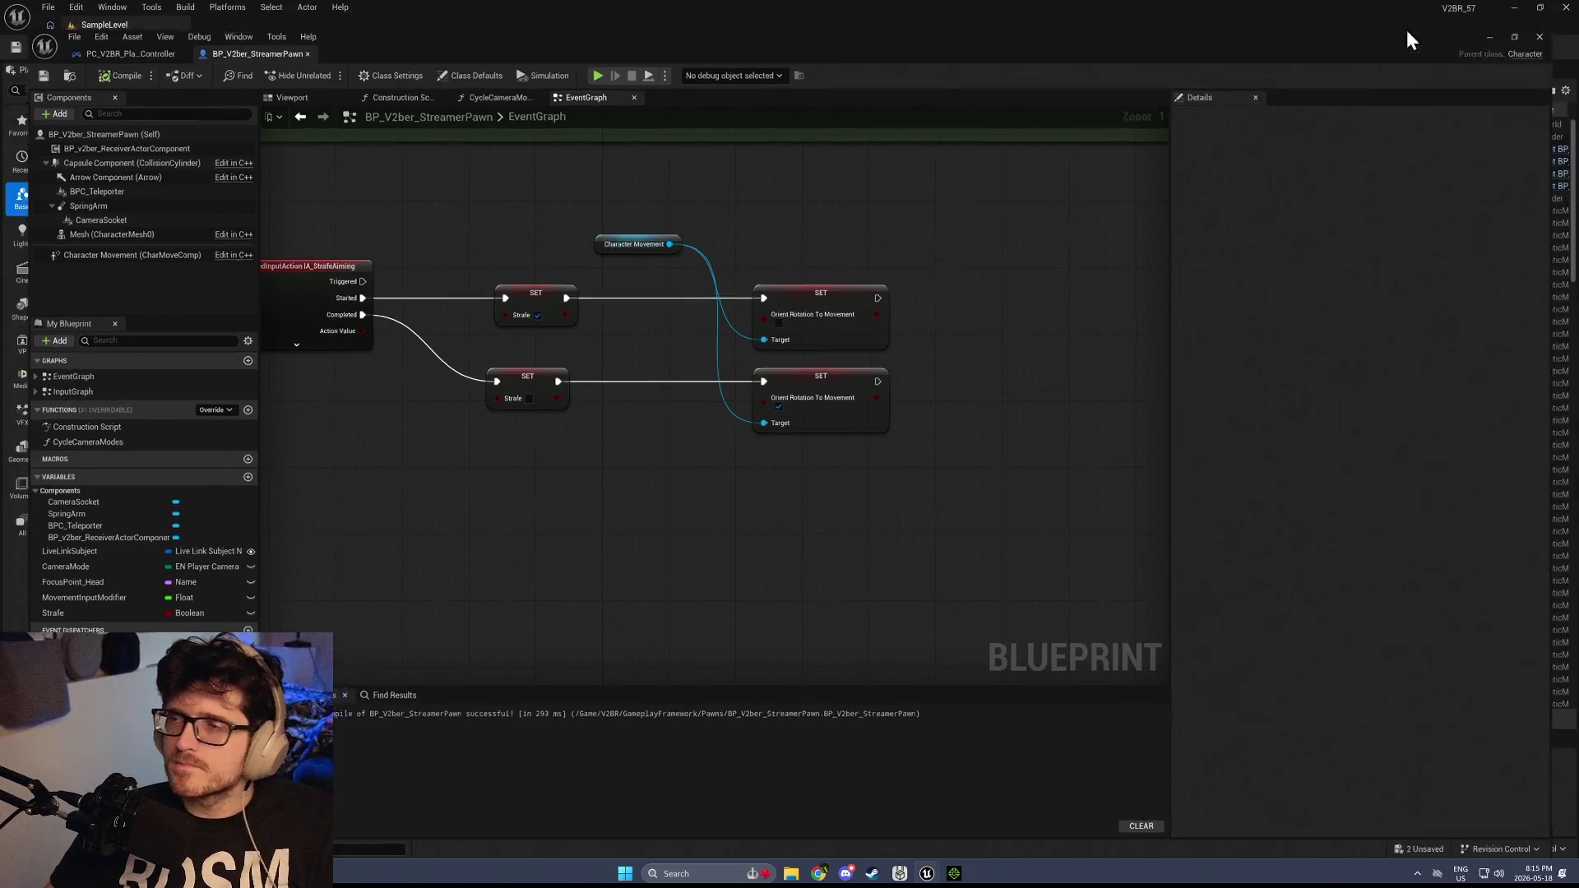
Start Play-In-Editor and choose the red-shirted character in Actor Select
key(alt+Tab)
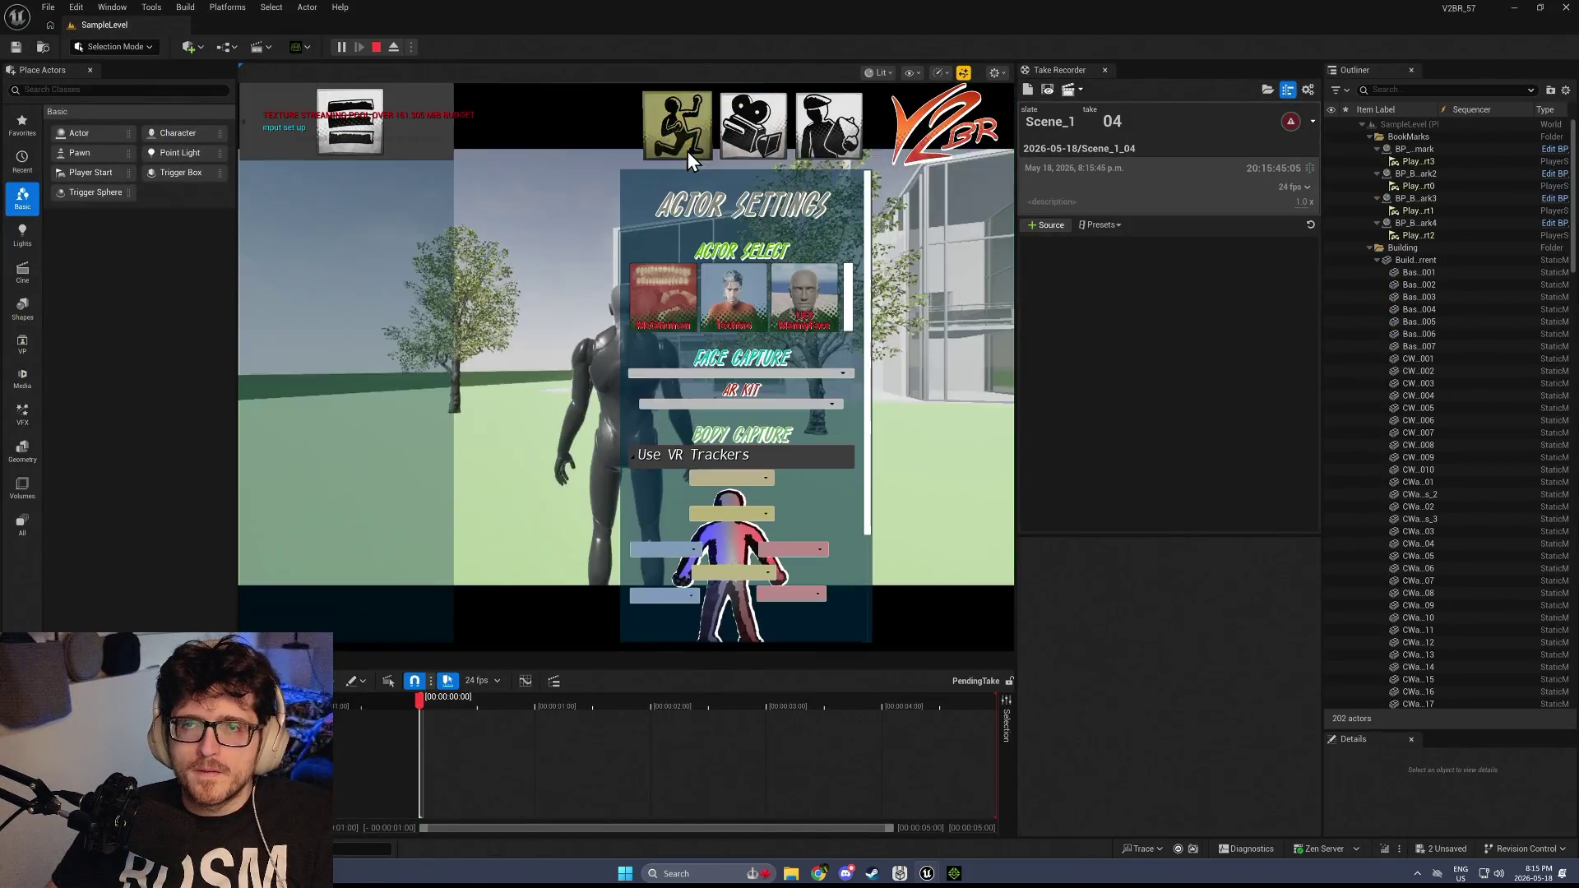
click(674, 321)
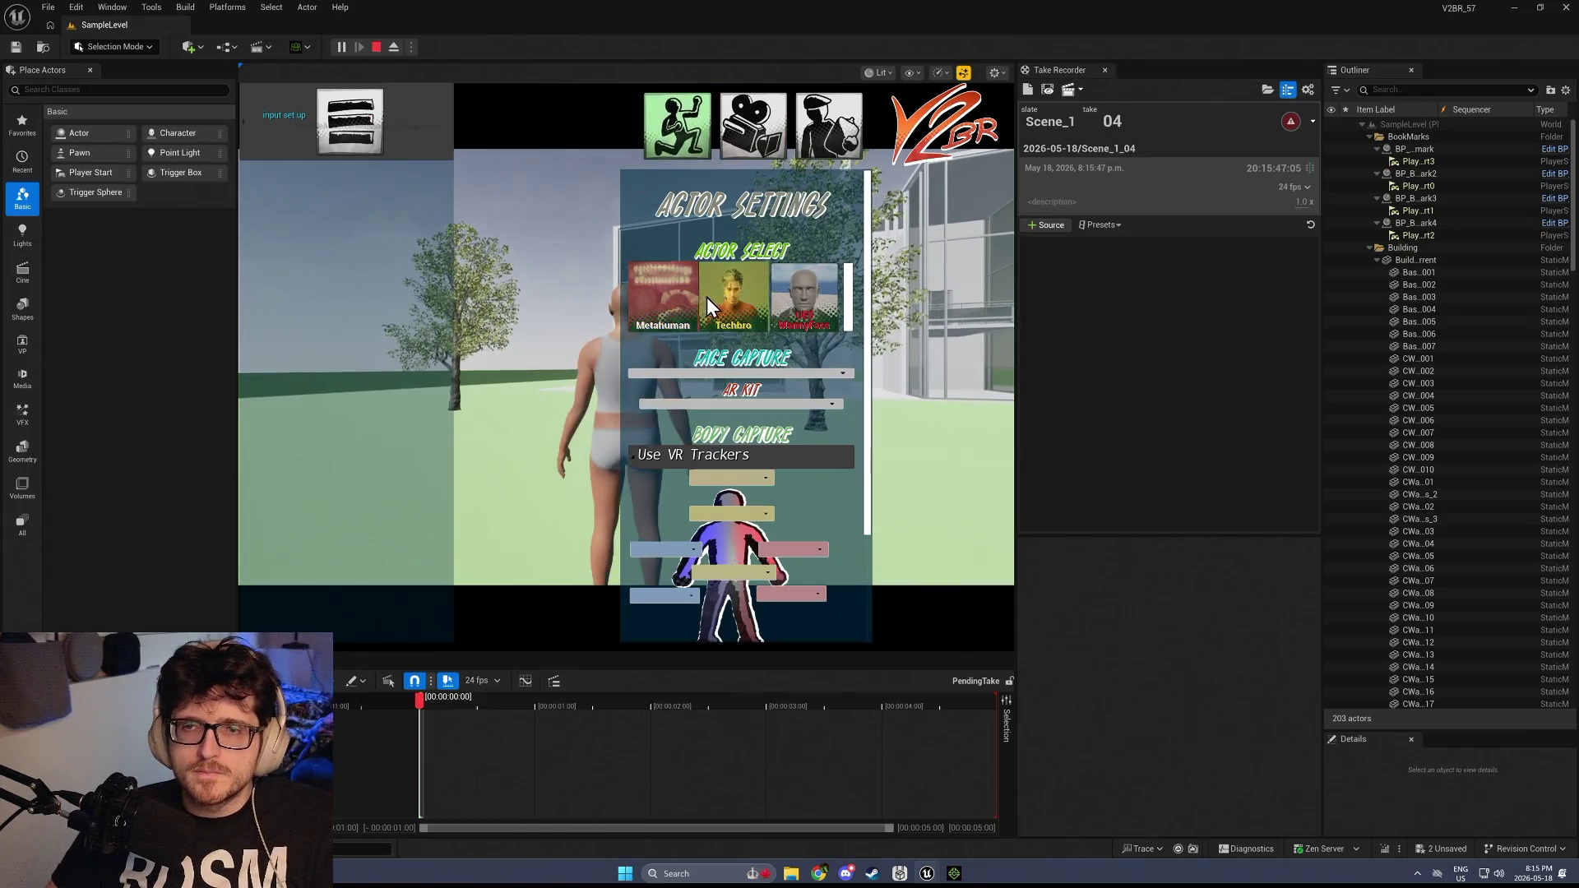
key(Tab)
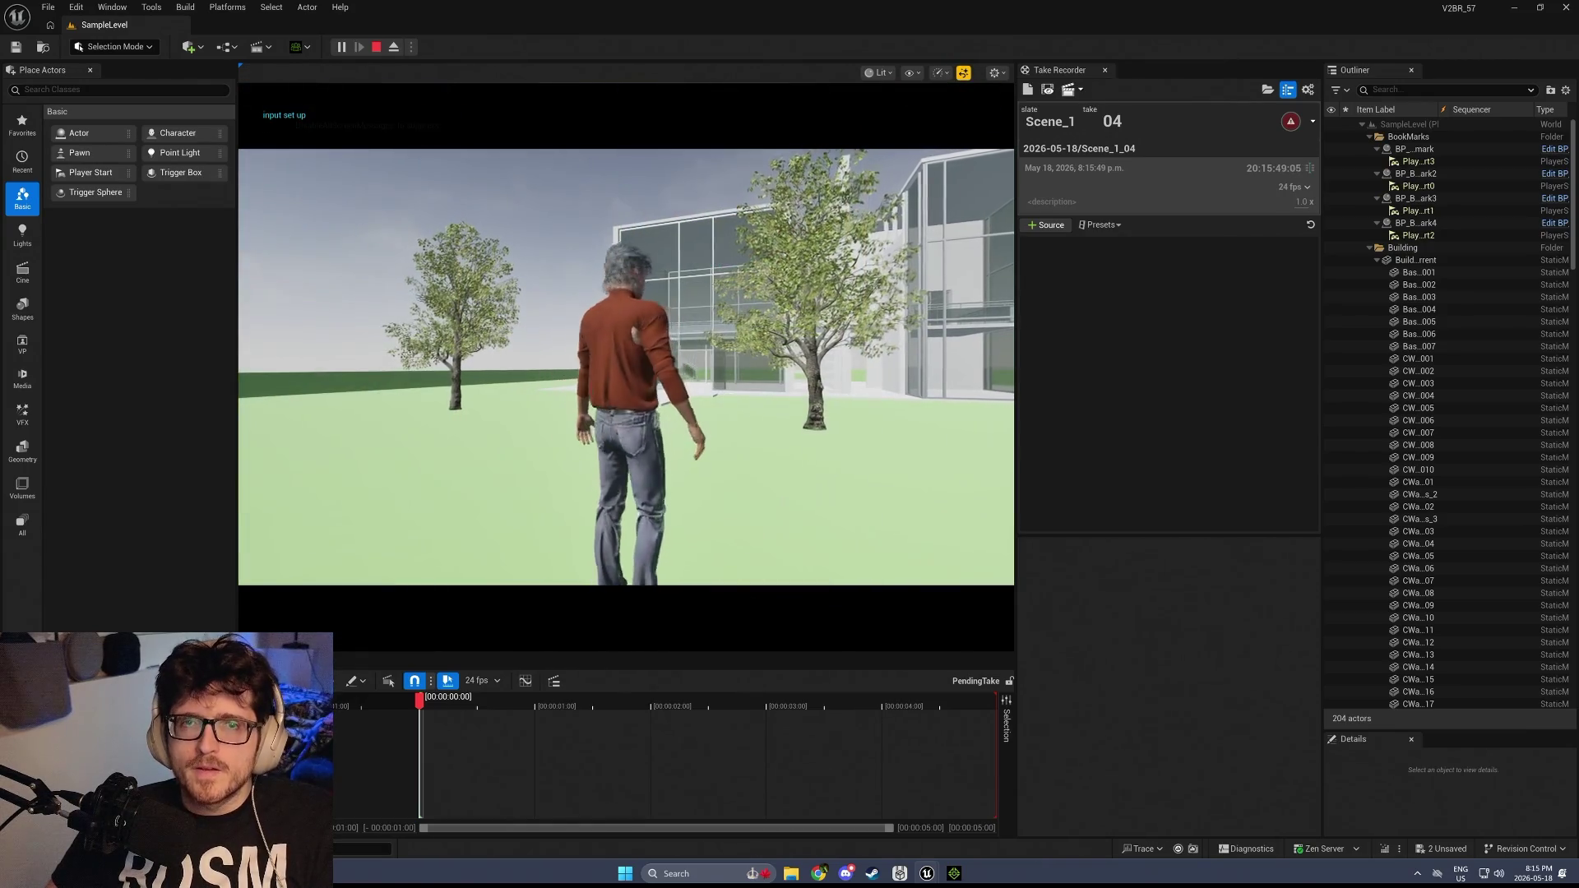
Walk the character around the building and tree, then reopen the actor settings menu
key(w)
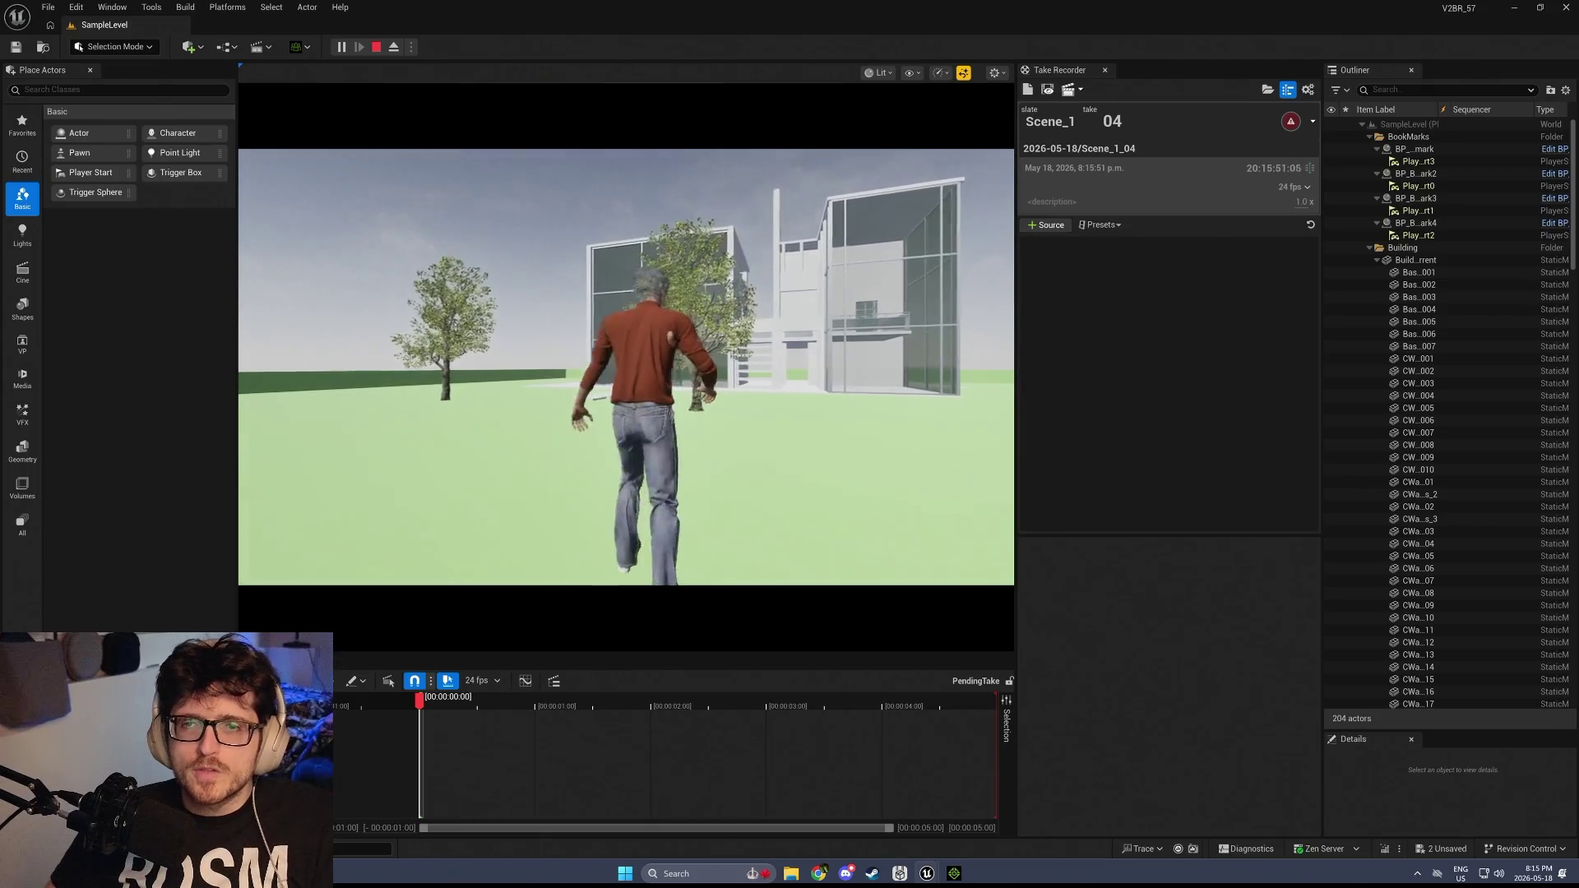
key(a)
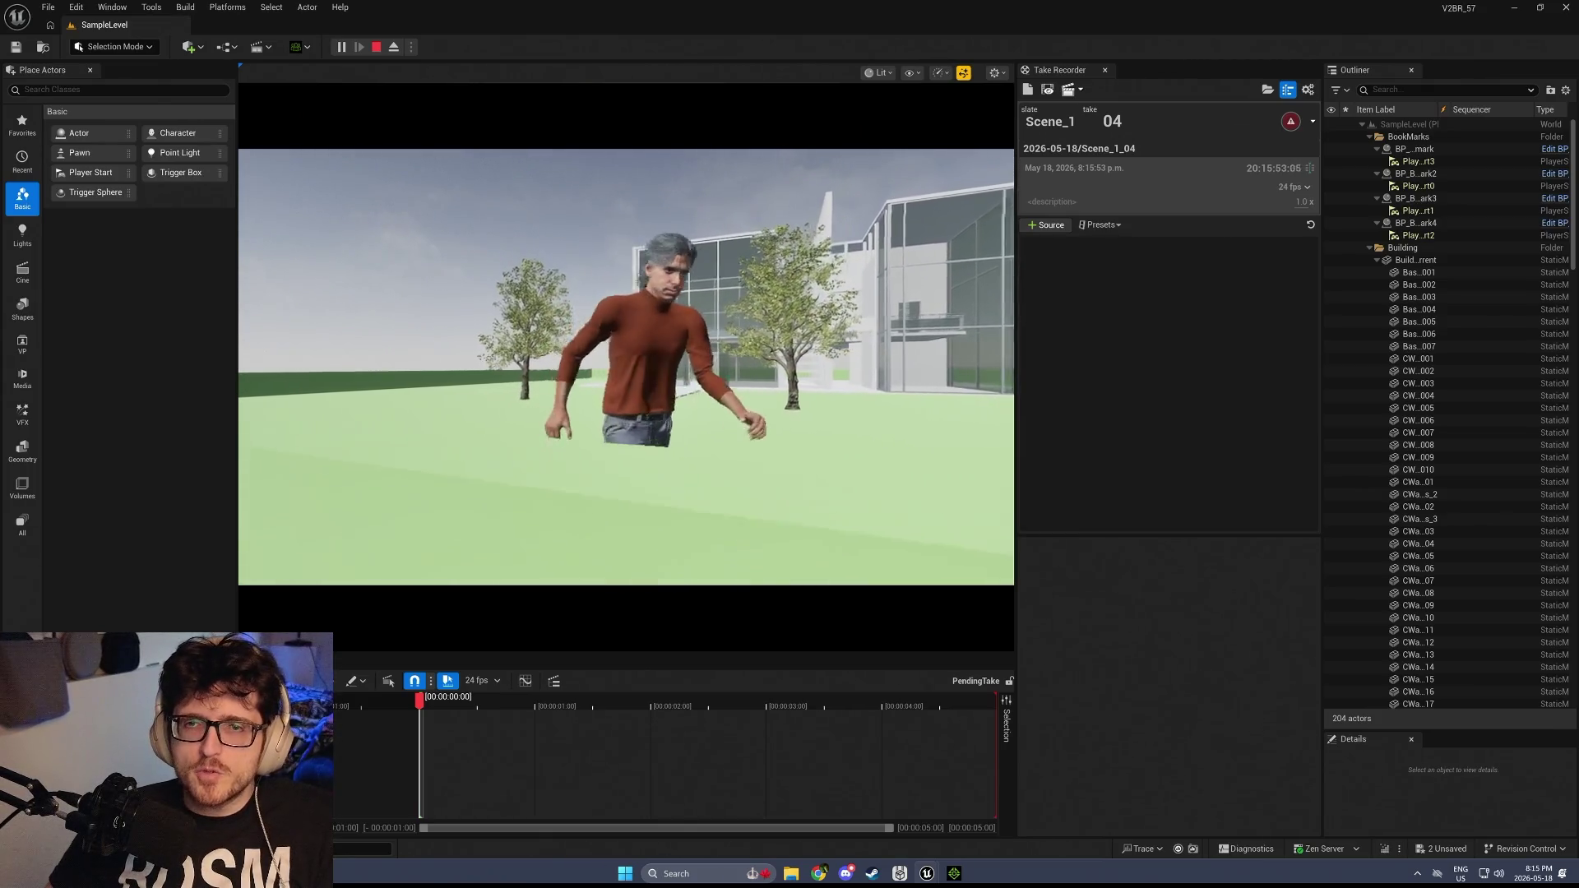
key(w)
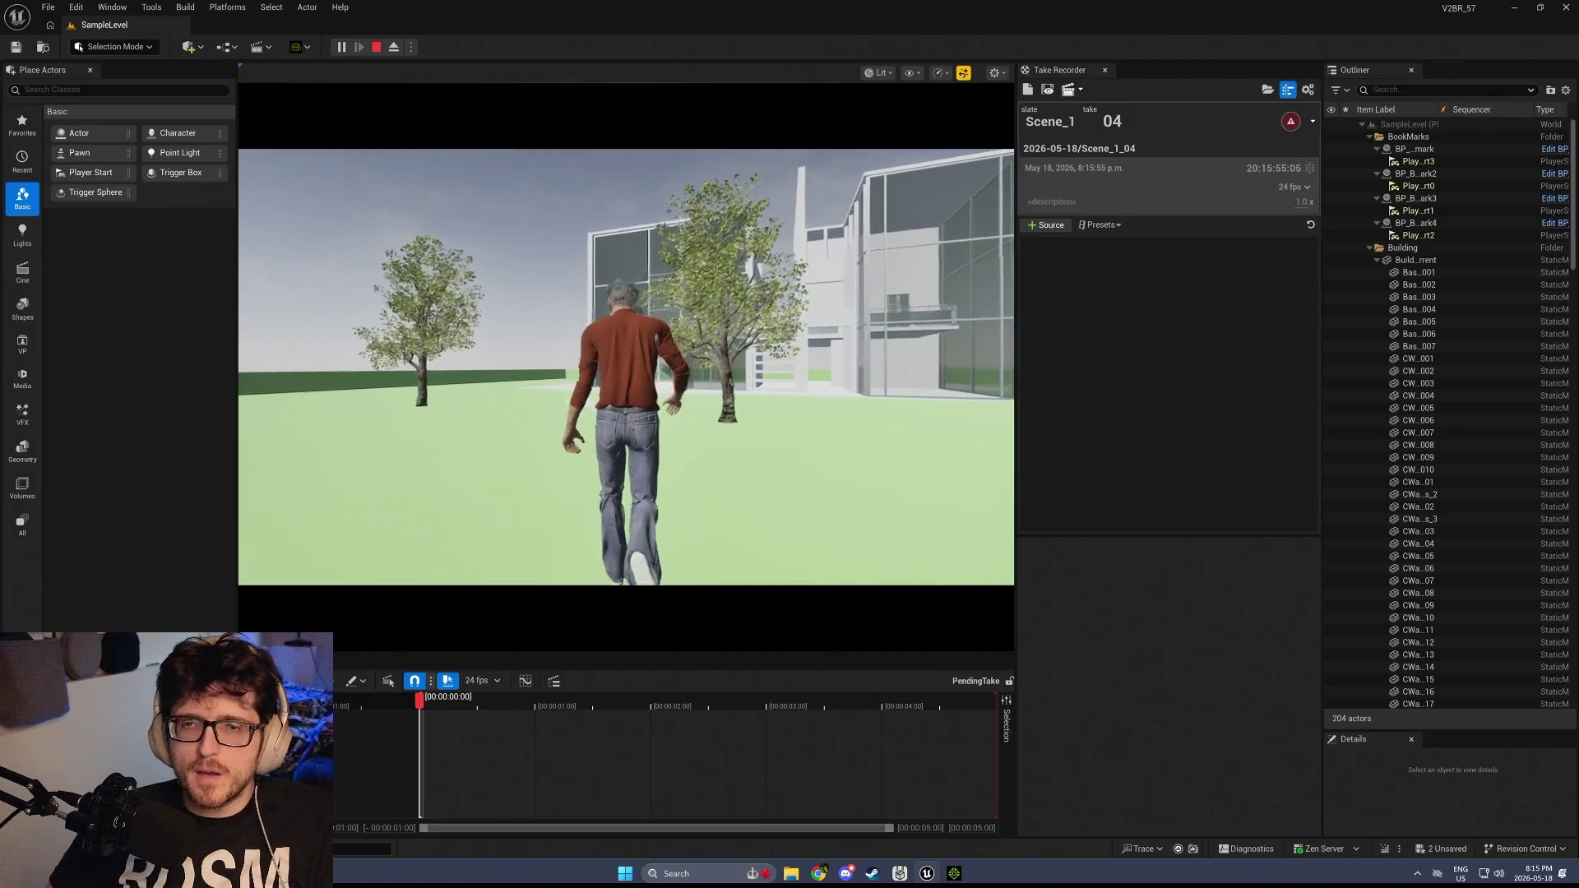
key(a)
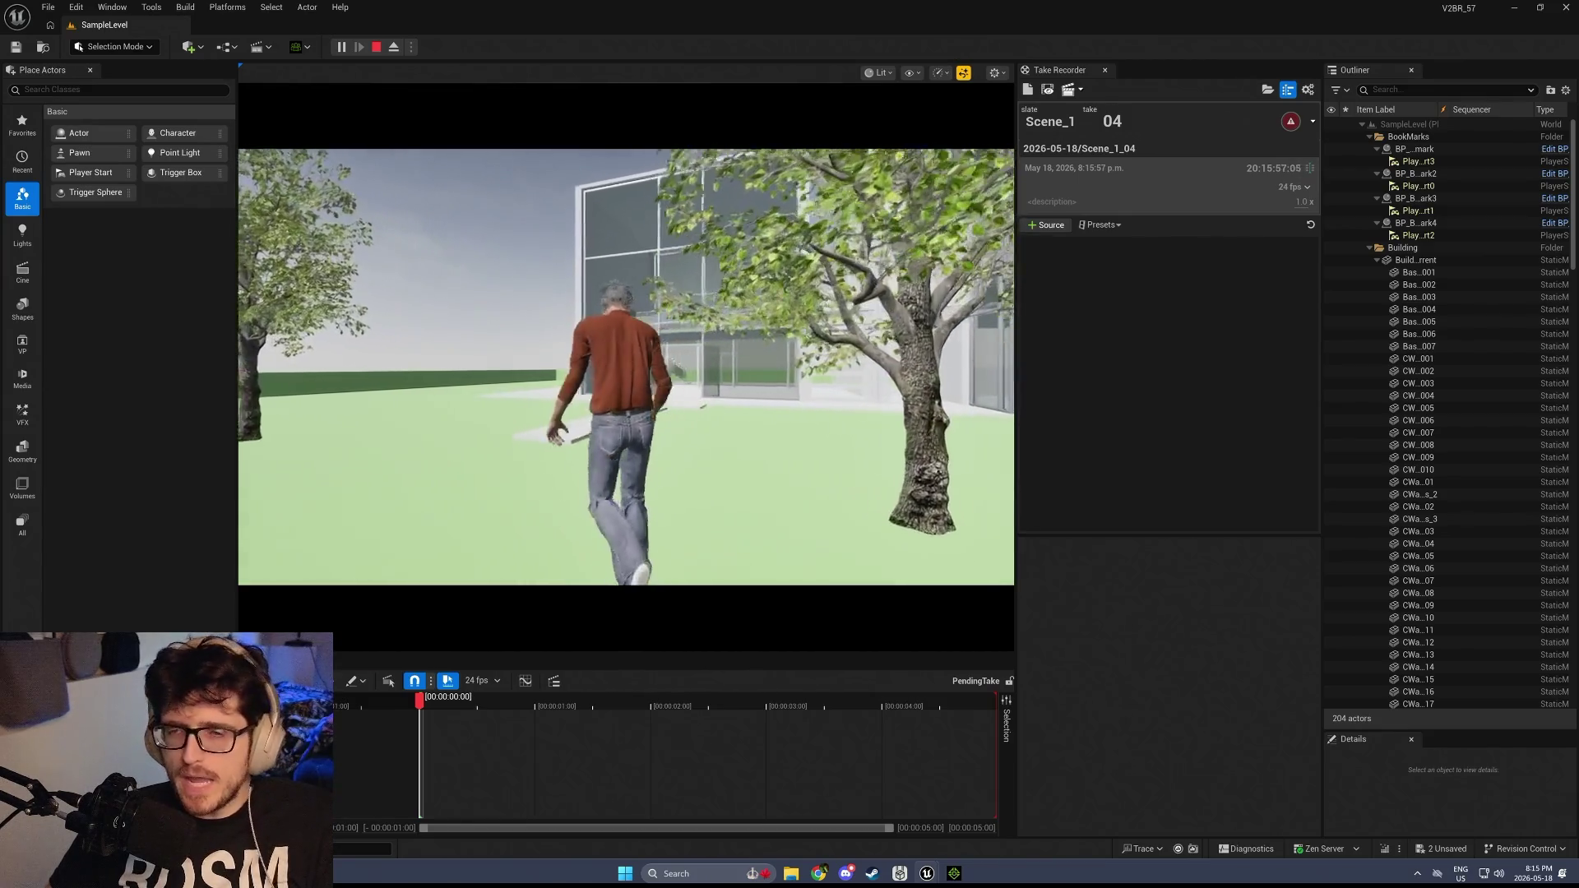
key(a)
key(a)
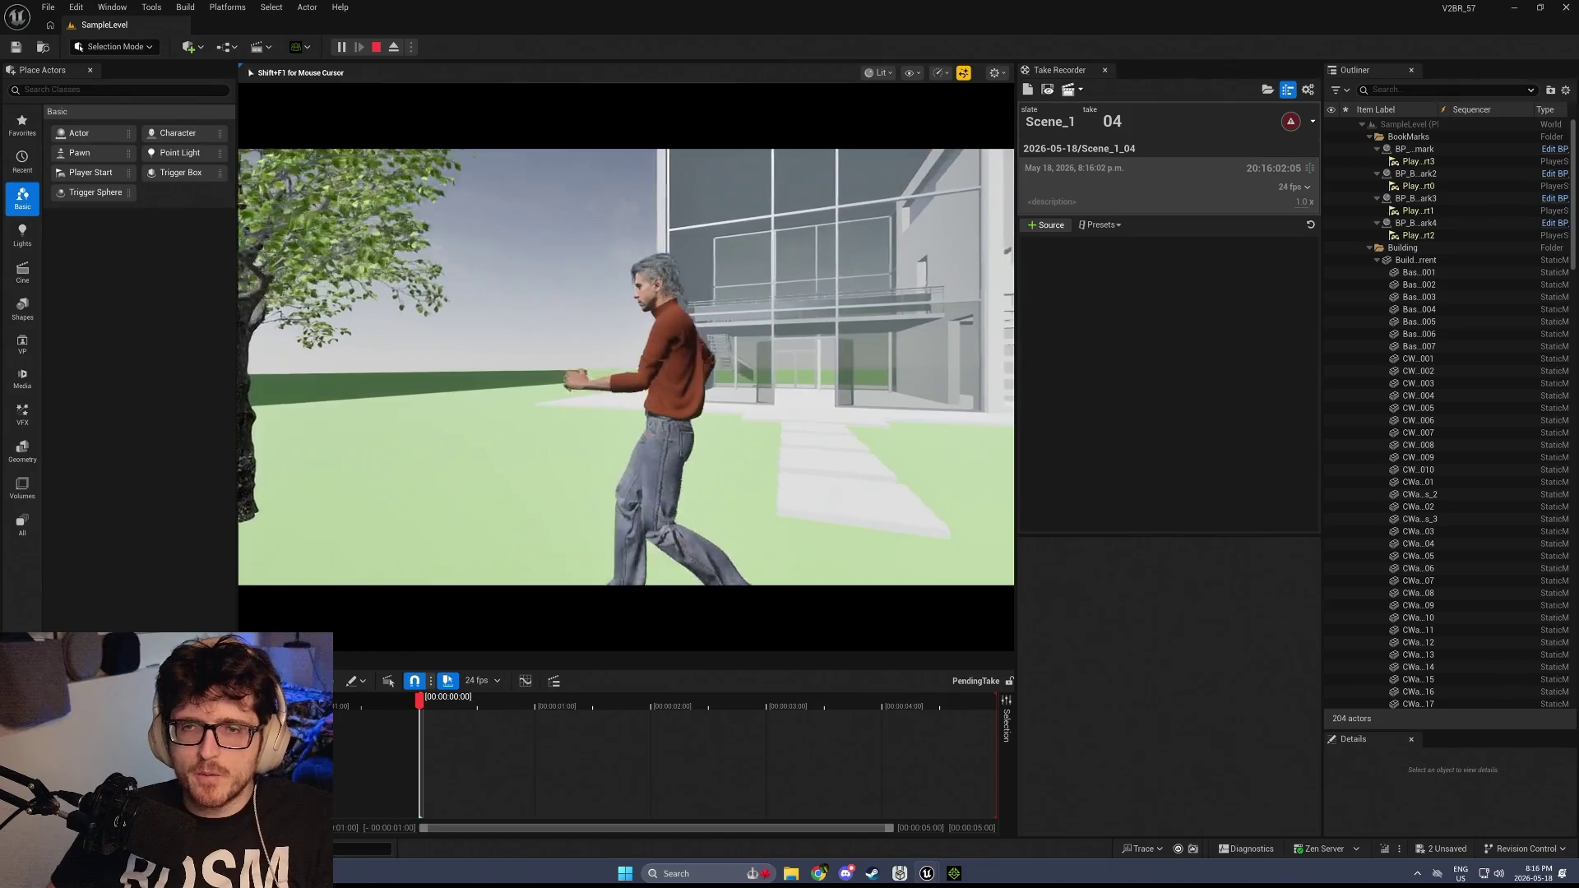
key(a)
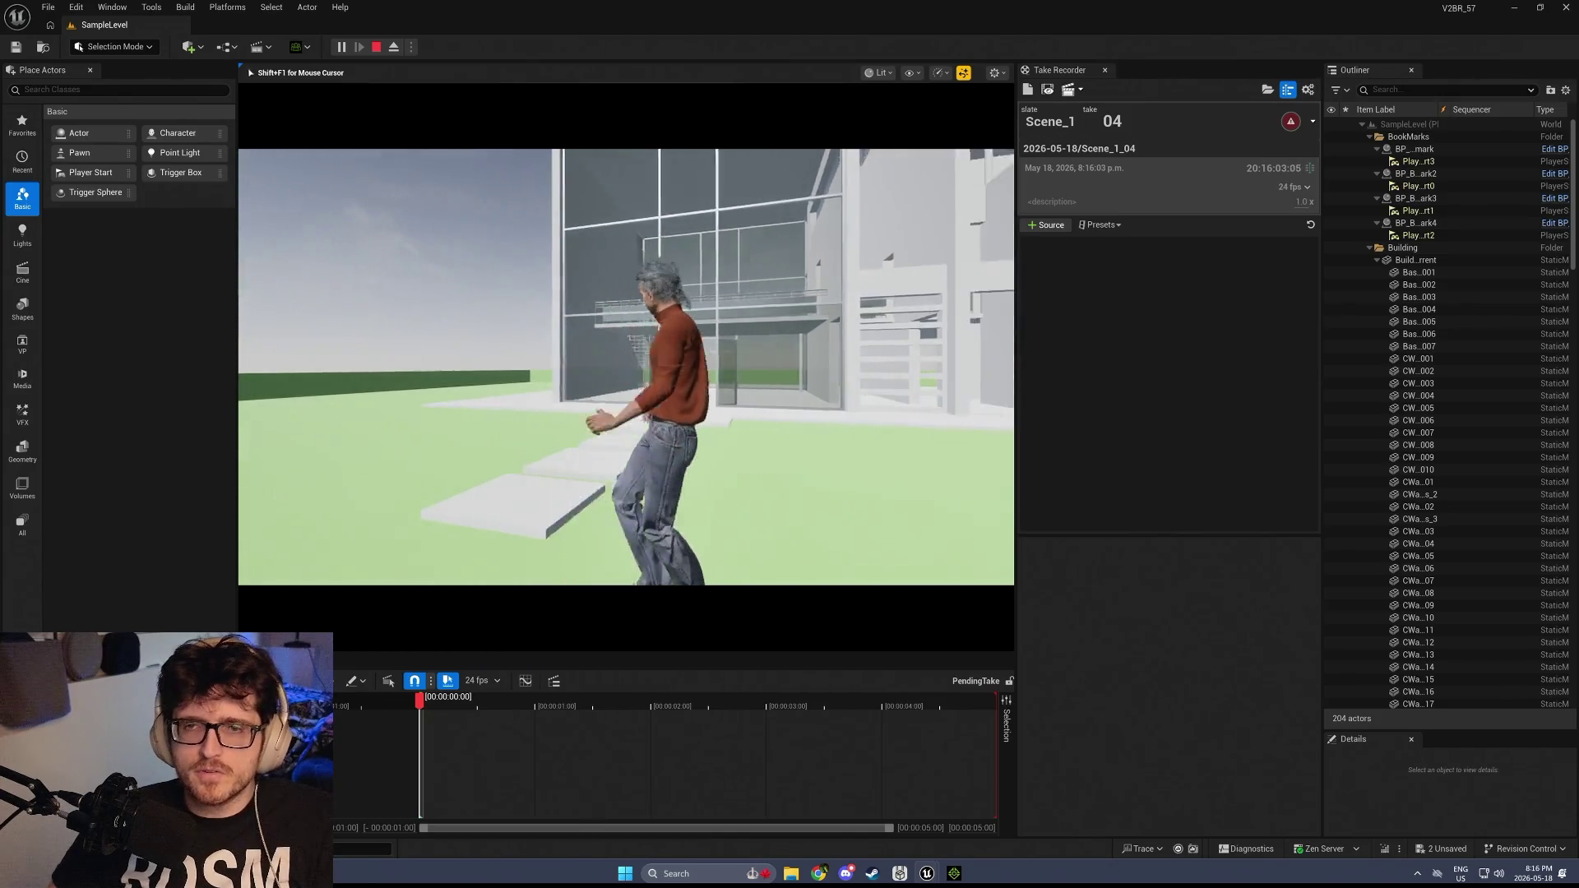
key(s)
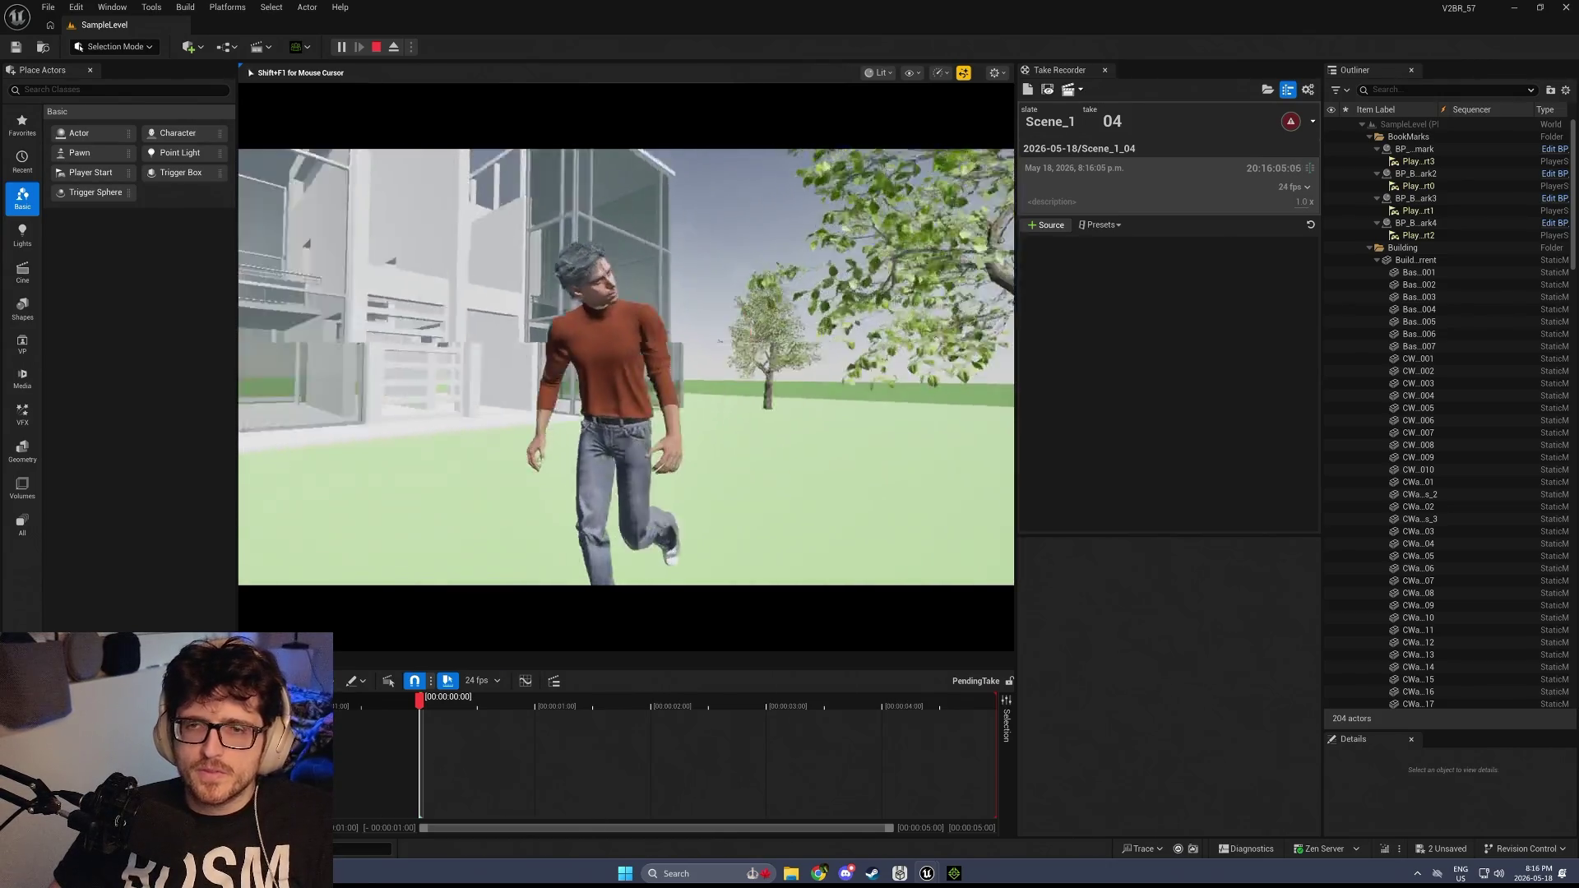
key(w)
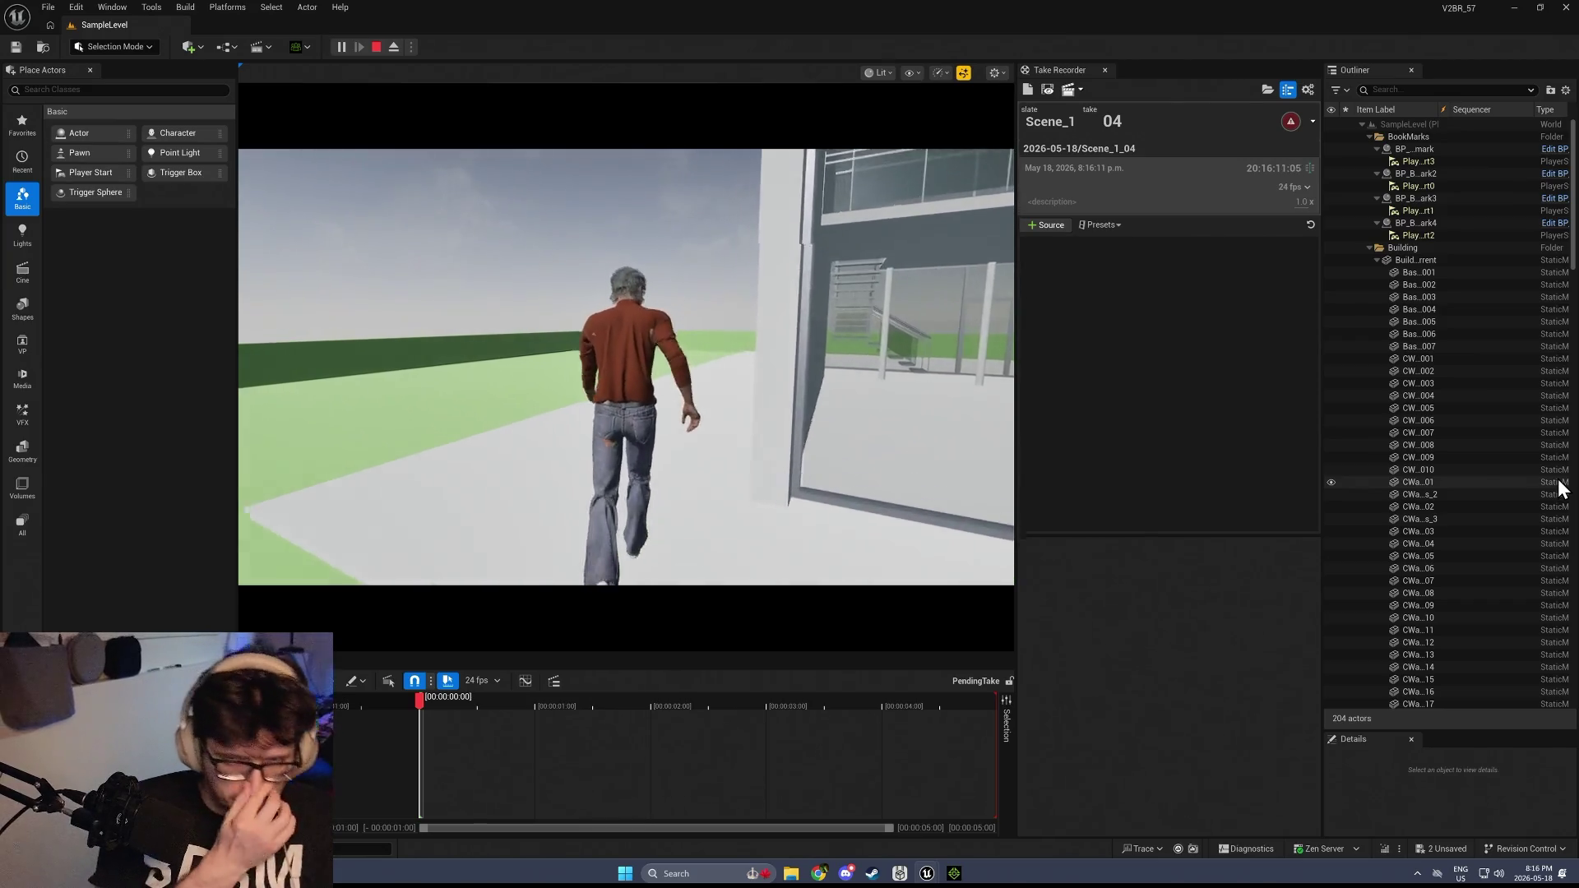
click(626, 367)
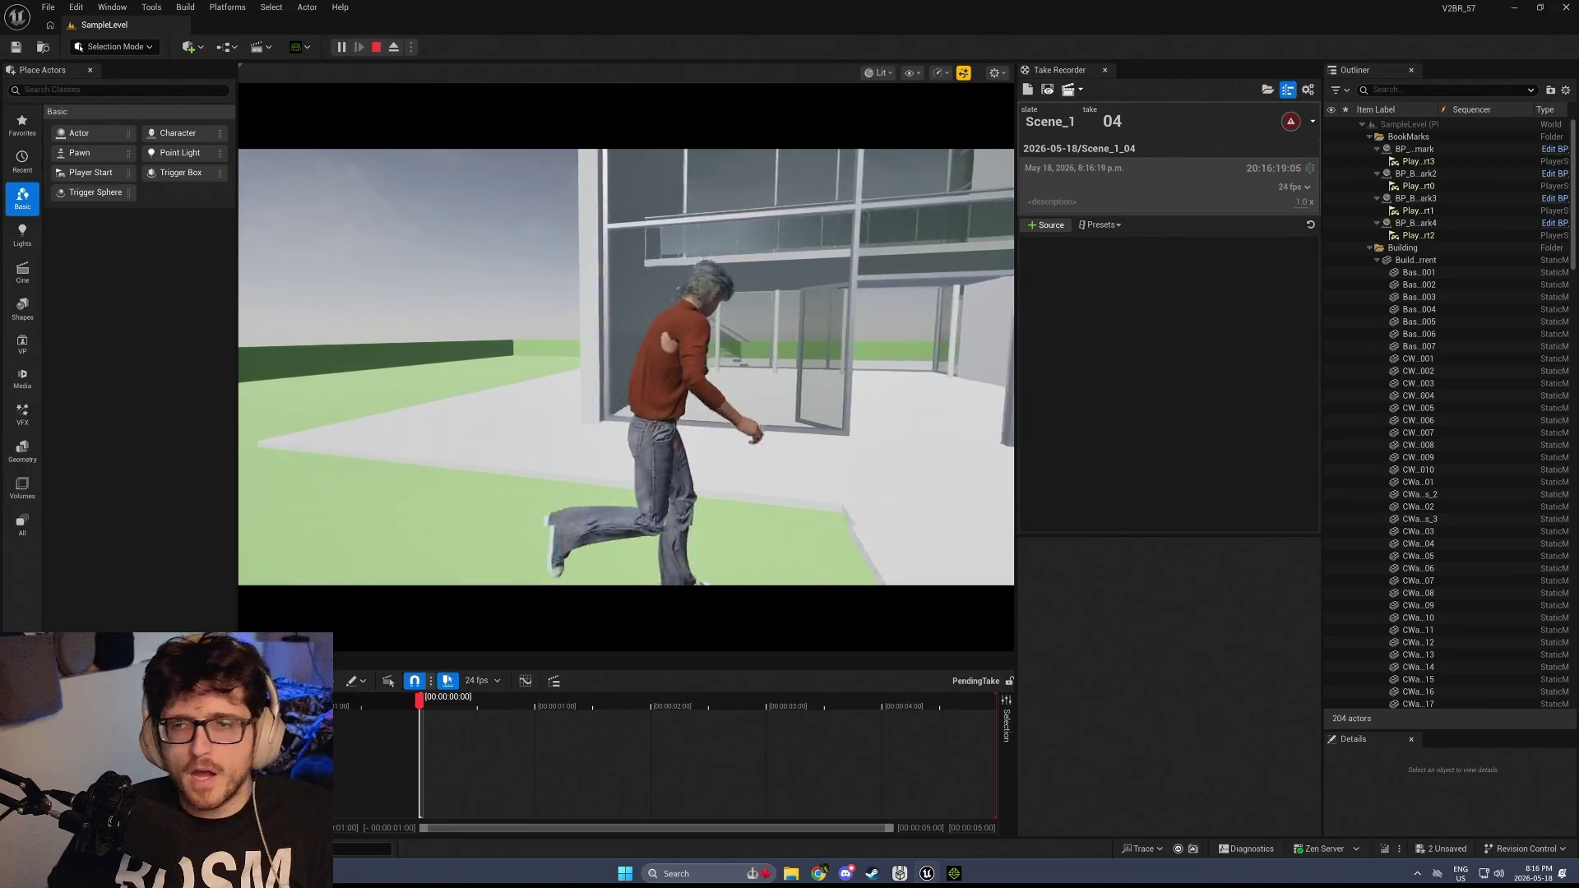
click(822, 370)
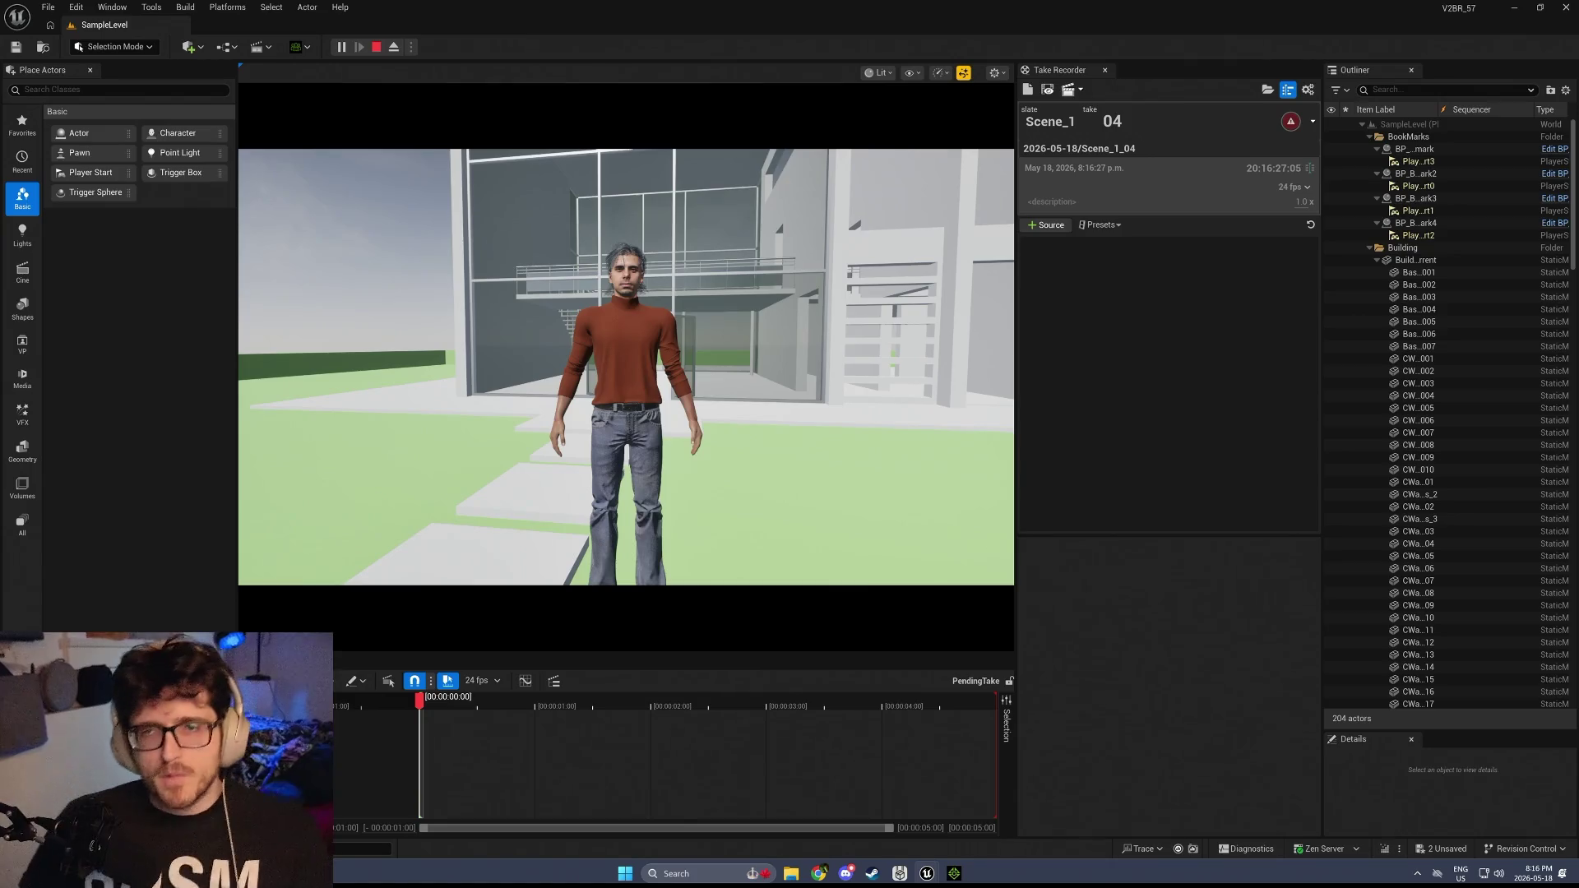
key(Tab)
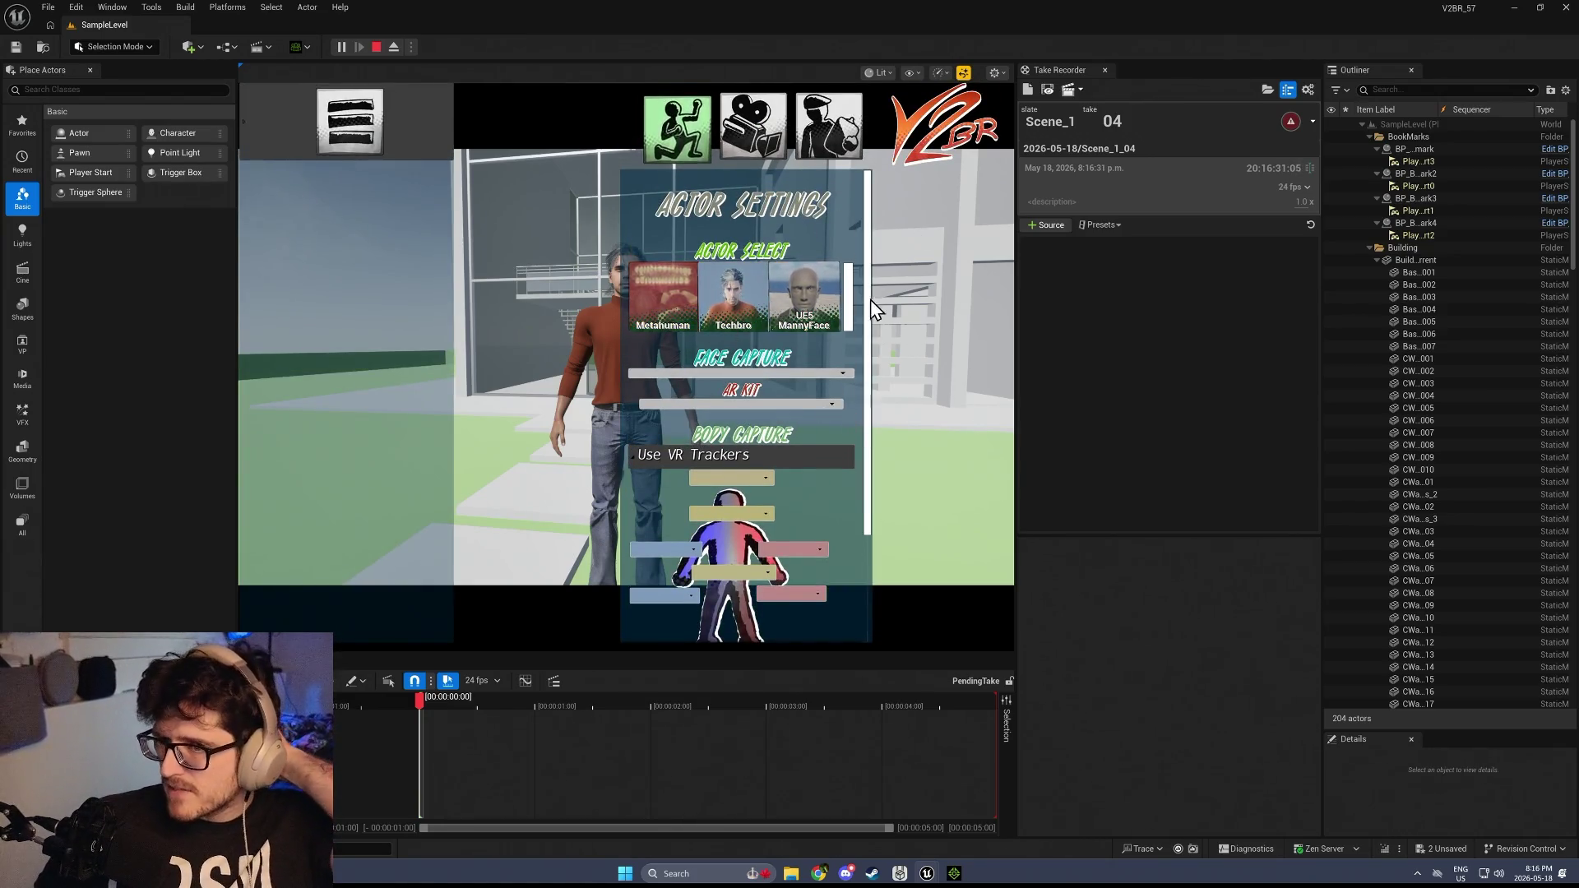
Switch the actor to UE5 MannyFace with Audio Driven face capture and resume play
click(823, 283)
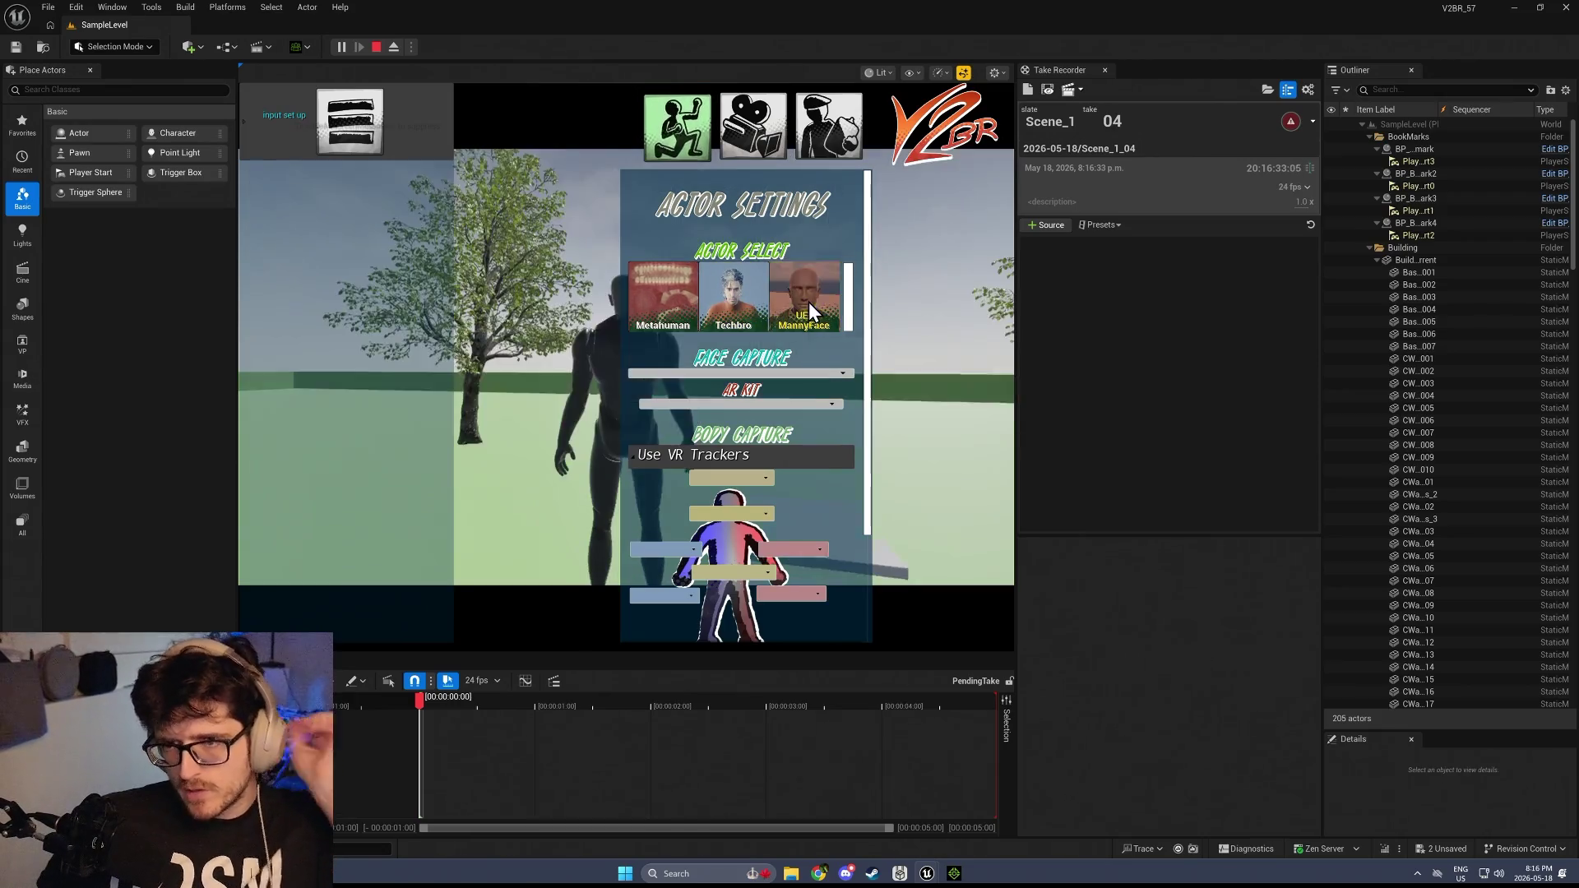
click(734, 374)
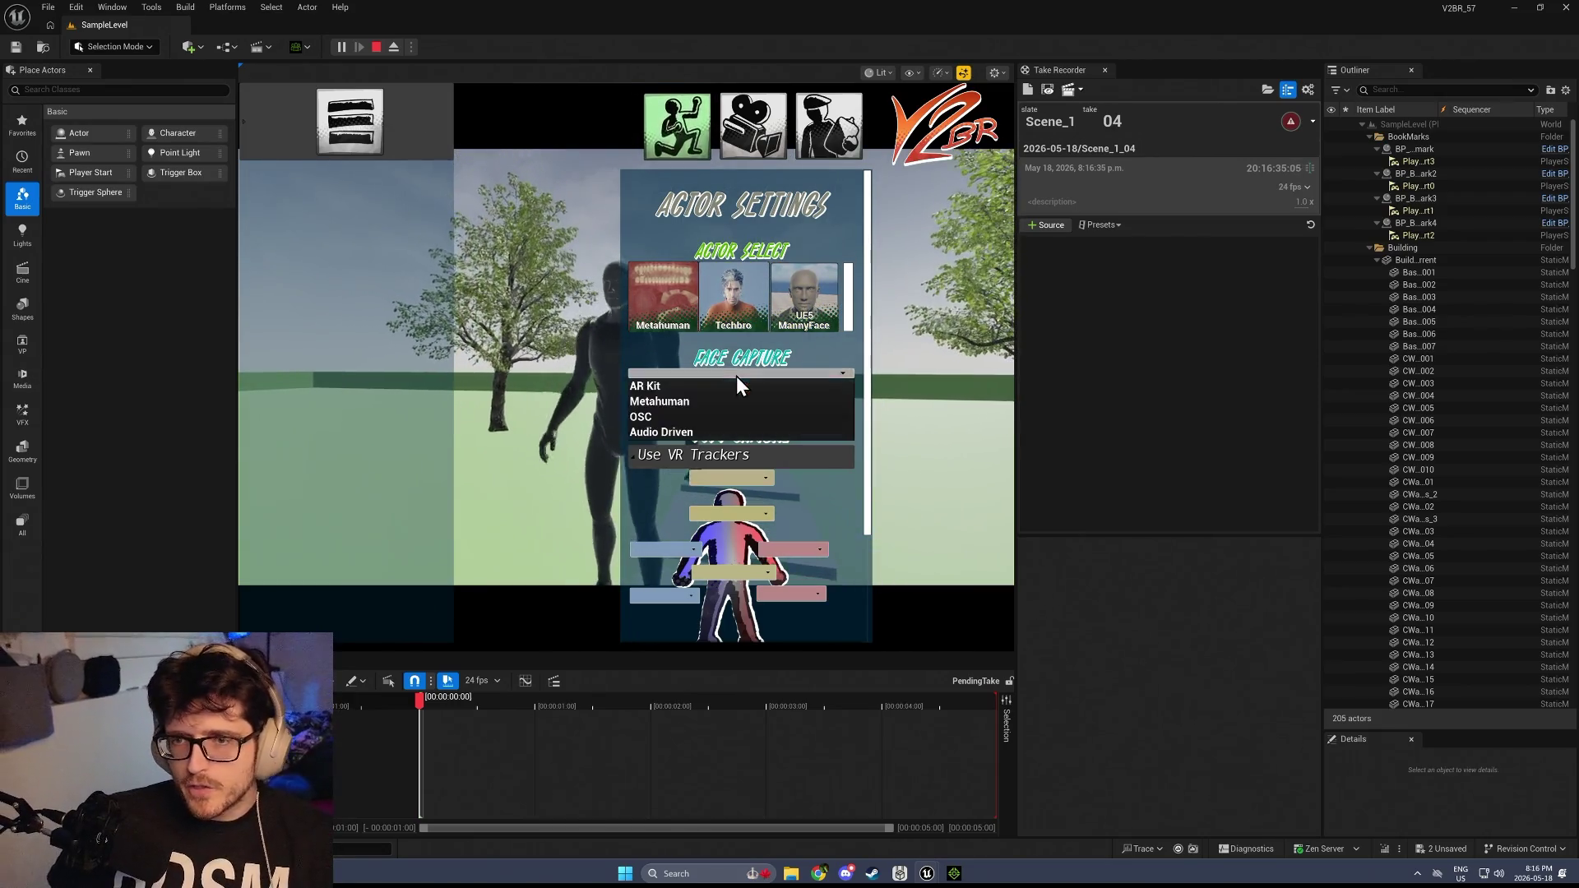
click(683, 434)
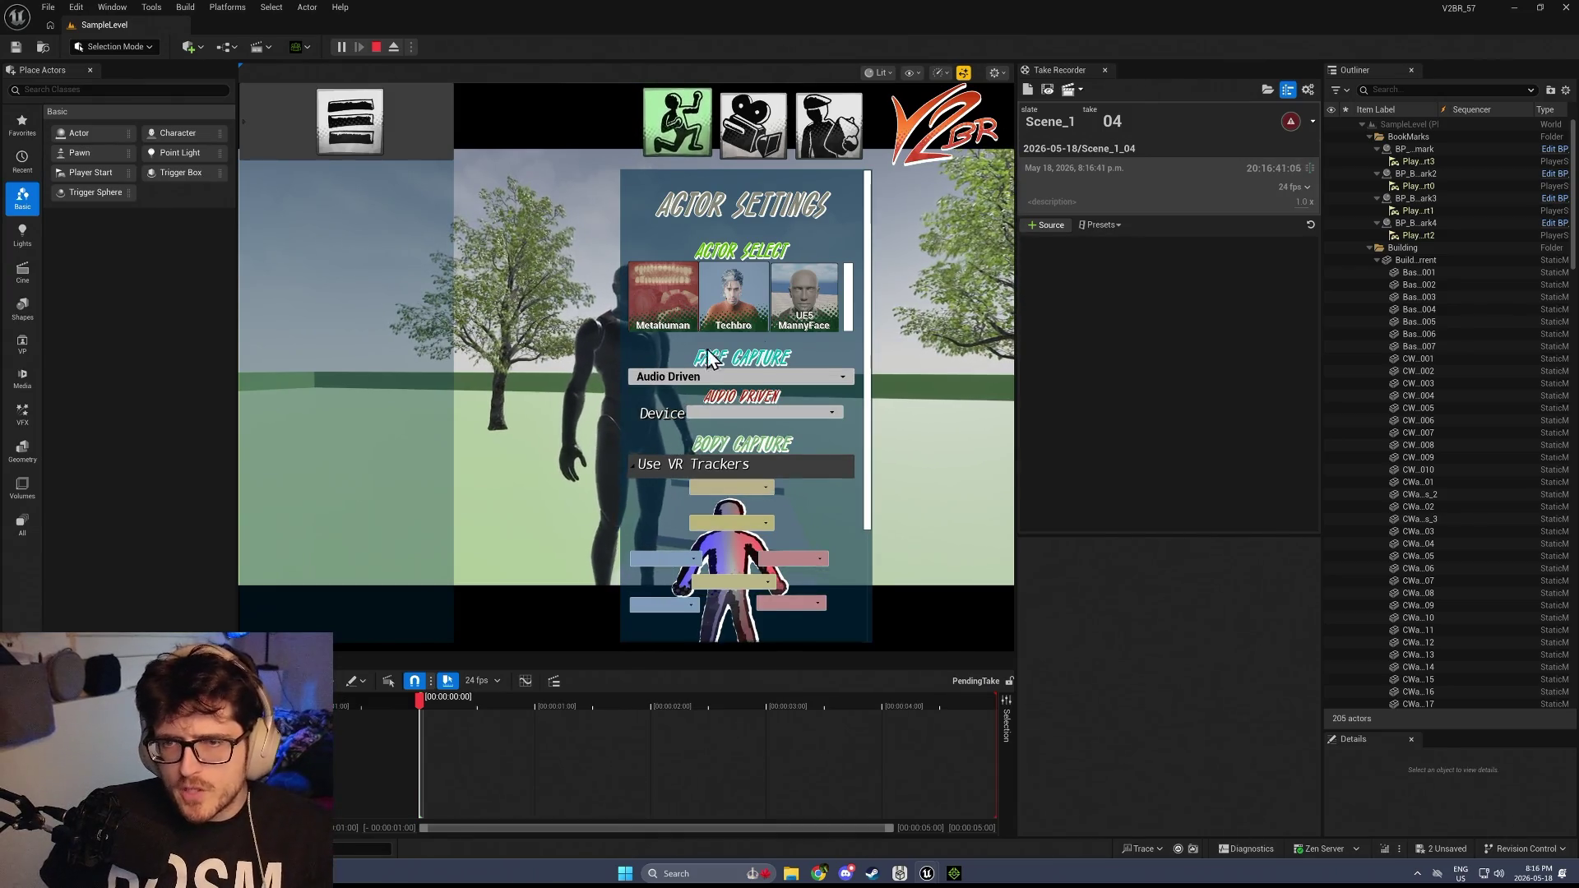
click(852, 323)
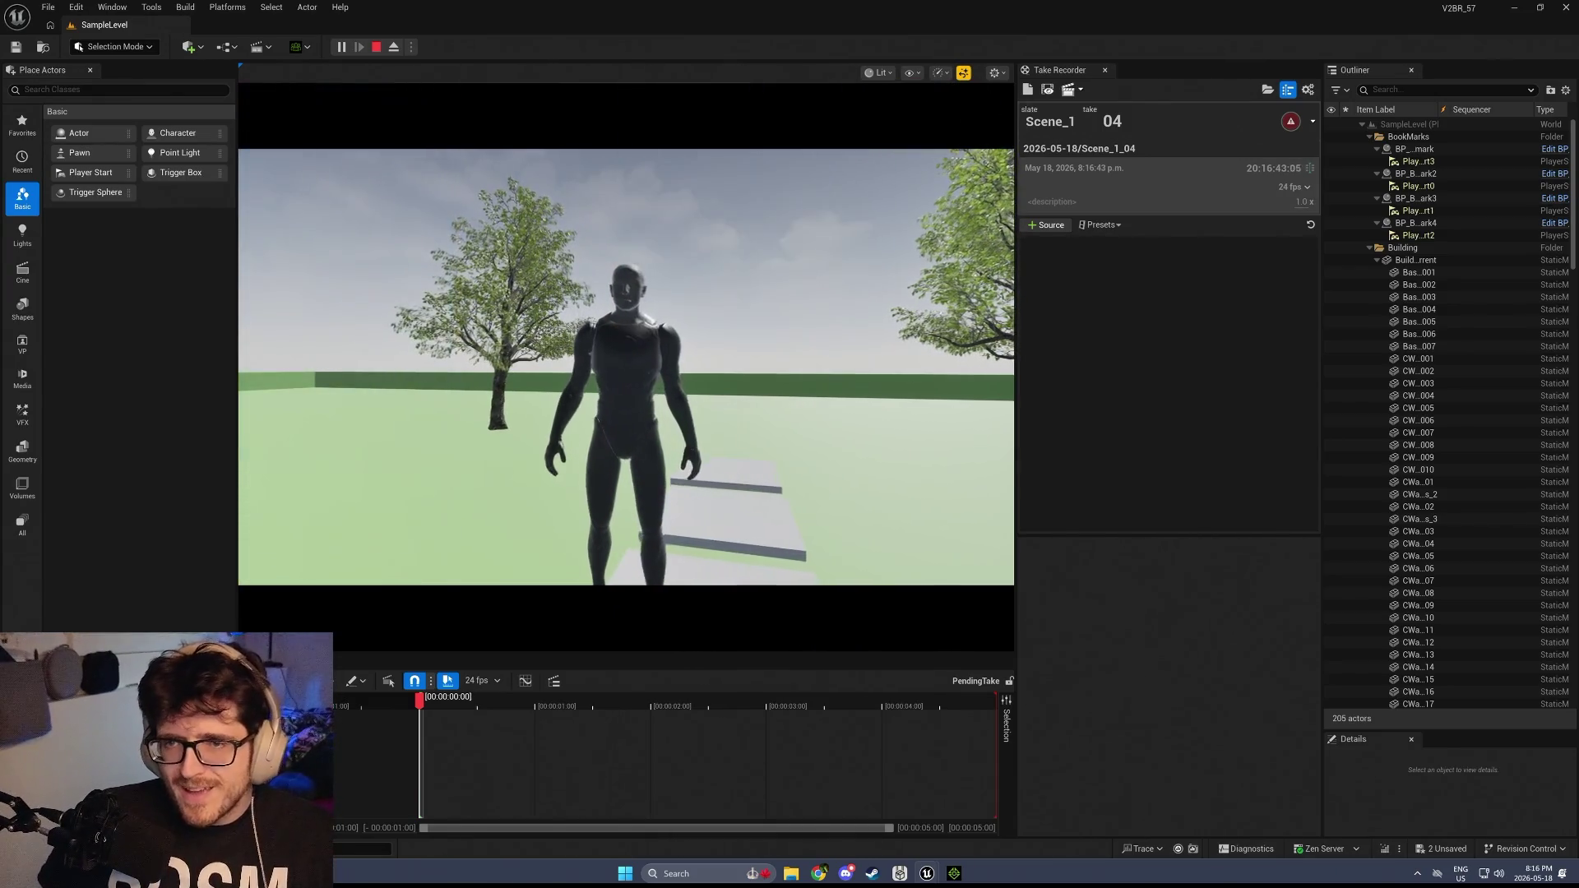
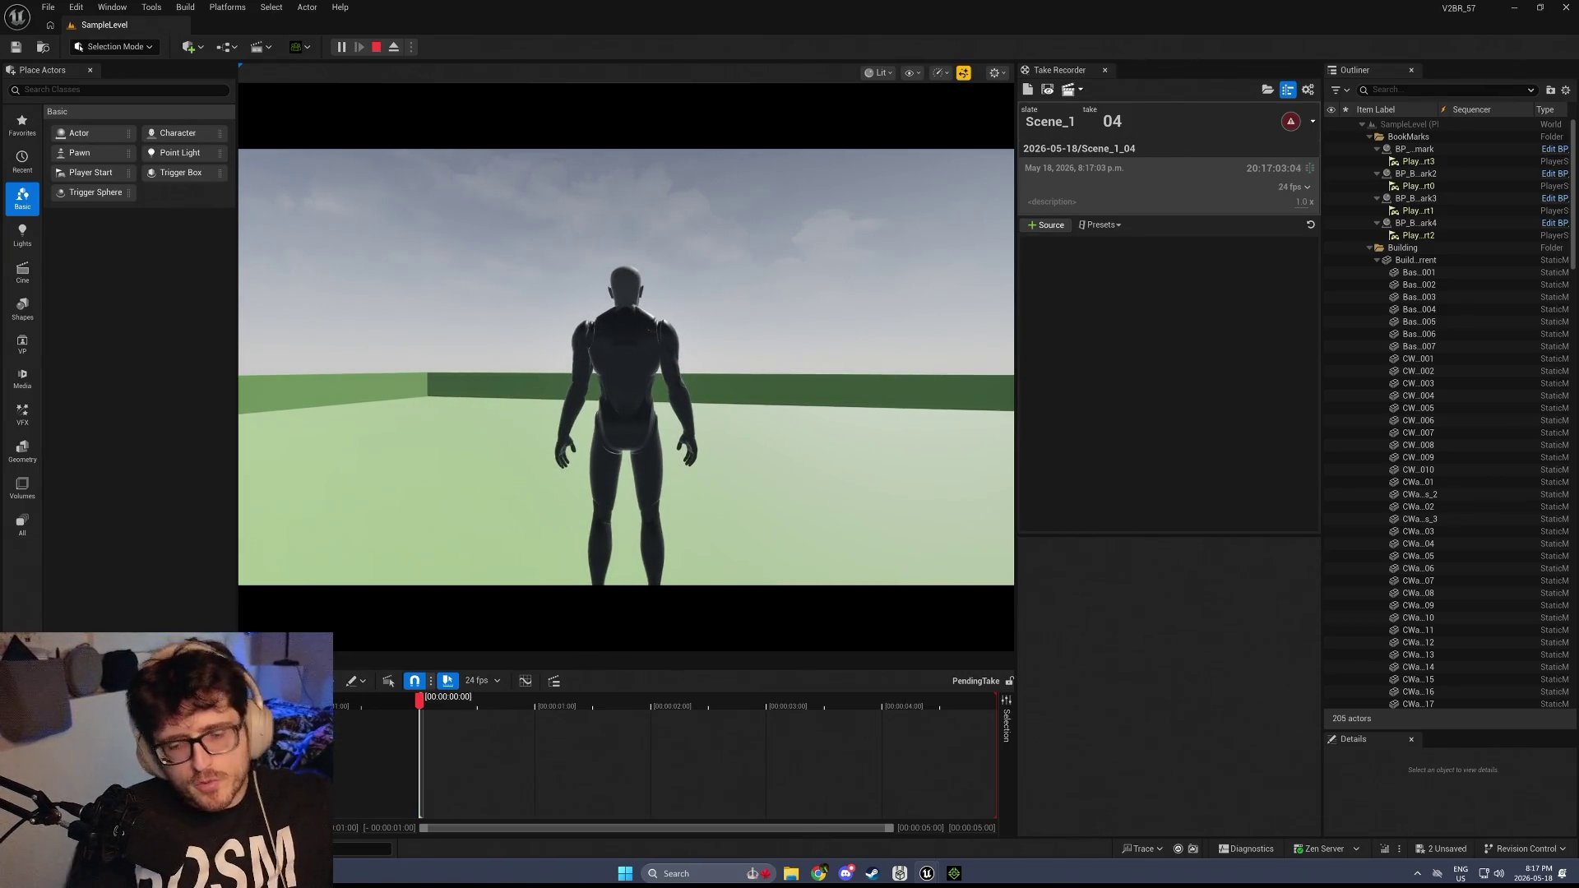
In the running level, pick a MetaHuman actor from Actor Settings and walk it toward the building
key(Tab)
click(678, 299)
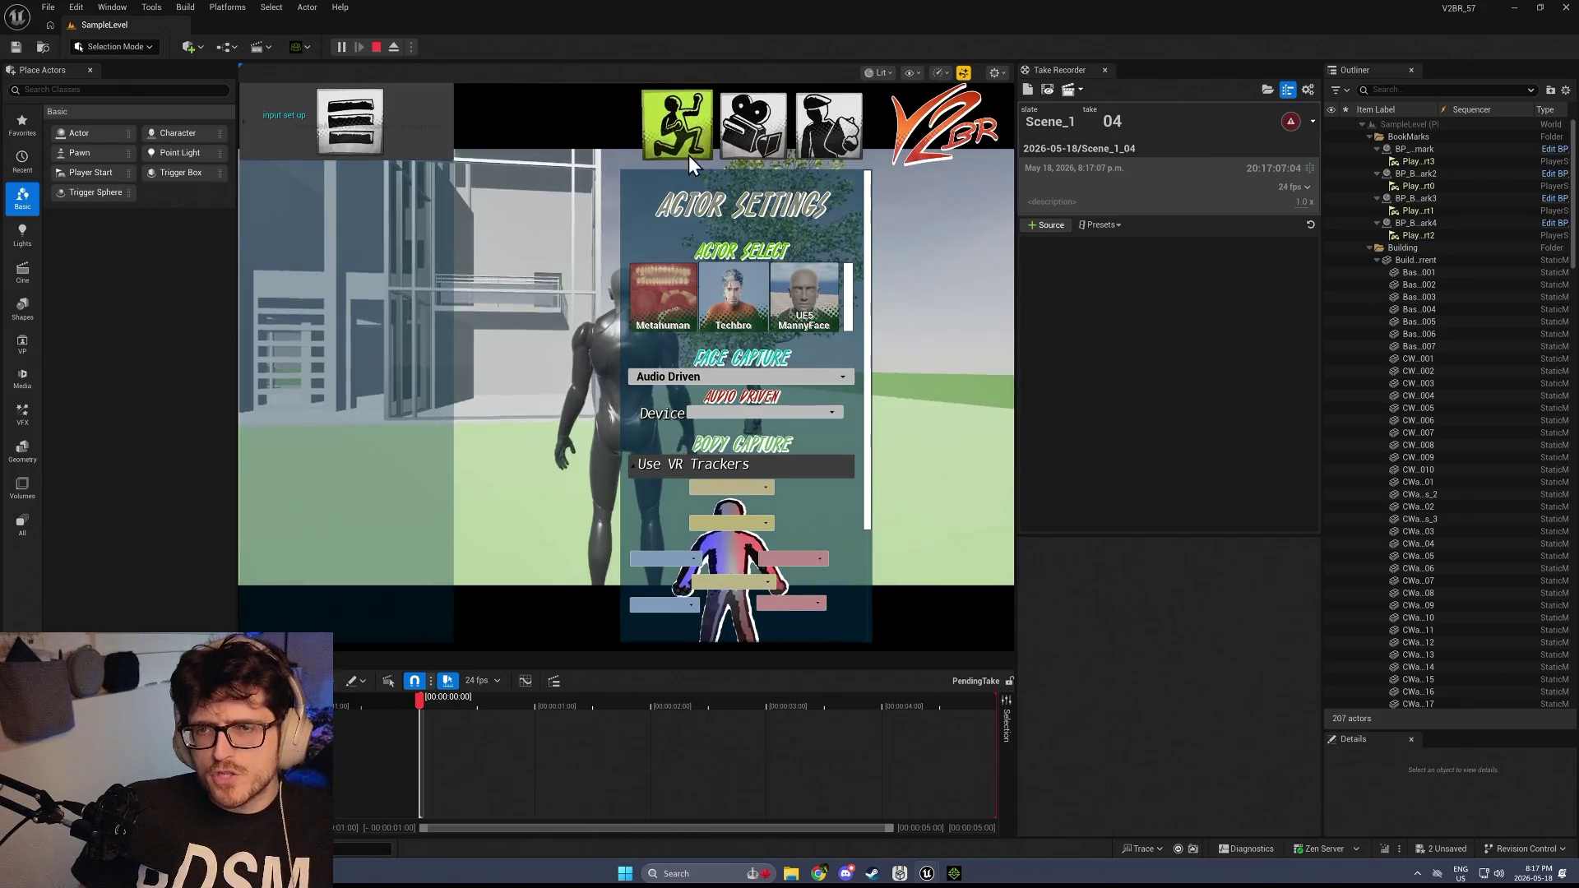
click(660, 293)
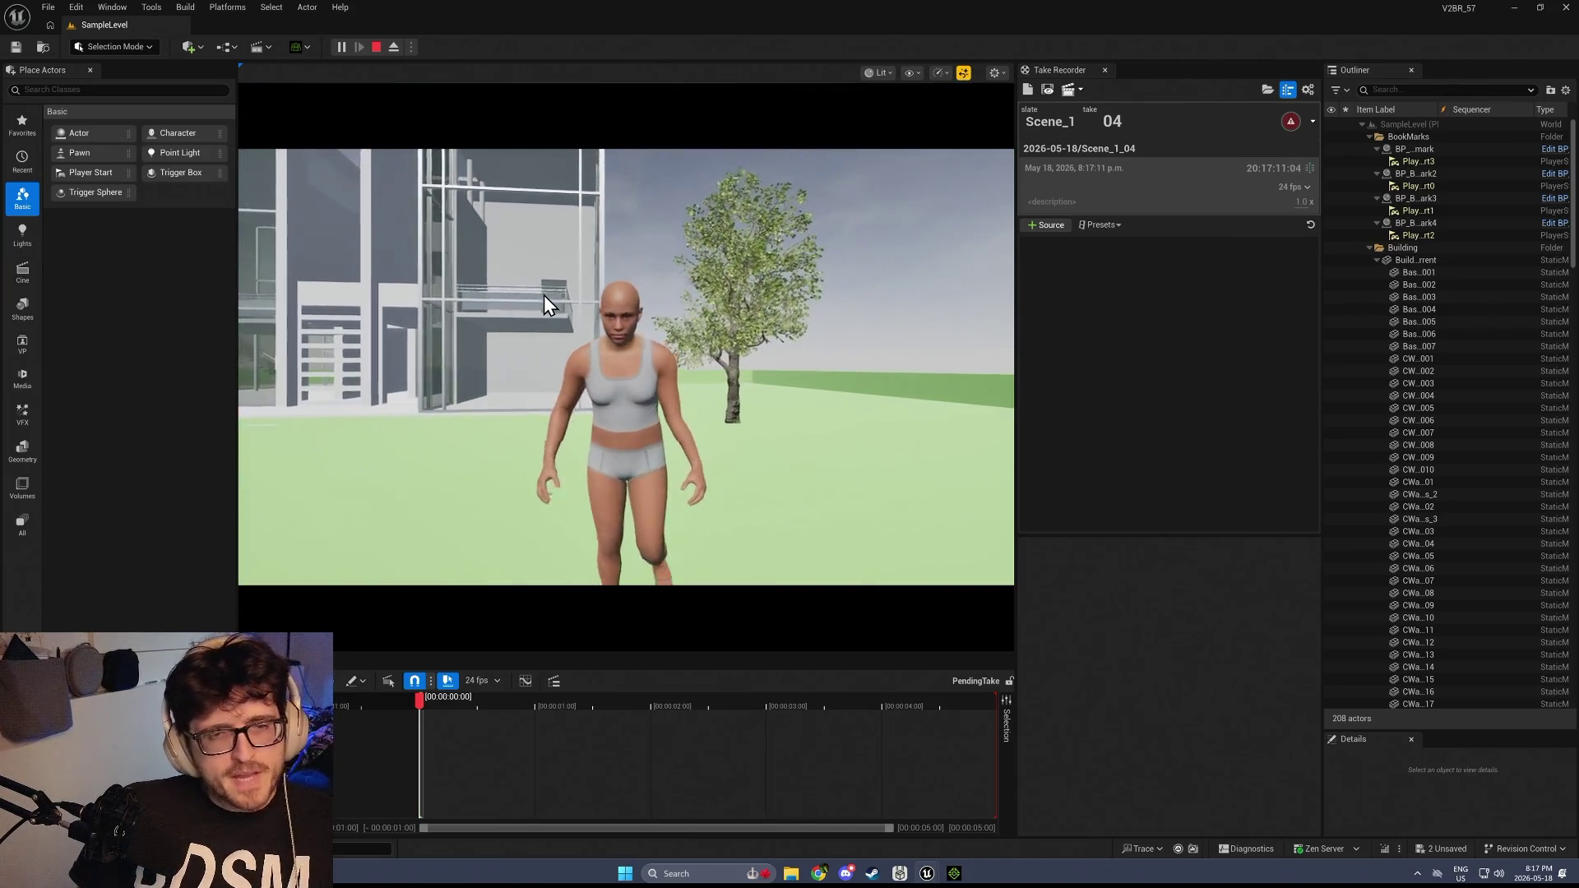
click(545, 294)
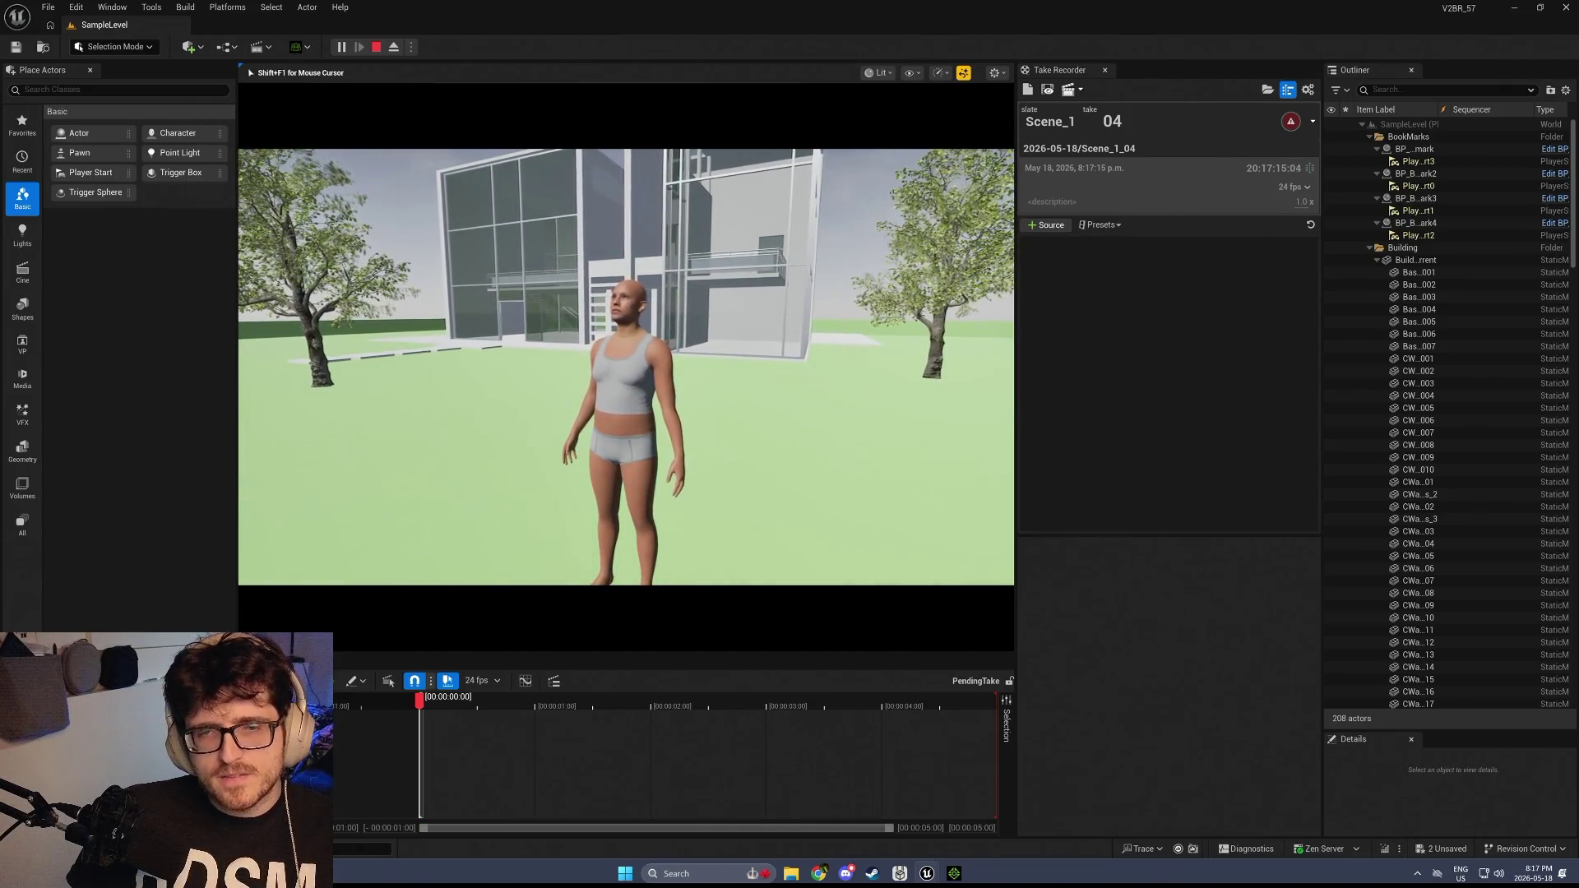
key(w)
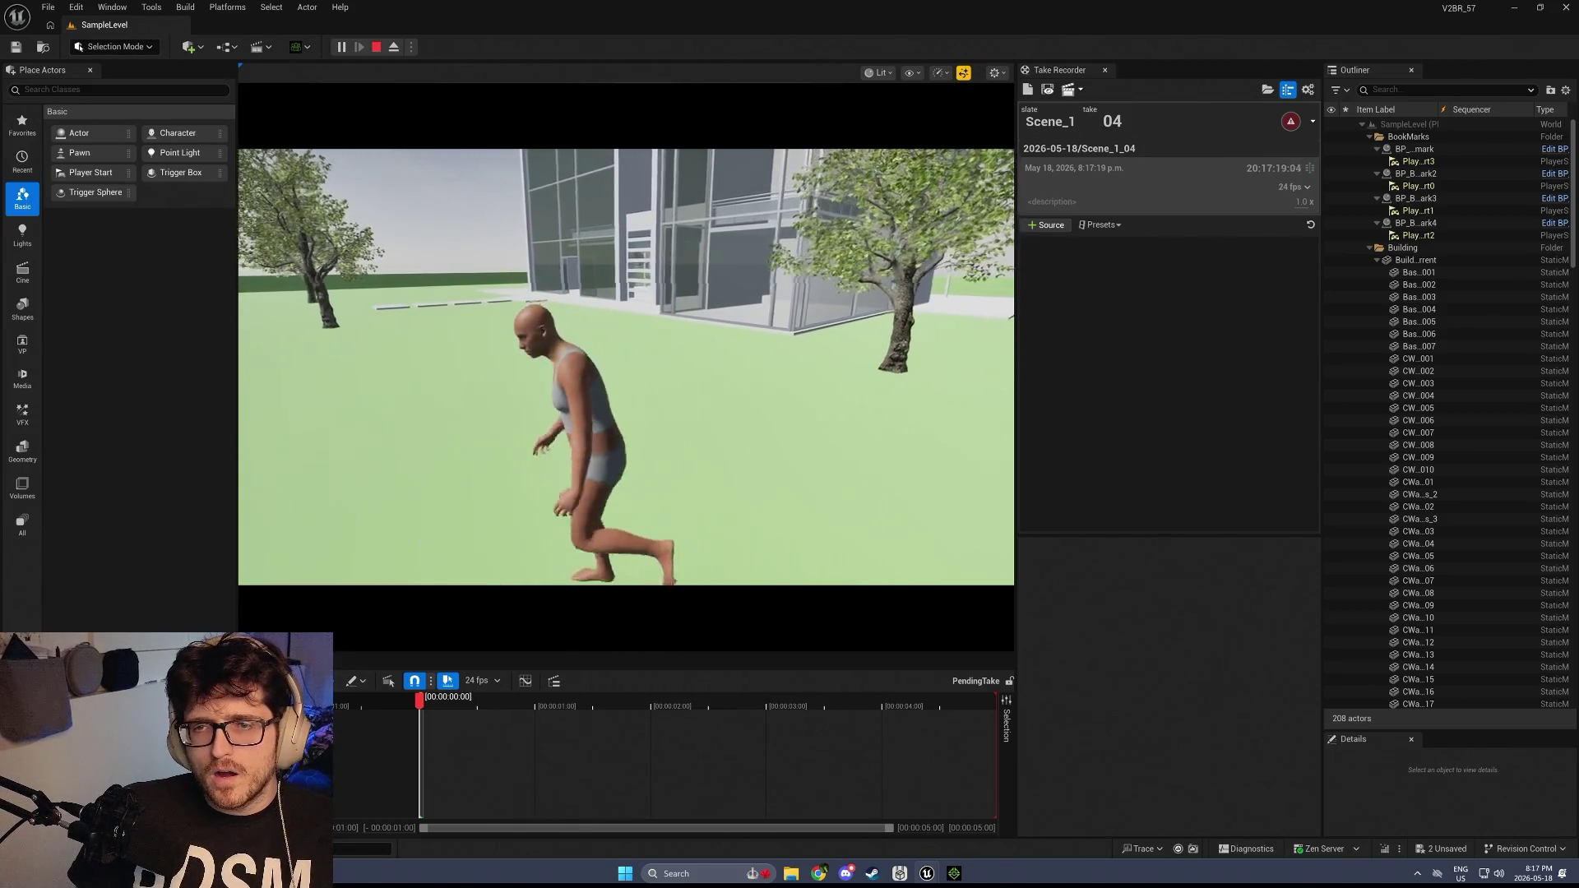
key(shift+F1)
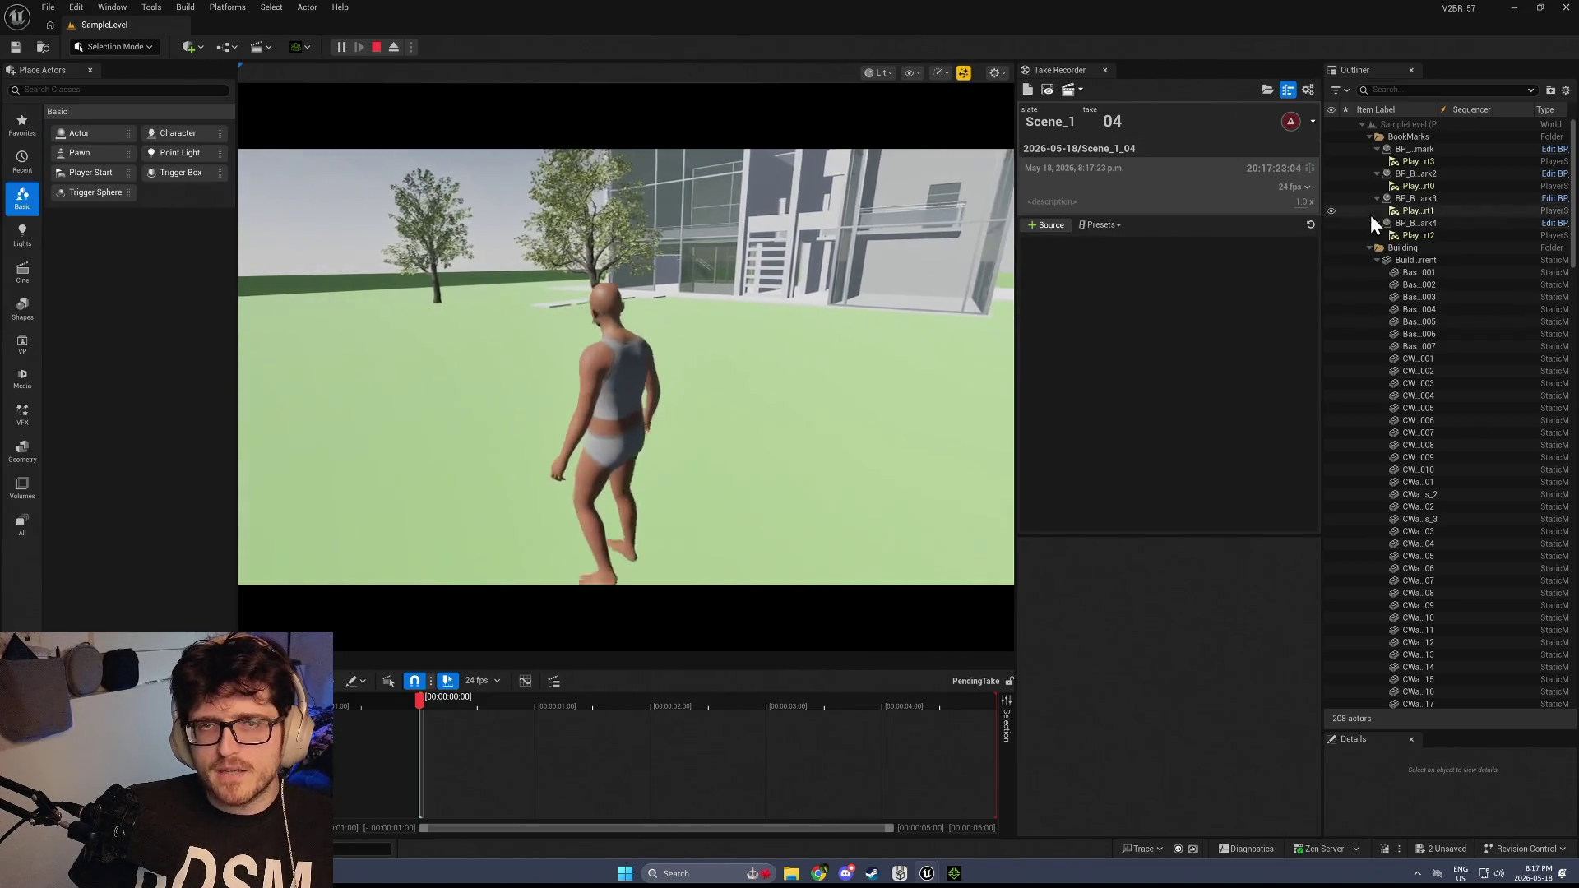
Reopen and close the actor settings menu, then stop the play session
click(741, 370)
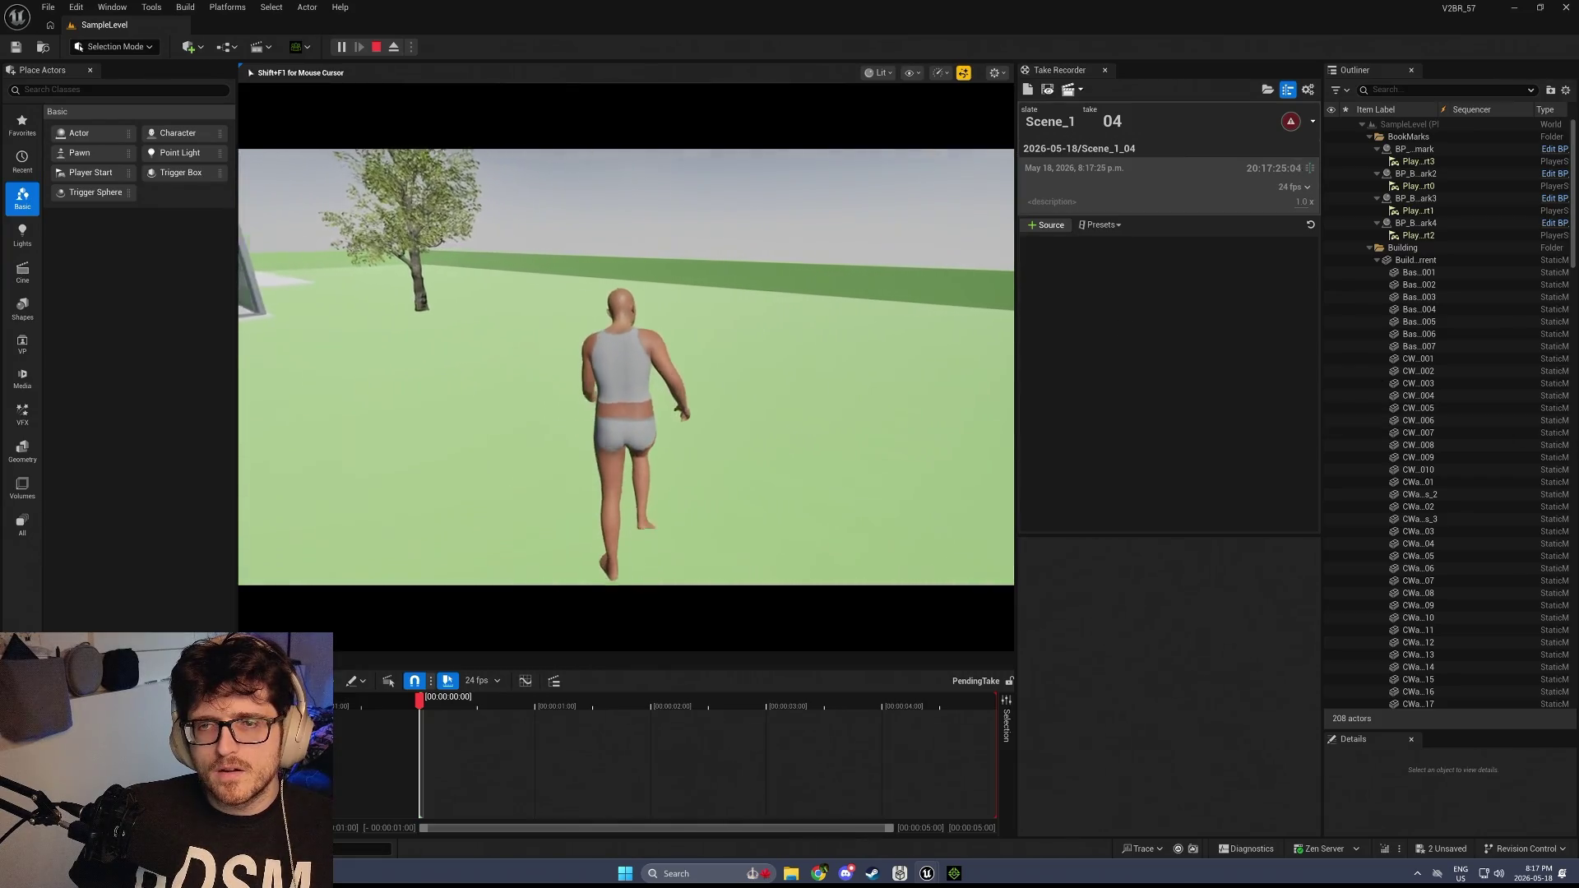
key(shift+F1)
key(Tab)
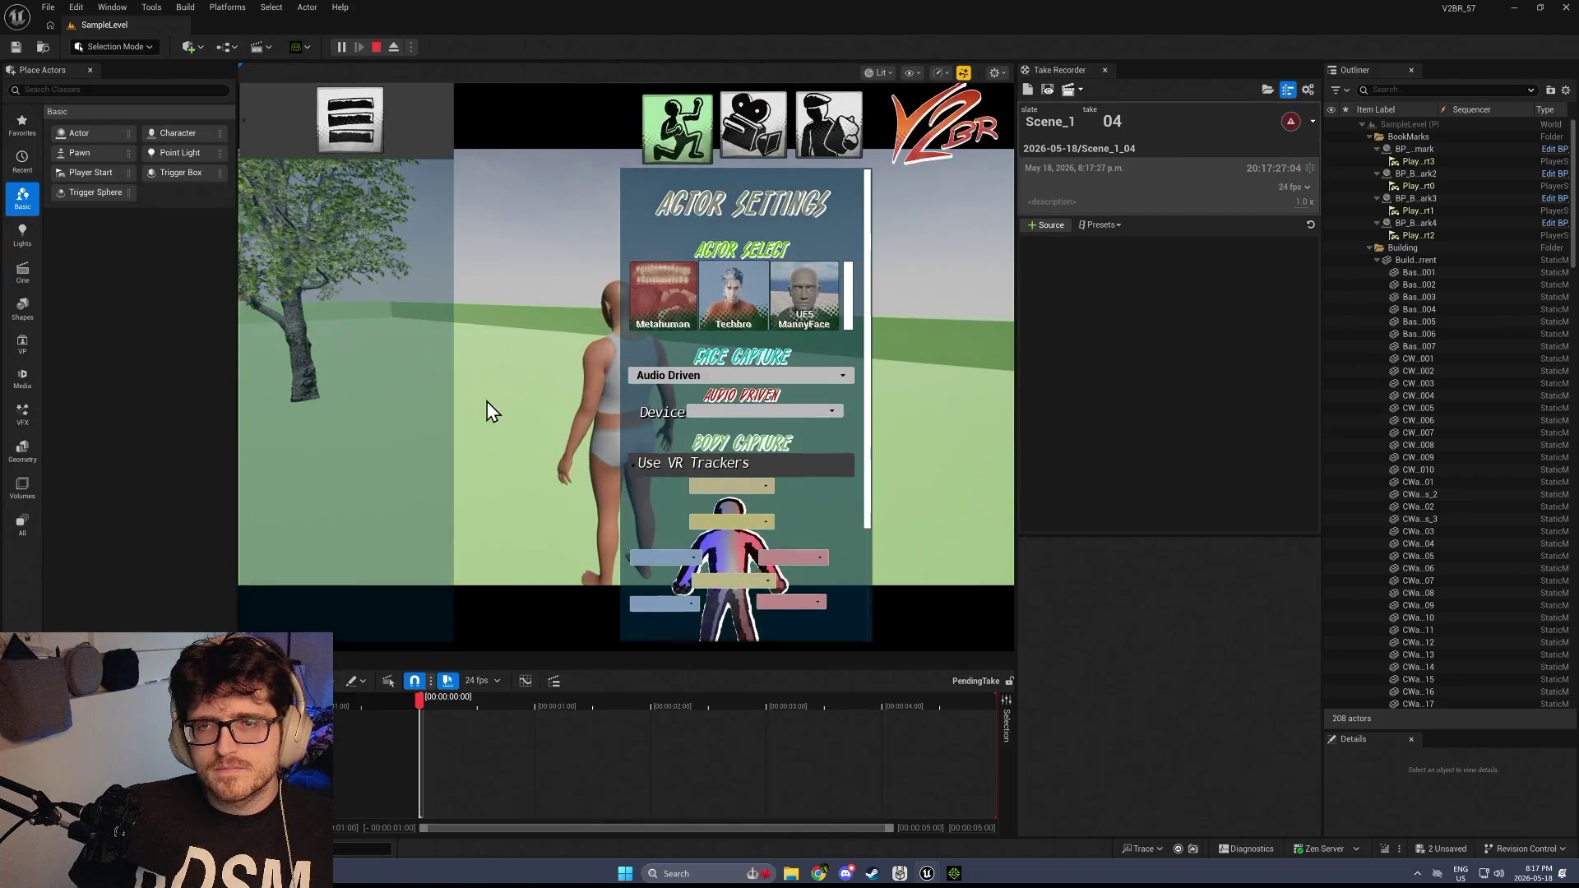
key(Tab)
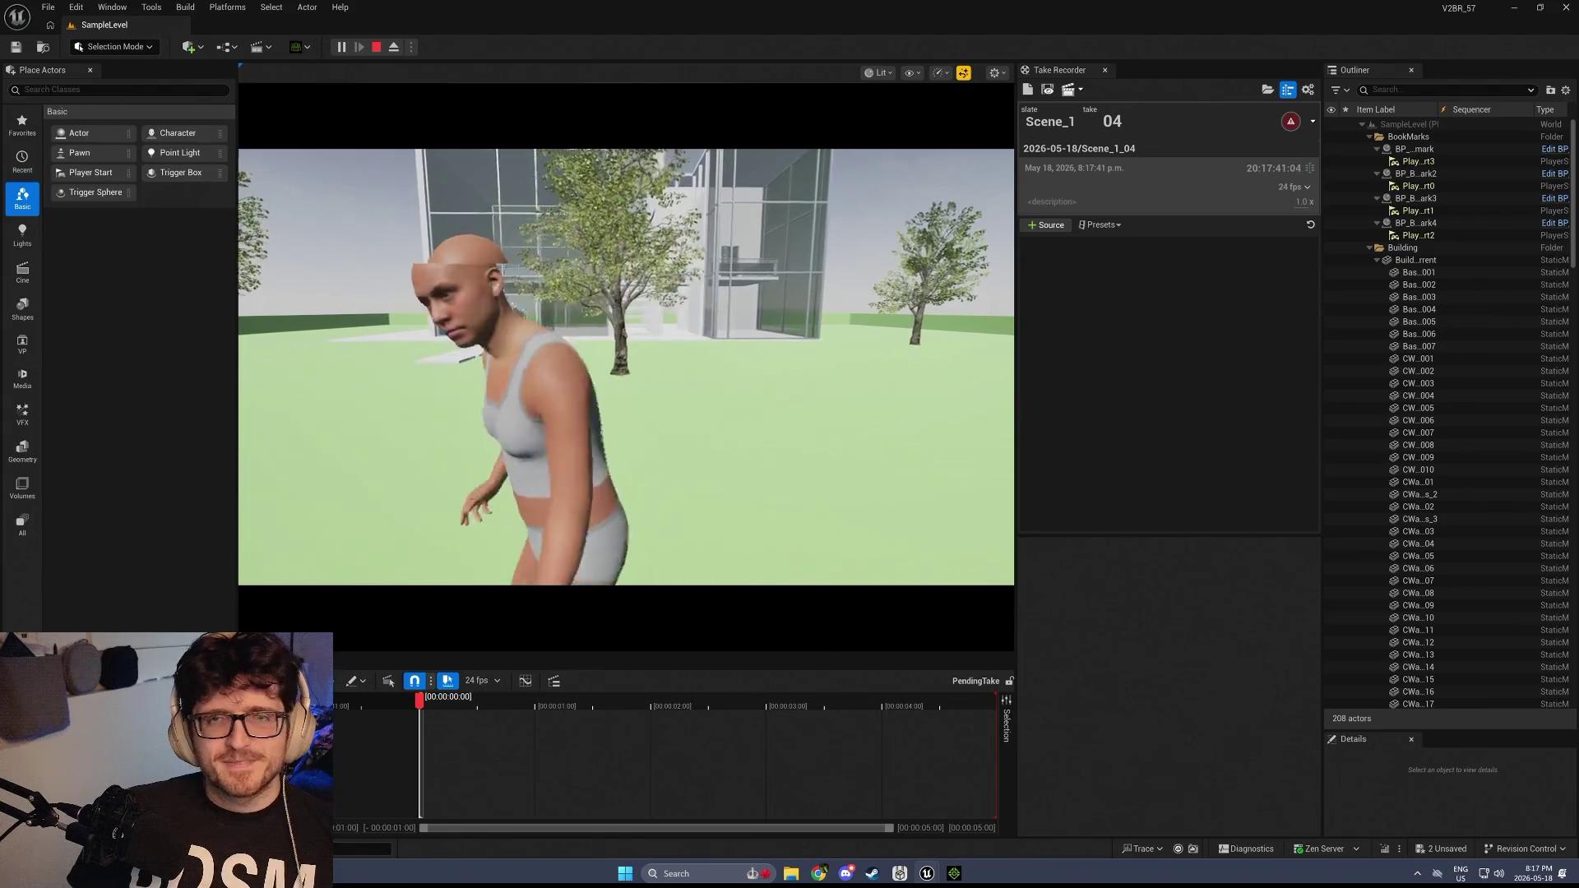
key(Escape)
Show the Pawns folder in the Content Drawer, replay the level briefly, and stop again
key(ctrl+space)
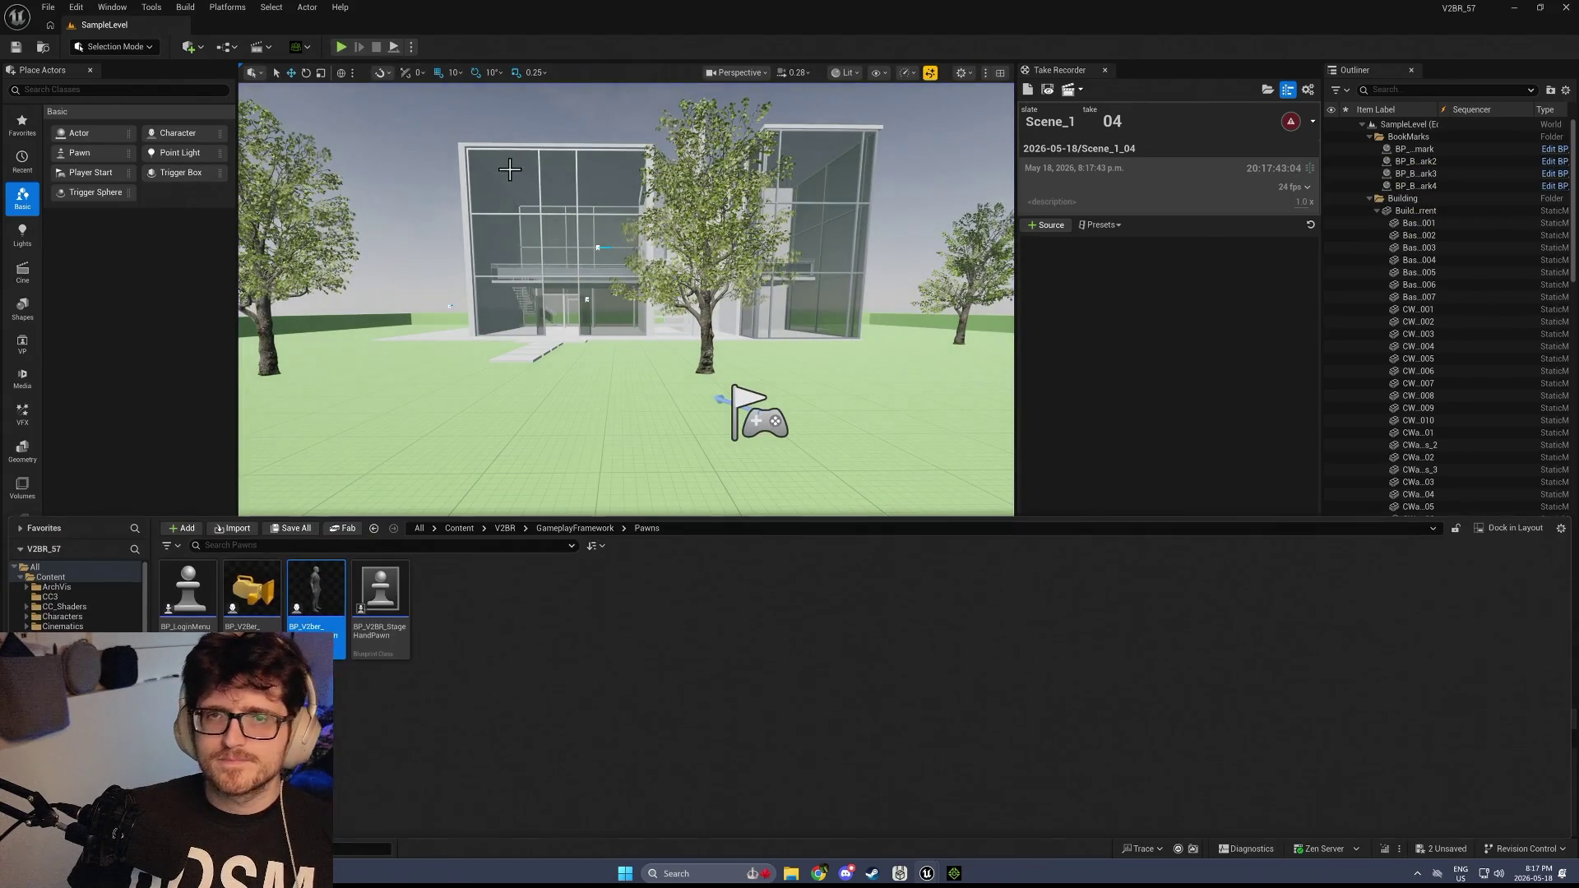
click(340, 47)
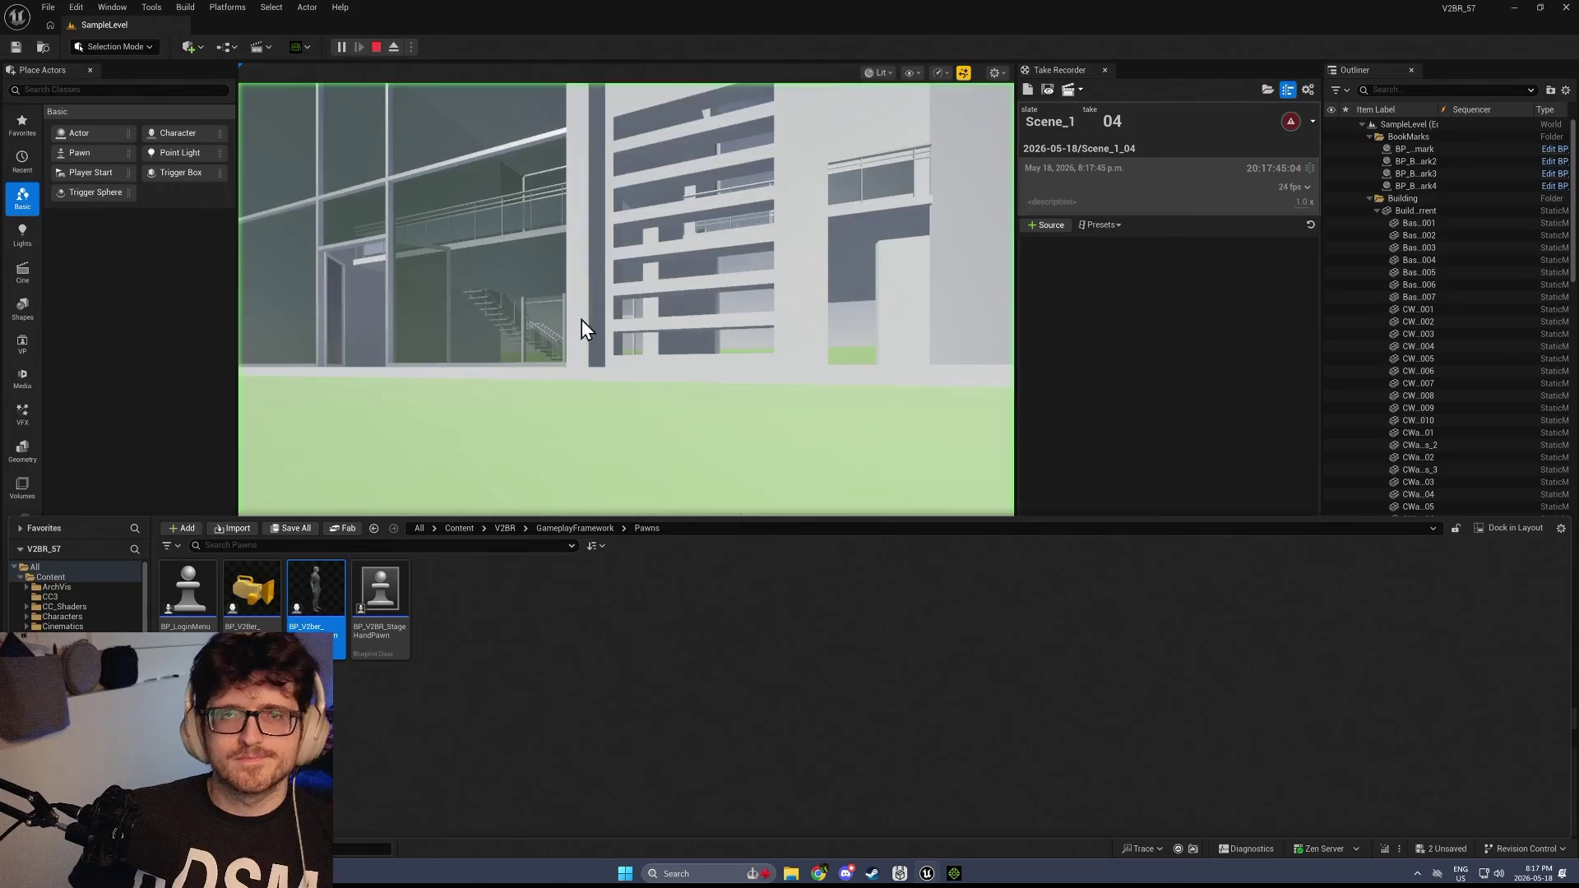
click(633, 499)
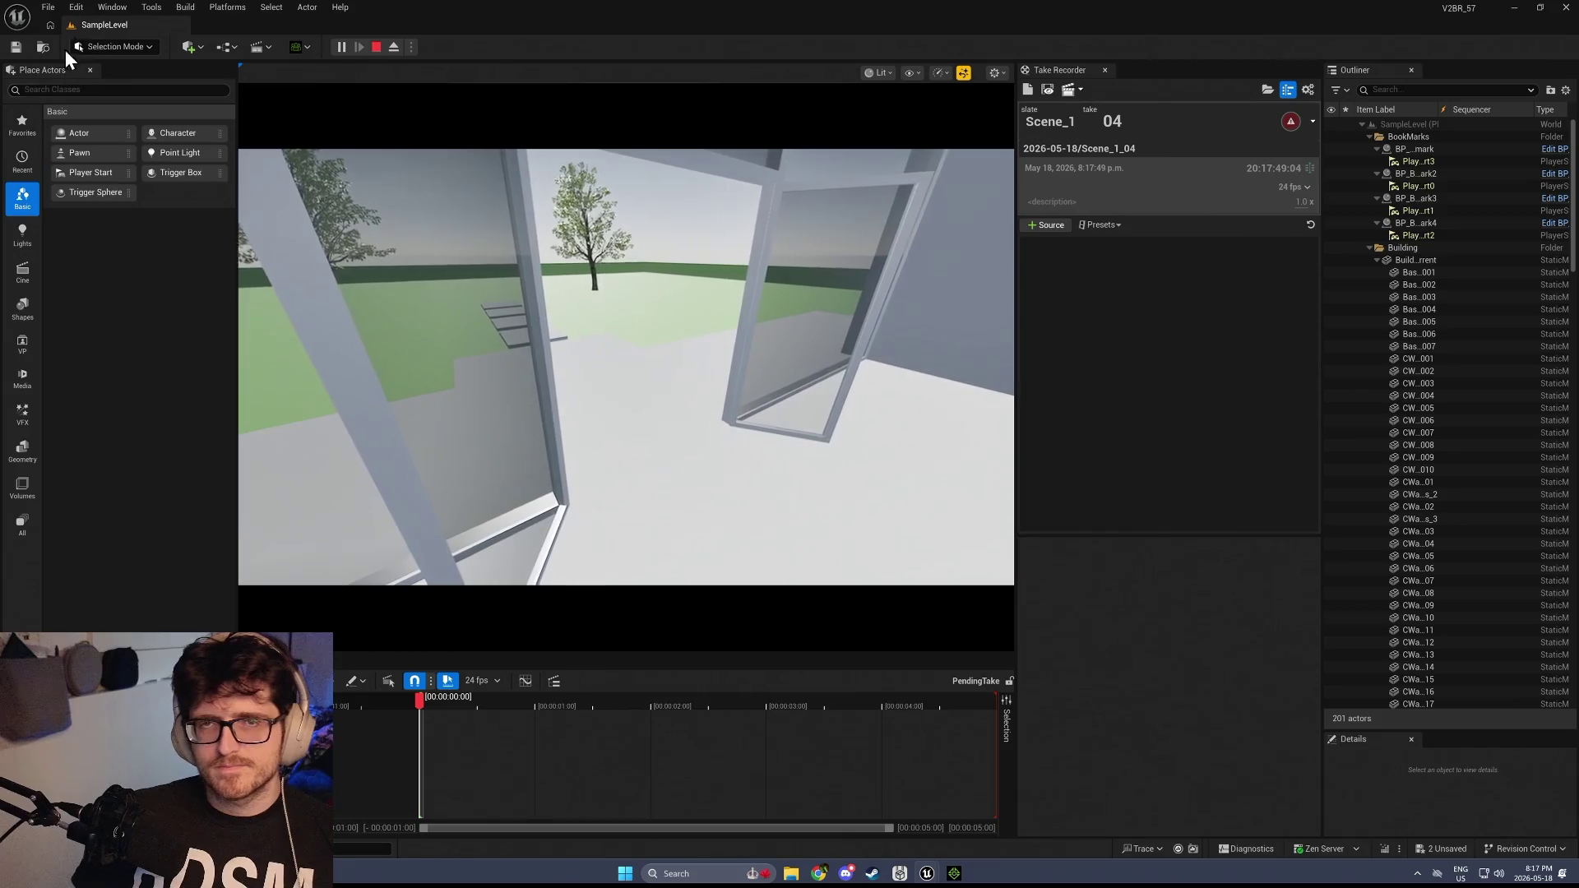
click(376, 47)
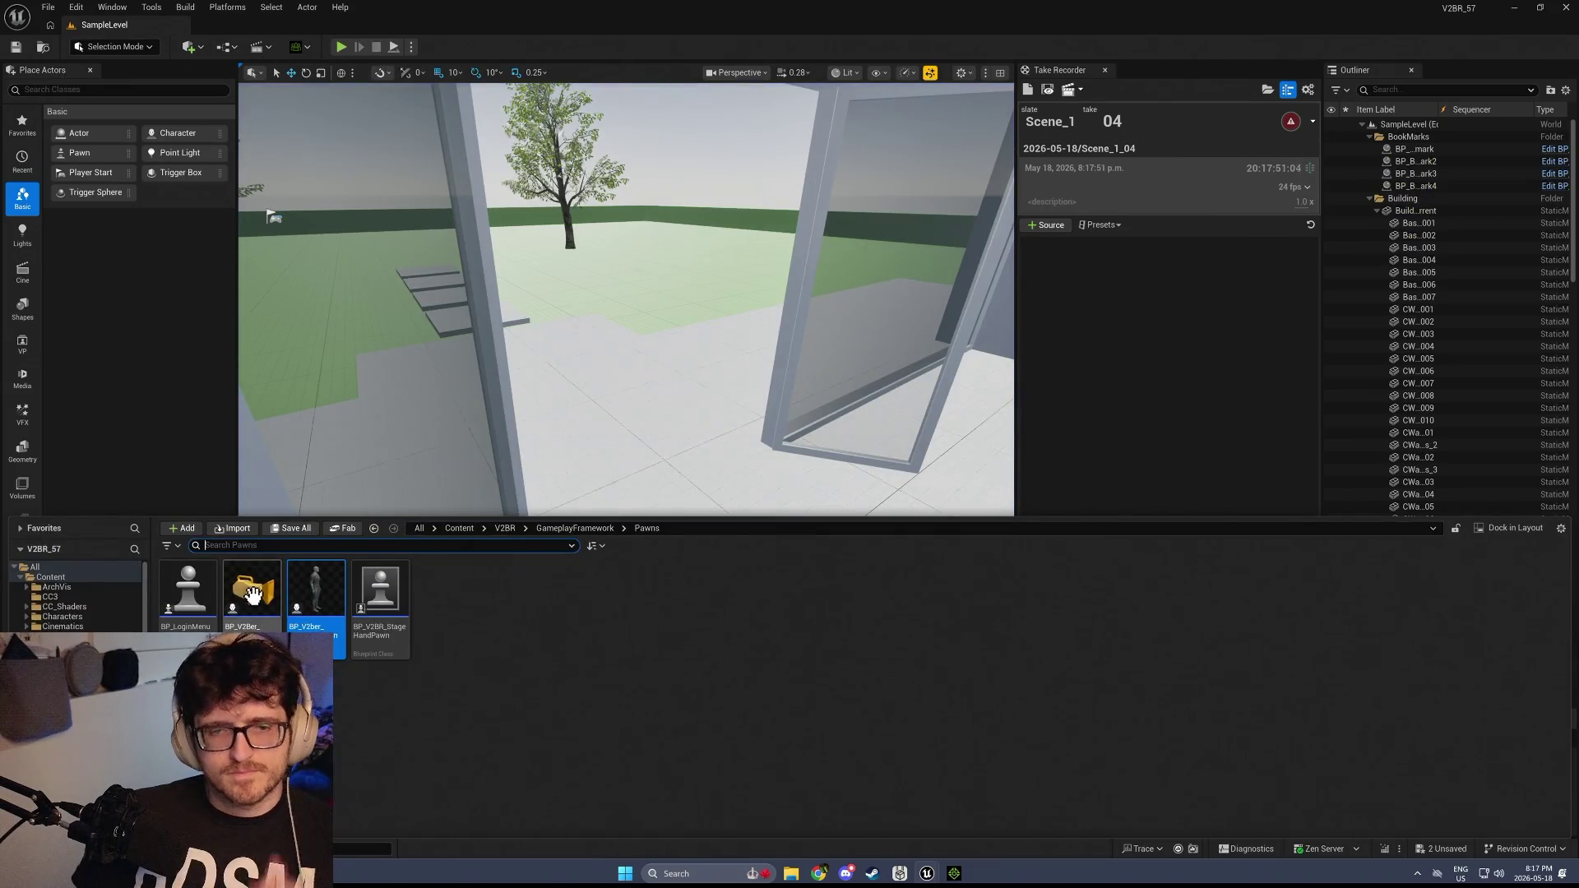
Open BP_V2Ber_CameraPawn, then frame the movement nodes in BP_V2ber_StreamerPawn's event graph
double_click(252, 594)
scroll(548, 482, down, 5)
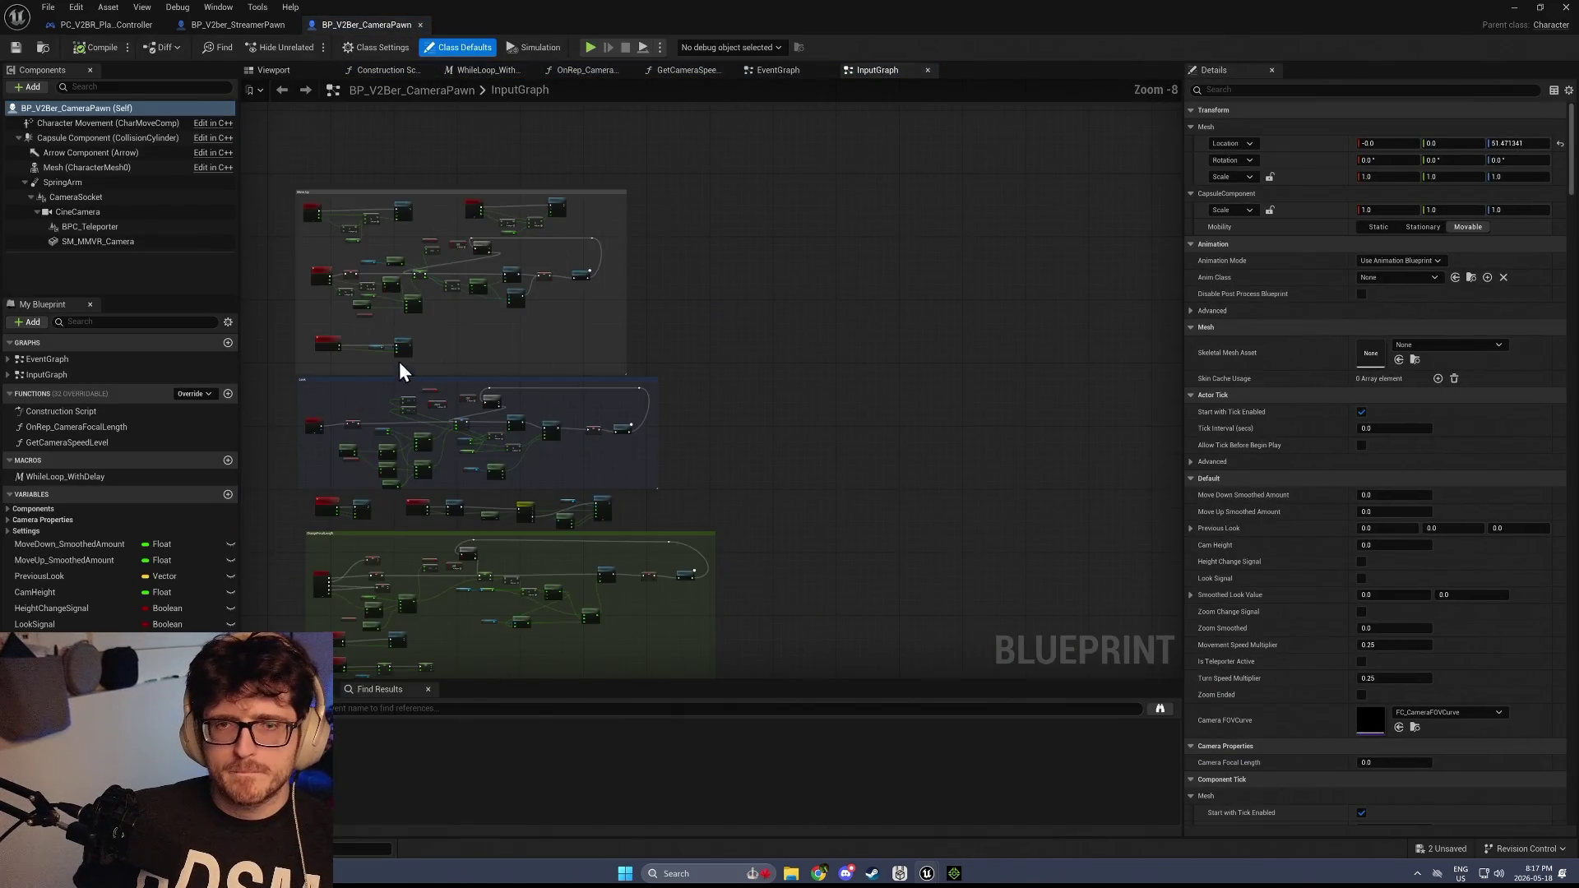
drag(401, 371, 851, 453)
click(249, 31)
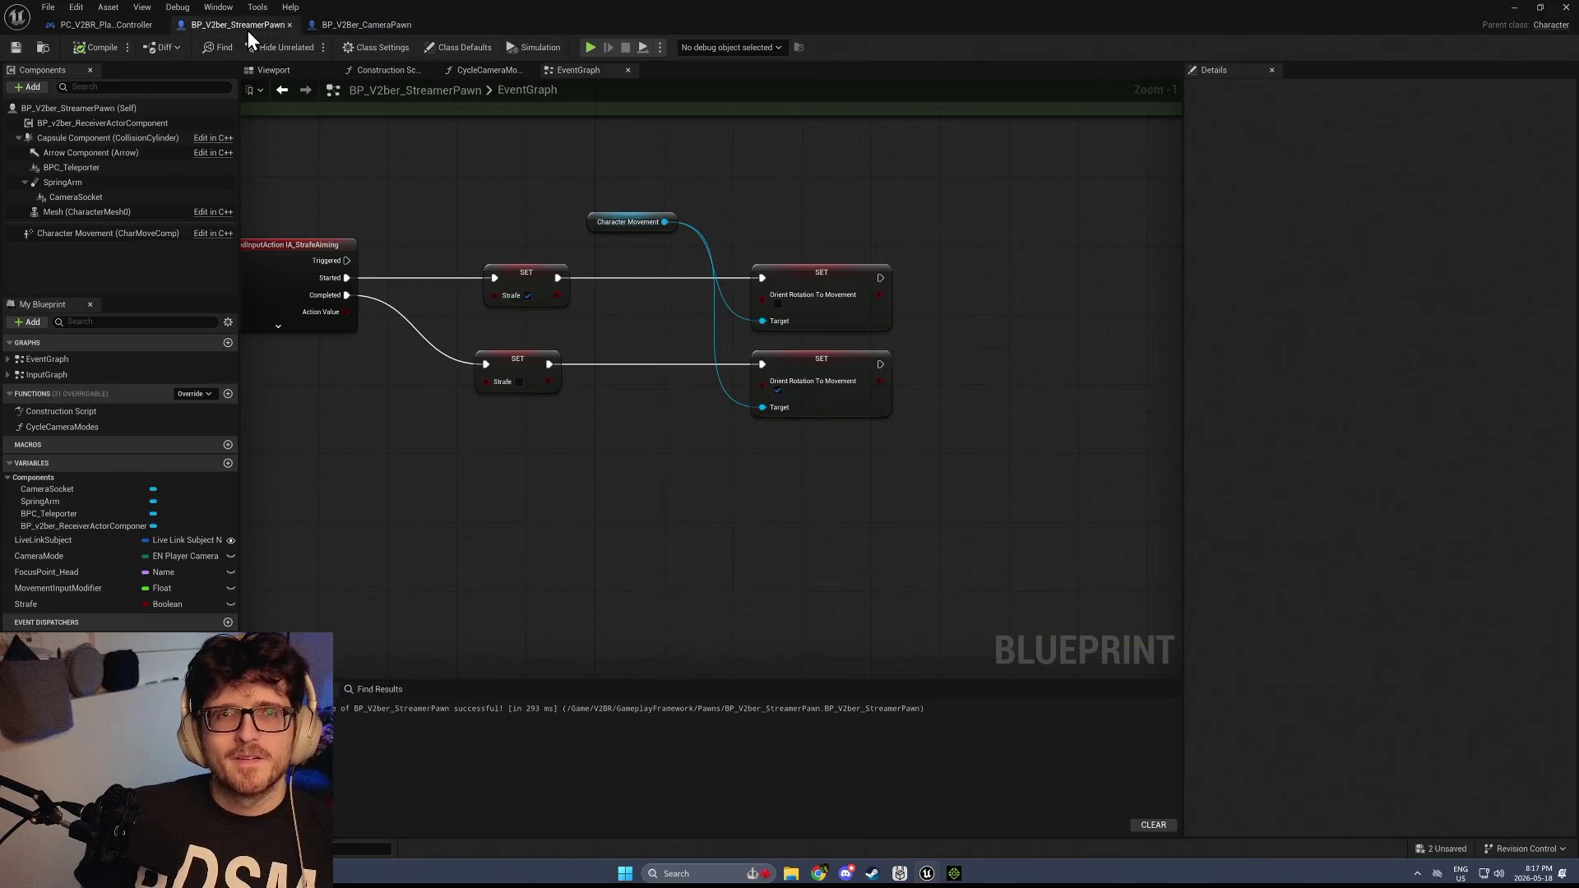
drag(456, 284, 556, 635)
scroll(556, 634, down, 2)
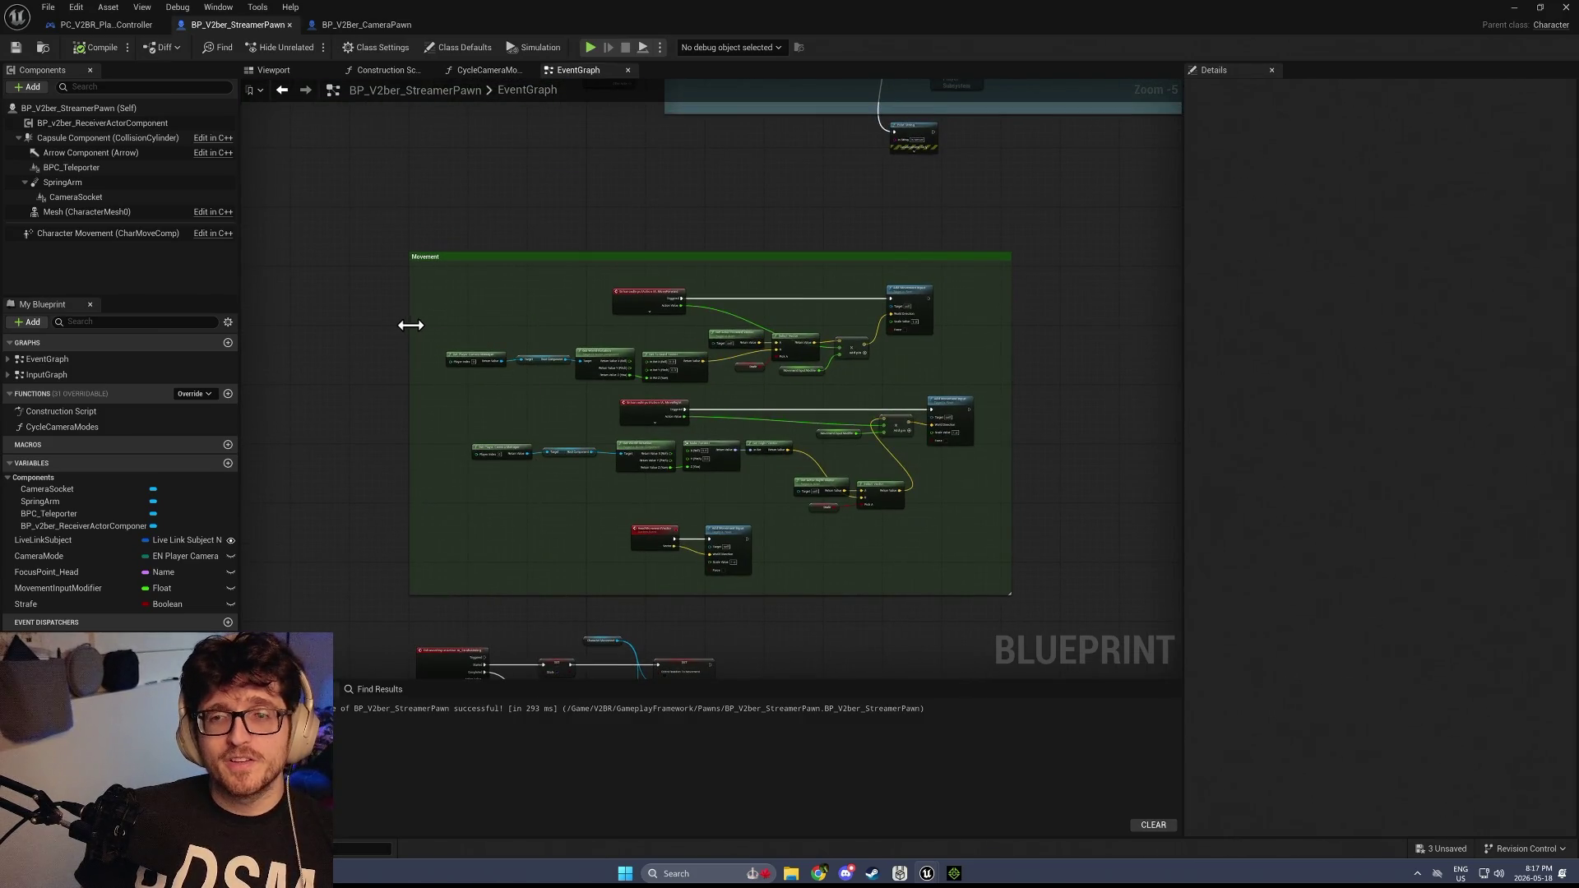
scroll(467, 346, up, 4)
Collapse the camera rotation nodes into a CameraYaw macro placed beside Get Forward Vector
mouse_move(553, 393)
mouse_down()
mouse_move(959, 352)
mouse_move(831, 205)
mouse_move(779, 324)
mouse_up()
click(756, 317)
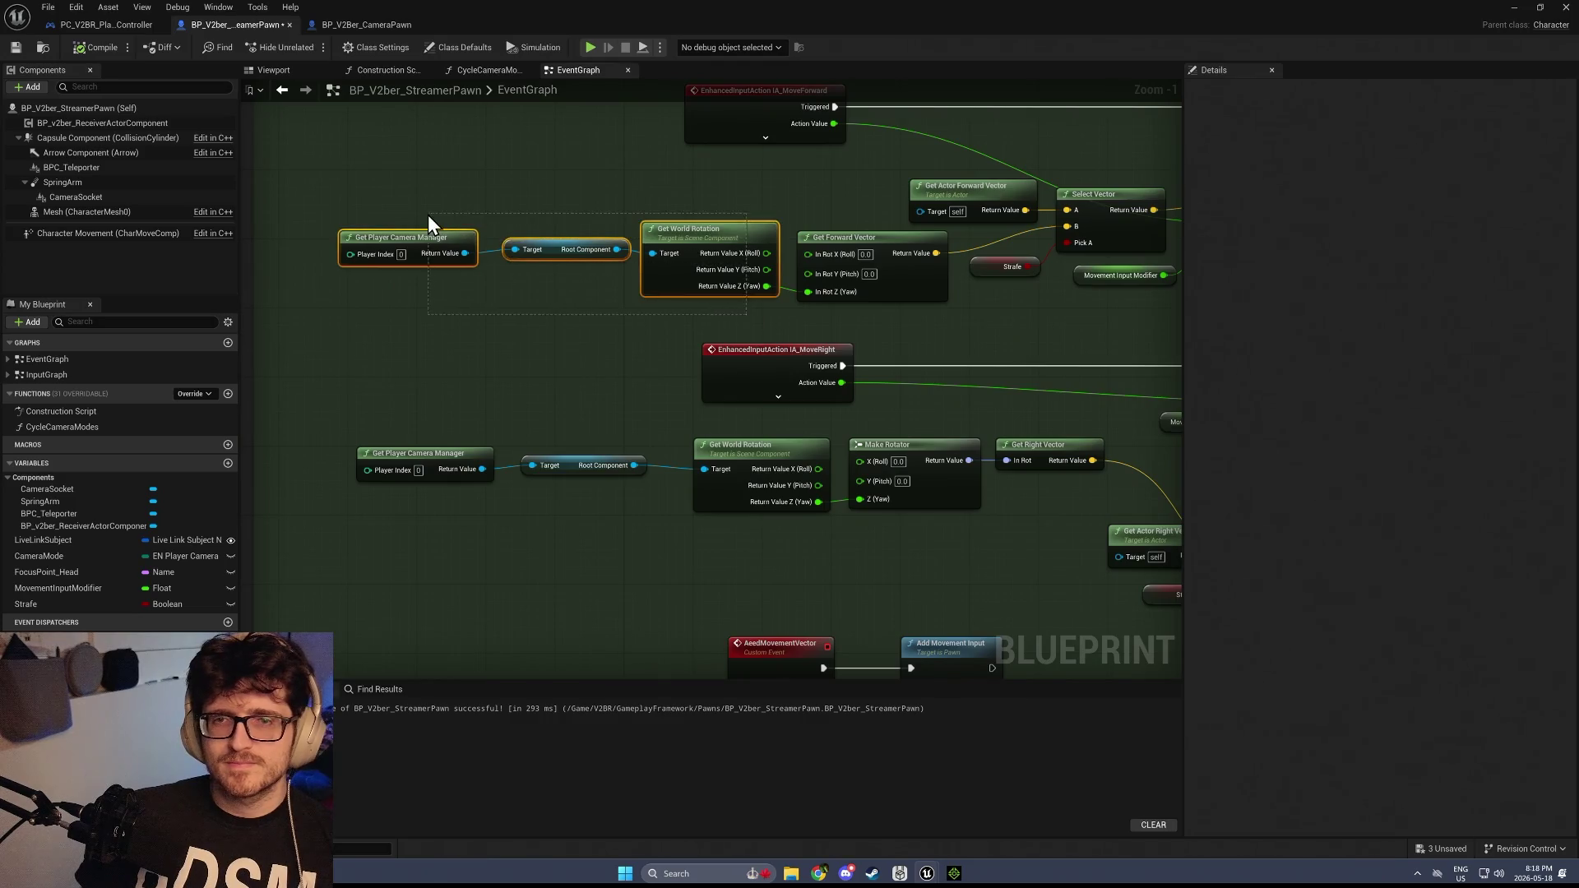
right_click(437, 238)
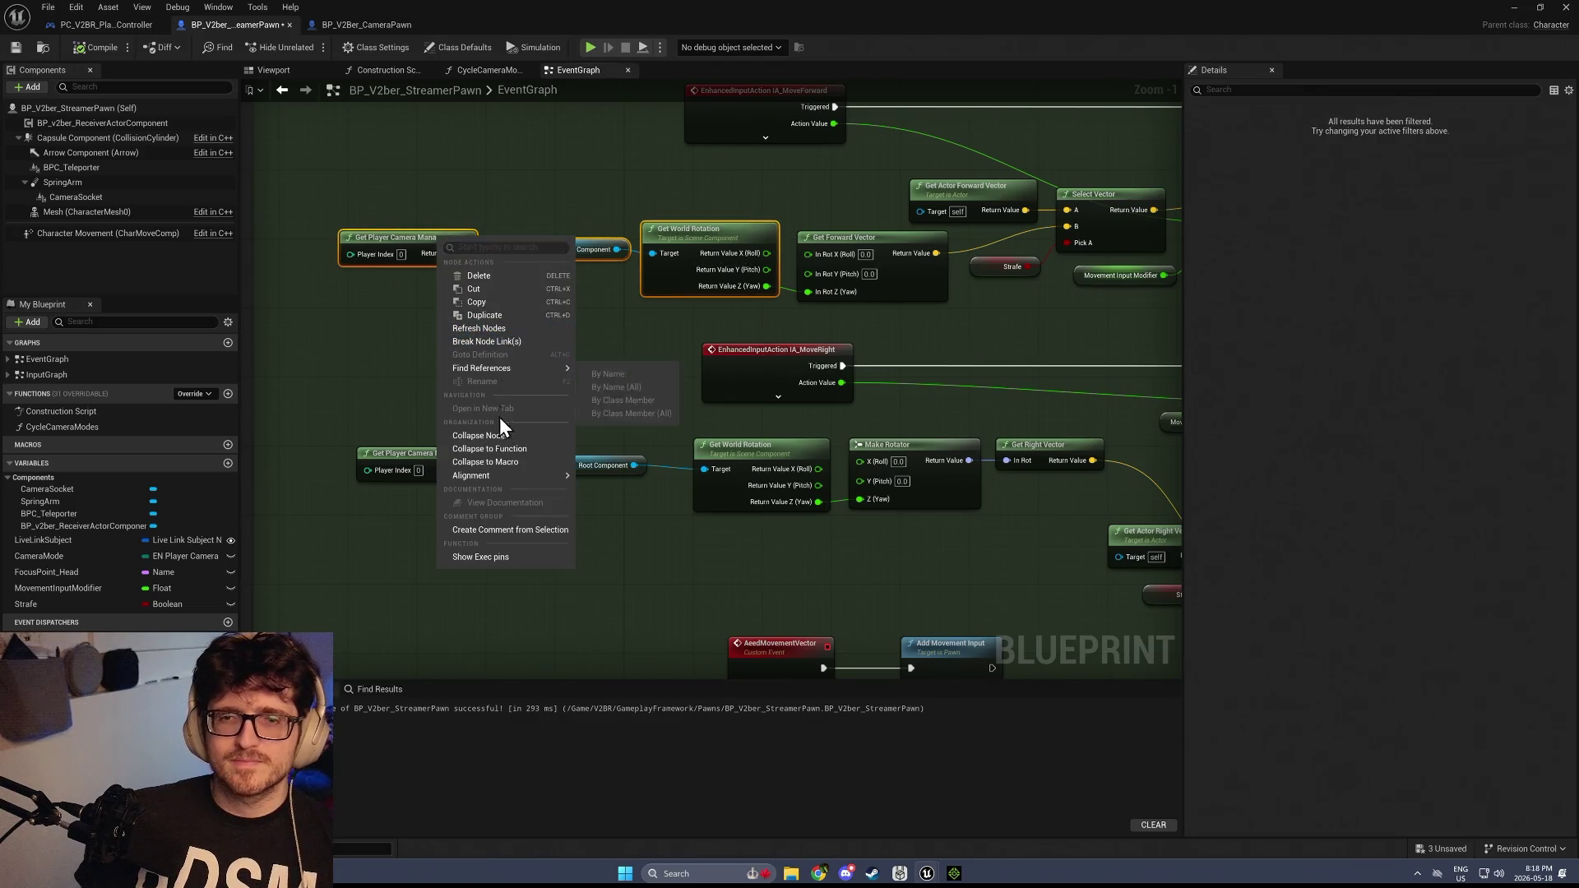
click(500, 464)
text(CameraYa)
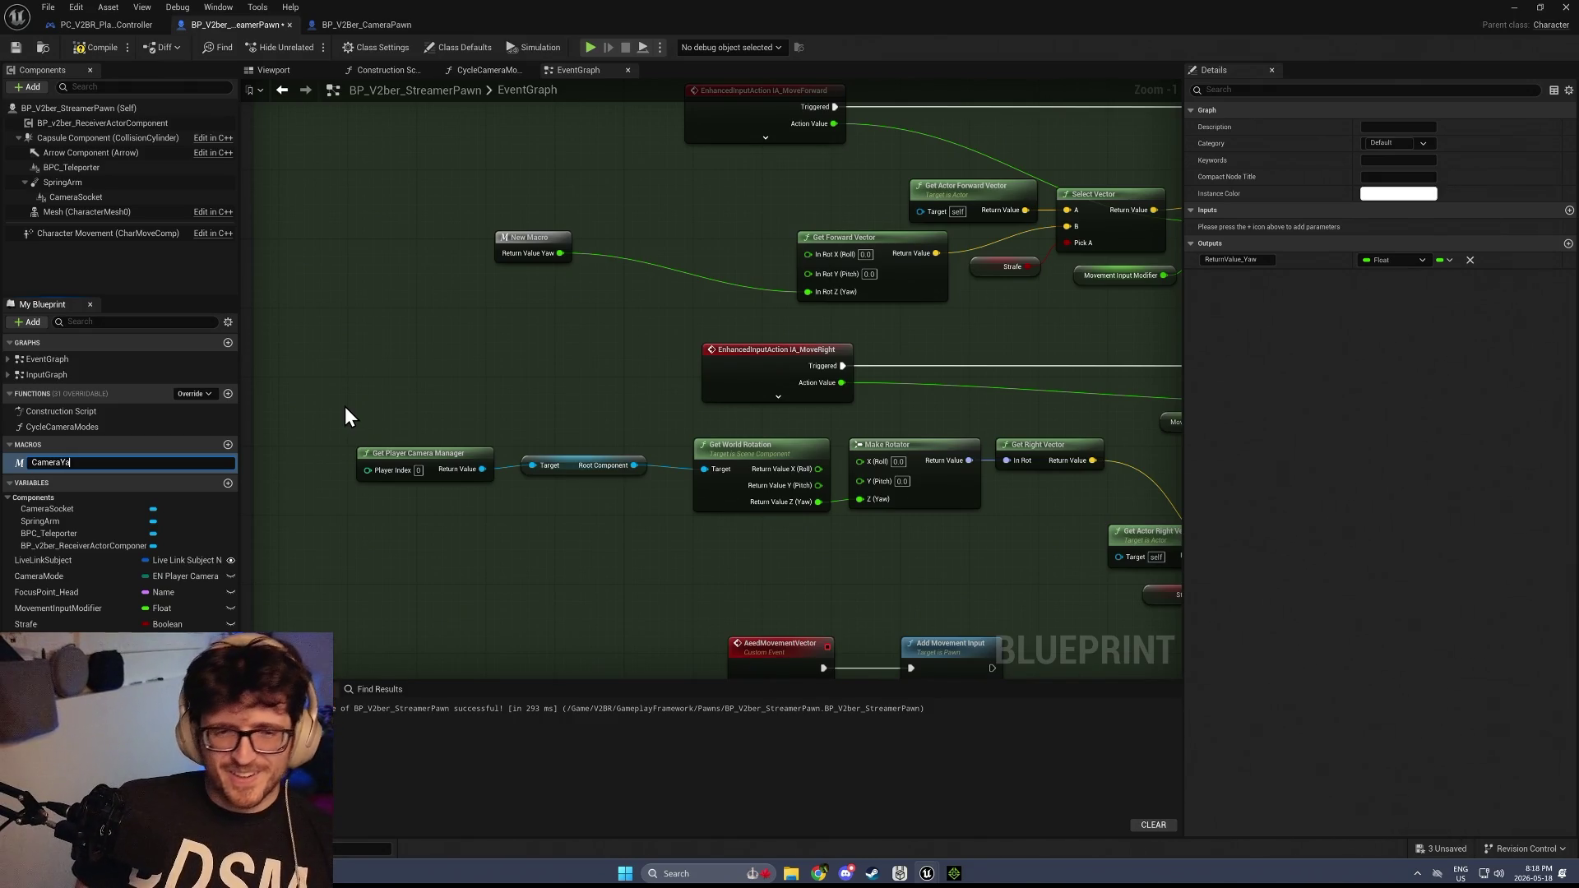
text(w)
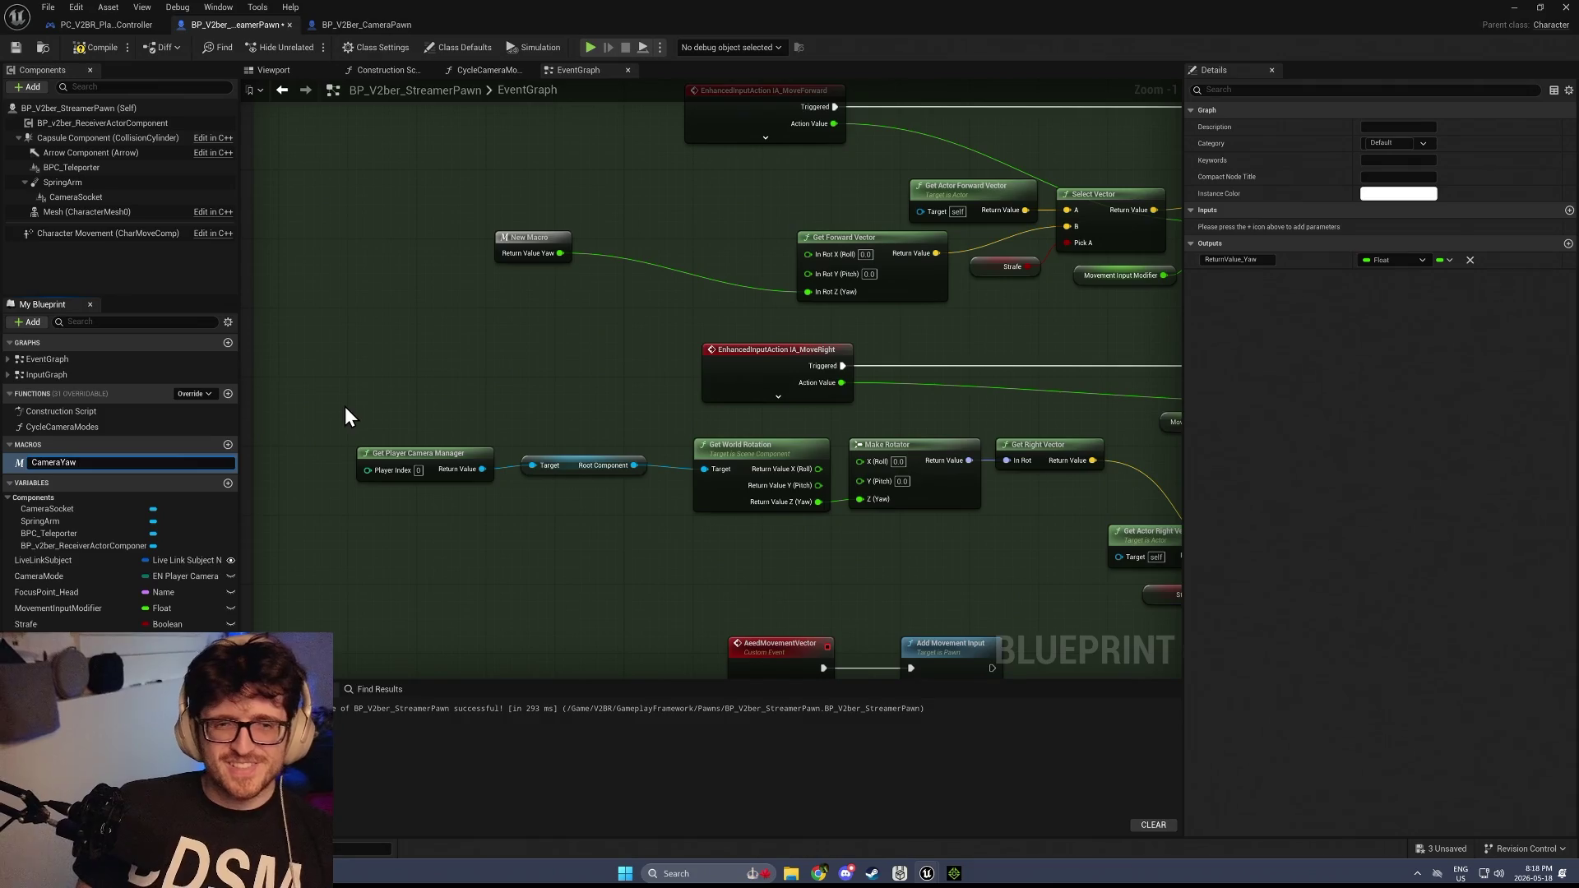
key(Return)
drag(547, 245, 710, 286)
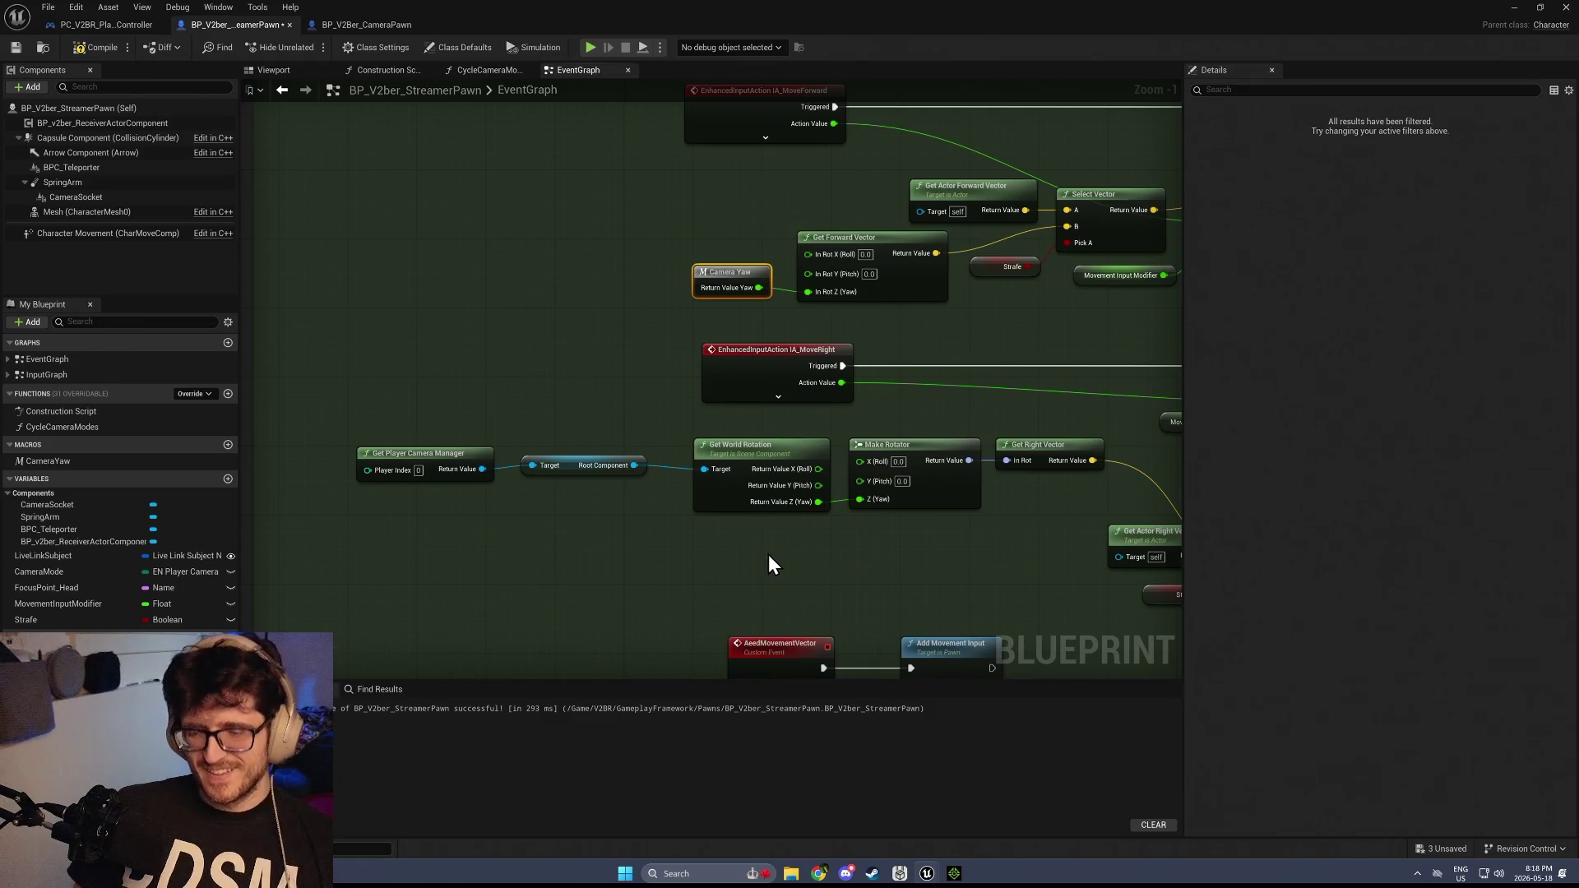
Wire a CameraYaw copy into MoveRight's Make Rotator Z (Yaw) and delete the old rotation nodes
key(ctrl+v)
drag(854, 598, 855, 580)
drag(864, 512, 864, 510)
drag(490, 532, 790, 437)
key(Delete)
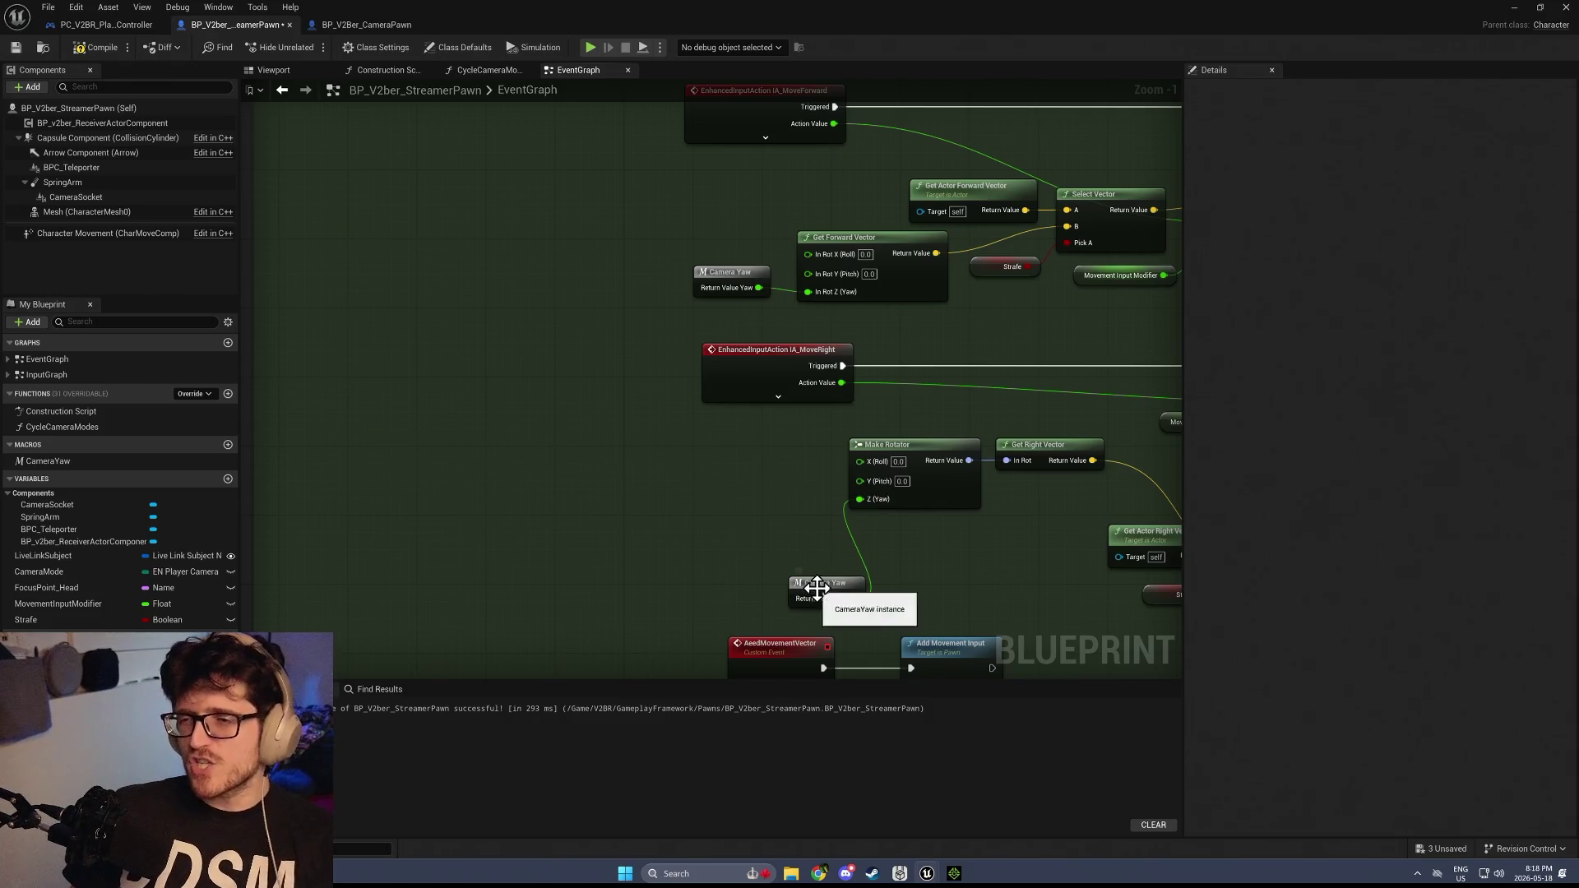
drag(817, 587, 787, 498)
Narrow and raise the Movement comment box, then view the PlayerController and CameraPawn blueprints
scroll(787, 498, down, 2)
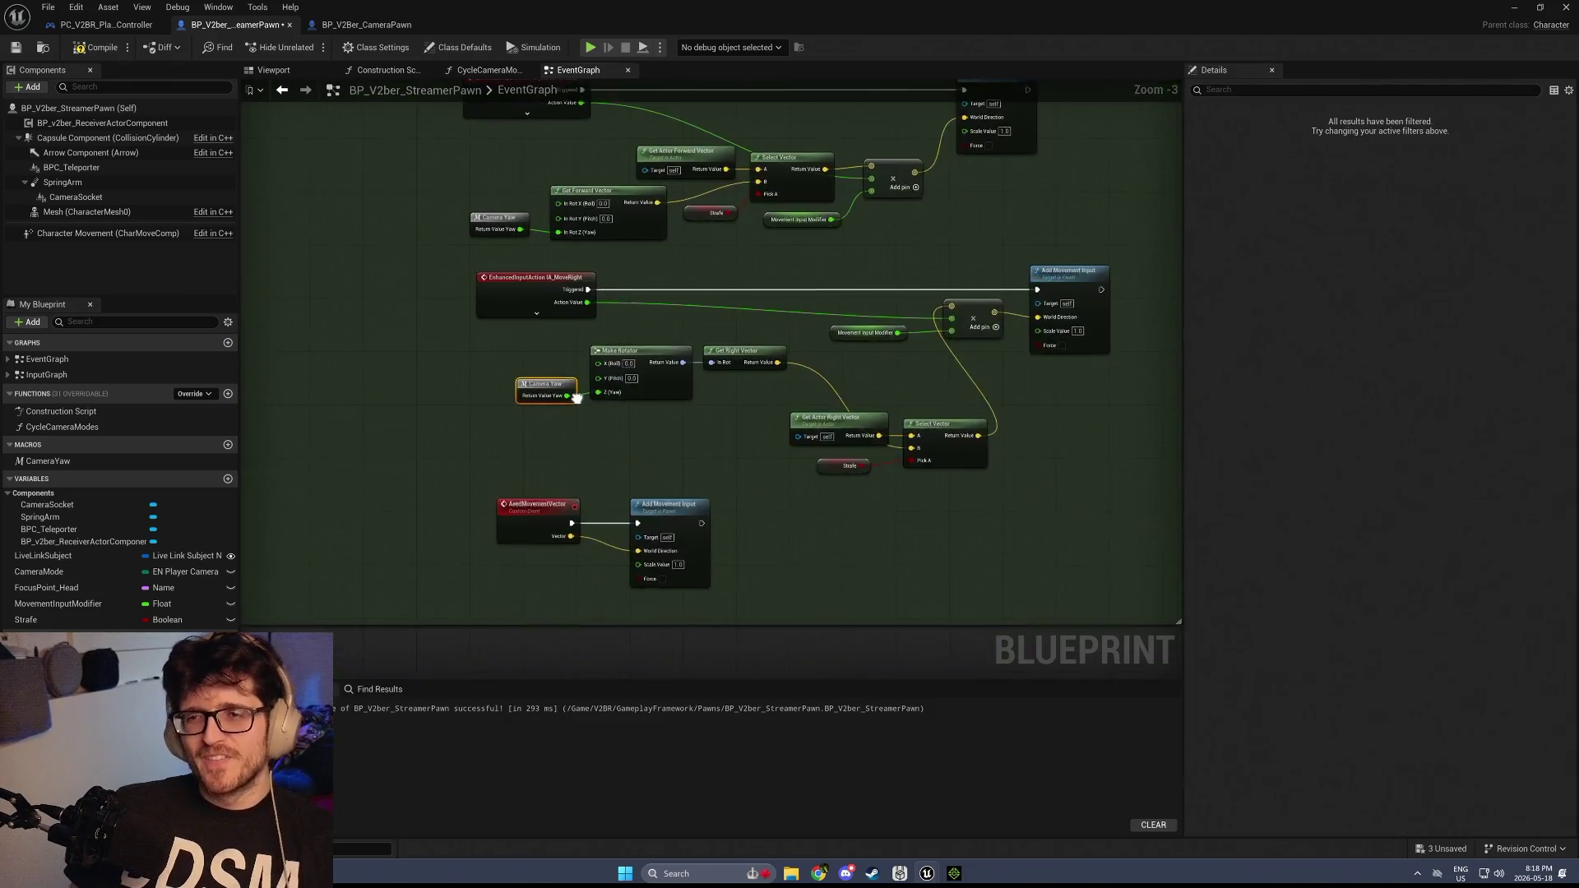
scroll(576, 397, down, 3)
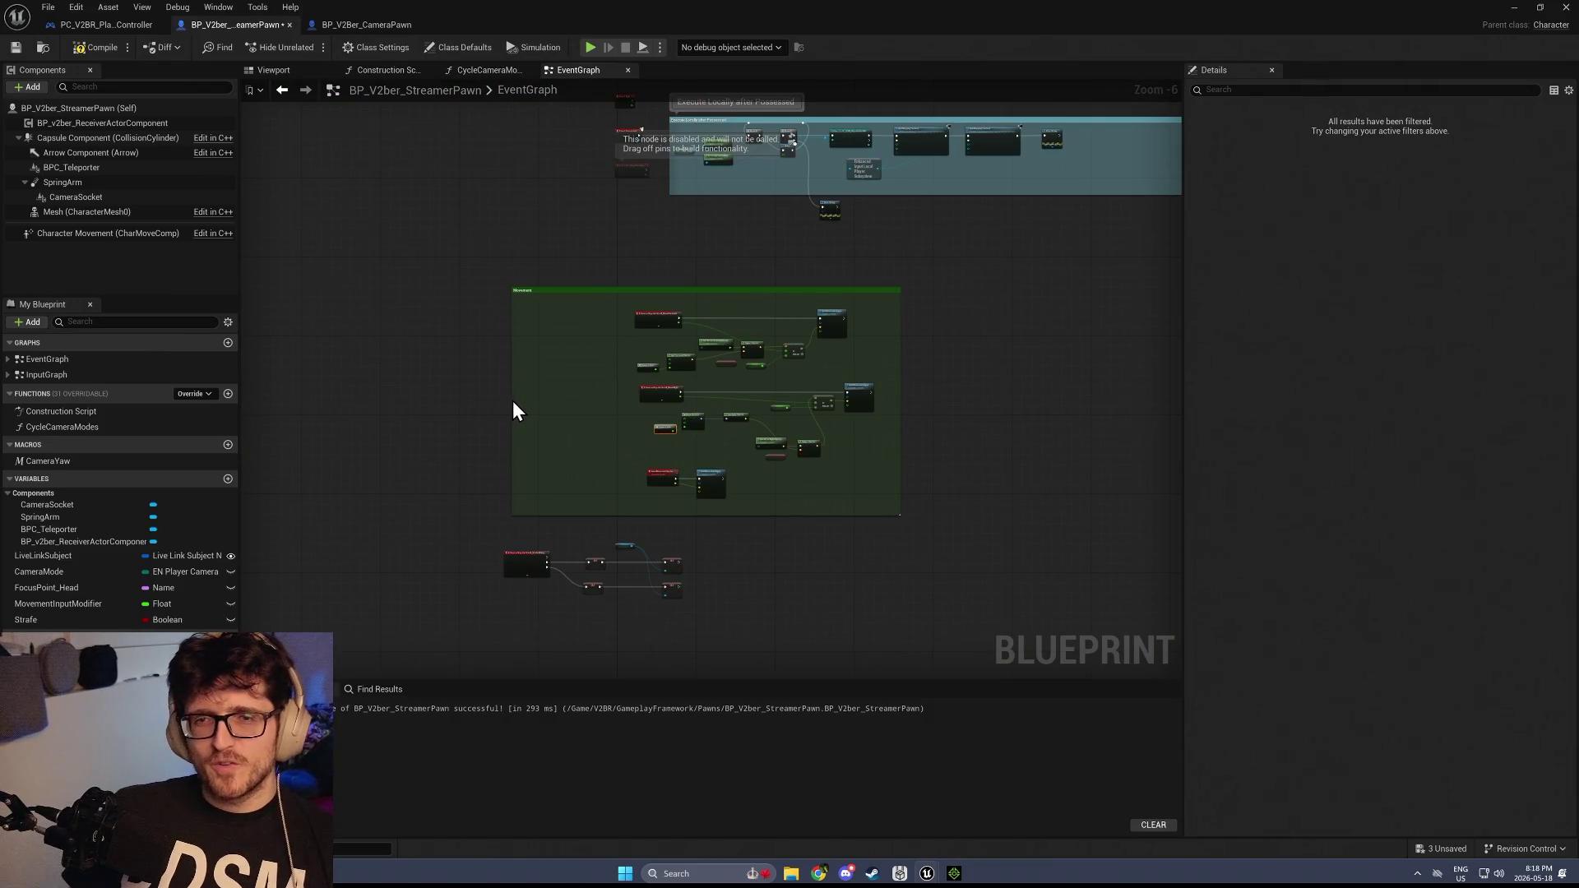
drag(513, 396, 631, 397)
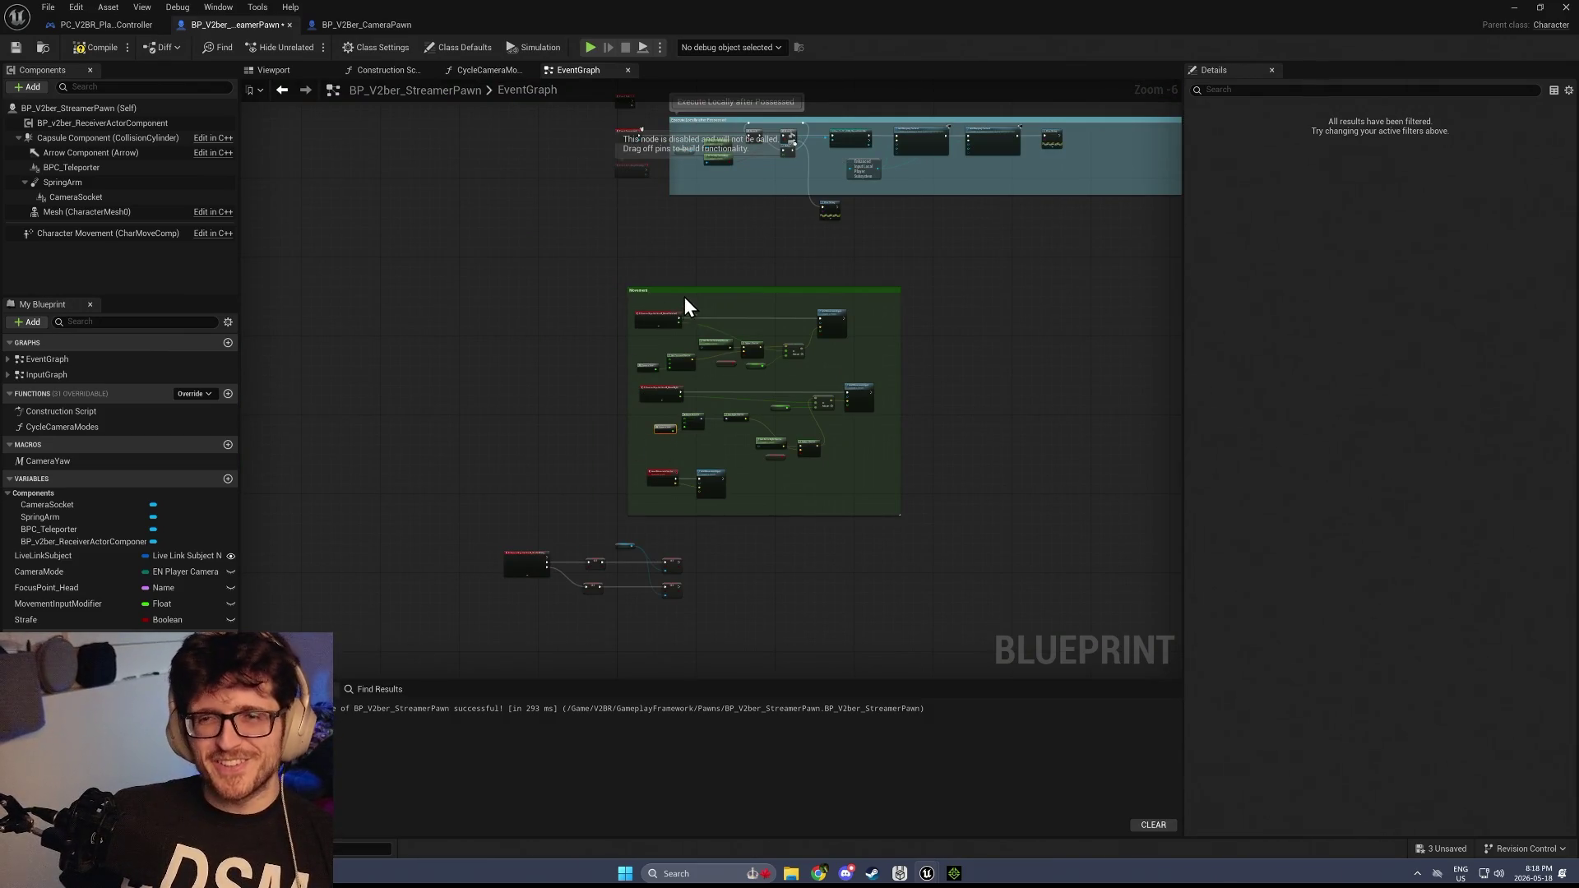
drag(680, 287, 678, 227)
drag(493, 622, 846, 501)
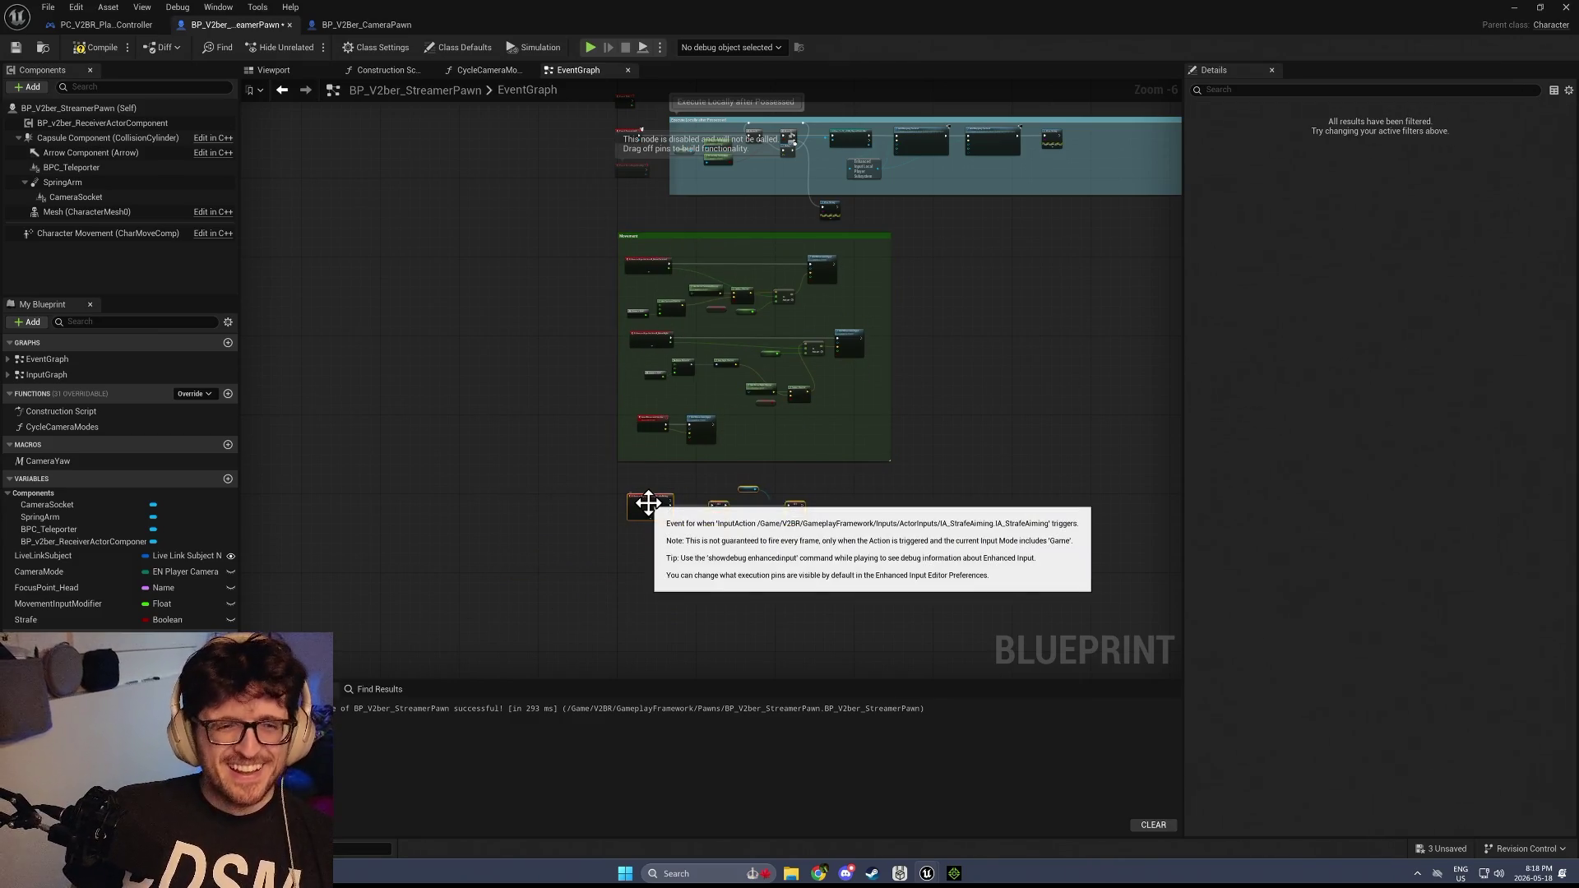
scroll(654, 510, up, 2)
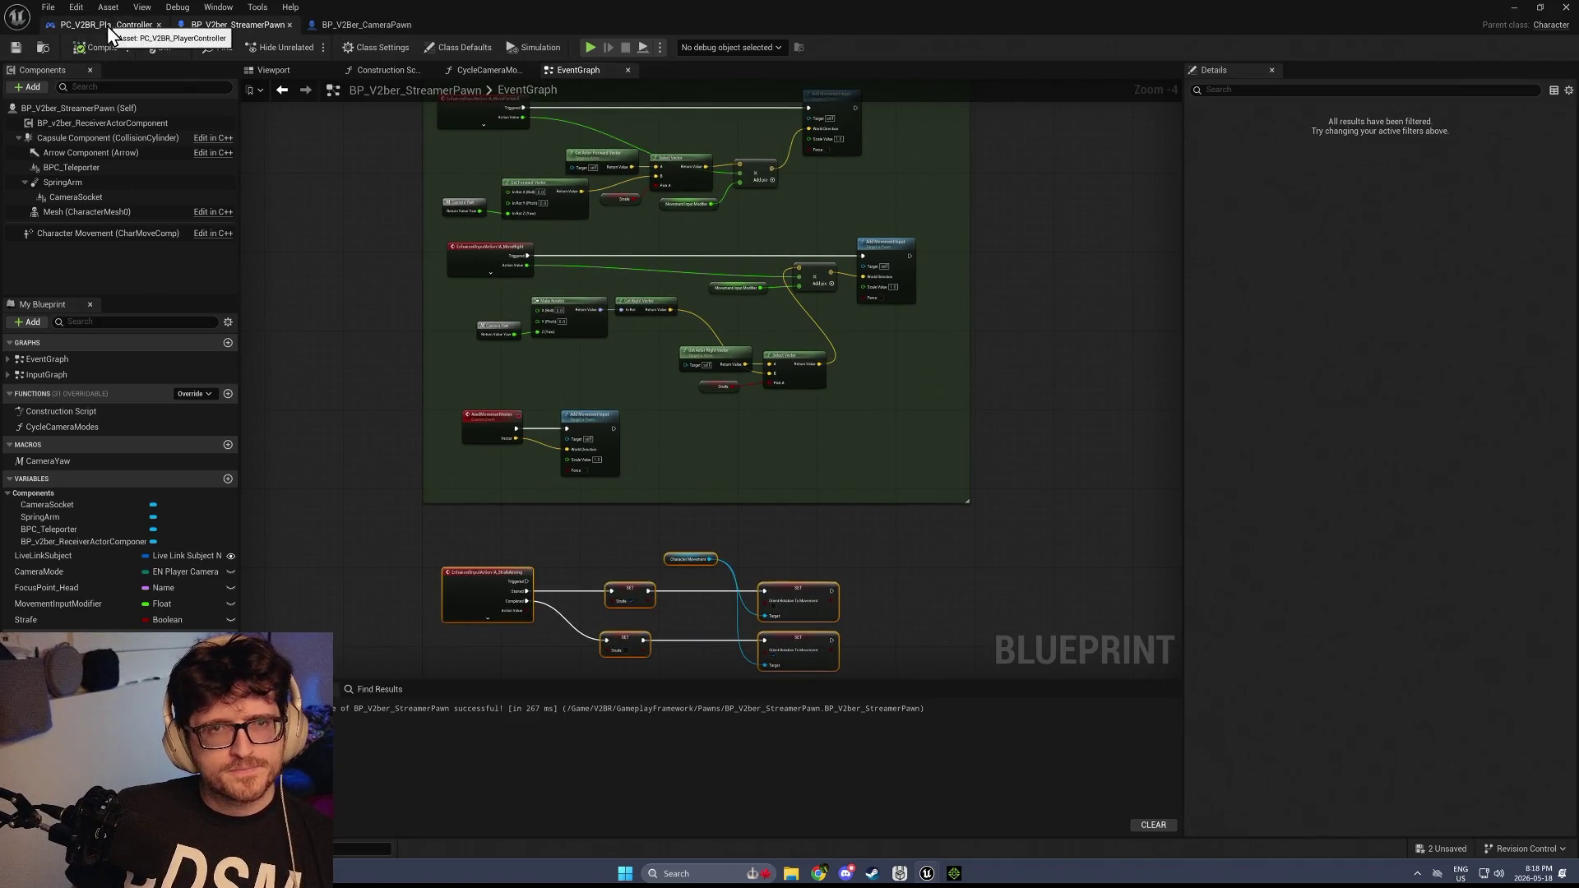
click(107, 26)
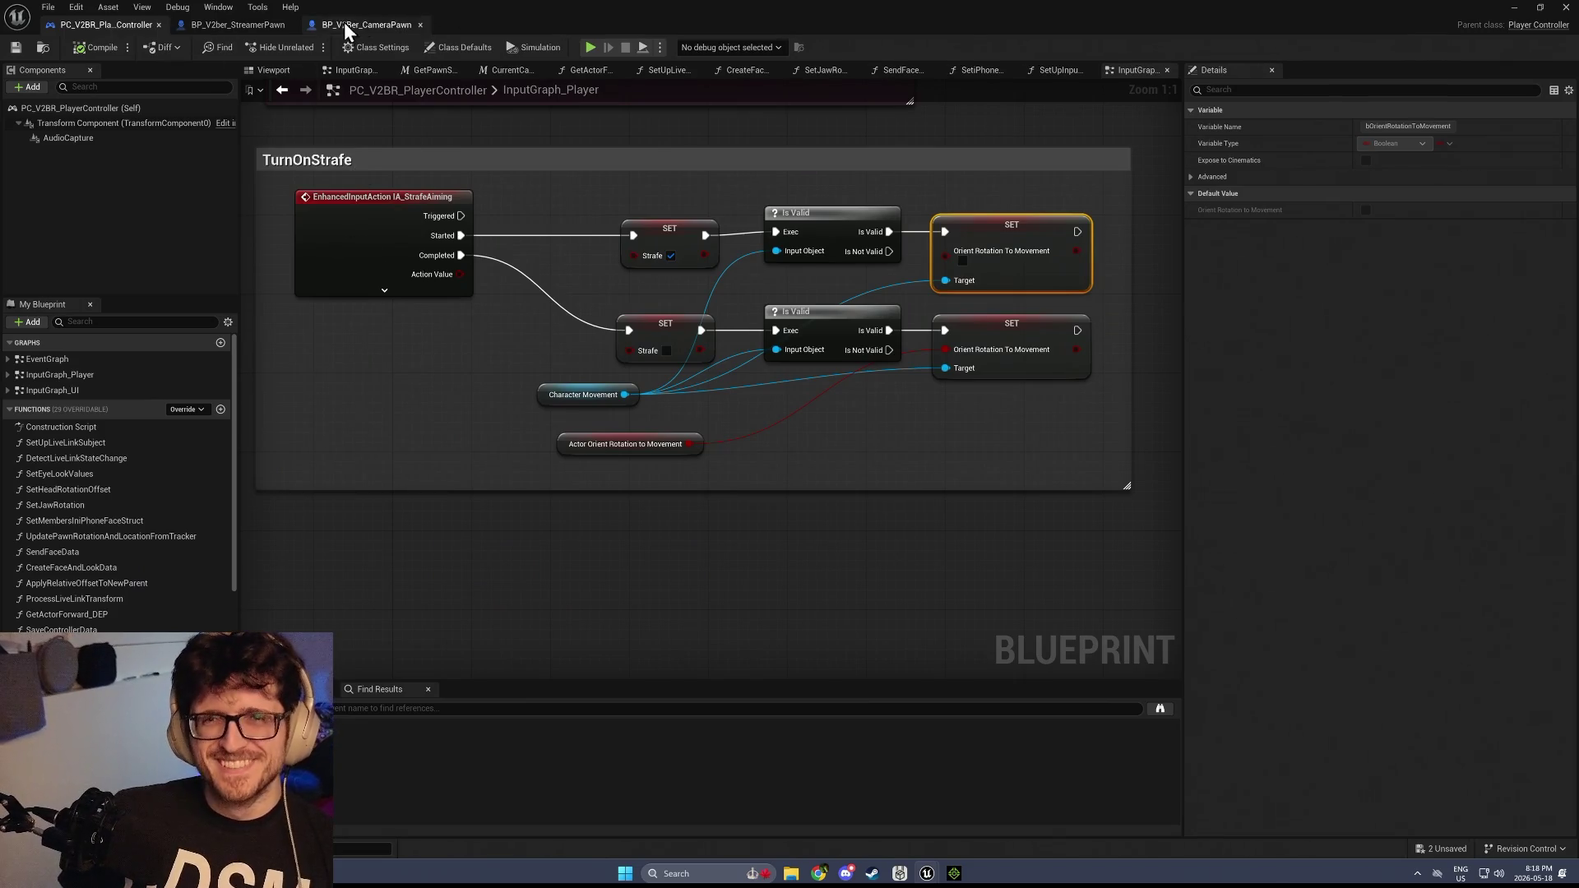
click(341, 26)
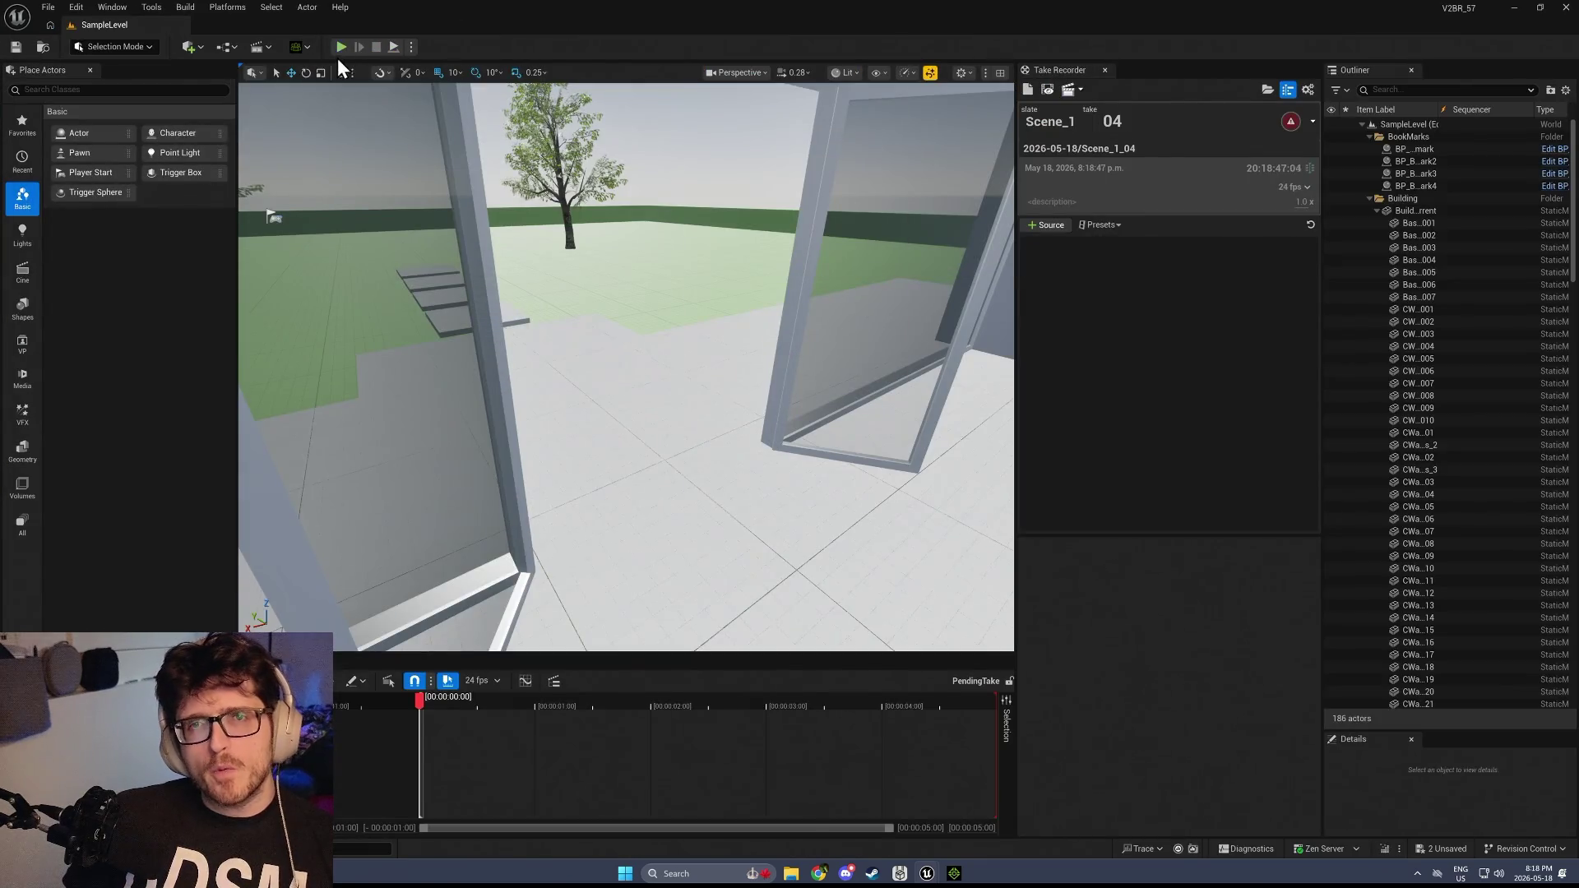
Start a play session, spawn the mannequin, and walk it around with A, S and D
click(340, 47)
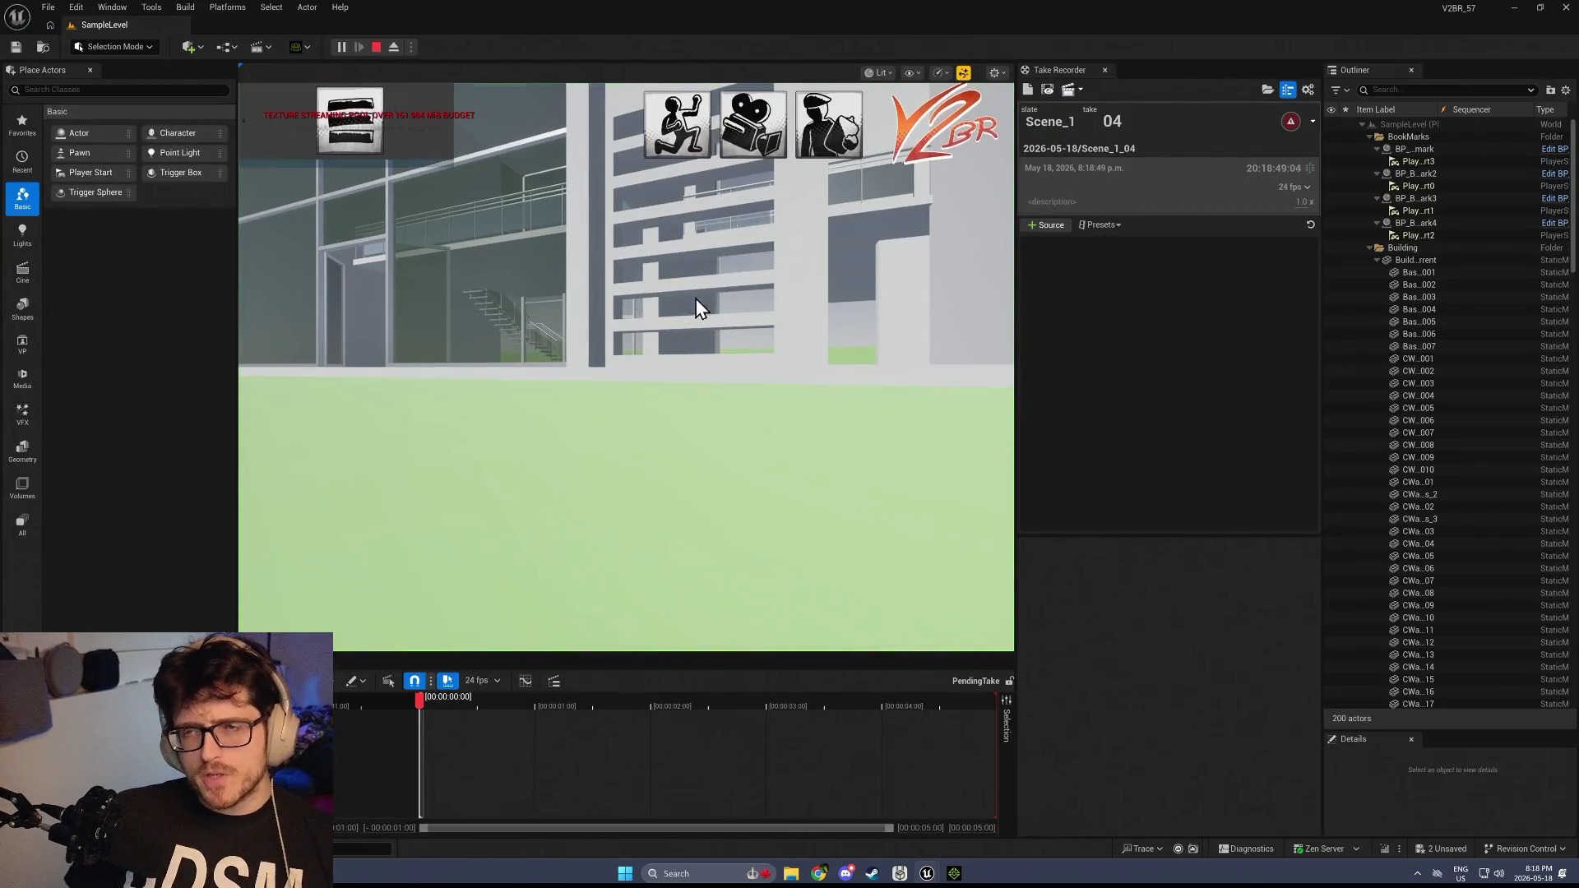
click(688, 146)
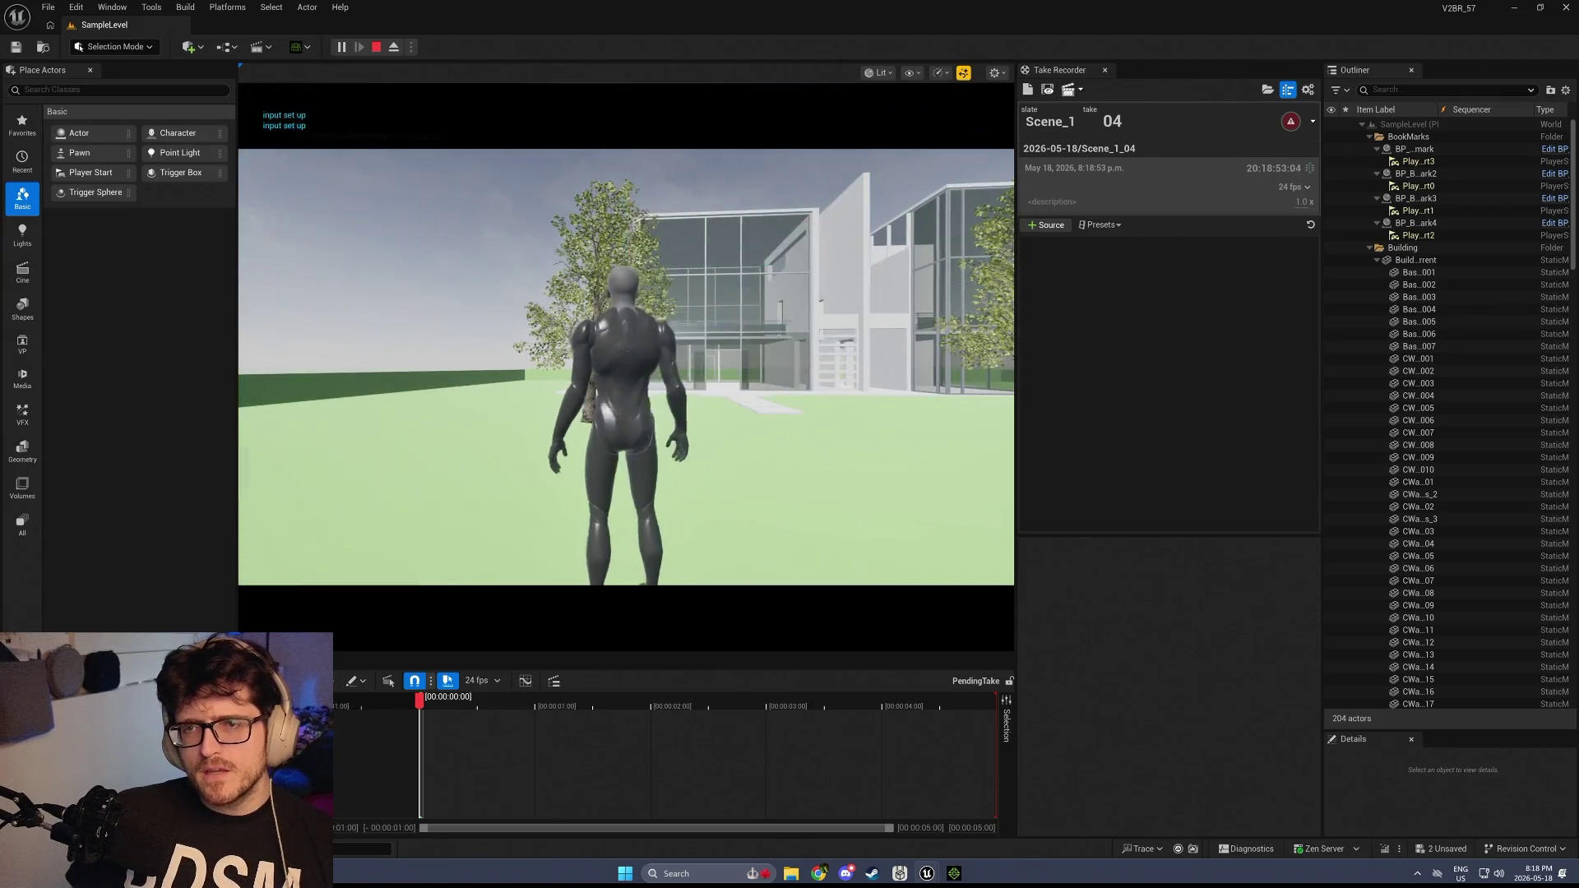
key(a)
key(s)
key(d)
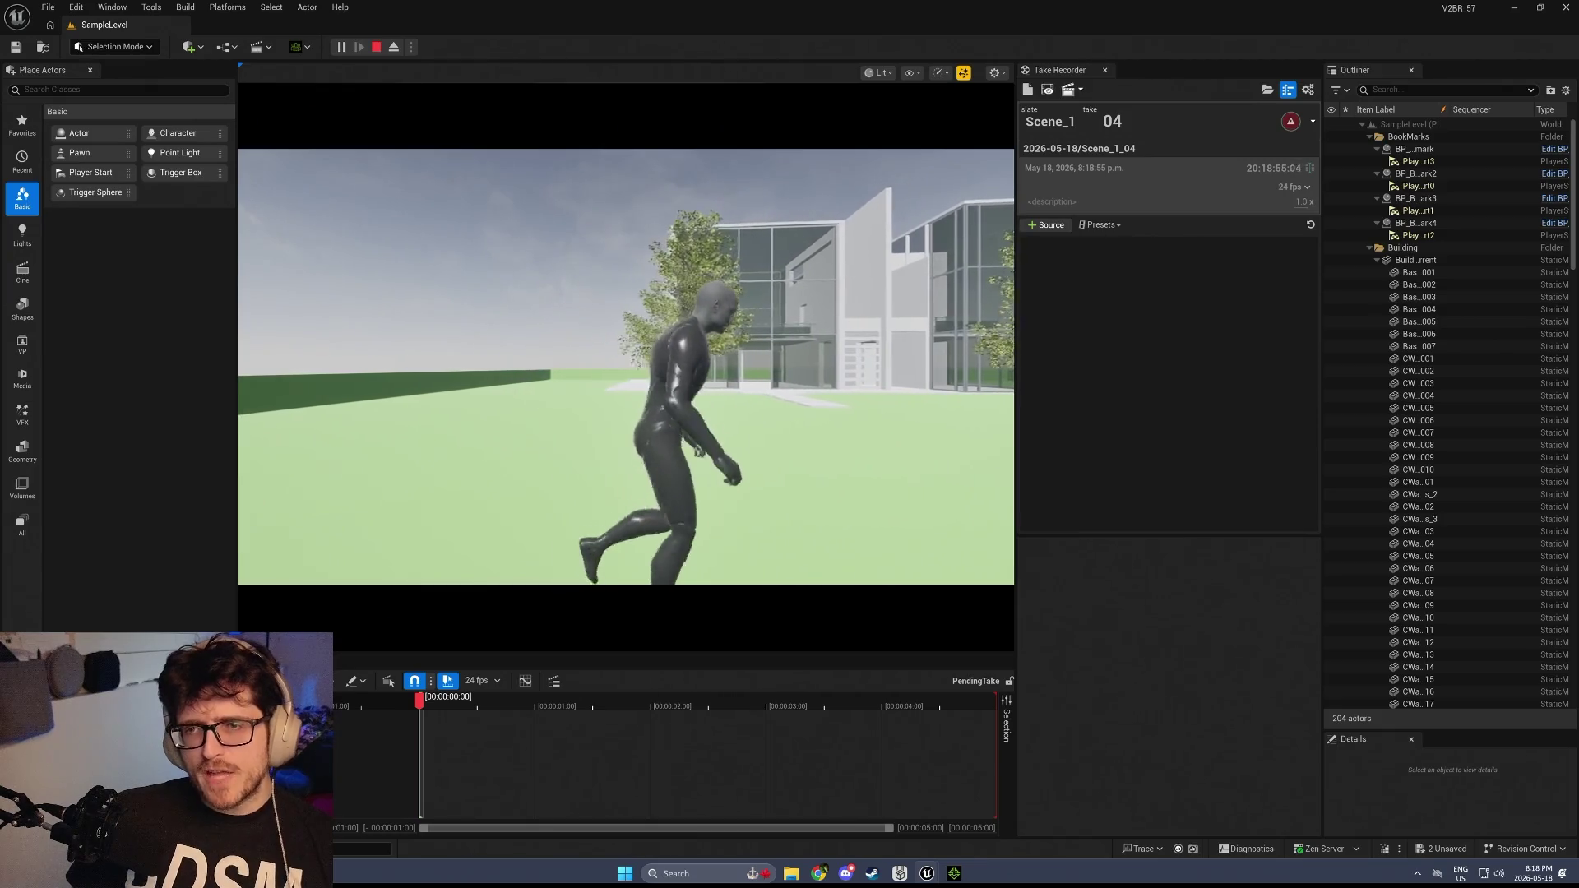
Switch the actor to Techbro and walk, then back to the mannequin and run it around
key(Tab)
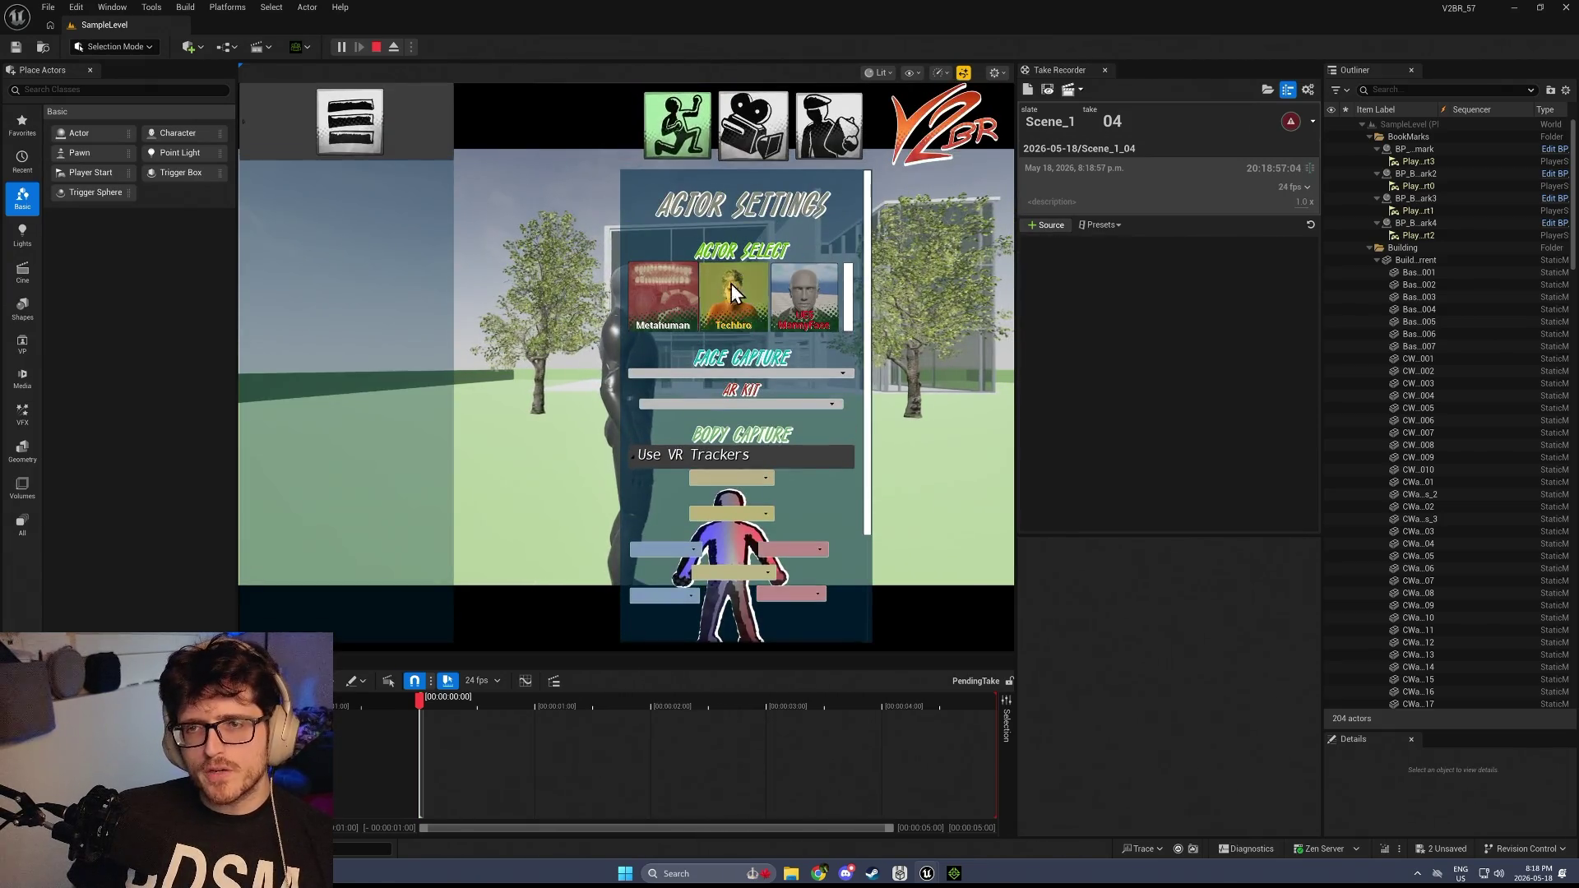
click(732, 293)
key(a)
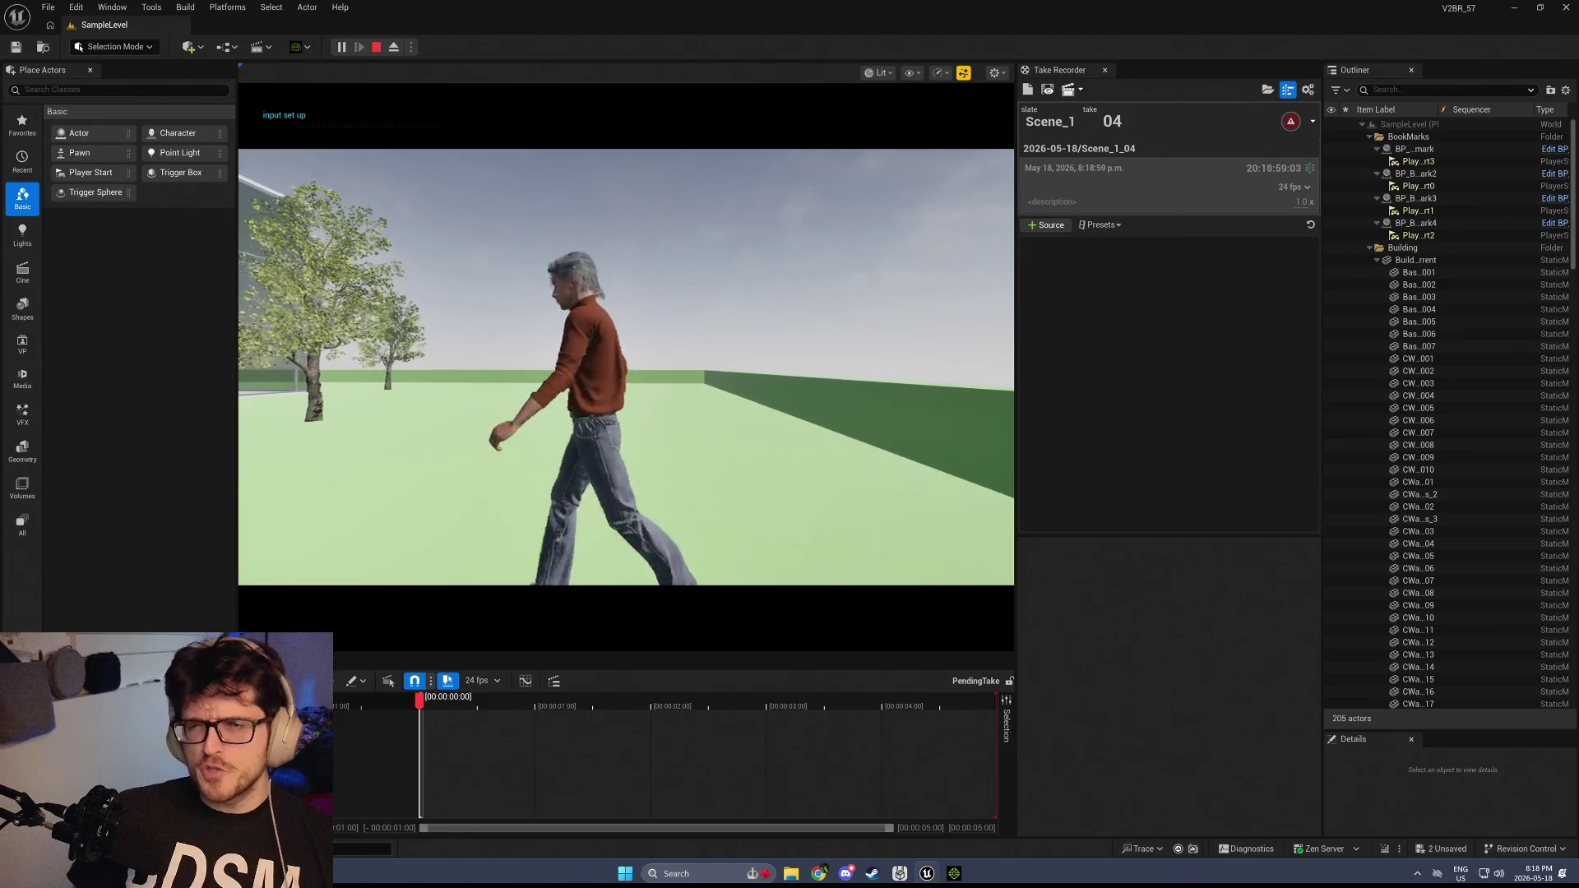
key(s)
key(Tab)
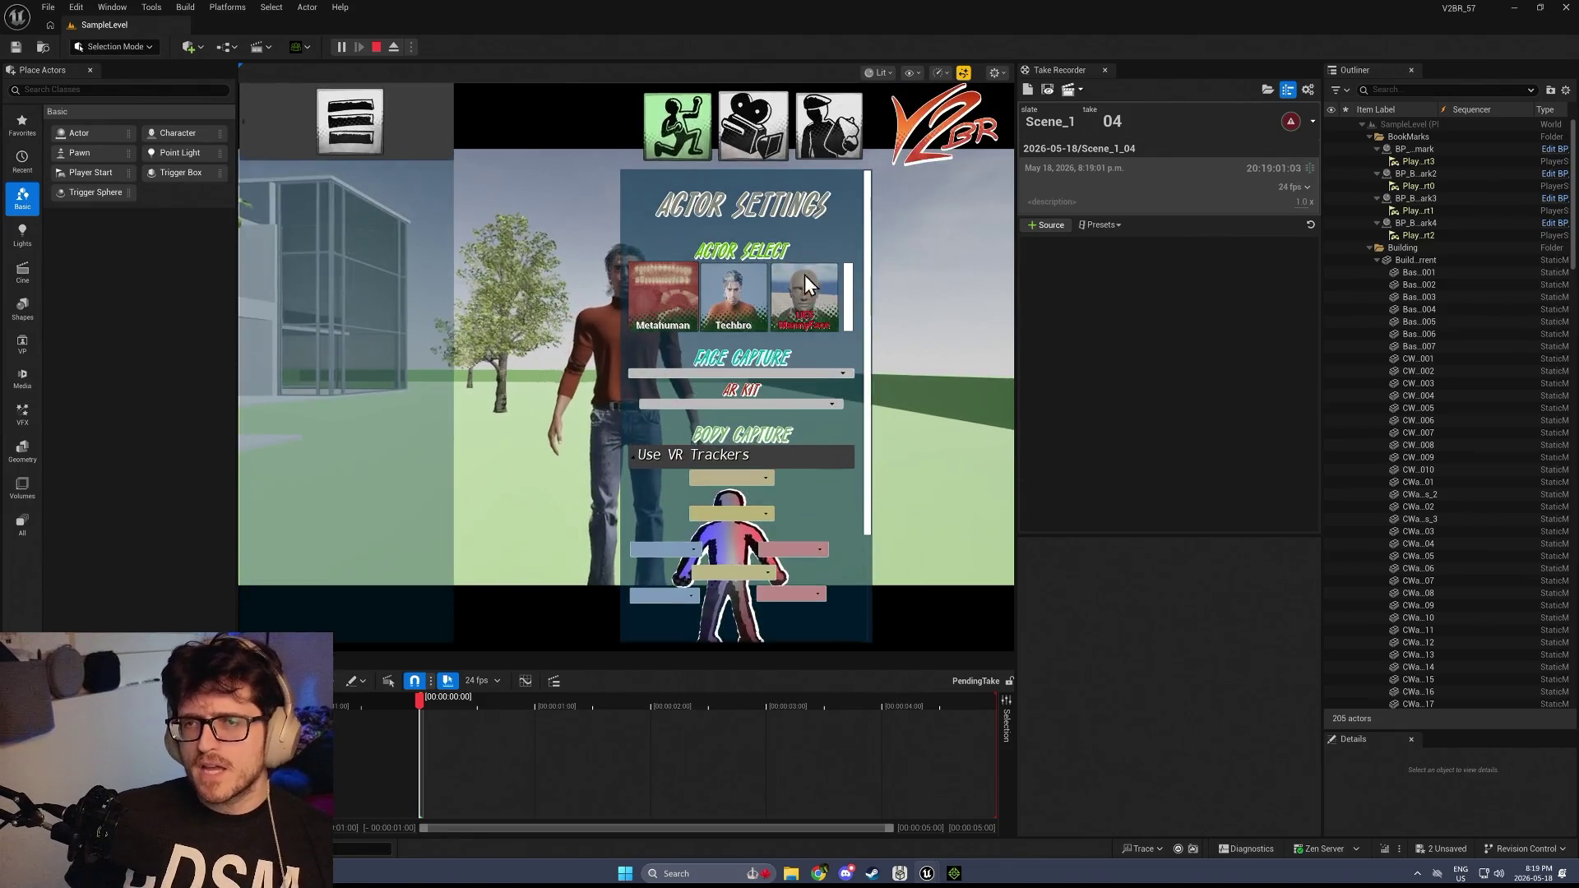
click(806, 284)
key(s)
key(d)
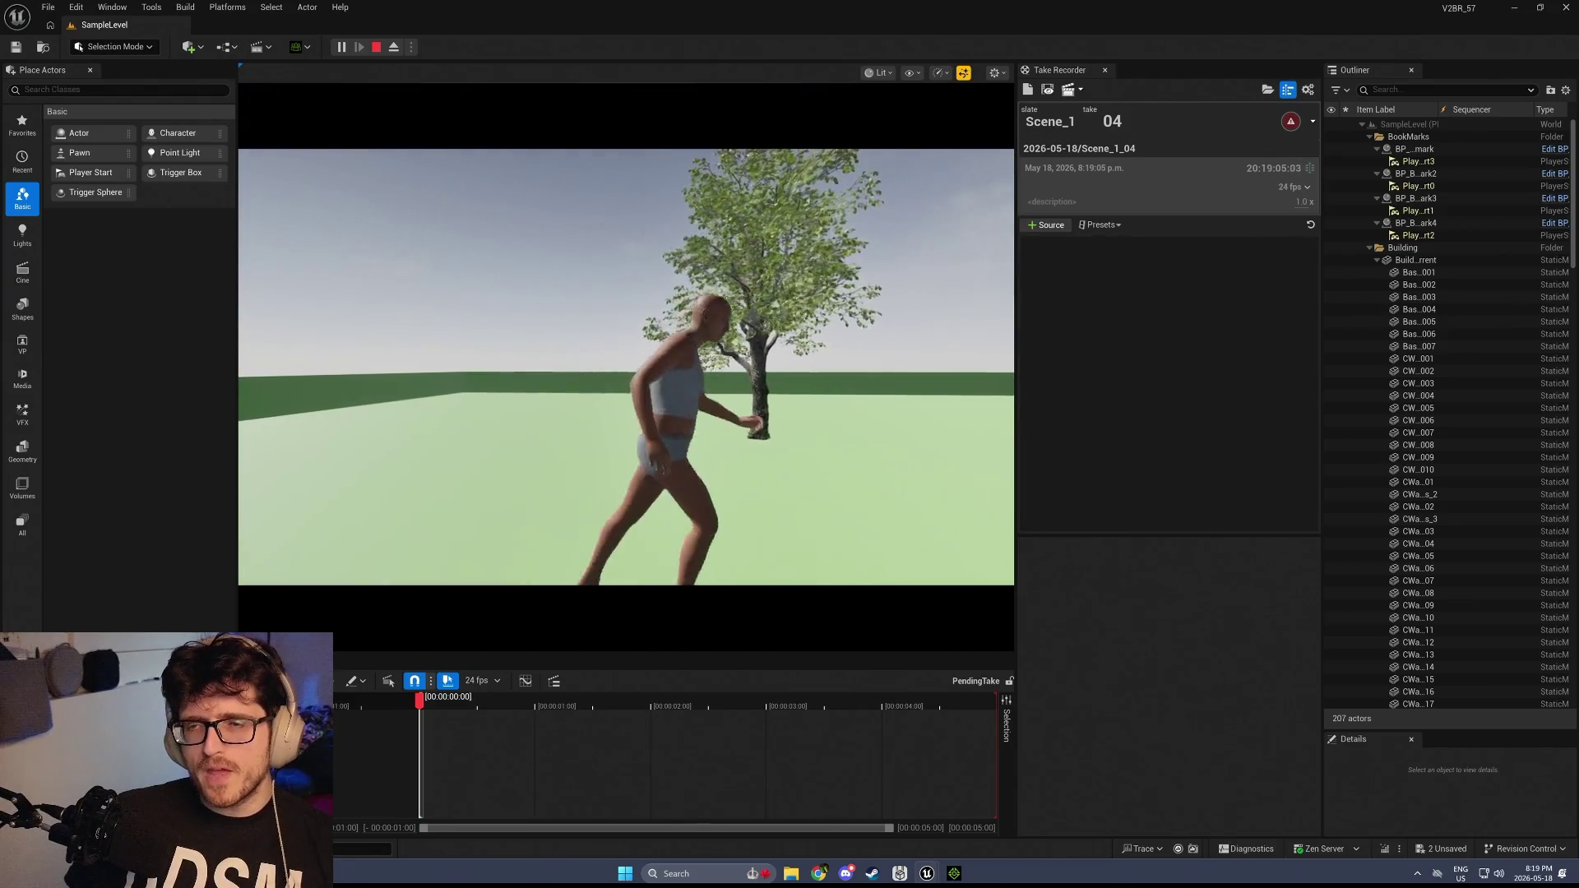
Release the game, stop the play session, and open the Content Drawer
key(alt+Tab)
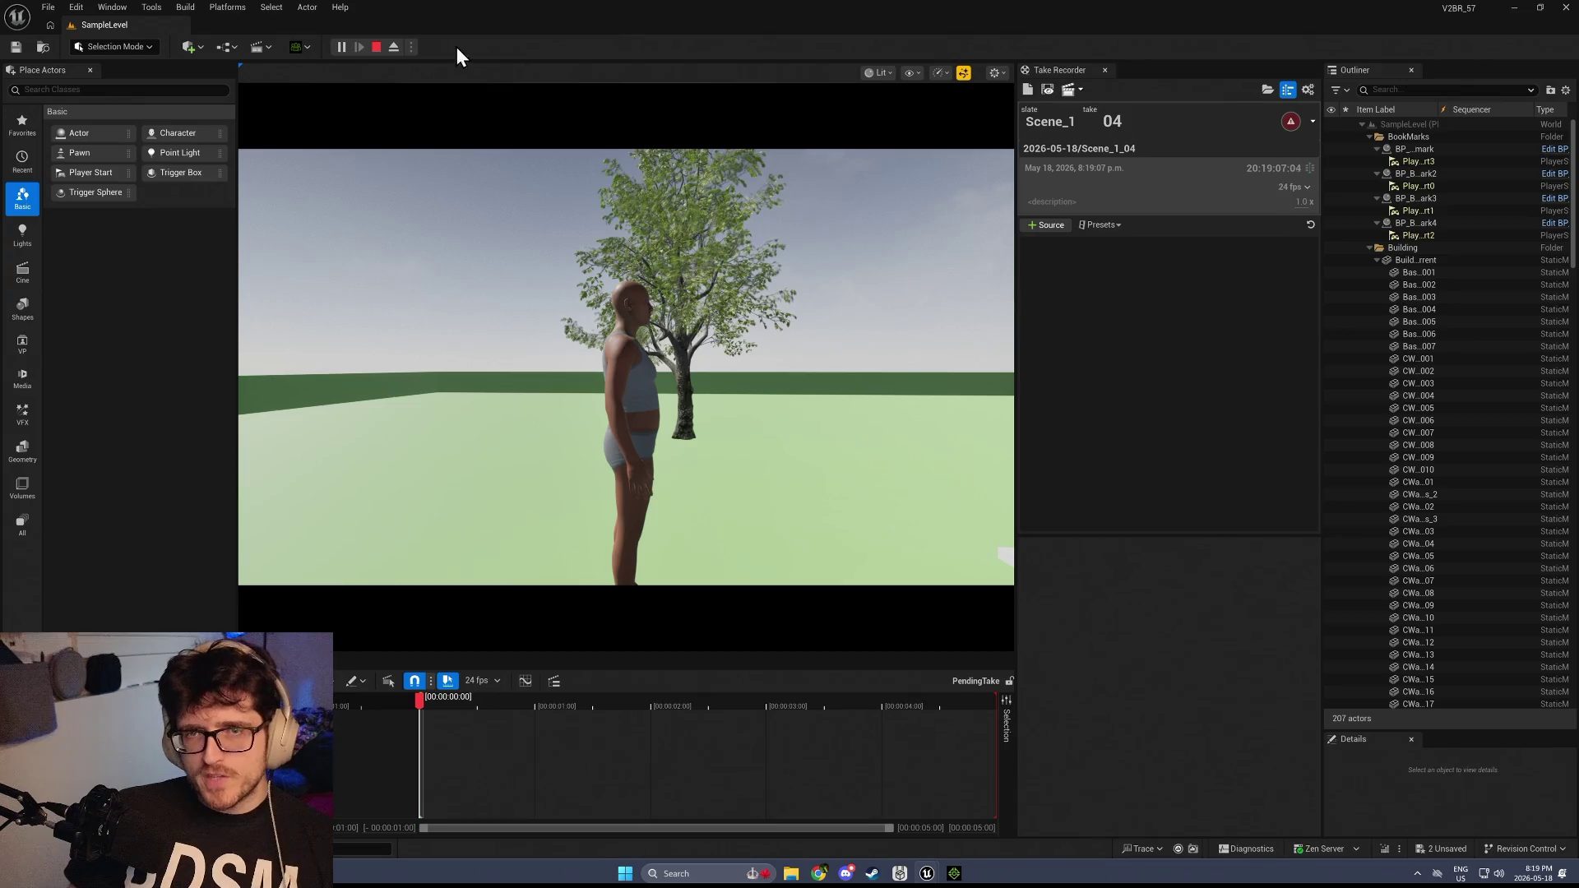
click(378, 43)
key(ctrl+space)
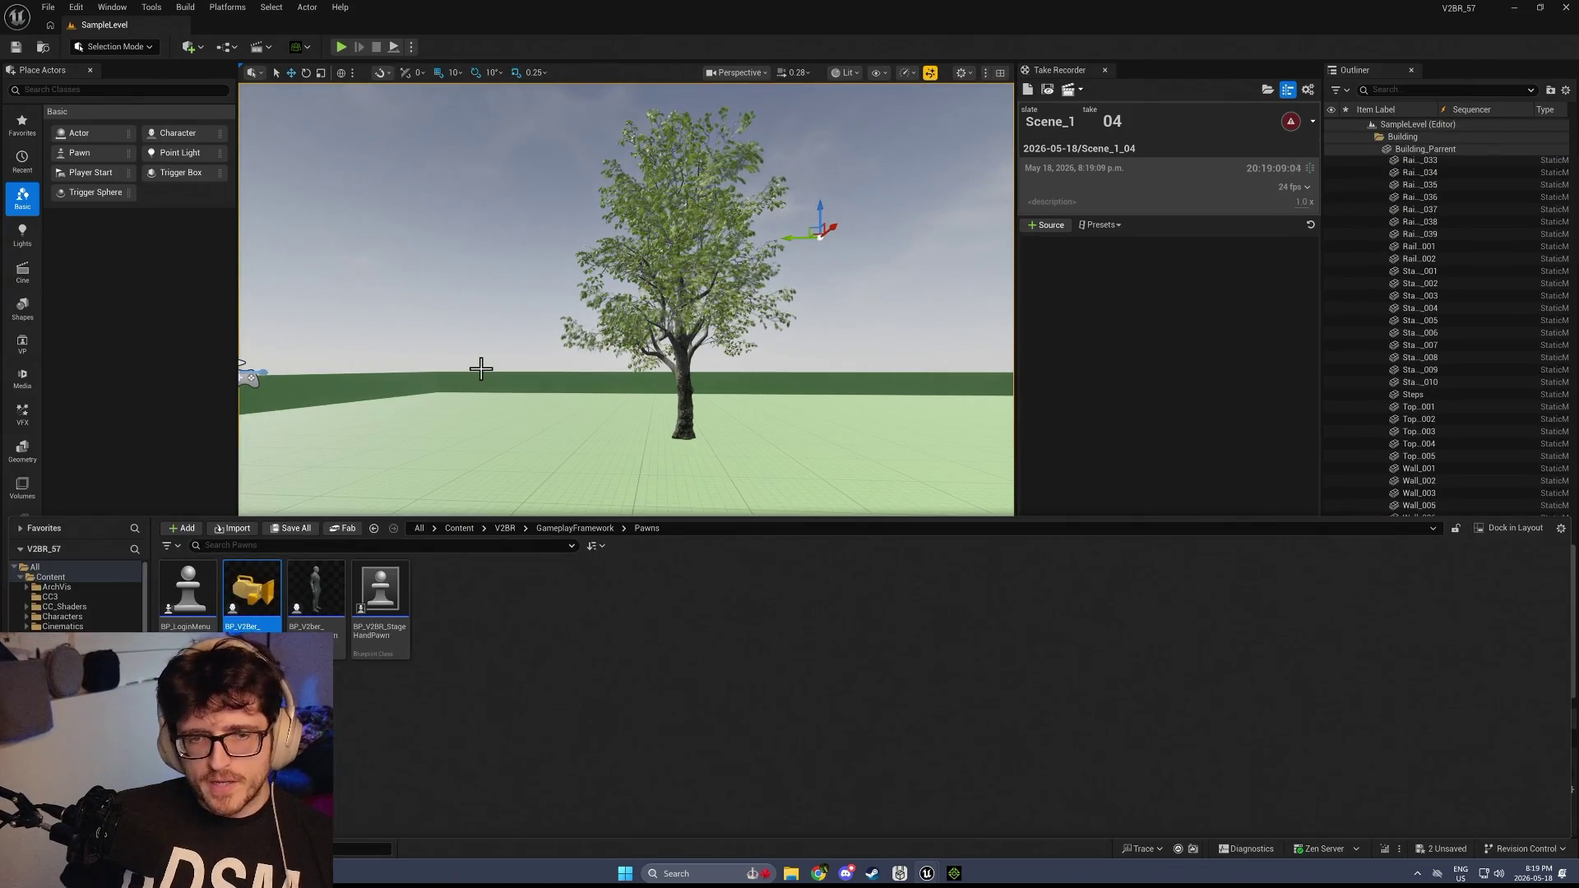
Open ABP_V2BR_ActorPawn from V2BR > AnimBP and enter its Make Character Creator Curve Map graph
click(505, 528)
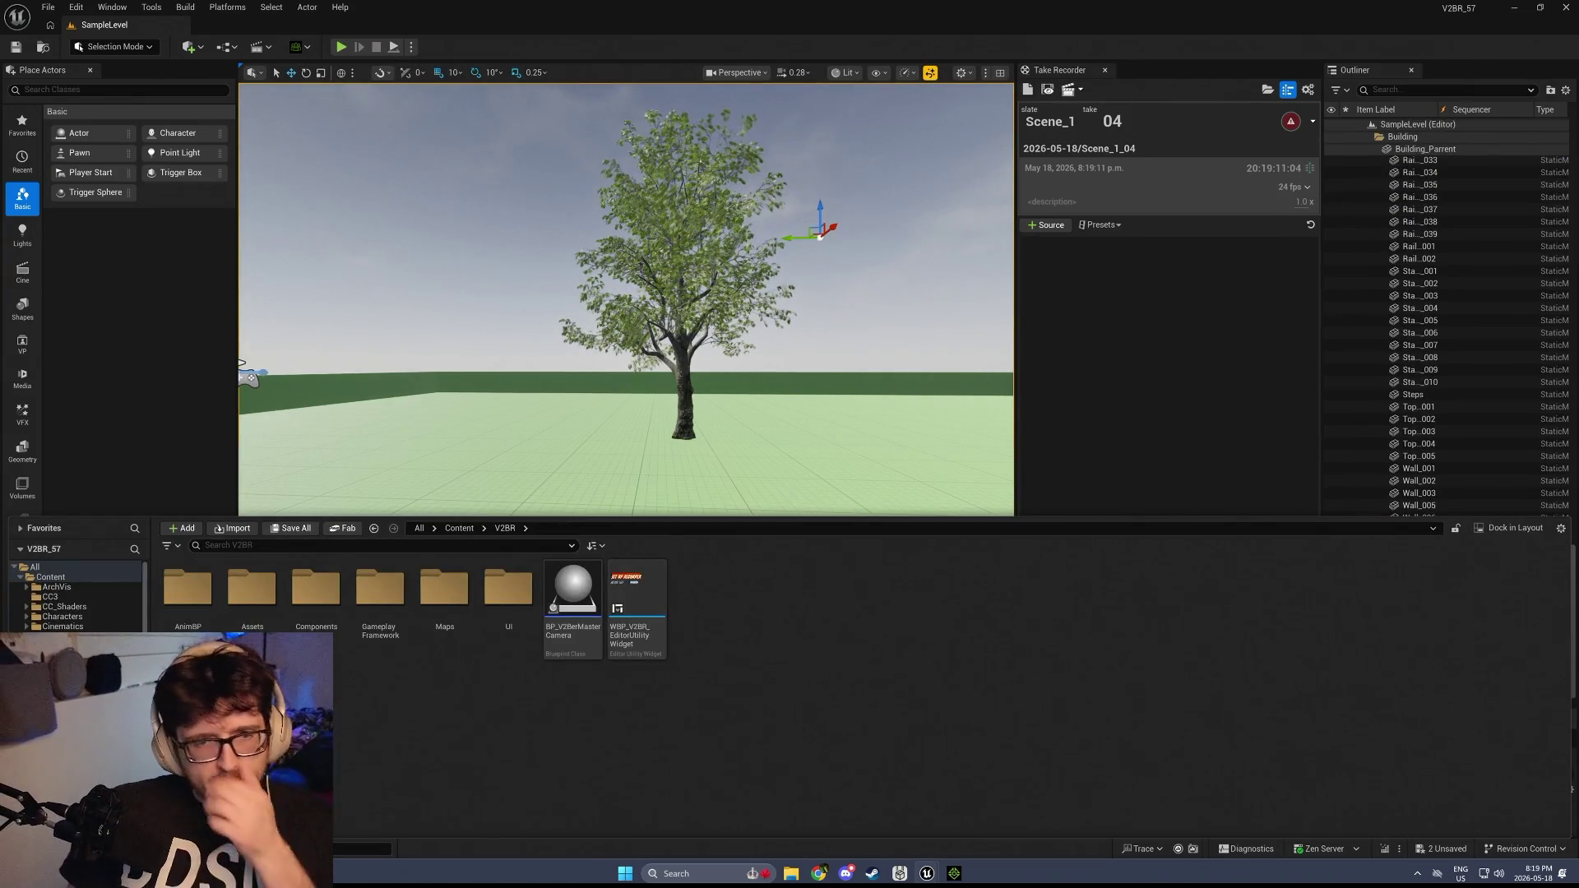
double_click(196, 585)
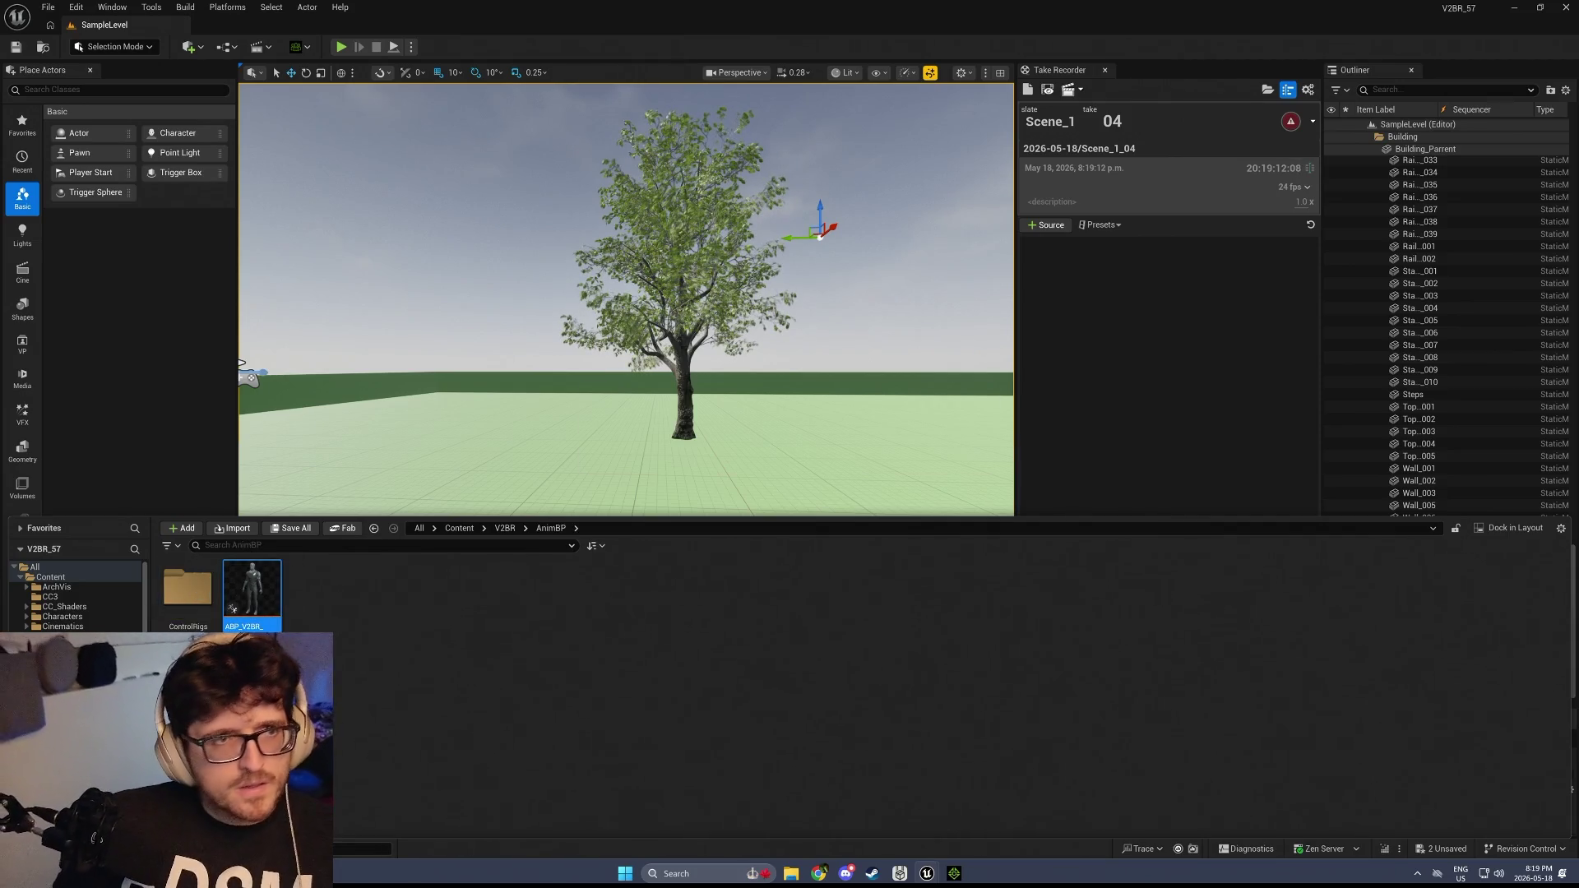
double_click(251, 585)
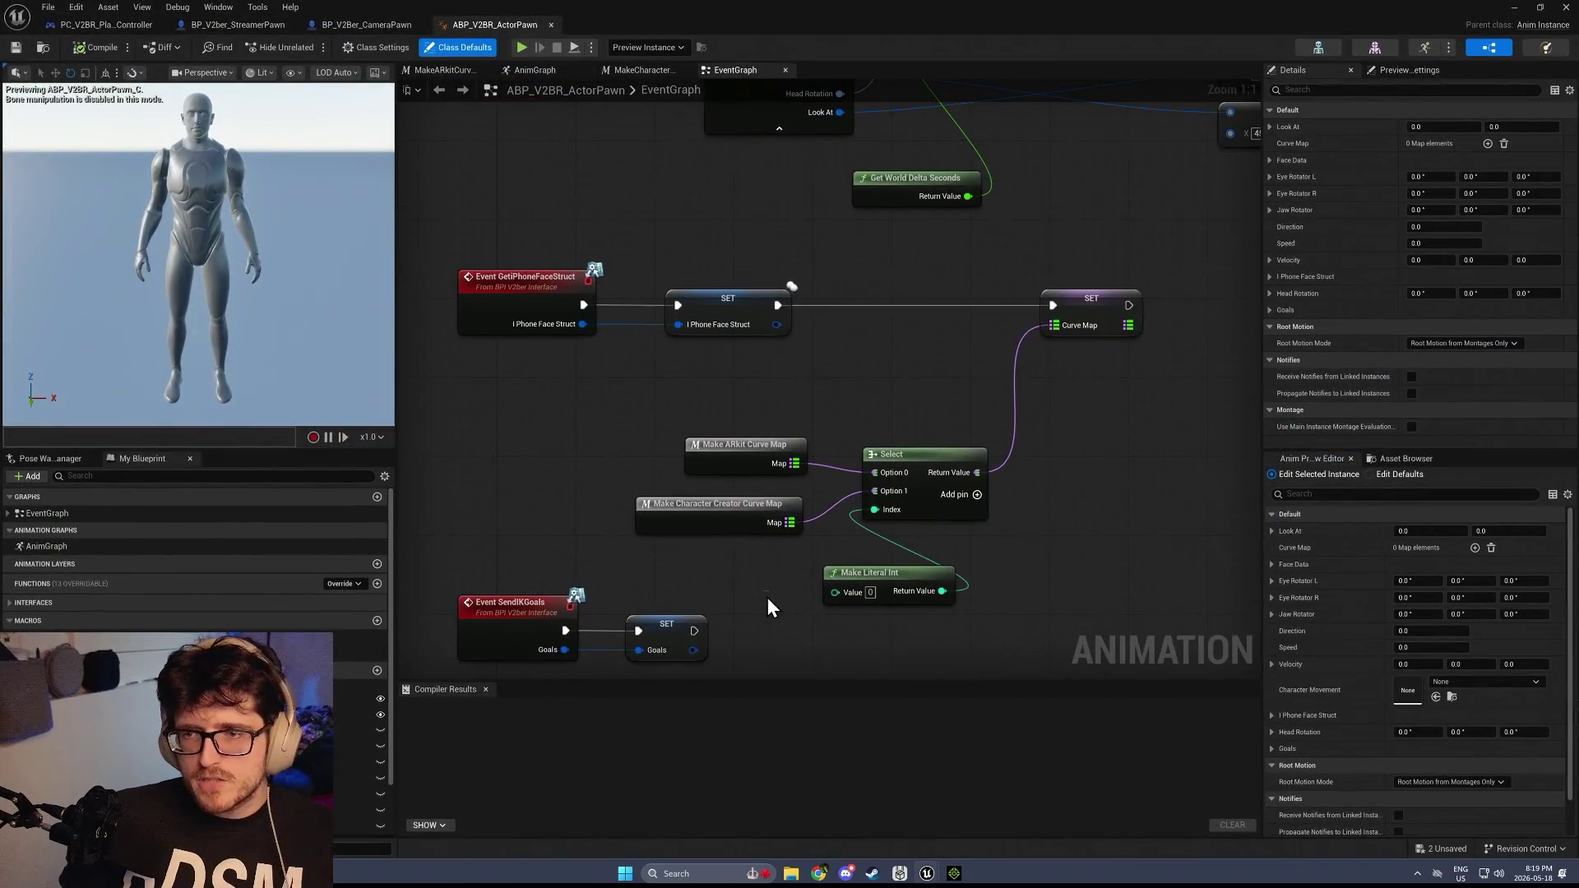
click(729, 515)
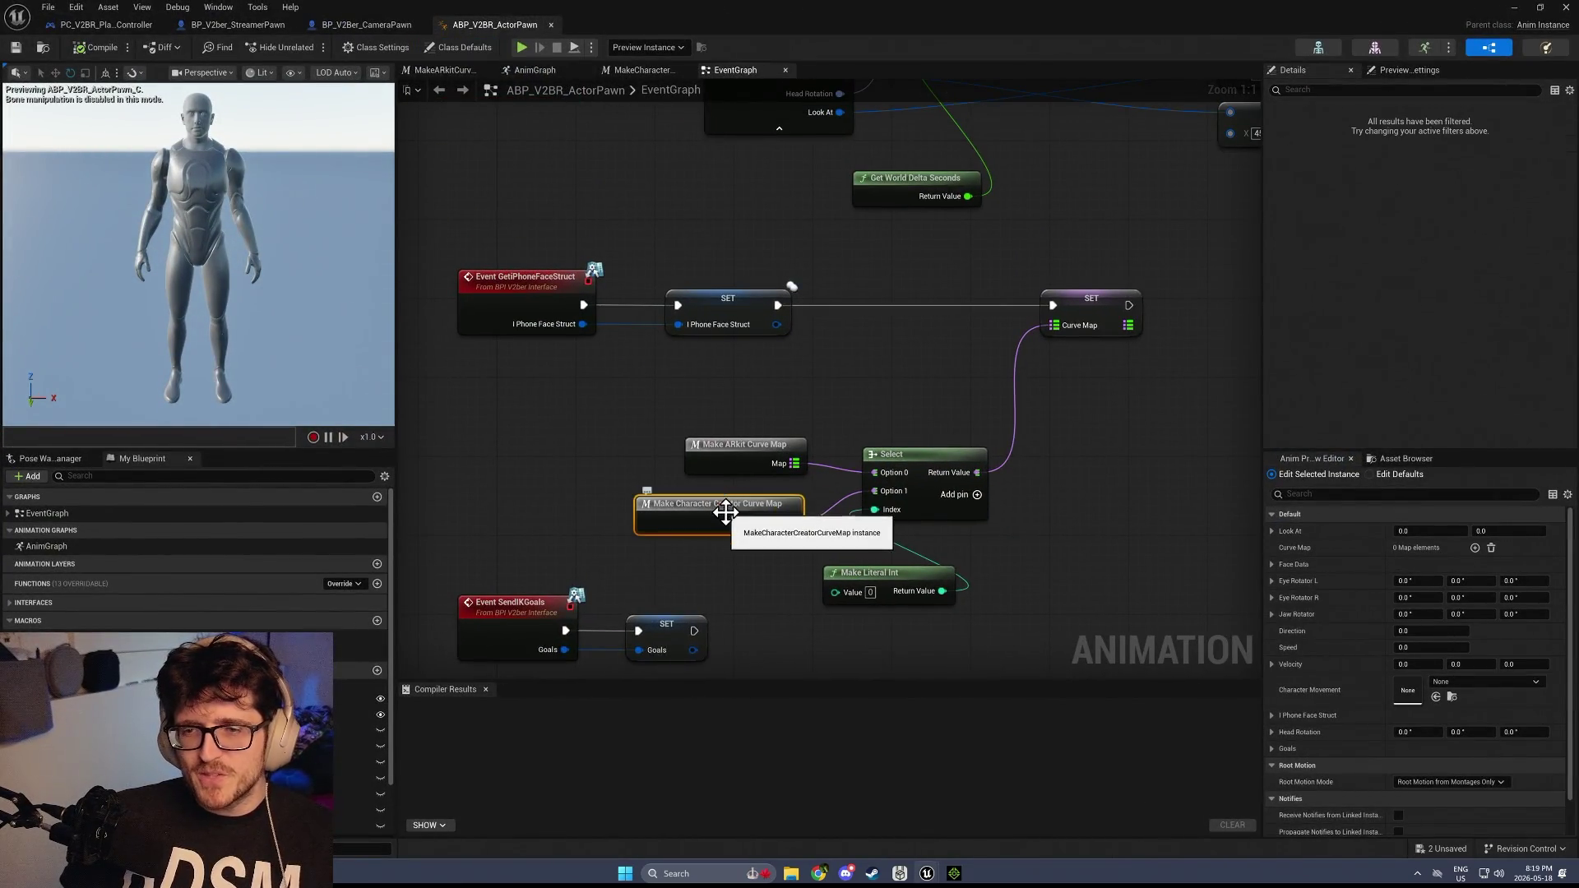
double_click(729, 514)
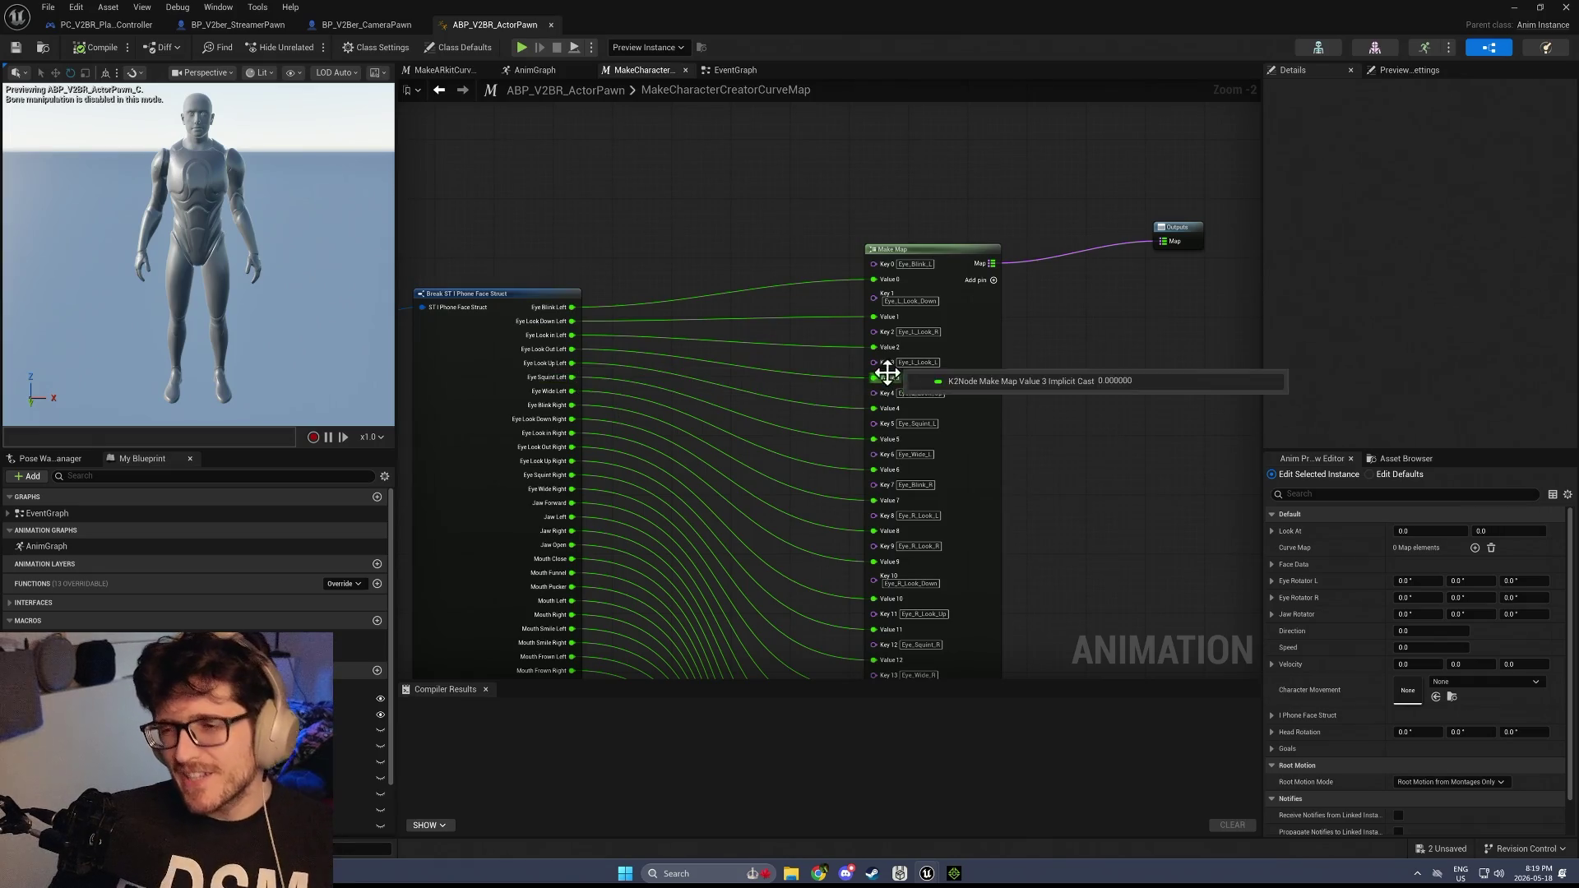
Pan across the Break ST I Phone Face Struct to Make Map wiring, then return to the EventGraph
drag(998, 554, 1038, 441)
key(ctrl+space)
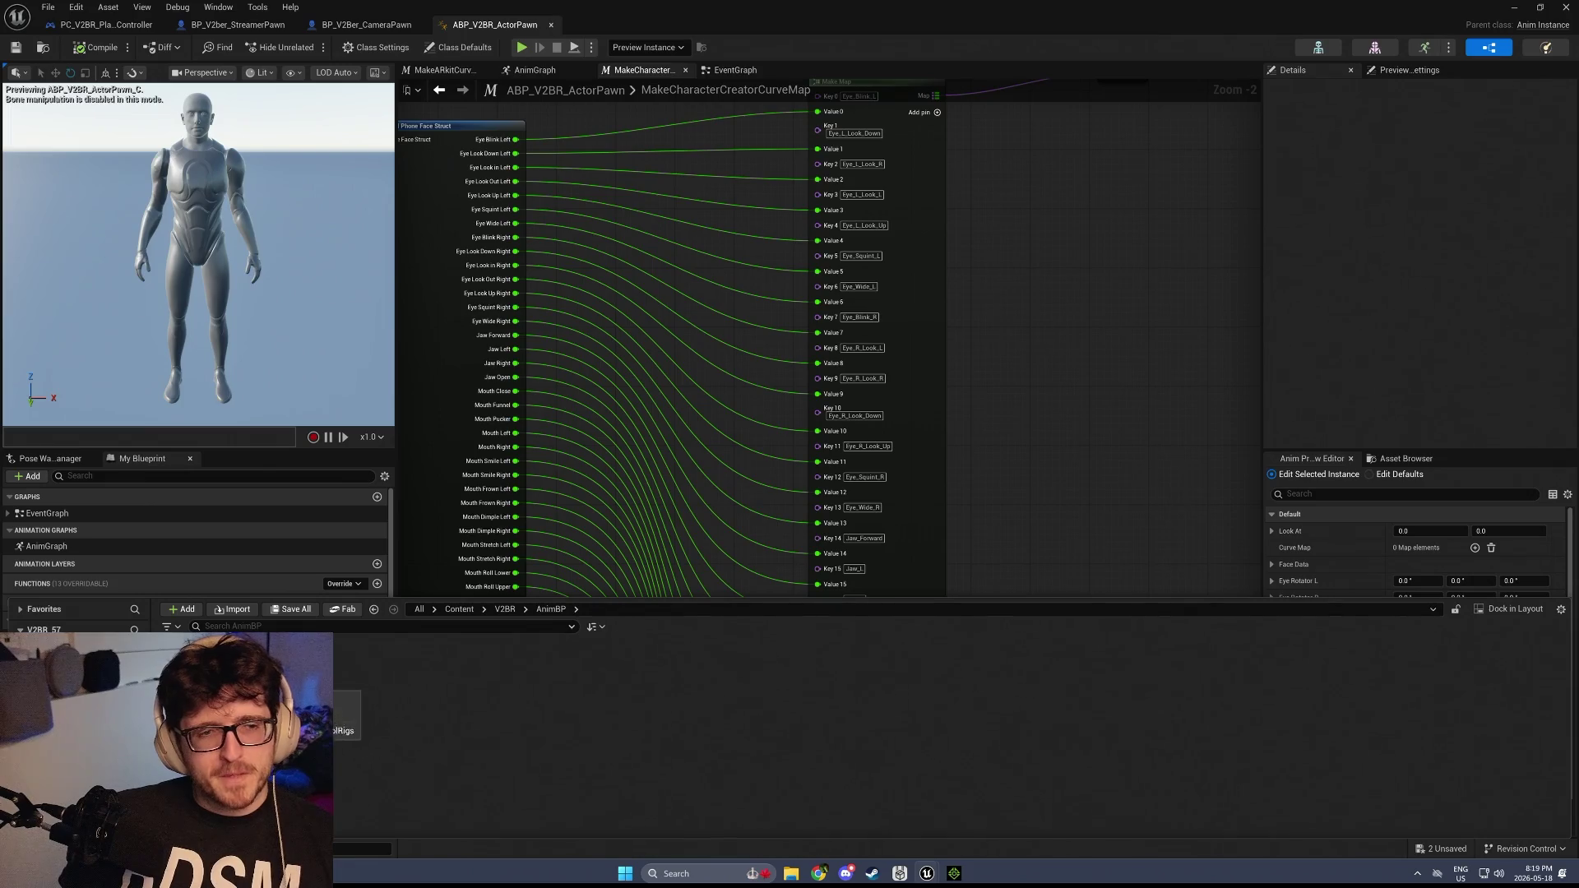
scroll(744, 296, down, 6)
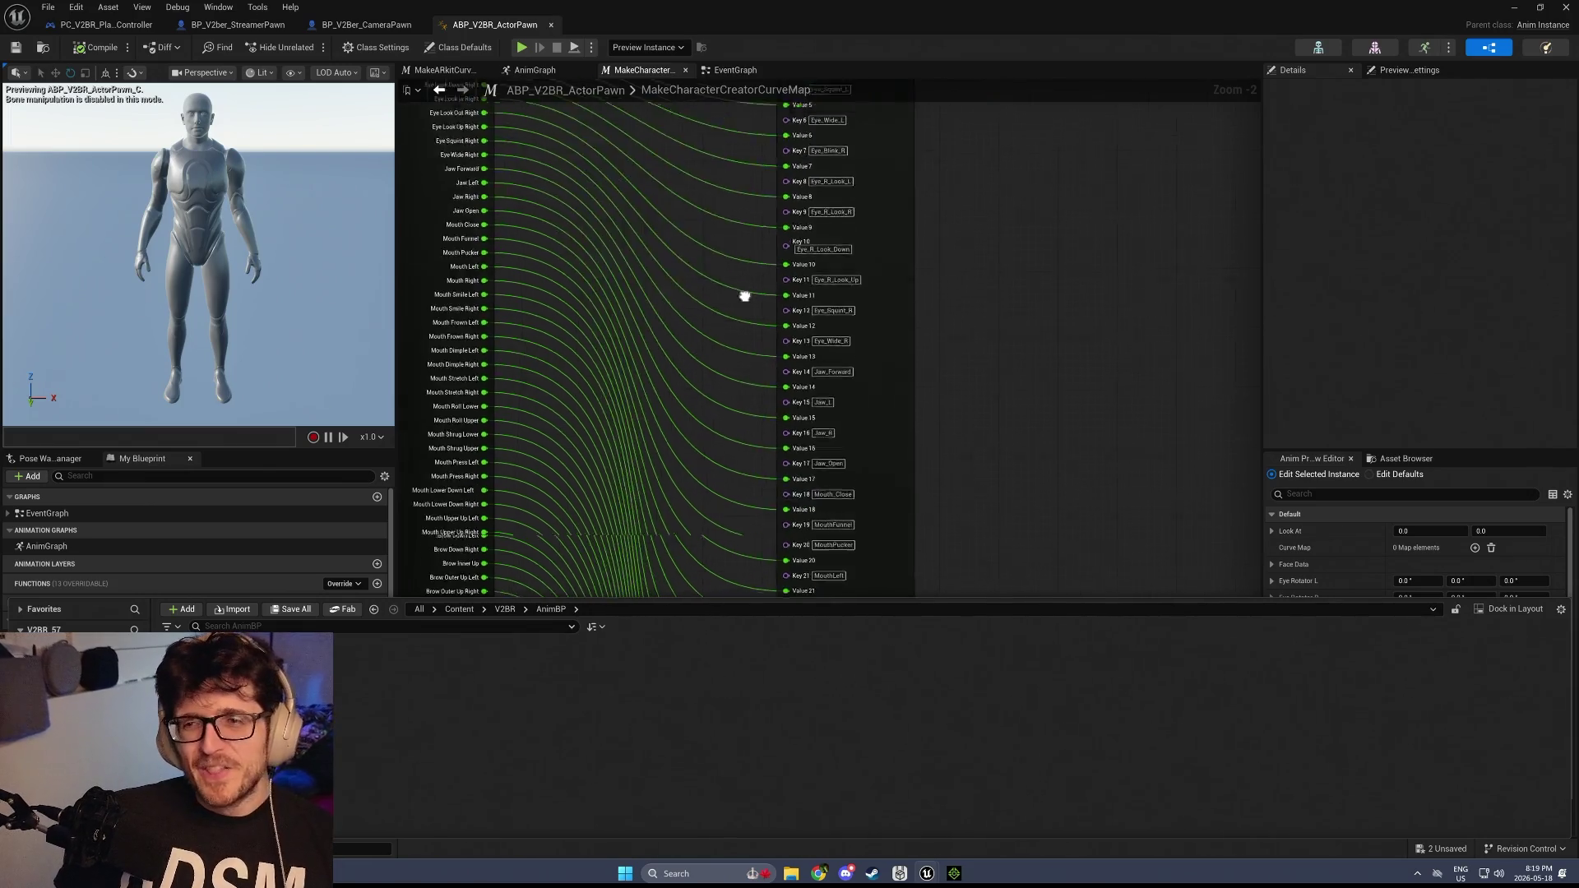
scroll(712, 393, up, 3)
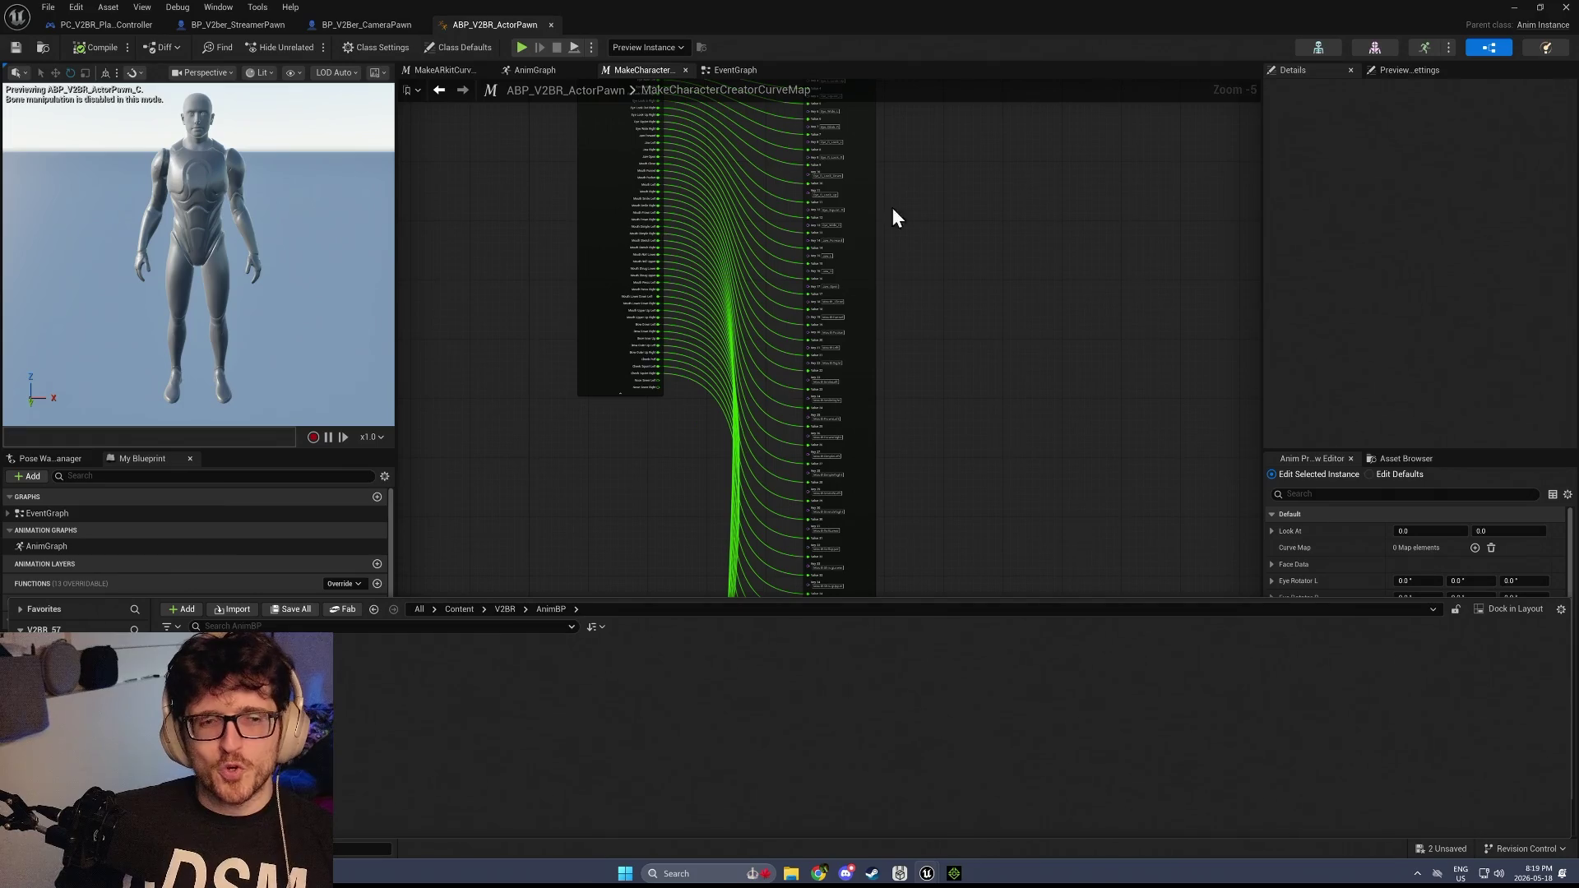
drag(855, 142, 846, 289)
scroll(874, 462, down, 2)
scroll(846, 342, up, 5)
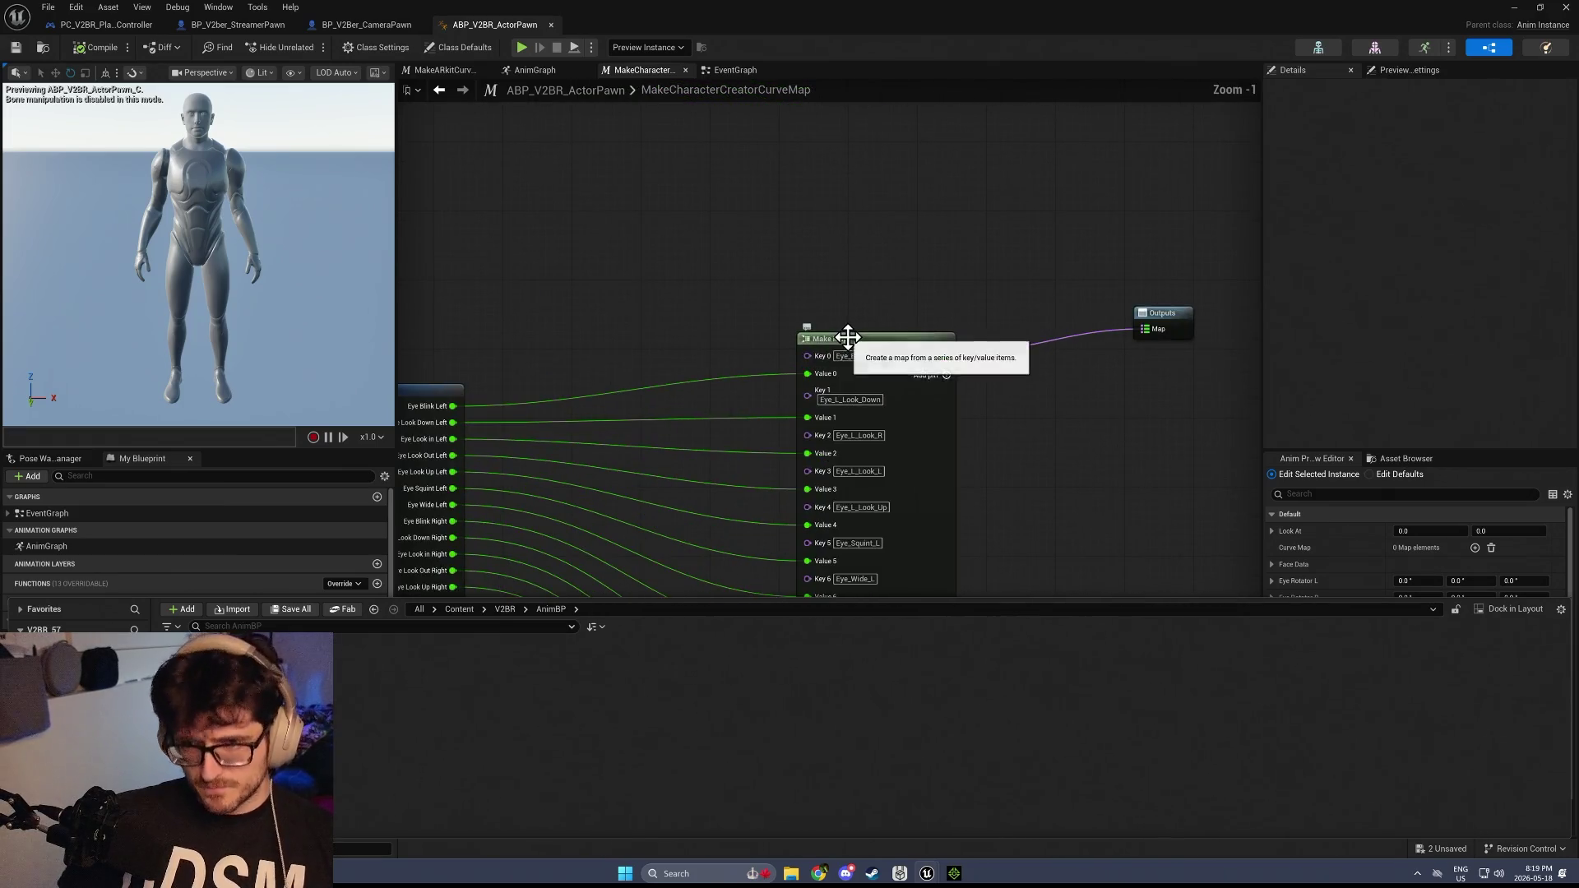
drag(523, 325, 801, 177)
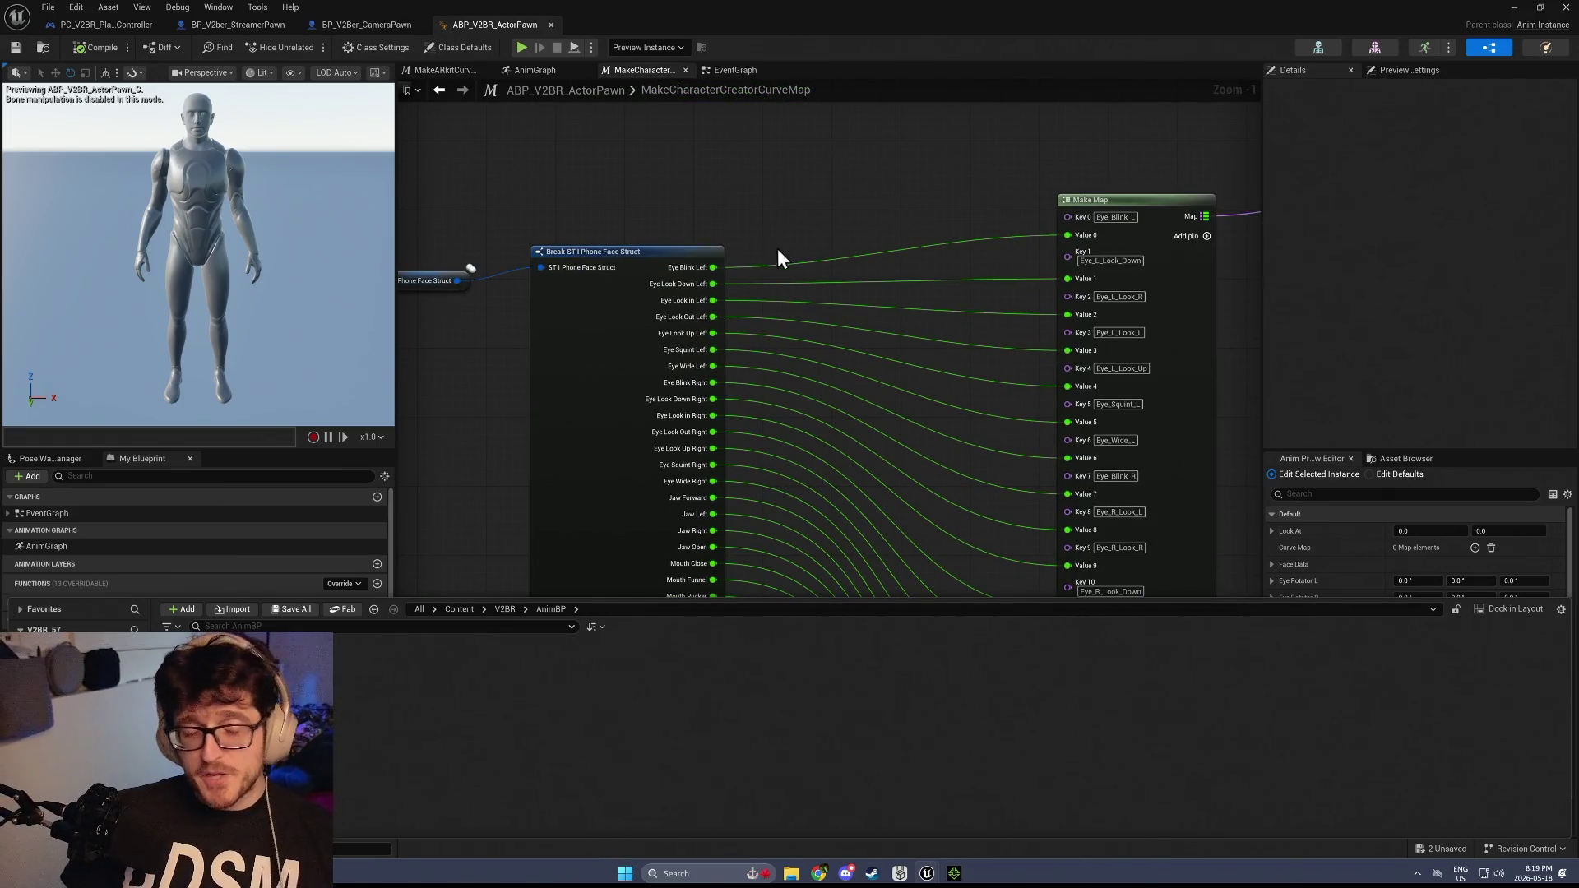
scroll(882, 388, down, 1)
scroll(716, 360, down, 3)
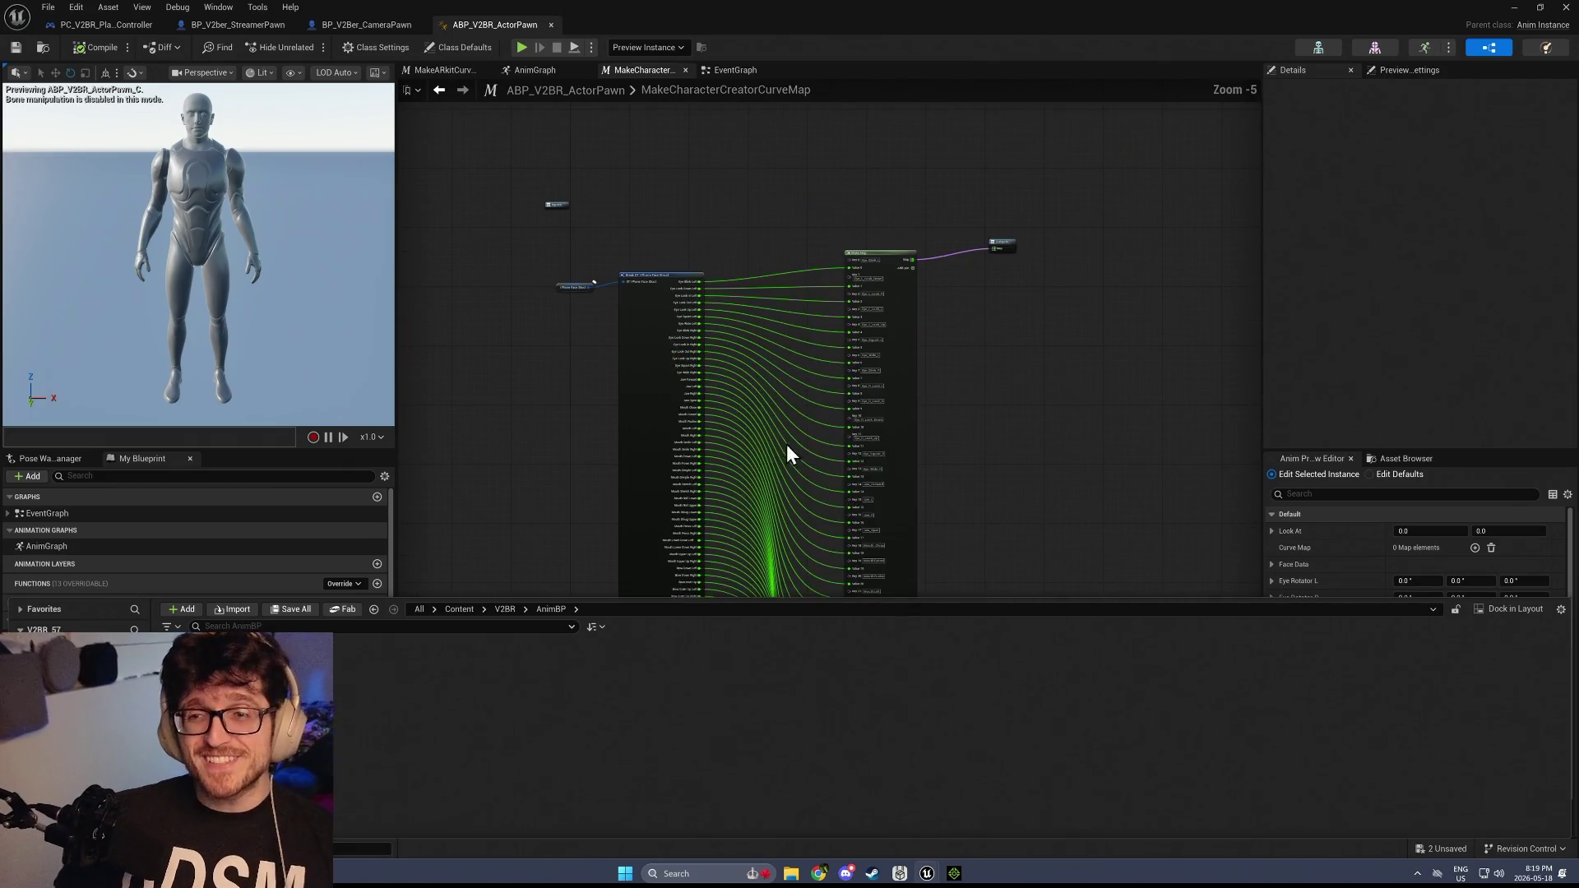
drag(786, 444, 728, 219)
drag(514, 291, 512, 485)
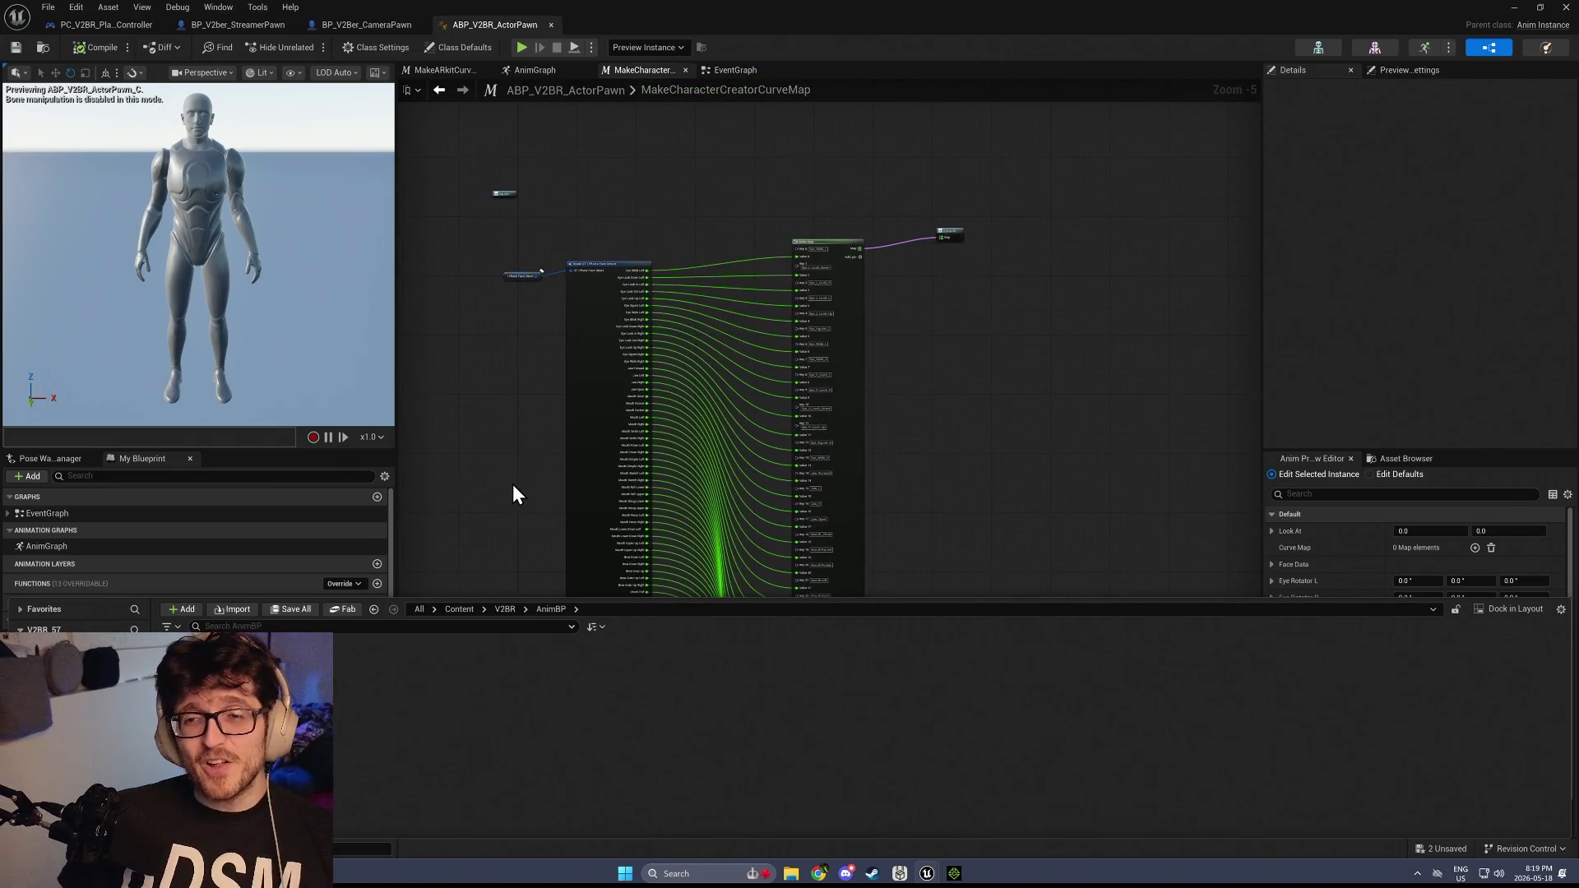
key(ctrl+space)
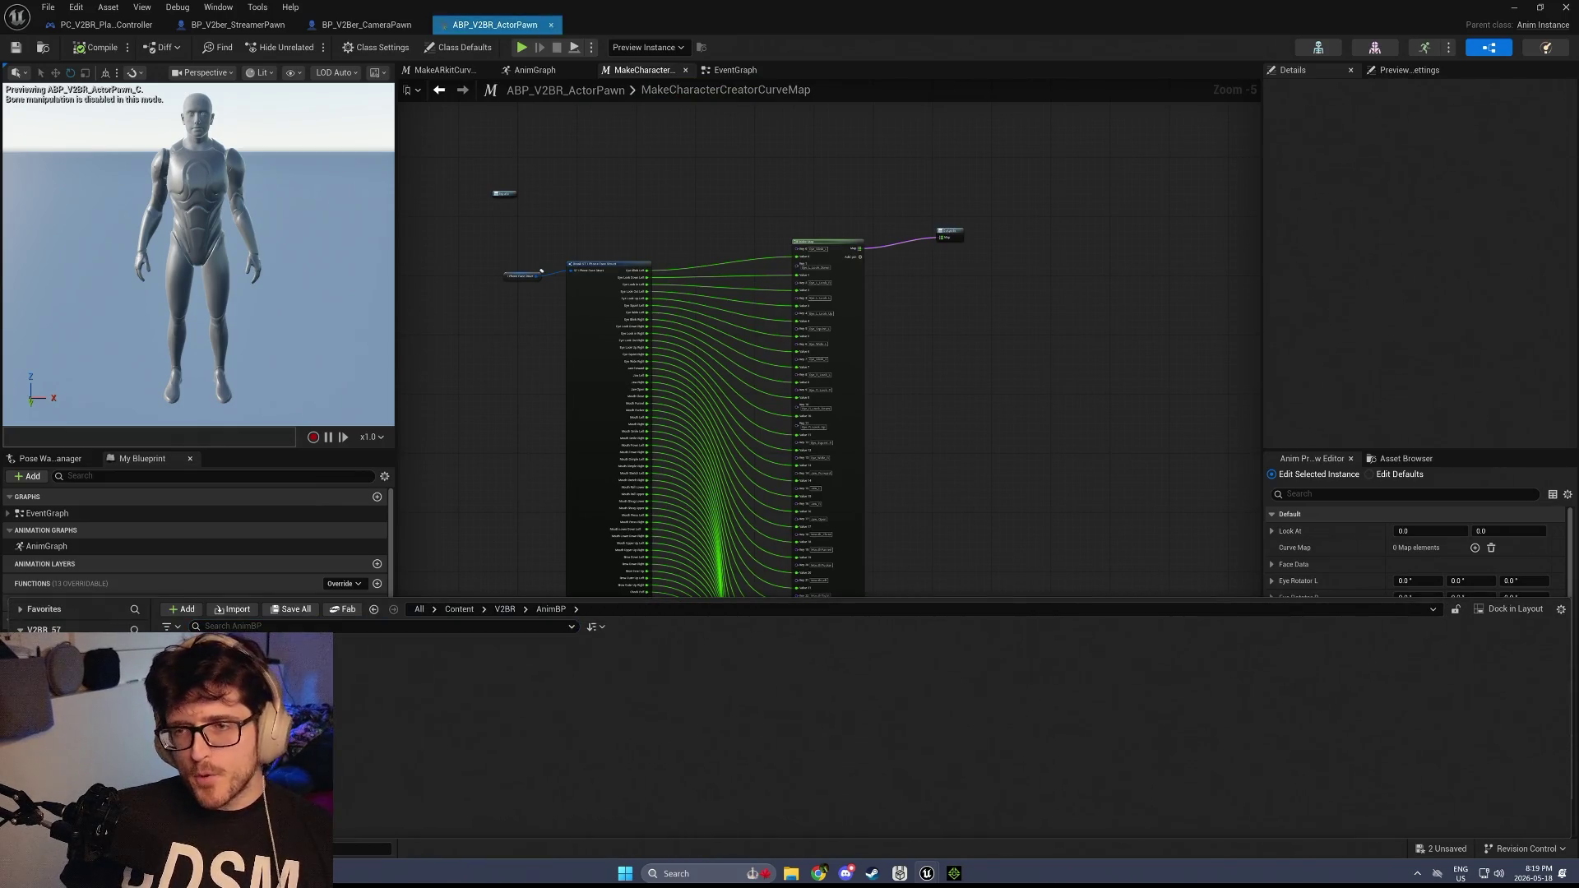
click(734, 70)
scroll(874, 391, down, 2)
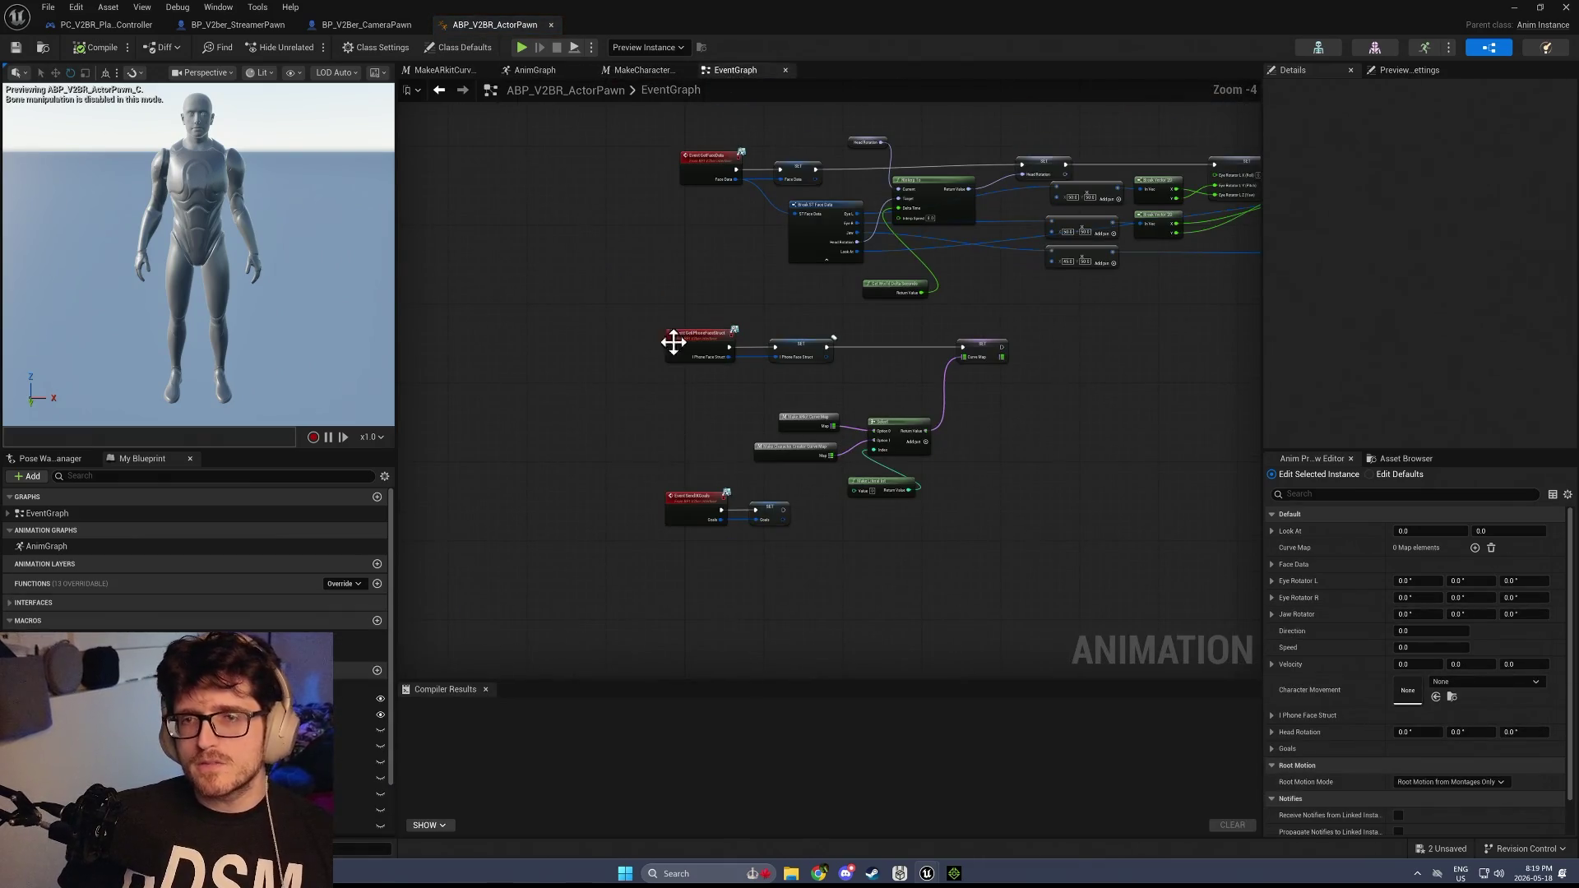
Open PA_MetaHuman_ARKit_Mapping from the AnimGraph and preview EyeBlinkLeft, then EyeLookInLeft at weight 1.0
double_click(47, 546)
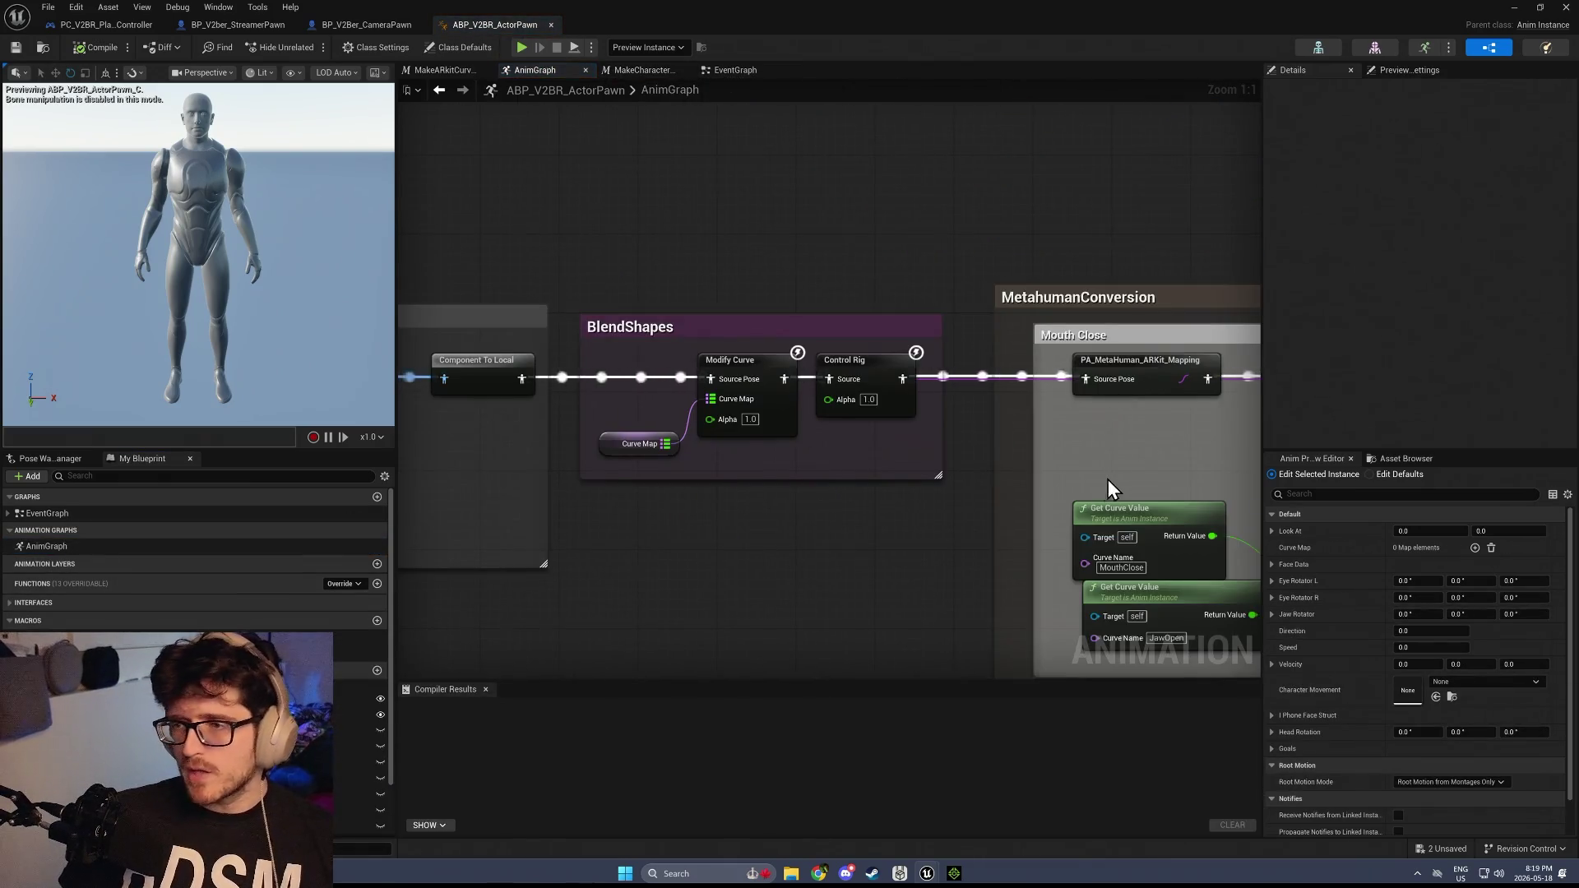
scroll(709, 479, up, 3)
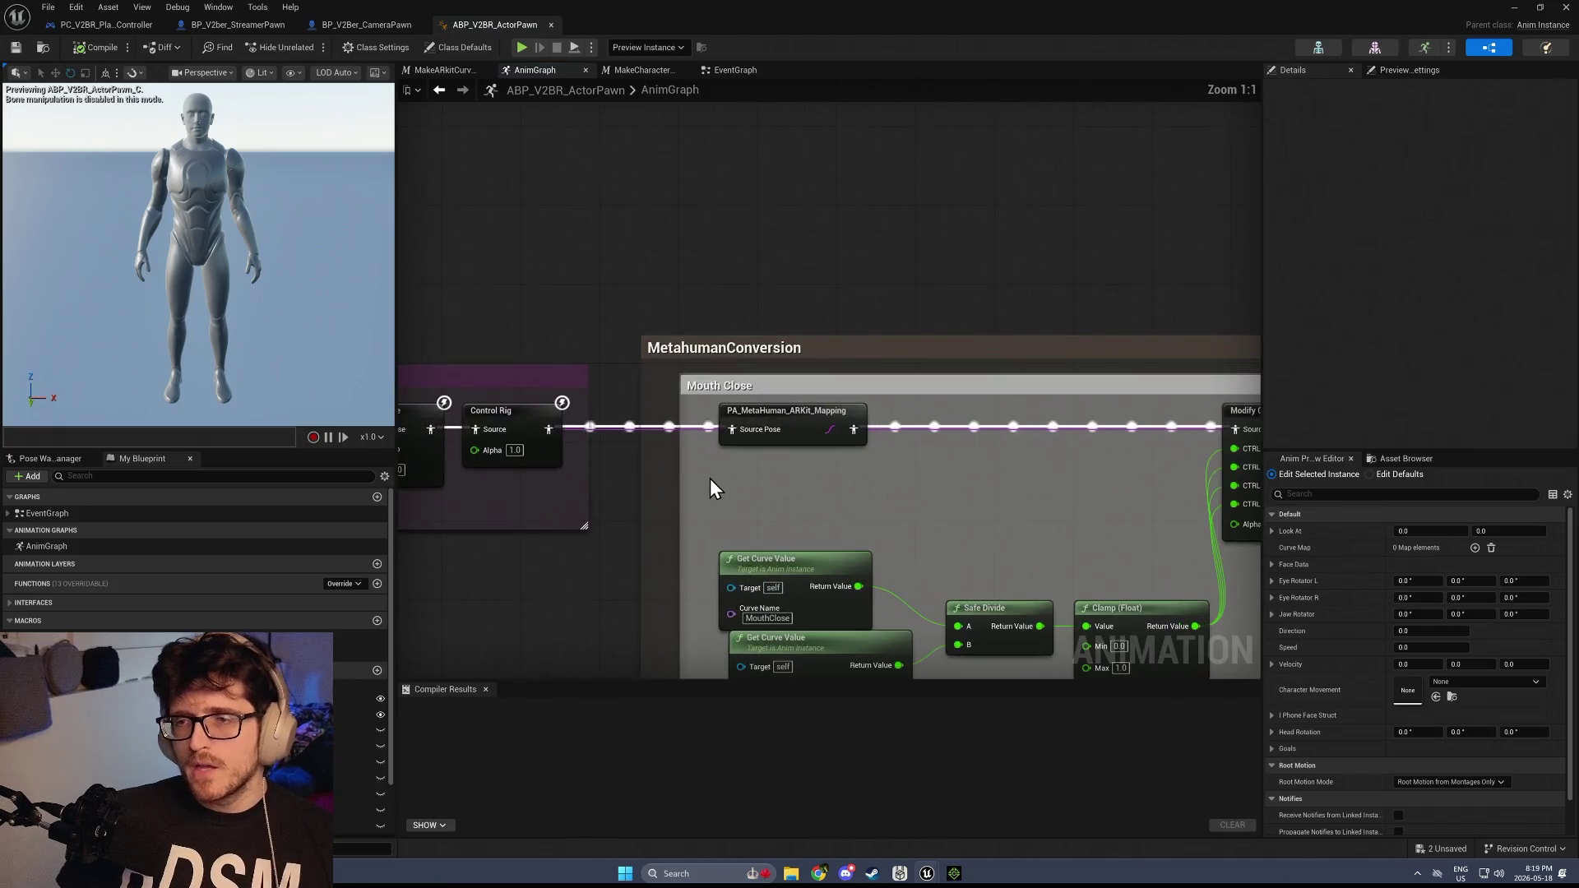
click(791, 413)
double_click(791, 414)
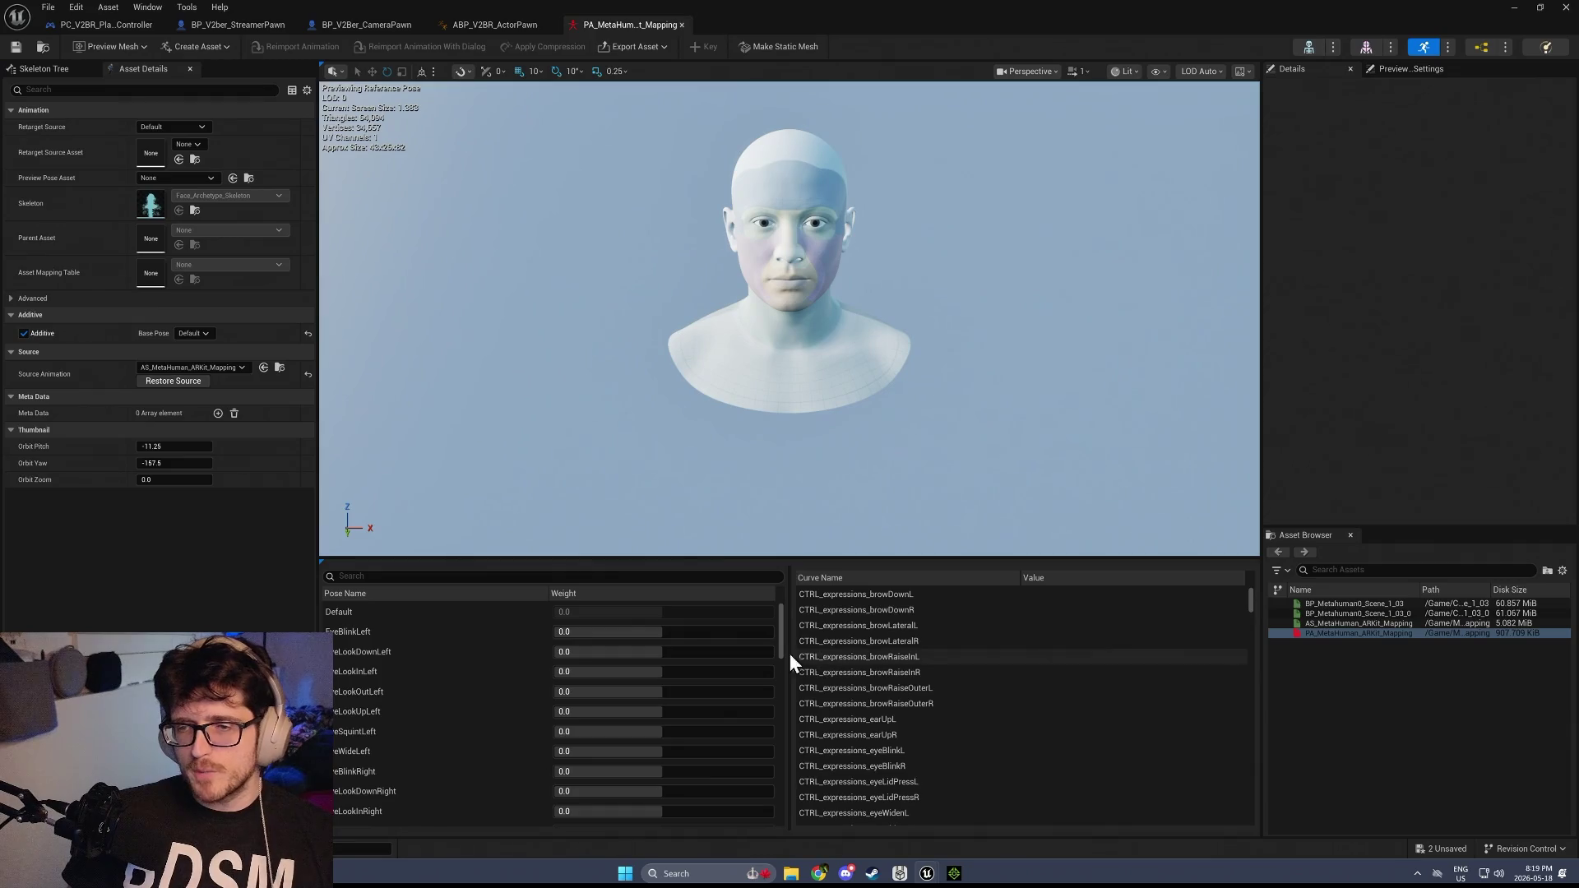
mouse_move(609, 631)
mouse_down()
mouse_move(757, 632)
mouse_move(674, 631)
mouse_move(765, 689)
mouse_up()
drag(641, 671, 773, 671)
scroll(1020, 770, down, 10)
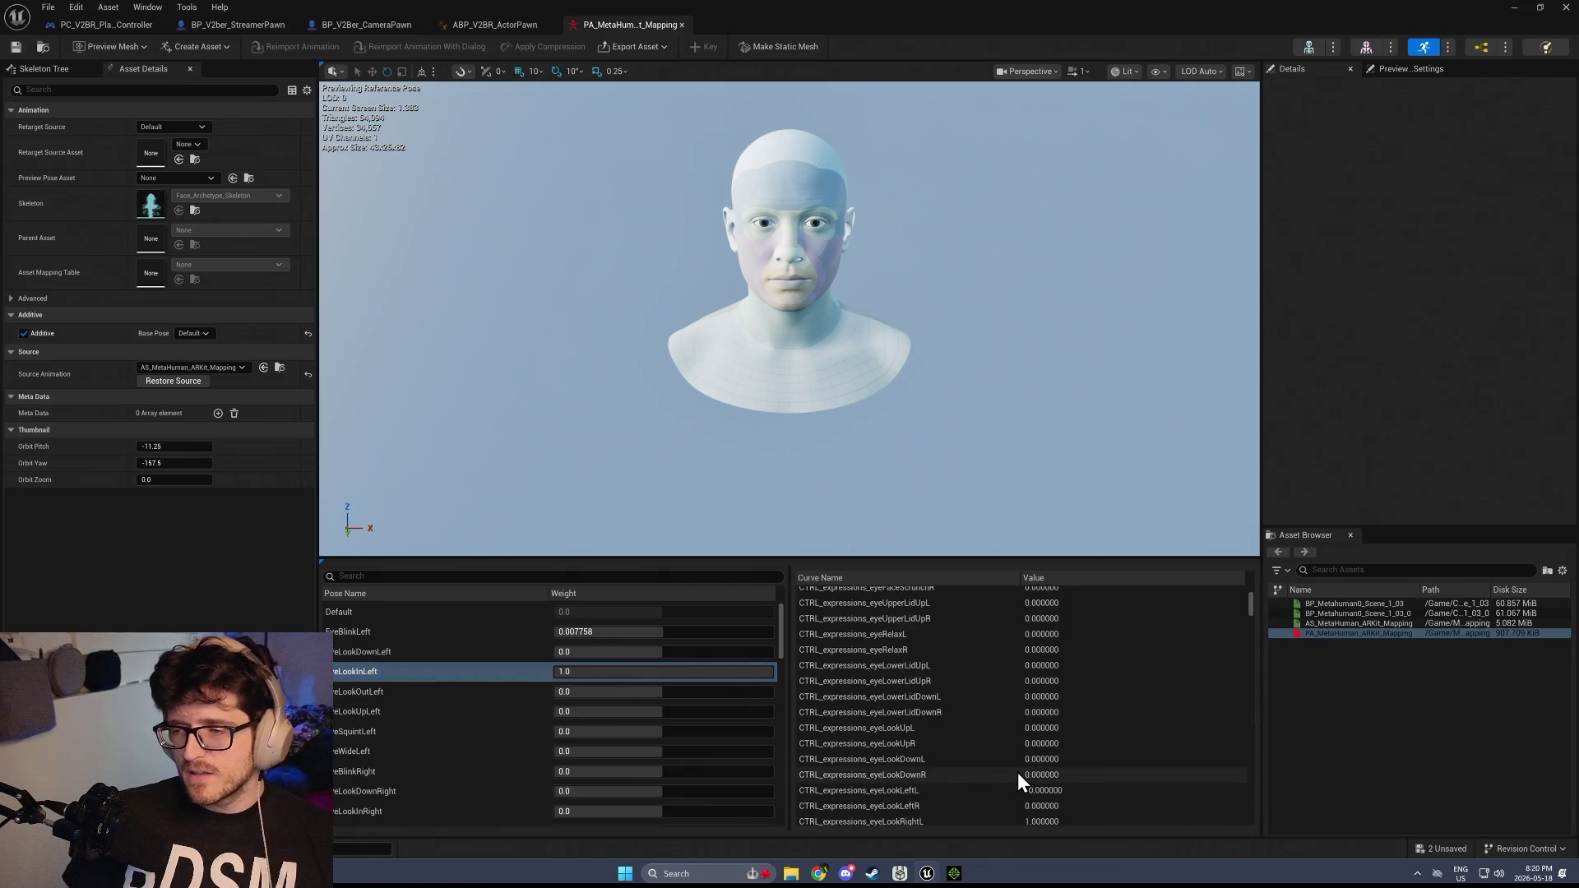
scroll(1017, 773, up, 1)
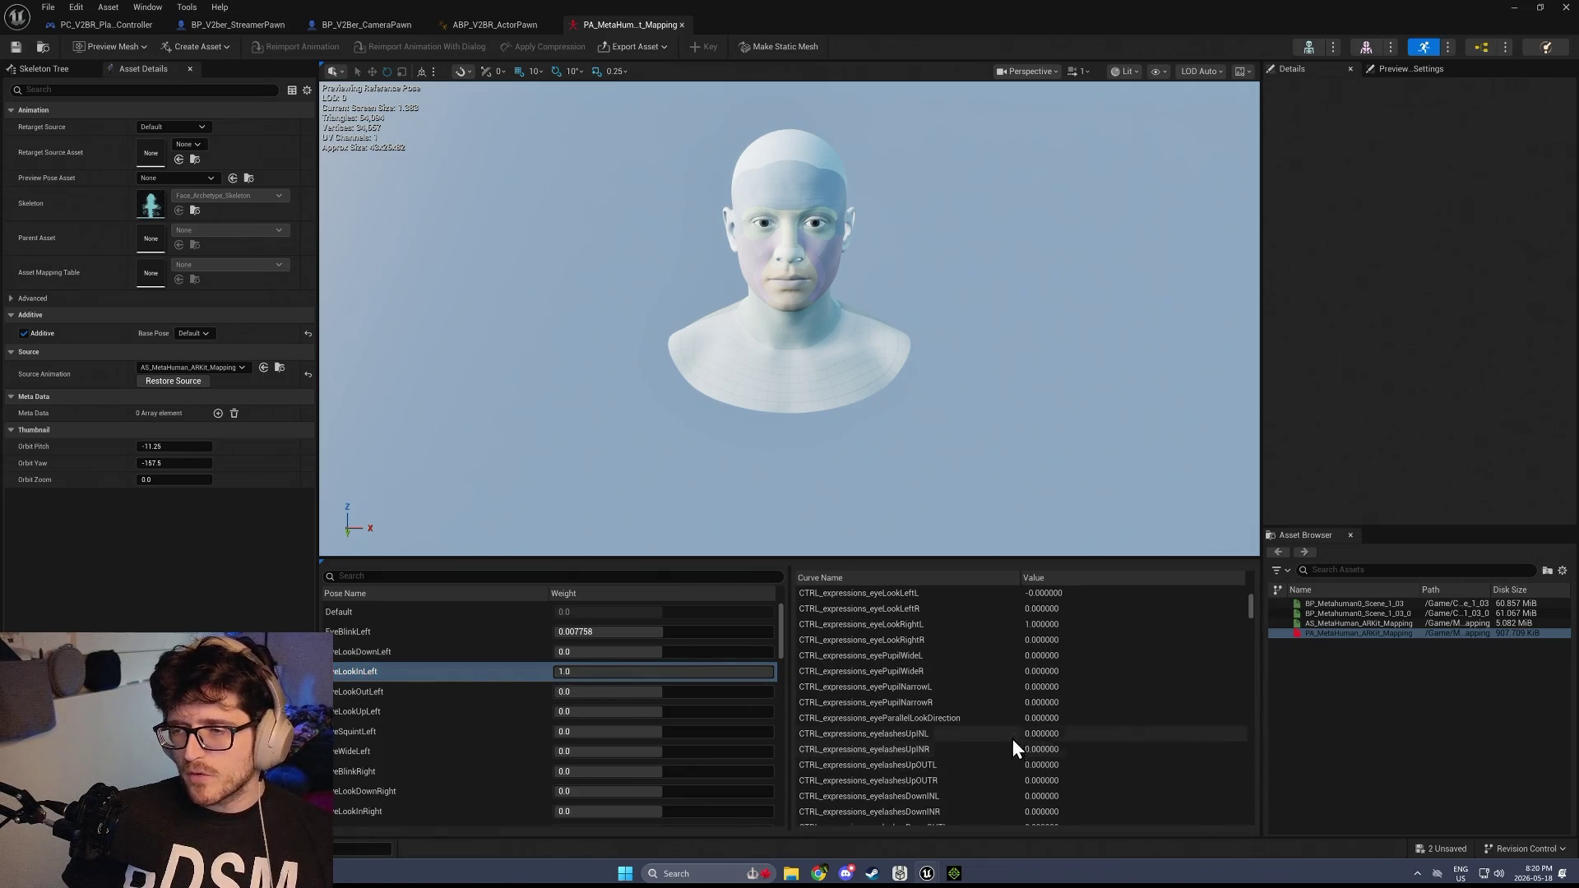
click(916, 624)
drag(638, 673, 444, 674)
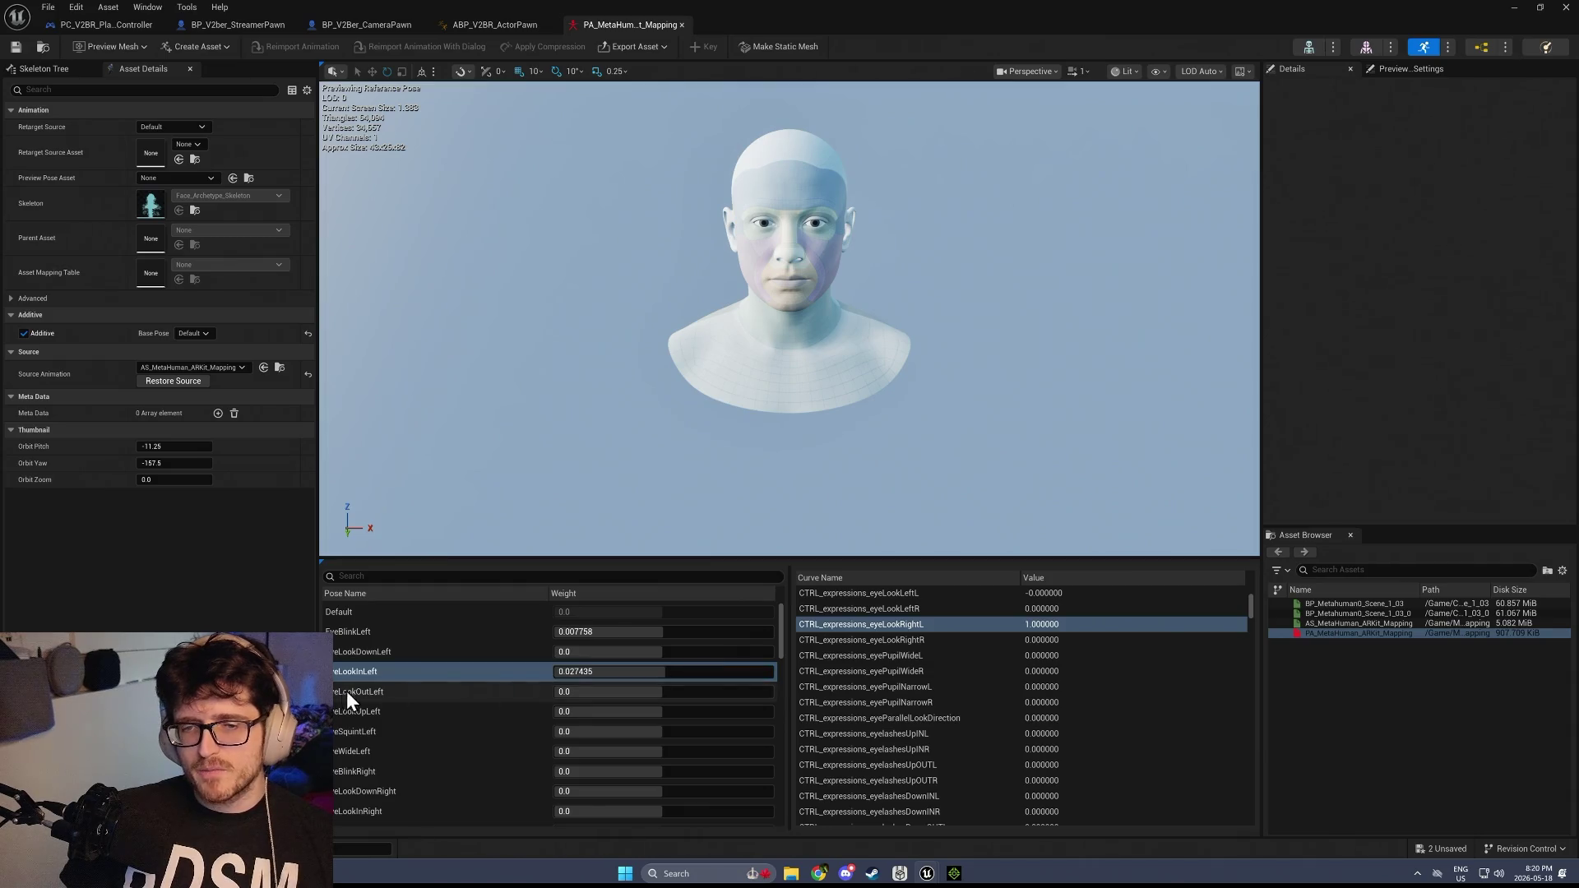
click(347, 691)
click(470, 793)
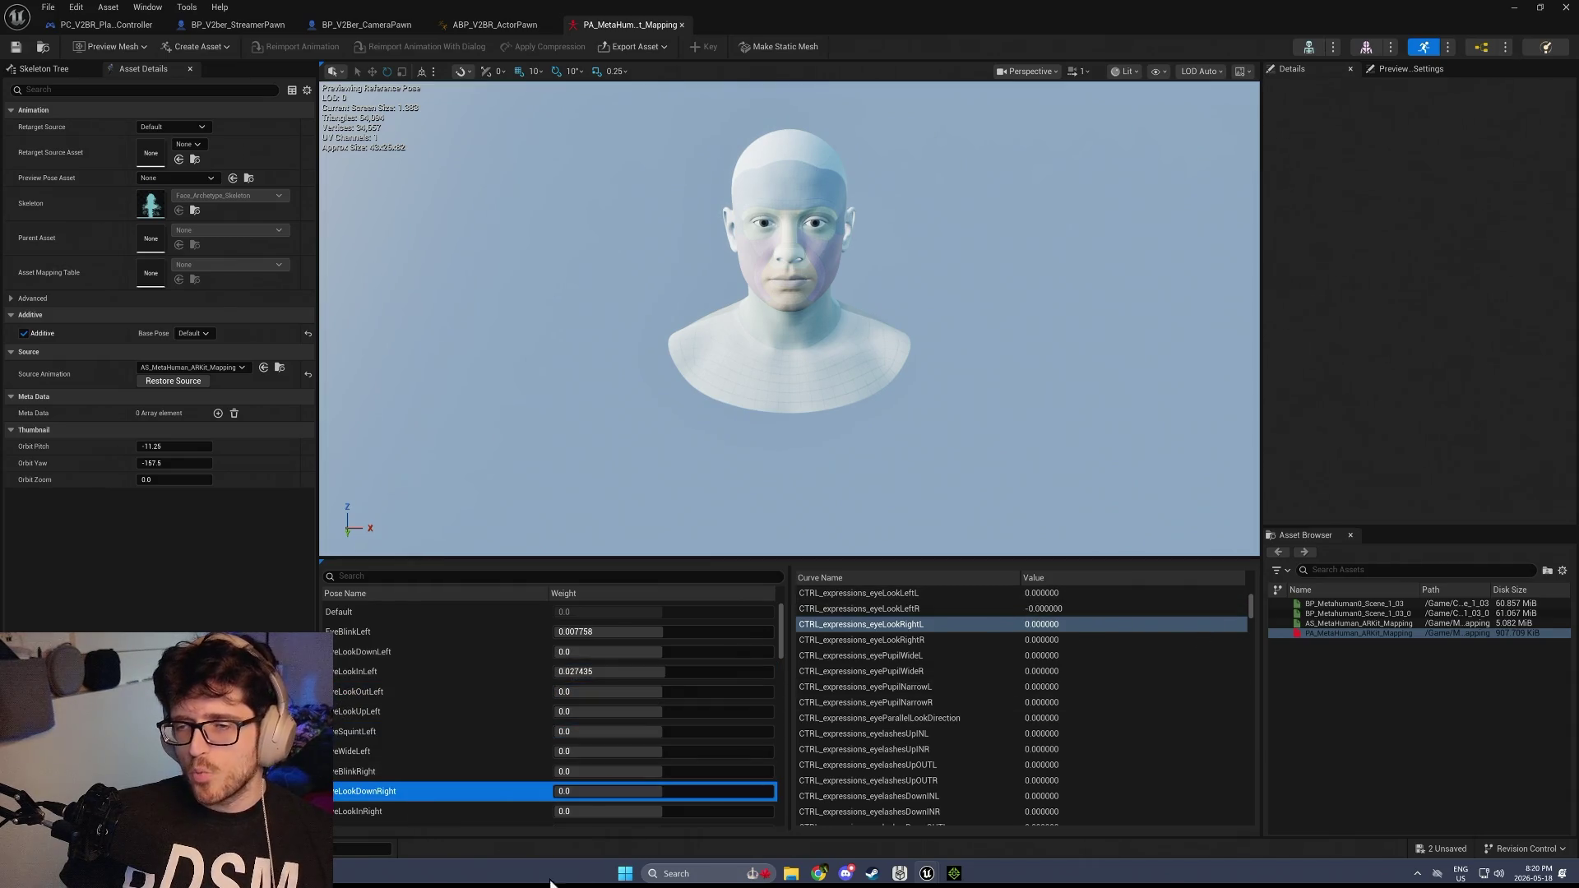
scroll(464, 714, down, 2)
click(453, 754)
scroll(555, 772, down, 2)
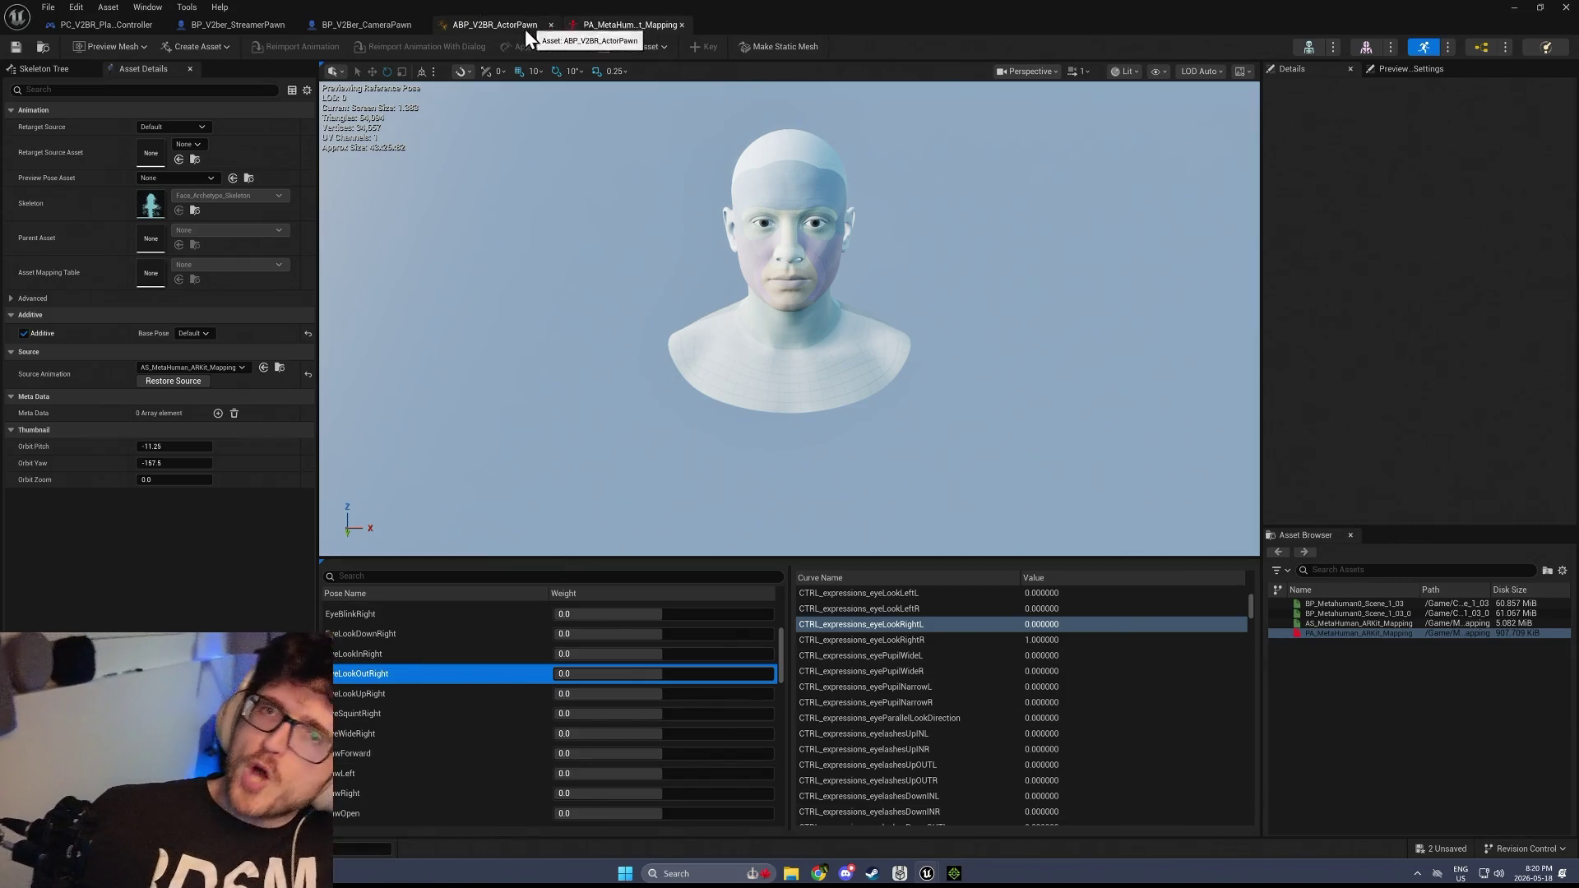
click(493, 27)
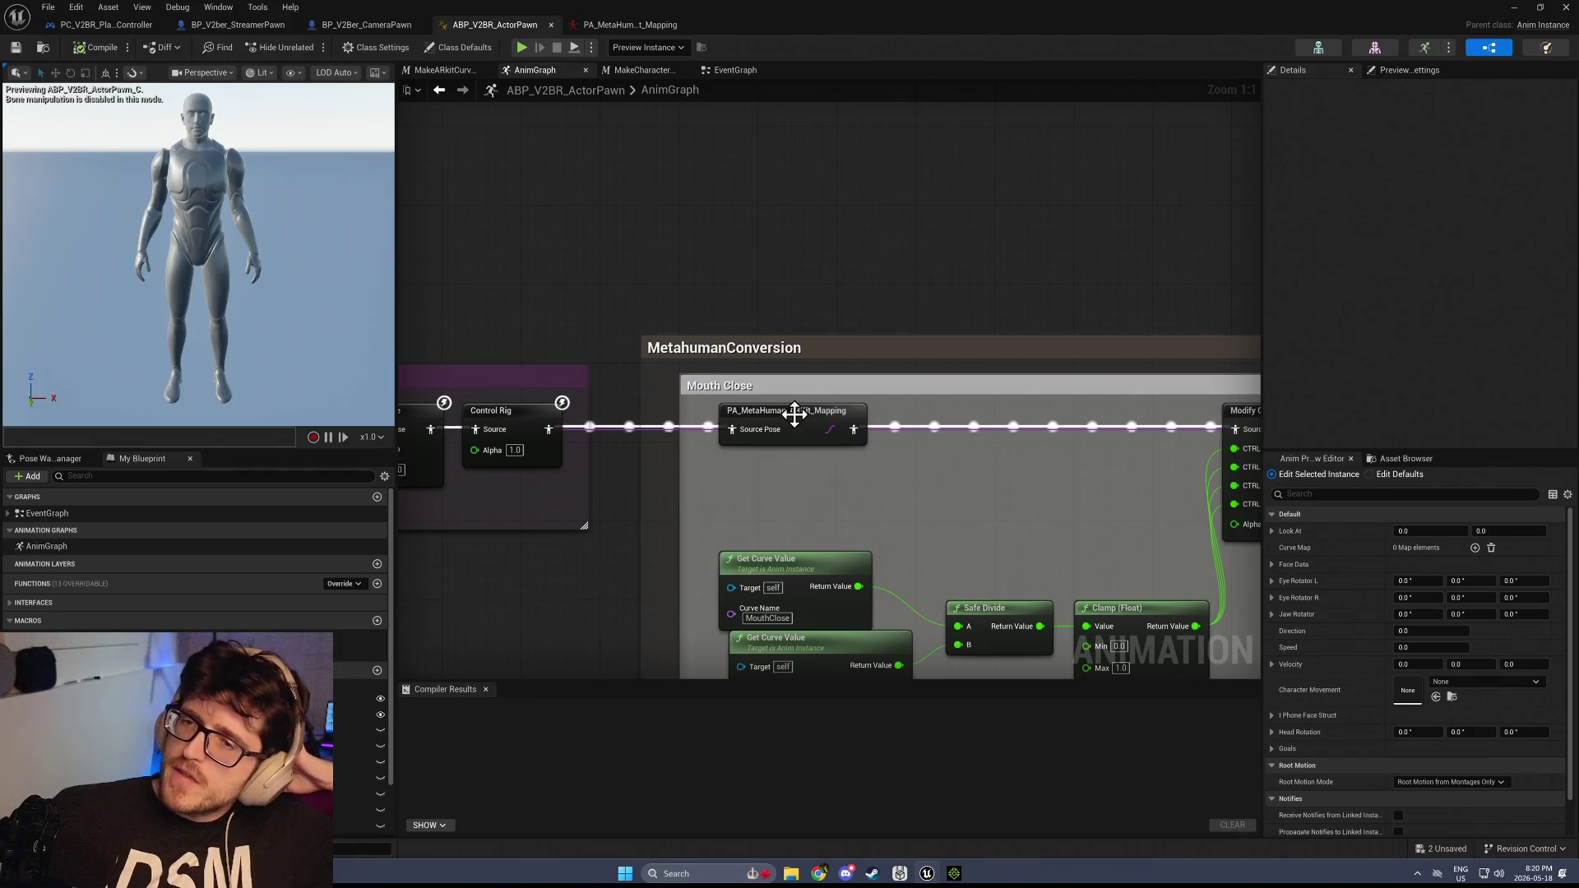
click(625, 24)
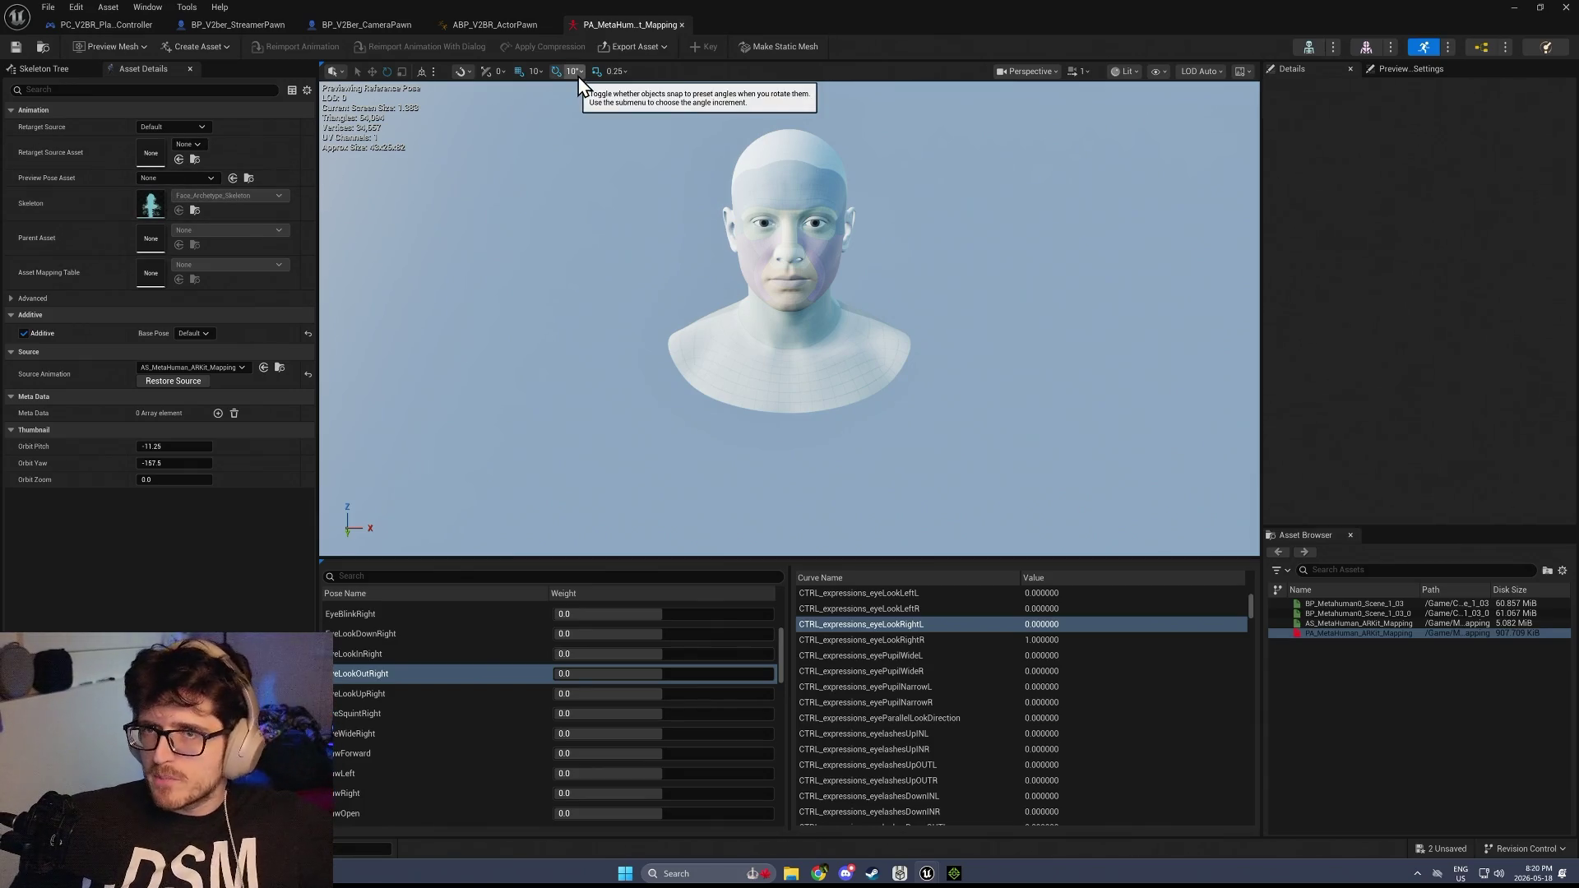
click(507, 25)
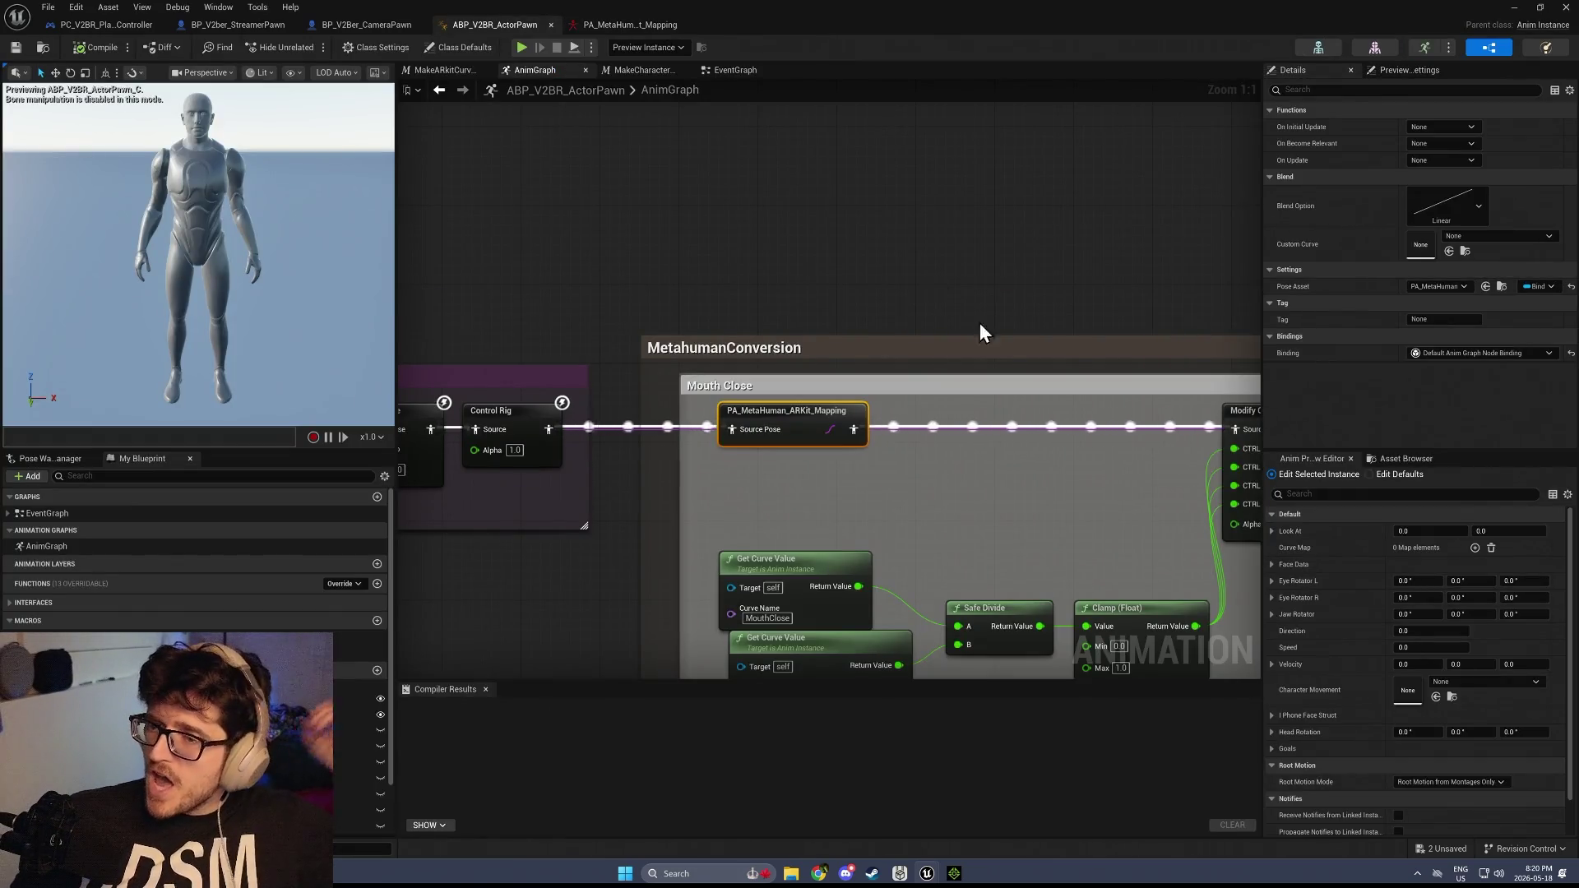
scroll(893, 449, down, 5)
drag(892, 448, 796, 359)
click(713, 319)
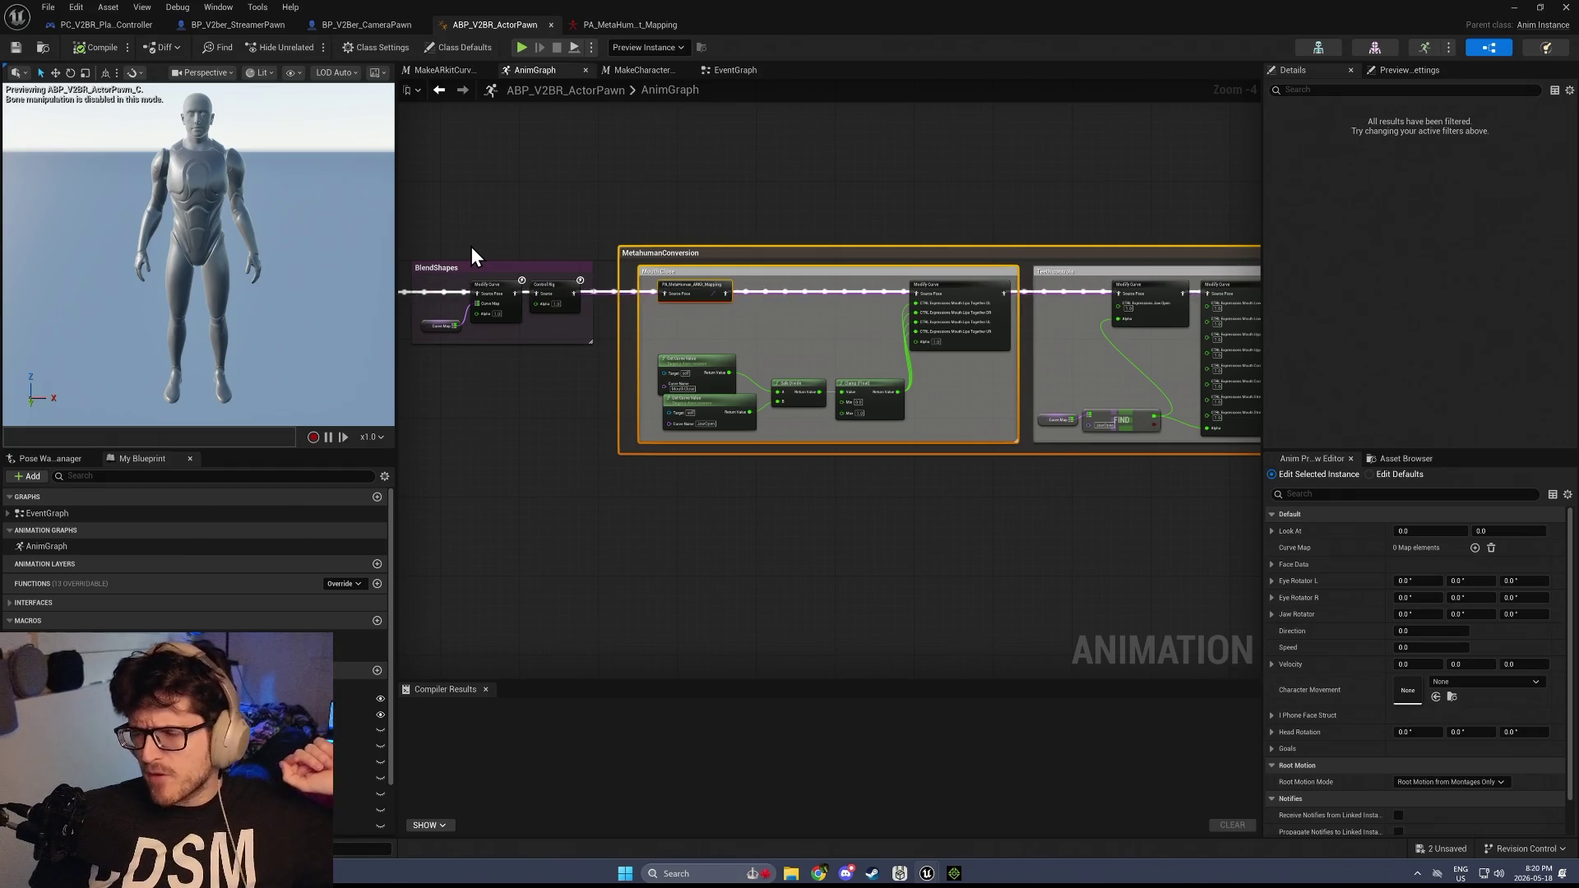
scroll(628, 370, up, 3)
scroll(628, 365, up, 1)
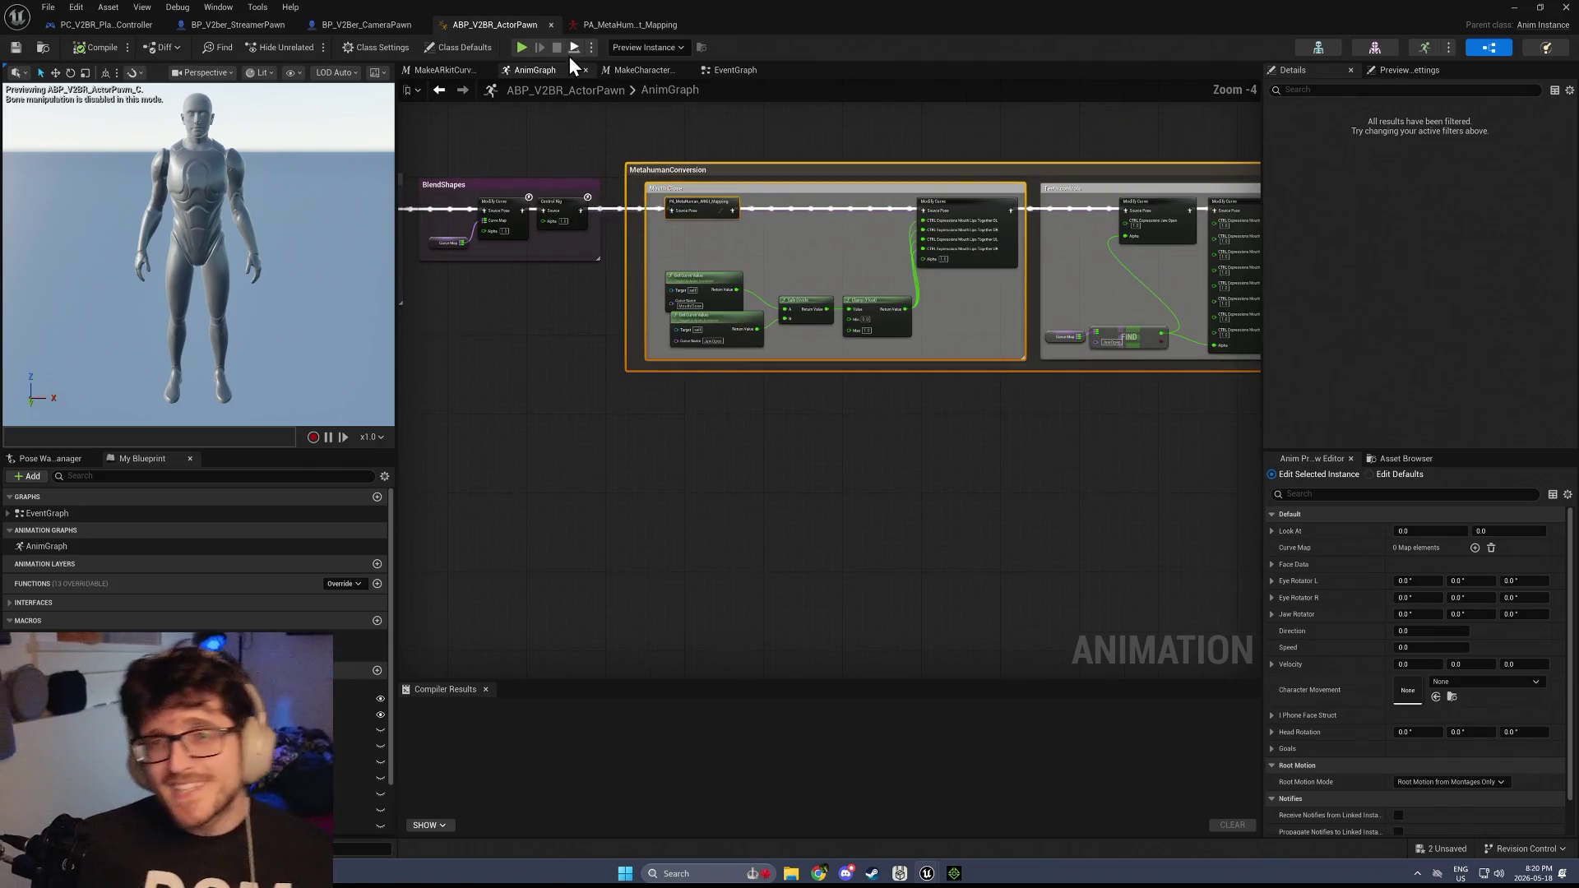
click(635, 31)
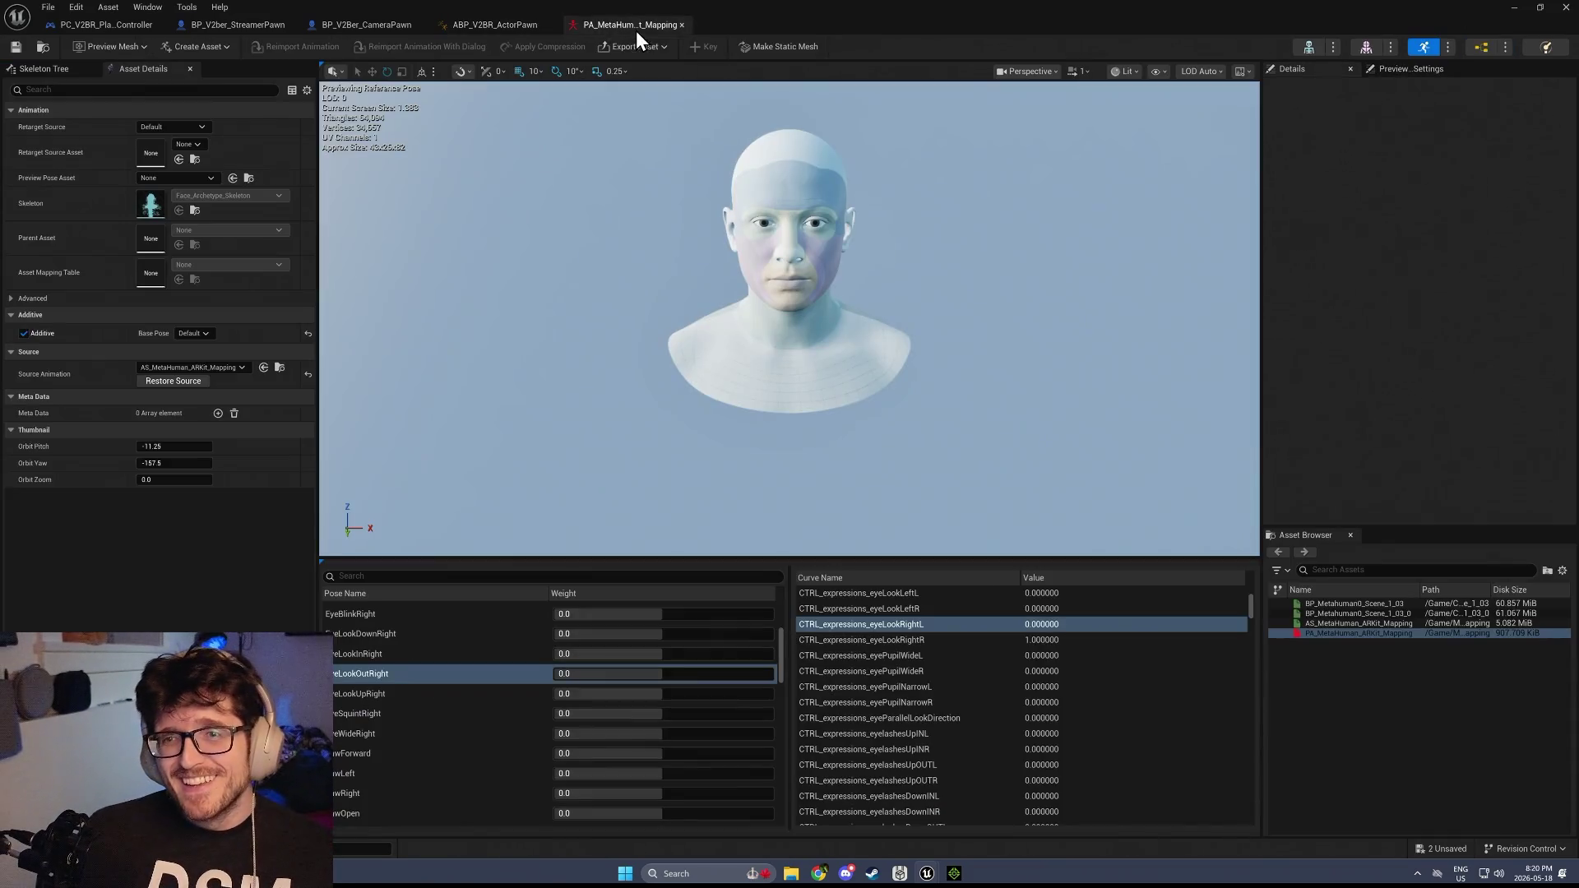
click(427, 752)
click(387, 25)
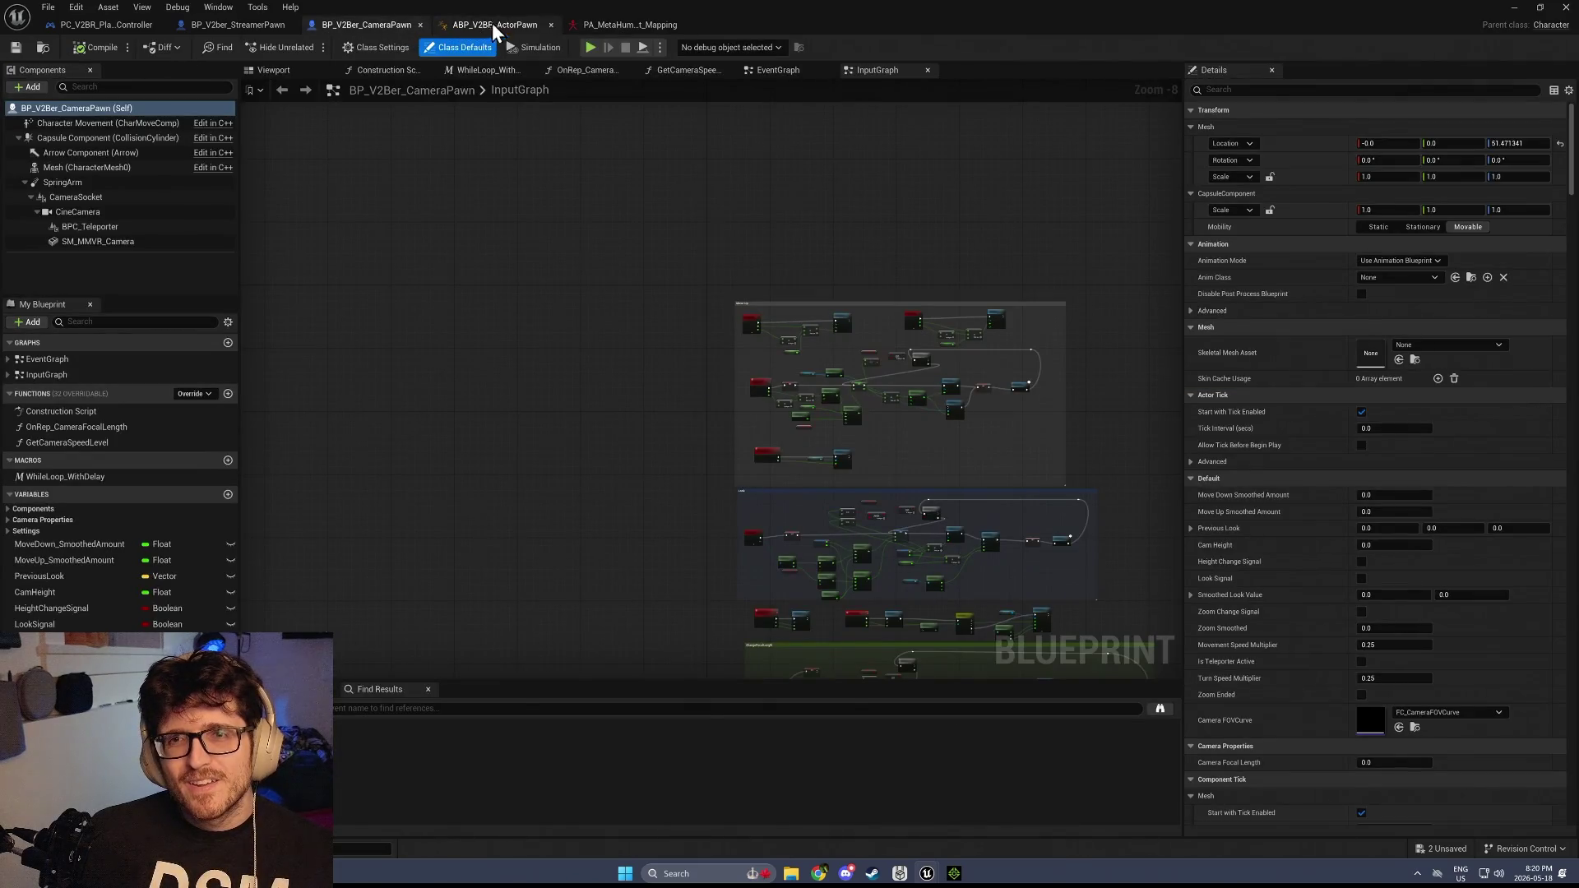
click(518, 25)
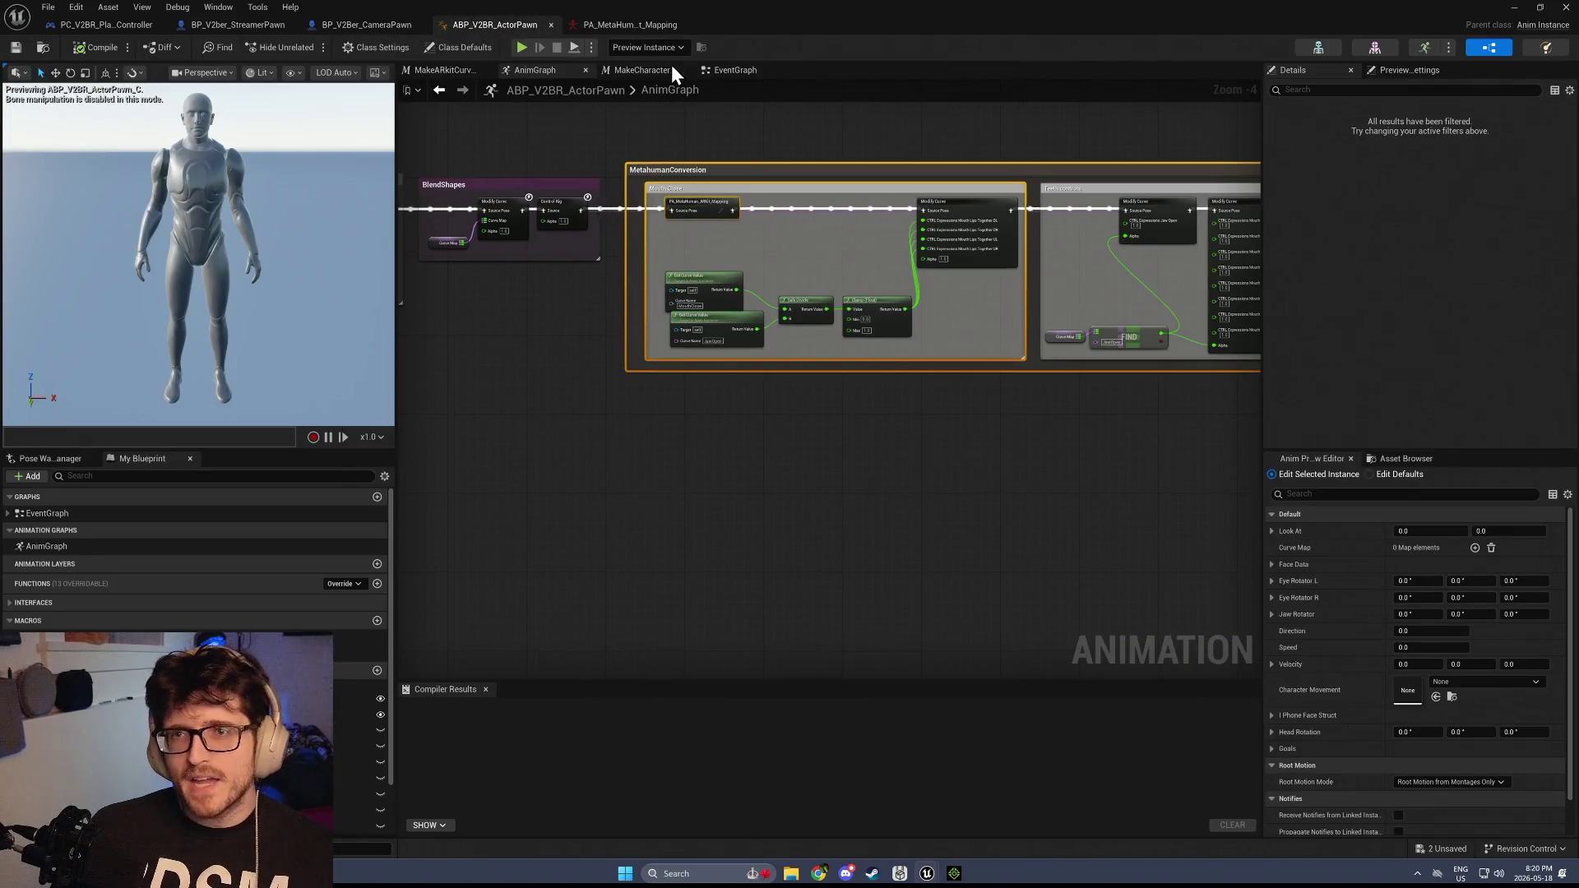
In MakeCharacterCreatorCurveMap, inspect the I Phone Face Struct break and Make Map's Eye_Blink_L key
click(648, 70)
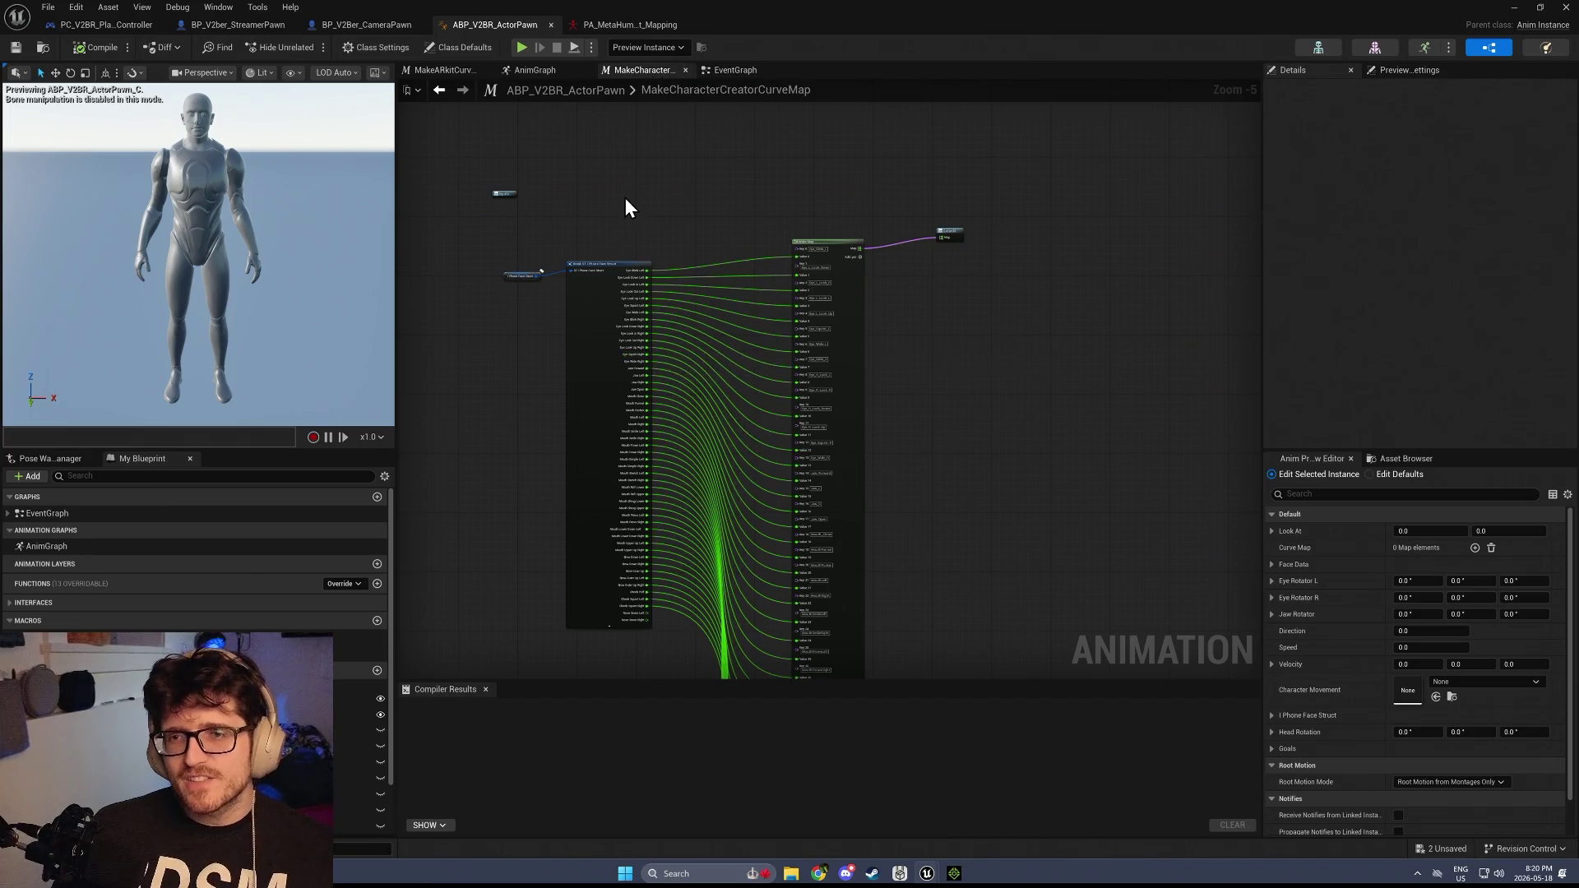
scroll(627, 205, up, 3)
click(650, 341)
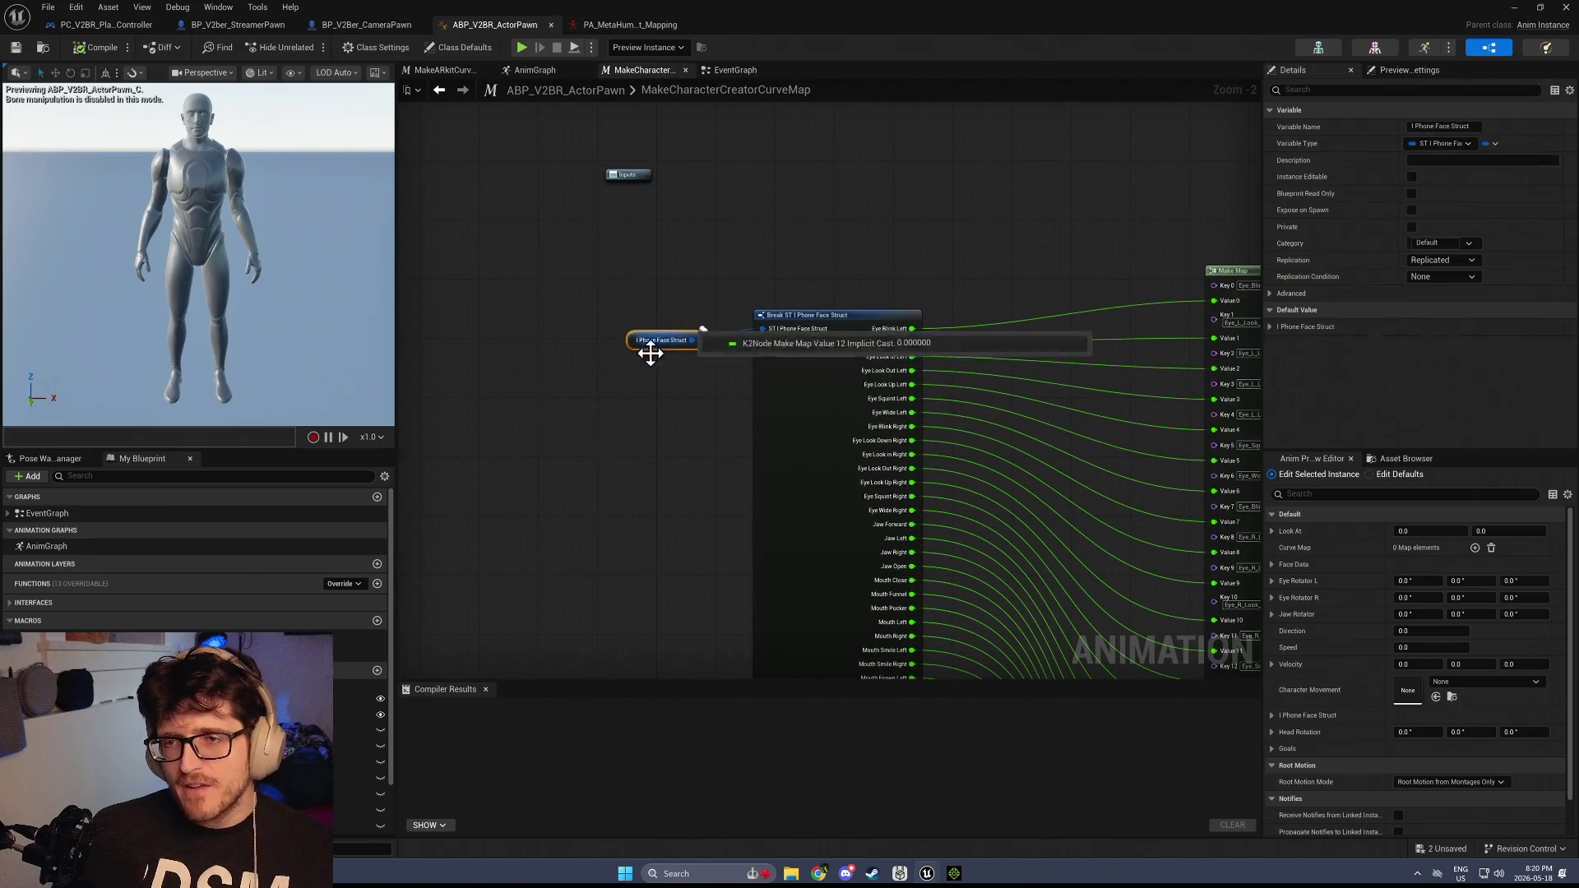
scroll(695, 345, up, 2)
click(703, 358)
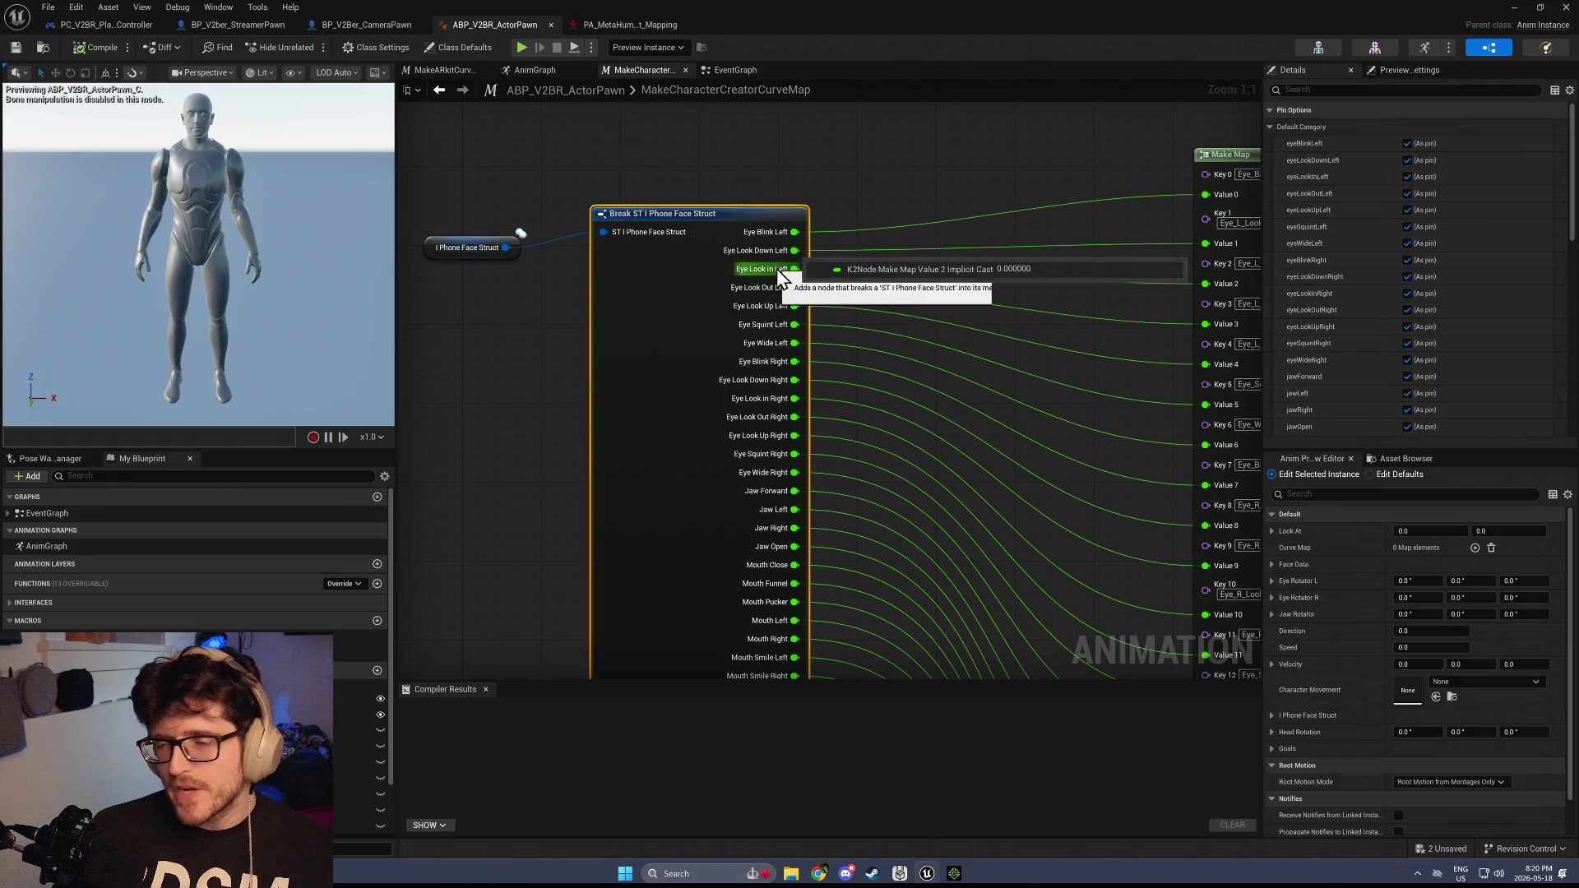
drag(900, 170, 617, 181)
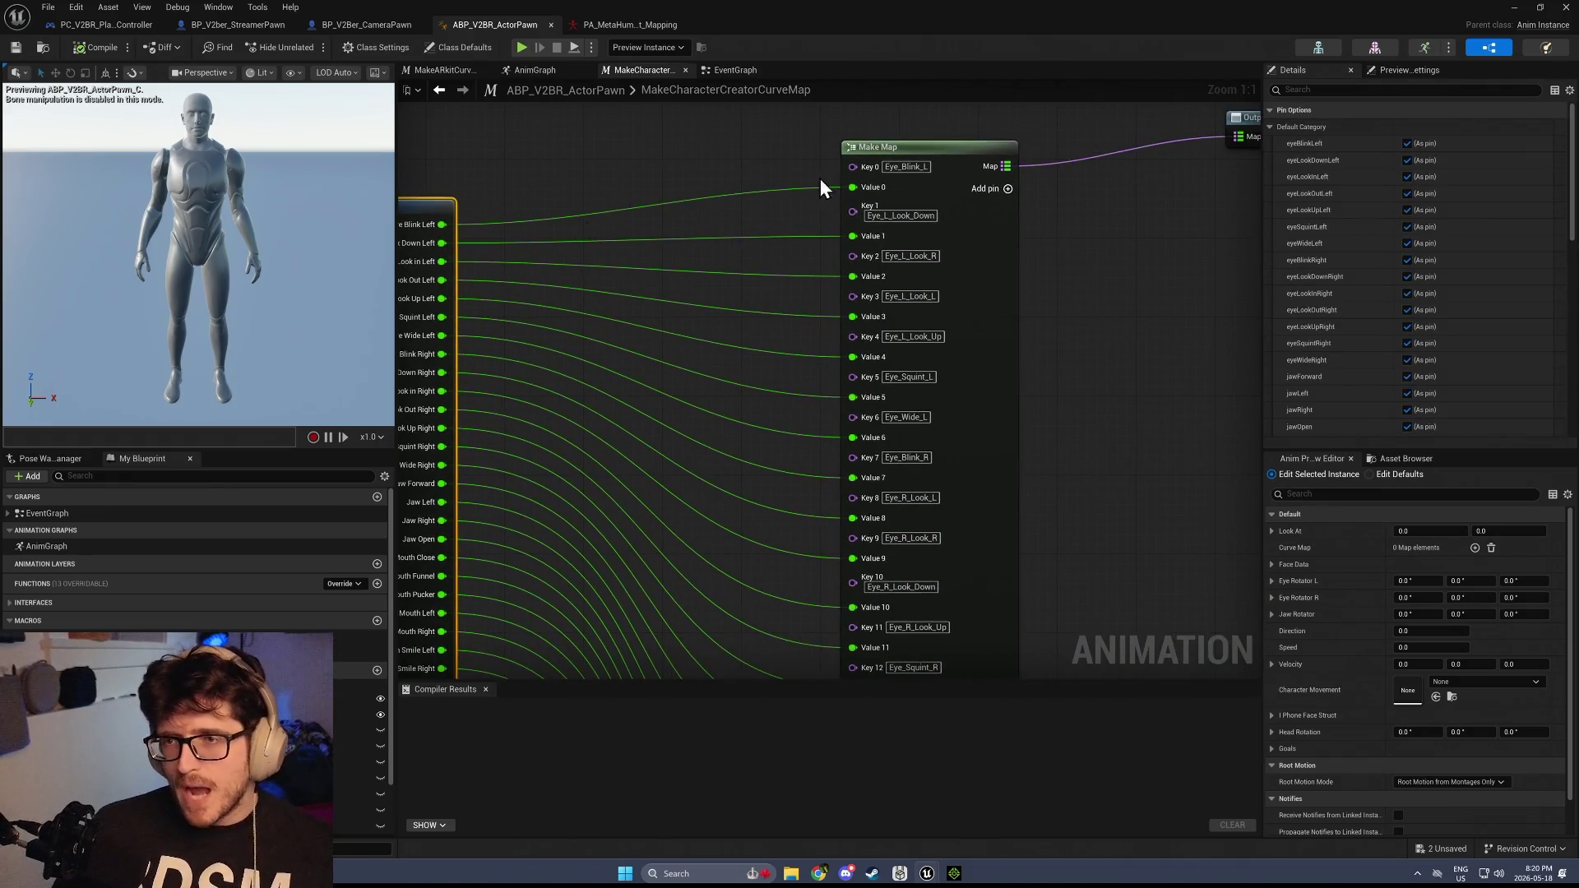
click(928, 167)
click(833, 229)
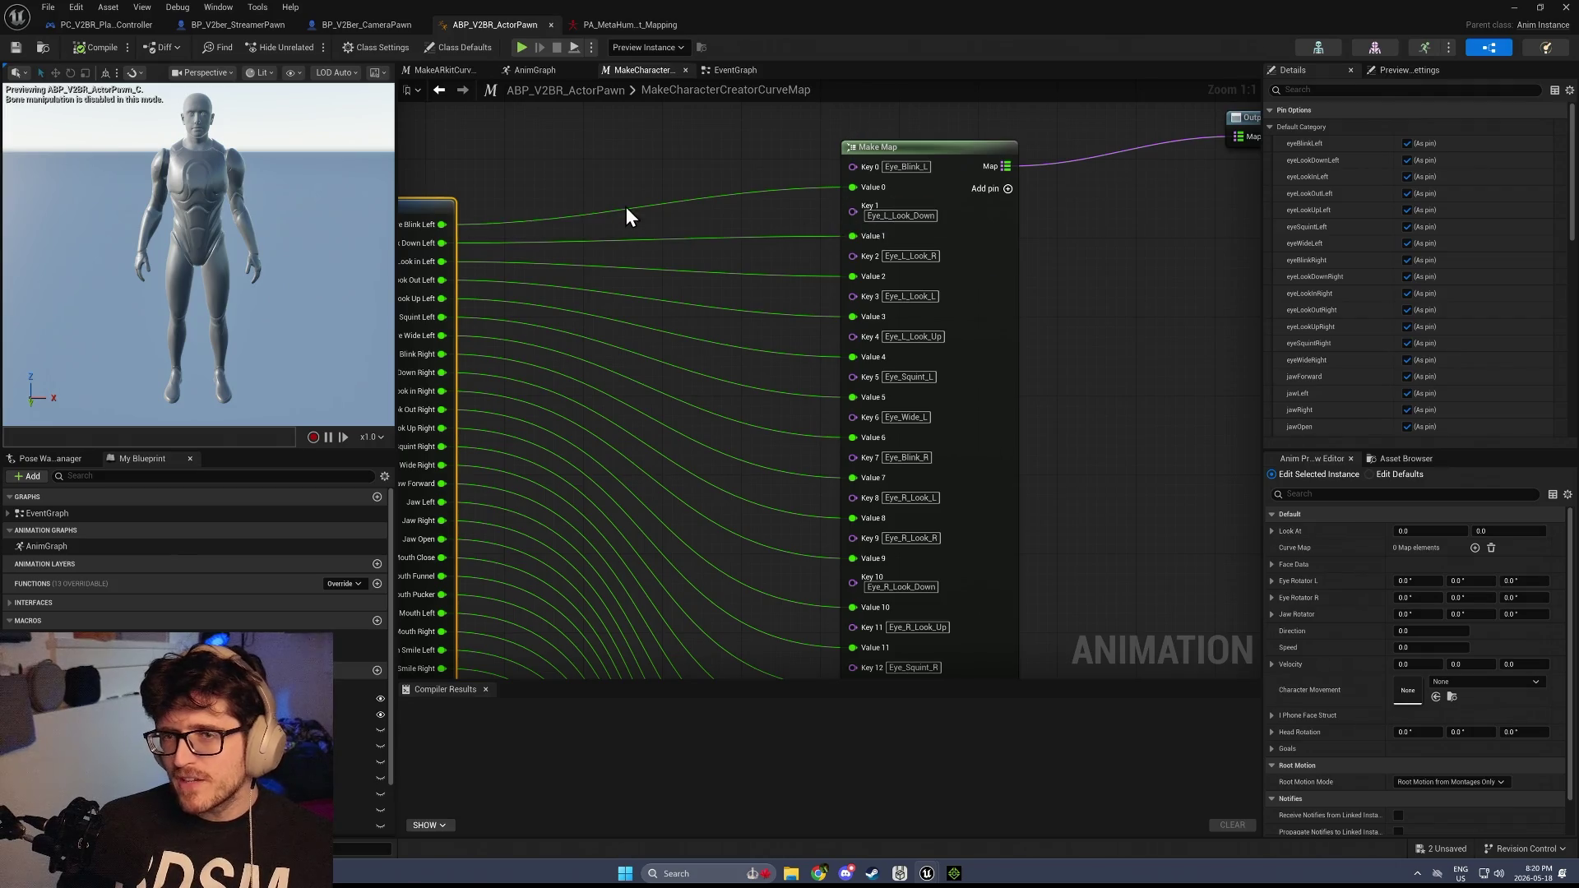
Drag a wire from Blink Left, search 'mu' then cancel, and edit the Eye_Blink_L key
mouse_move(443, 225)
mouse_down()
mouse_move(888, 227)
mouse_move(852, 252)
mouse_move(563, 147)
mouse_up()
drag(443, 224, 566, 145)
text(mul)
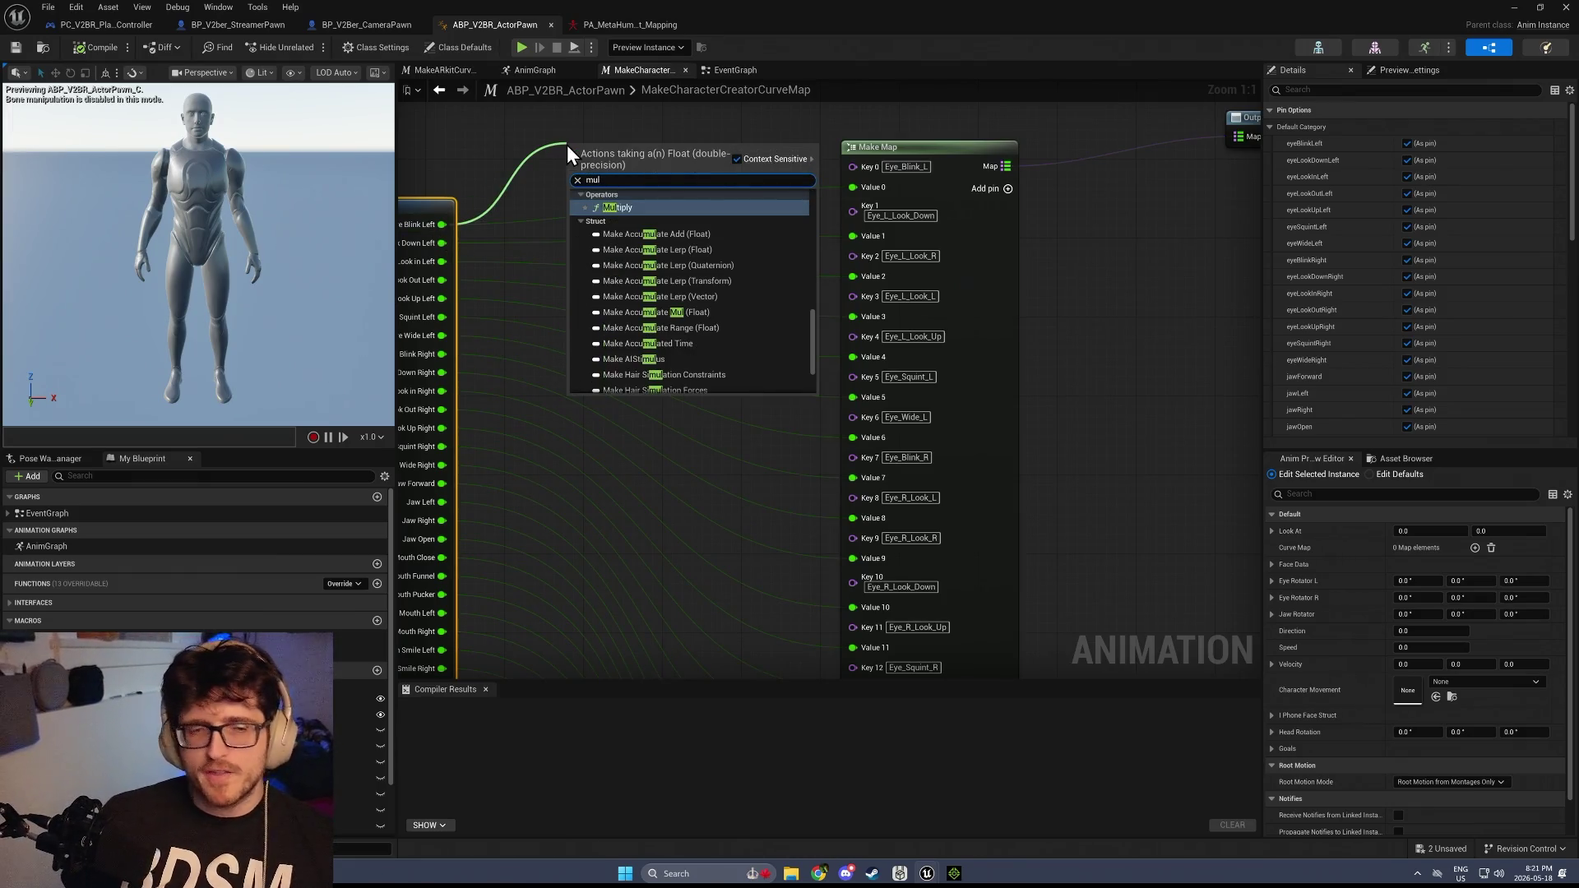
click(619, 116)
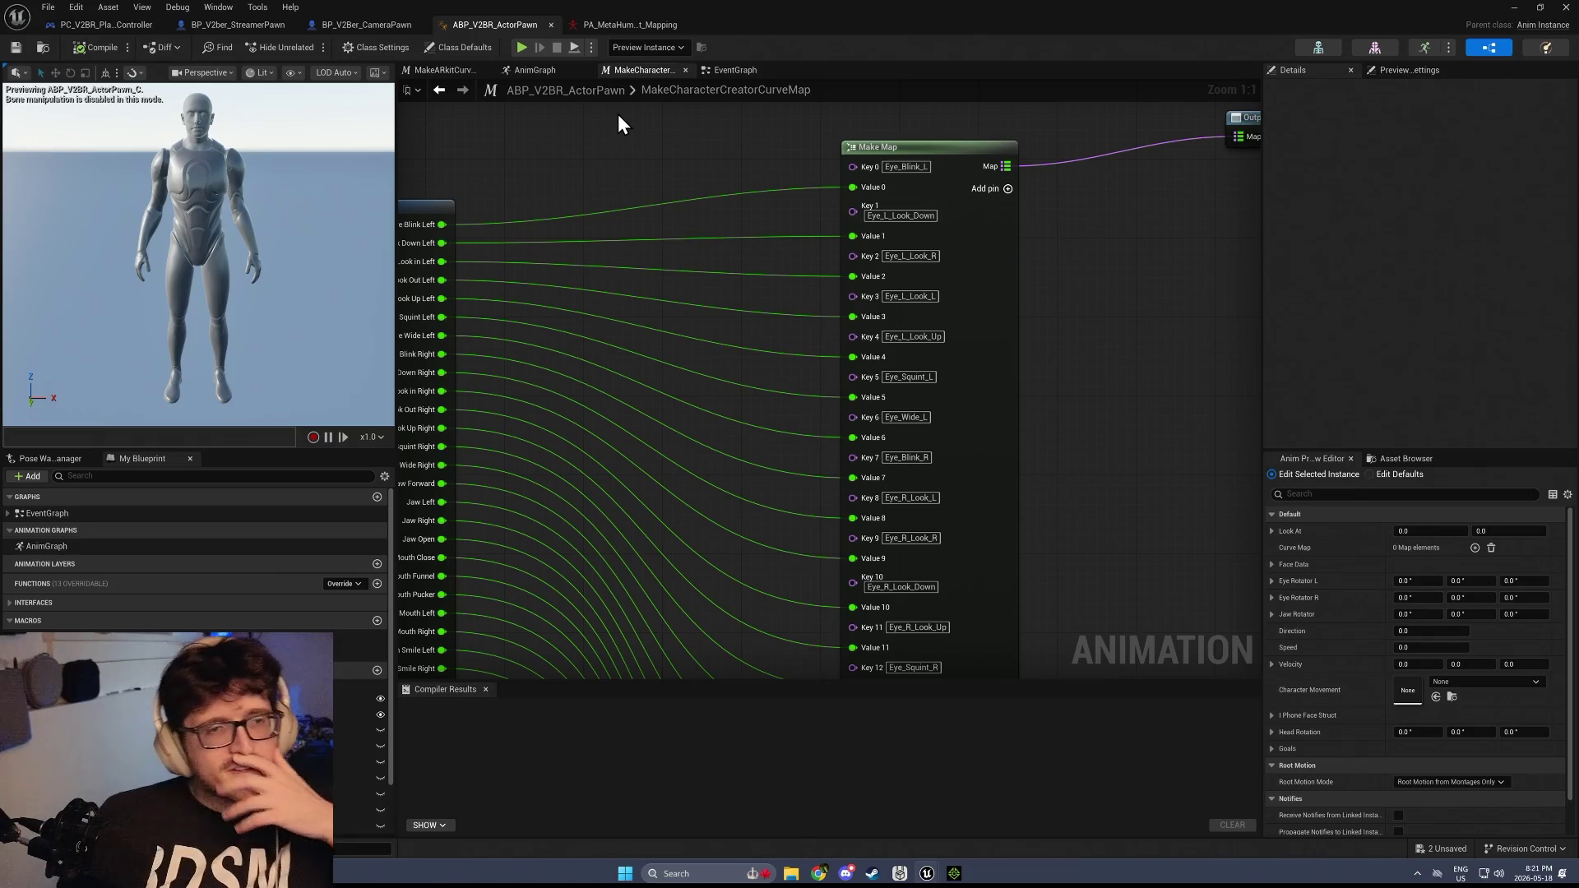
scroll(1145, 374, down, 2)
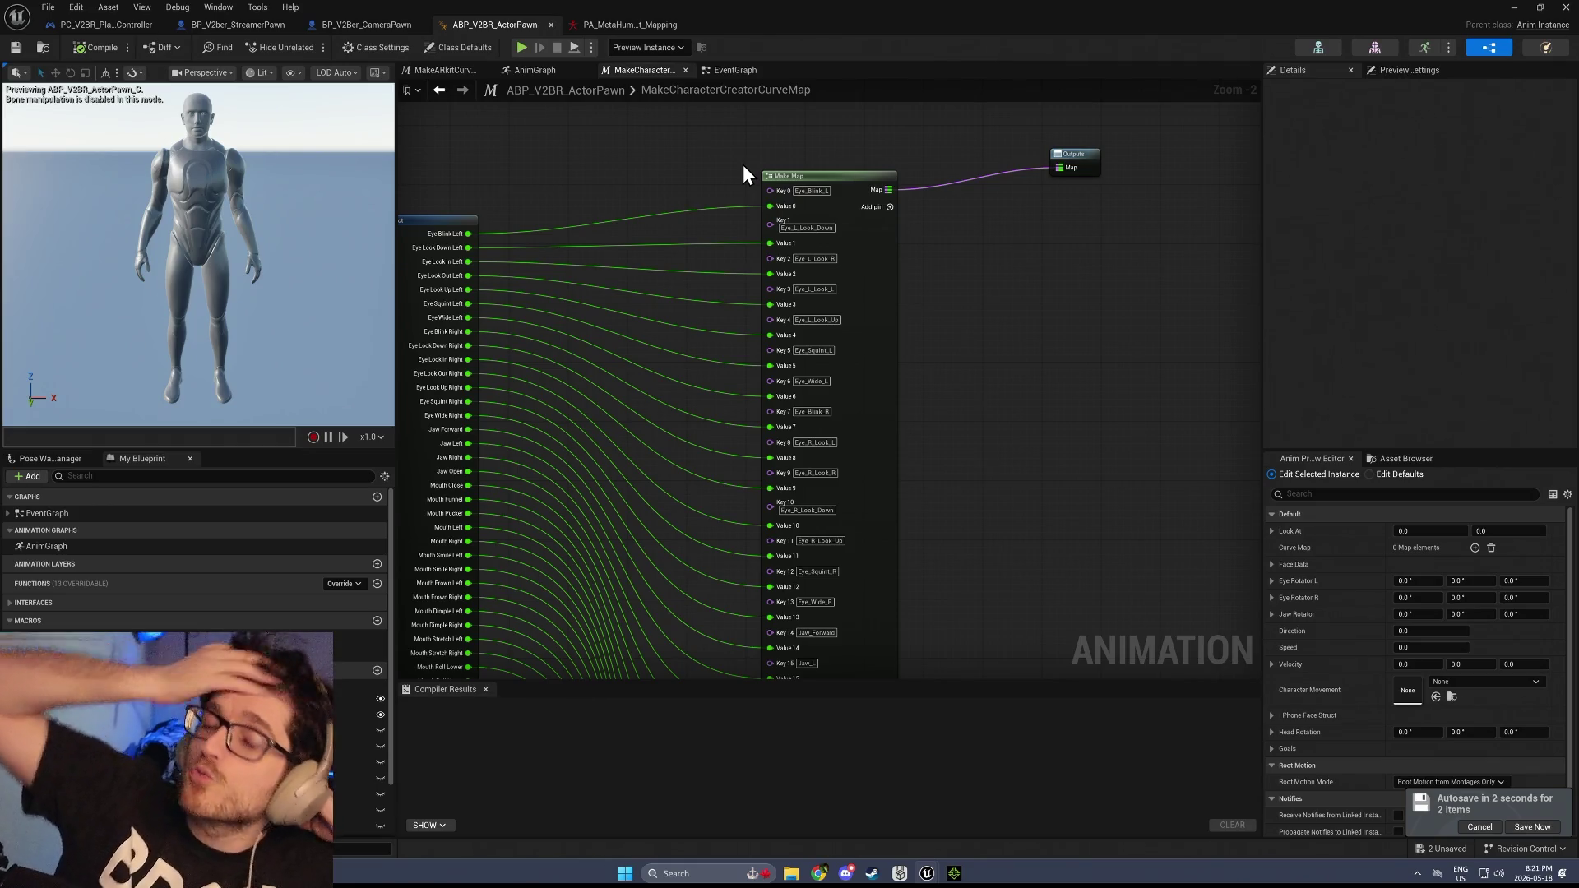
drag(1015, 363, 1058, 592)
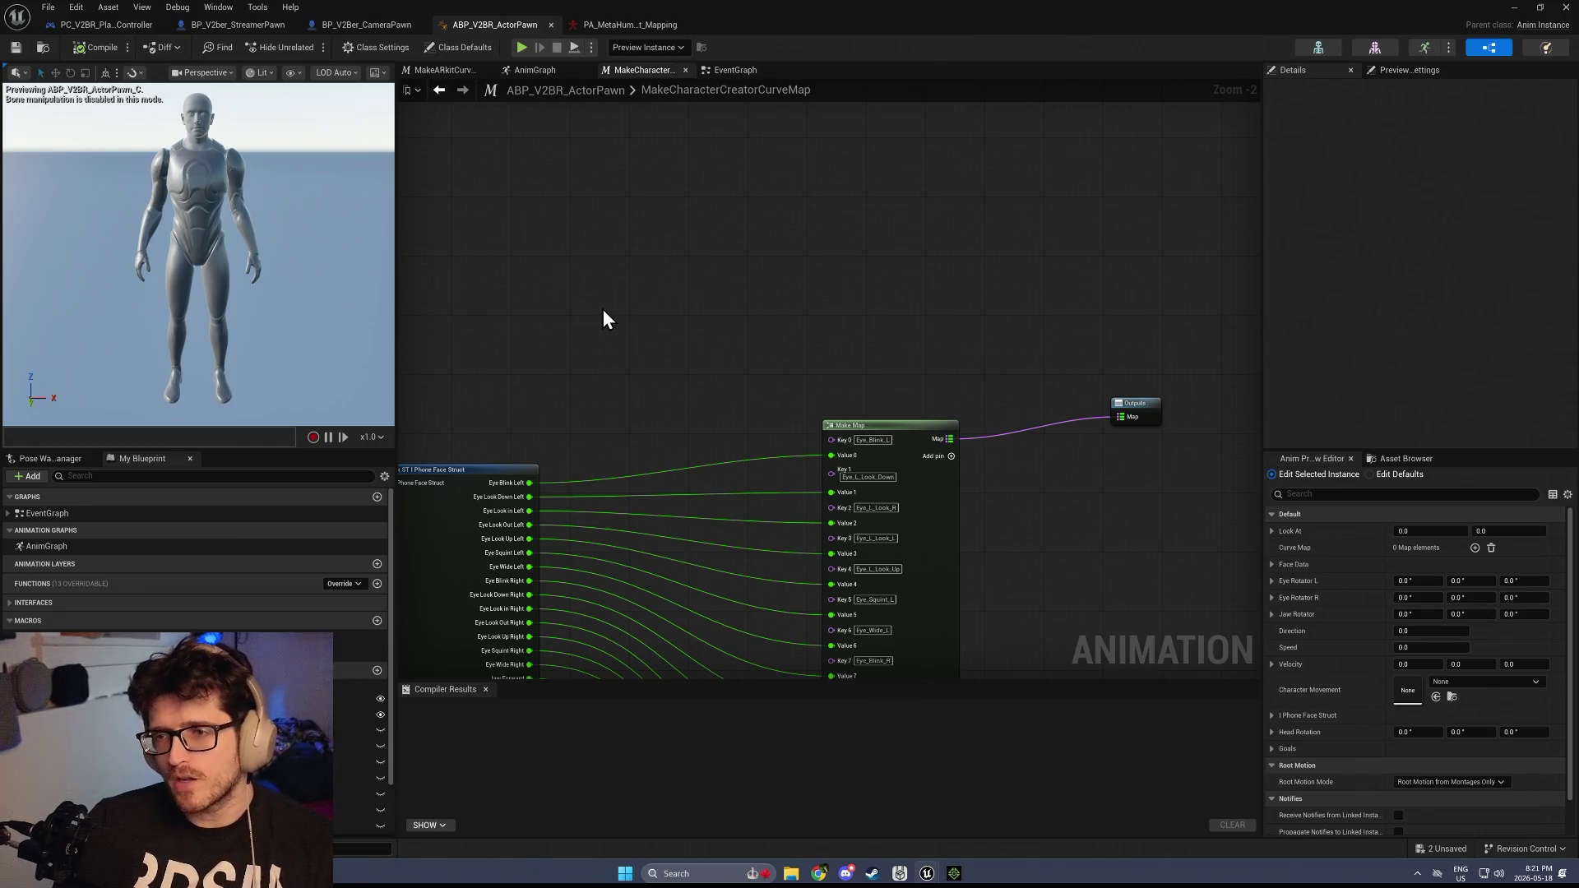
scroll(1090, 606, up, 1)
click(803, 384)
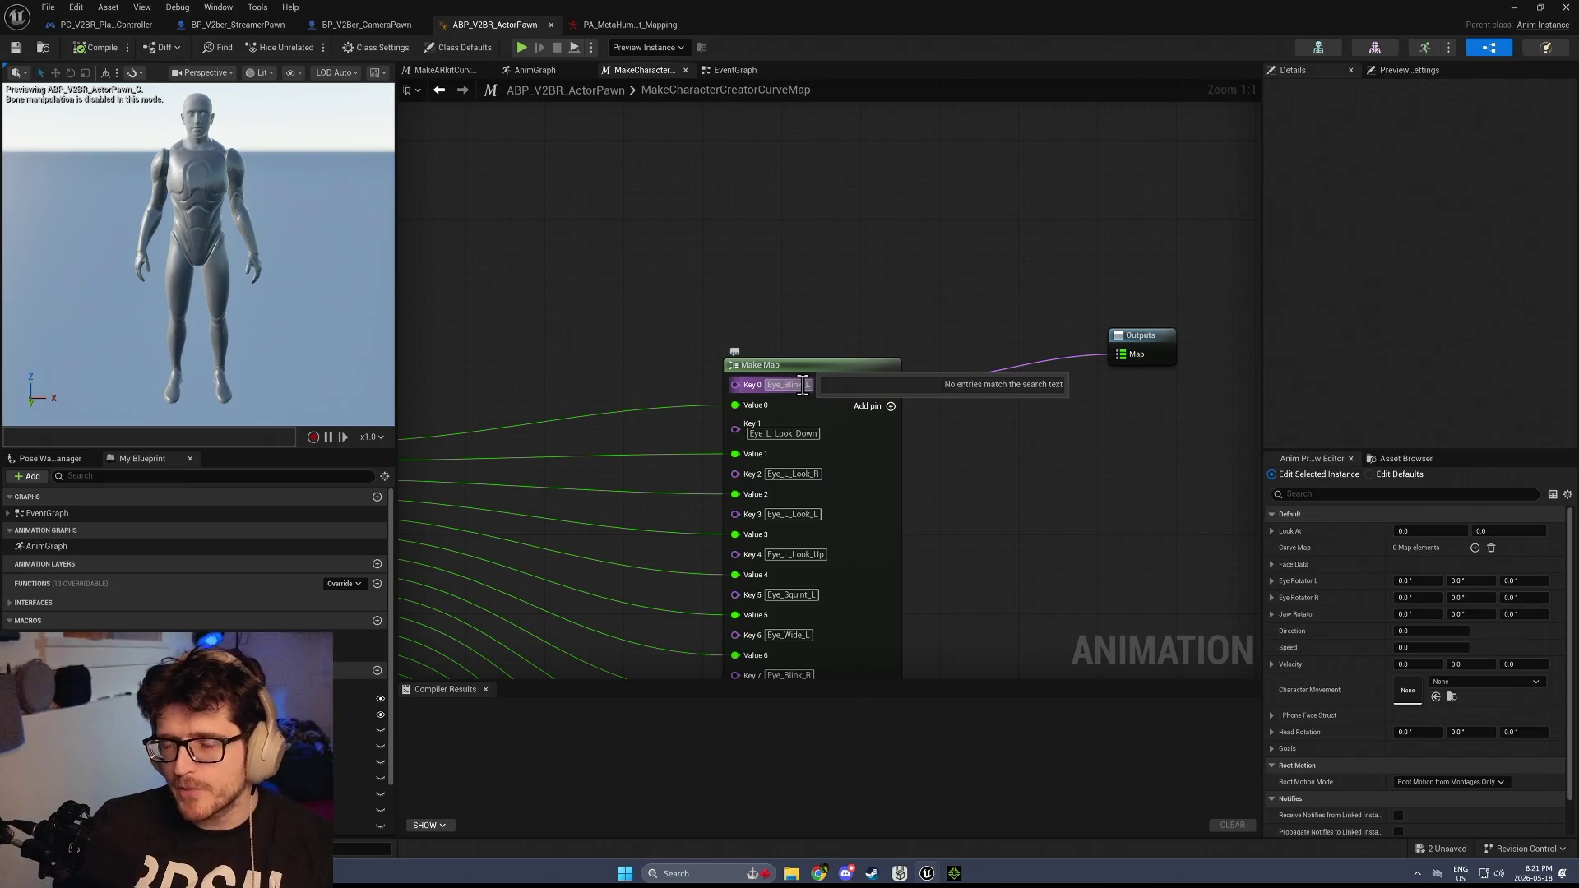
click(918, 460)
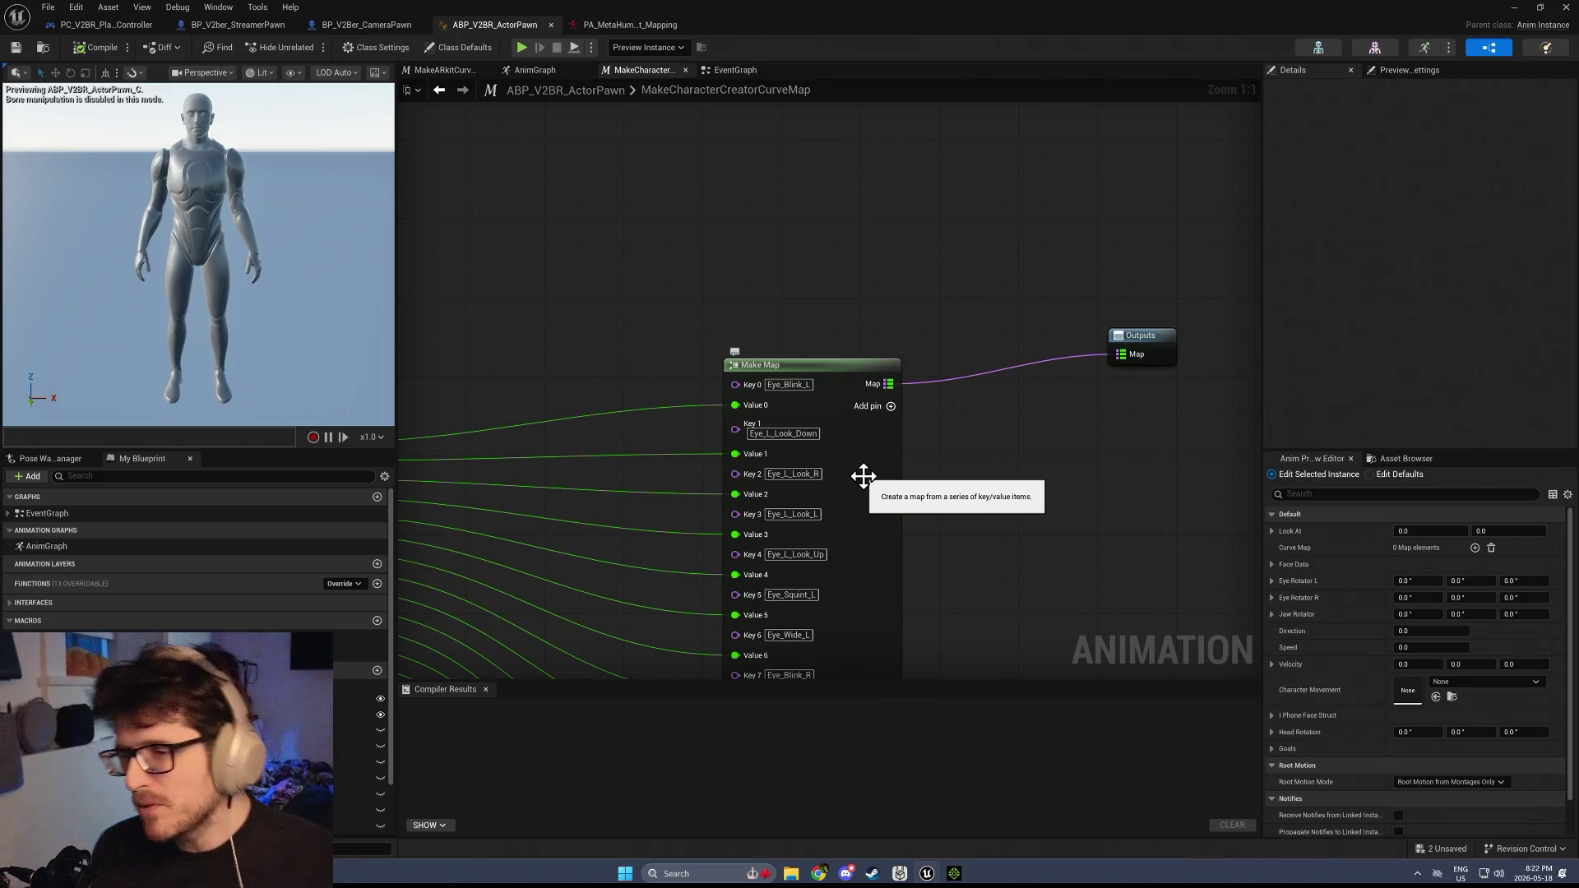
scroll(935, 130, down, 3)
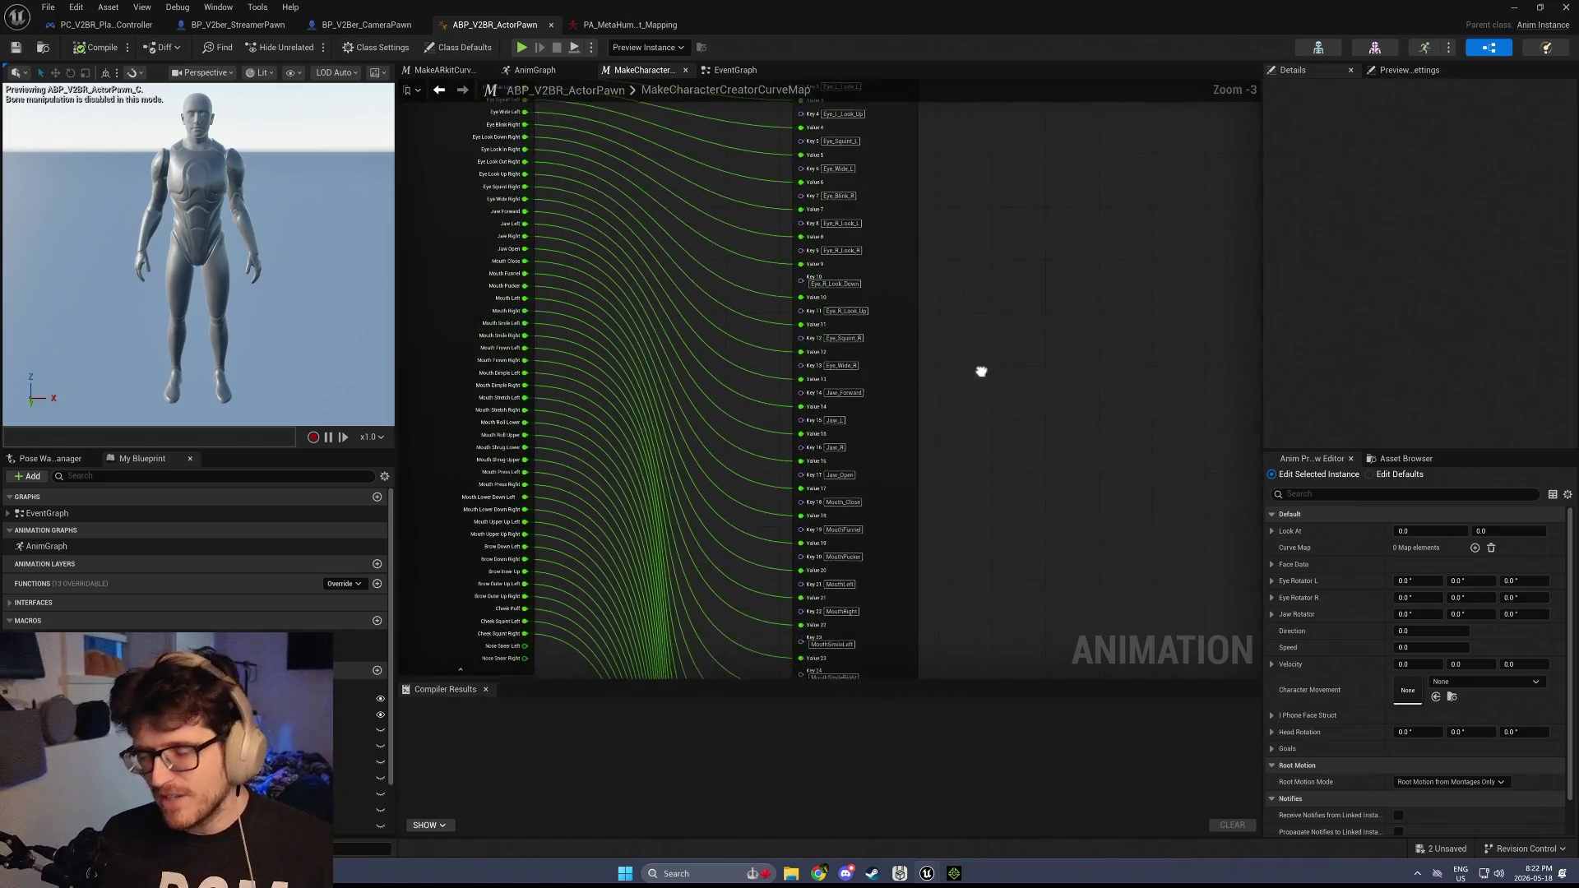
scroll(934, 447, down, 3)
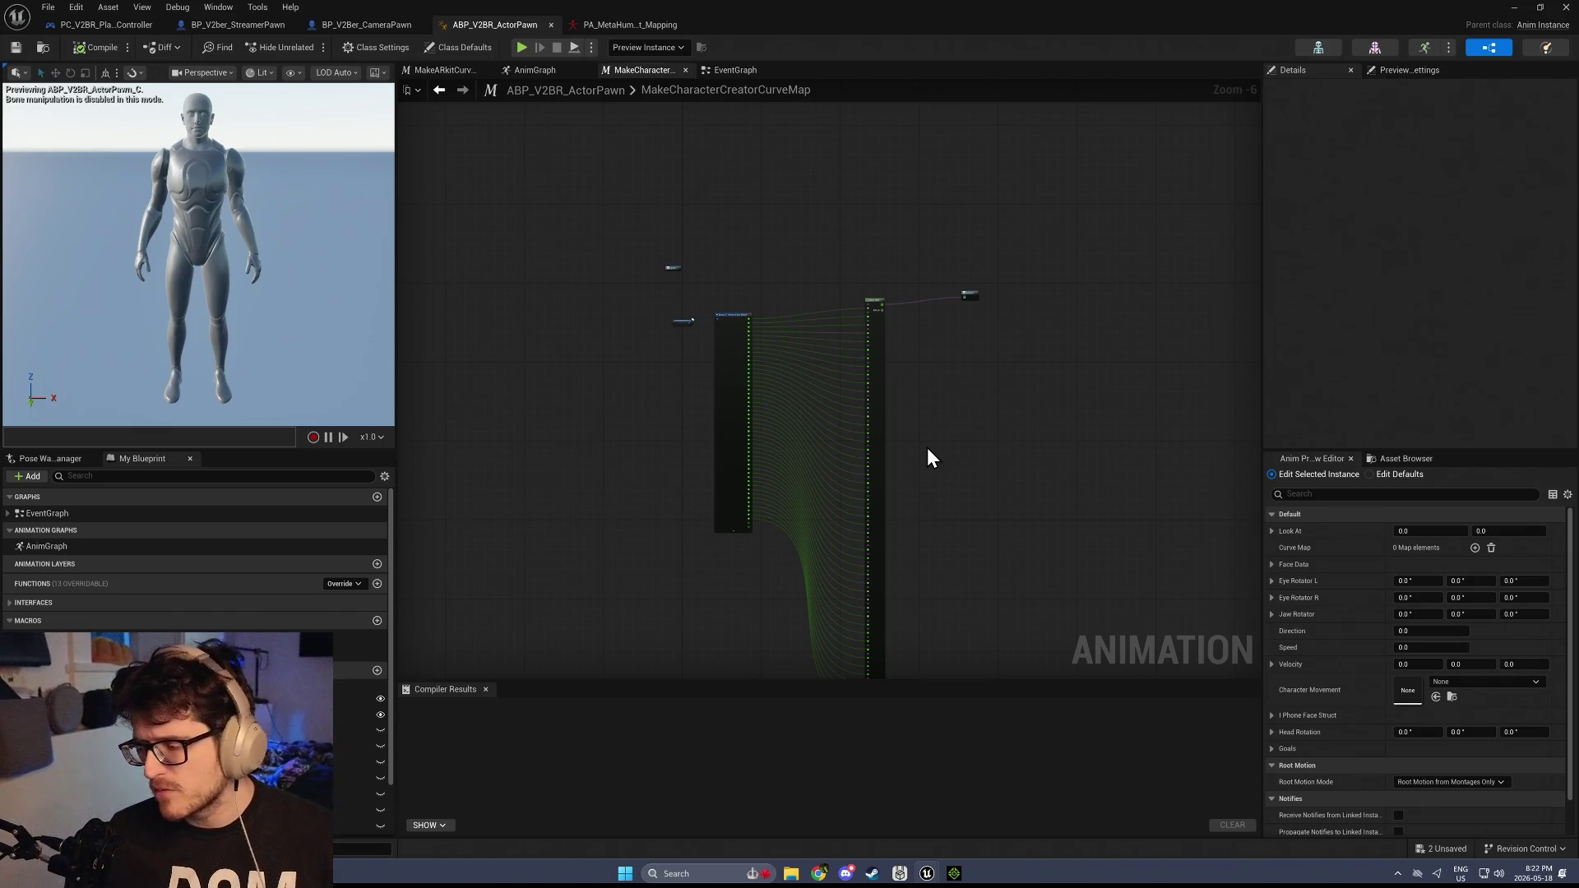
scroll(926, 456, up, 3)
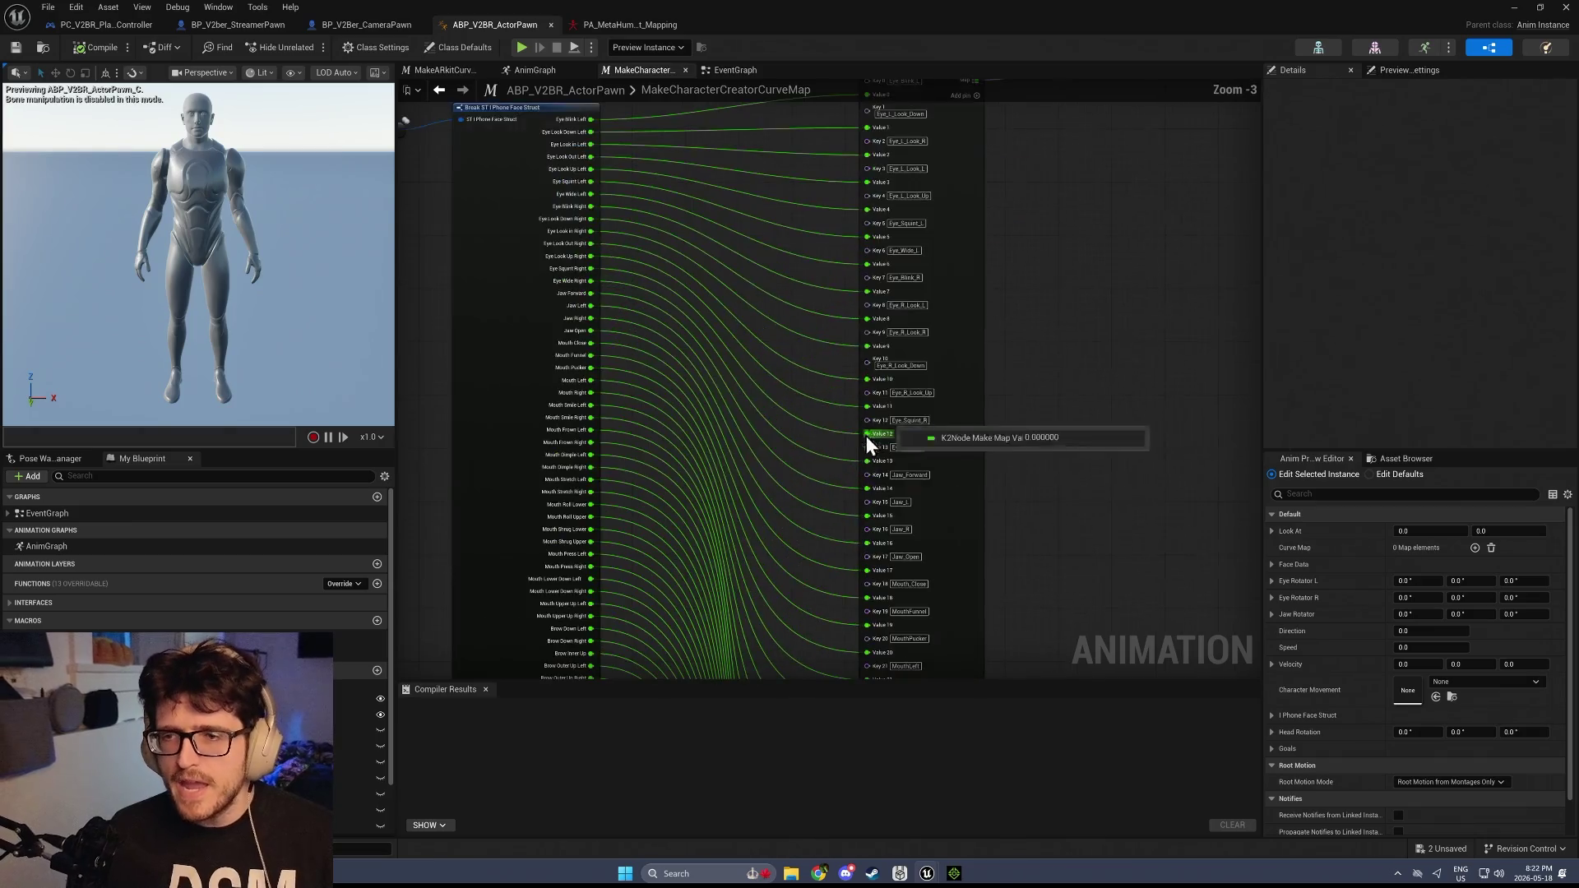
click(618, 332)
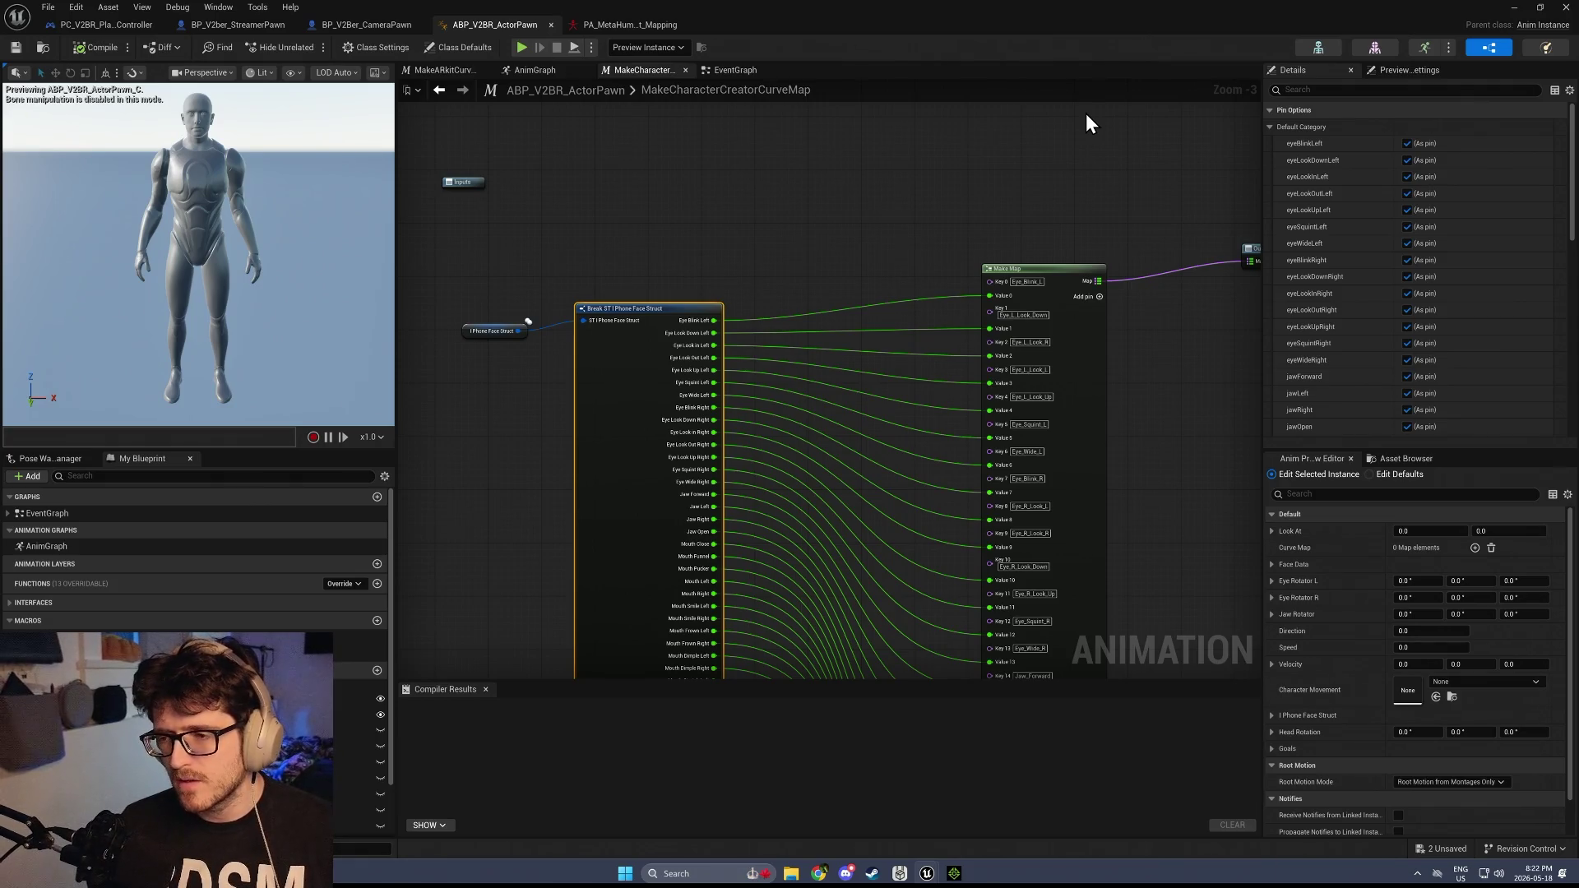
click(1072, 436)
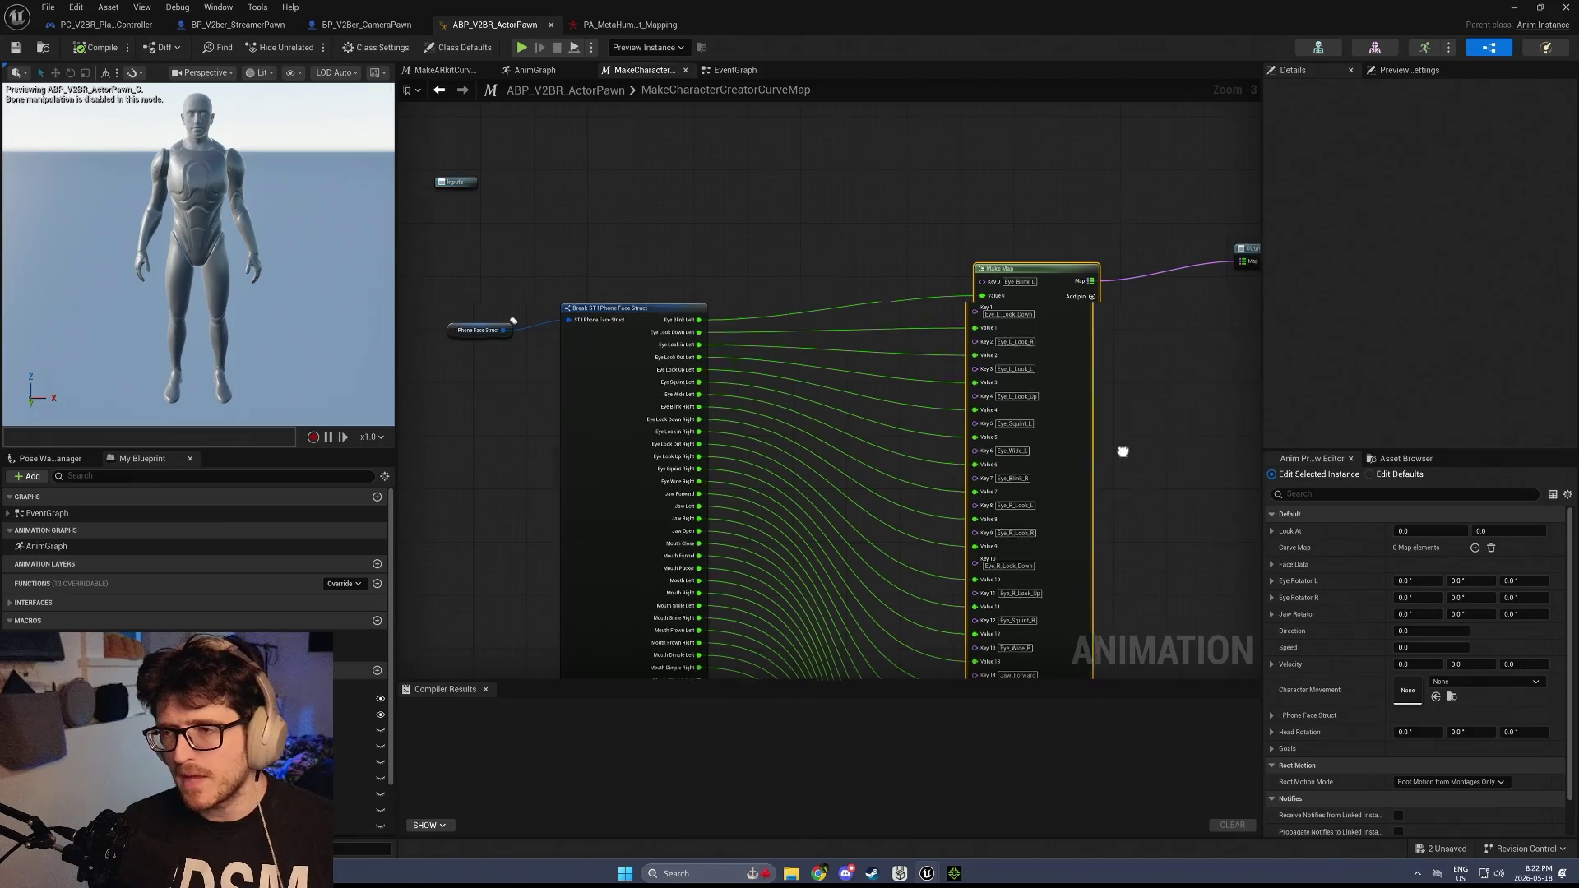
drag(1123, 451, 1037, 425)
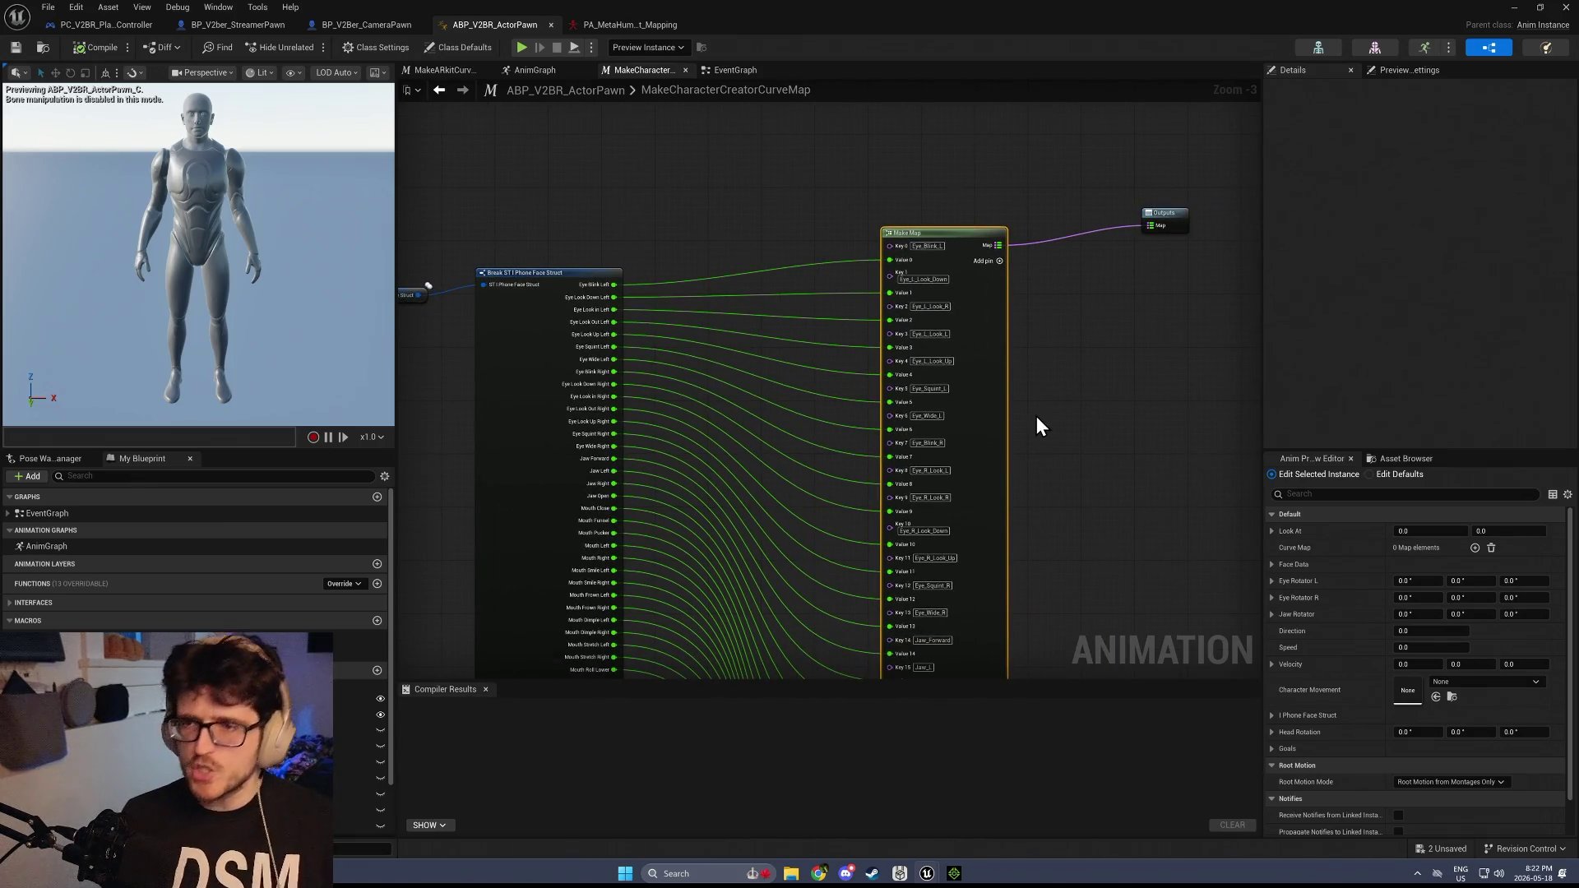
click(693, 196)
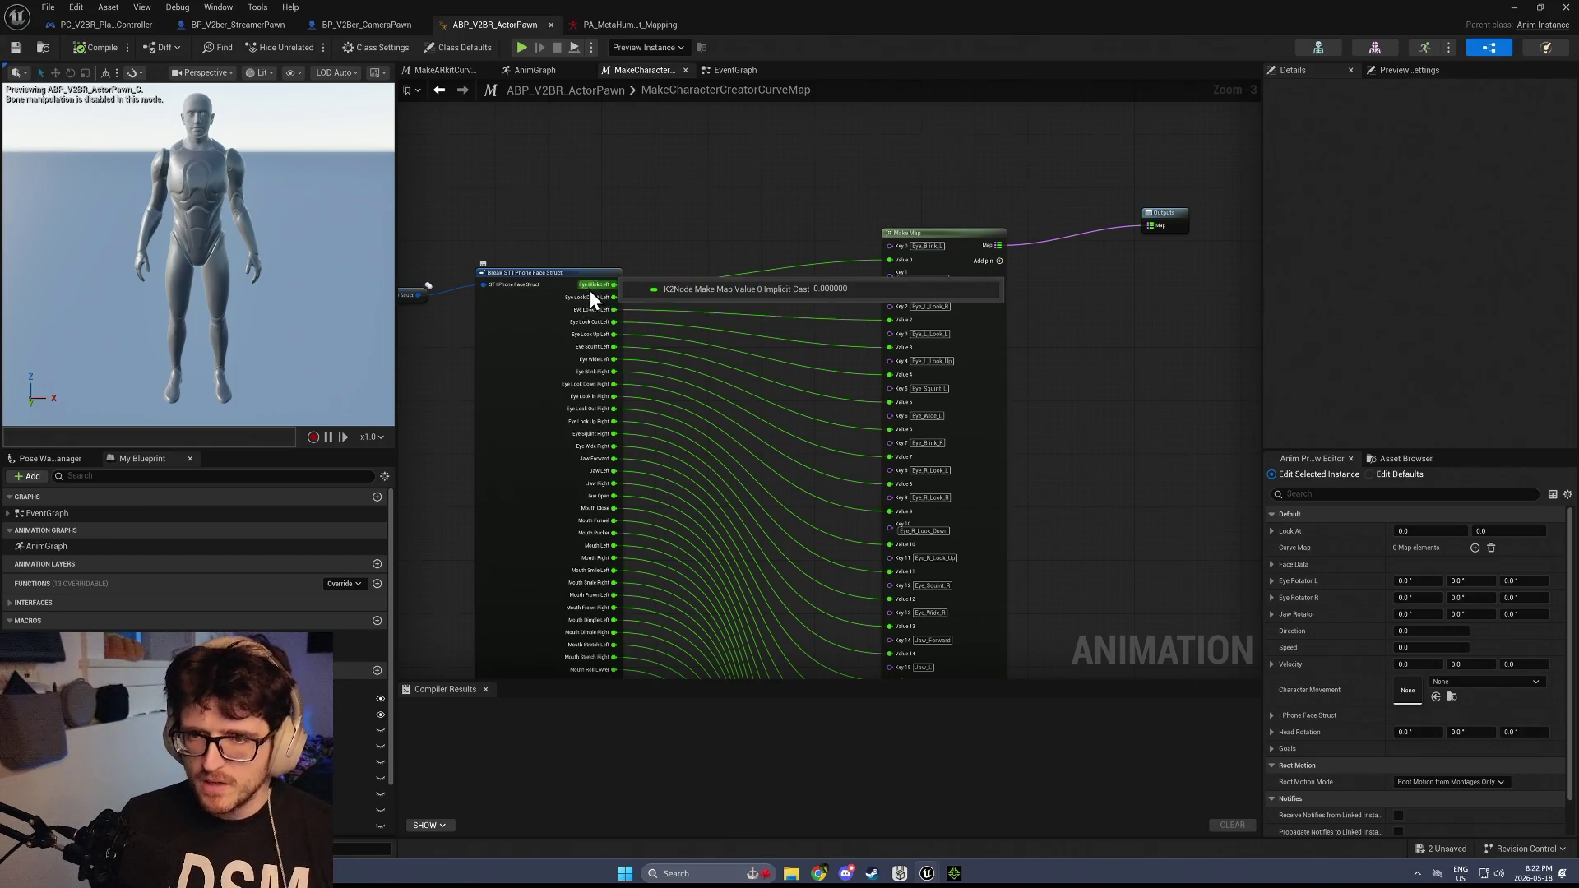
scroll(589, 288, up, 3)
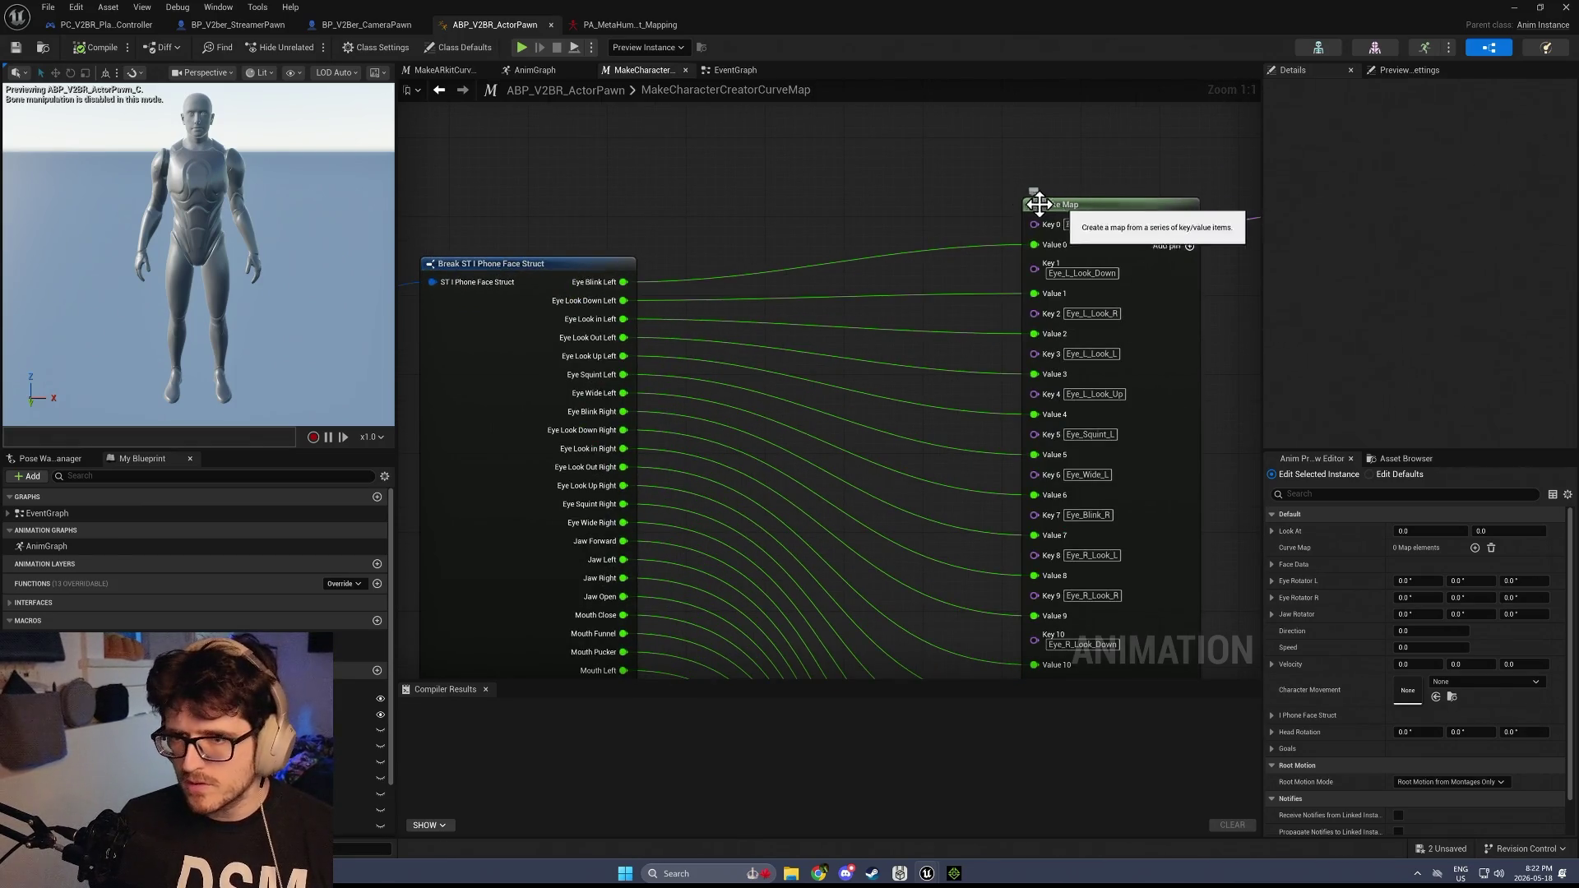
click(1124, 235)
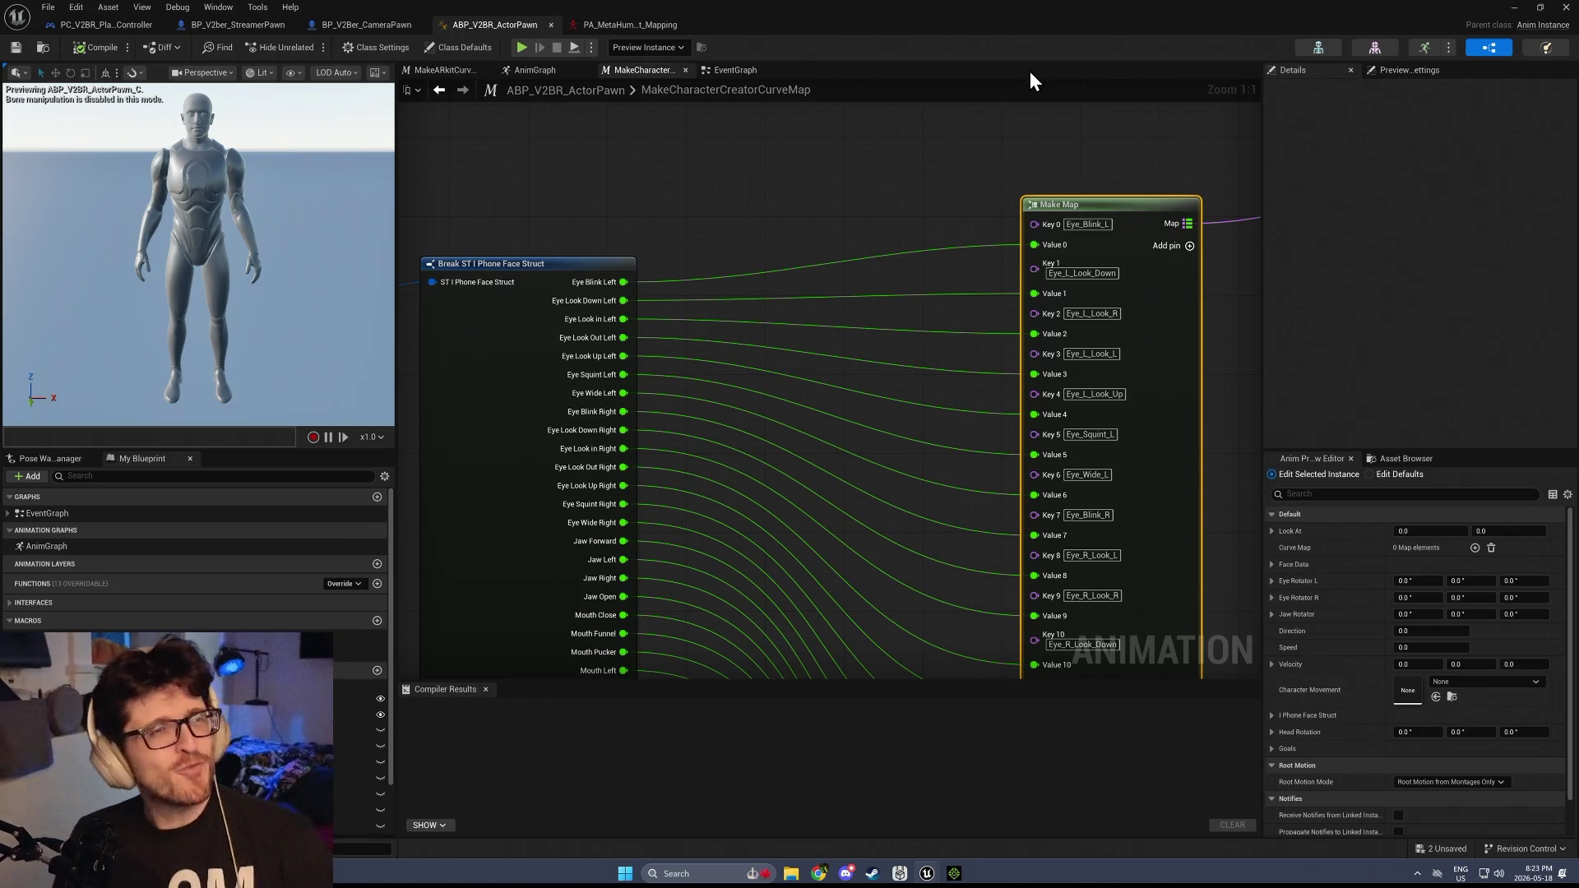
Pan to the Outputs node, then check the ActorPawn EventGraph
scroll(941, 249, down, 2)
drag(941, 249, 821, 229)
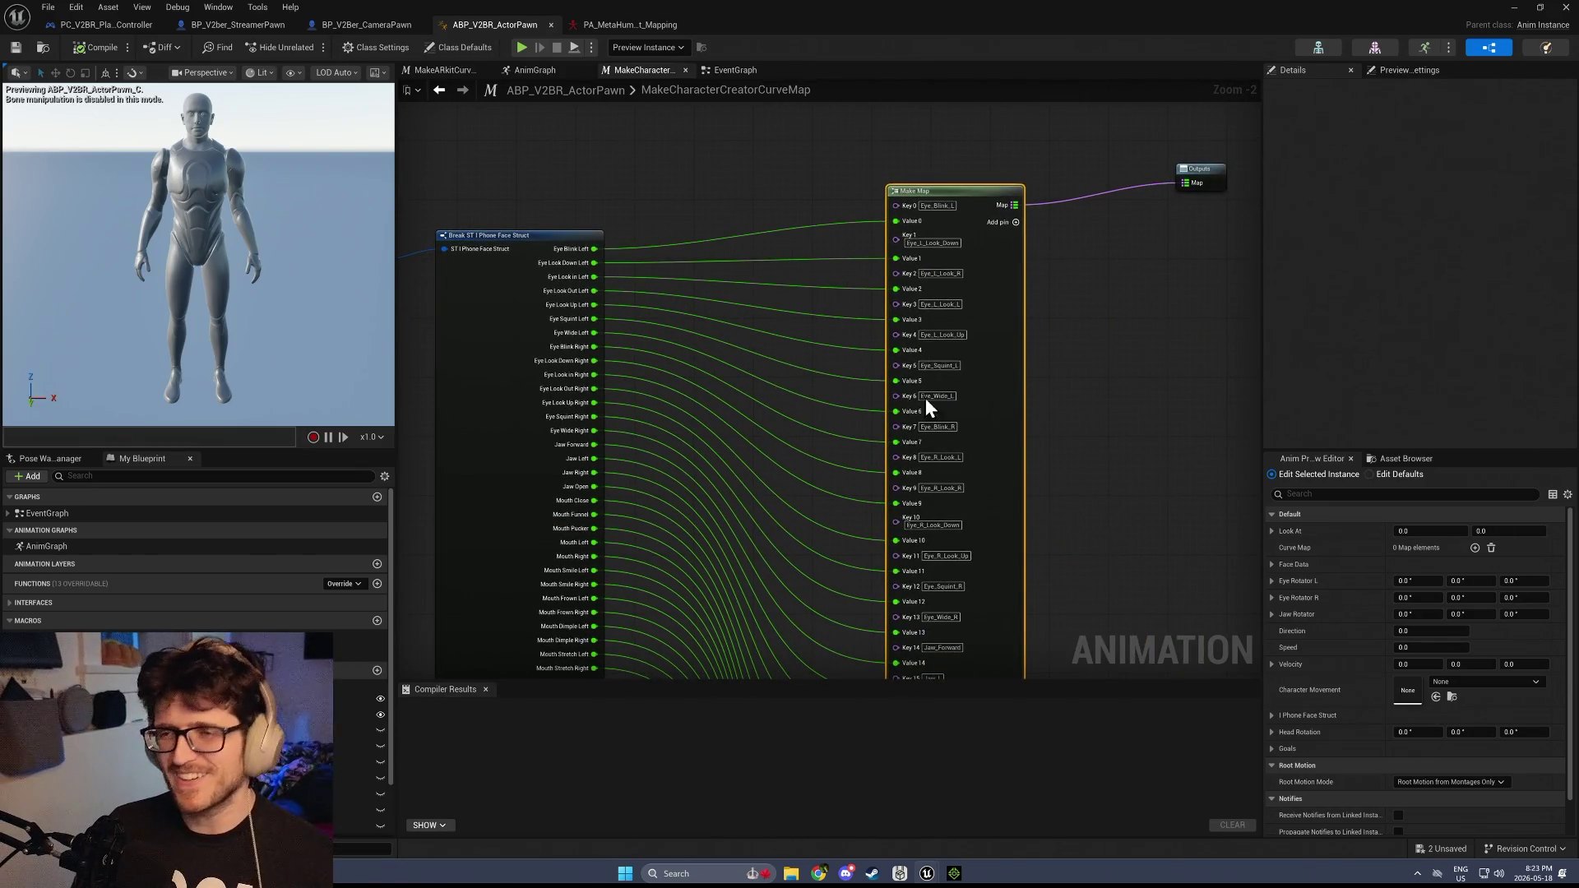
mouse_move(1138, 448)
mouse_down()
mouse_move(967, 321)
mouse_move(868, 448)
mouse_up()
key(ctrl+space)
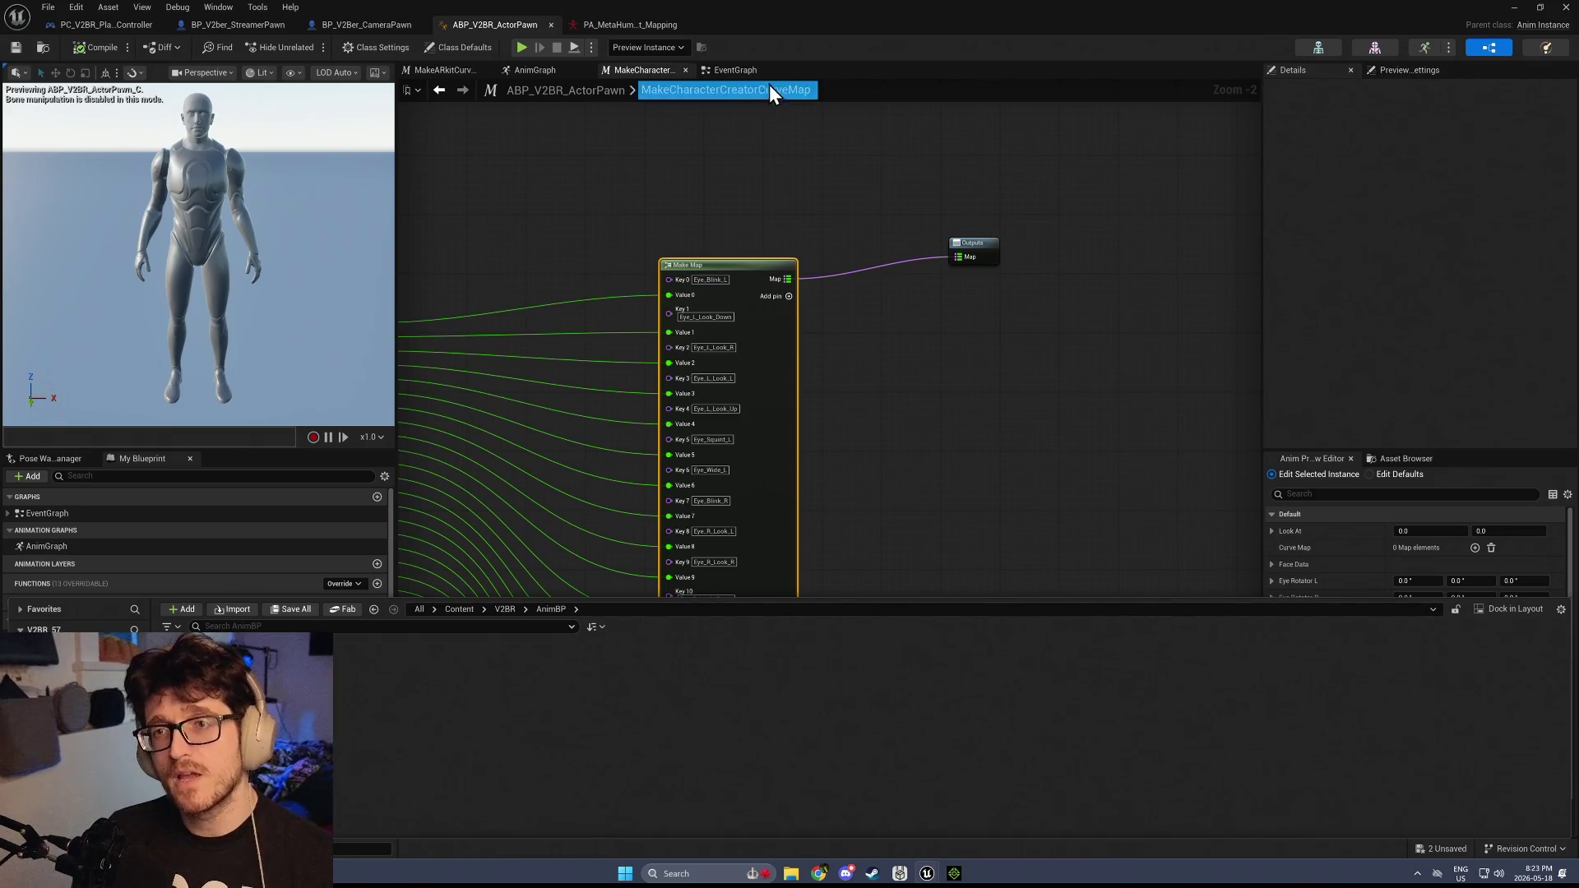
click(734, 69)
scroll(847, 466, up, 5)
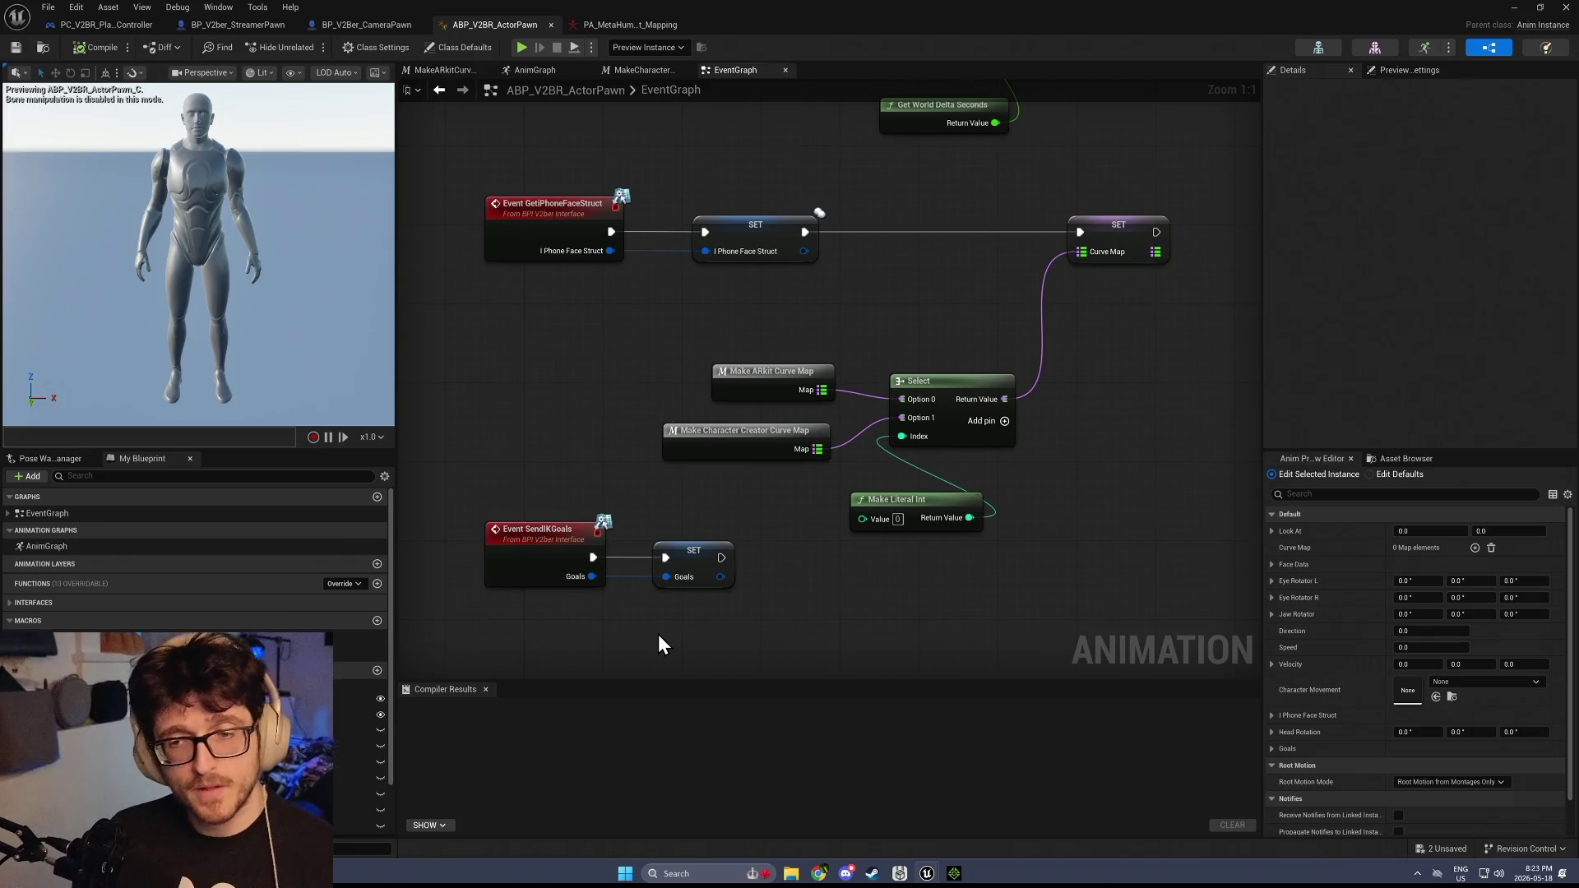
Go to the AnimGraph and double-click the PA_MetaHuman_ARKit_Mapping node to open it
key(ctrl+space)
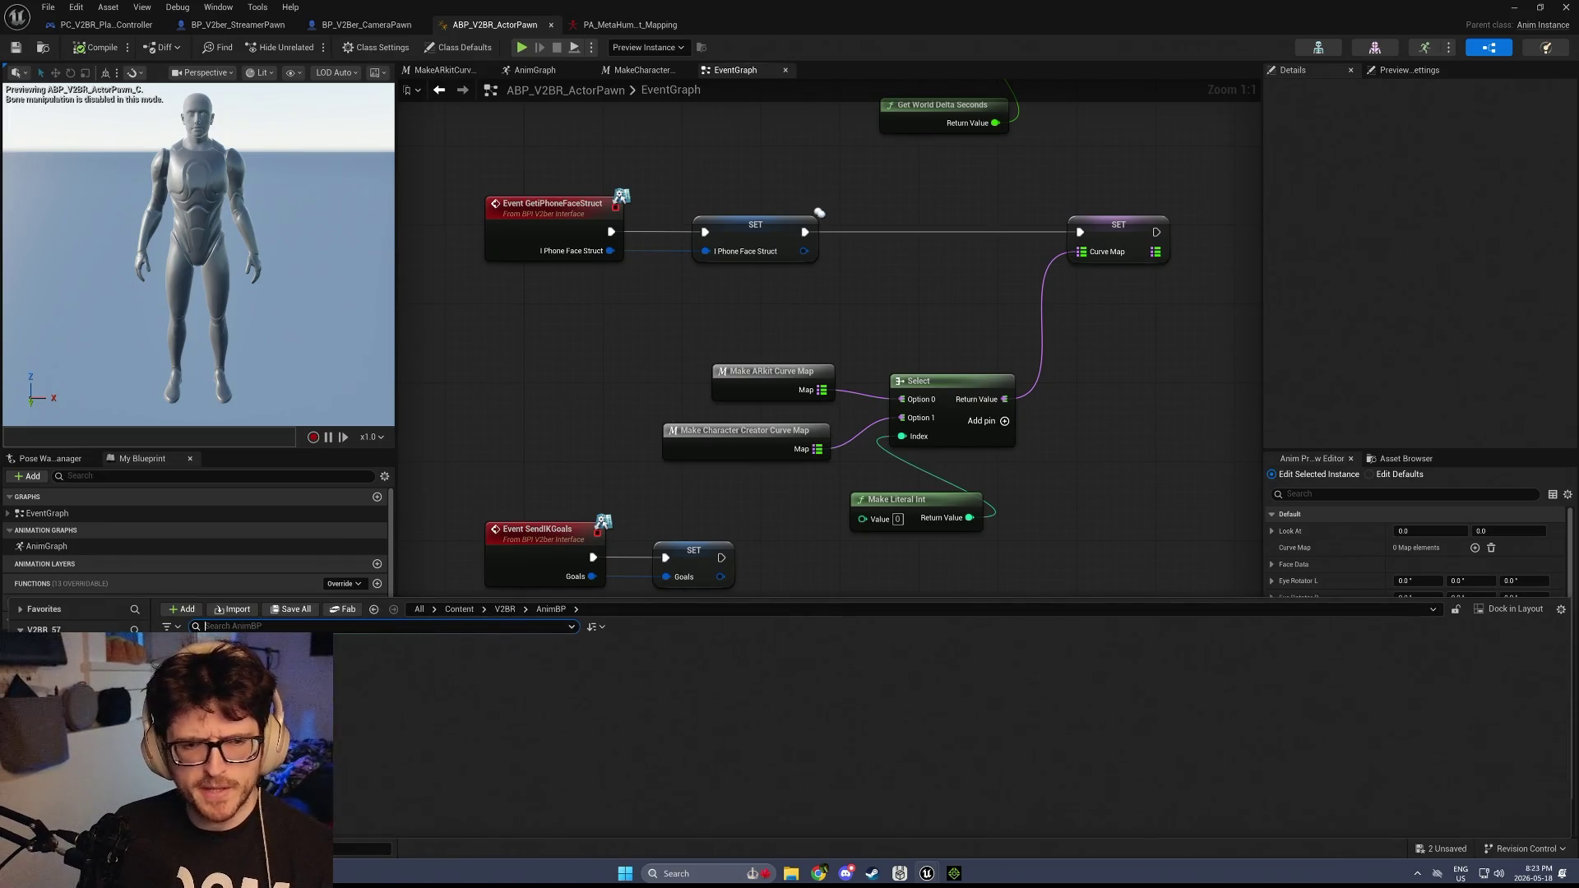
scroll(1039, 309, down, 3)
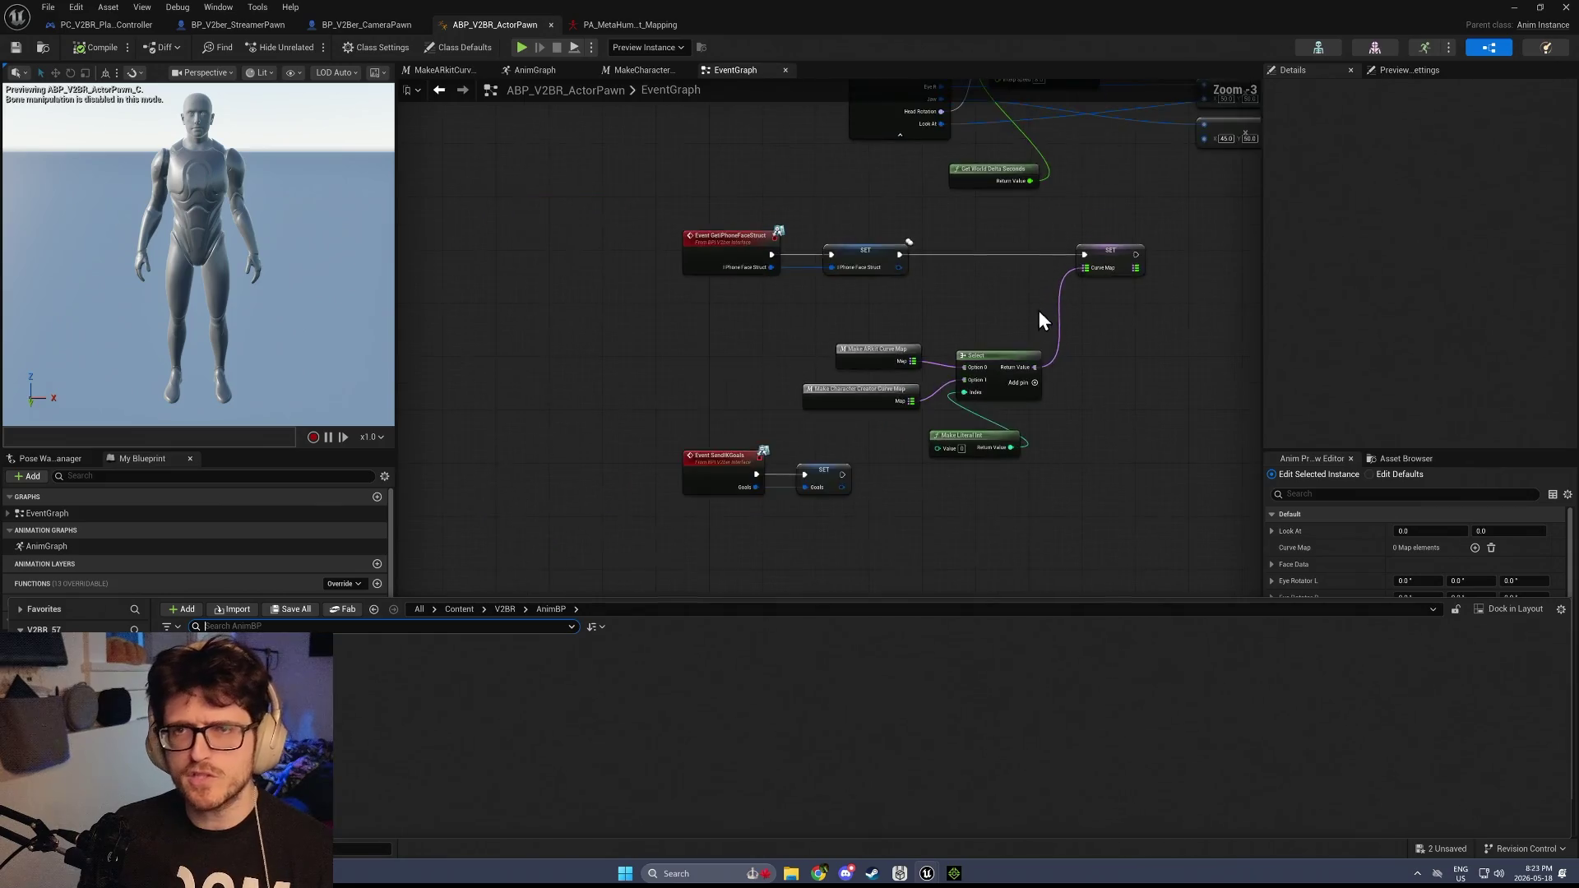
click(635, 74)
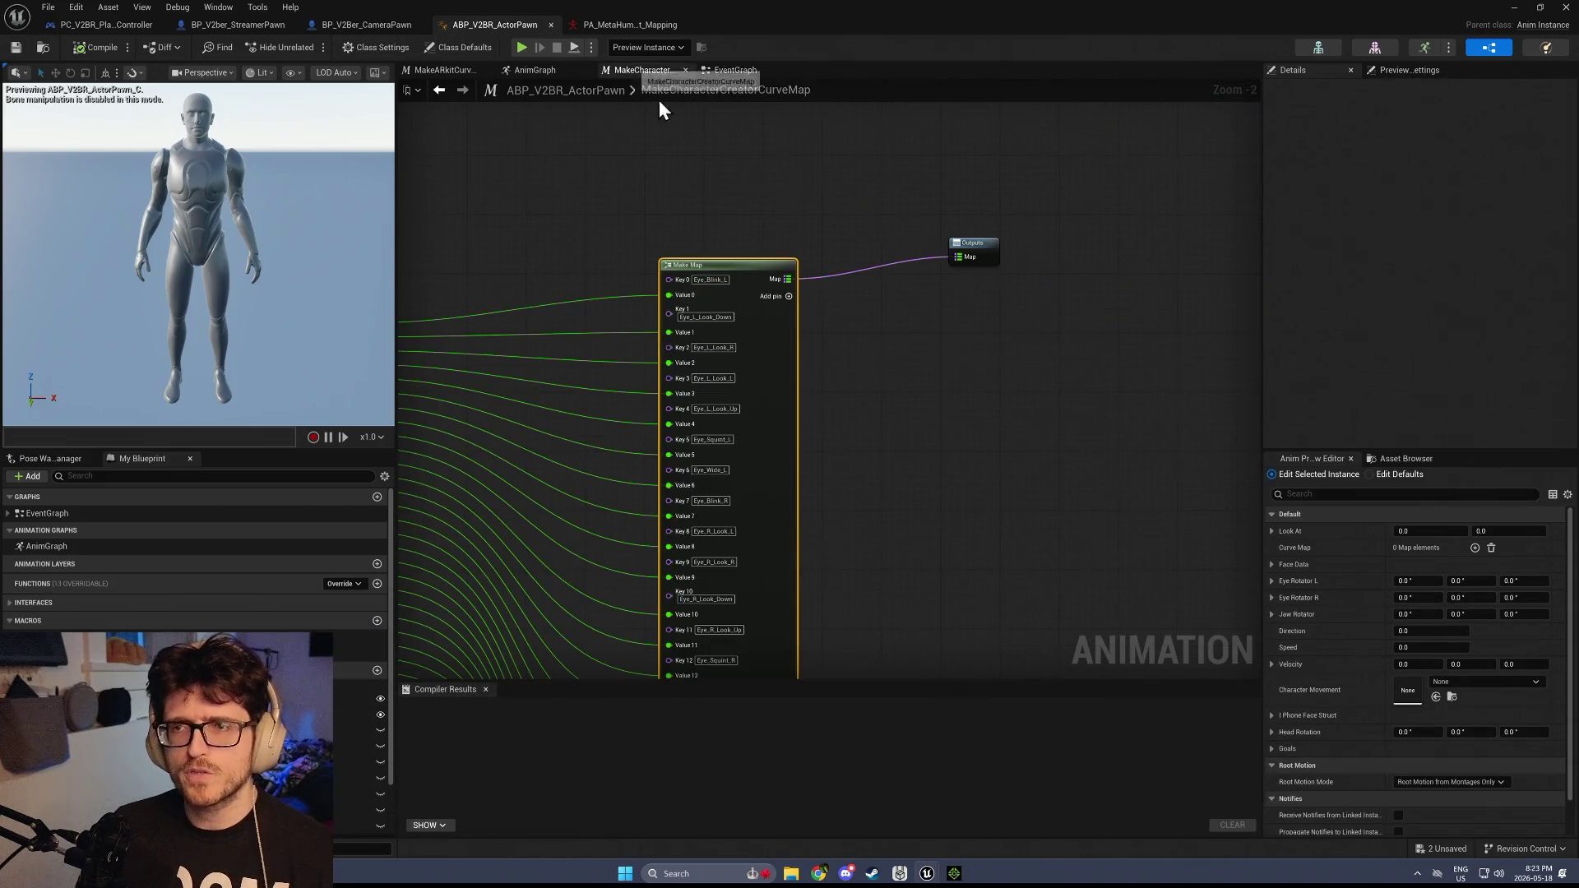
click(532, 70)
scroll(673, 210, up, 5)
double_click(673, 211)
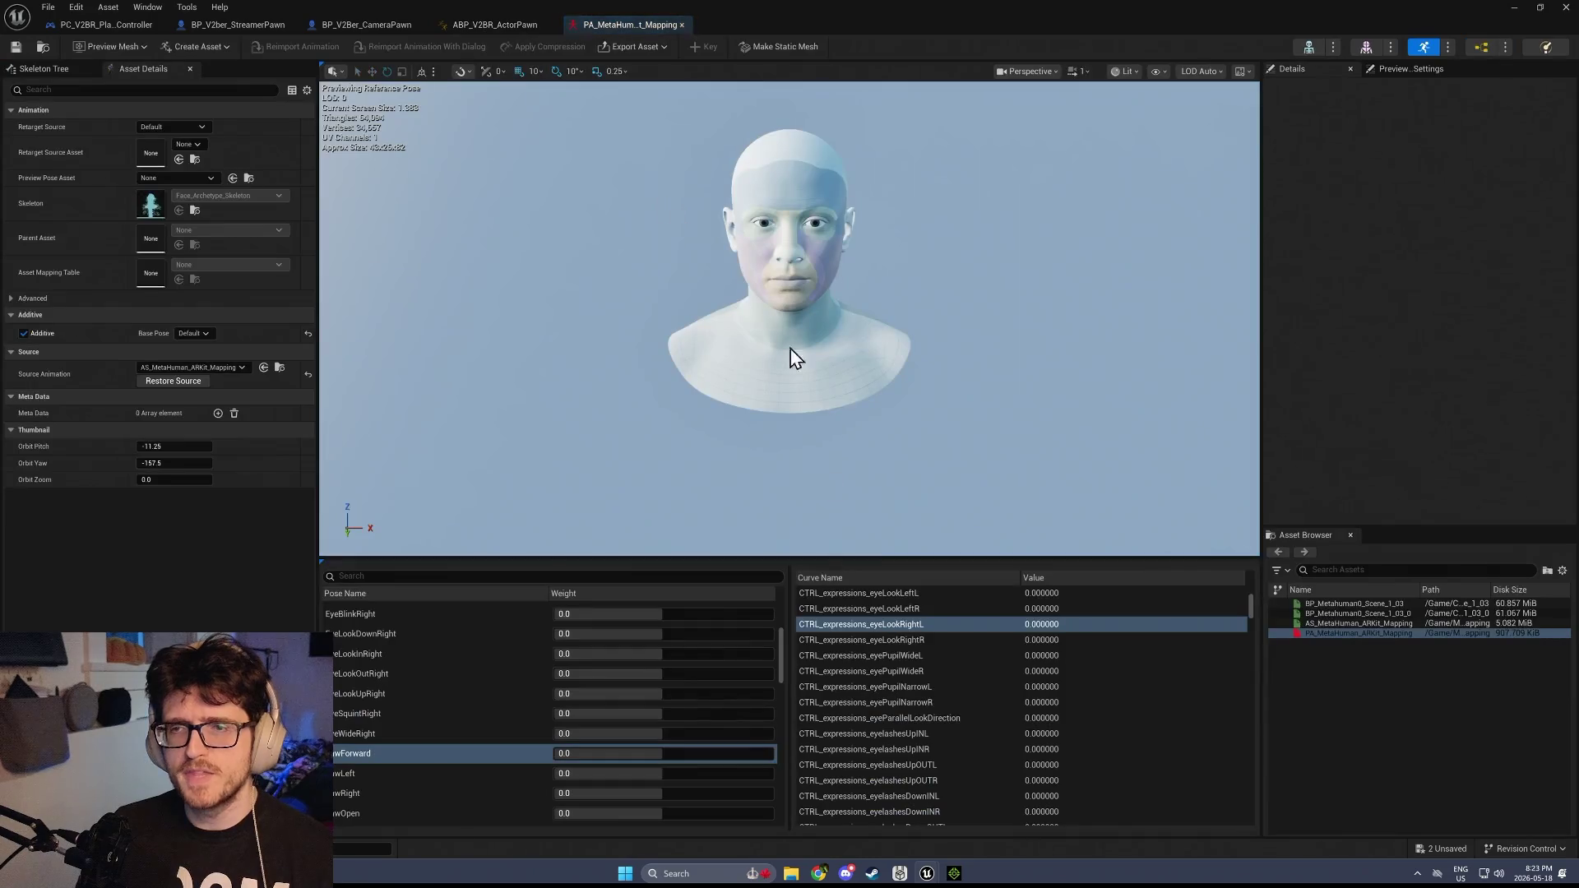
Preview BrowInnerUp and browse the neck throat curves without deleting, then return to ABP_V2BR_ActorPawn
mouse_move(785, 657)
mouse_down()
mouse_move(778, 620)
mouse_move(780, 830)
mouse_move(783, 749)
mouse_up()
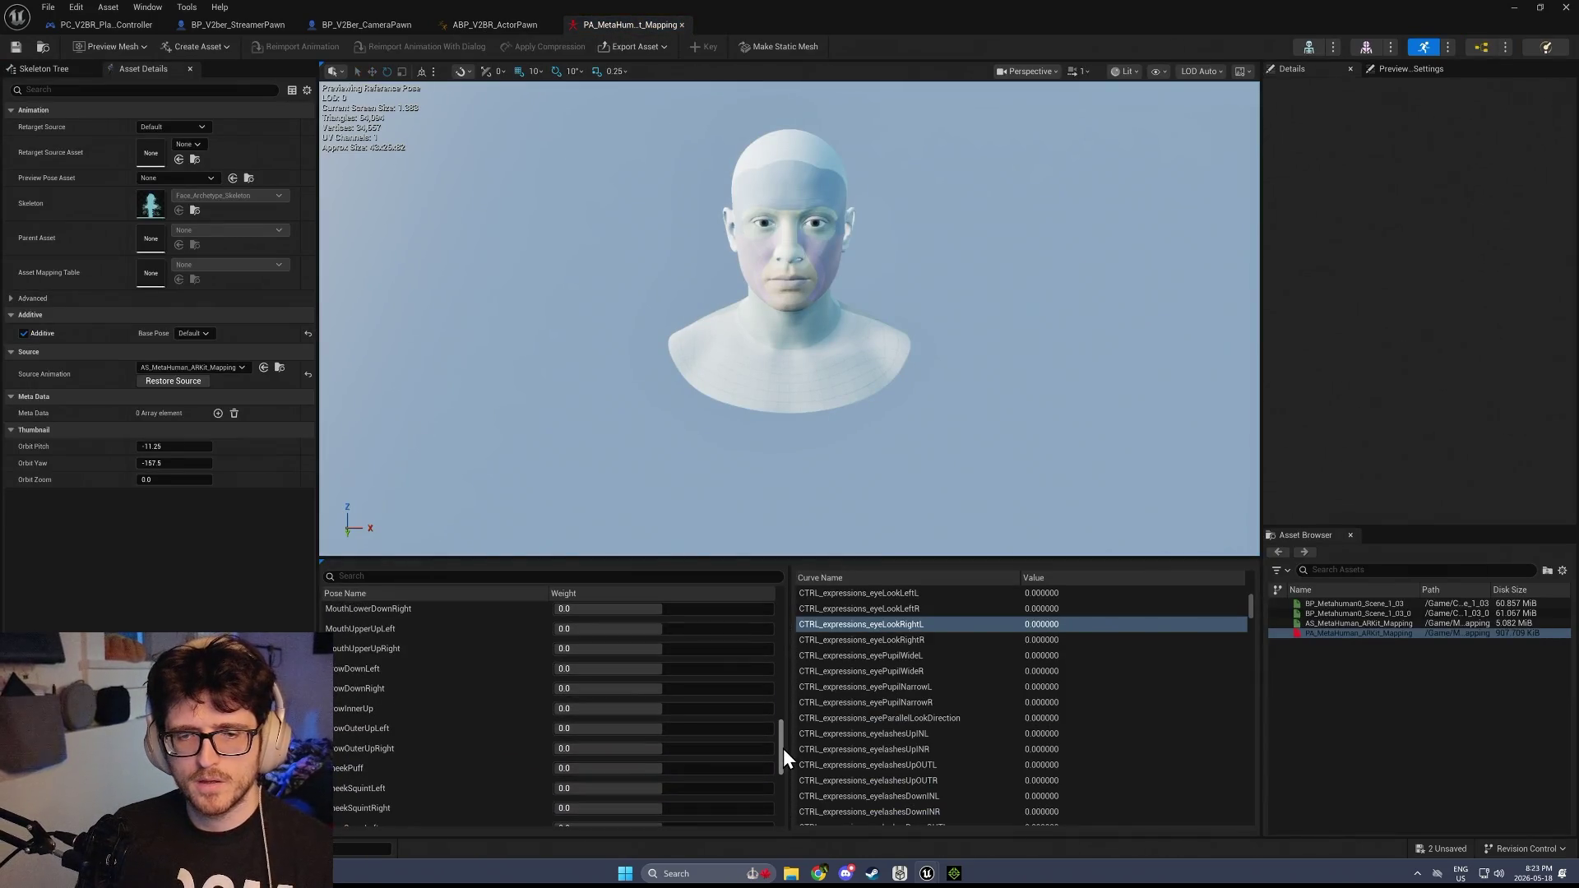
click(473, 709)
mouse_move(1246, 612)
mouse_down()
mouse_move(1252, 596)
mouse_move(1251, 783)
mouse_up()
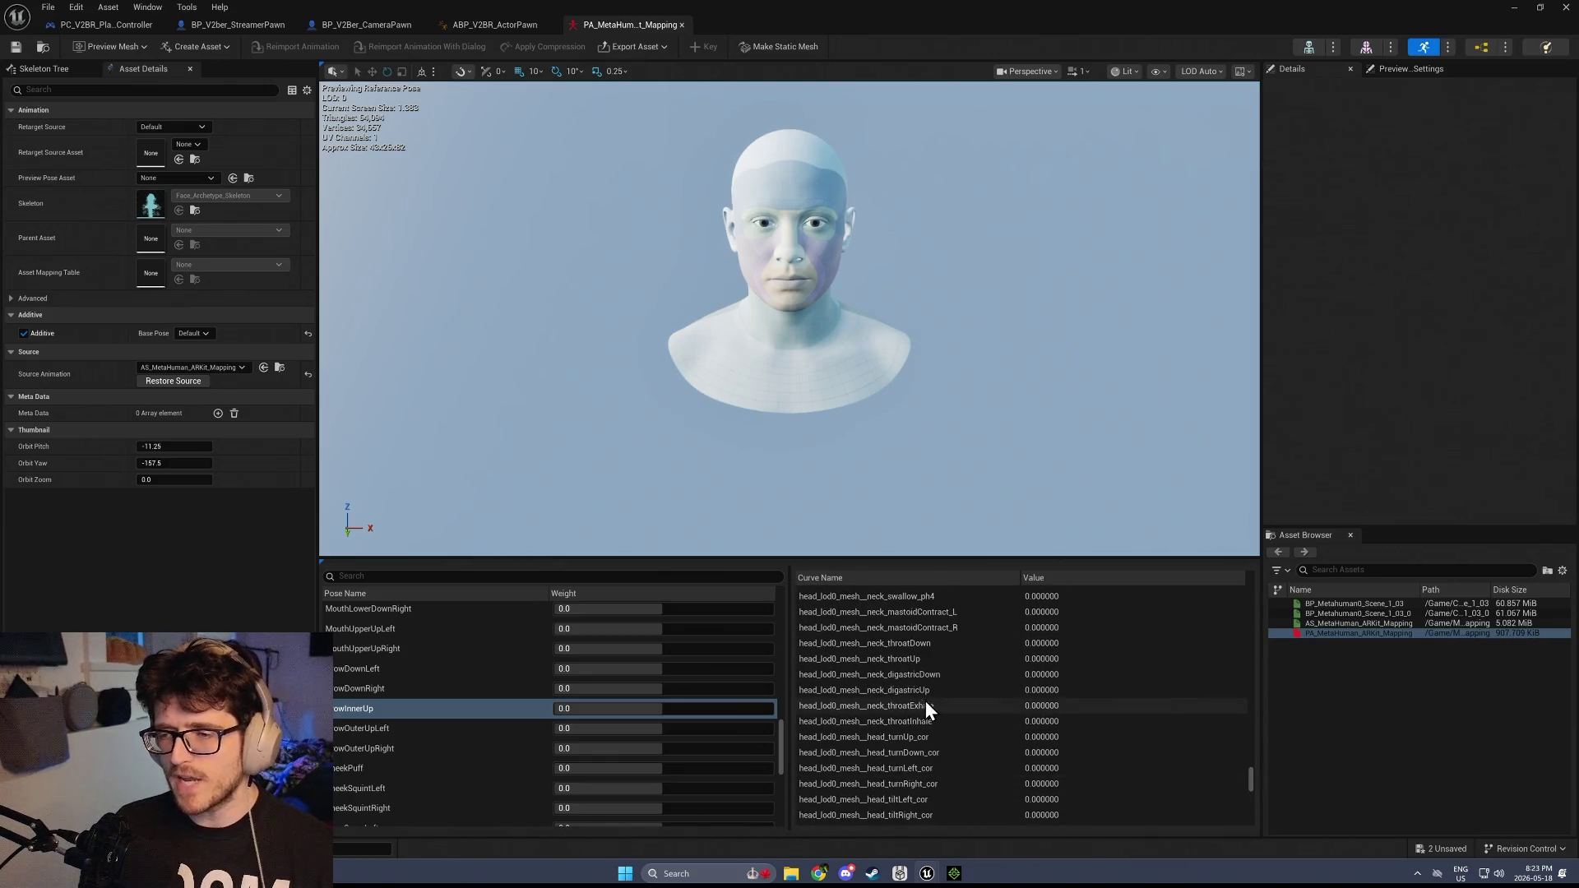
right_click(916, 705)
right_click(875, 702)
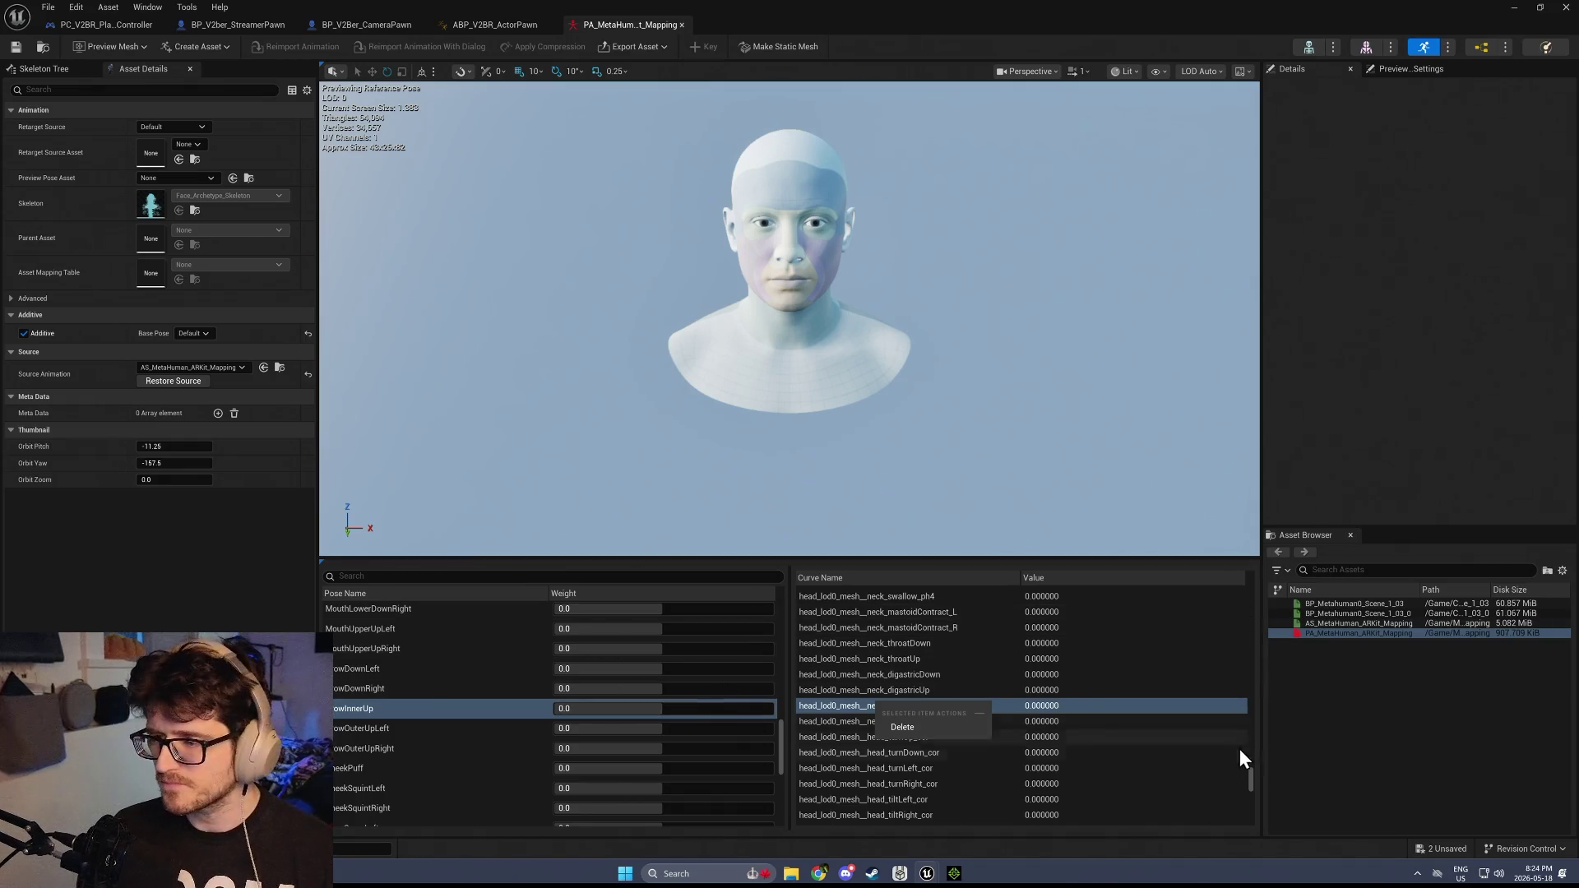
drag(1251, 781, 1266, 543)
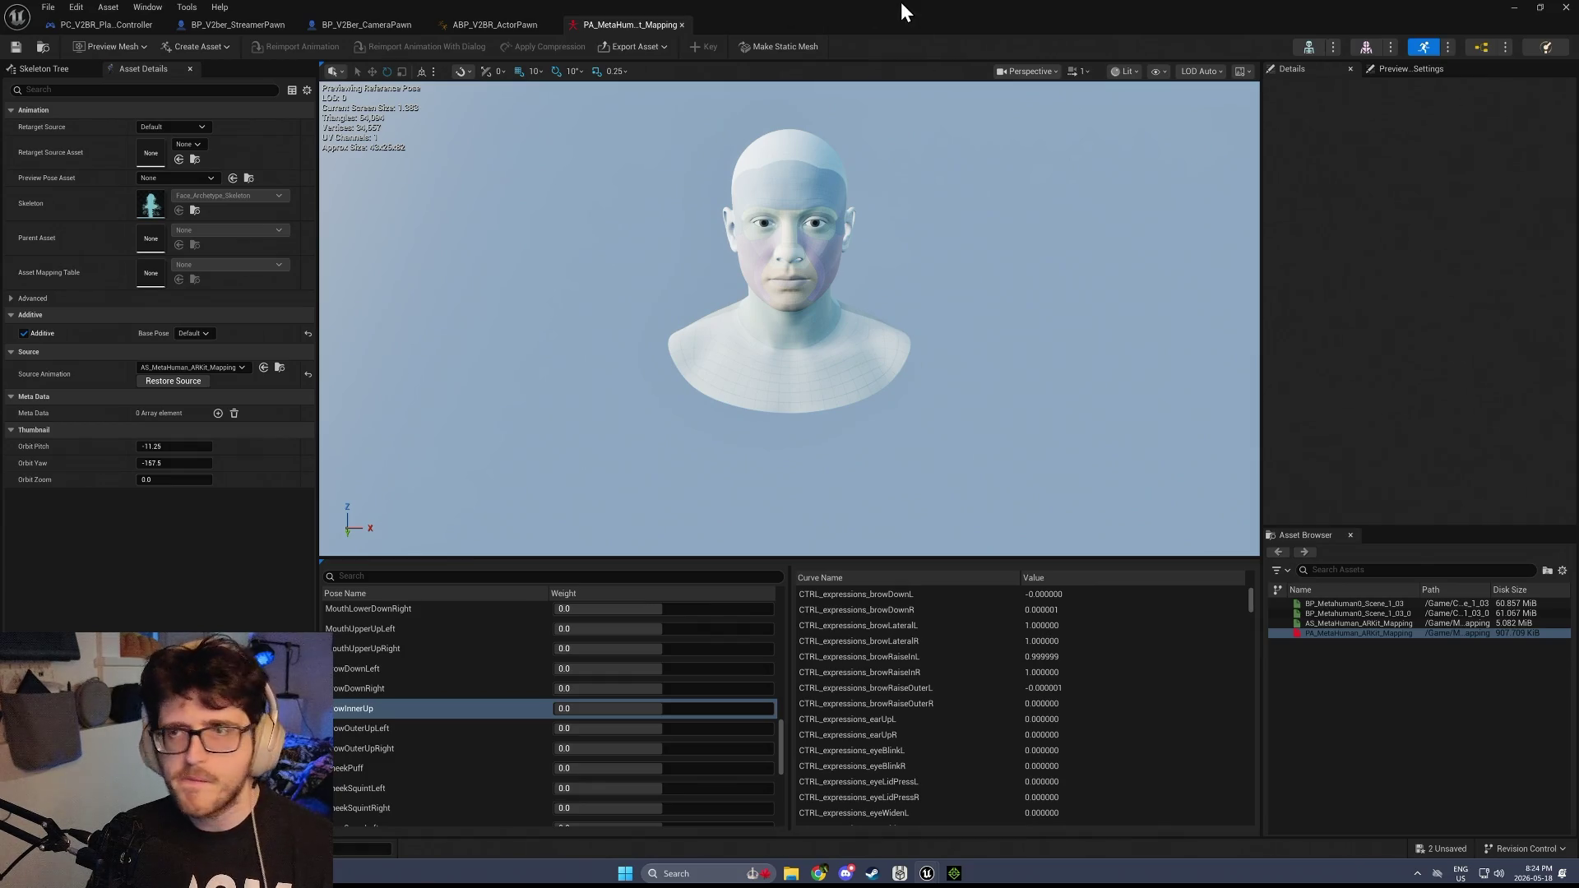
click(511, 25)
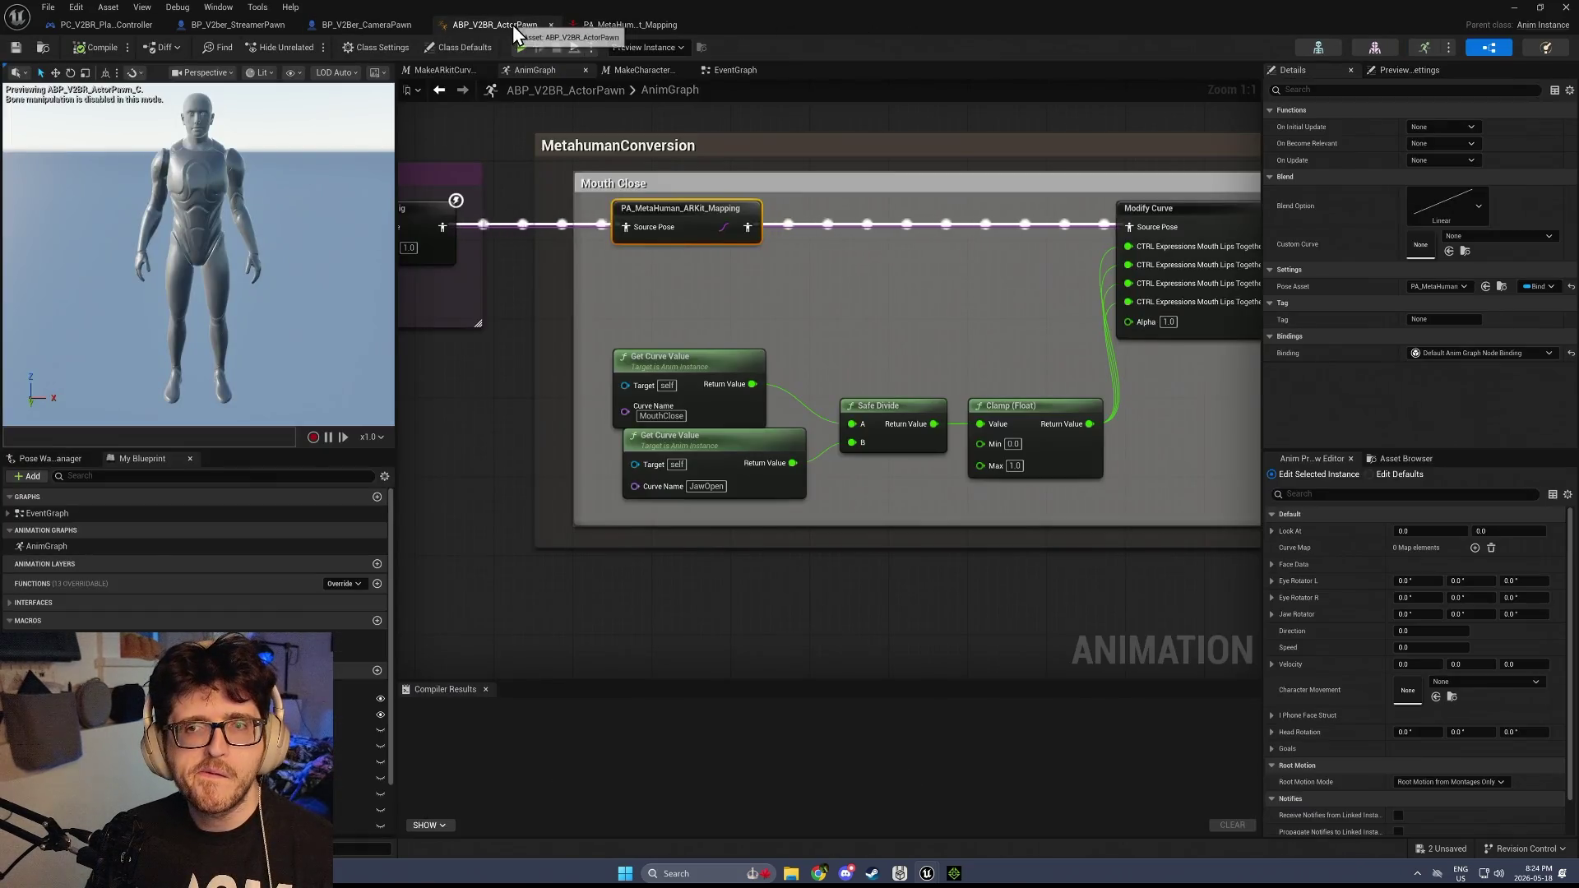
Pan to the Breathing node in the AnimGraph and open its CR_Breathing control rig
scroll(783, 311, down, 4)
mouse_move(796, 317)
mouse_down()
mouse_move(652, 327)
mouse_move(670, 289)
mouse_move(434, 333)
mouse_up()
scroll(979, 329, up, 4)
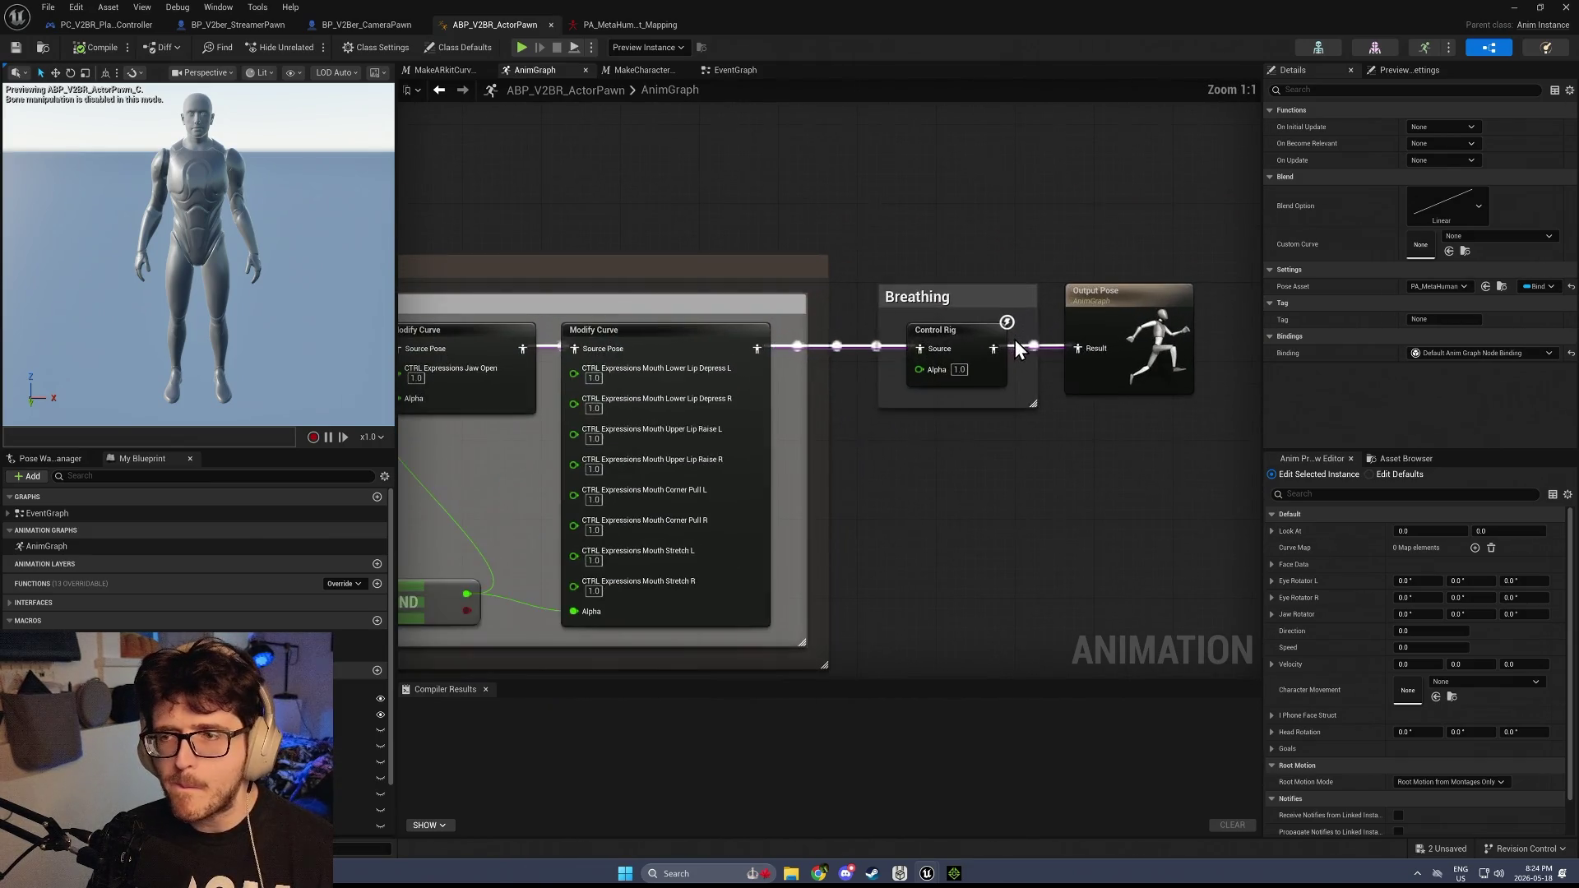
click(967, 333)
double_click(967, 333)
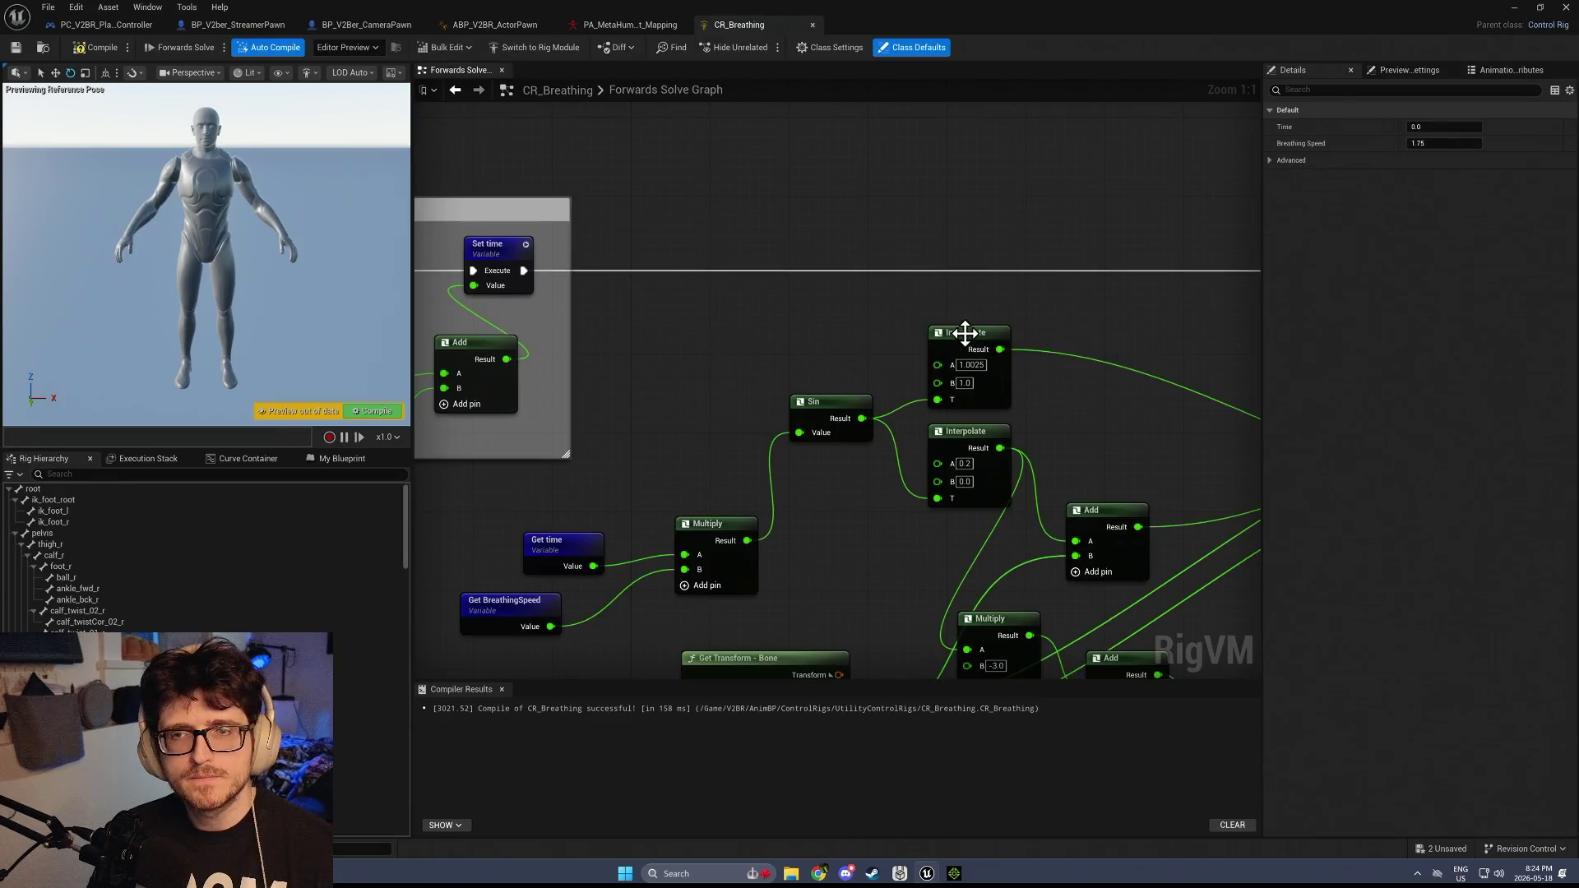
Switch to the PA_MetaHuman tab, close the asset editor, and start playing SampleLevel
scroll(772, 284, down, 2)
click(633, 23)
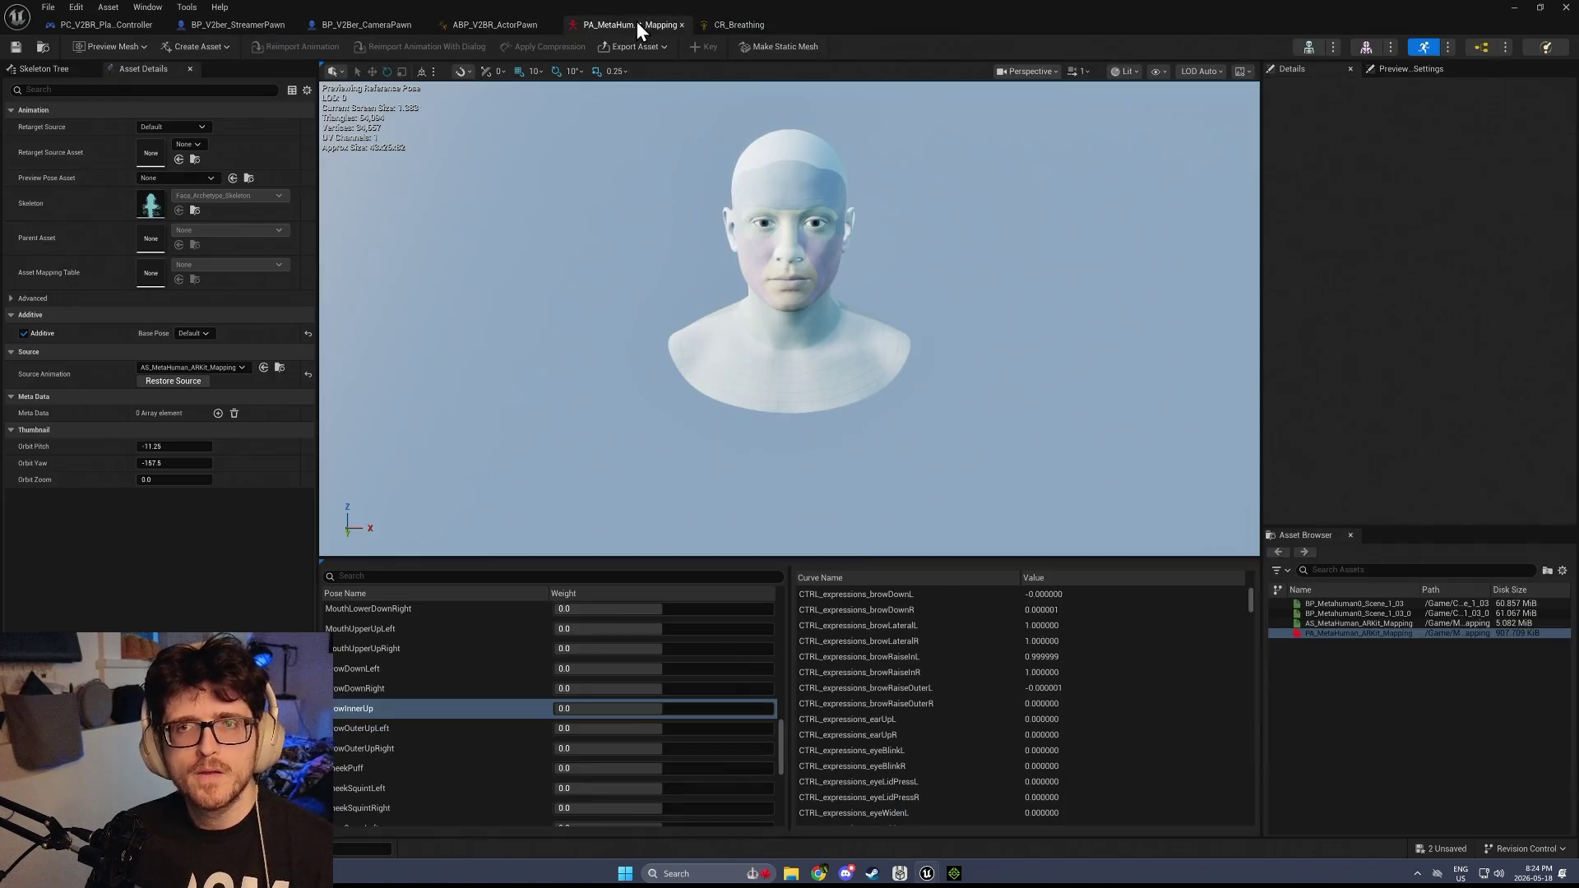
click(1514, 8)
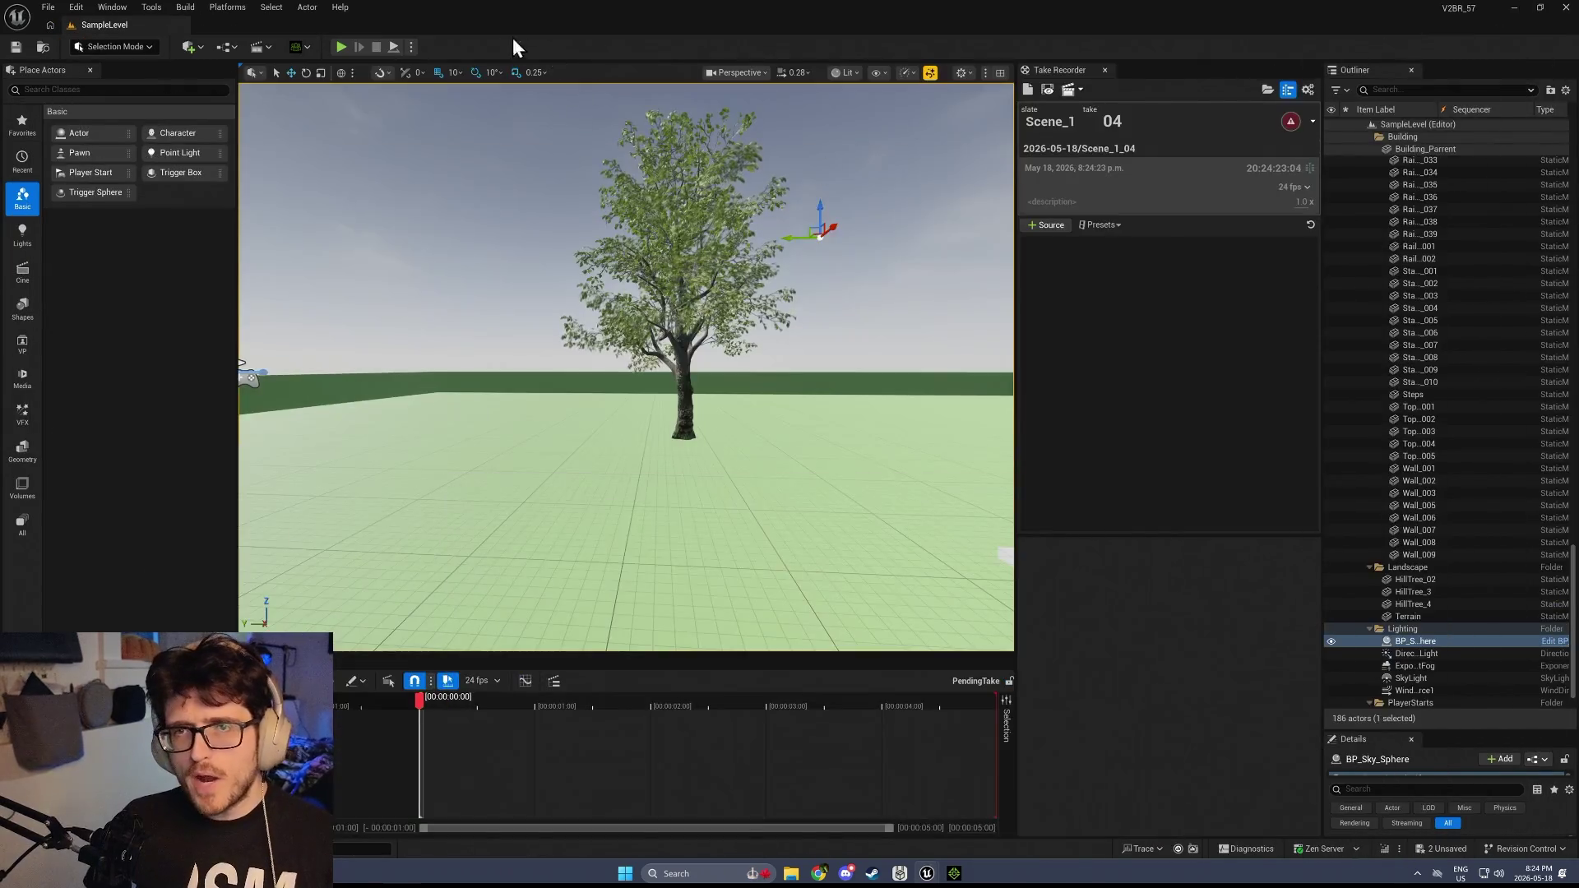
click(341, 46)
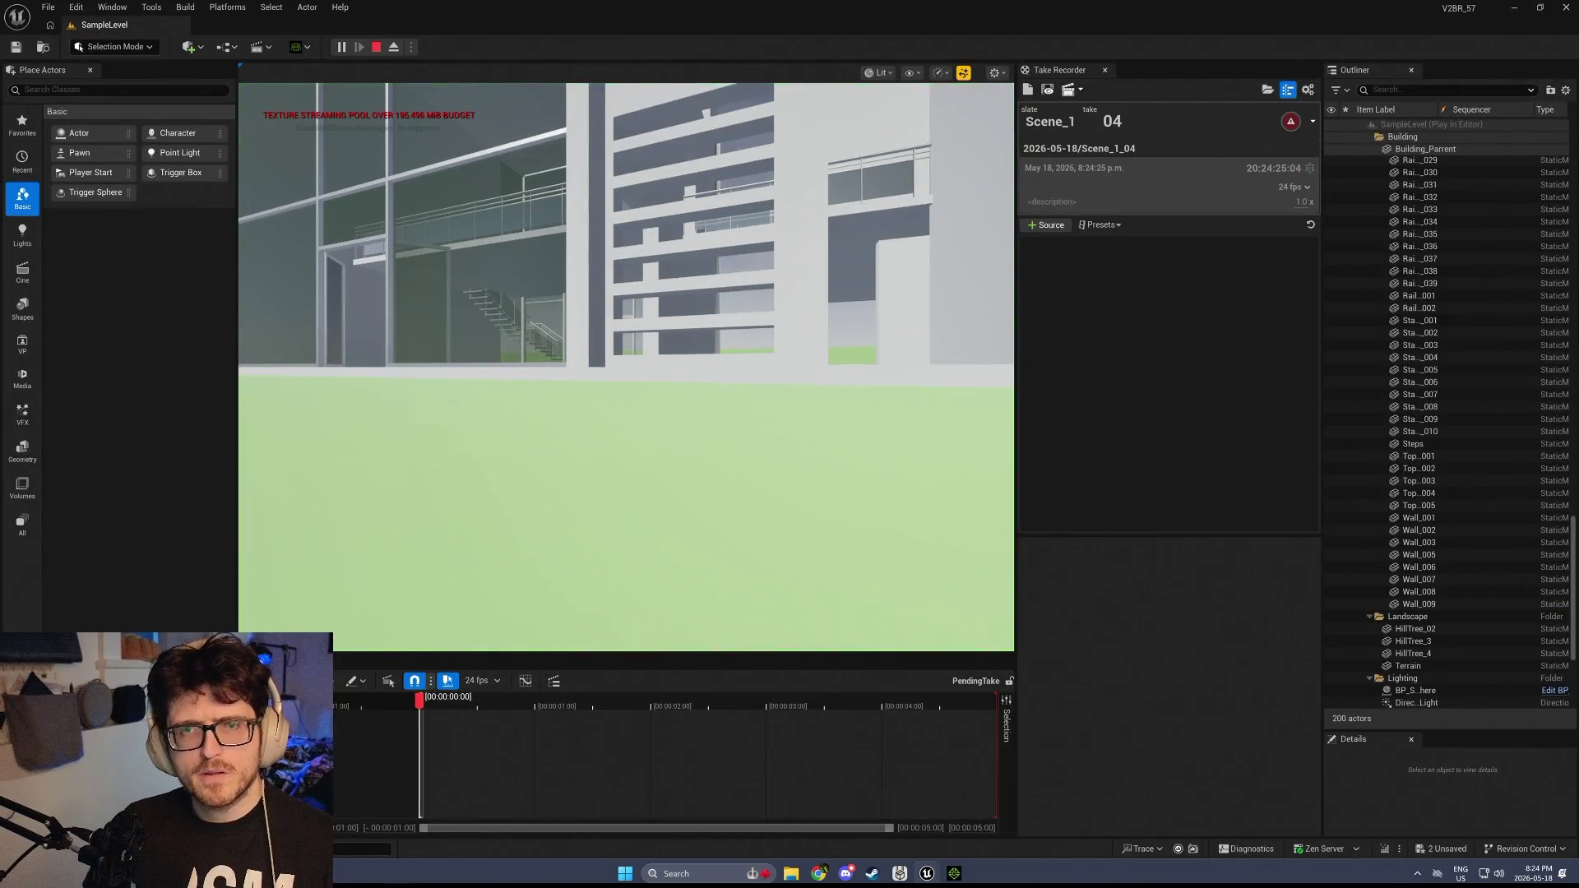
Switch the in-game actor to Techbro, then ManneyFace, and stop the session
click(655, 155)
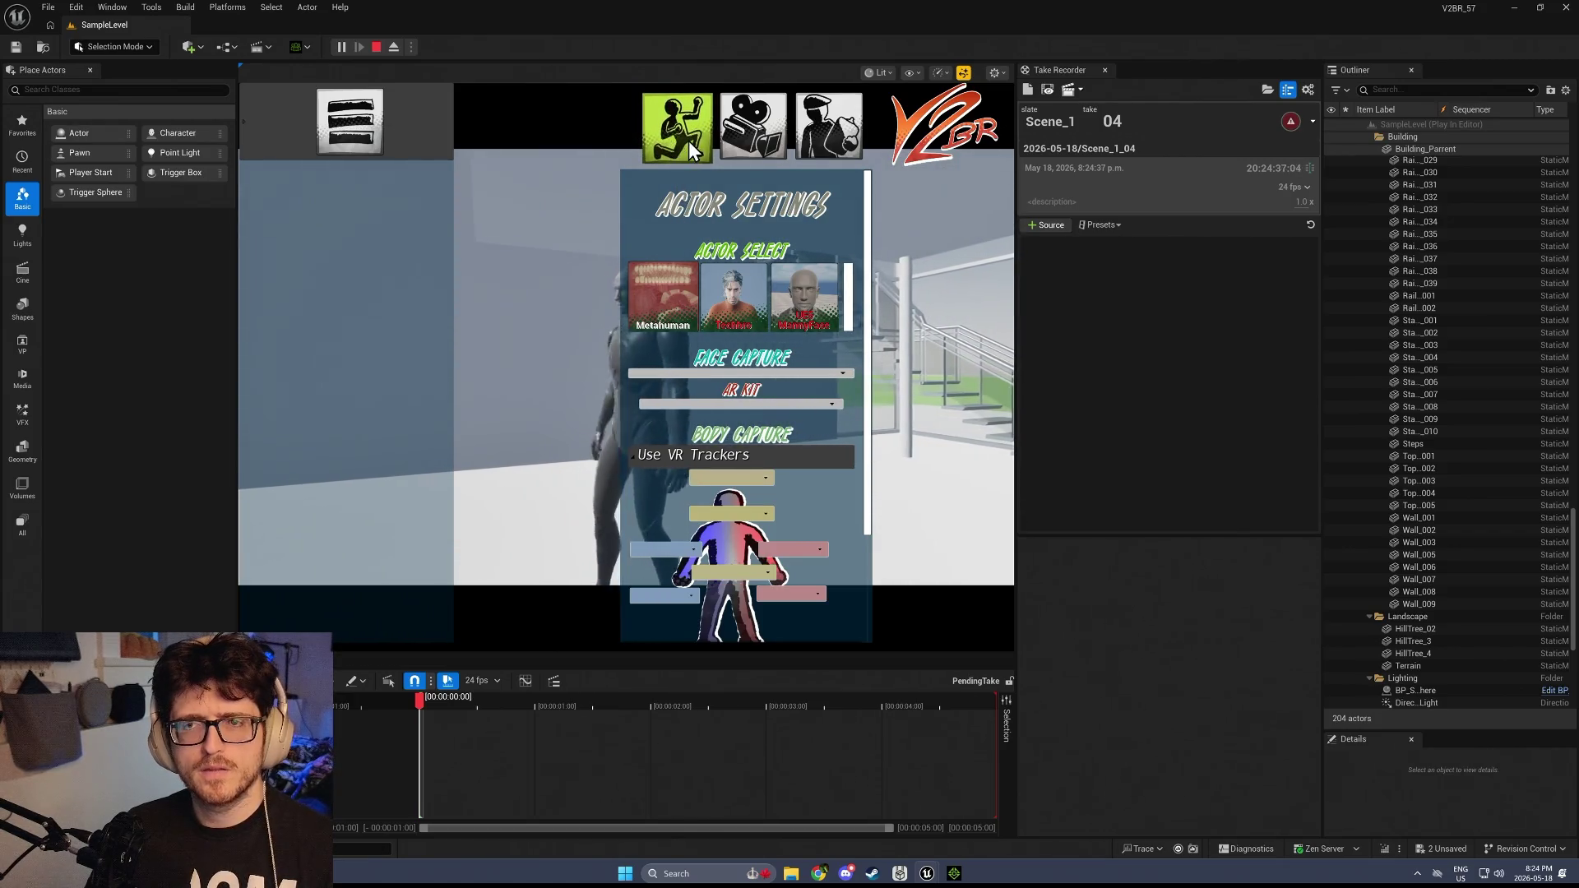
click(721, 290)
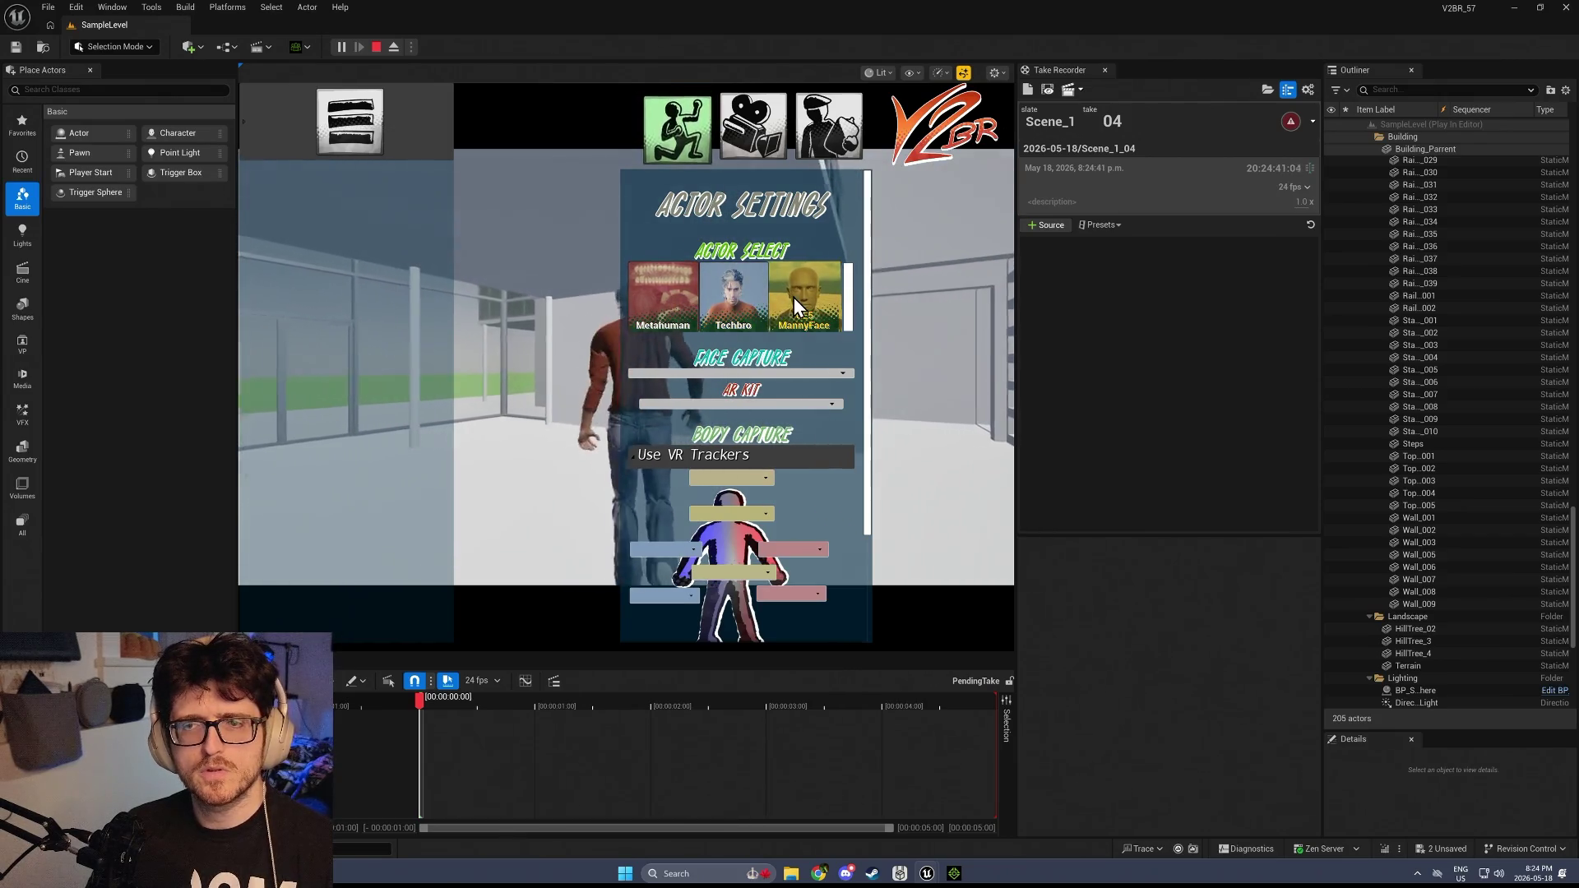
click(688, 132)
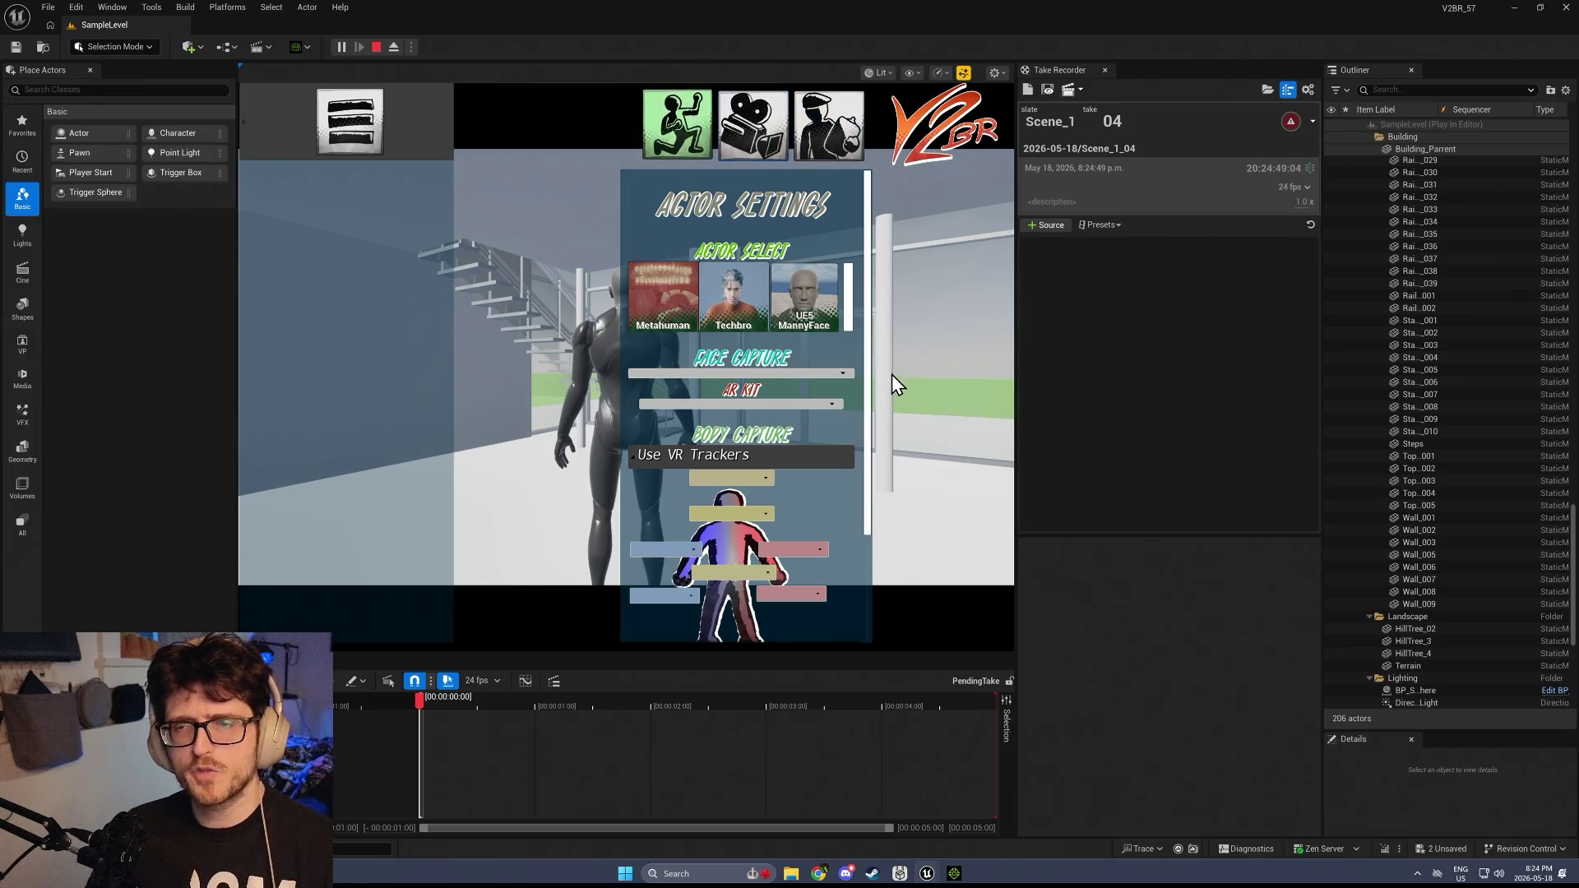
click(375, 48)
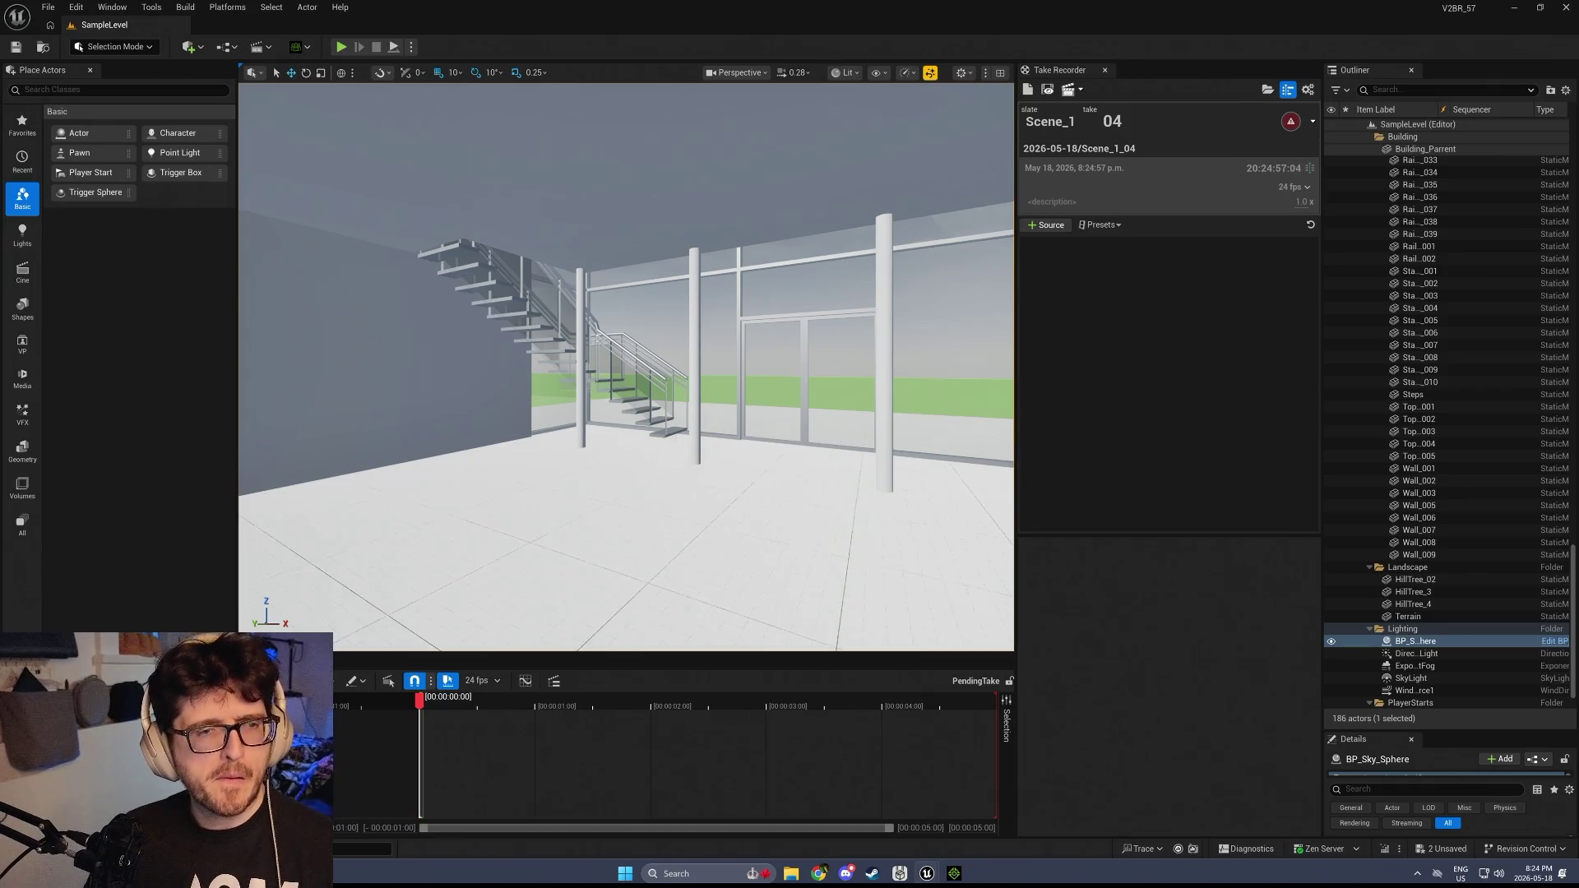
Toggle the Content Drawer and fly the viewport through the building, past its glass front
key(ctrl+space)
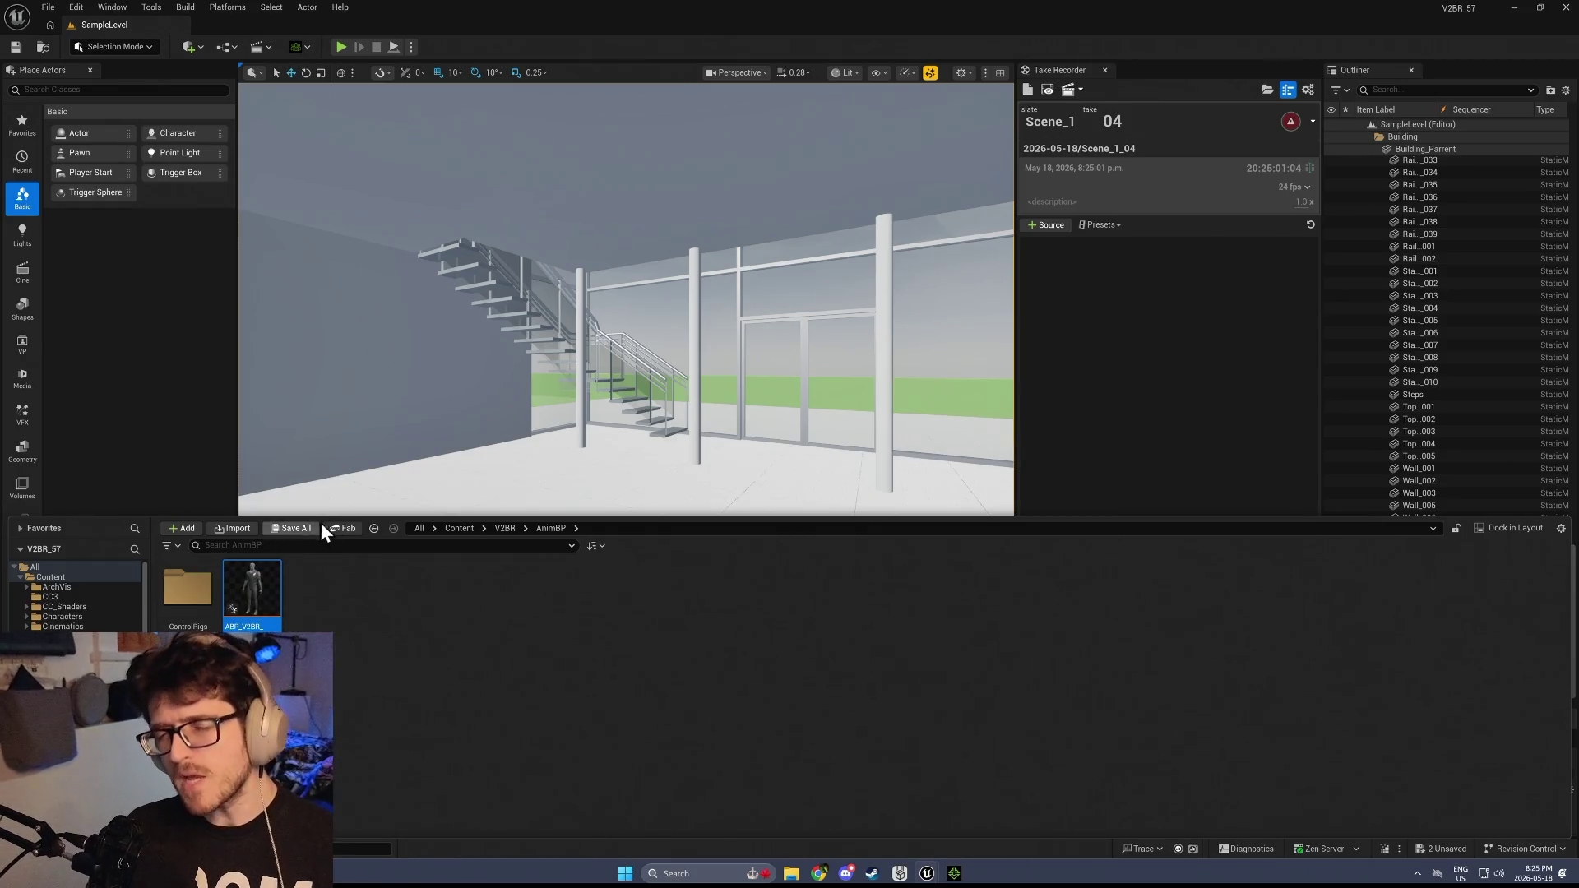
mouse_move(770, 316)
mouse_down()
mouse_move(814, 312)
mouse_move(773, 297)
mouse_move(765, 264)
mouse_up()
mouse_move(935, 295)
mouse_down()
mouse_move(937, 345)
mouse_move(935, 295)
mouse_up()
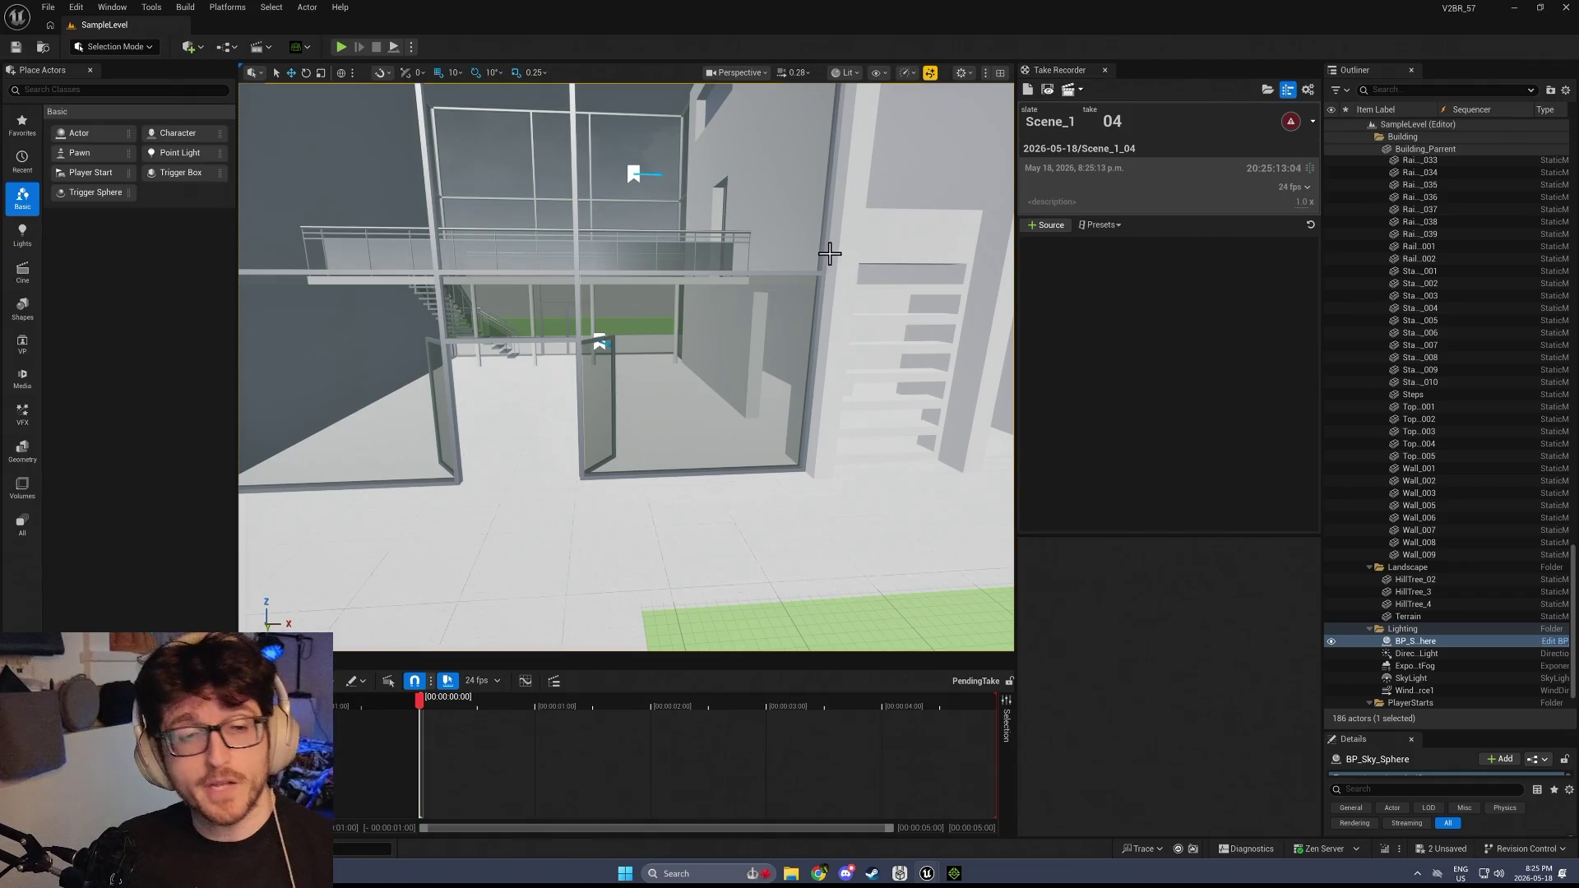
mouse_move(684, 525)
mouse_down()
mouse_move(617, 452)
mouse_move(659, 486)
mouse_up()
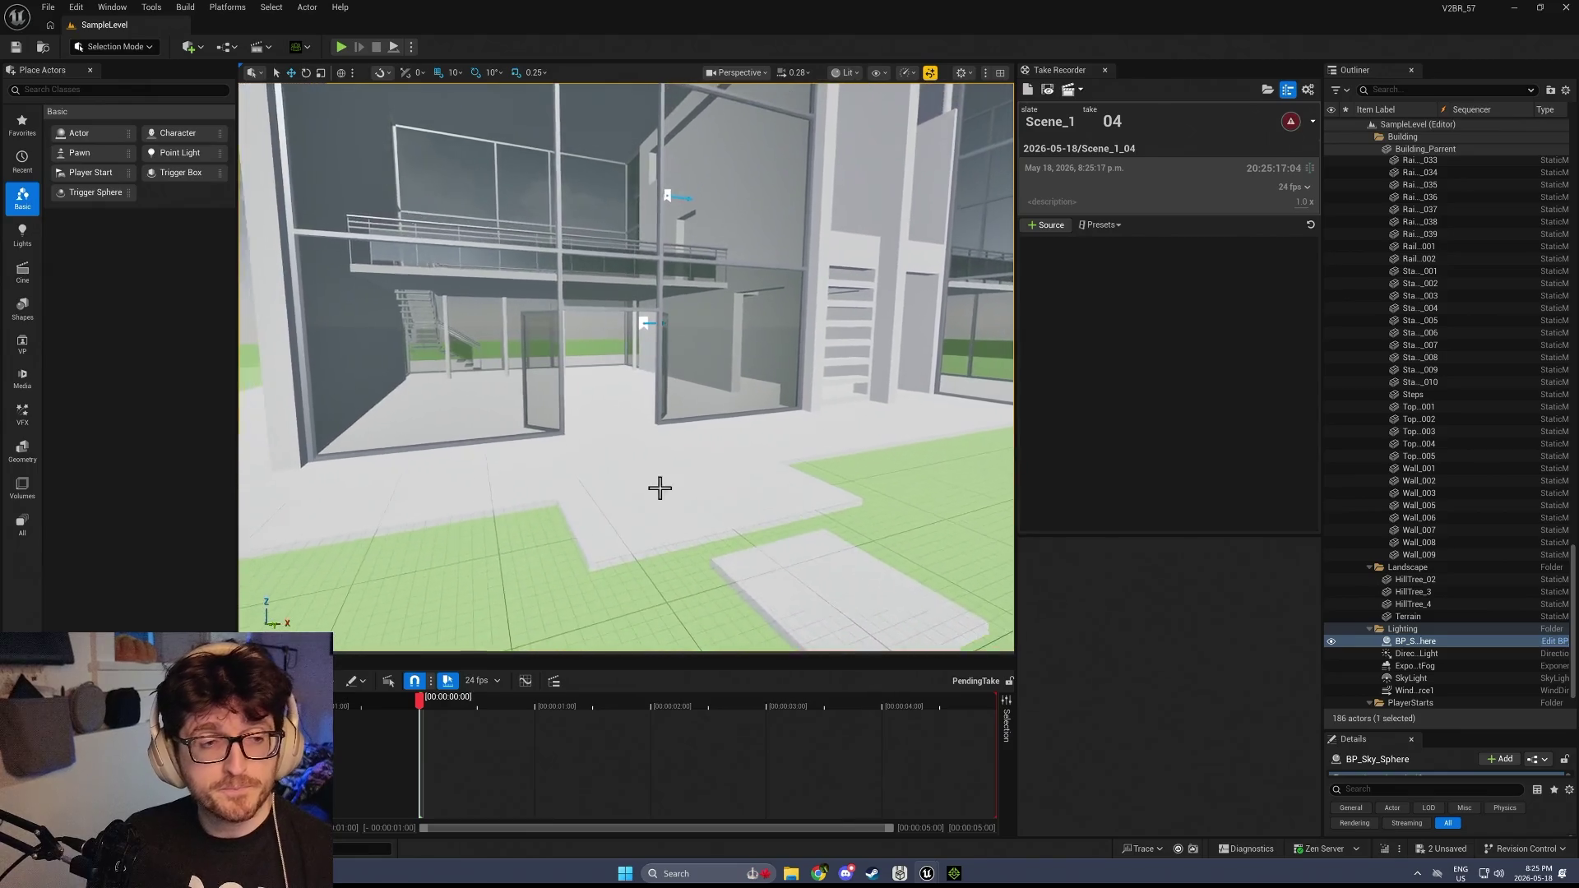
key(ctrl+space)
mouse_move(245, 590)
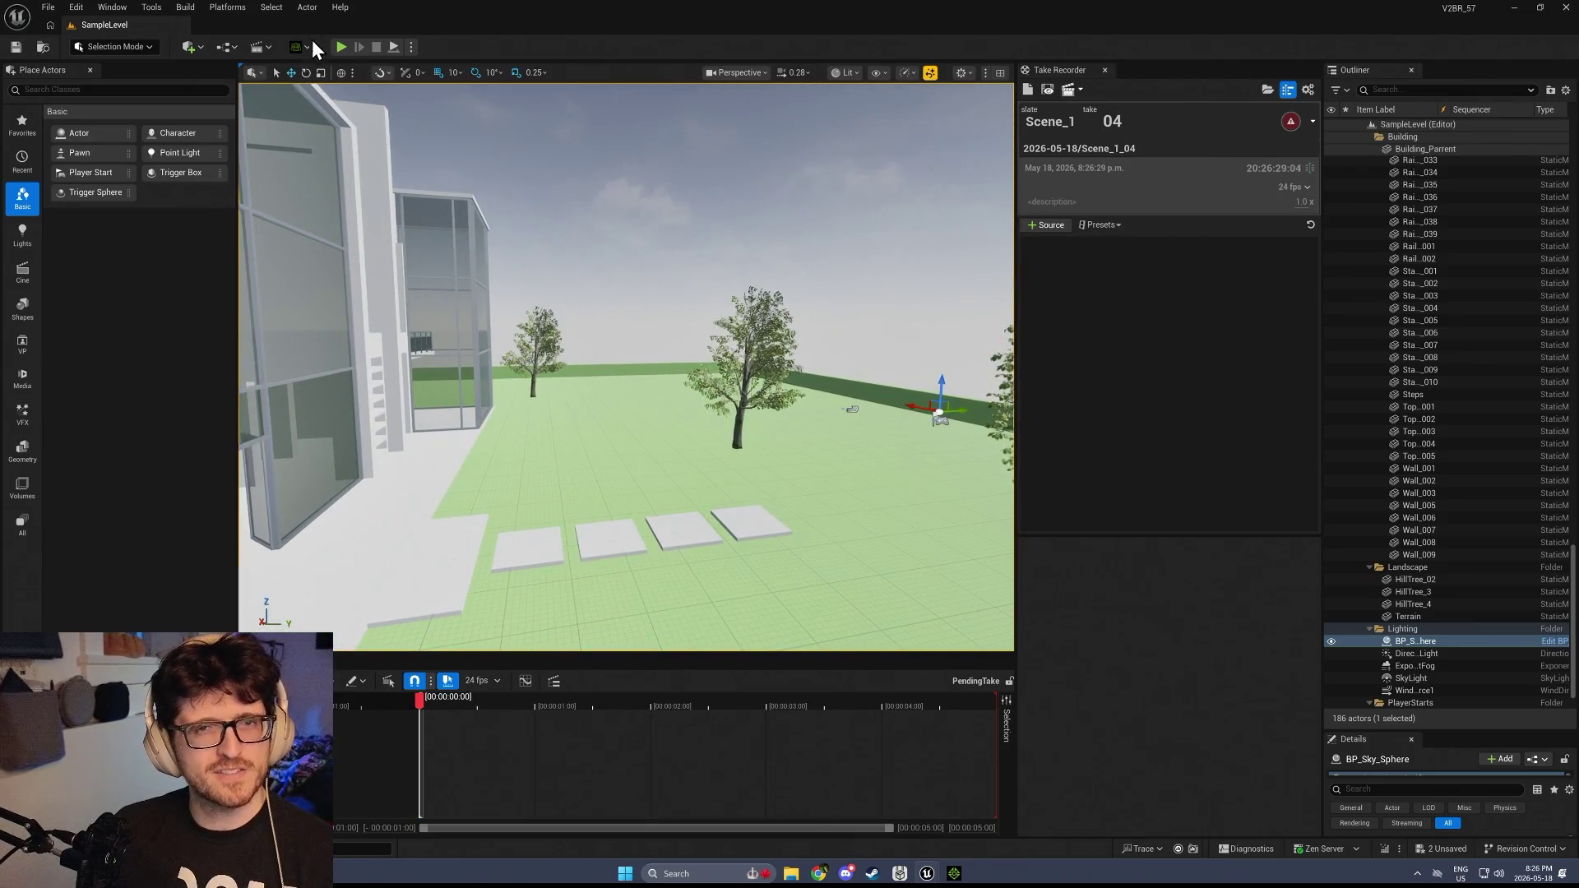
key(alt+p)
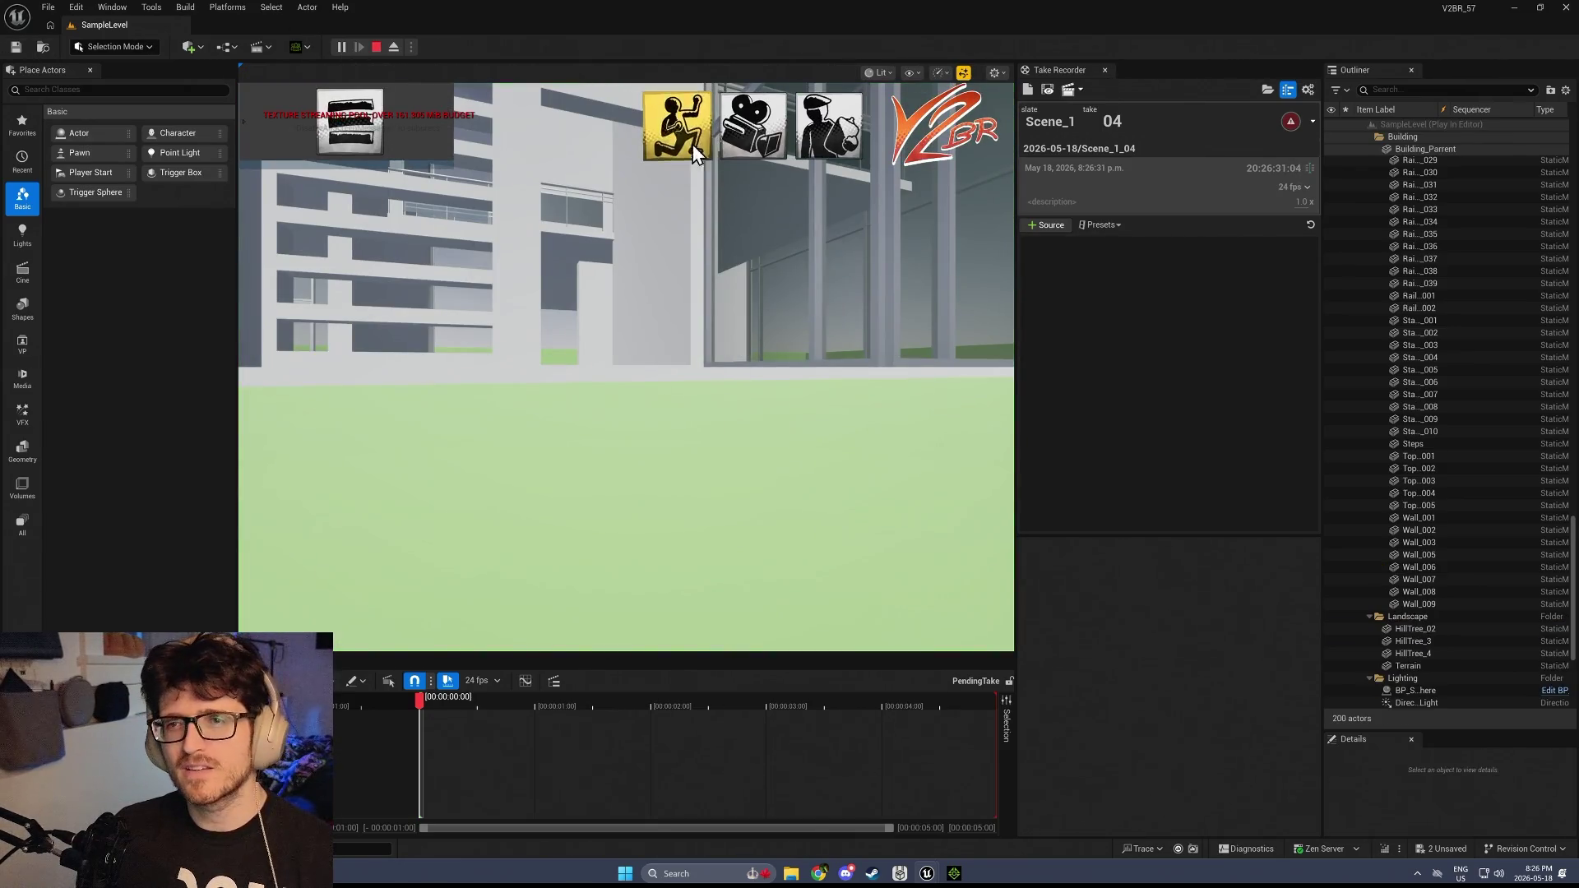
Switch the play-test character to the Metahuman actor in Actor Settings
click(670, 131)
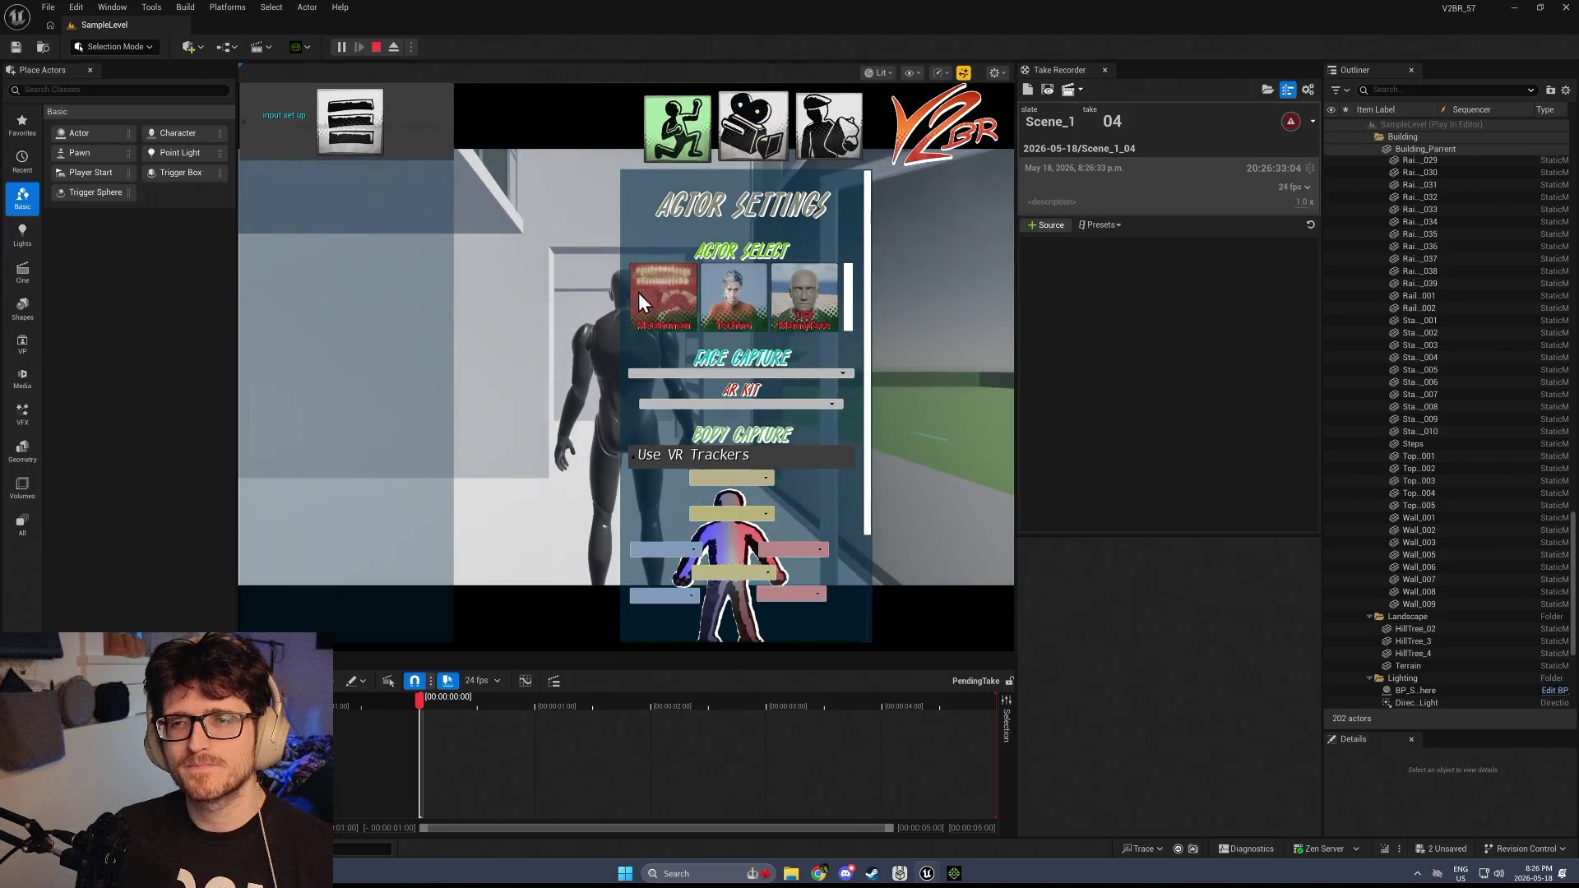
click(678, 229)
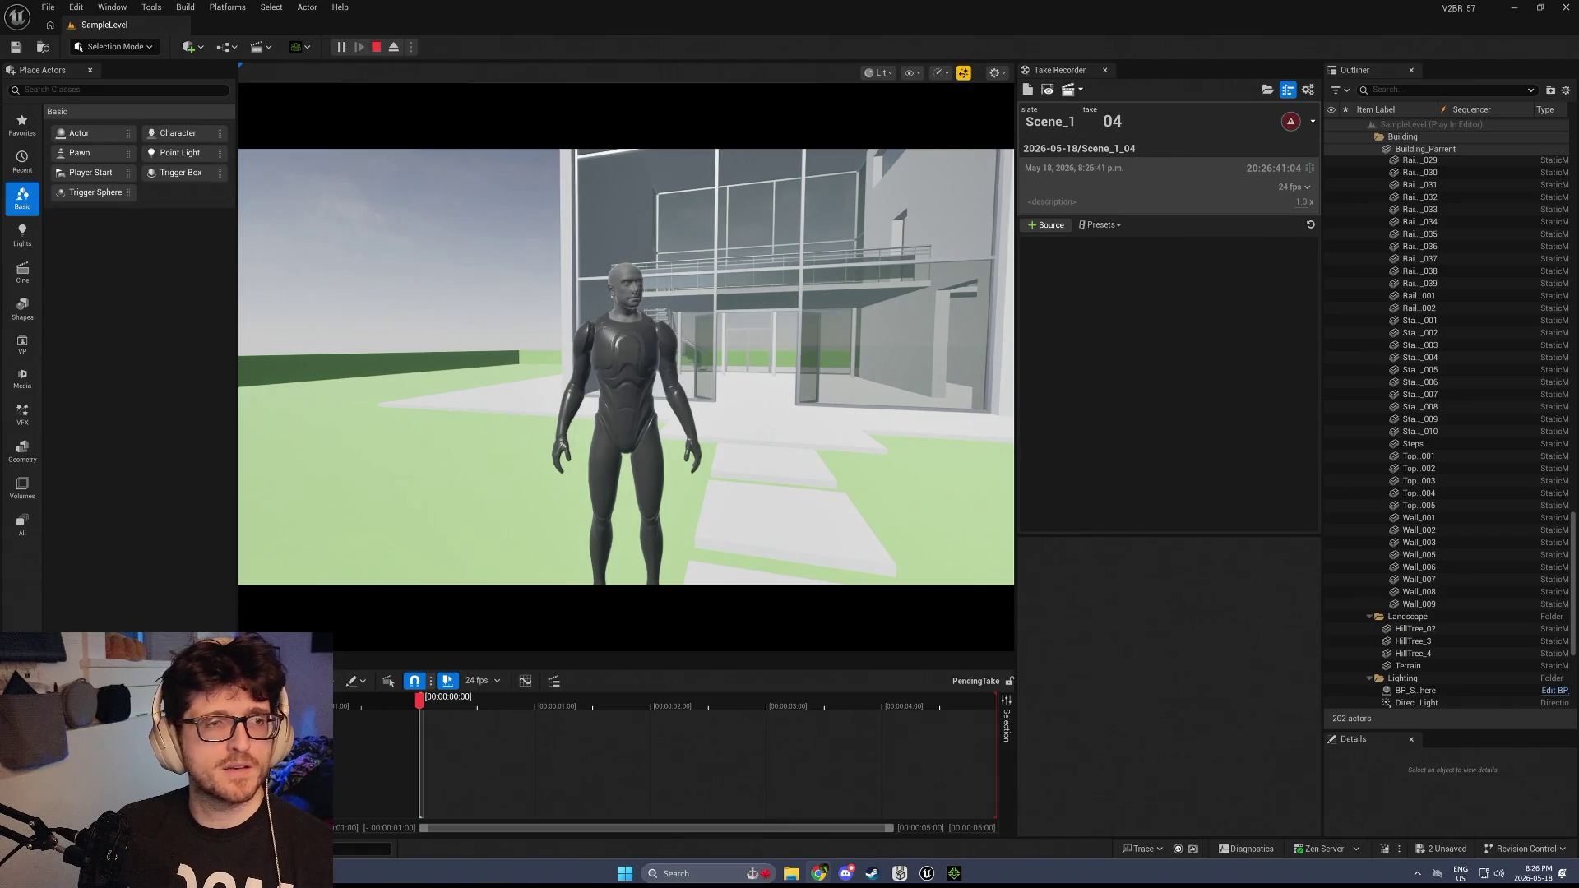
click(595, 488)
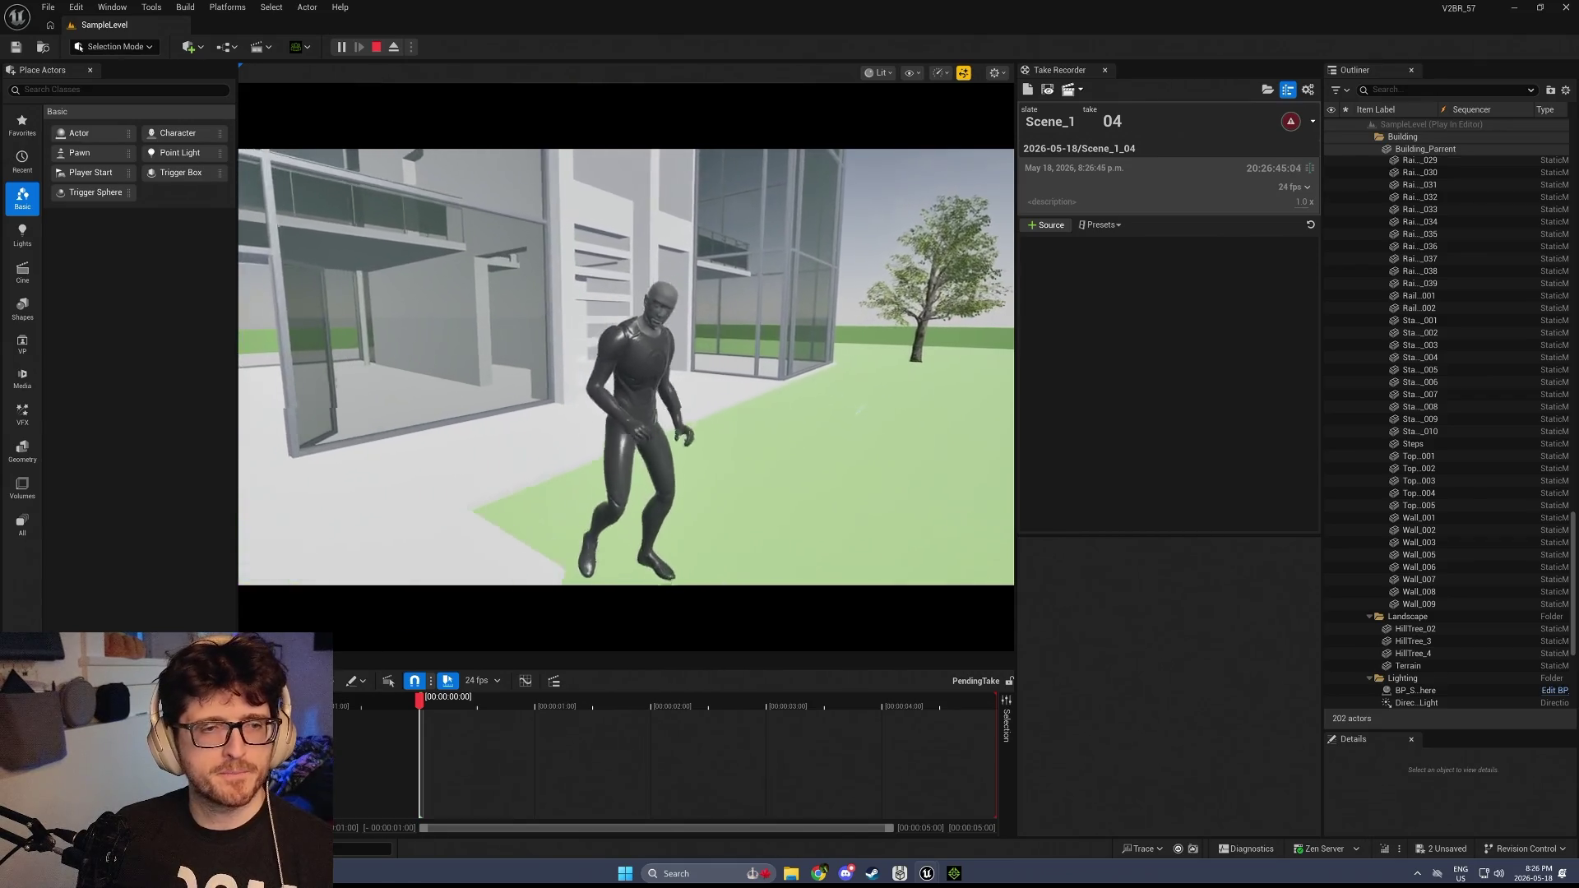
key(shift+F1)
click(625, 370)
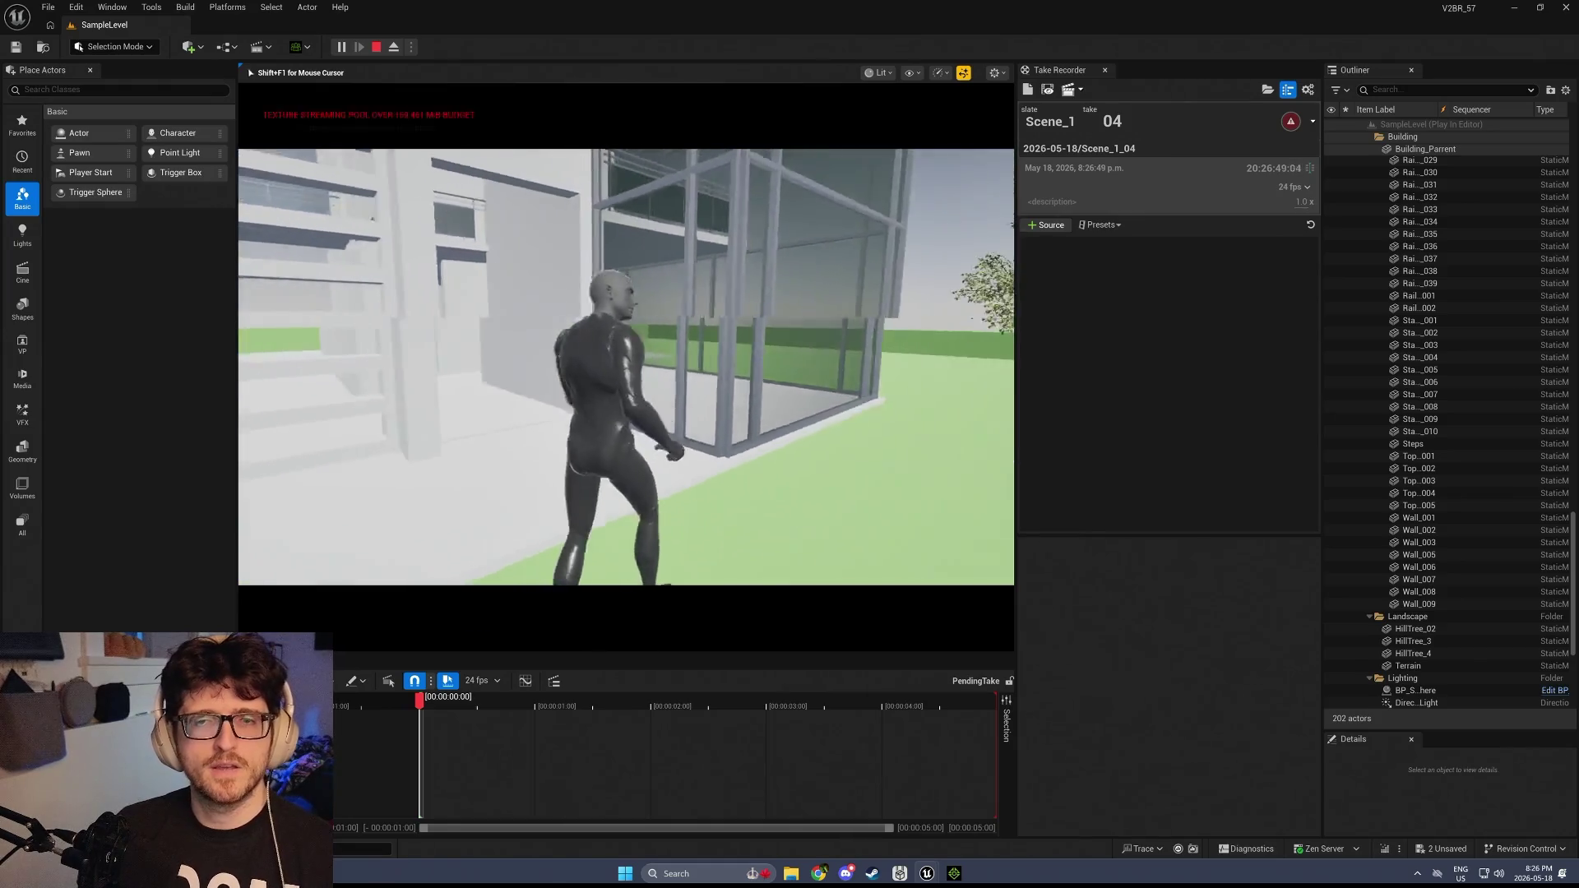
Swap to another actor through the Tab overlay, walk around, then stop the session
key(Tab)
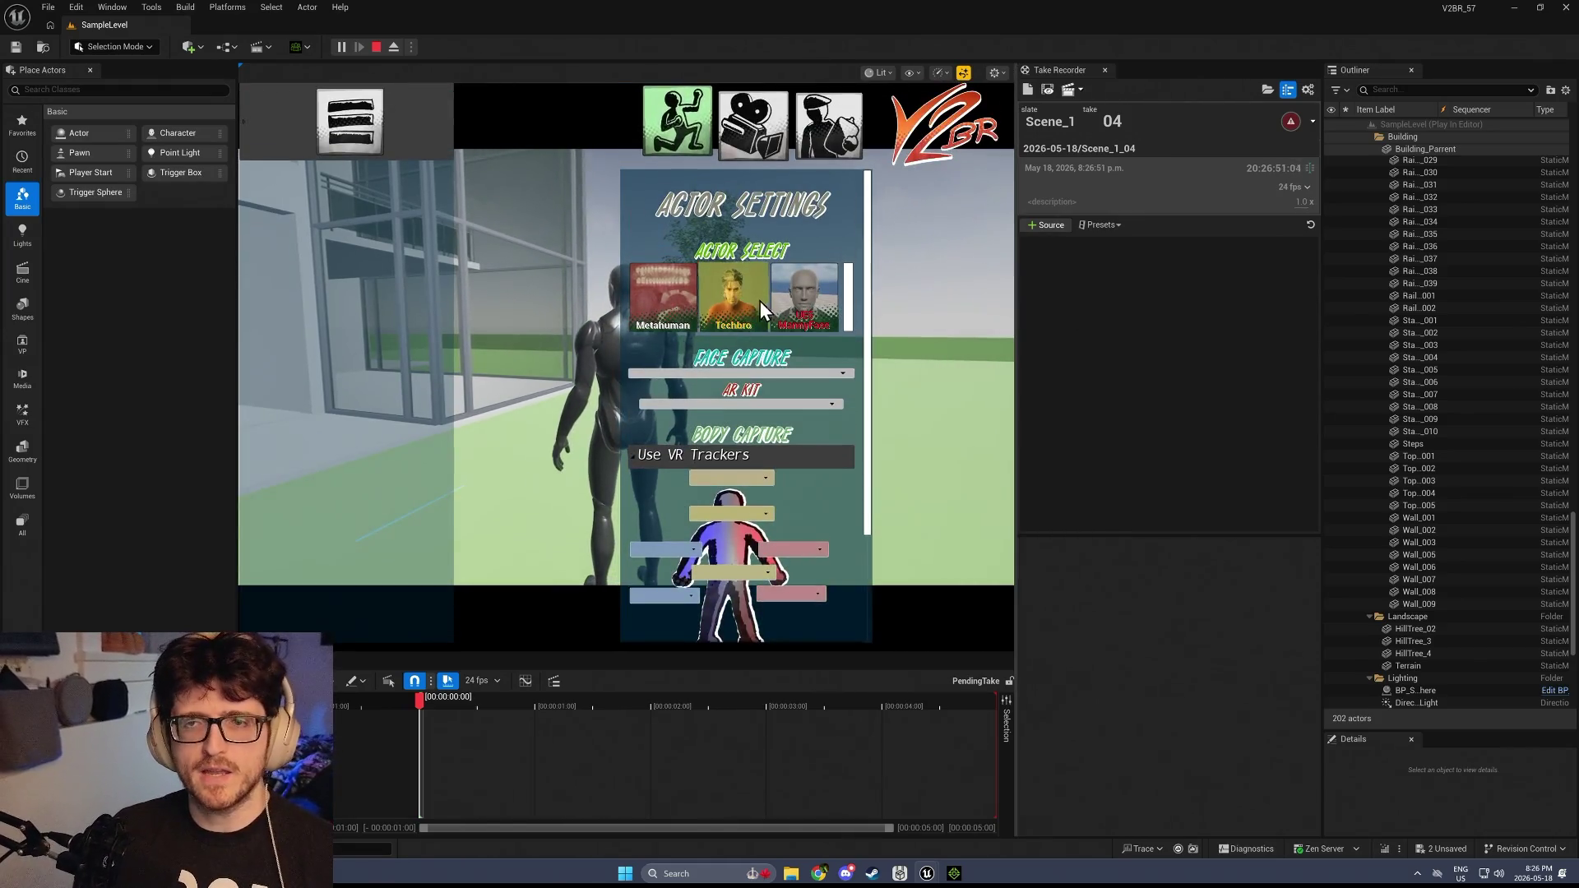
click(793, 298)
key(Tab)
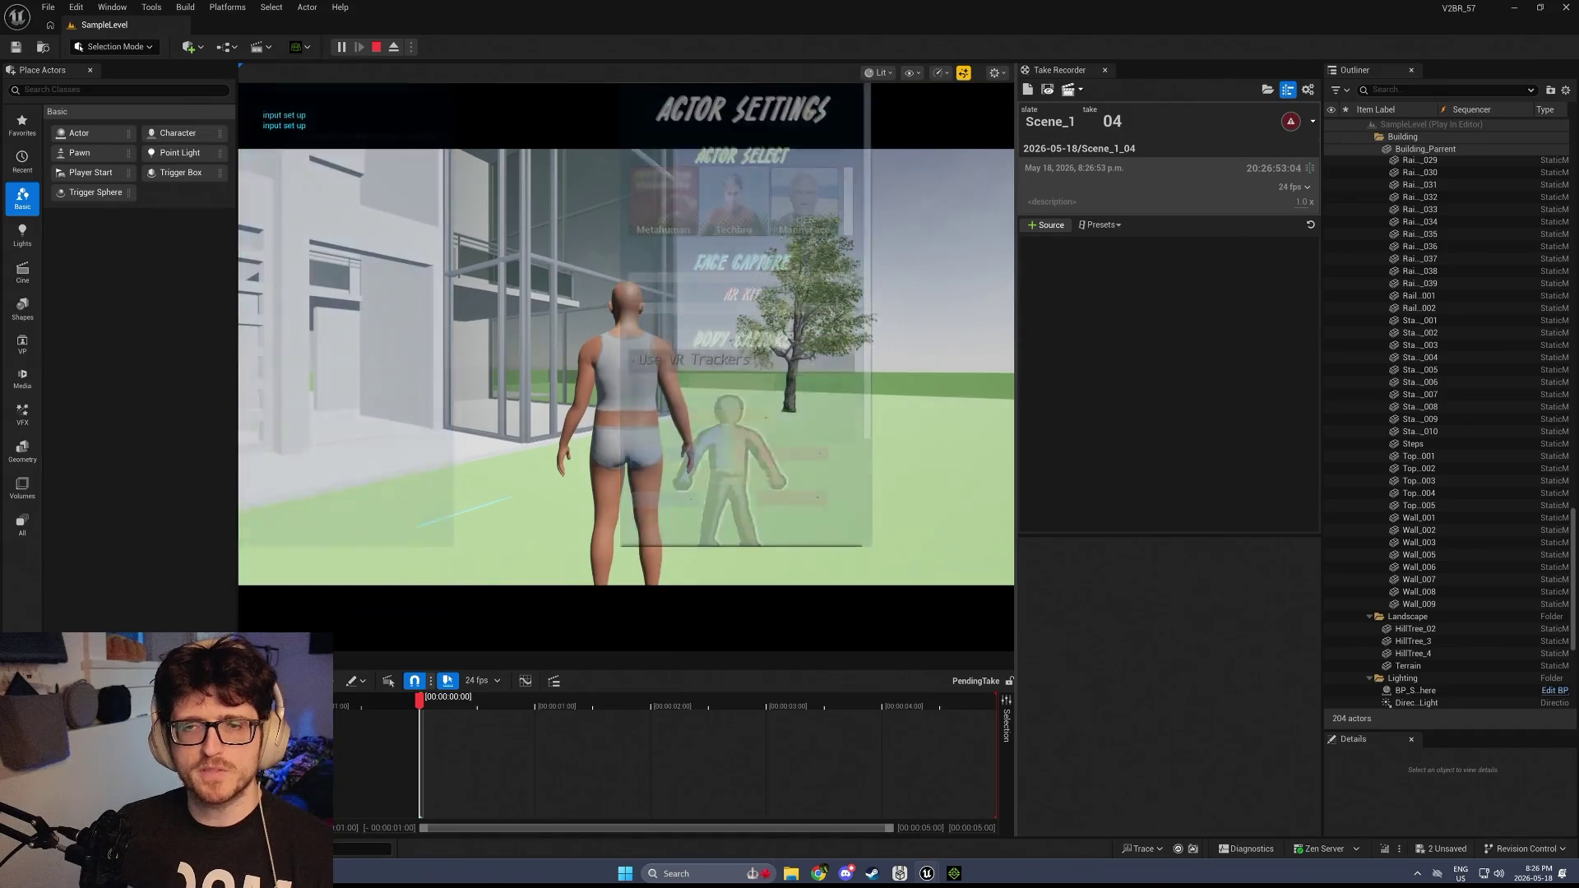
key(Tab)
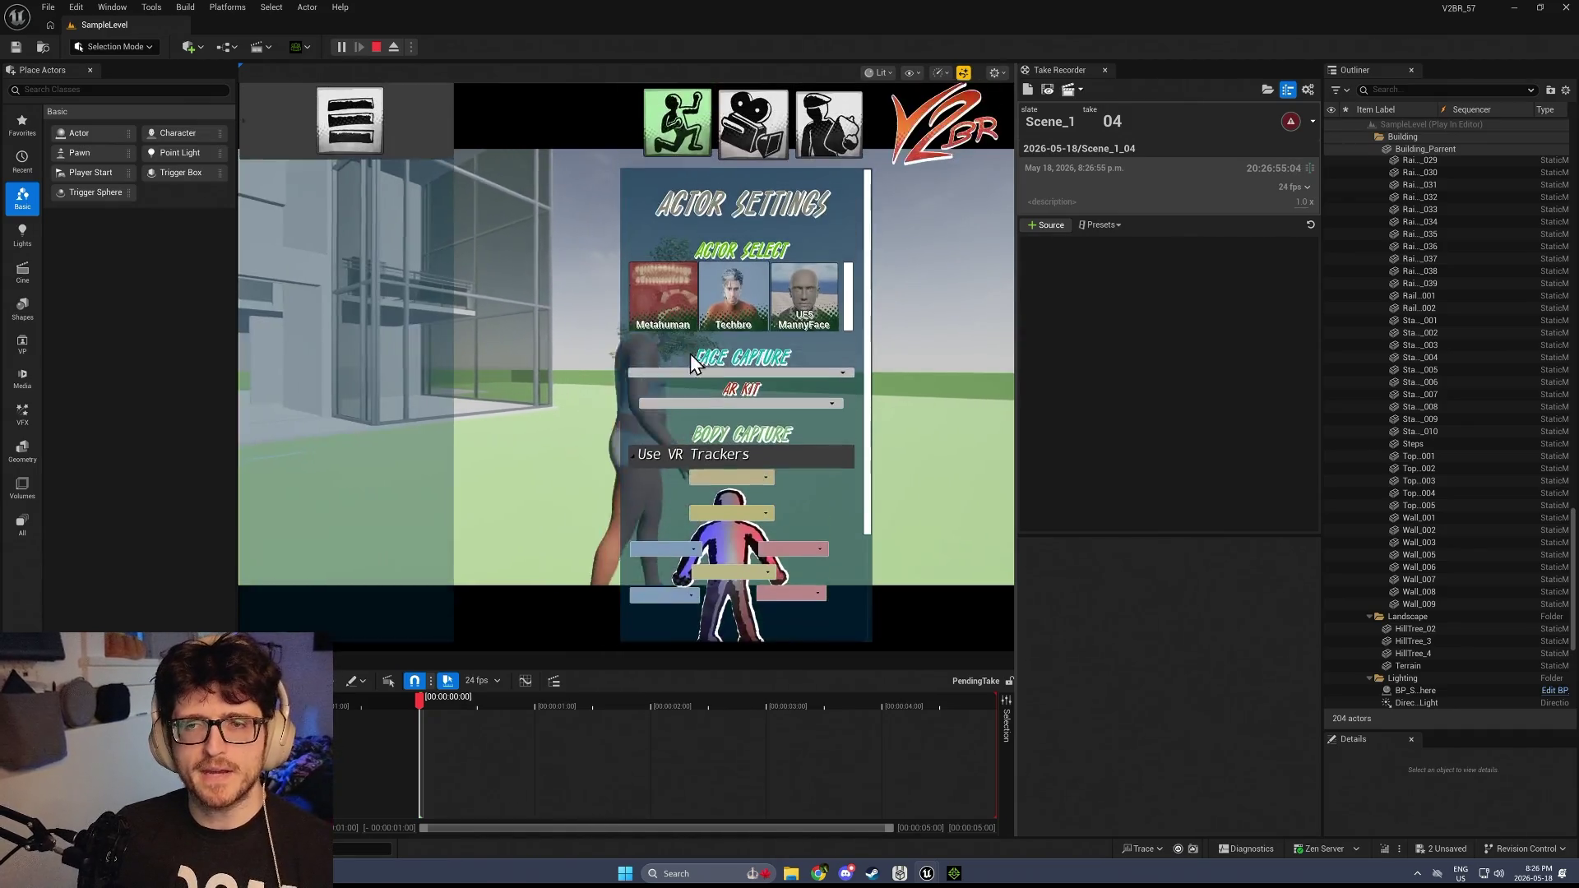
key(Tab)
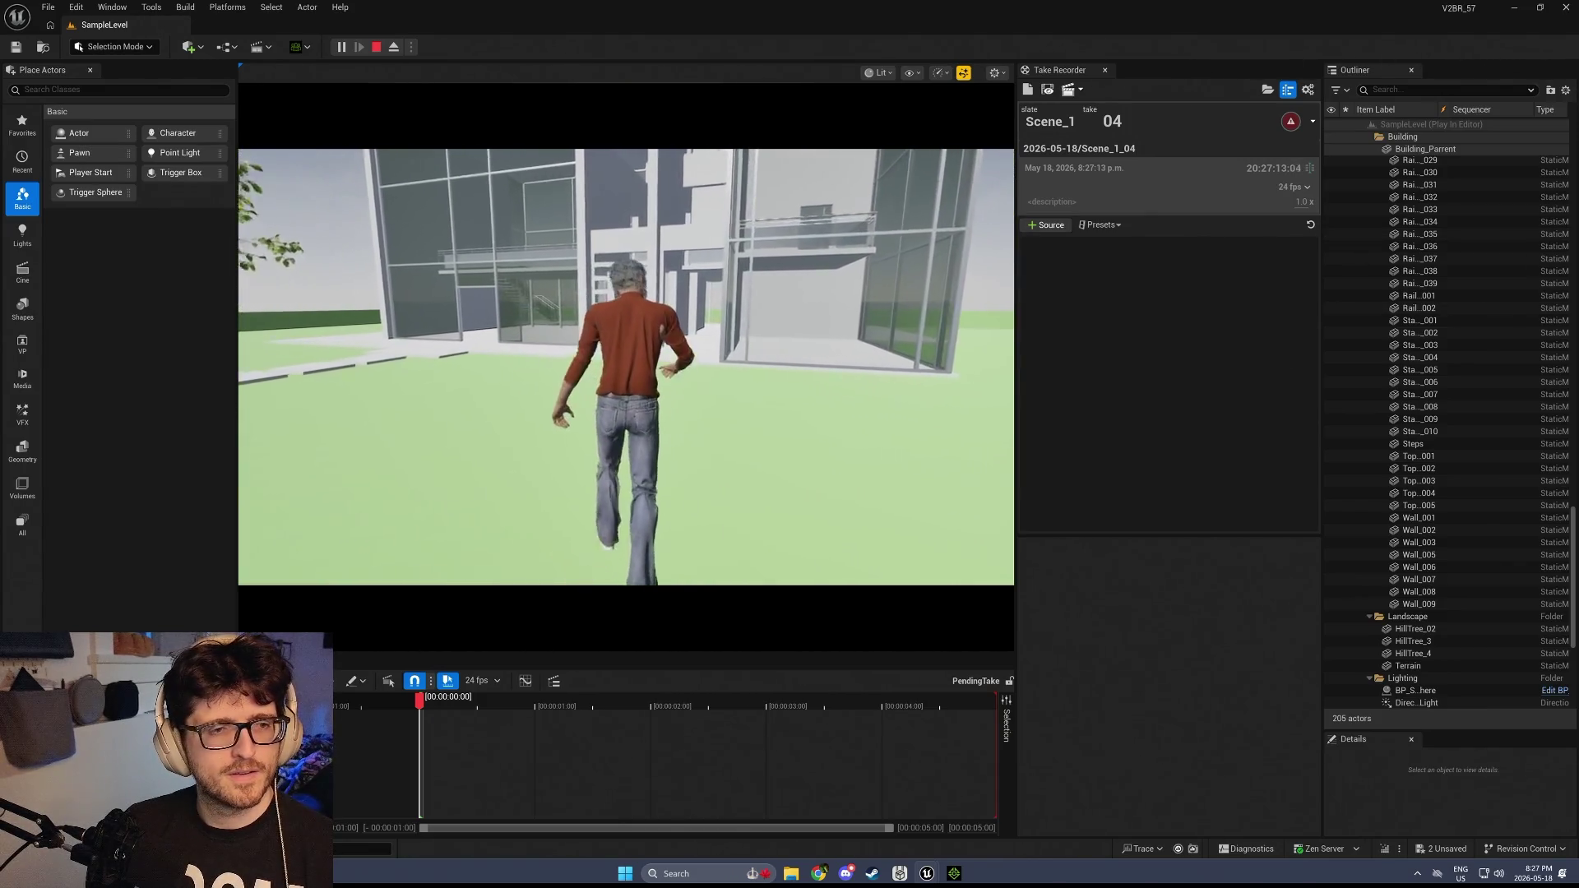
click(945, 379)
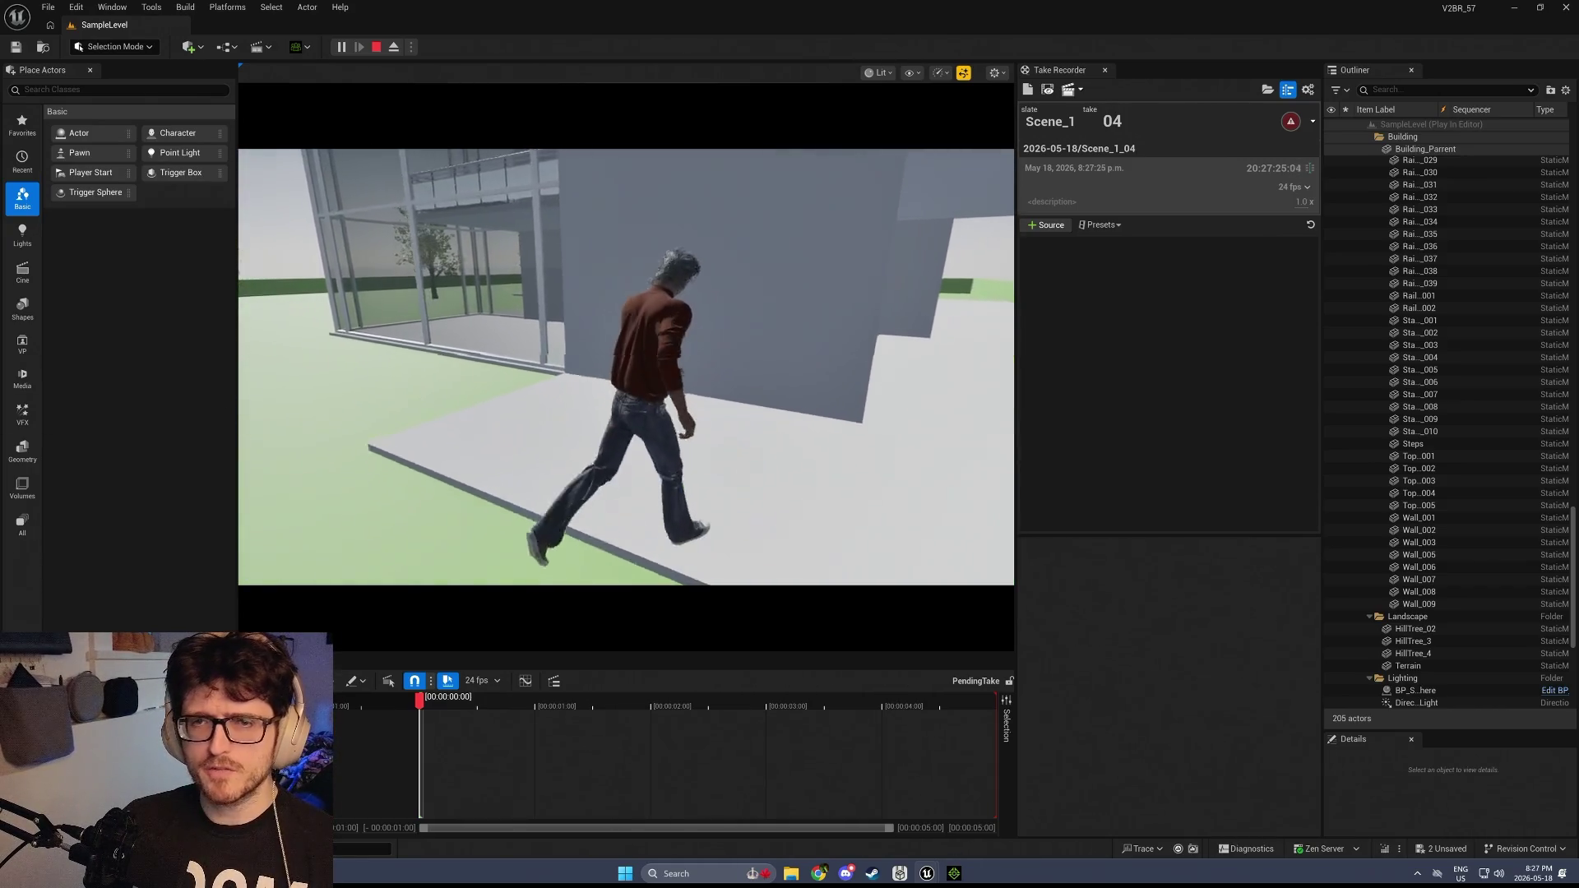
key(shift+F1)
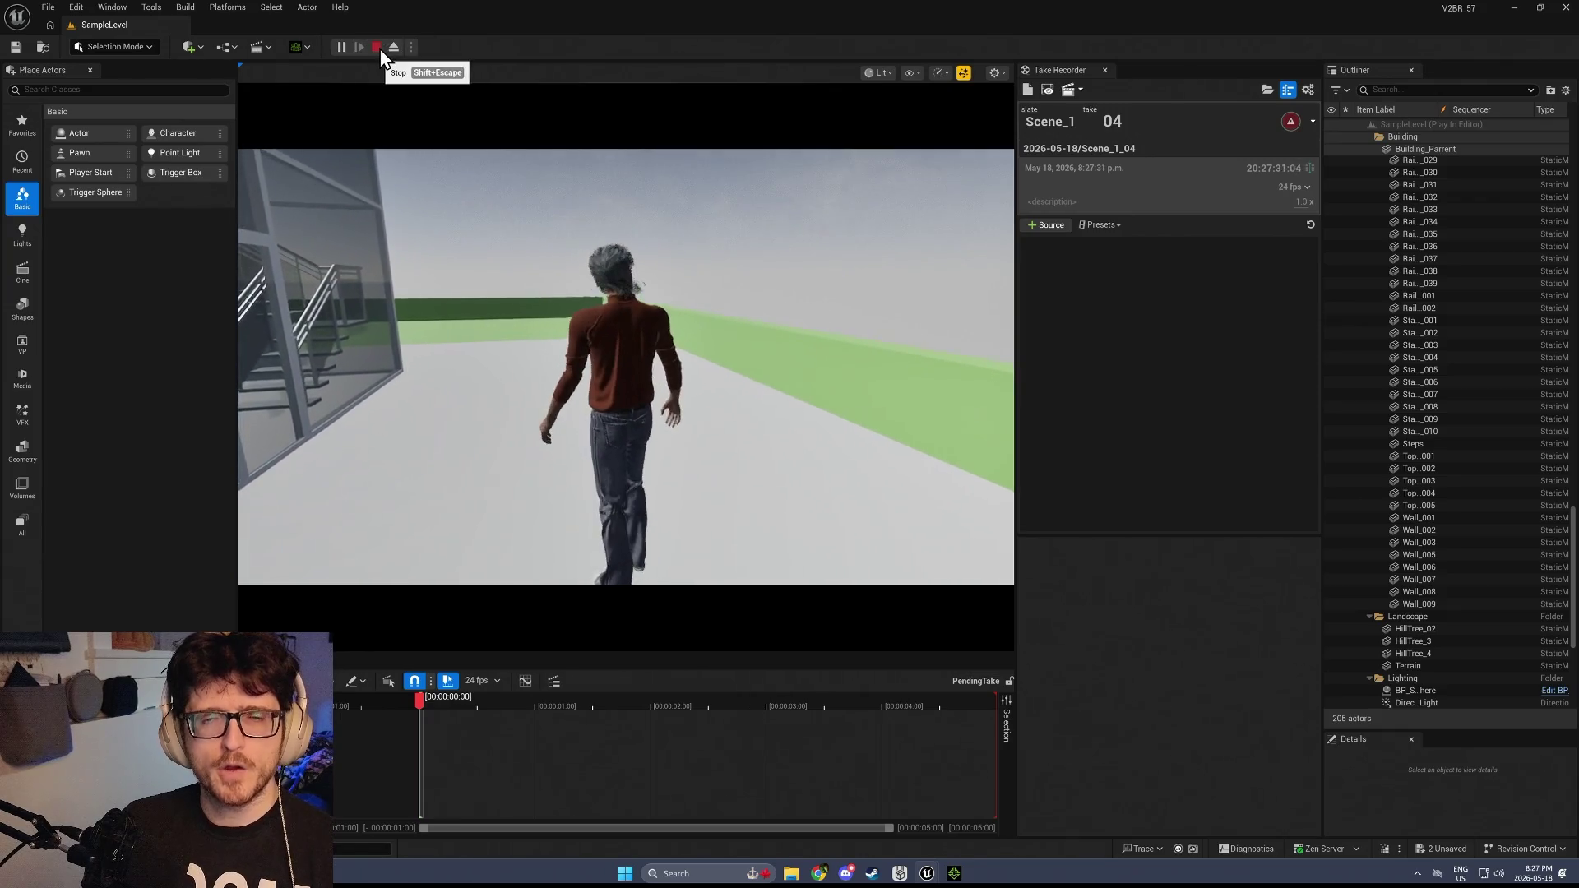
click(377, 48)
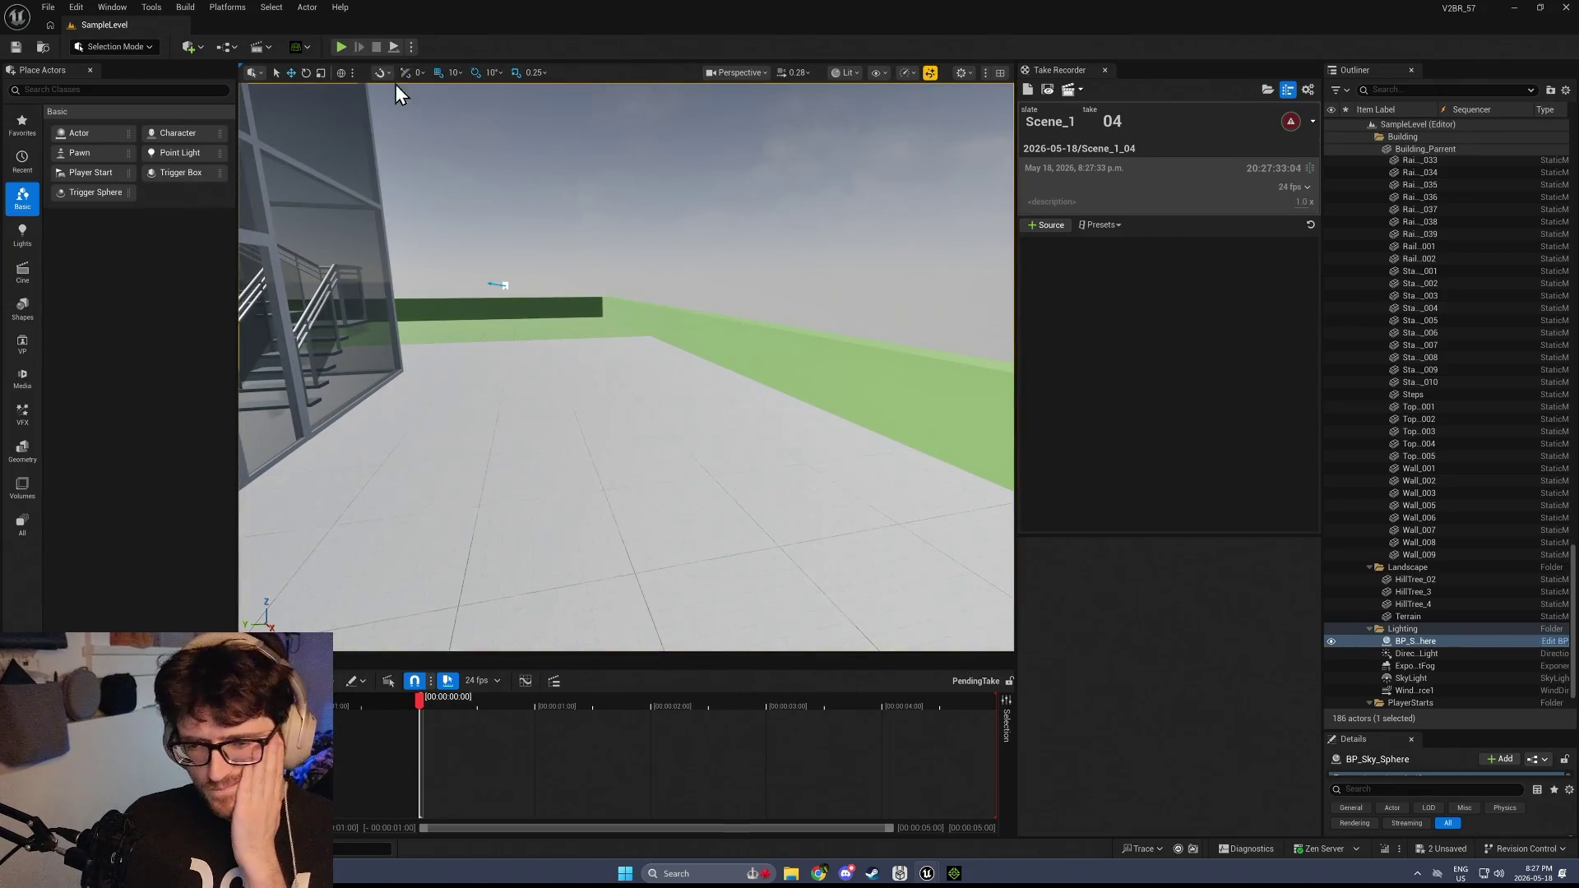
Choose a Net Mode in the Play options, then bring up the File menu
click(410, 50)
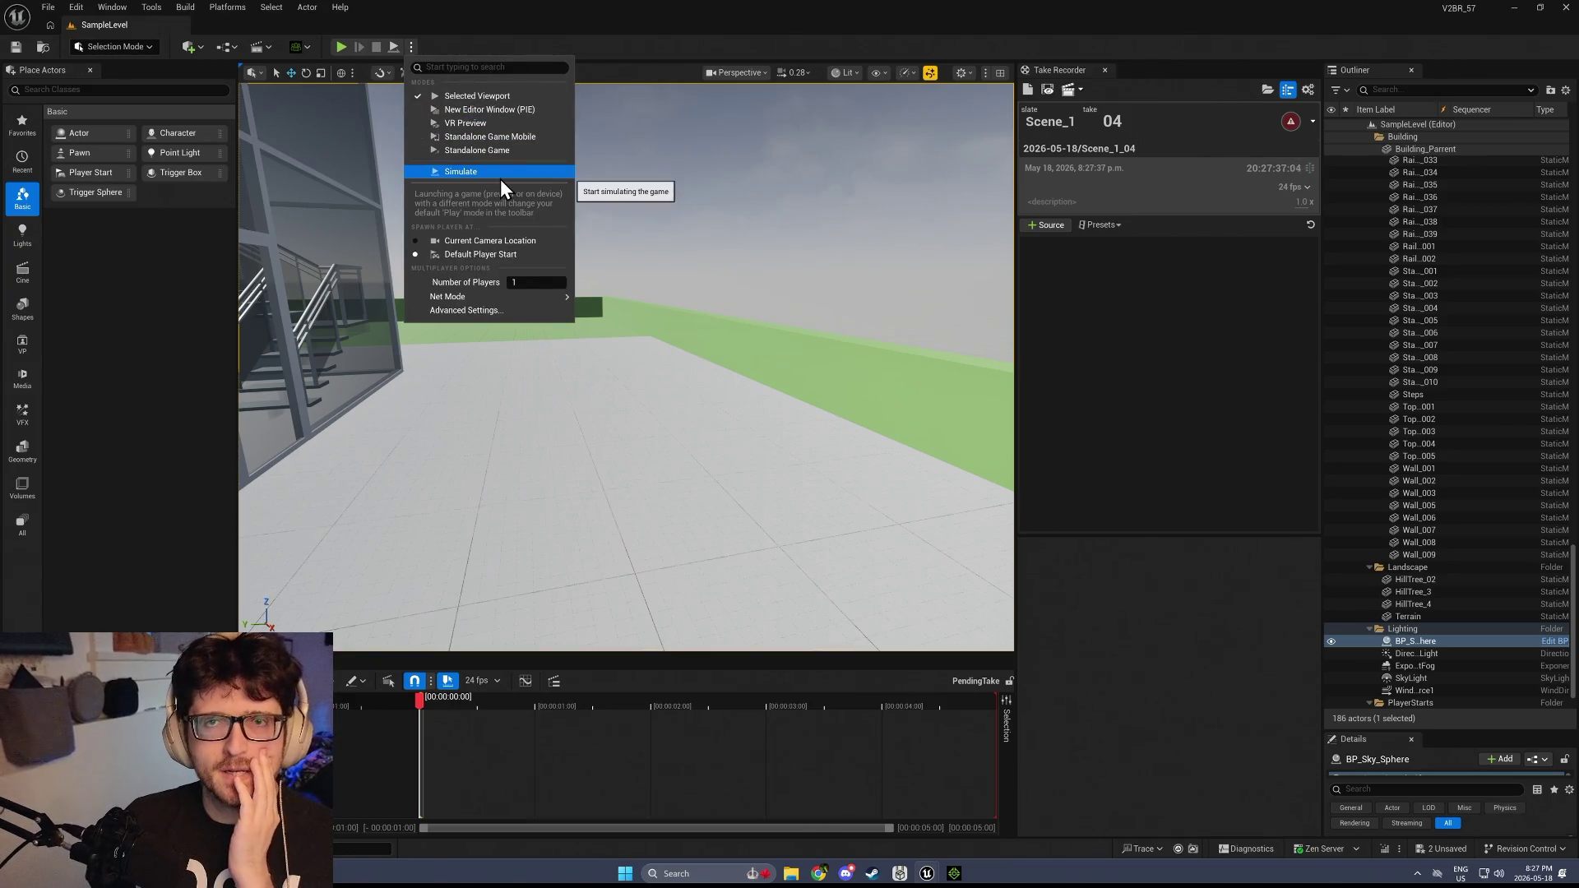
mouse_move(553, 299)
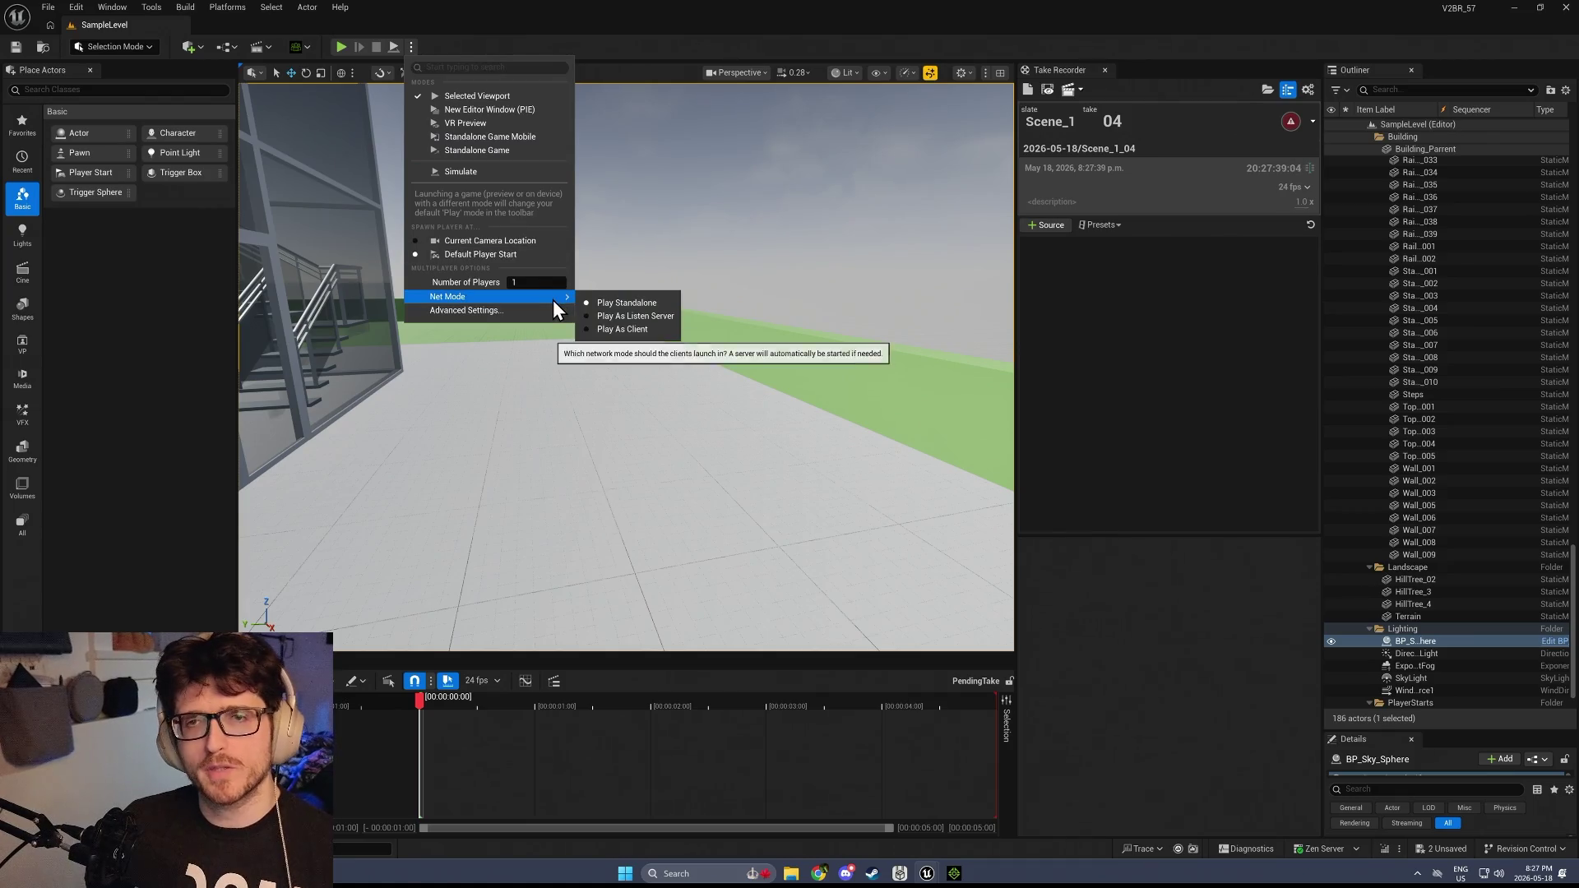
click(610, 313)
click(49, 8)
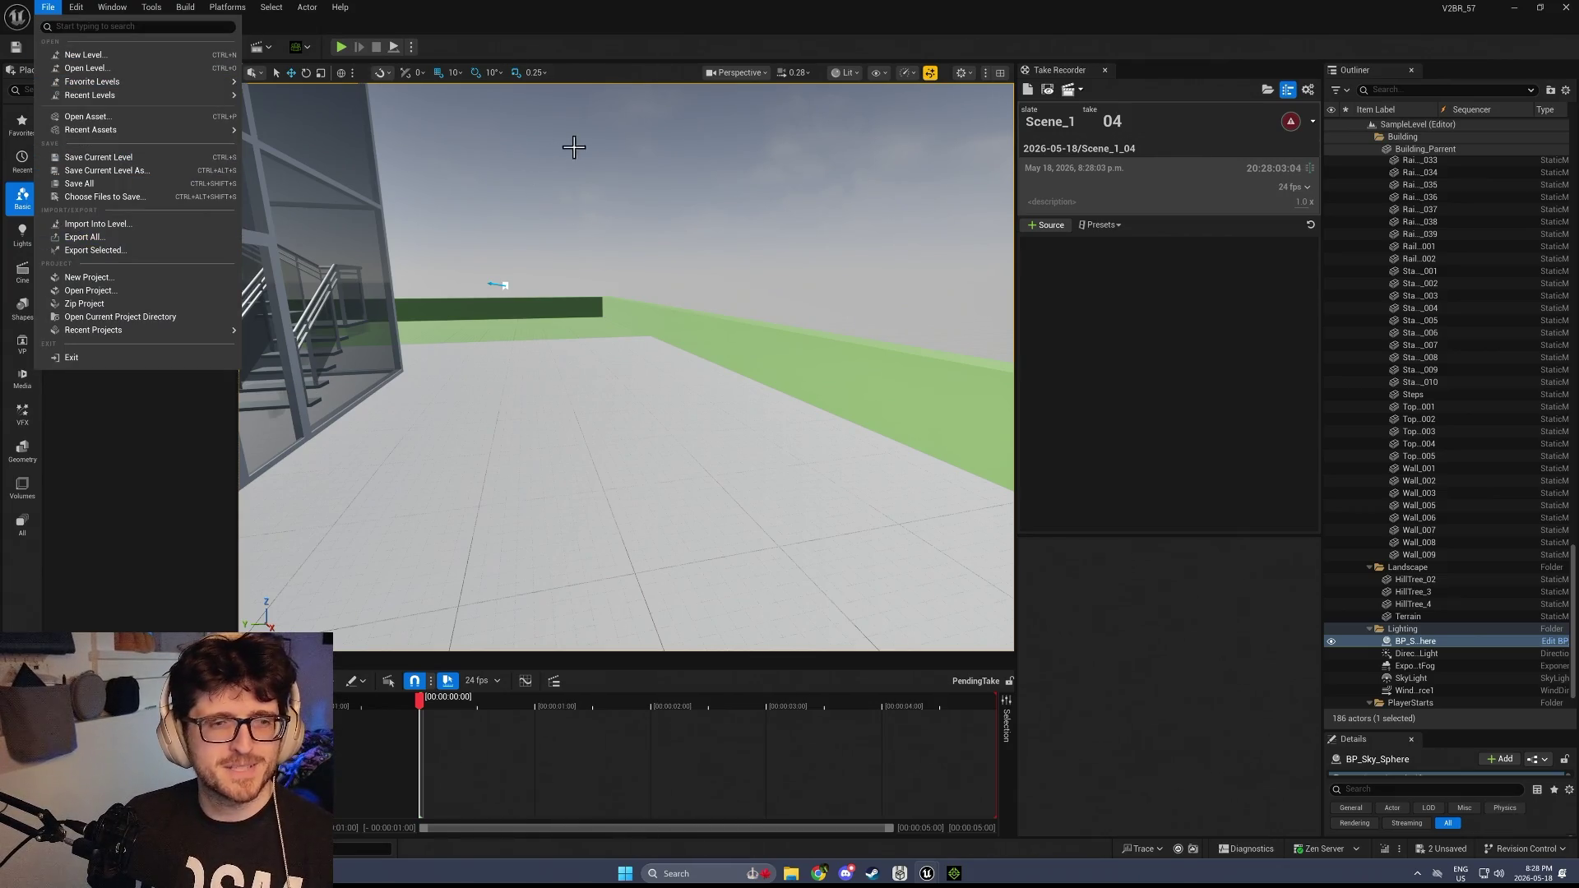
Open LoginLevel from V2BR/Maps without saving BP_Metahuman and BP_Techbrow, then start playing it
mouse_move(141, 79)
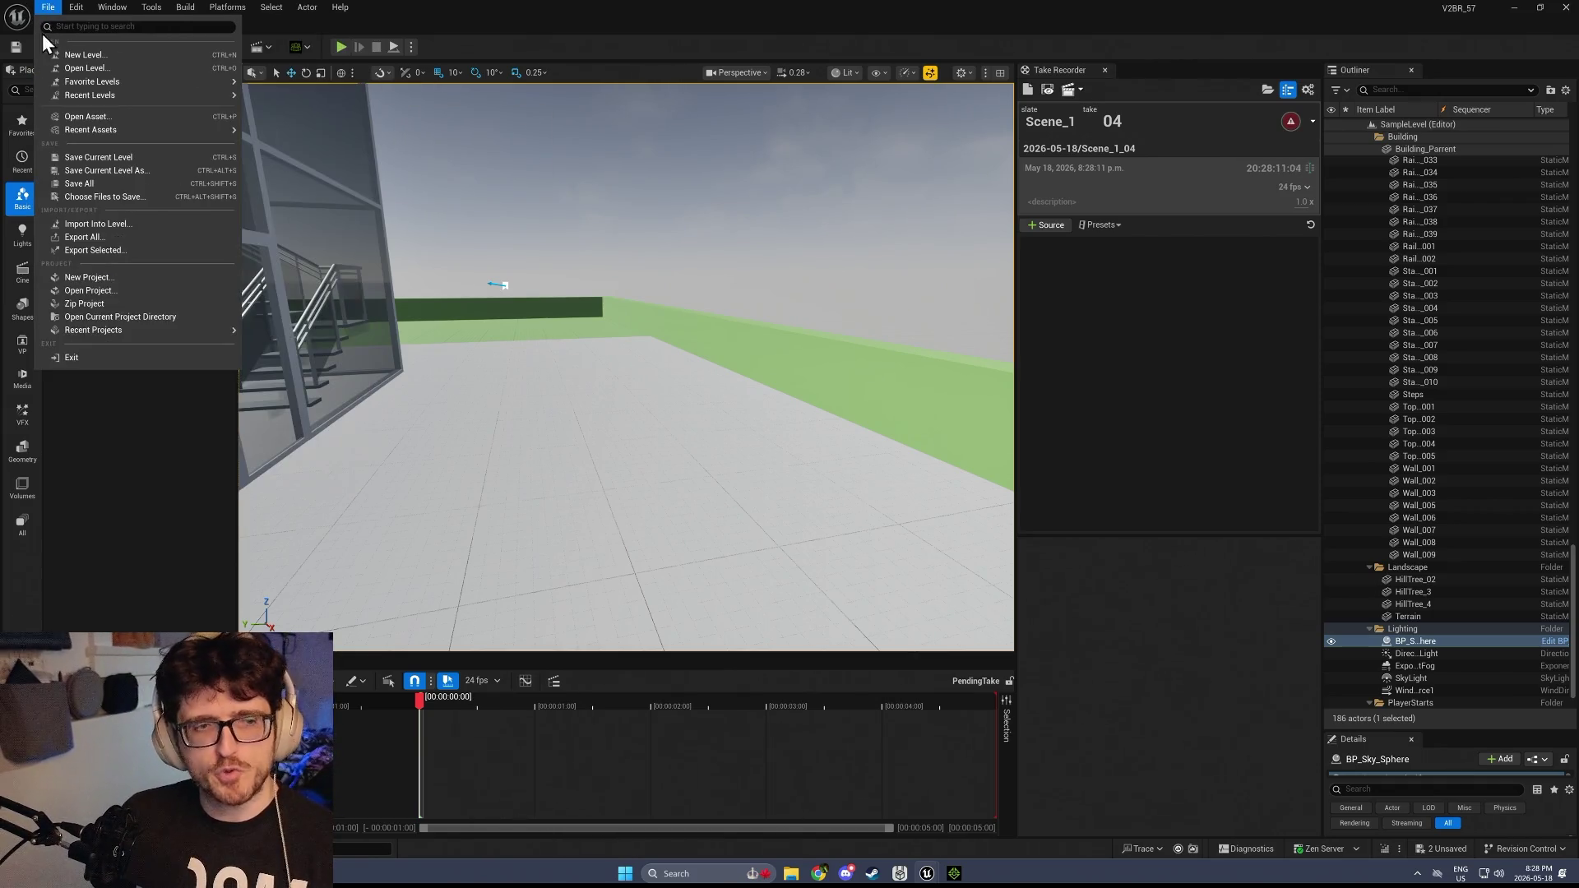
mouse_move(61, 82)
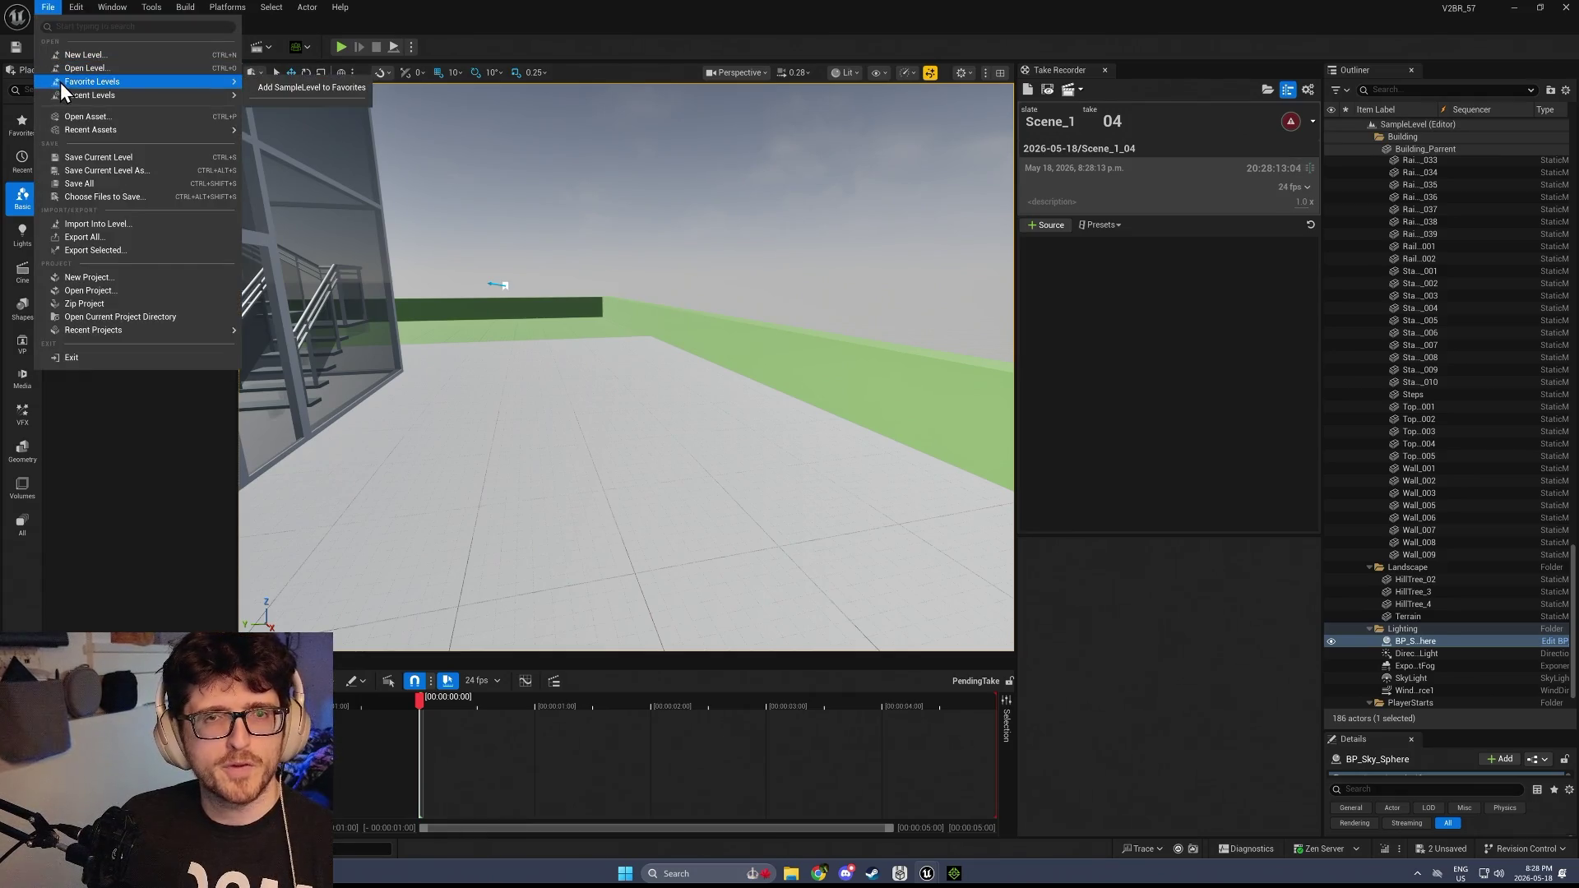
click(120, 69)
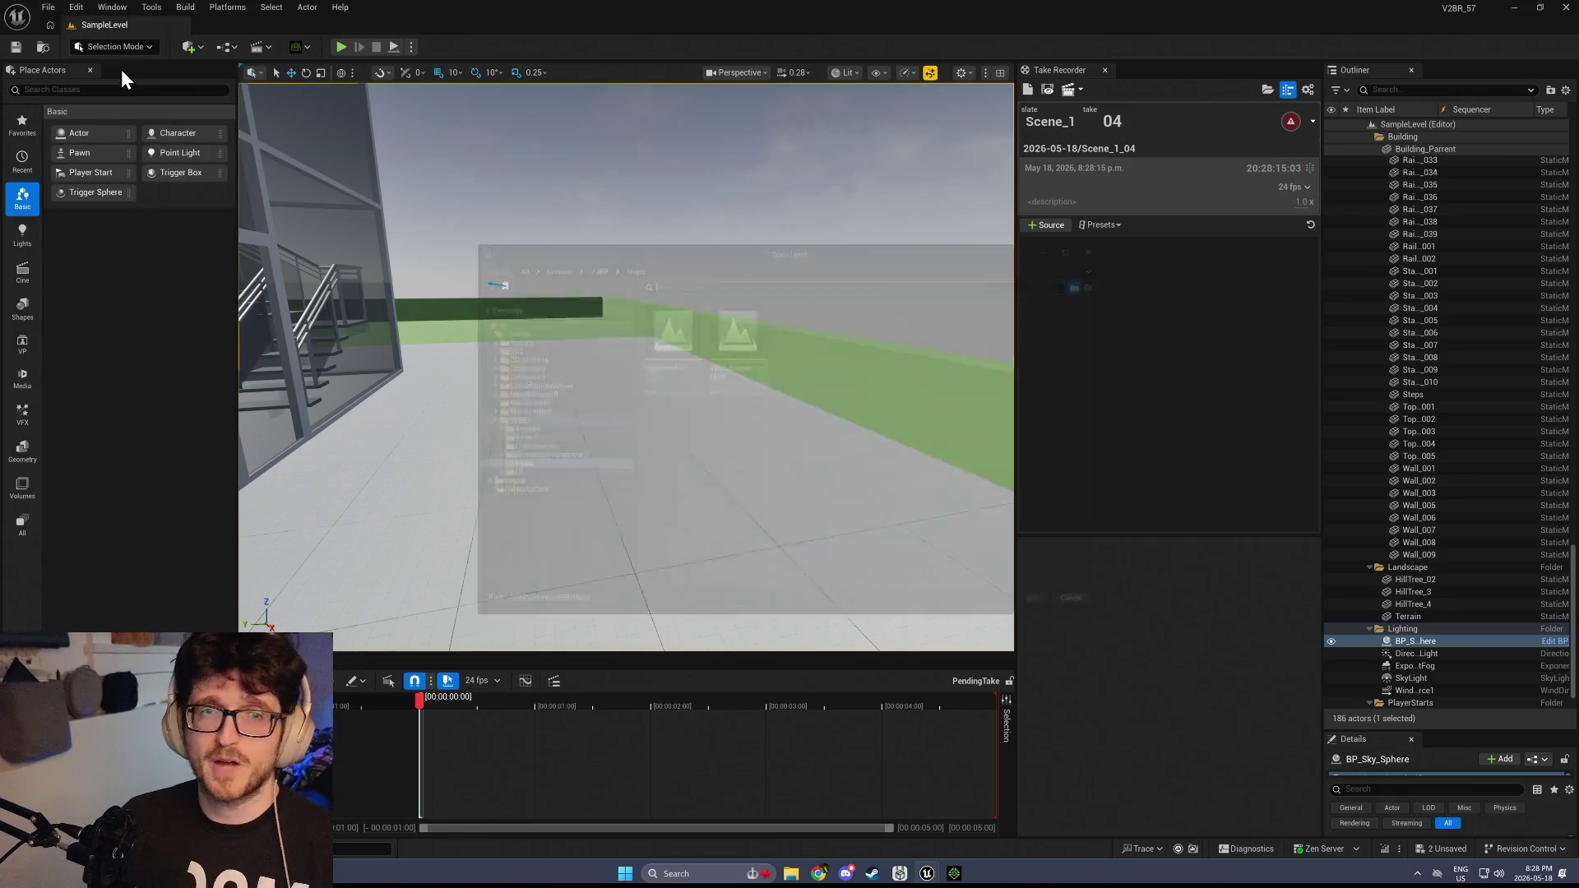
double_click(649, 321)
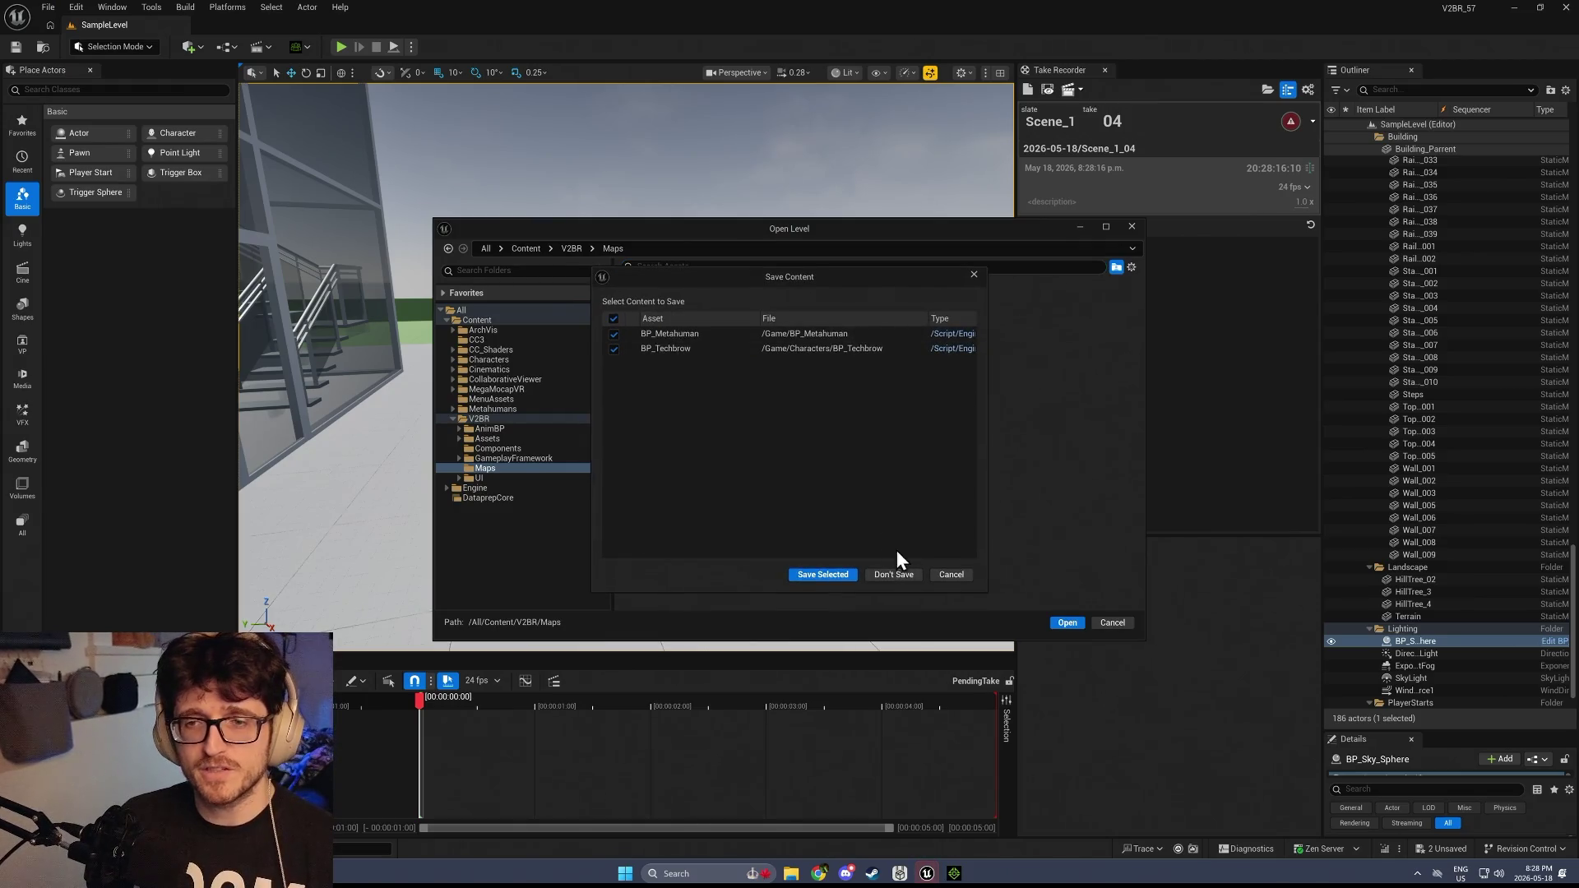
click(615, 349)
click(613, 332)
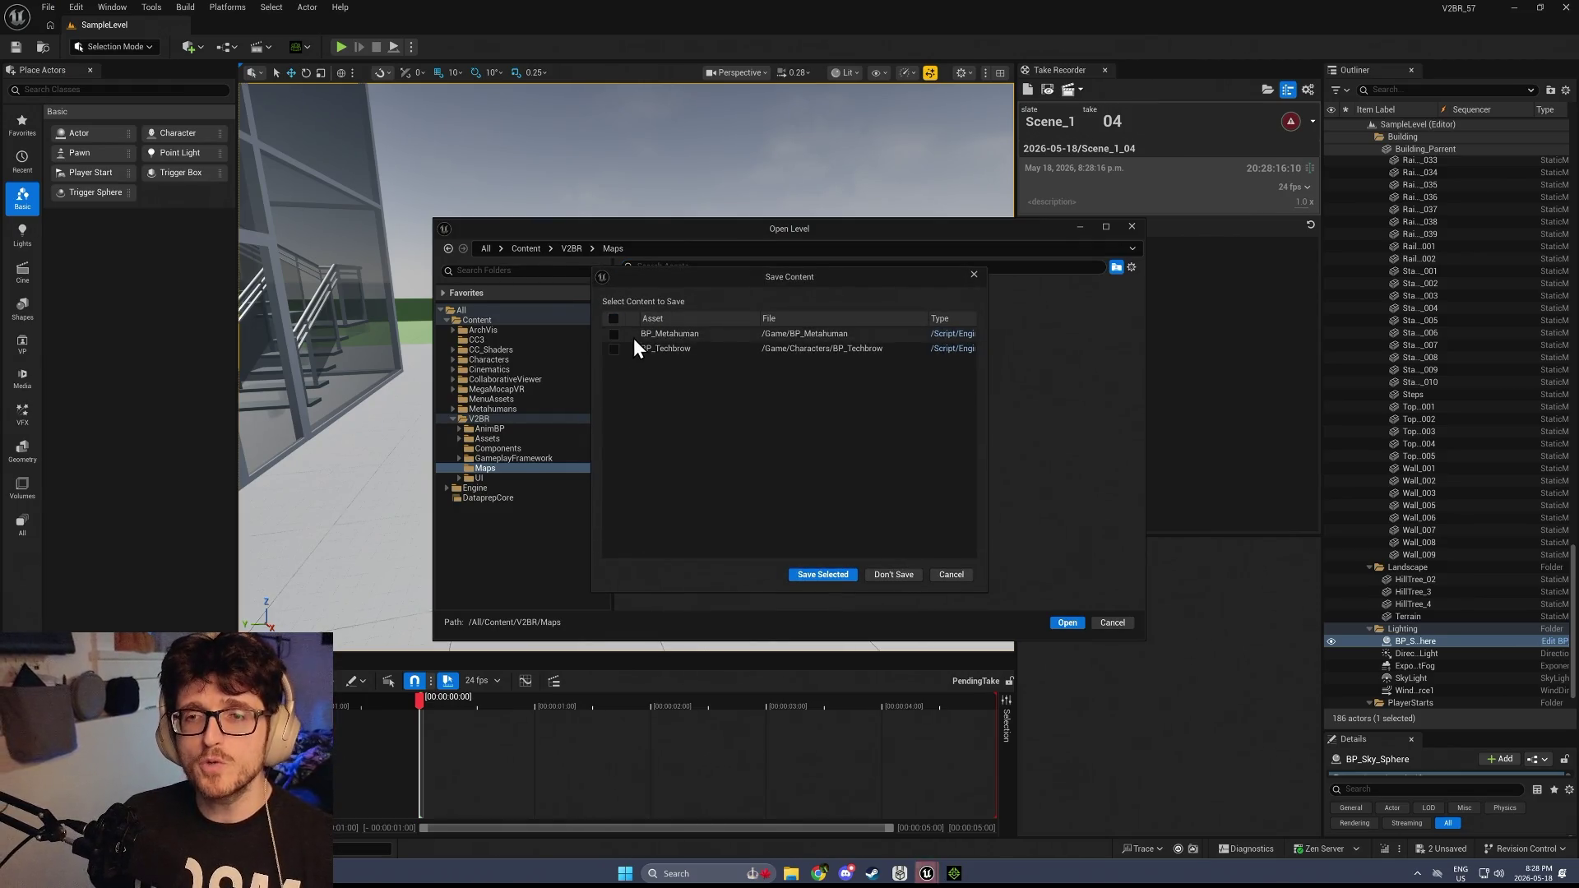
click(893, 576)
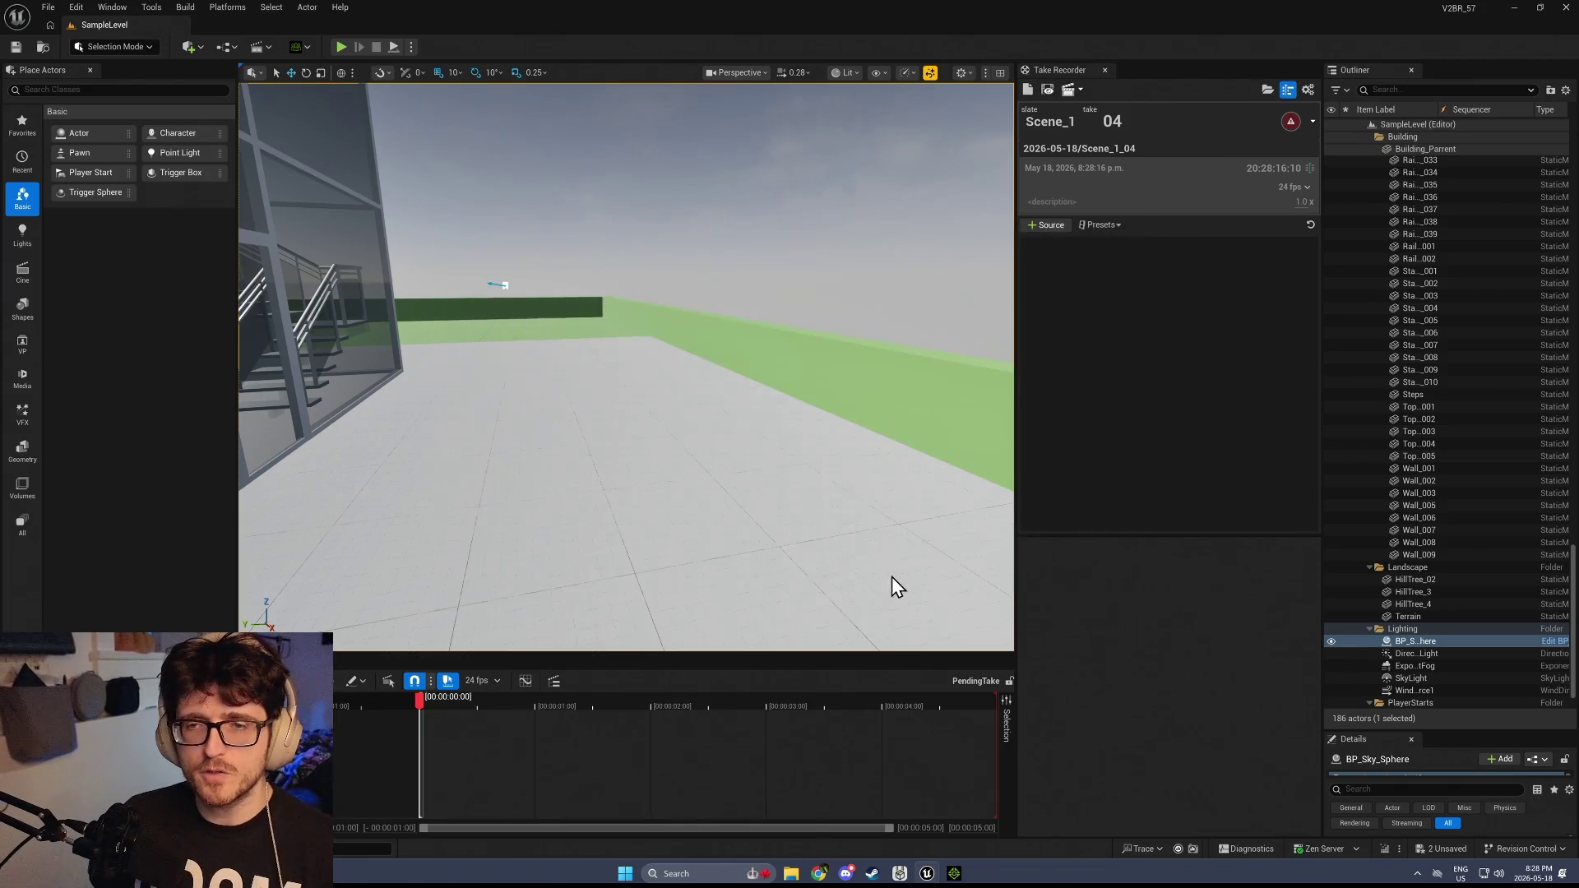
click(339, 47)
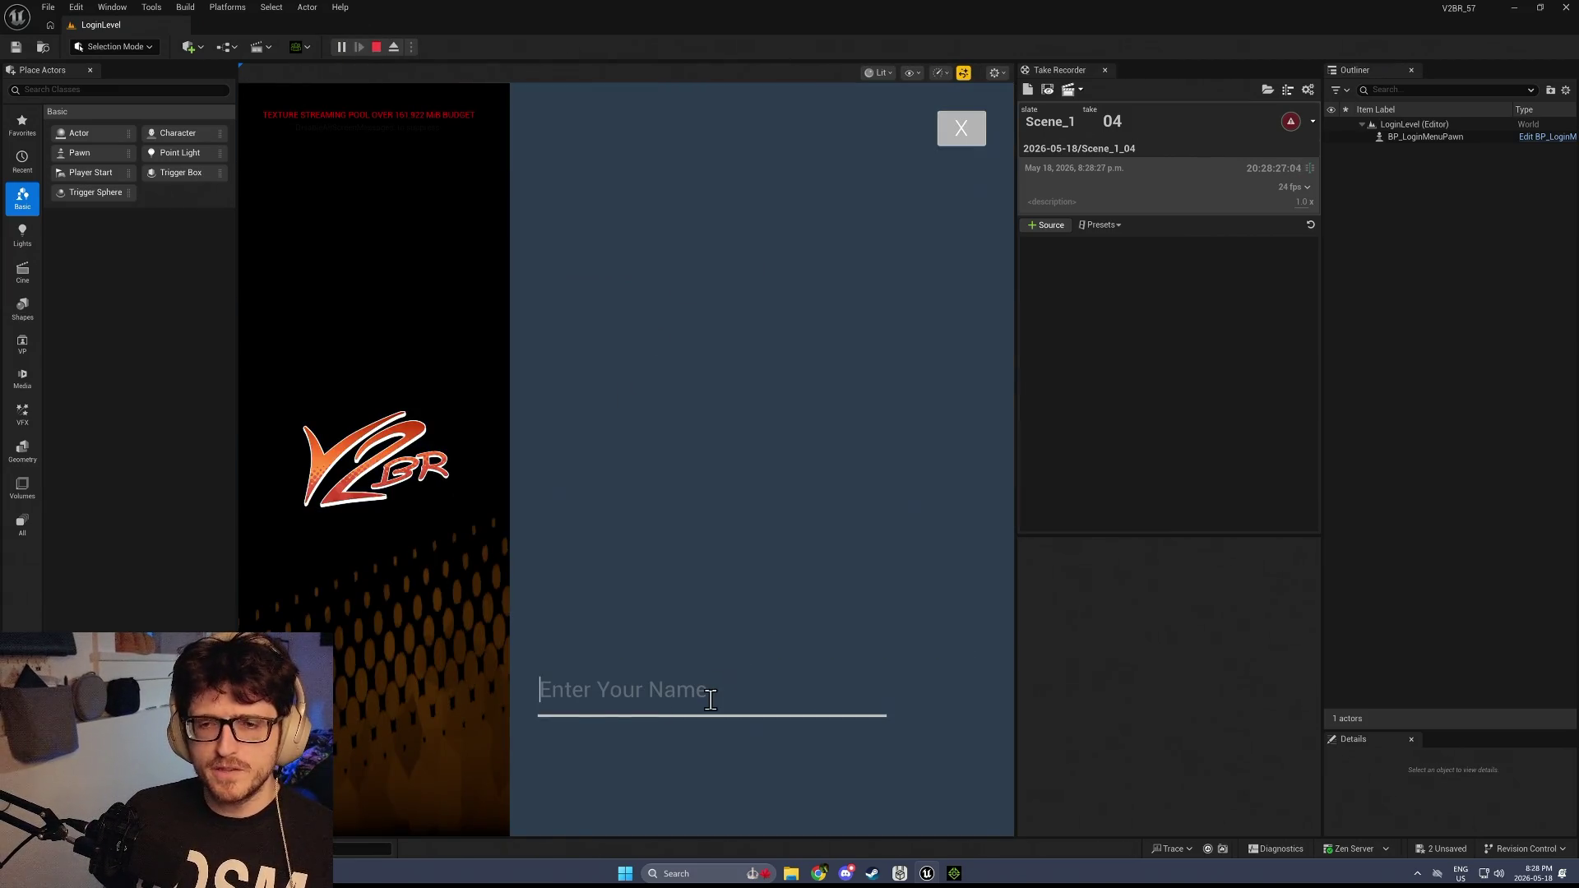
Log in as 'Me', enter the ARCHVIZ map, and open then close Actor Settings
text(Mega)
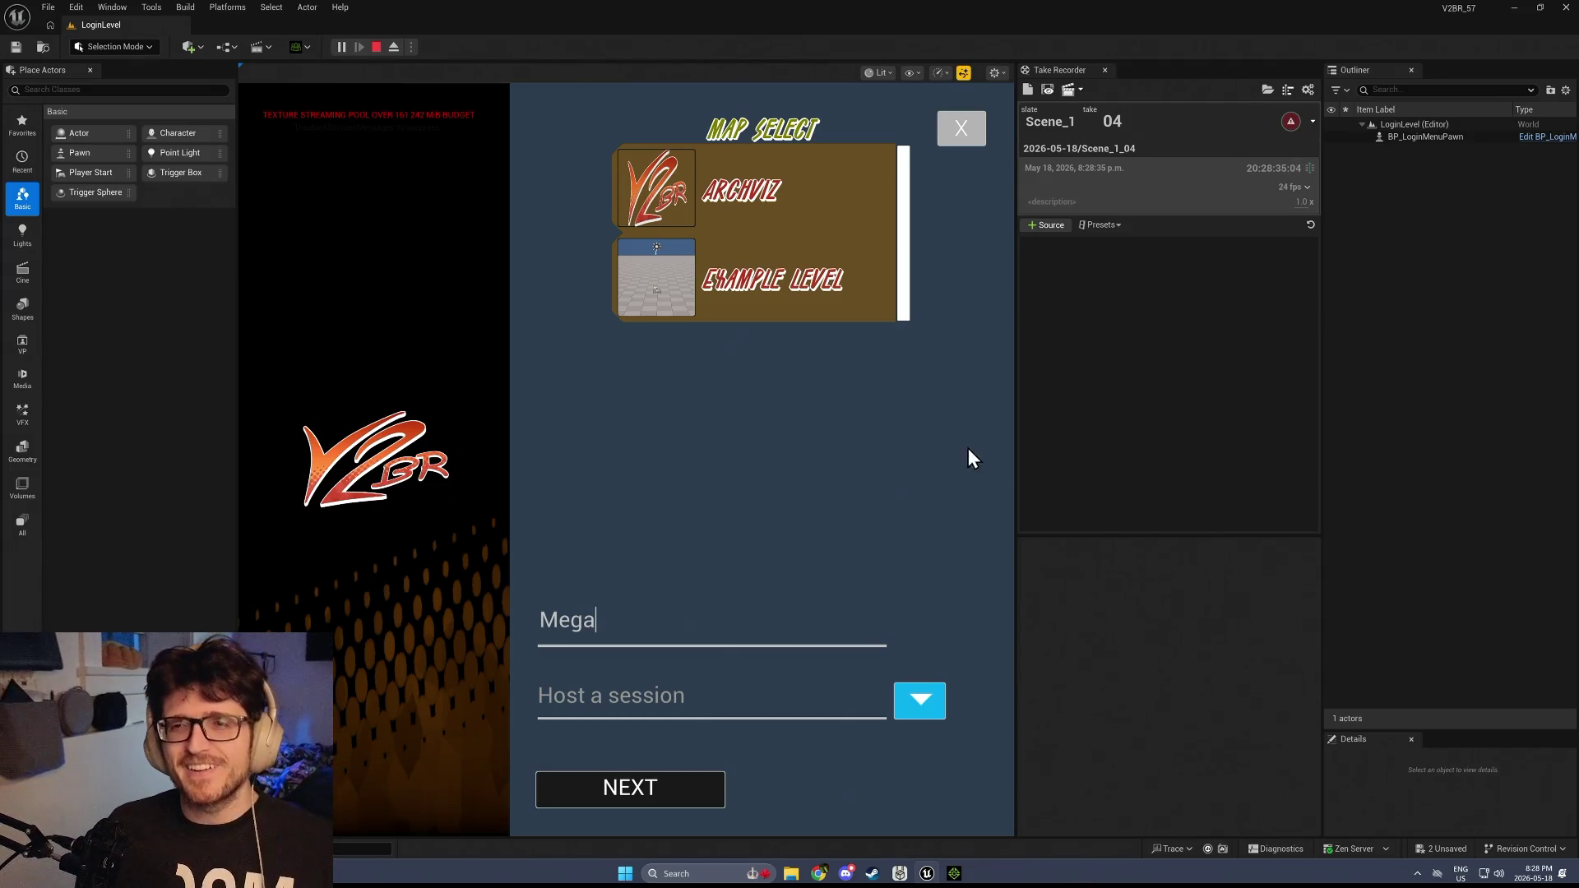
click(673, 191)
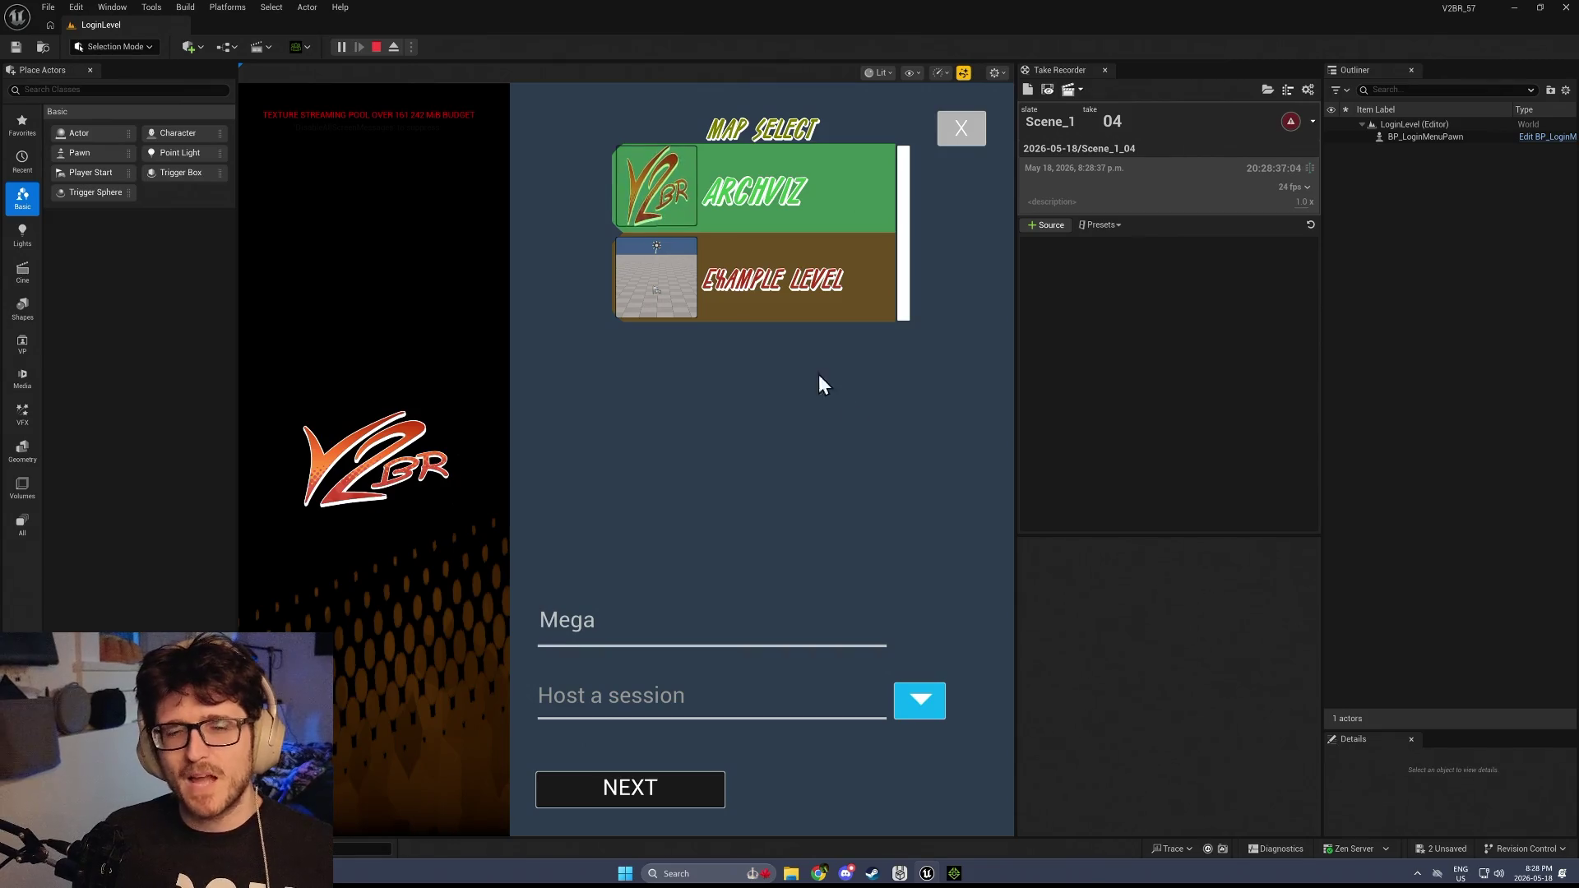
click(606, 792)
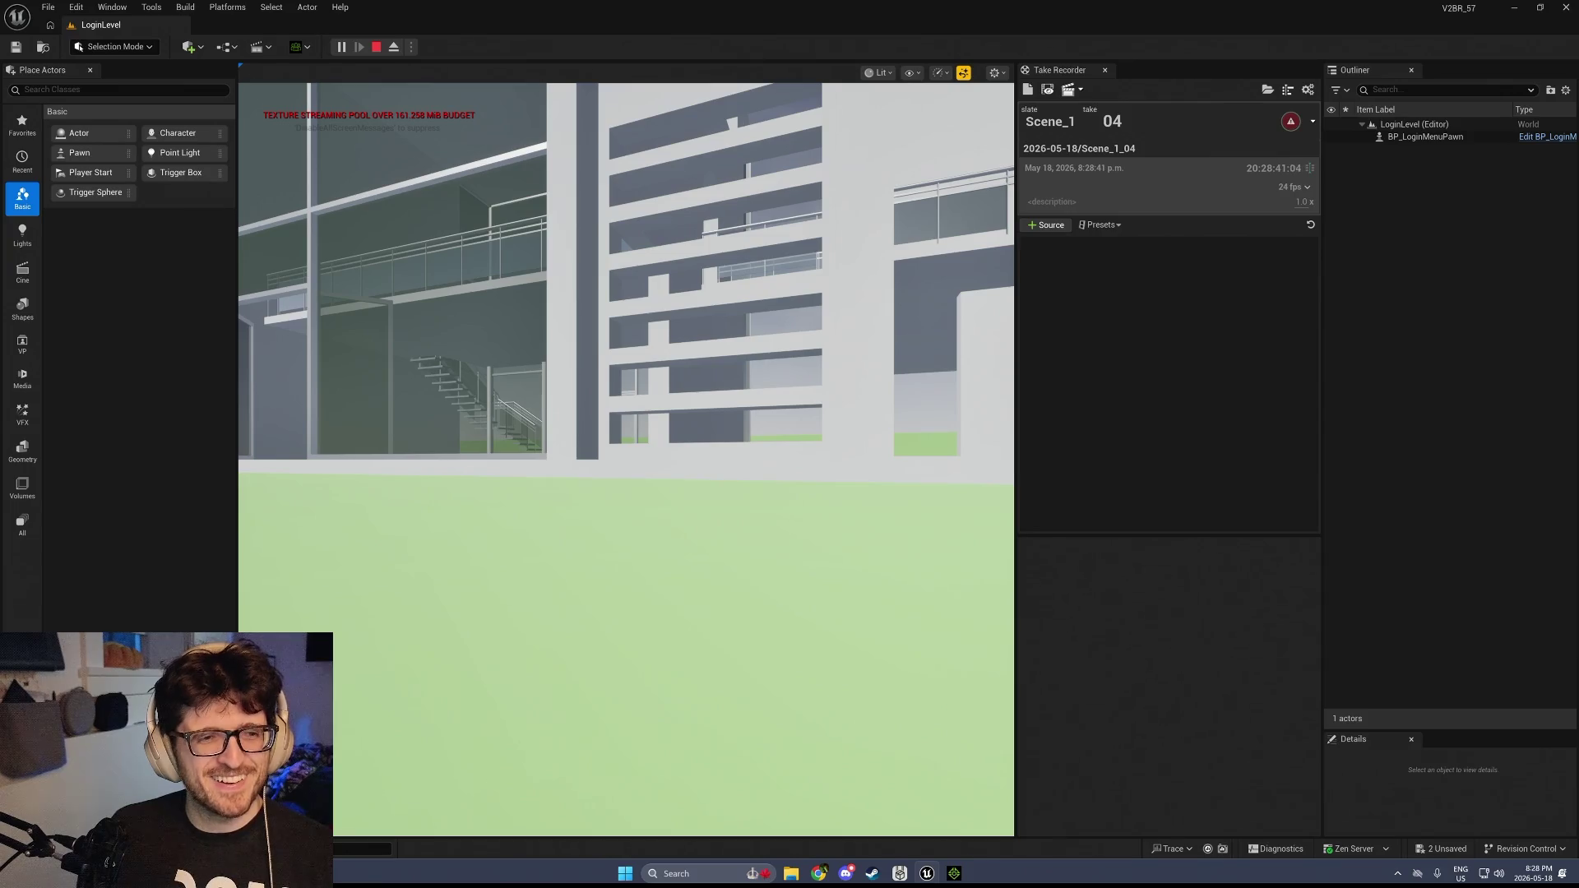
click(662, 139)
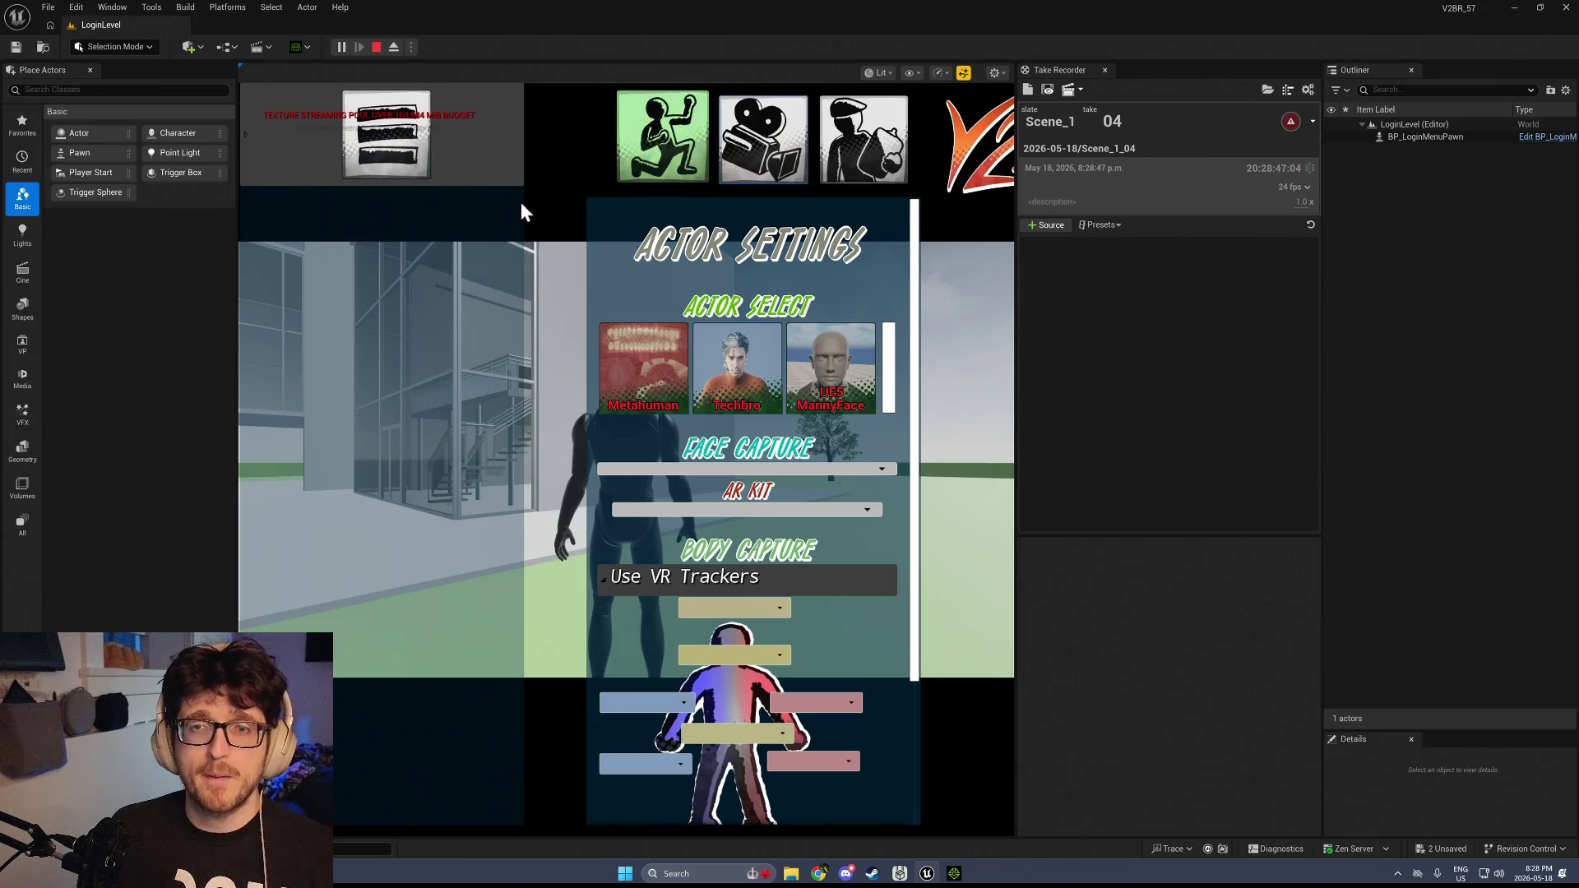
click(535, 502)
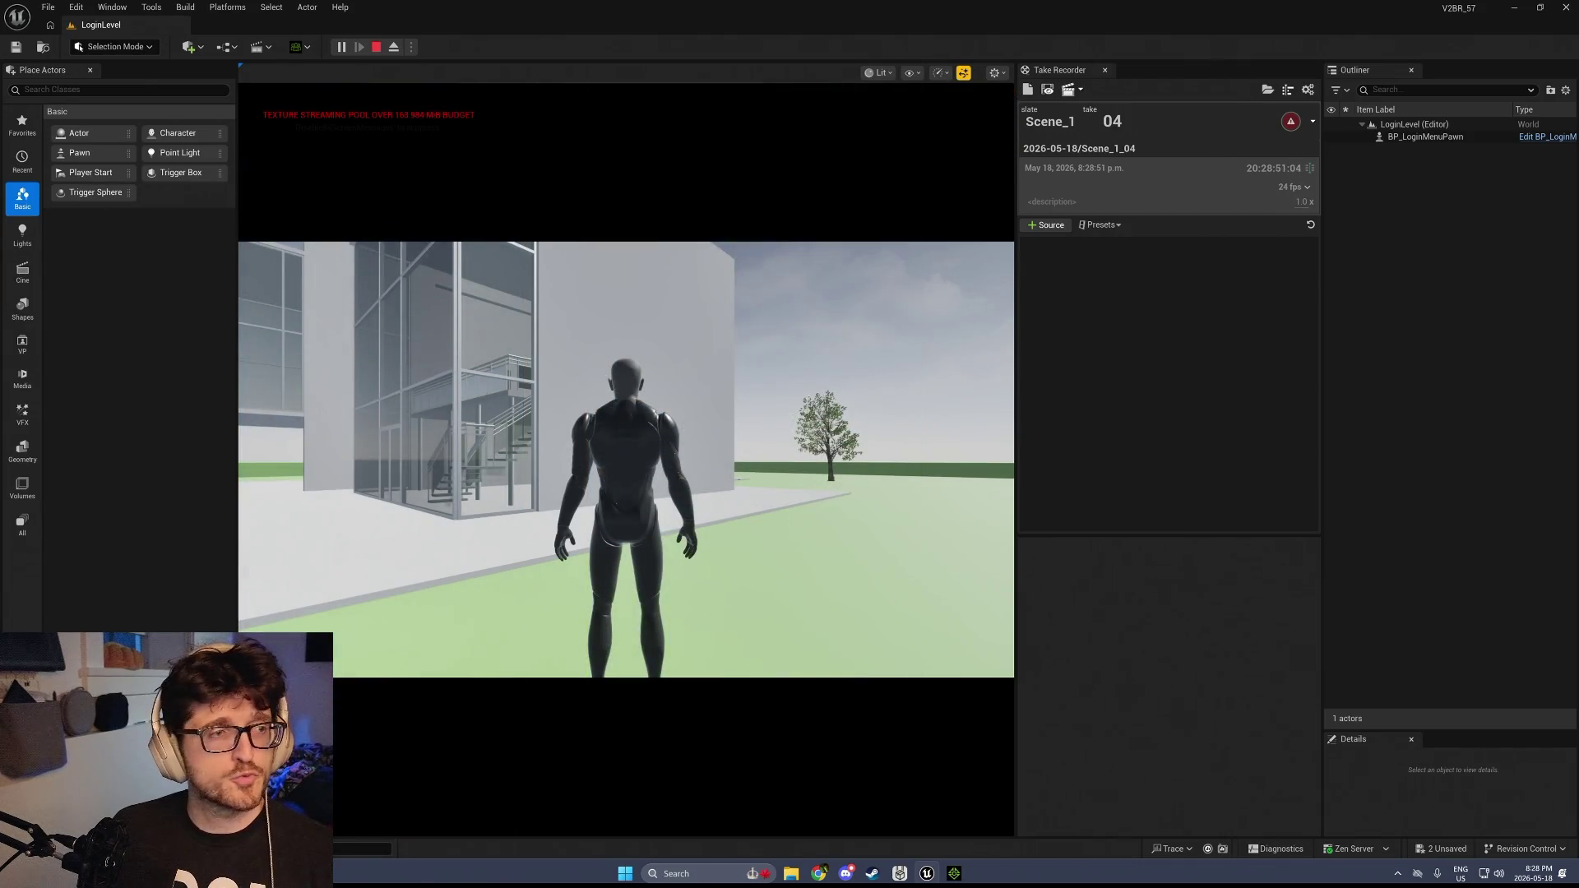
Move the Unreal window aside and close iClone, answering its save prompt
mouse_move(460, 11)
mouse_down()
mouse_move(899, 273)
mouse_move(720, 247)
mouse_move(816, 507)
mouse_up()
click(1564, 6)
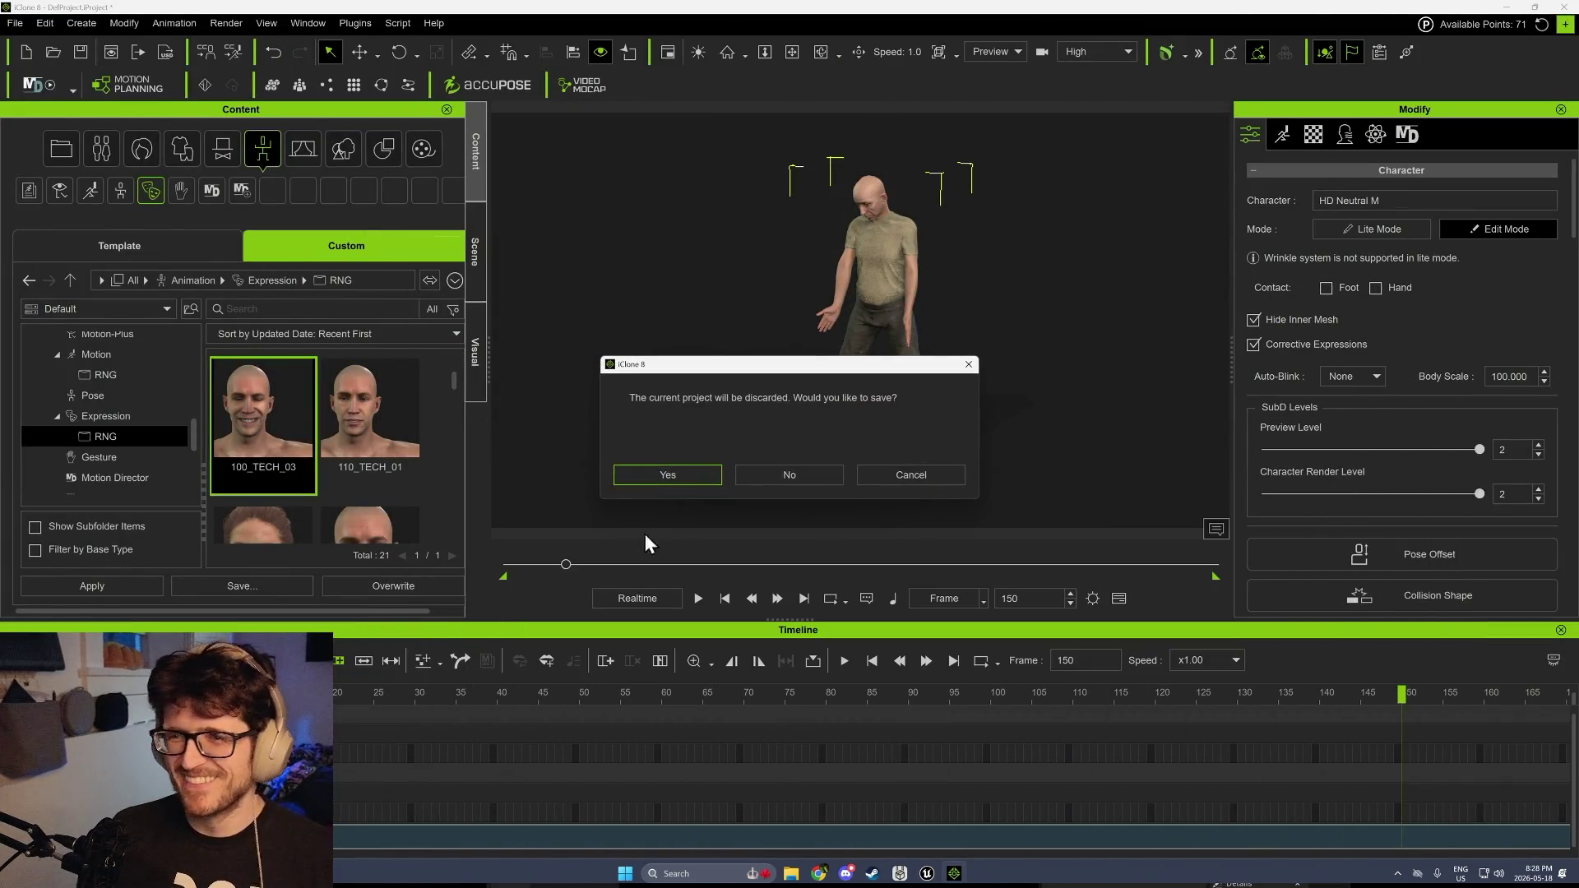
click(782, 477)
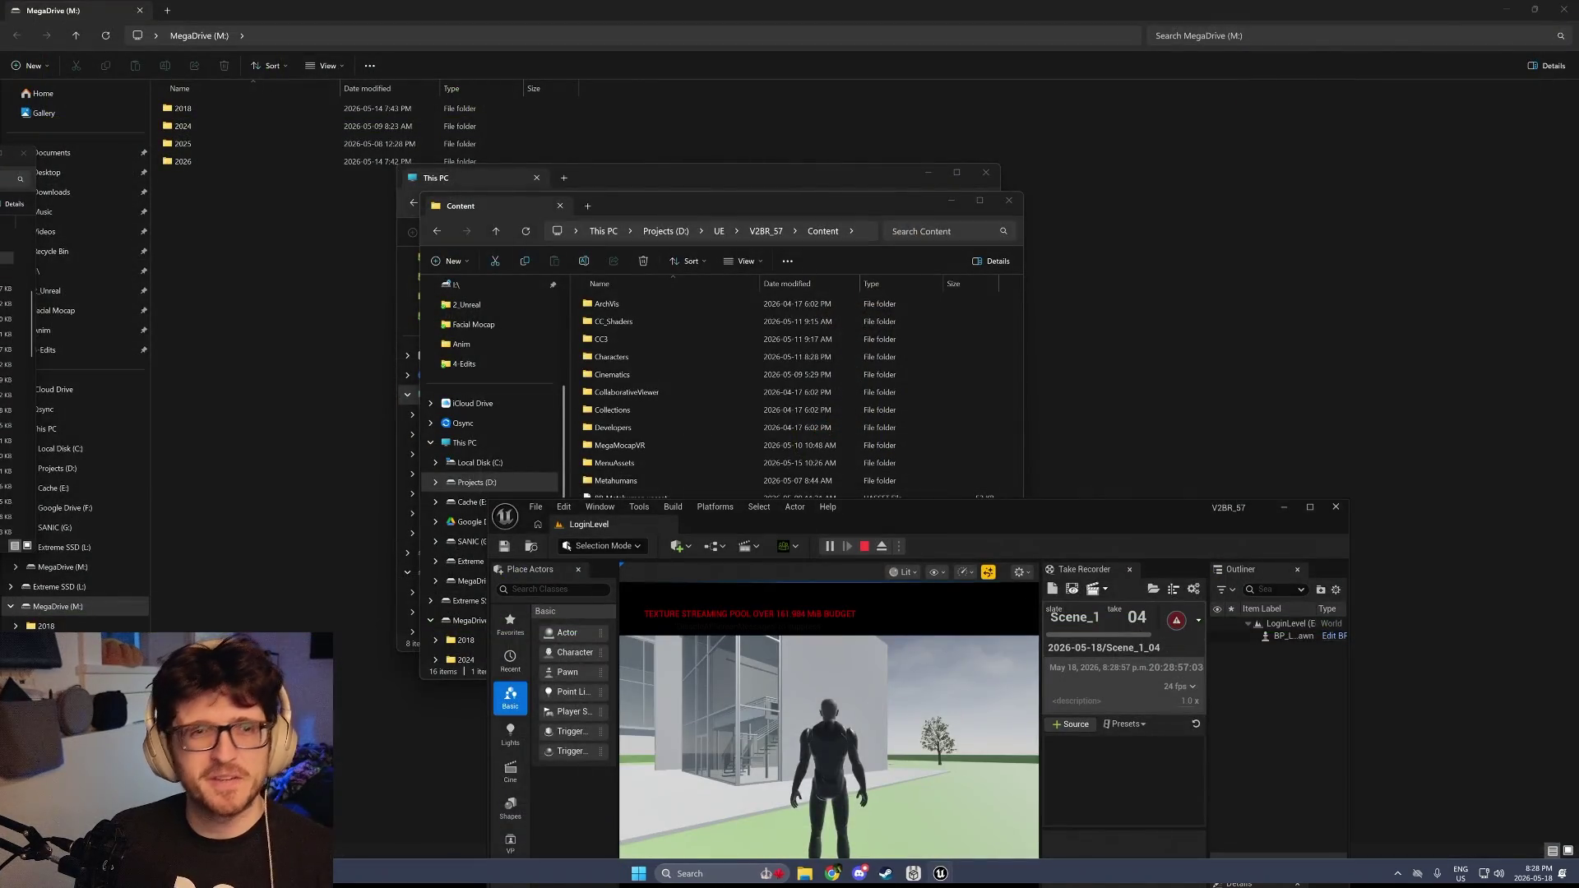
Re-maximize Unreal, shrink the MetaHuman mapping editor, and return to the main V2BR level editor
double_click(900, 522)
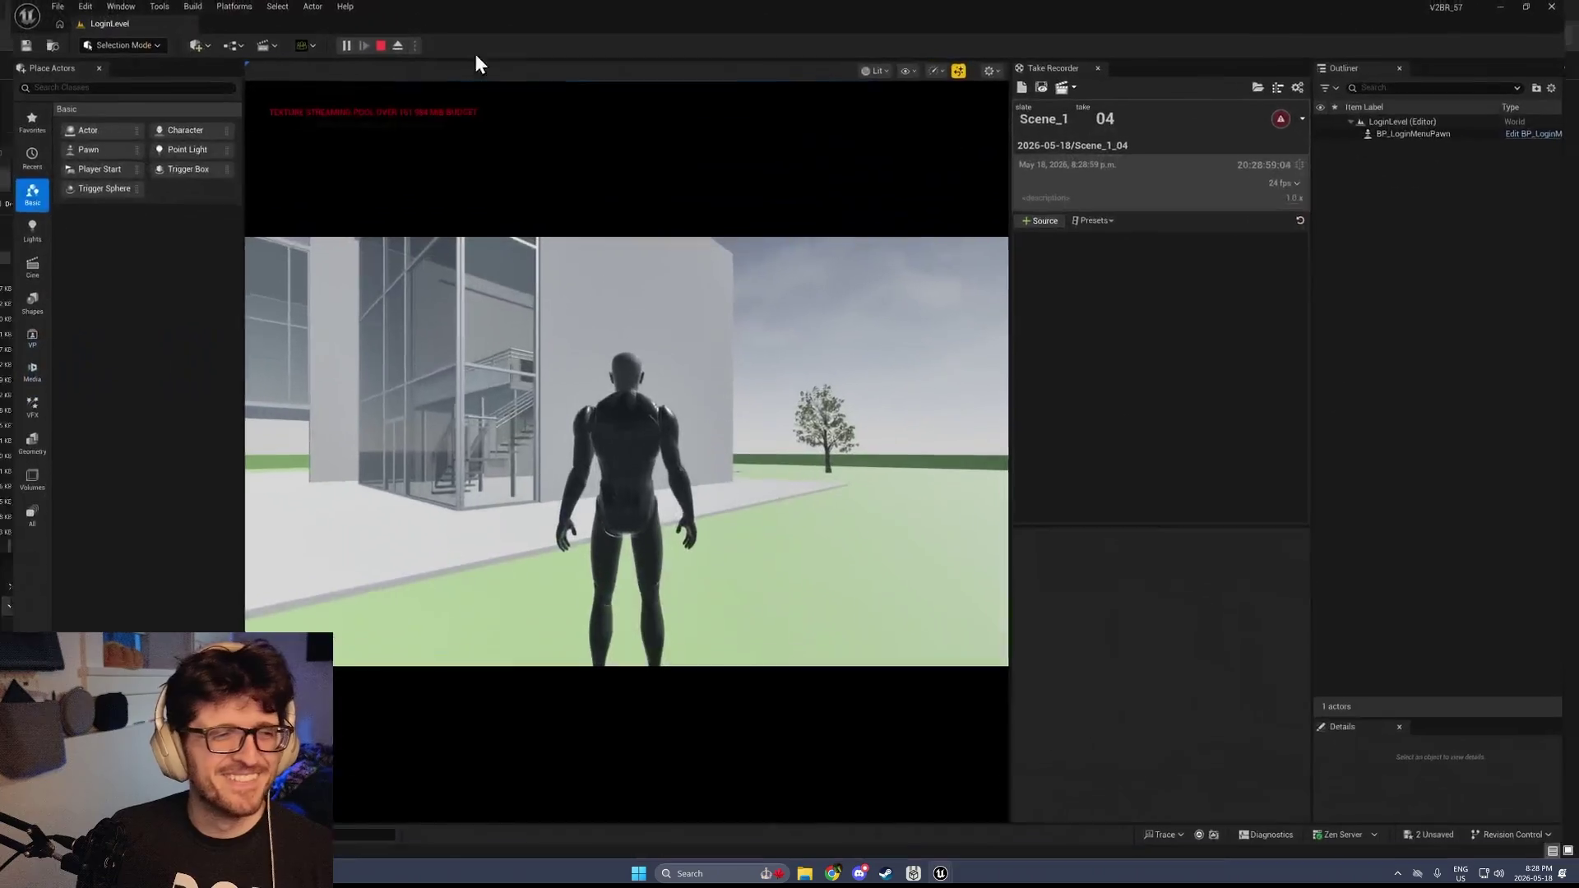
key(alt+Tab)
key(alt+Tab)
key(alt+Tab)
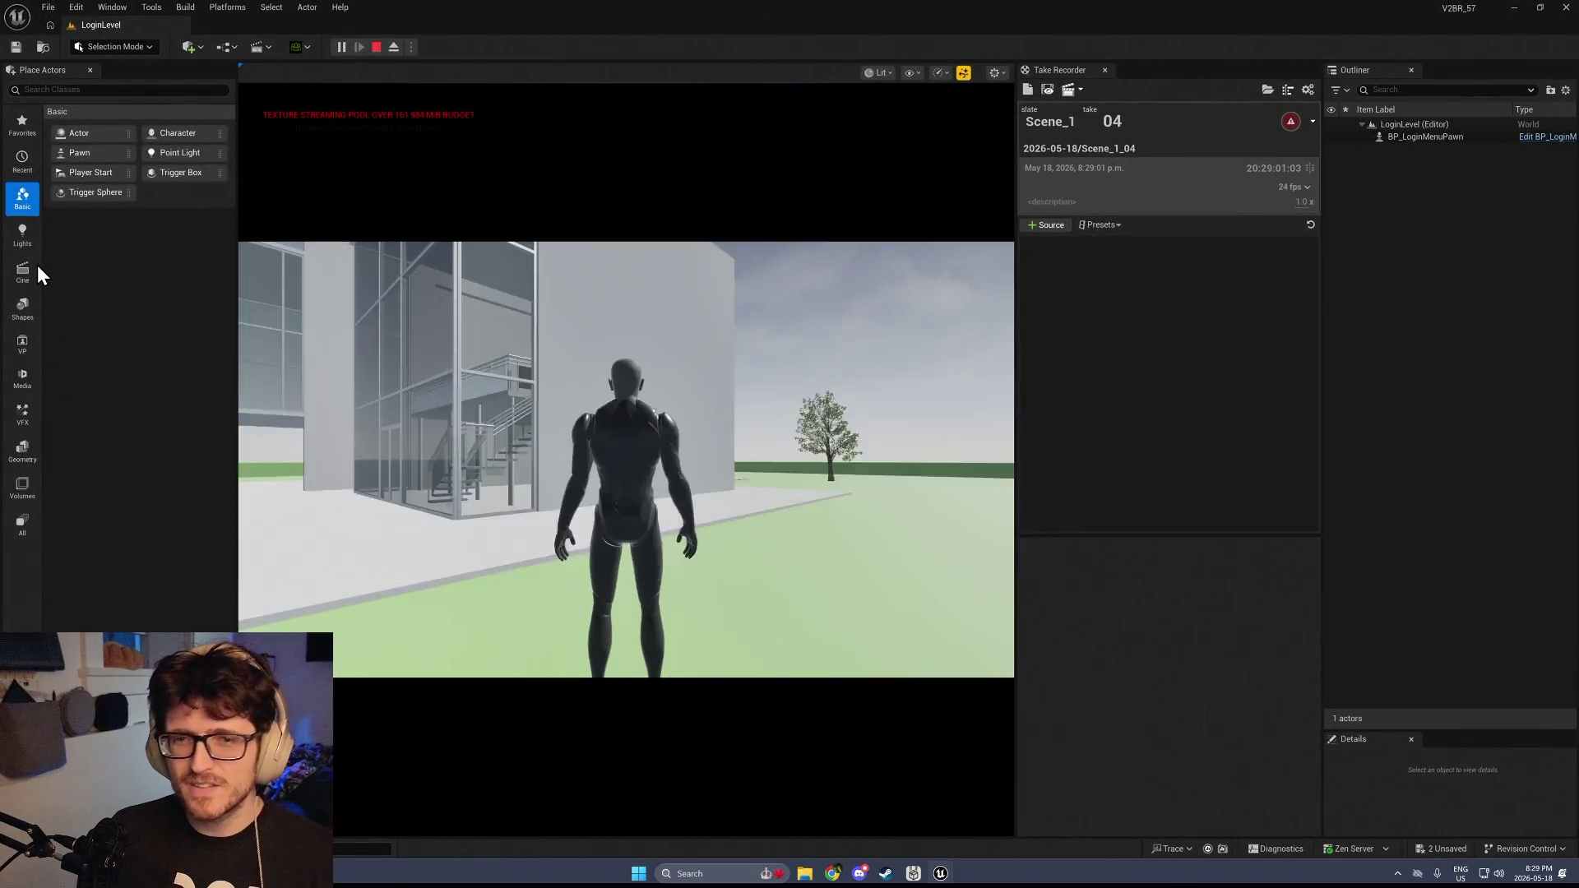
double_click(1032, 27)
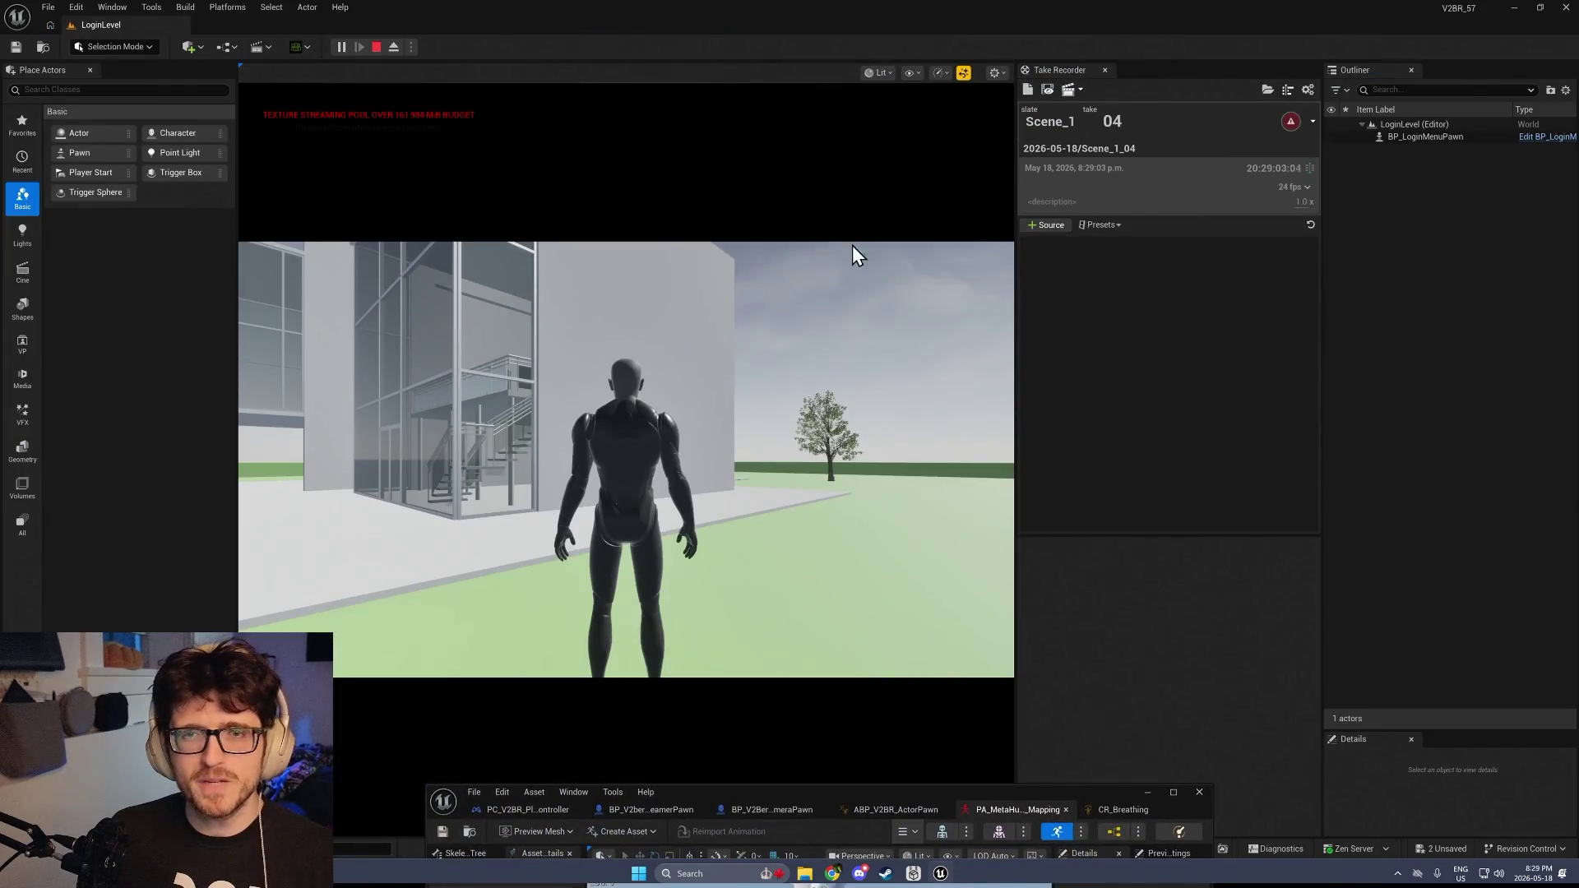
key(alt+Tab)
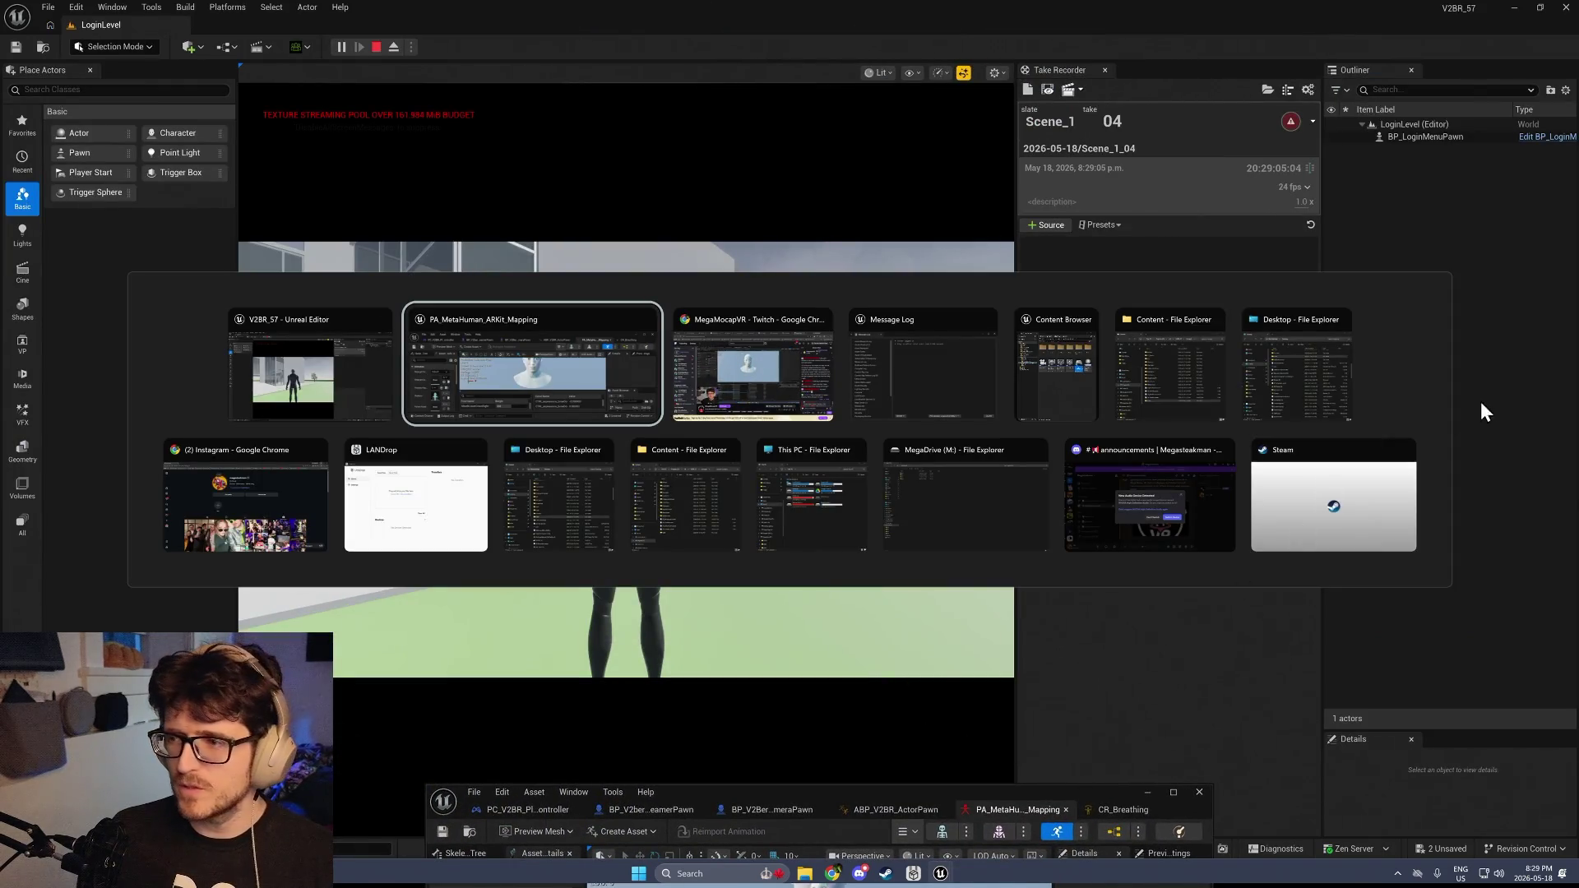
click(283, 407)
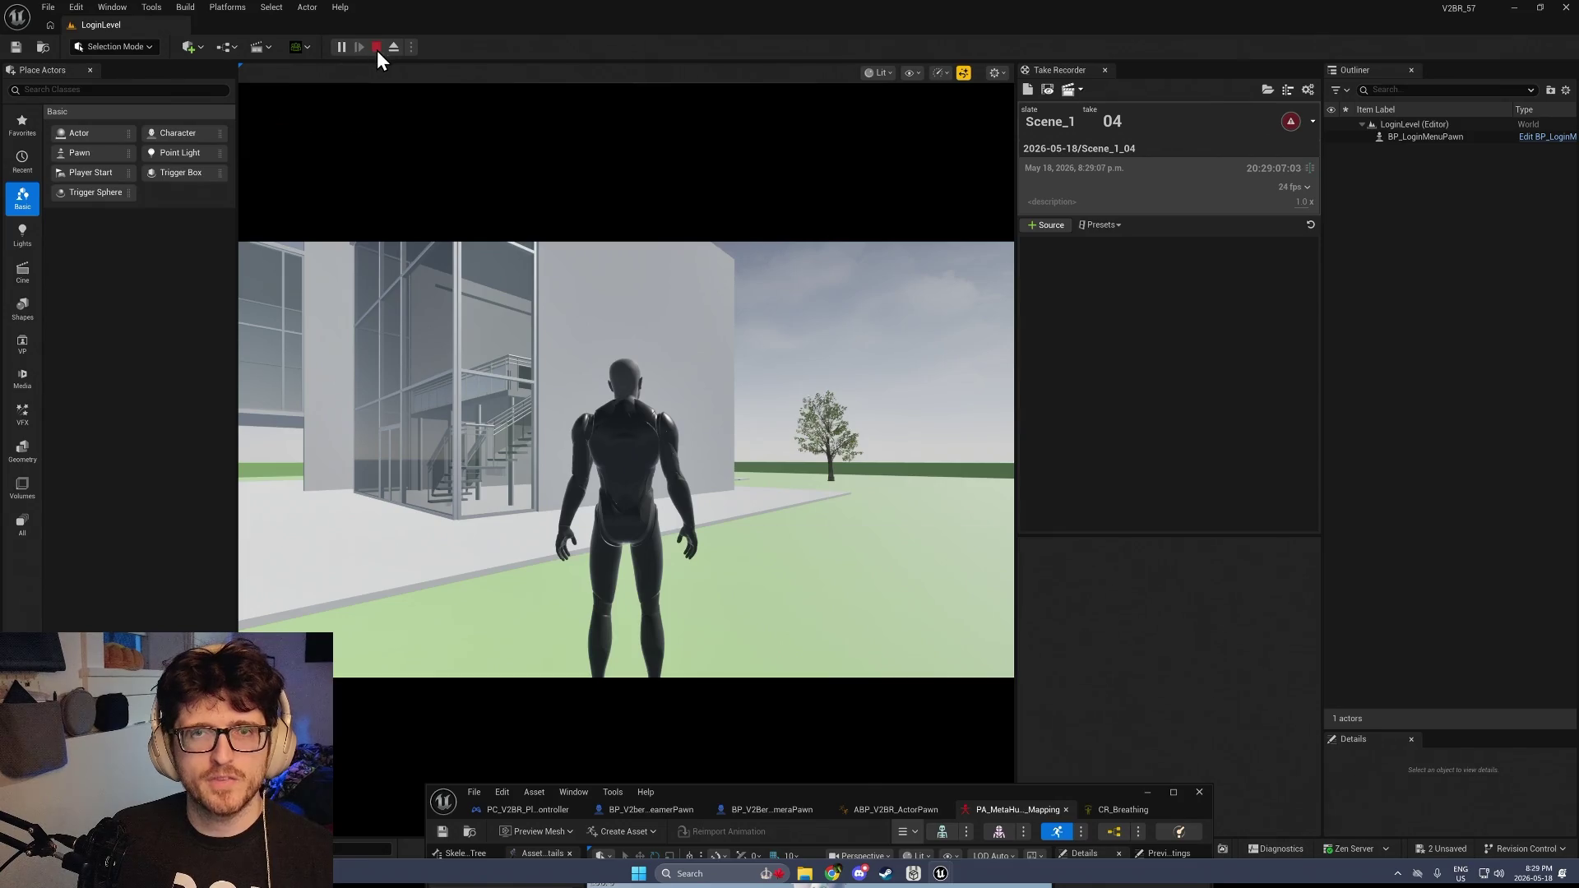
Stop the play session and set Number of Players to 2
click(376, 47)
click(412, 47)
drag(543, 280, 556, 280)
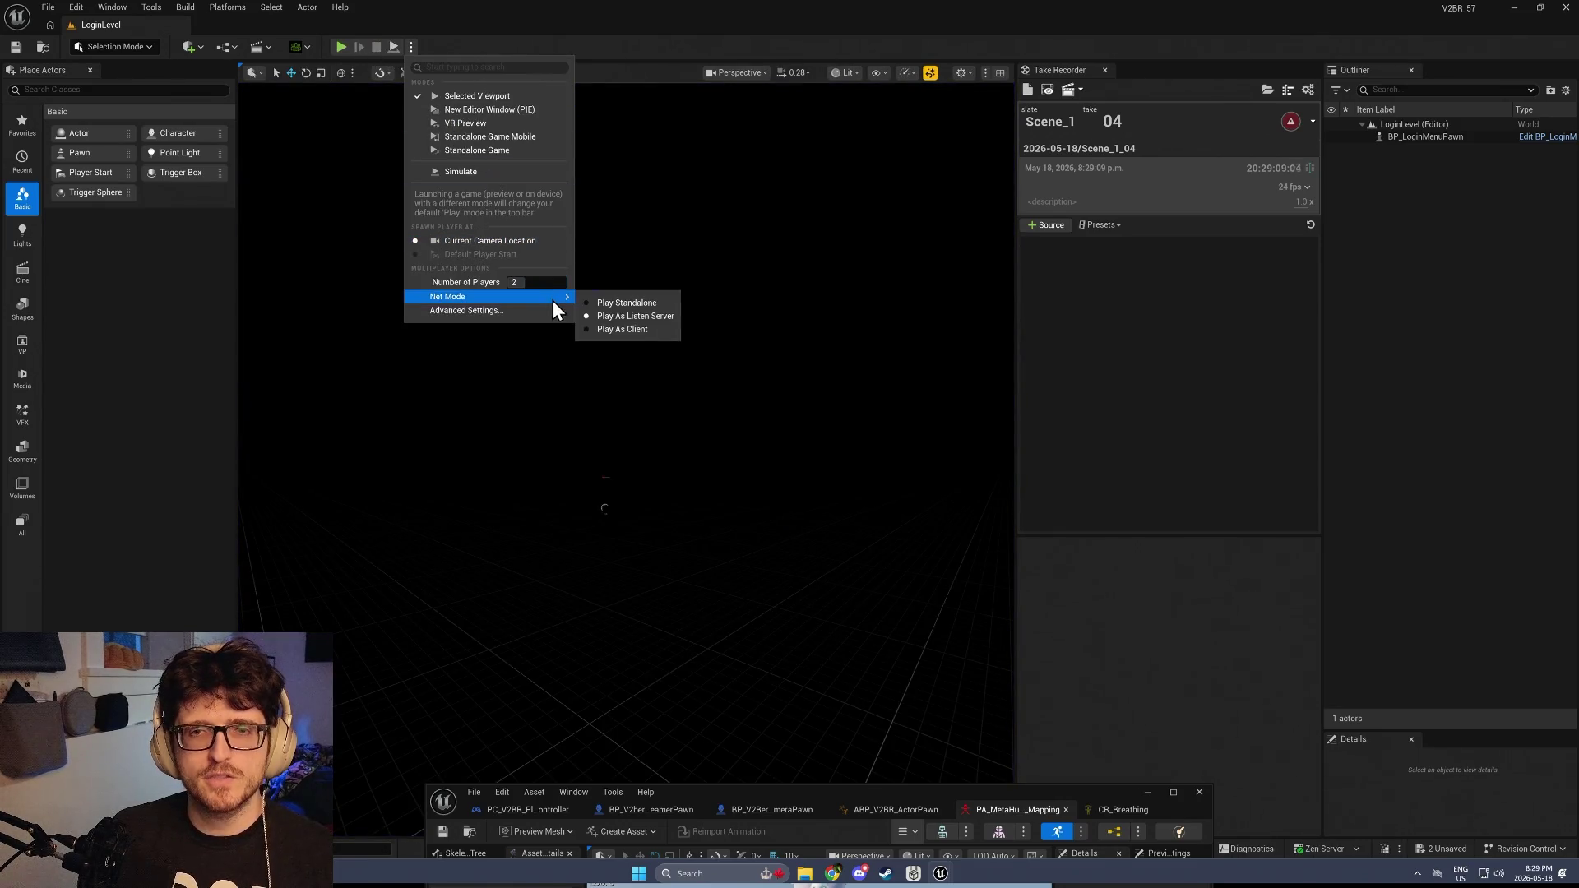
Start the two-player test and host ARCHVIZ as player 'Mega'
click(346, 154)
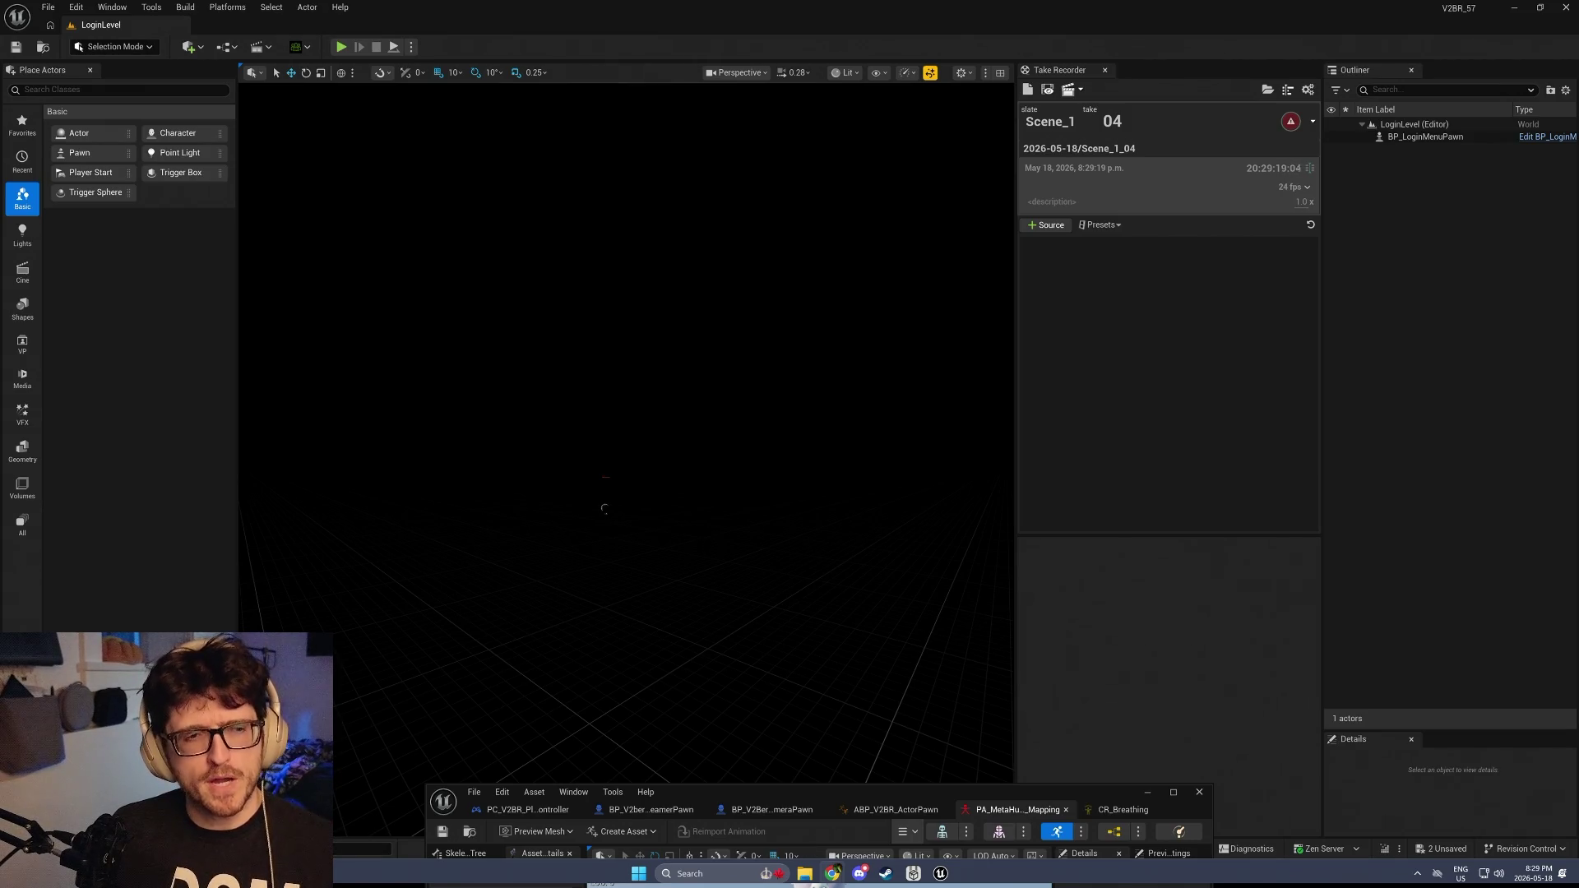
click(340, 47)
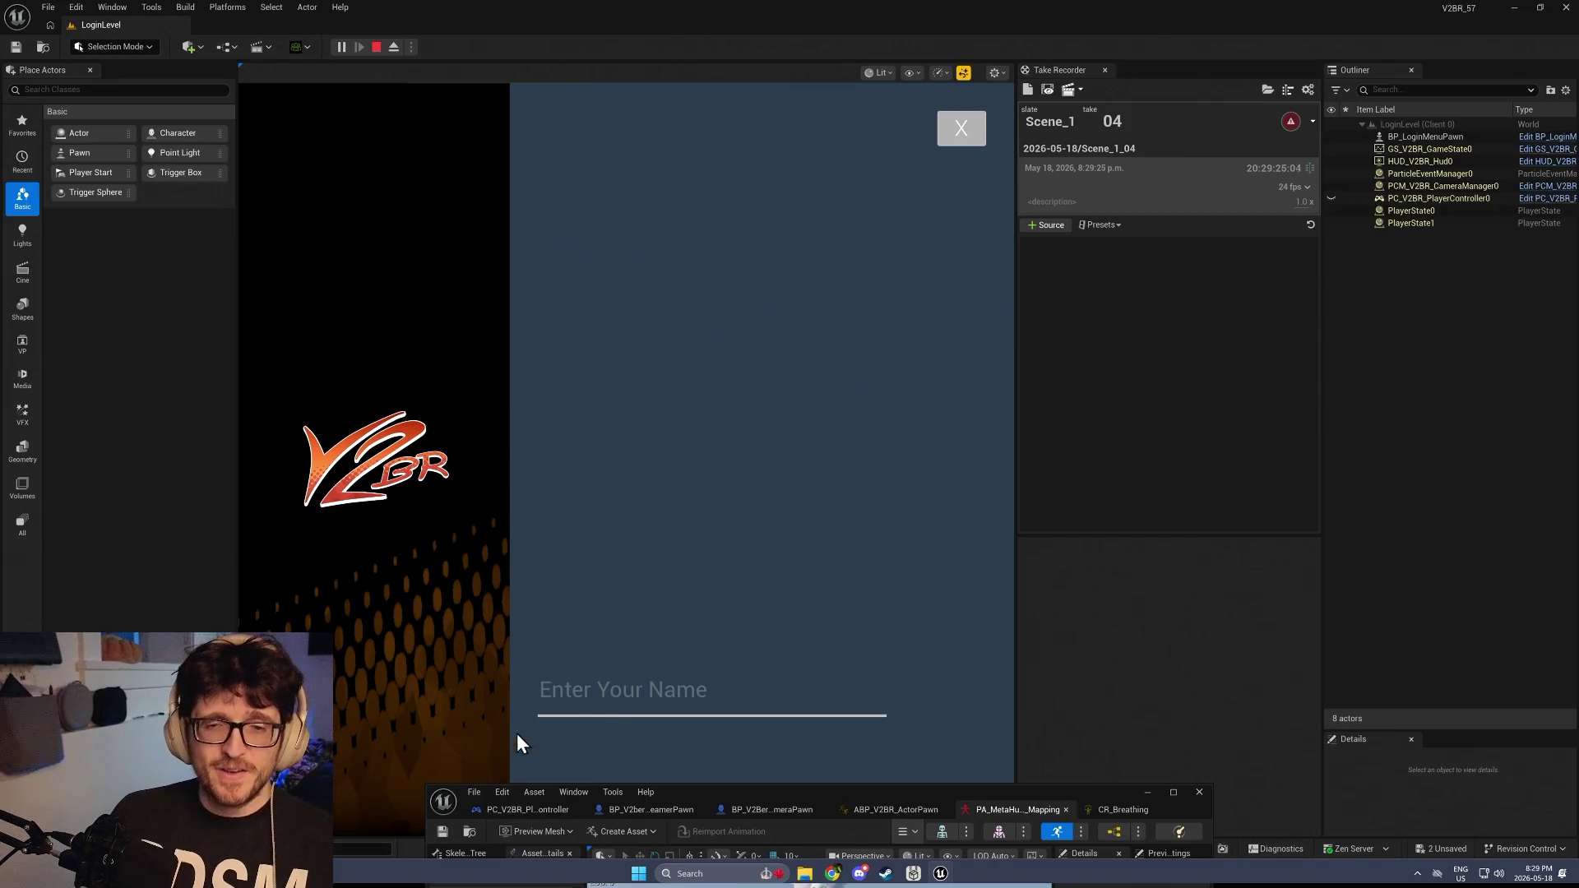
click(614, 691)
text(Mega)
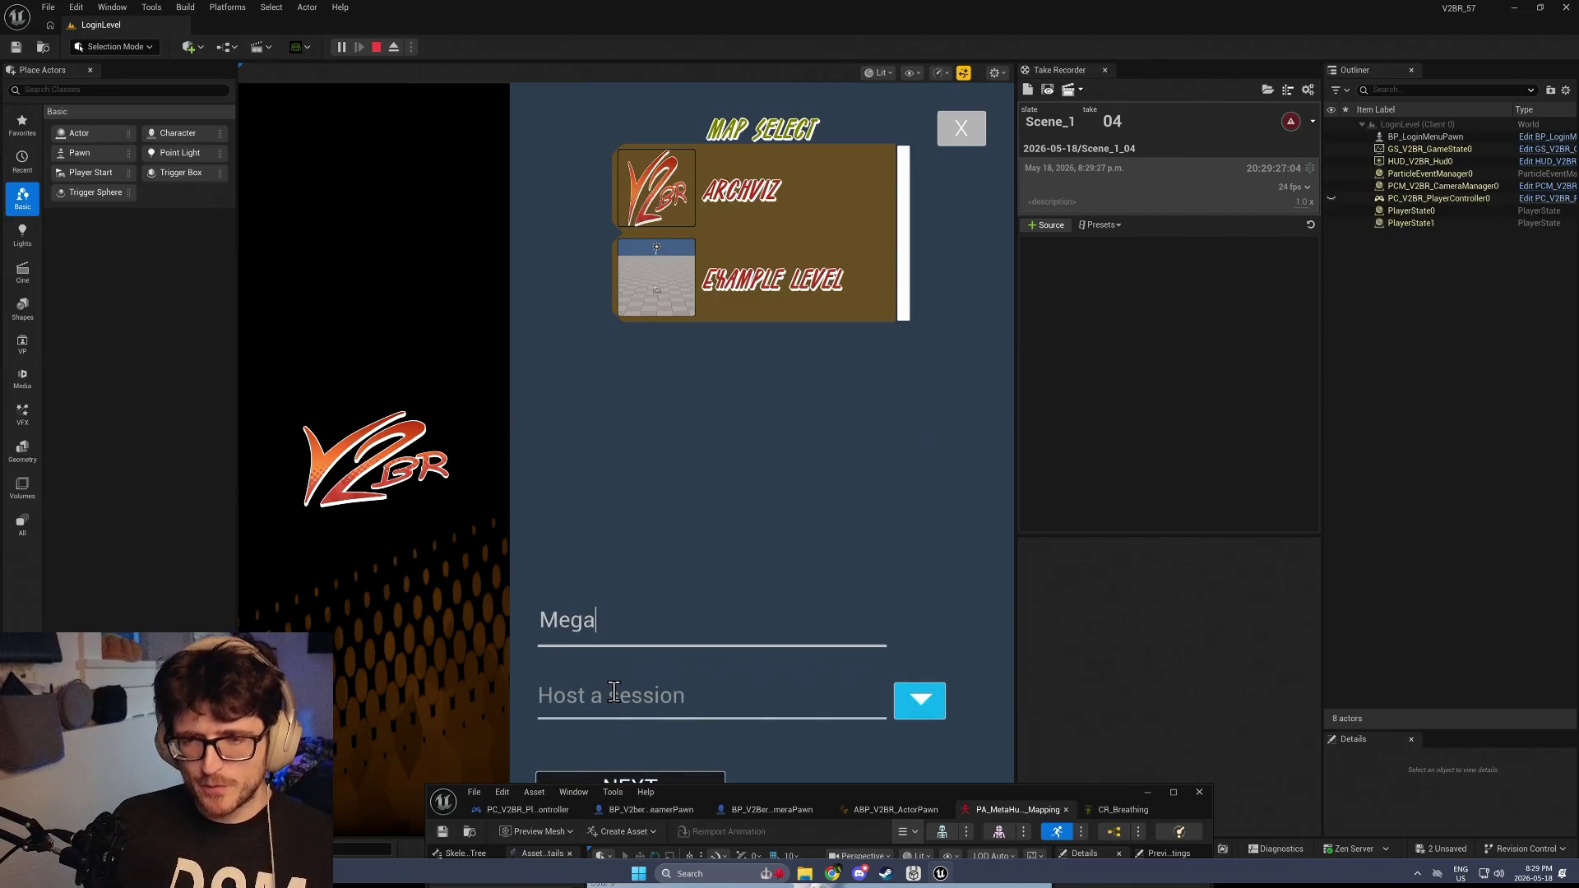
click(665, 191)
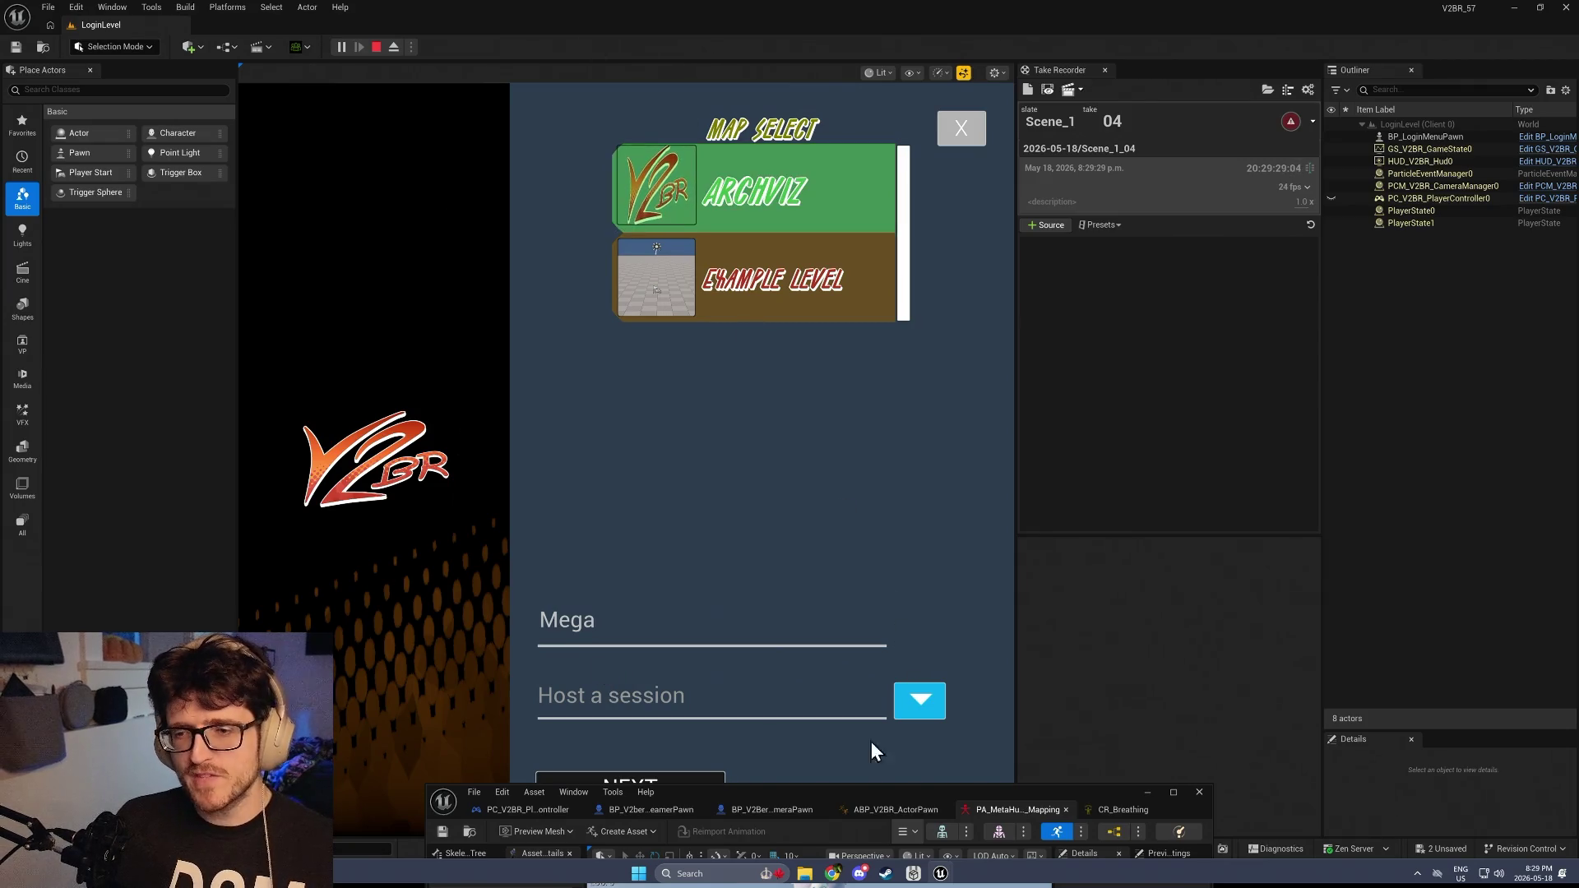
click(659, 776)
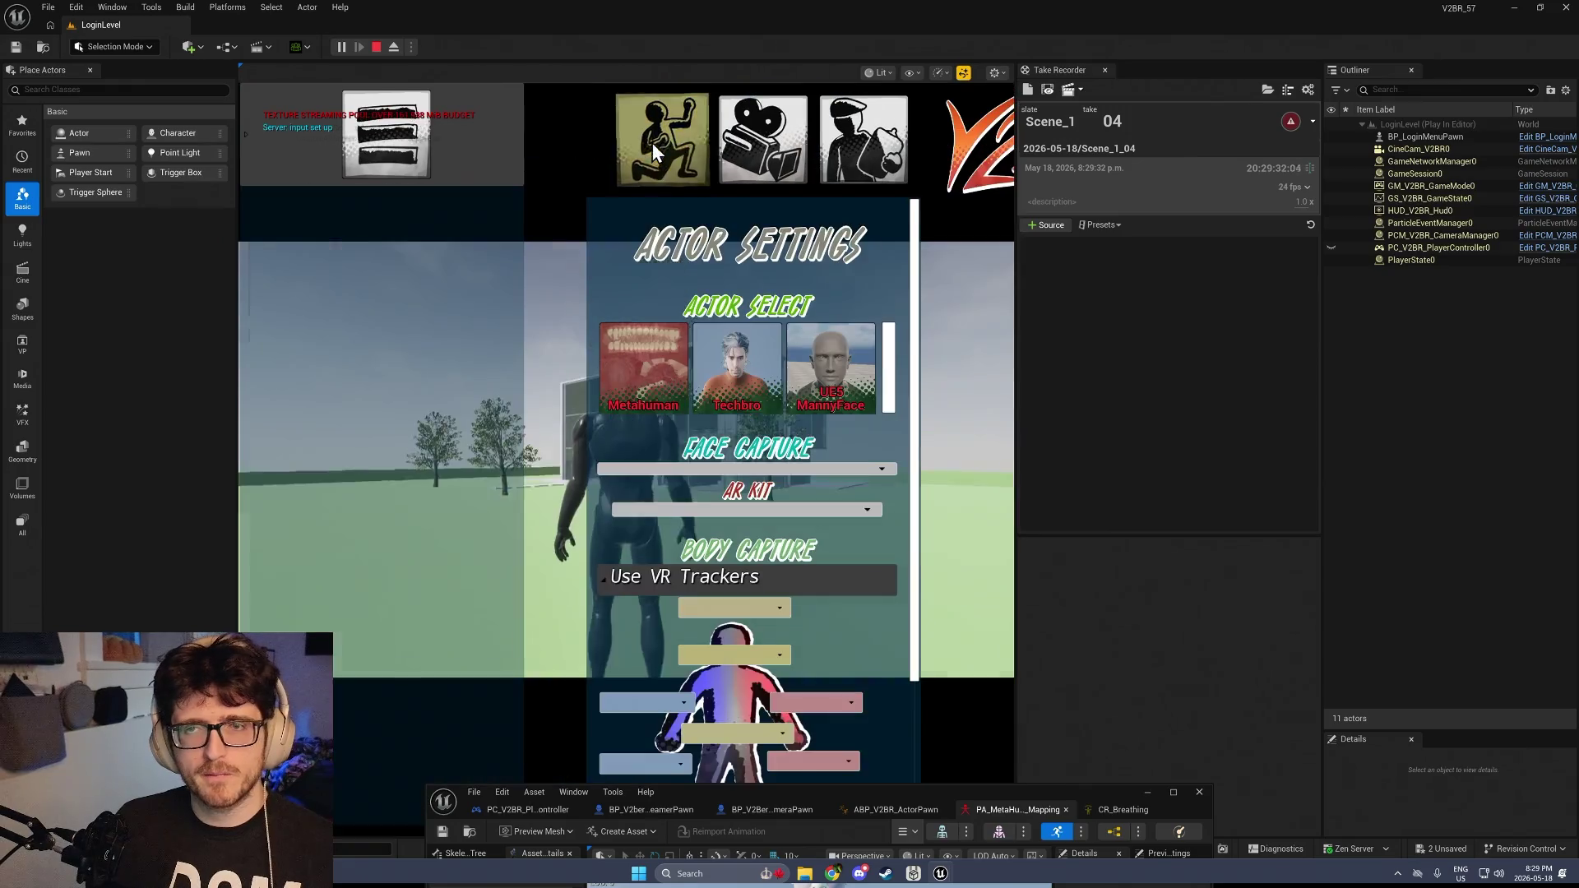
click(653, 141)
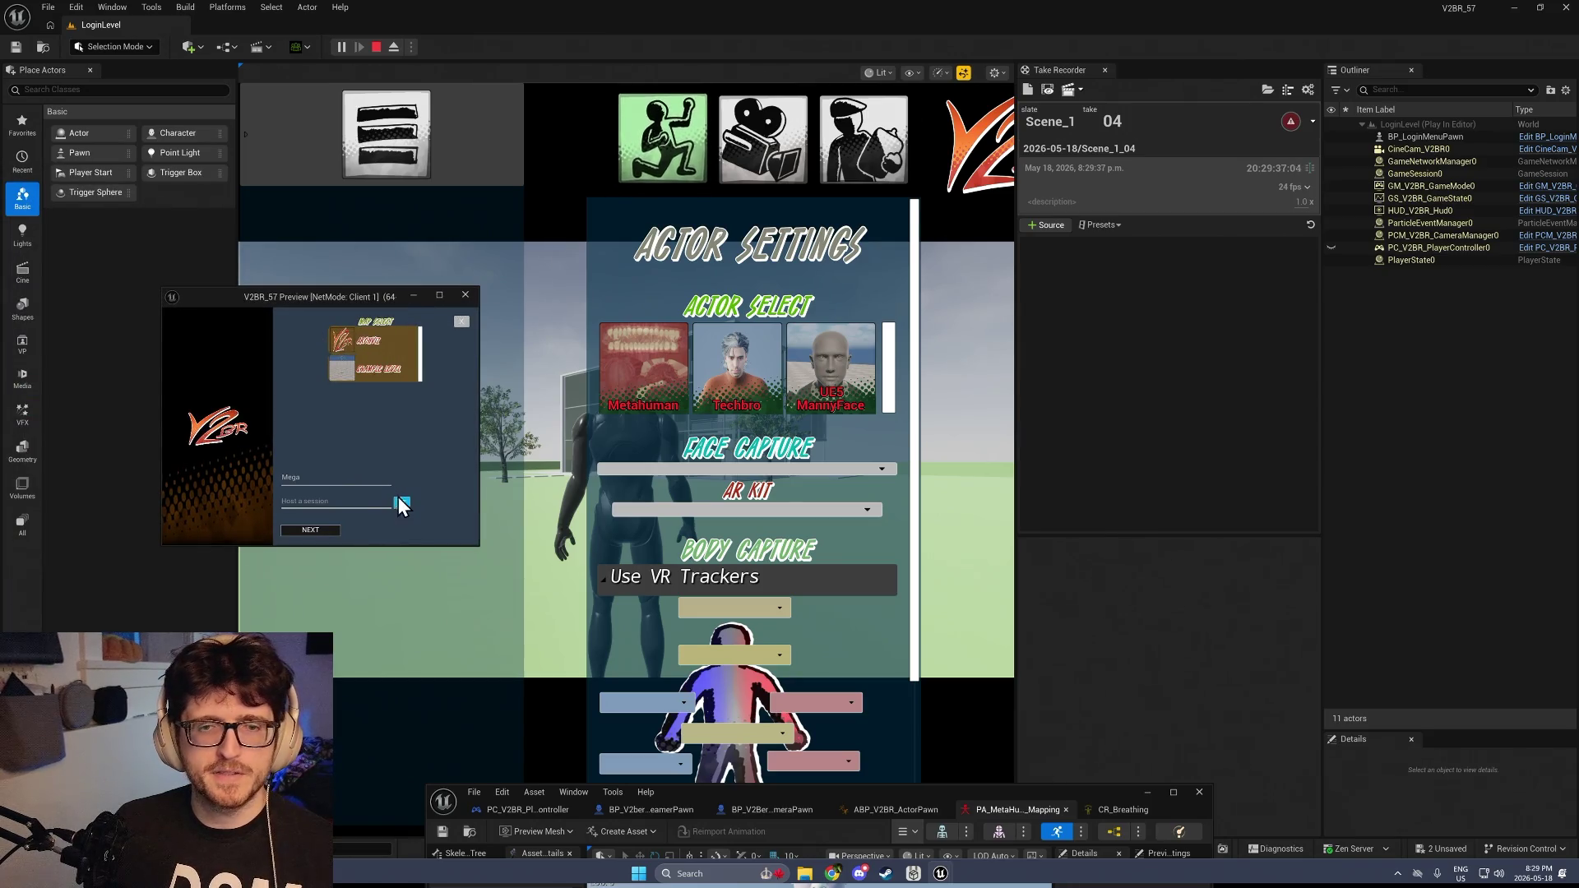
In the Client 1 window, choose Join a session and search servers, then move it left
click(400, 500)
click(439, 518)
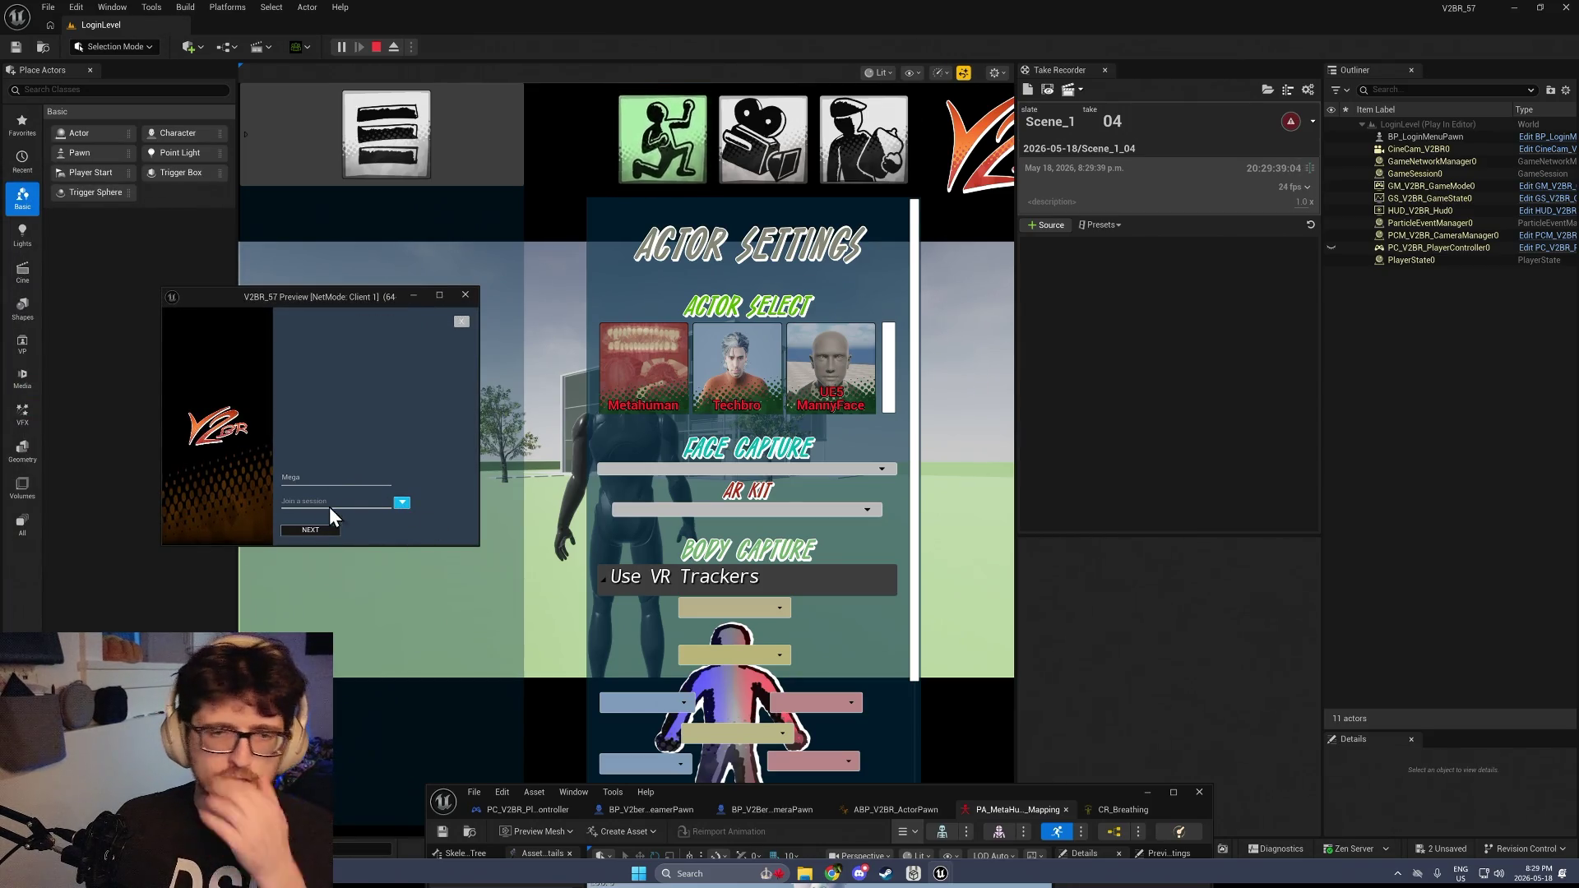
click(334, 534)
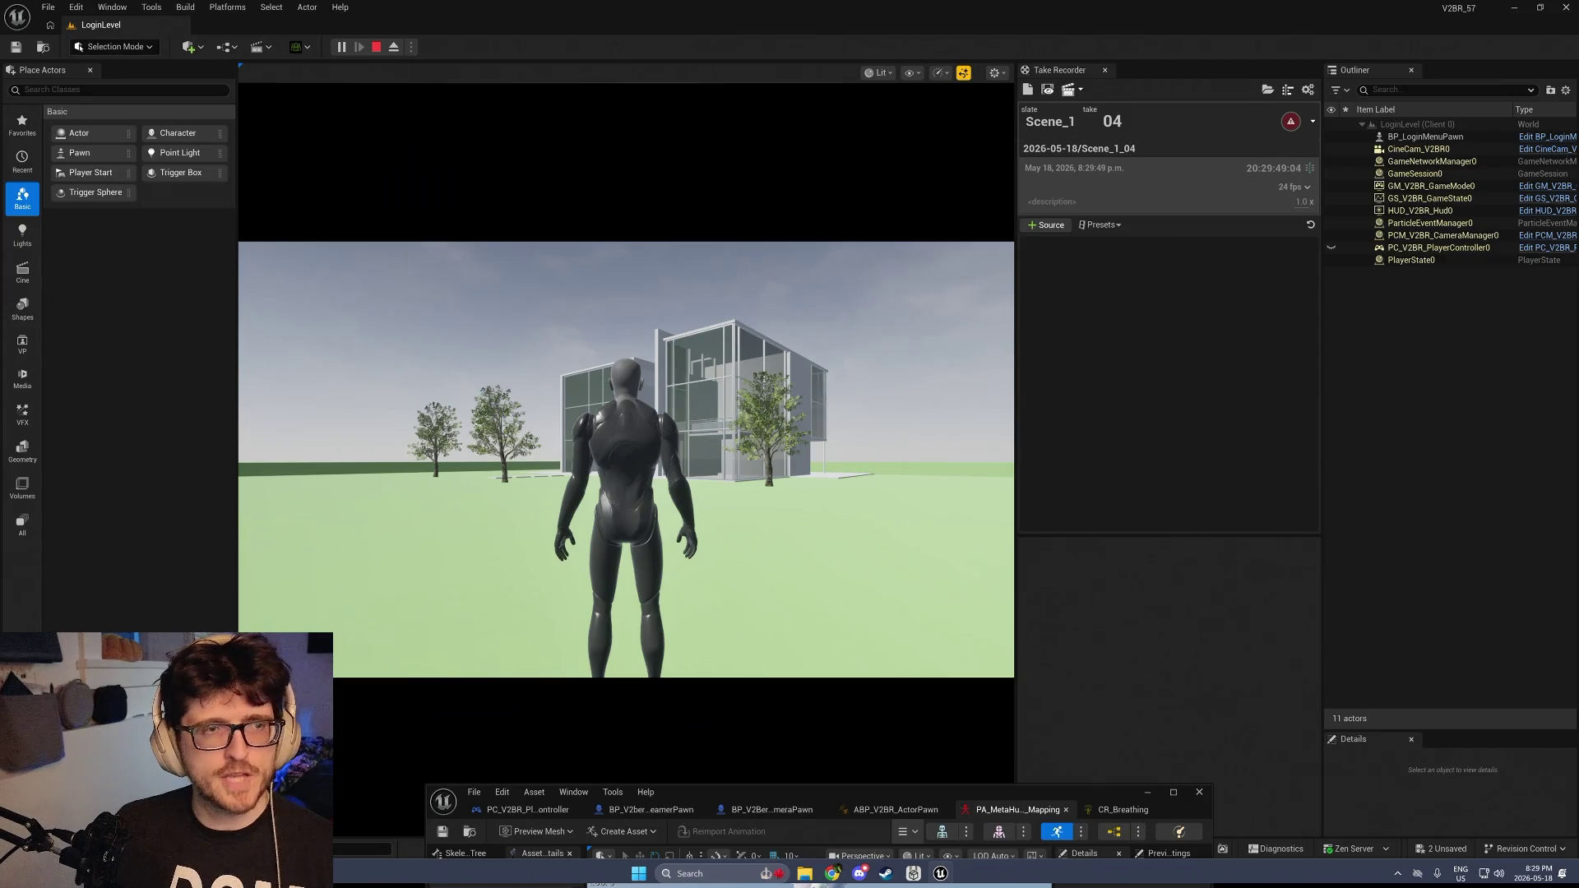
mouse_move(155, 233)
mouse_down()
mouse_move(381, 303)
mouse_move(144, 339)
mouse_up()
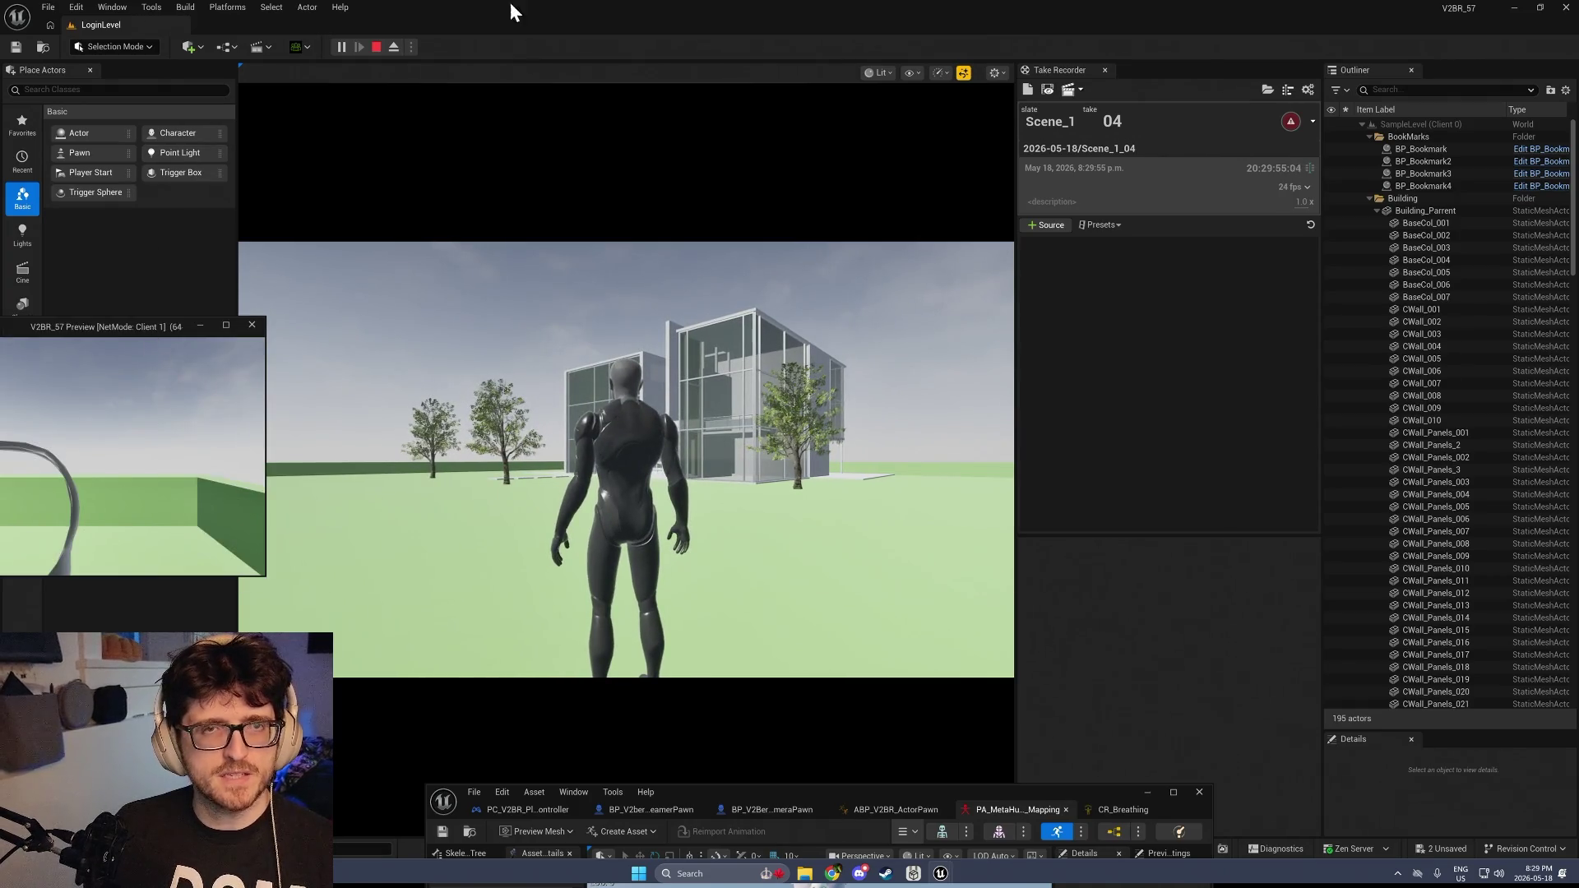
Snap the editor right and the client preview left, closing the MetaHuman mapping editor
double_click(1058, 8)
key(super+Right)
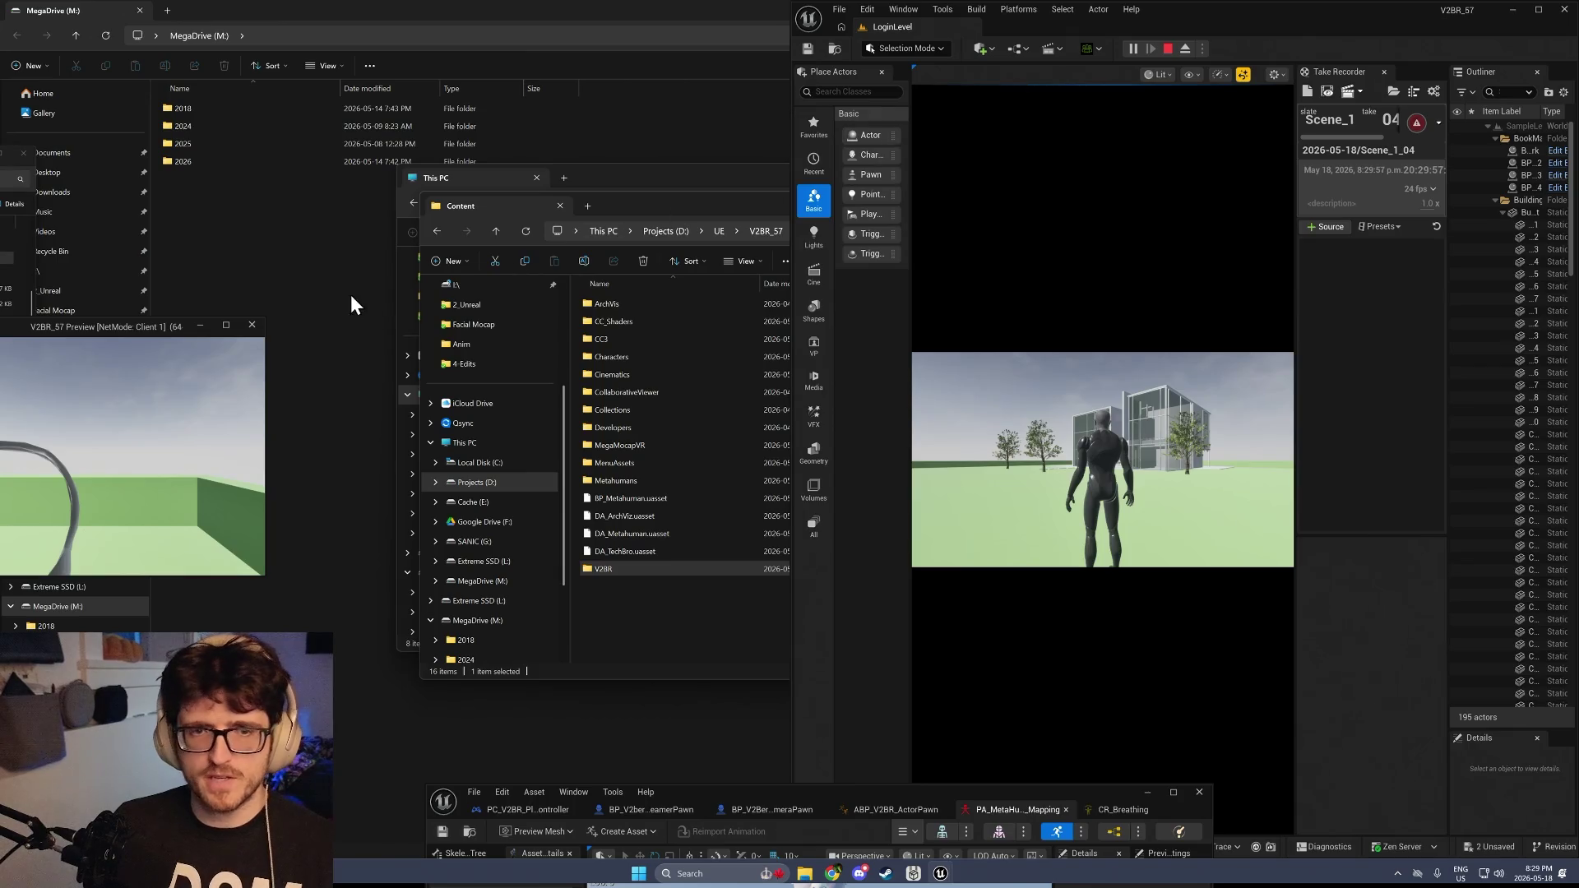
drag(175, 329, 590, 234)
key(super+Left)
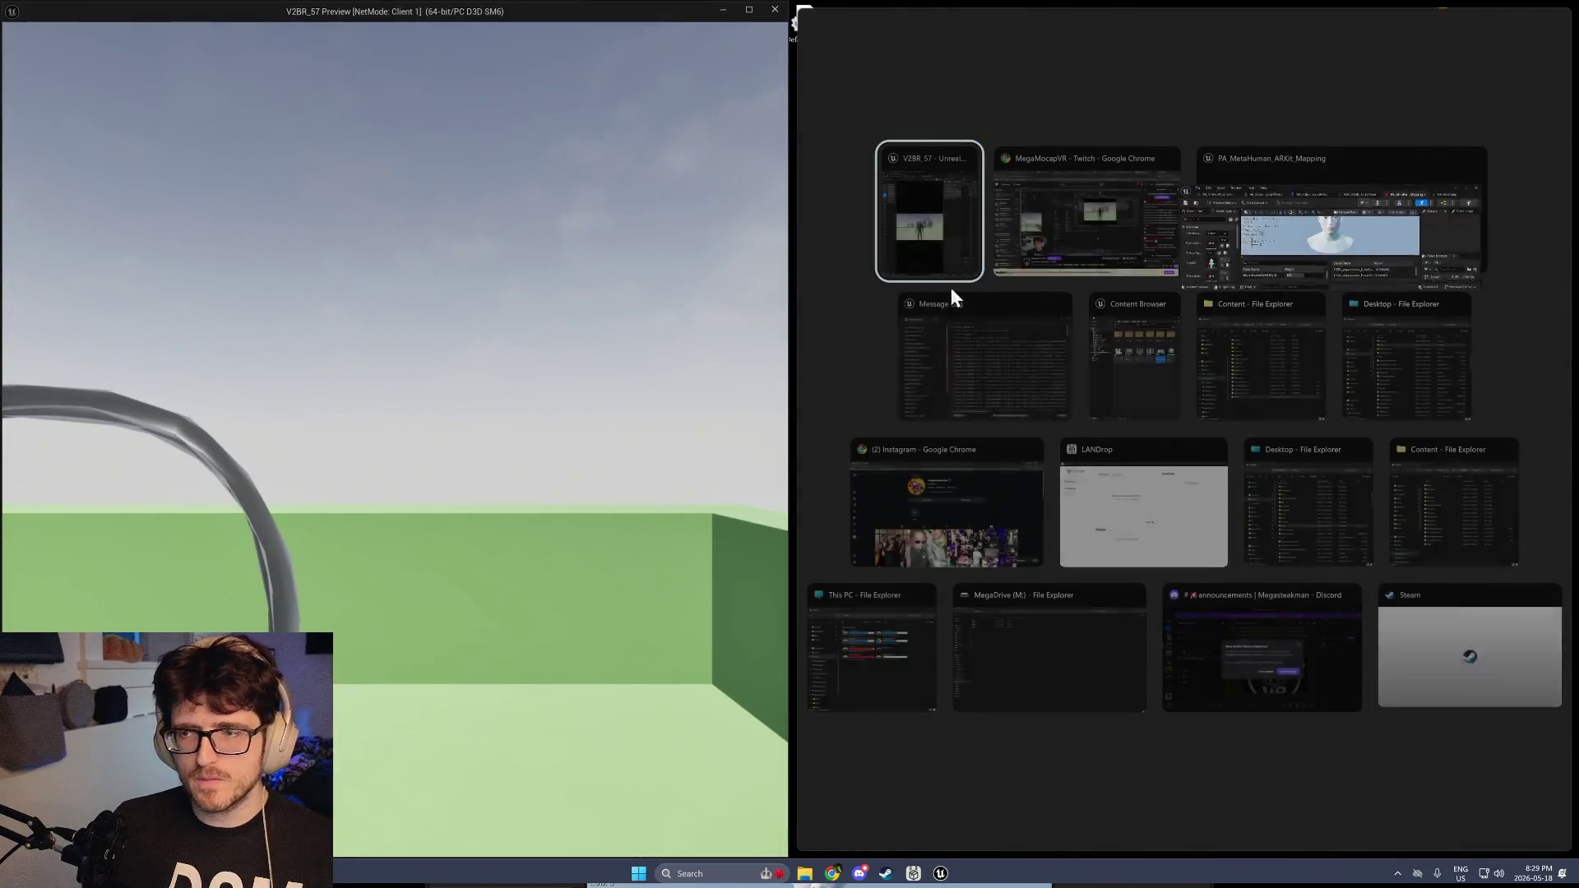
click(1354, 148)
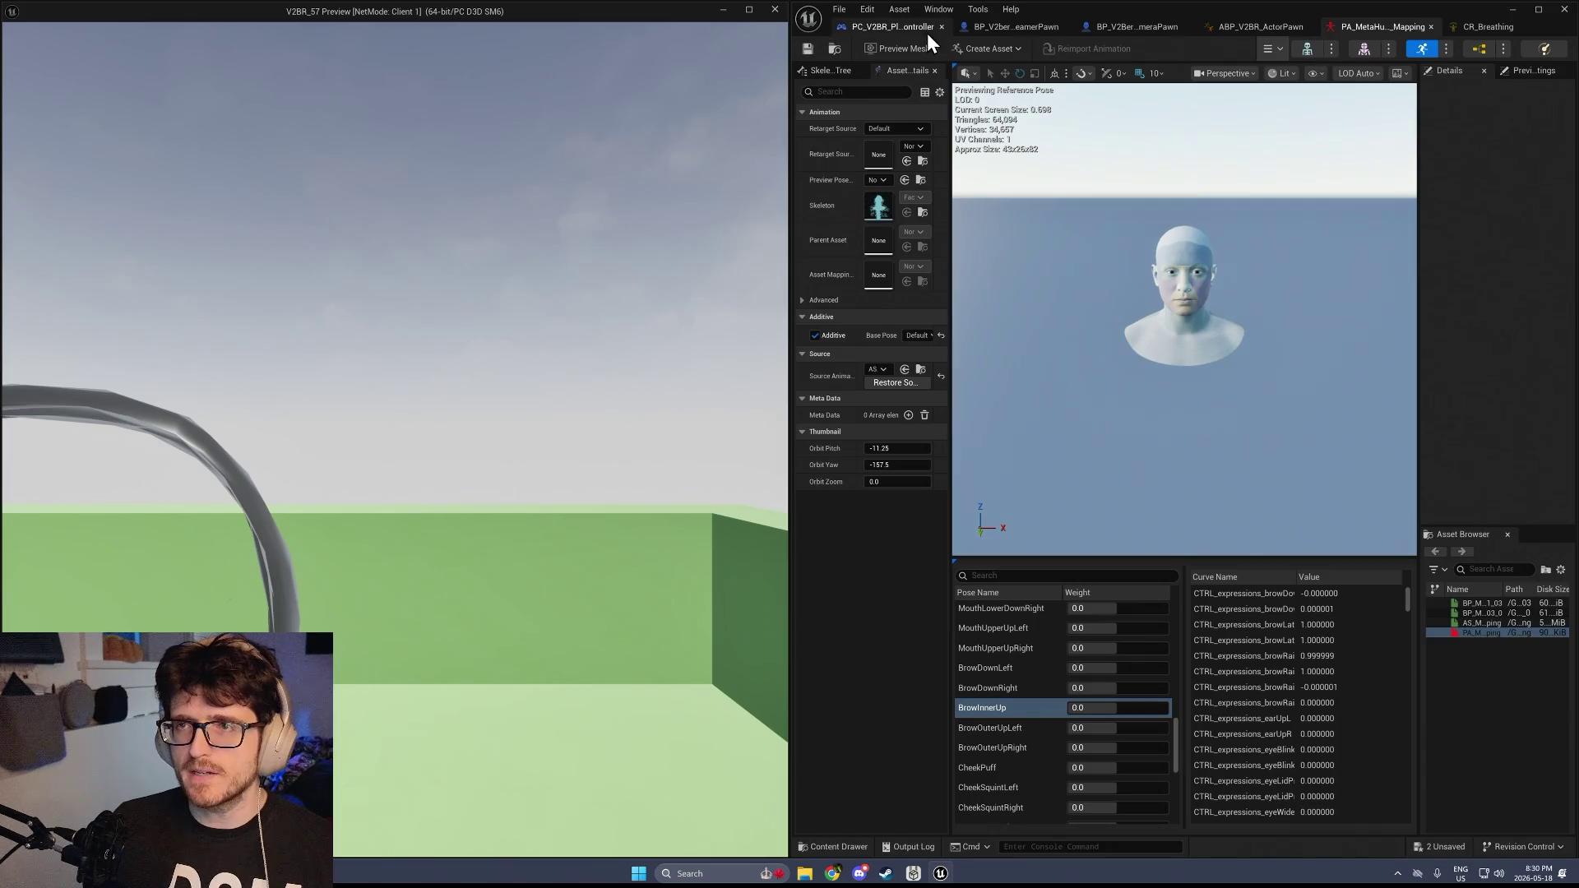
click(1513, 12)
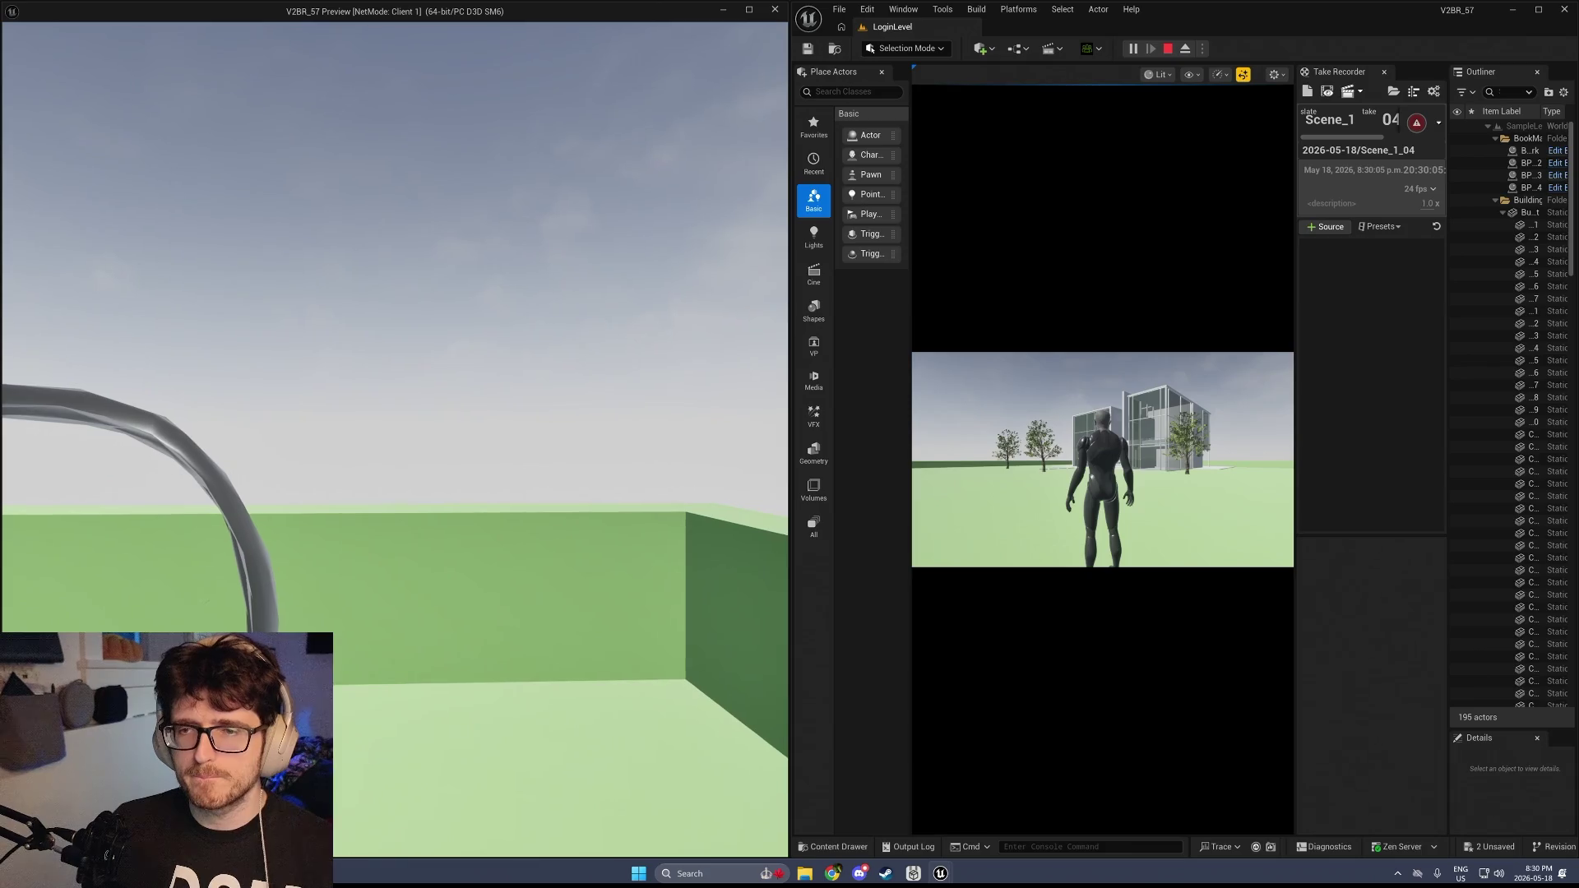
Run the character left and turn it back toward the camera
click(985, 558)
key(a)
key(s)
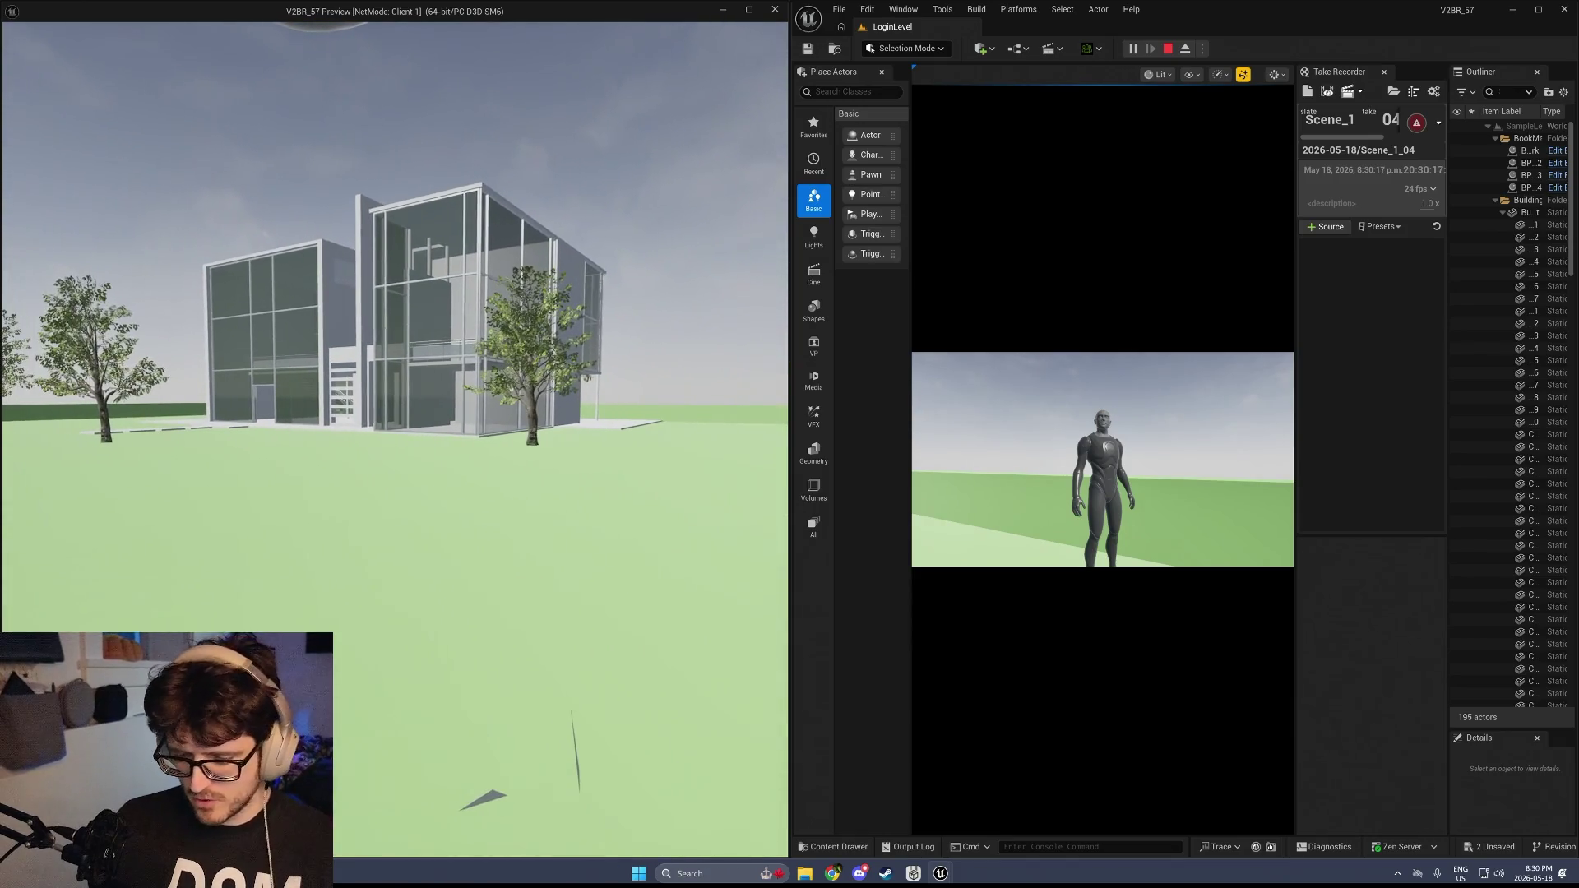
Toggle between player and free camera with F8, selecting the sky actor and flying toward the building
key(F8)
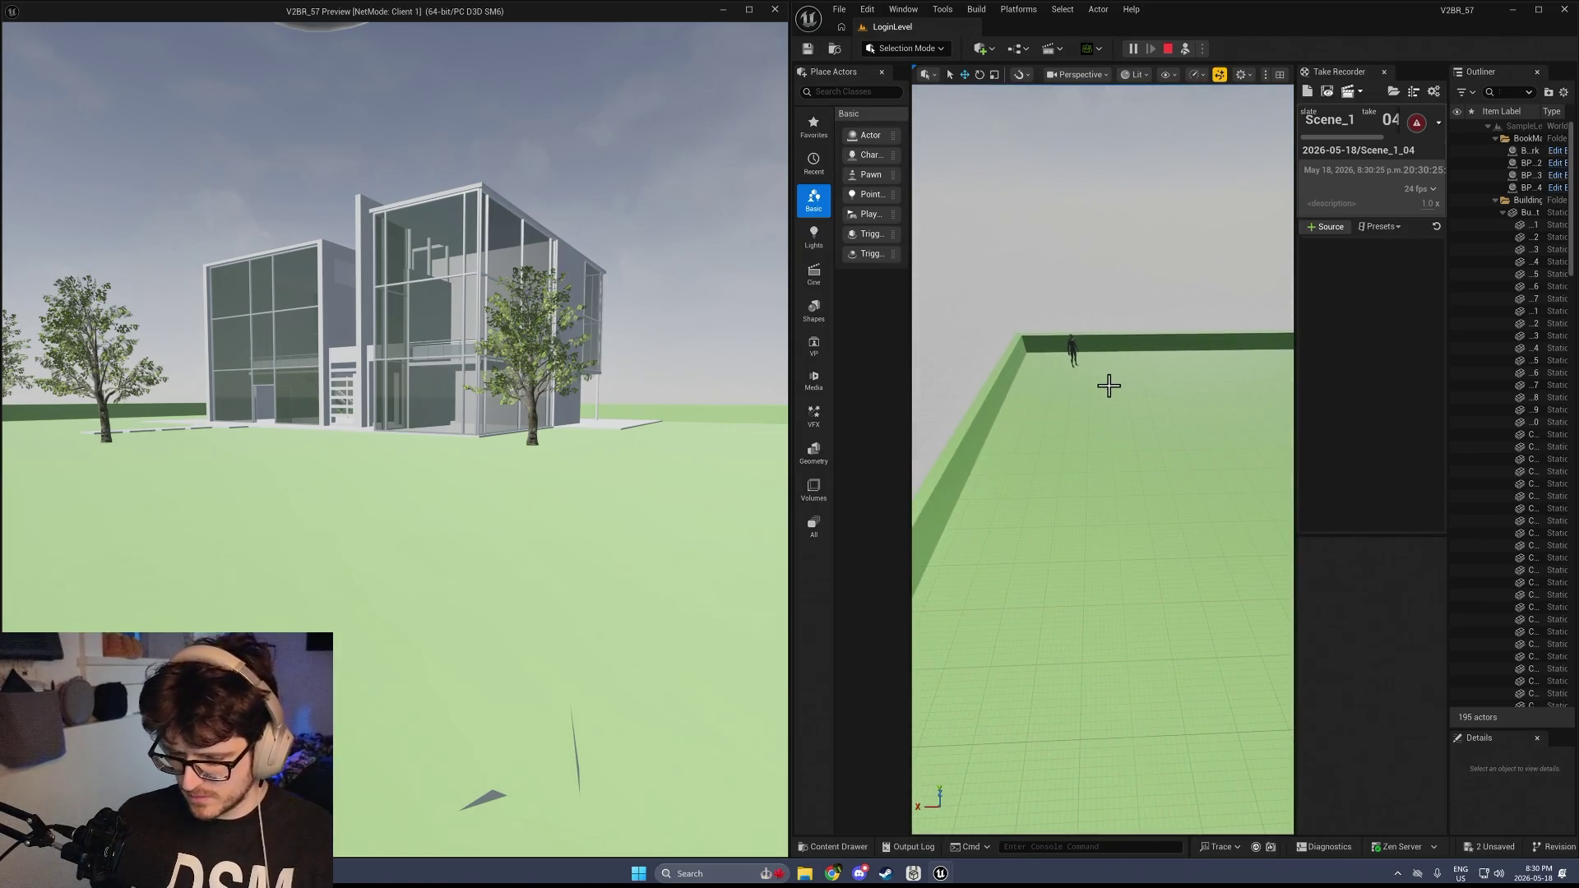
key(F8)
key(w)
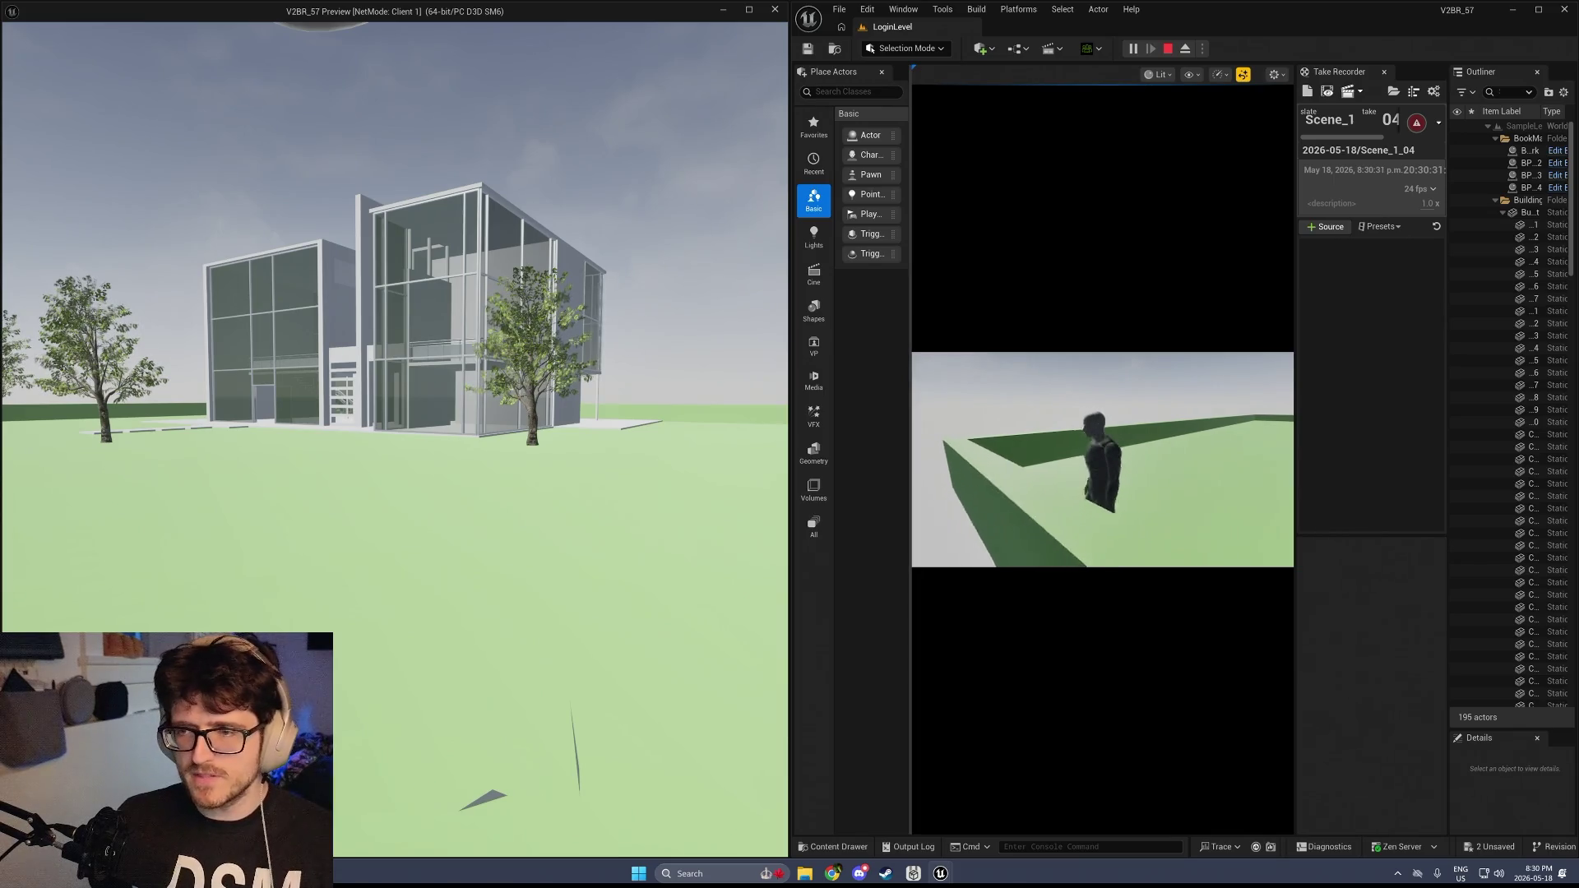
key(F8)
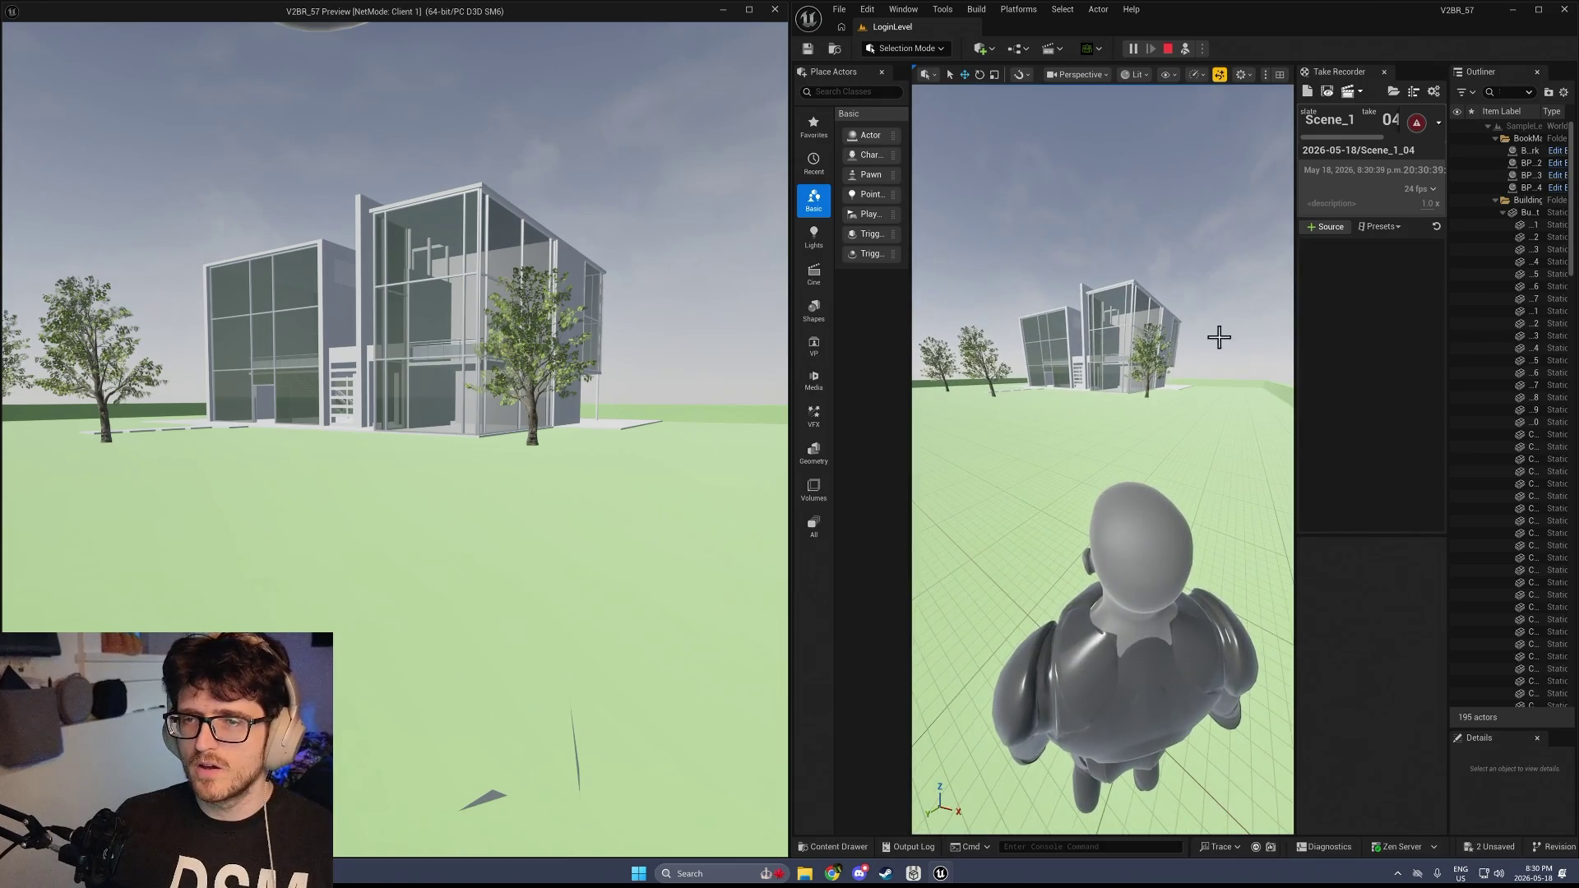
click(1187, 313)
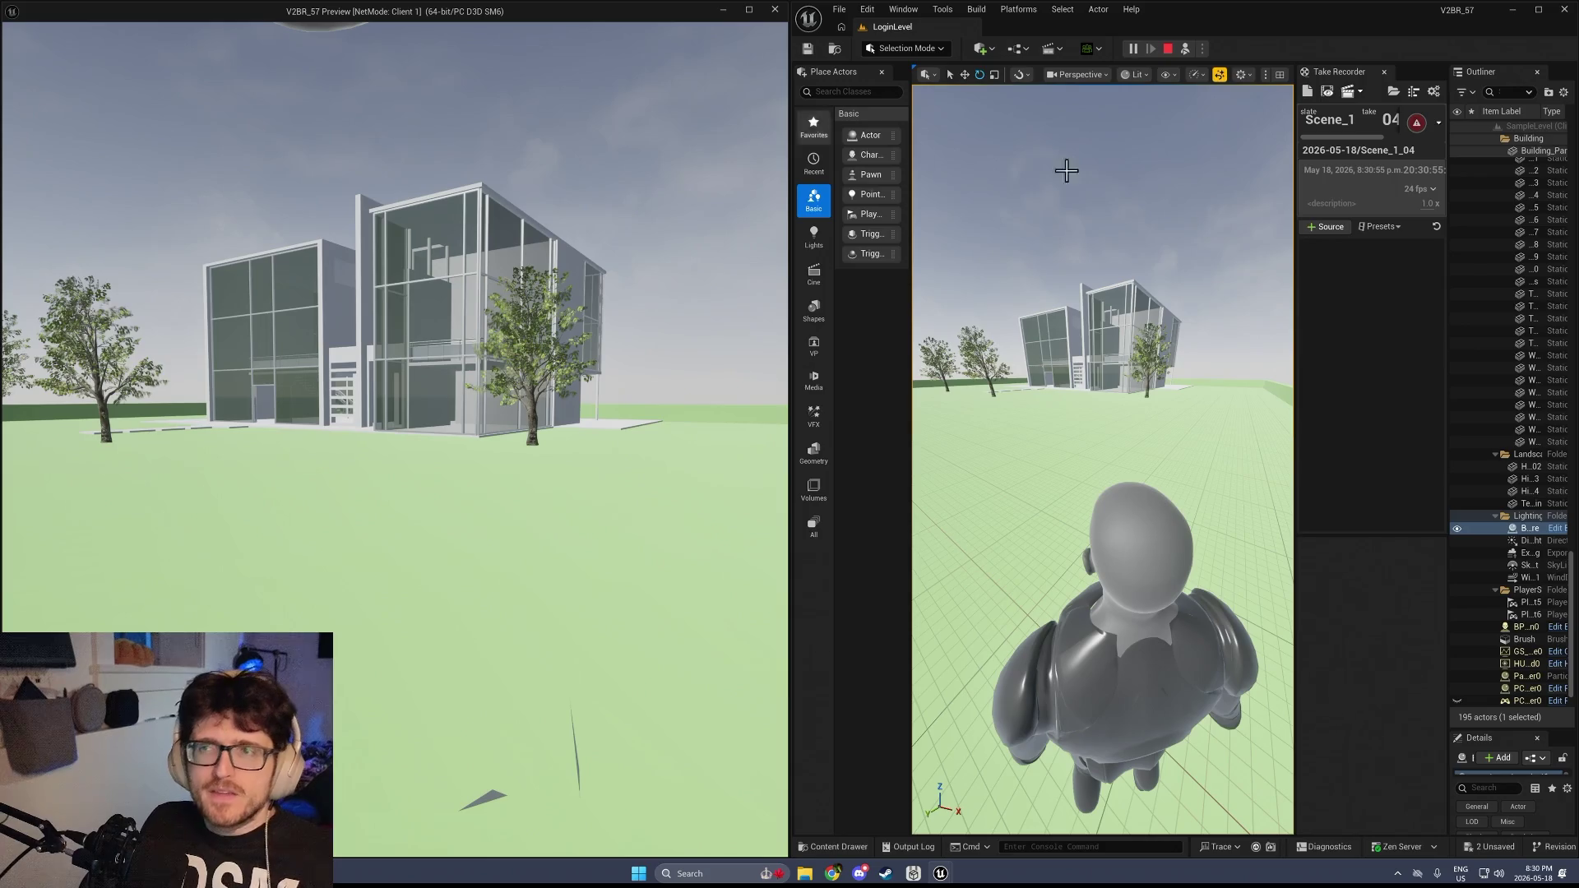
drag(929, 394, 921, 375)
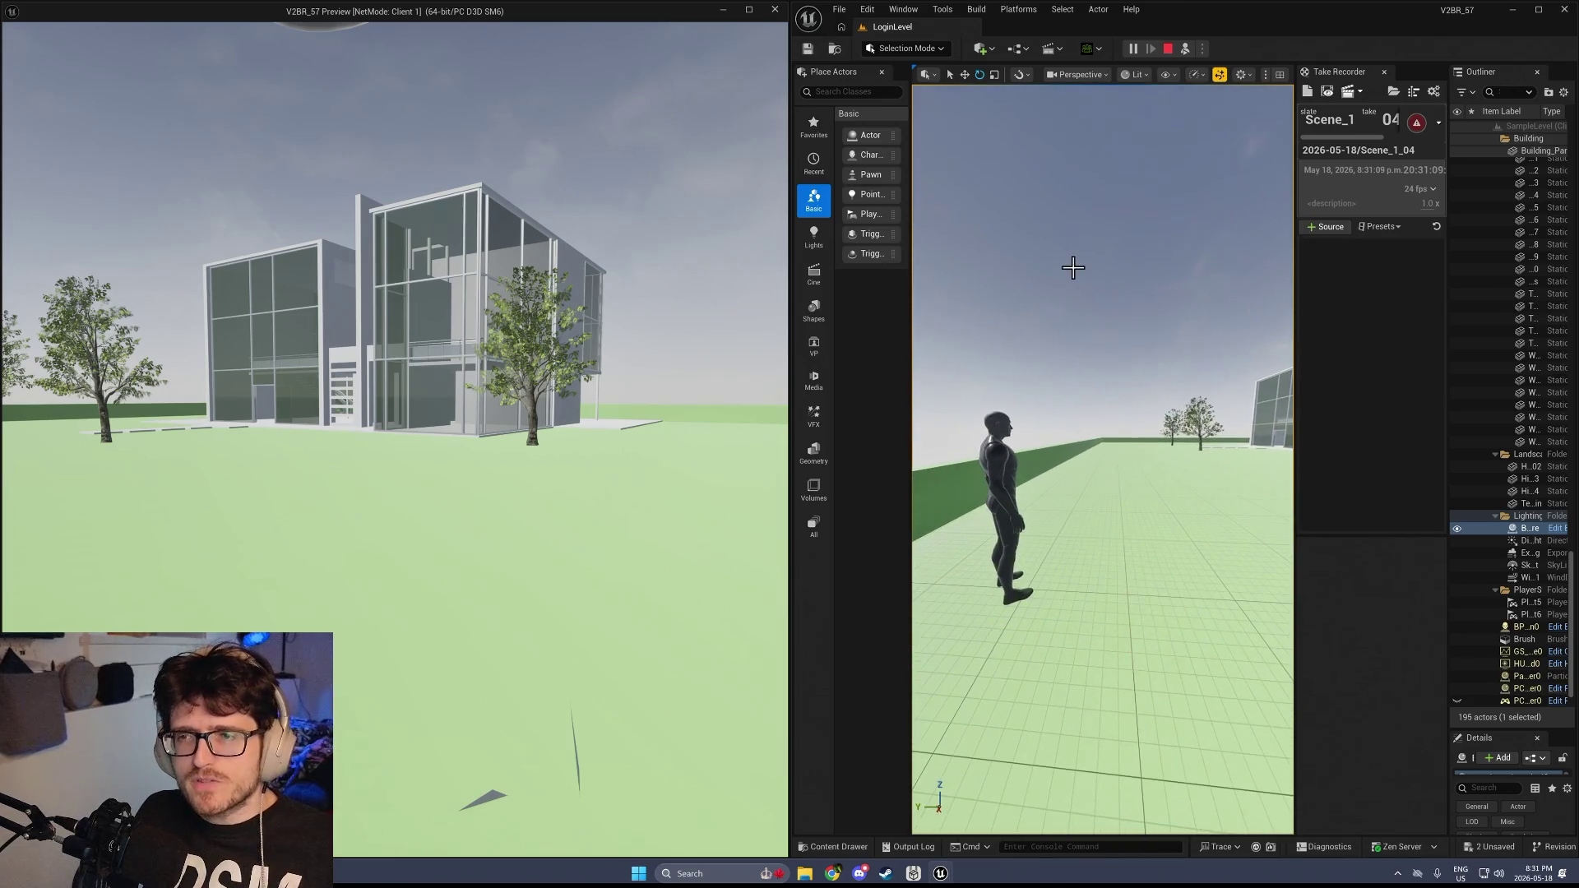
Repossess the player, collapse the Place Actors panel and widen the editor window
key(F8)
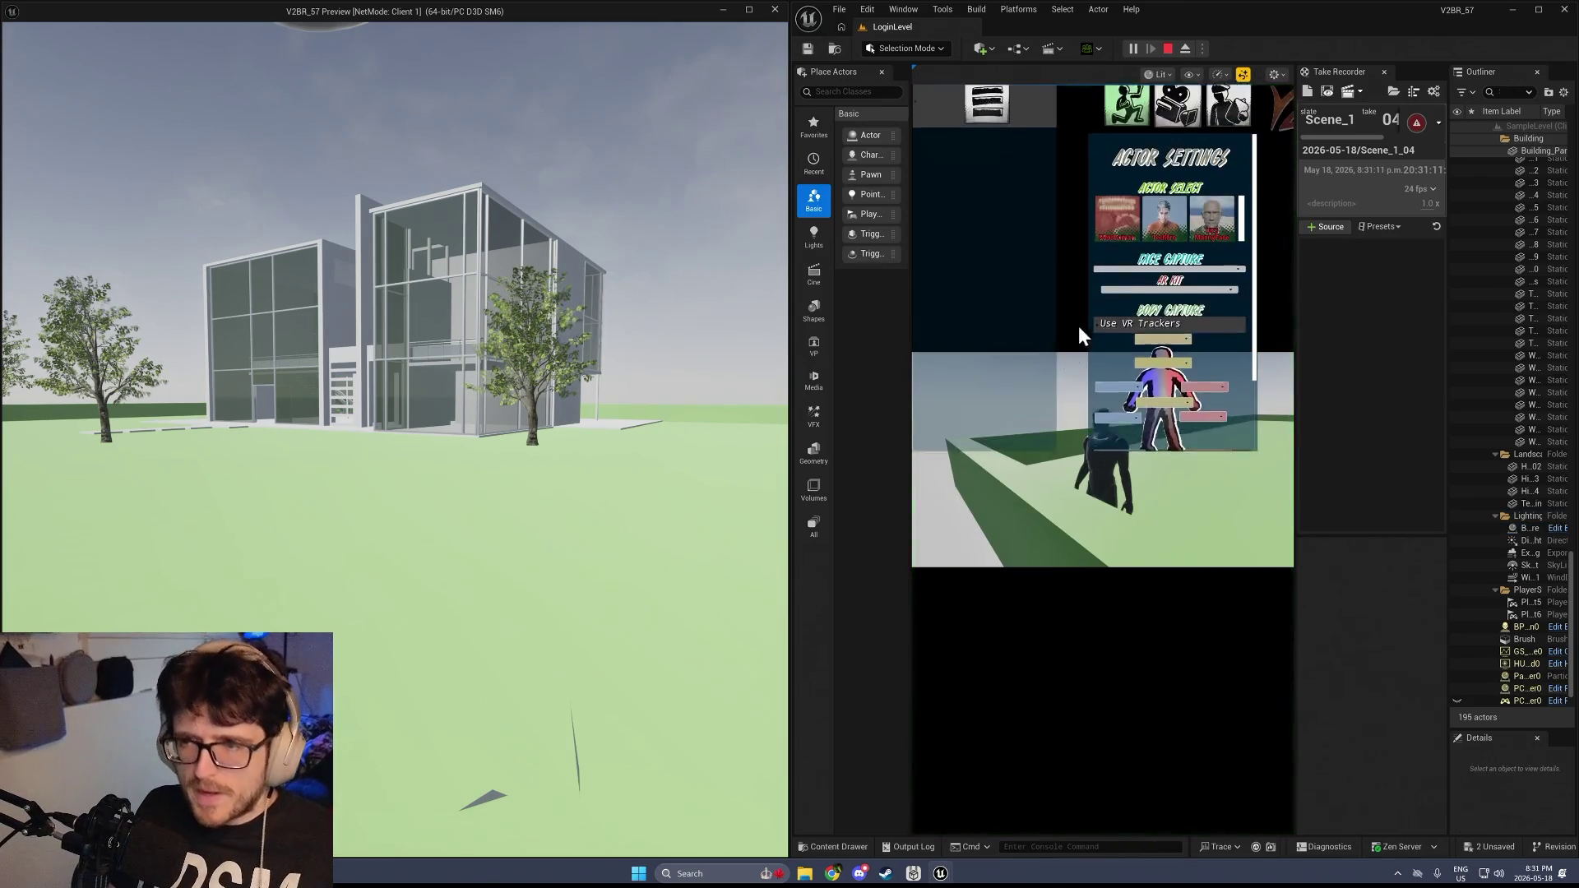
drag(910, 519, 673, 514)
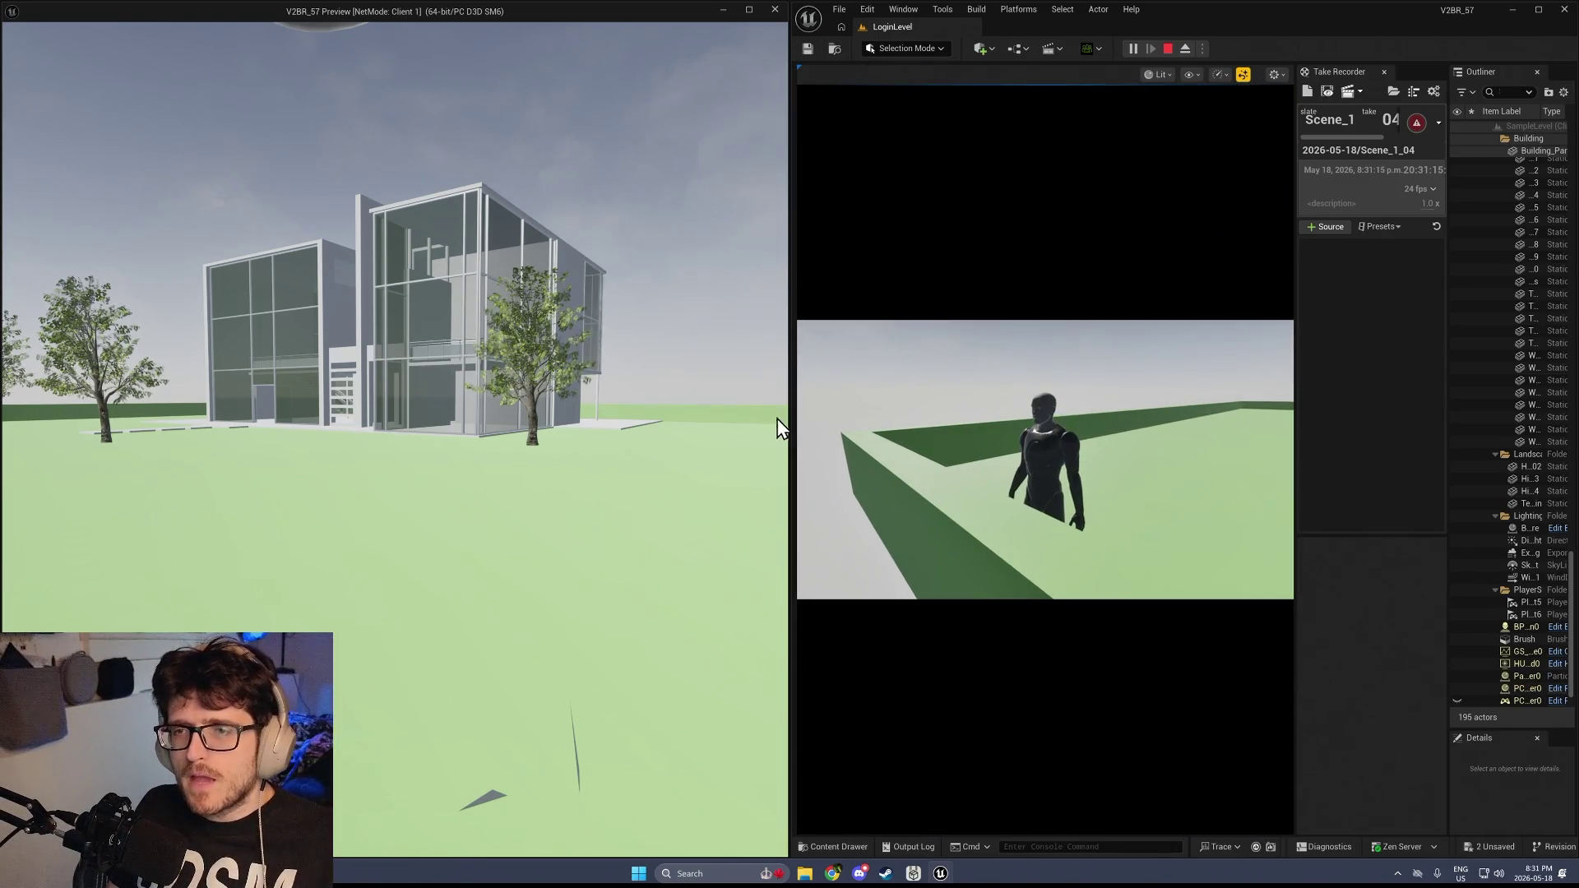
mouse_move(787, 418)
mouse_down()
mouse_move(794, 430)
mouse_move(669, 428)
mouse_up()
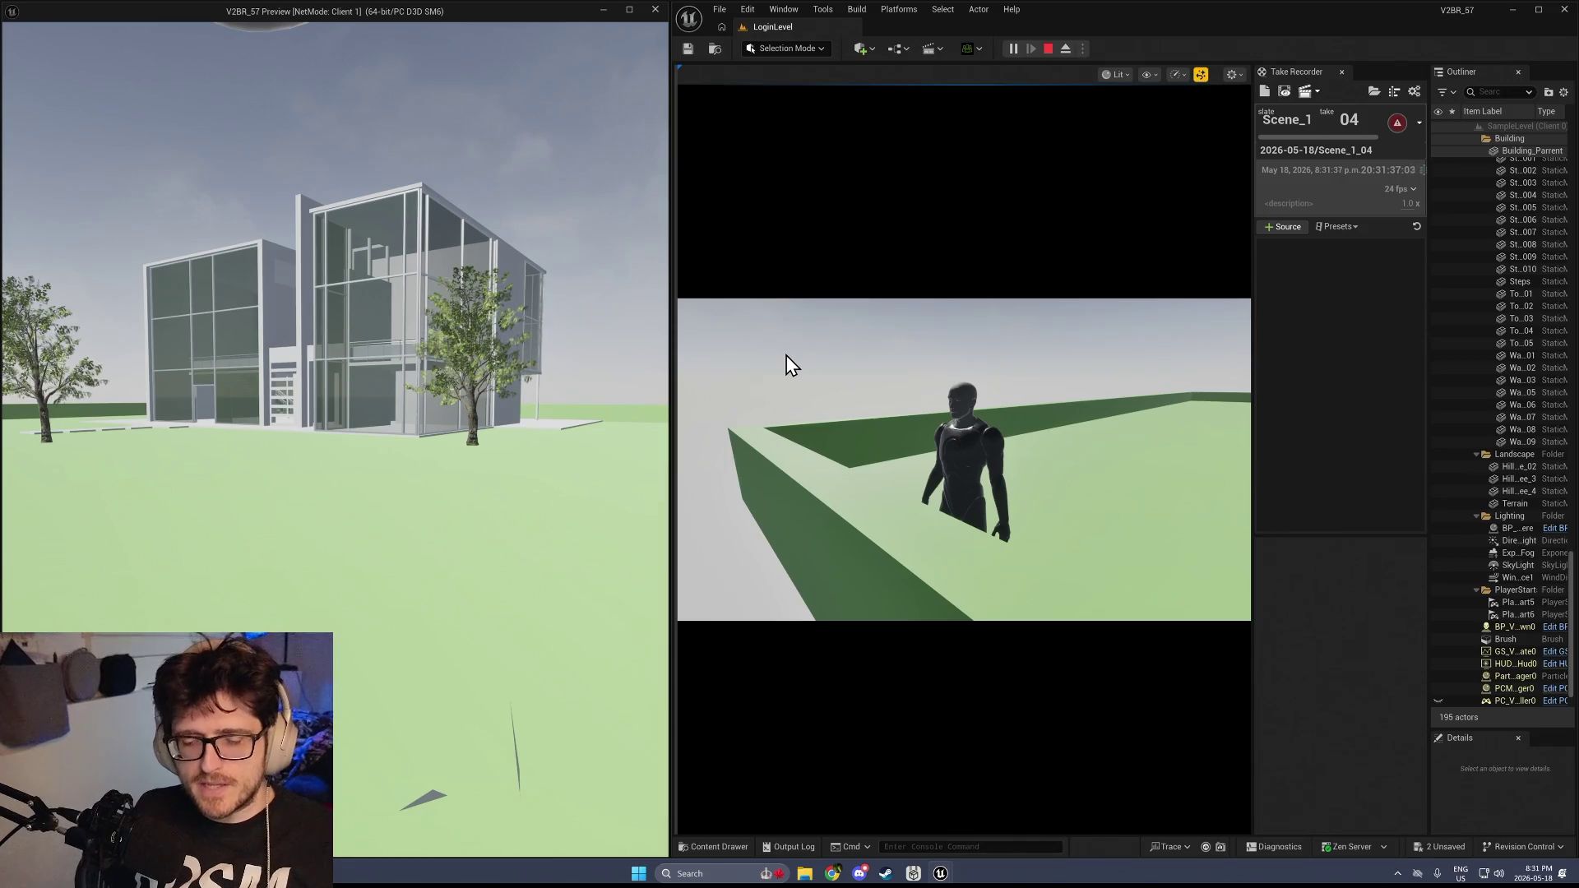
Show the Camera Settings overlay with Camera Speed 2, free the mouse, and stop the session
click(785, 365)
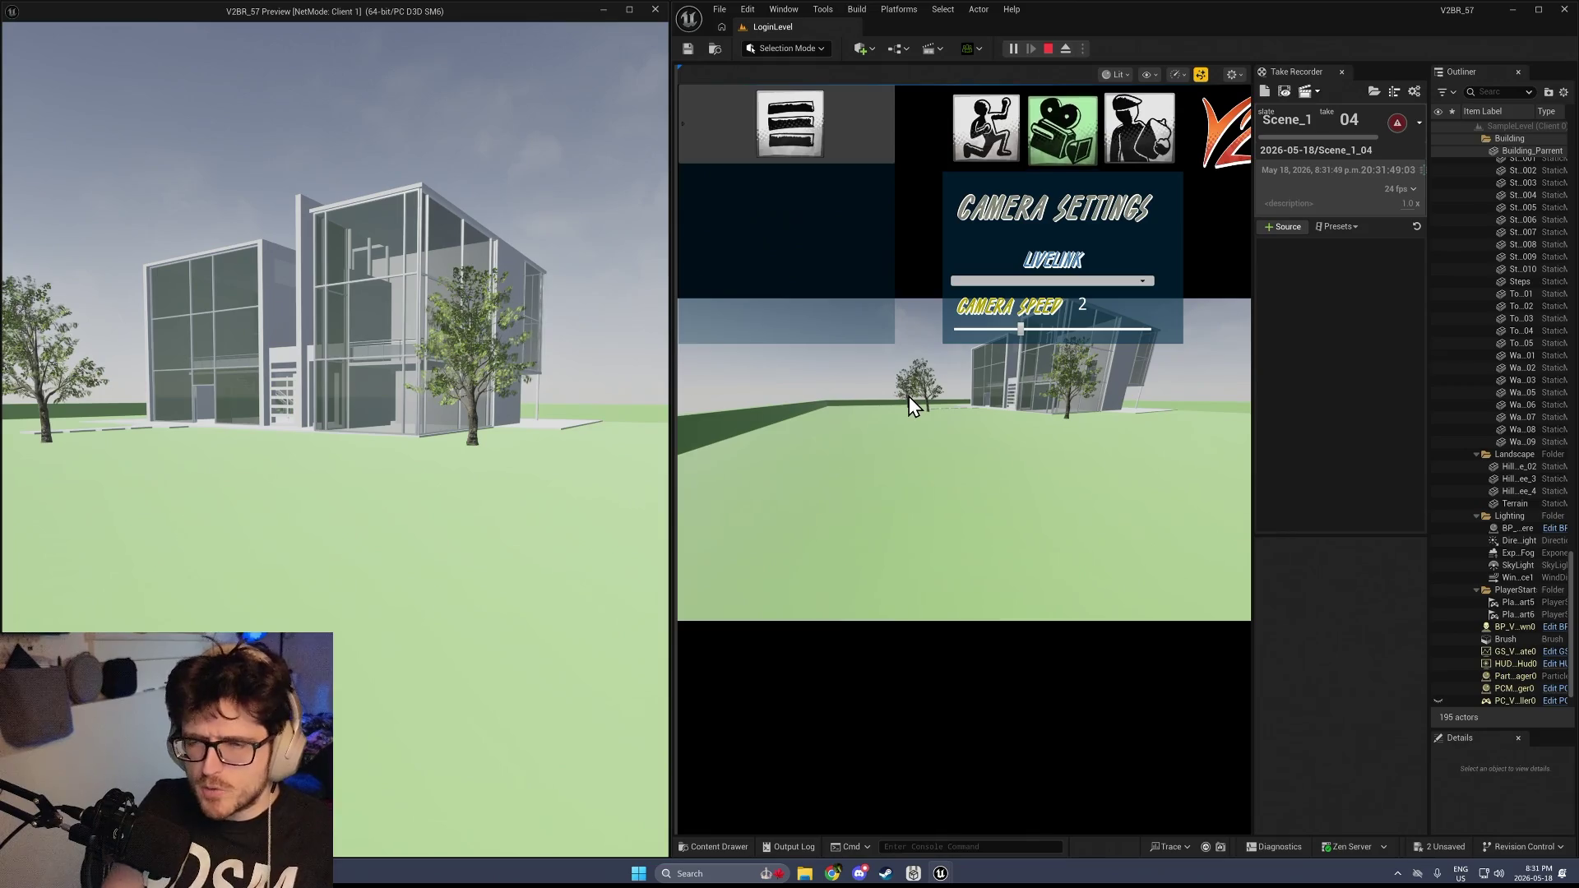
click(120, 441)
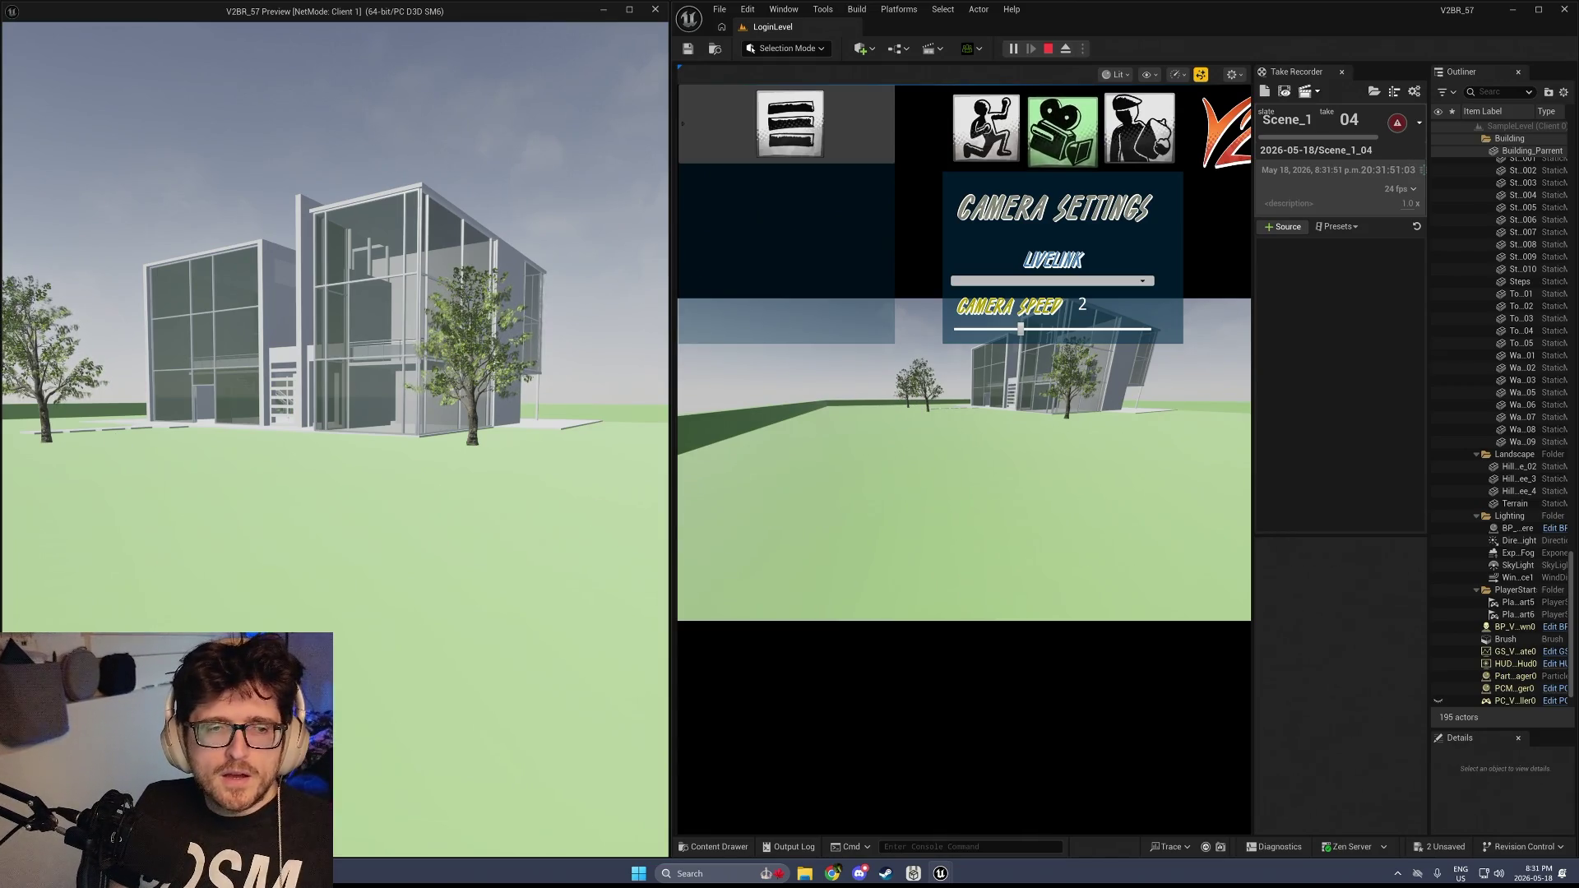
click(983, 465)
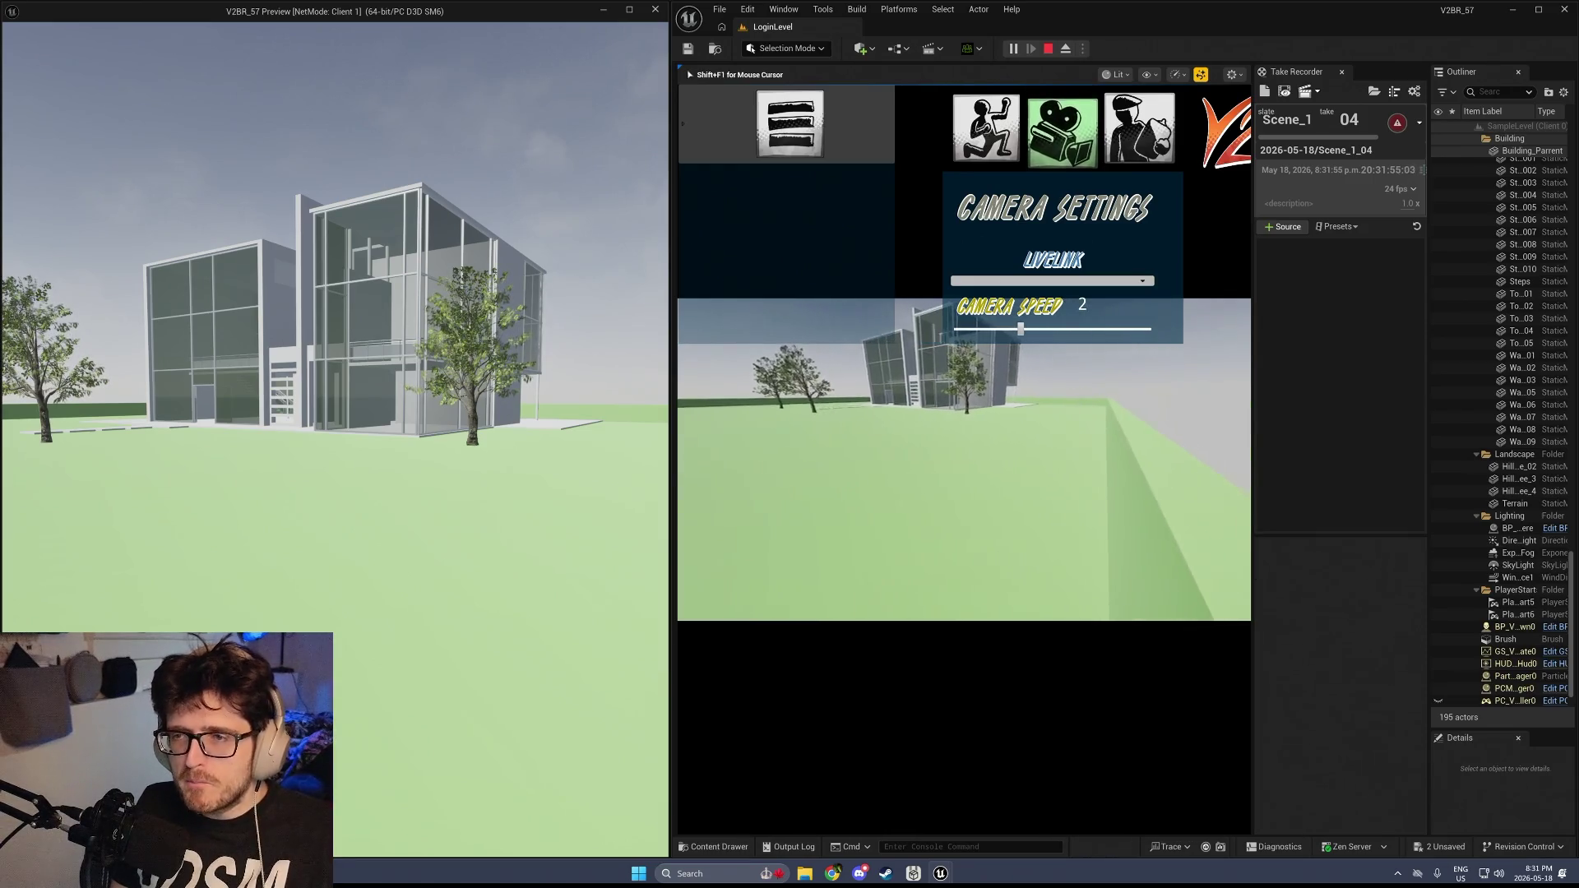
key(shift+F1)
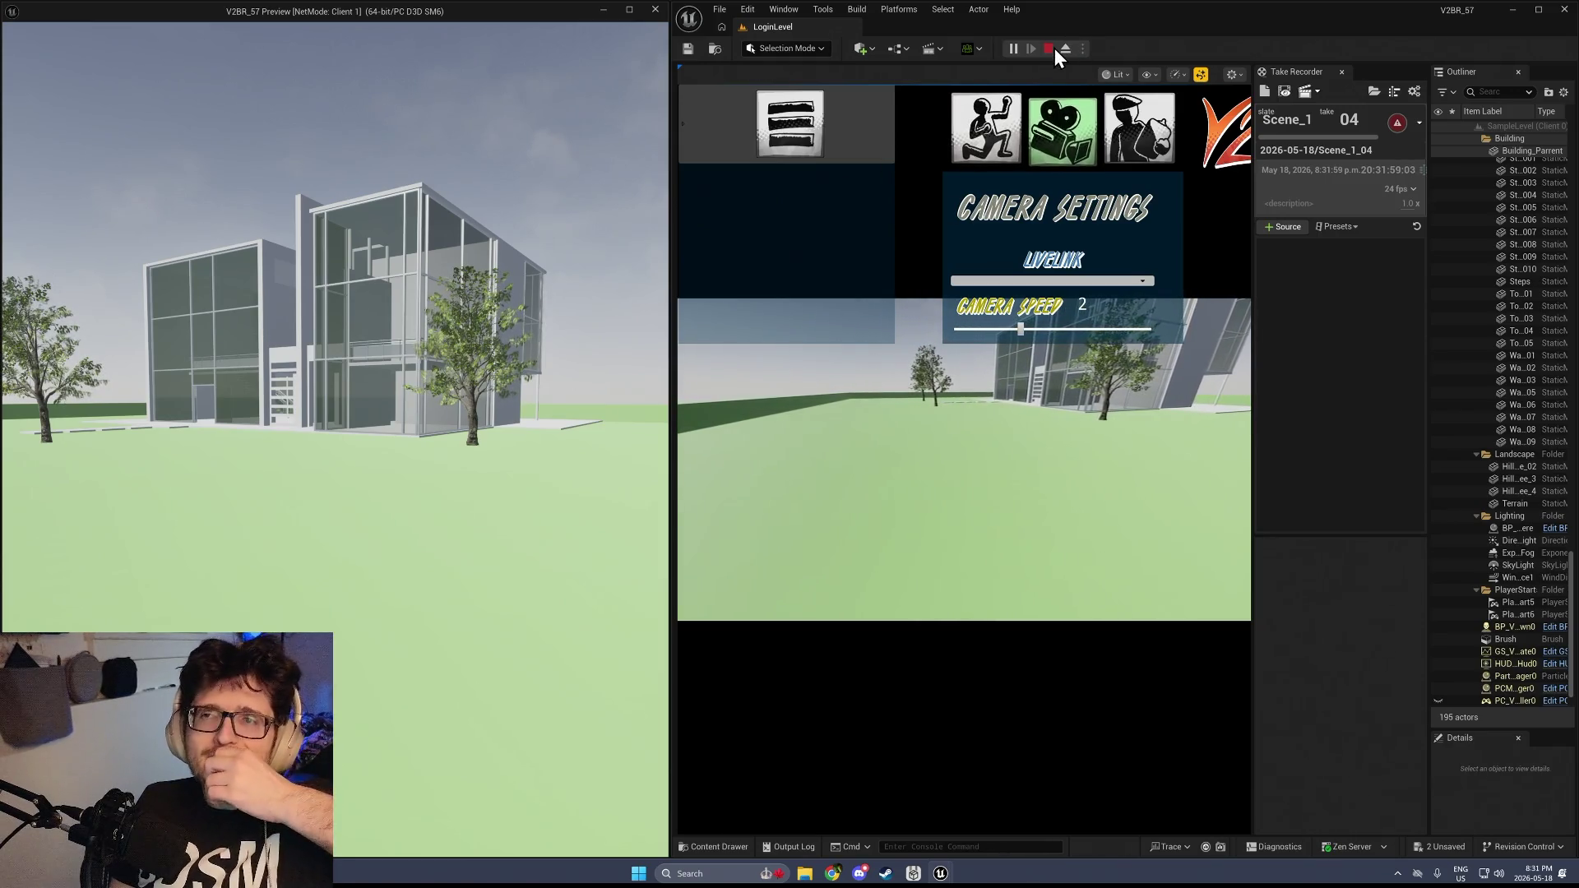
click(1052, 49)
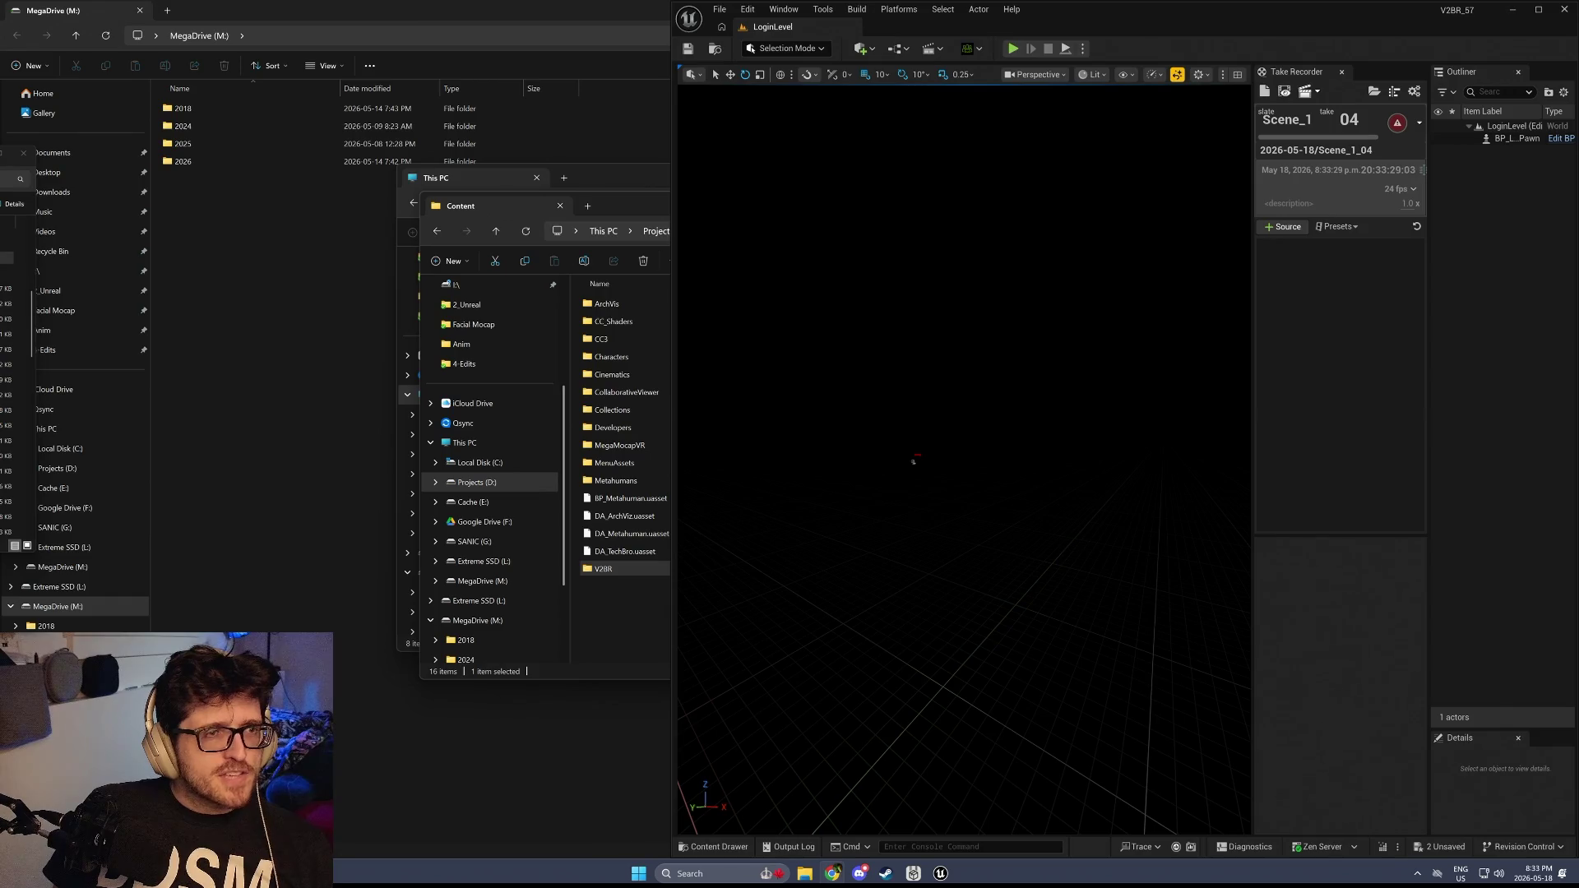
key(alt+Tab)
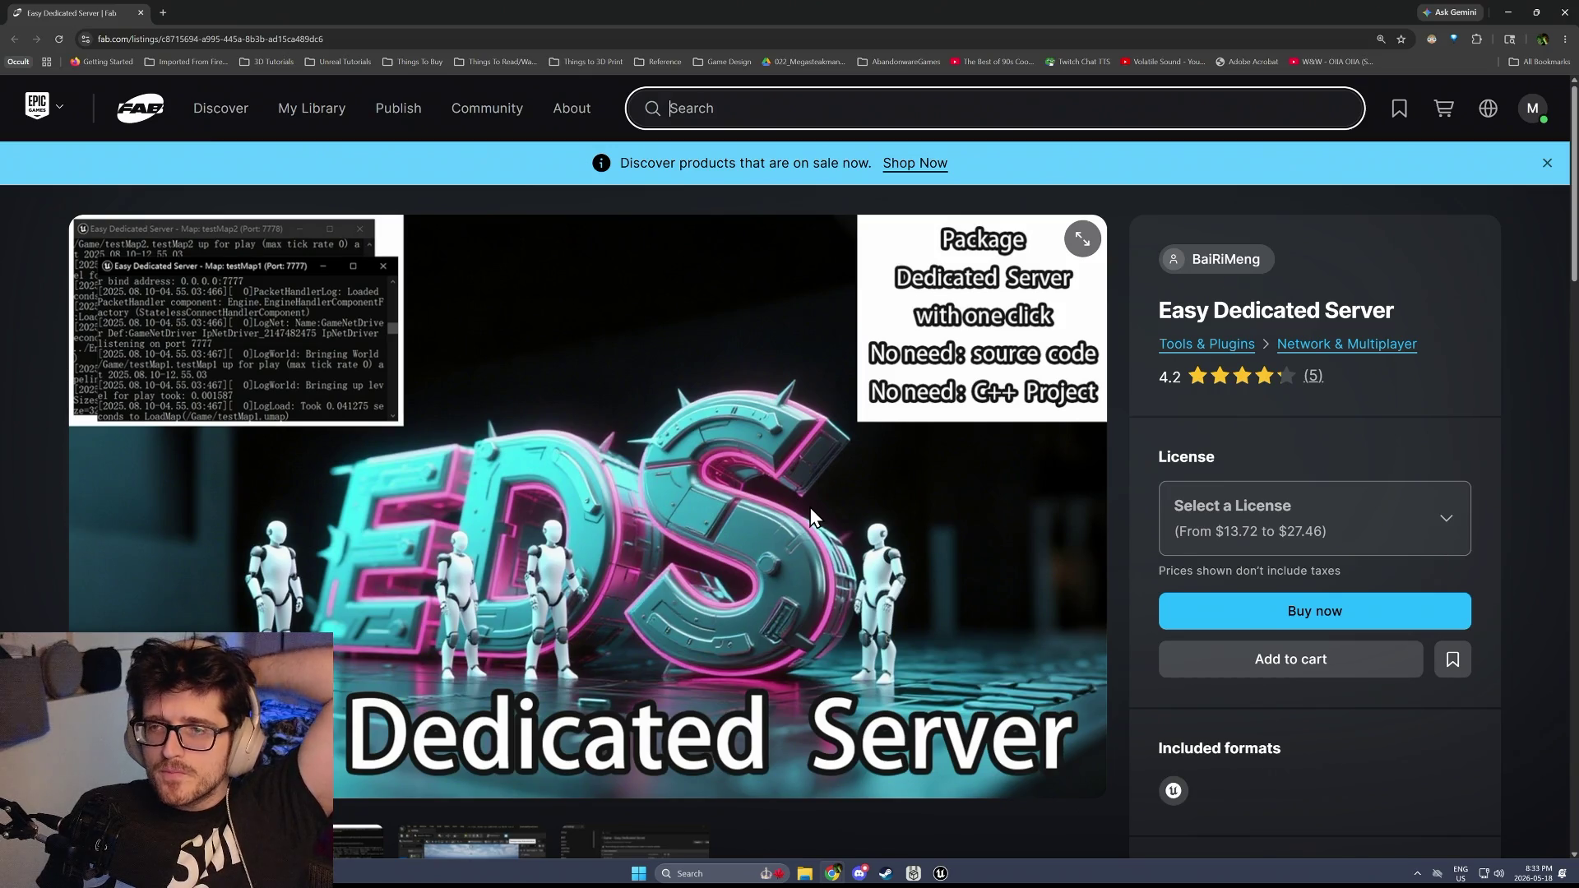
scroll(811, 511, down, 1)
click(343, 685)
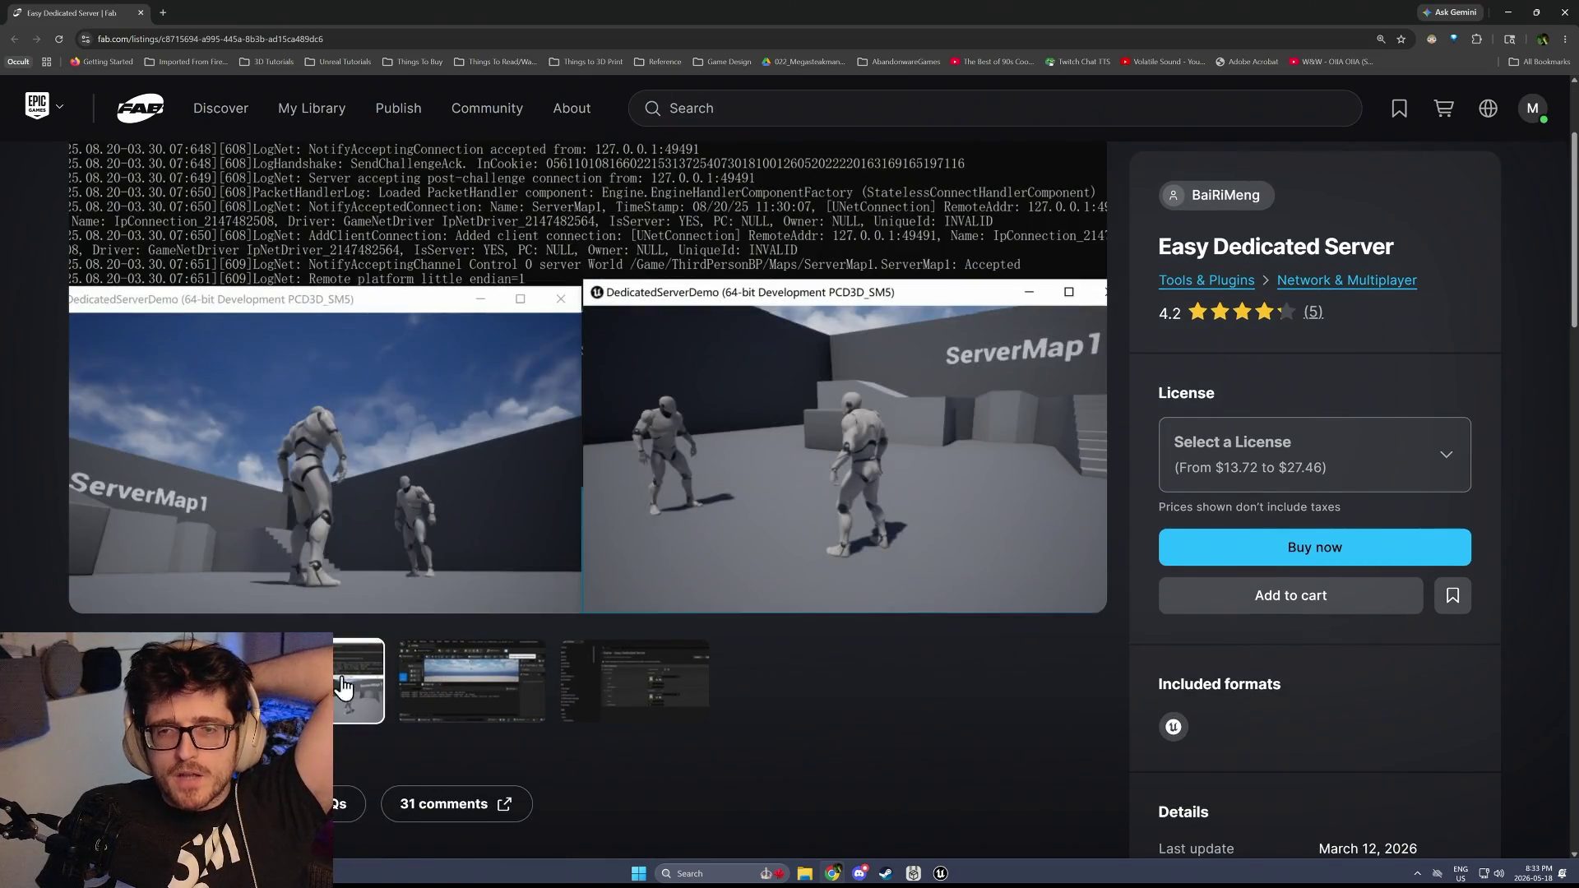
click(461, 694)
click(639, 704)
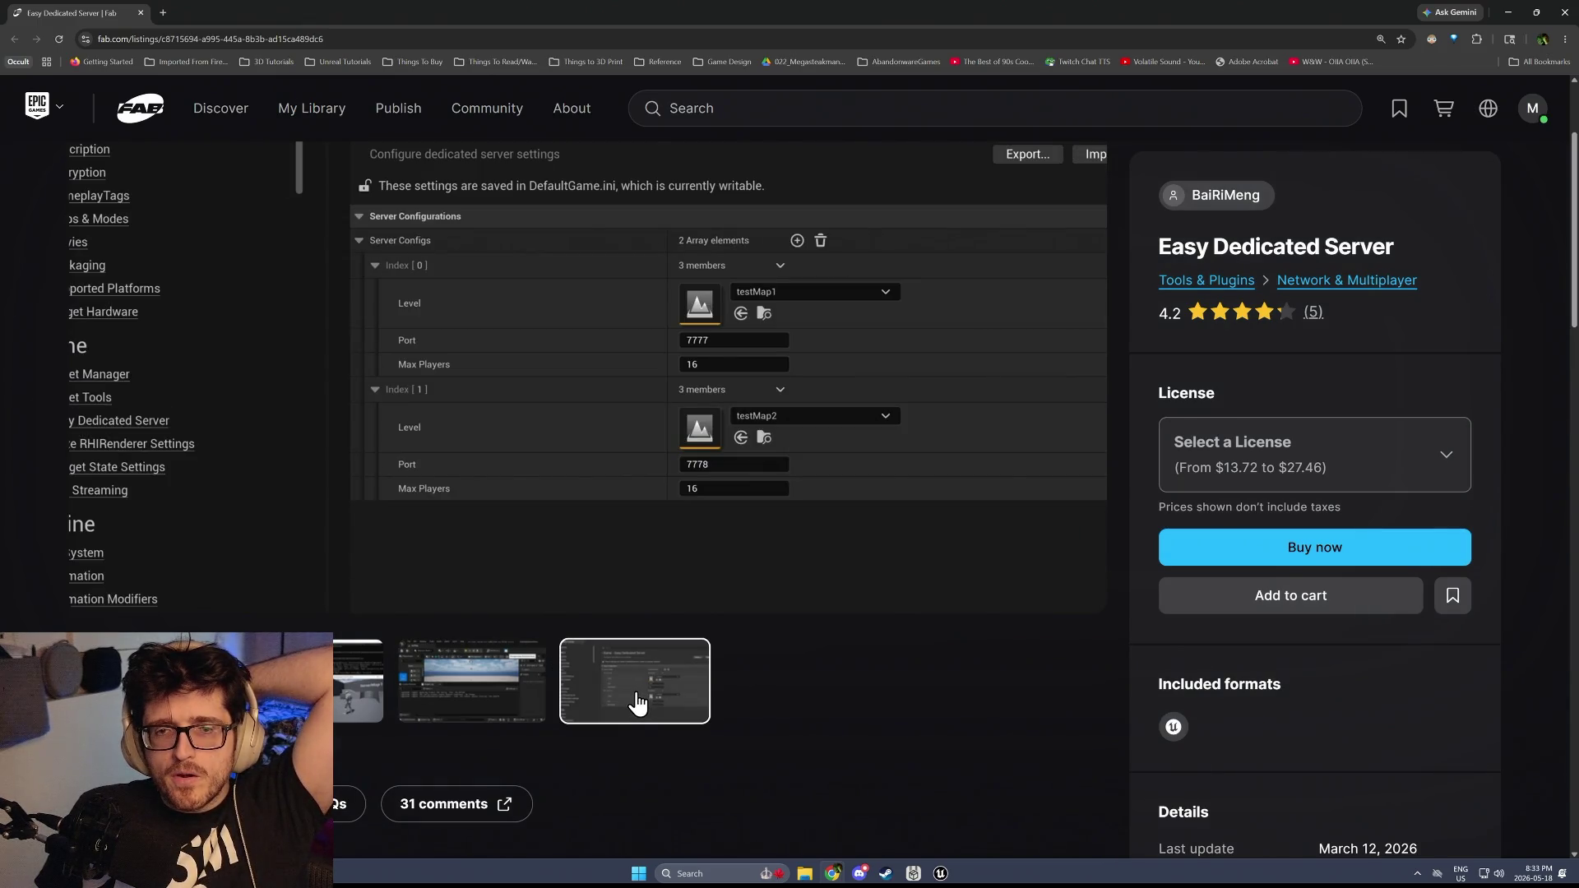
scroll(634, 698, up, 2)
scroll(634, 698, down, 5)
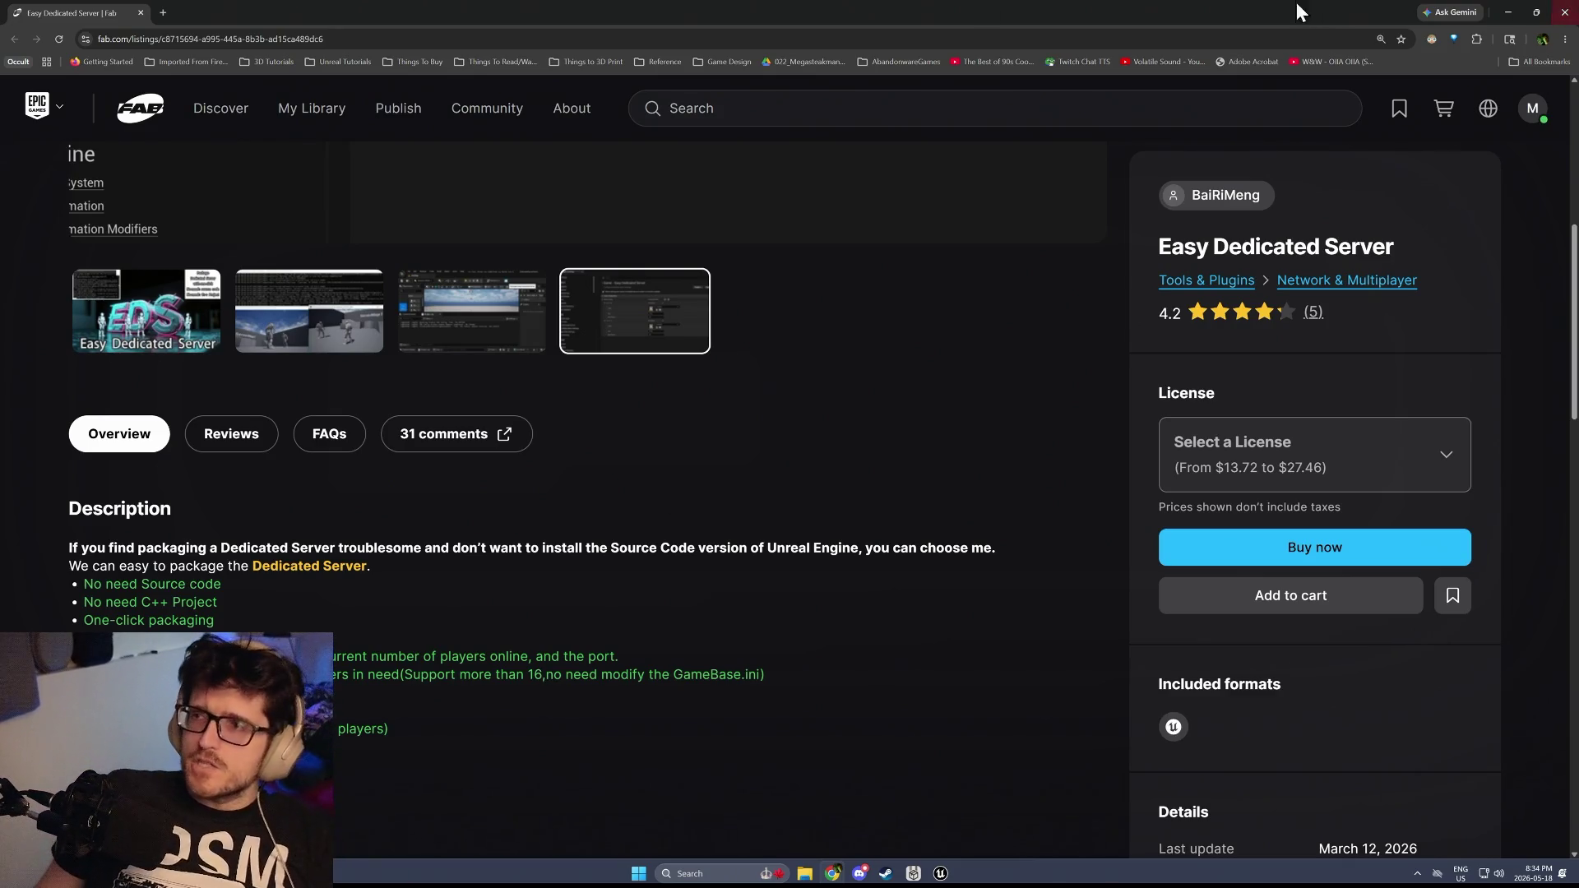
click(1509, 12)
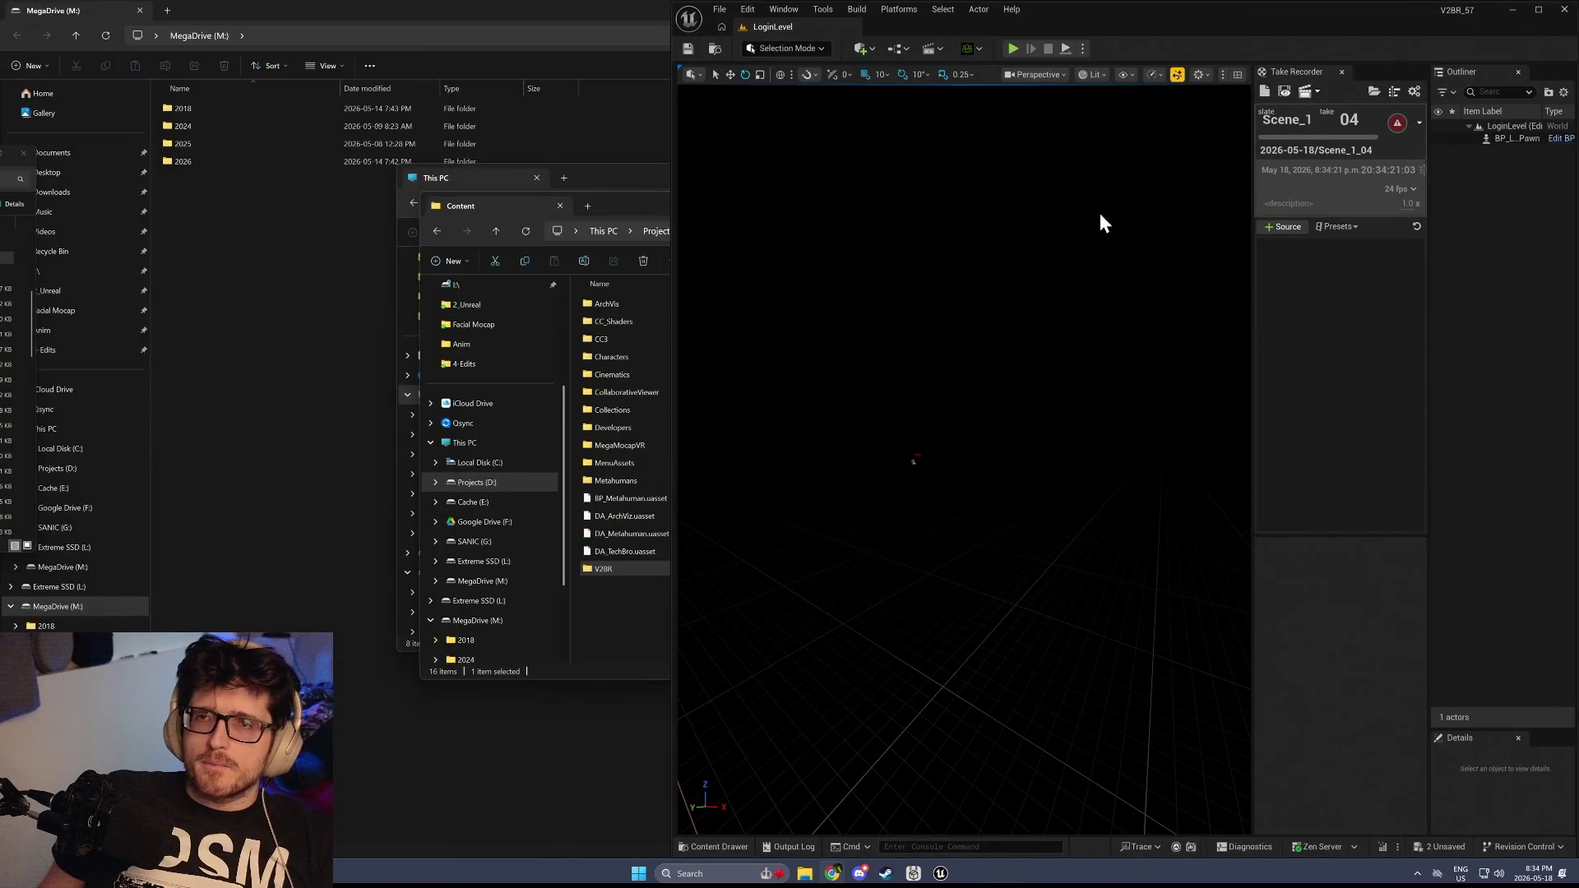
Maximize the editor, start a play test, enter the name 'MEga' and load the ArchViz map
click(1121, 37)
mouse_move(1122, 48)
mouse_down()
mouse_move(705, 275)
mouse_move(675, 2)
mouse_up()
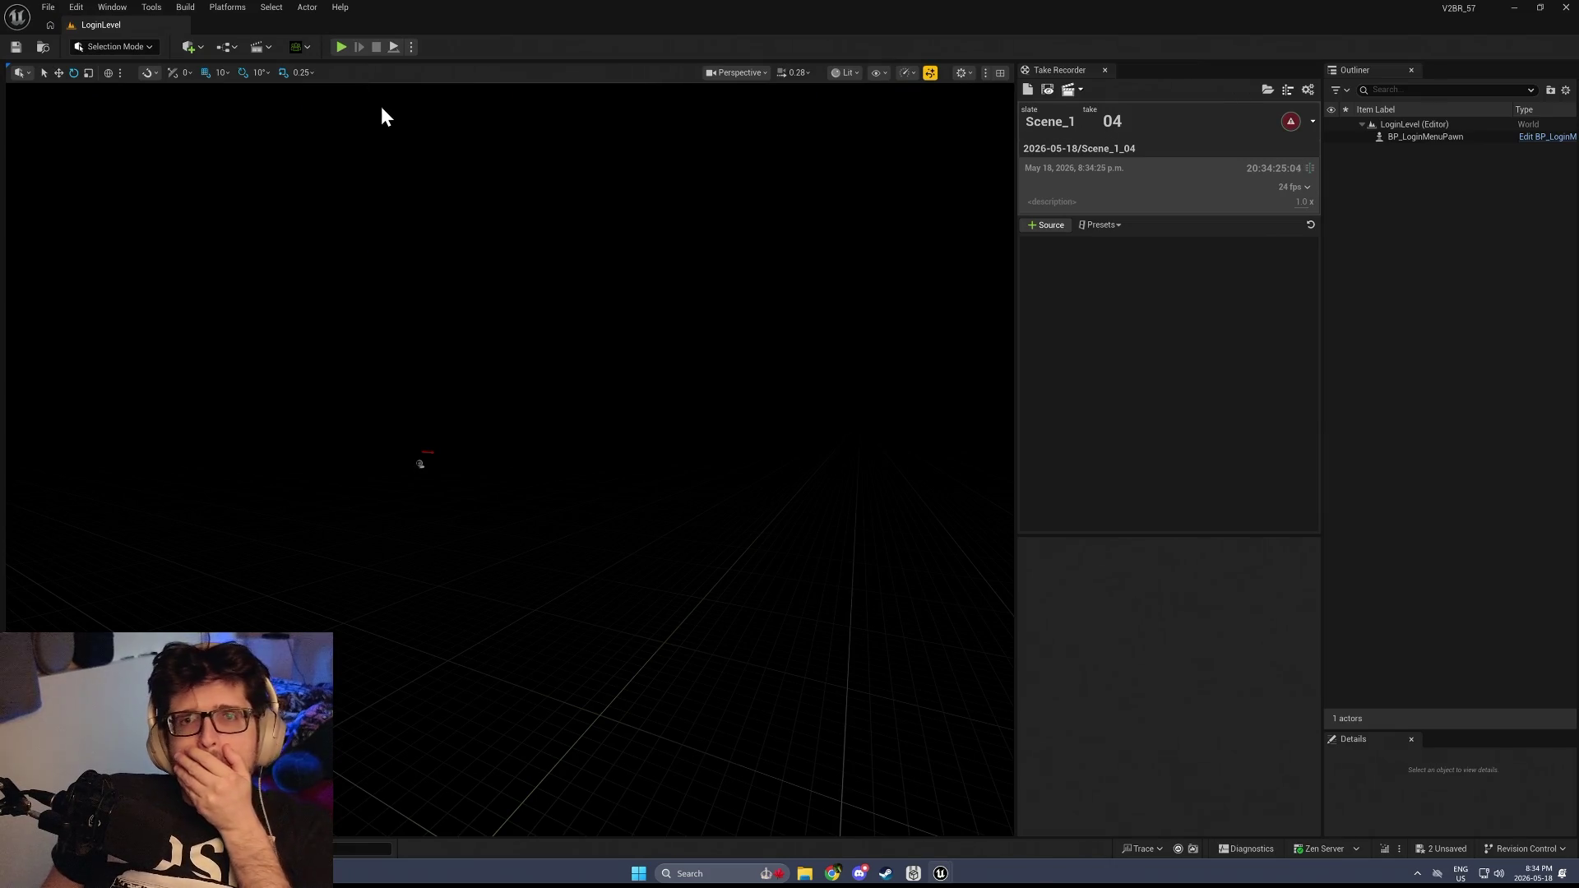
click(349, 47)
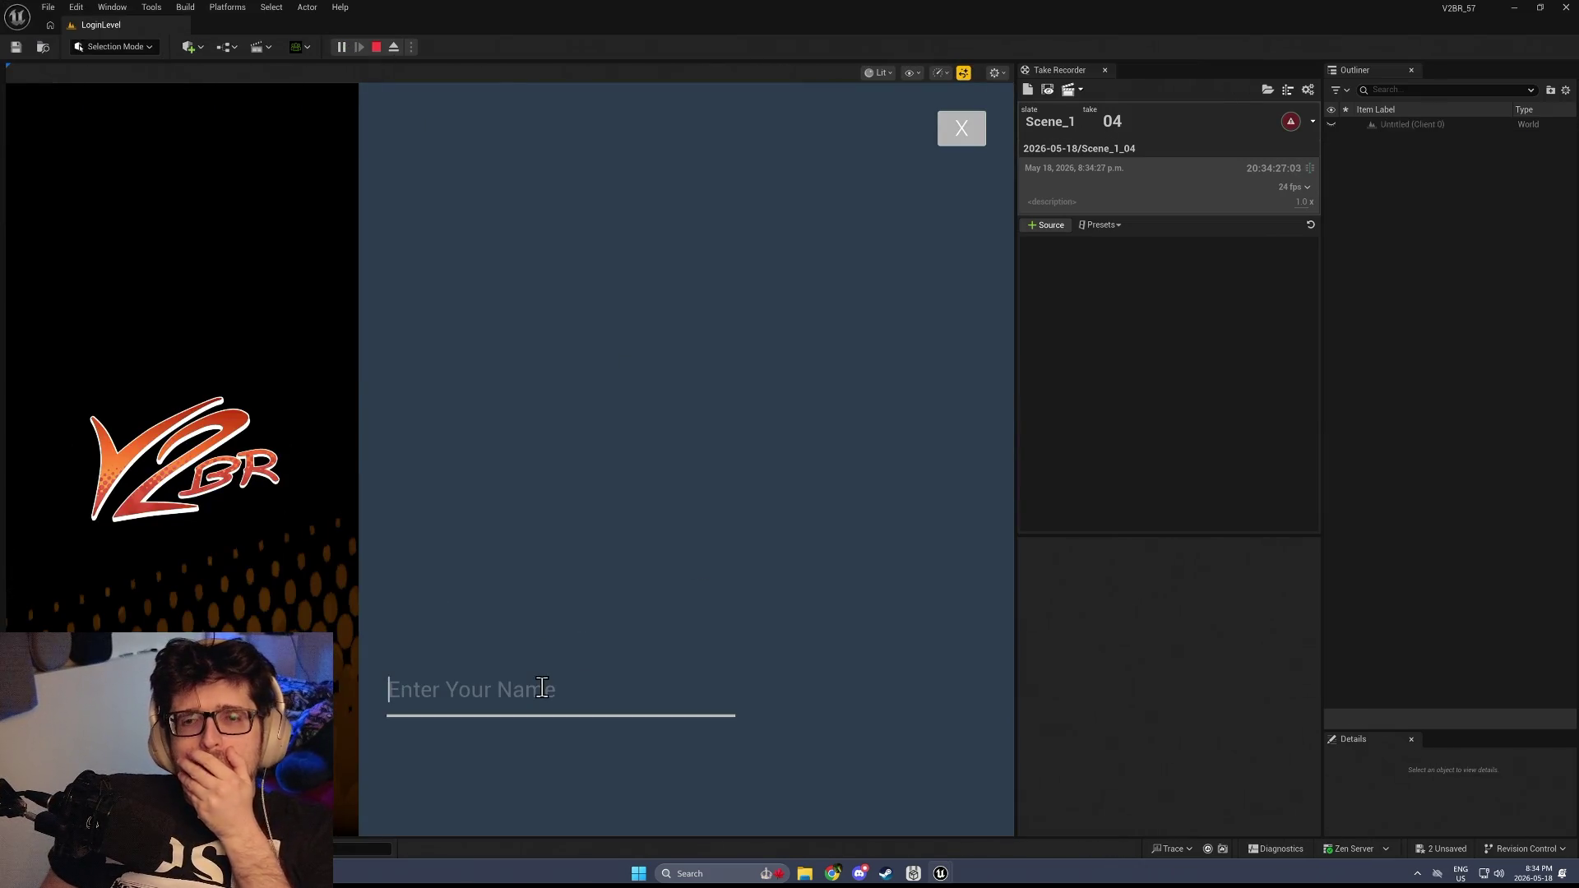
text(MEga)
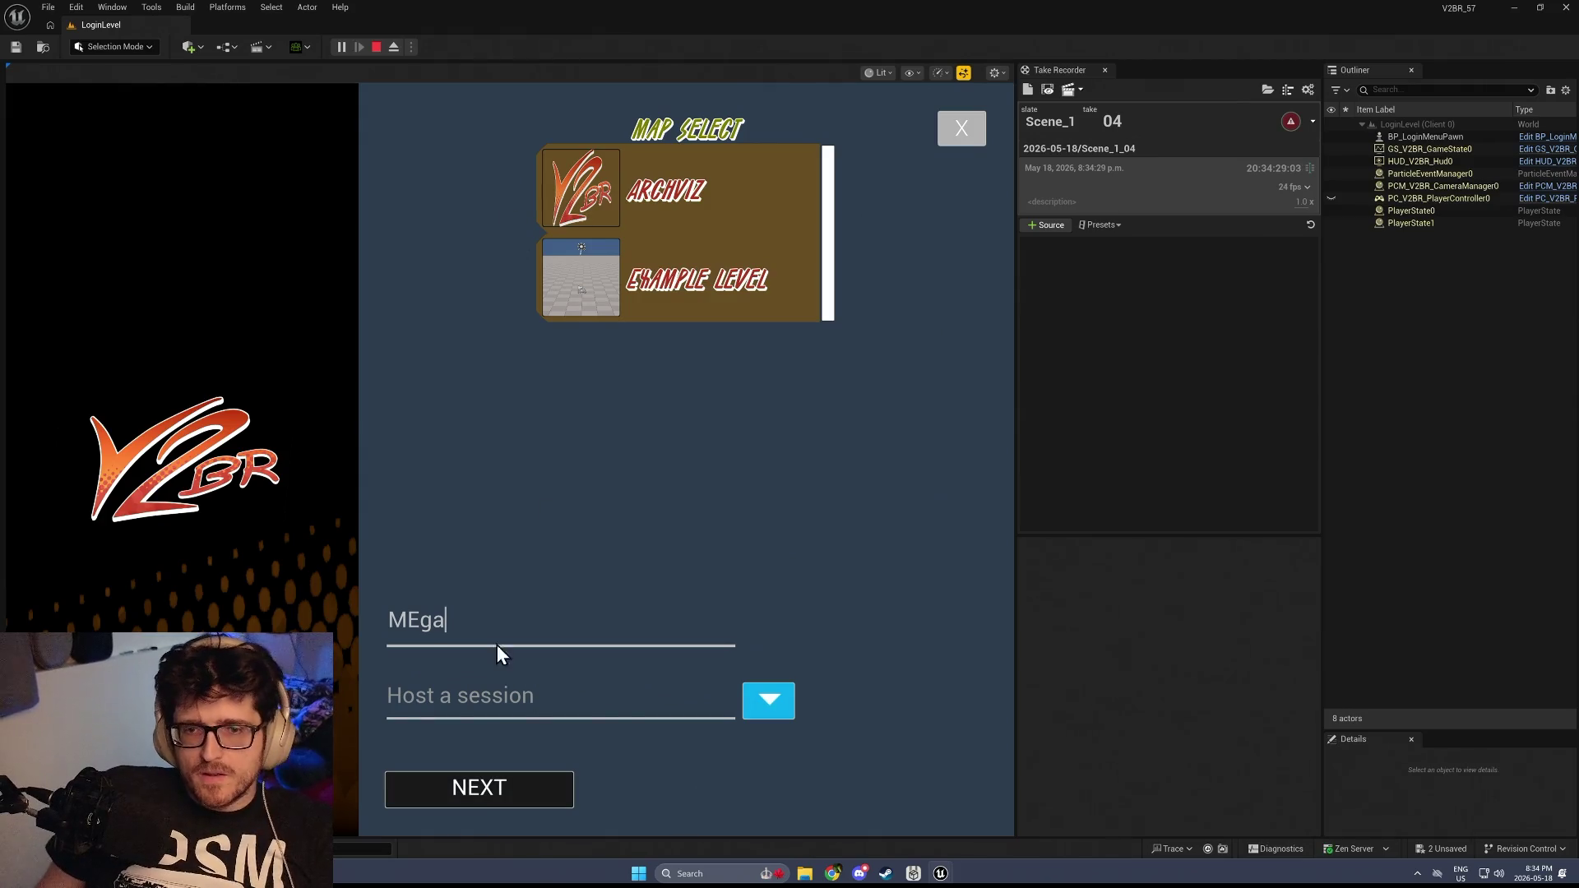
click(594, 230)
click(553, 794)
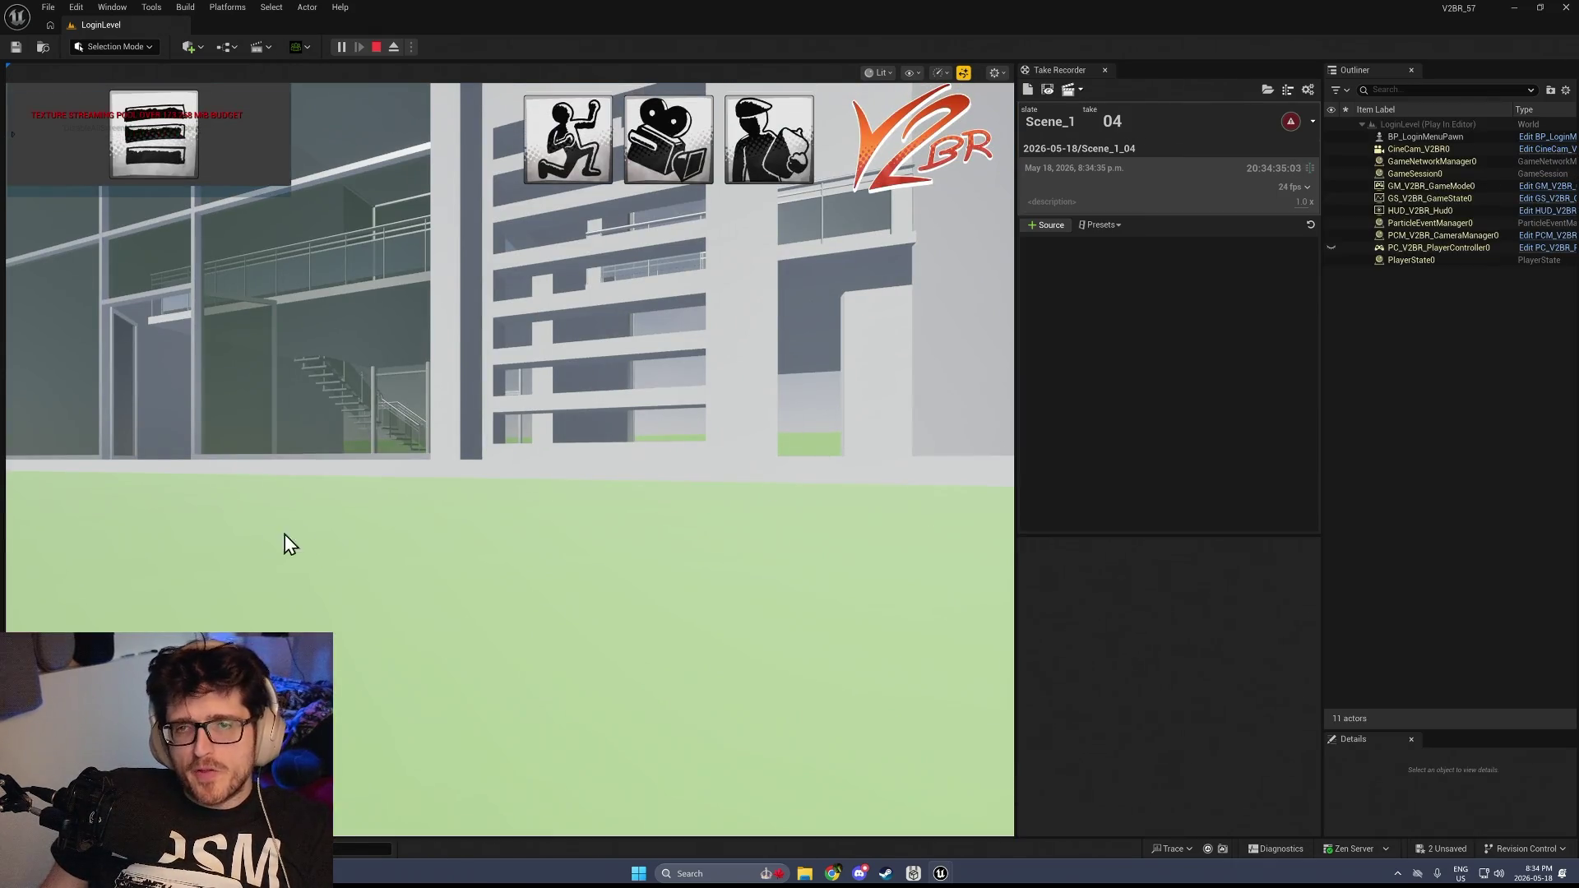
Open and close the in-game Actor Settings and Camera Settings menus, then stop the play session
click(588, 160)
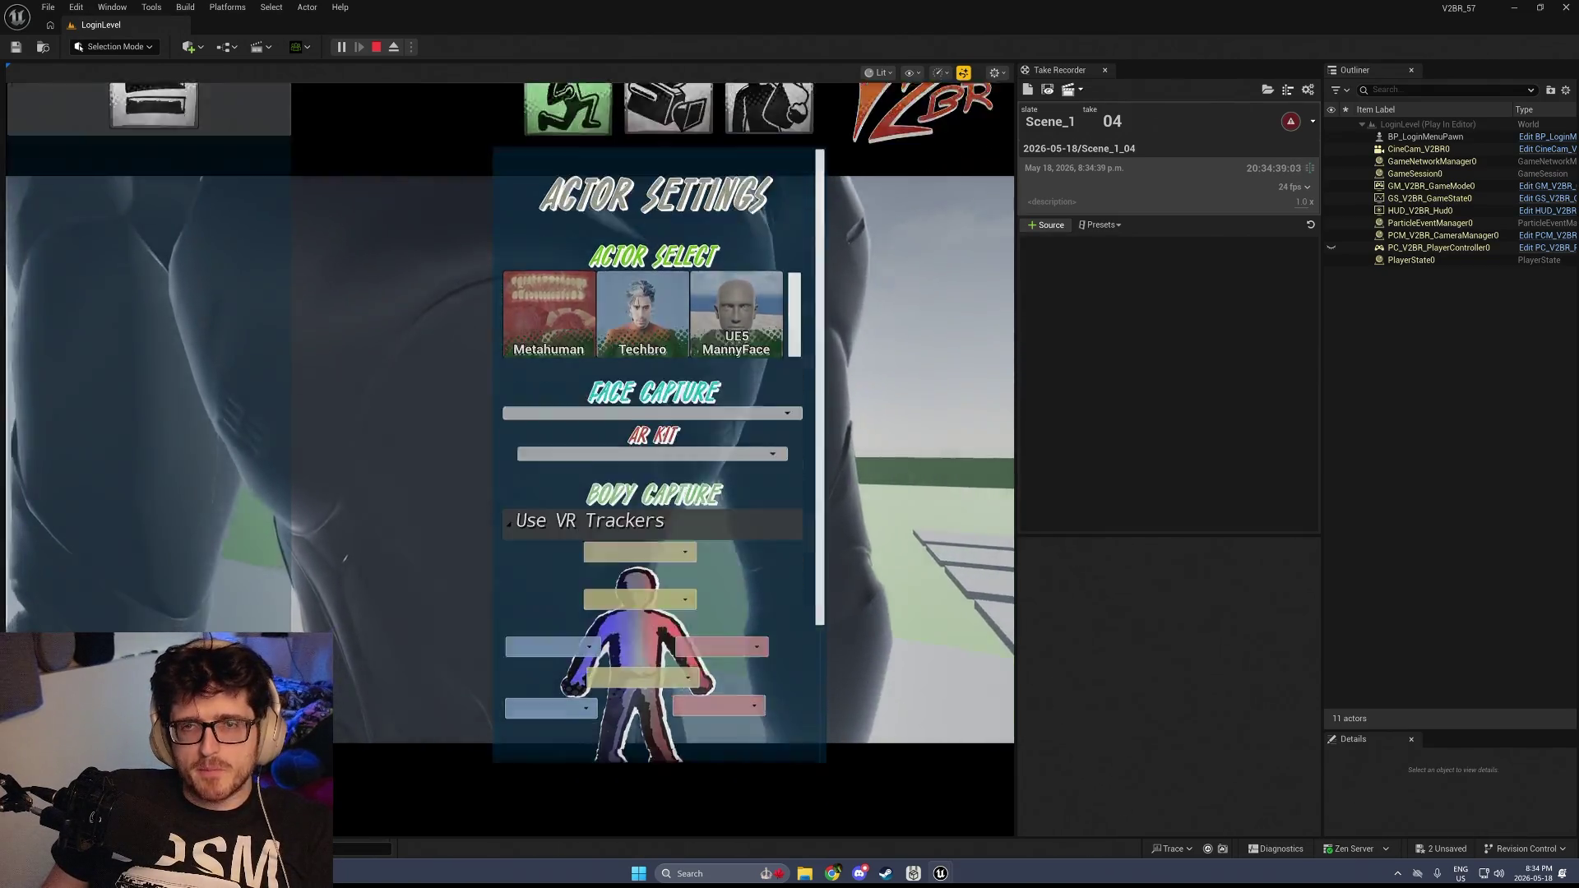
click(436, 470)
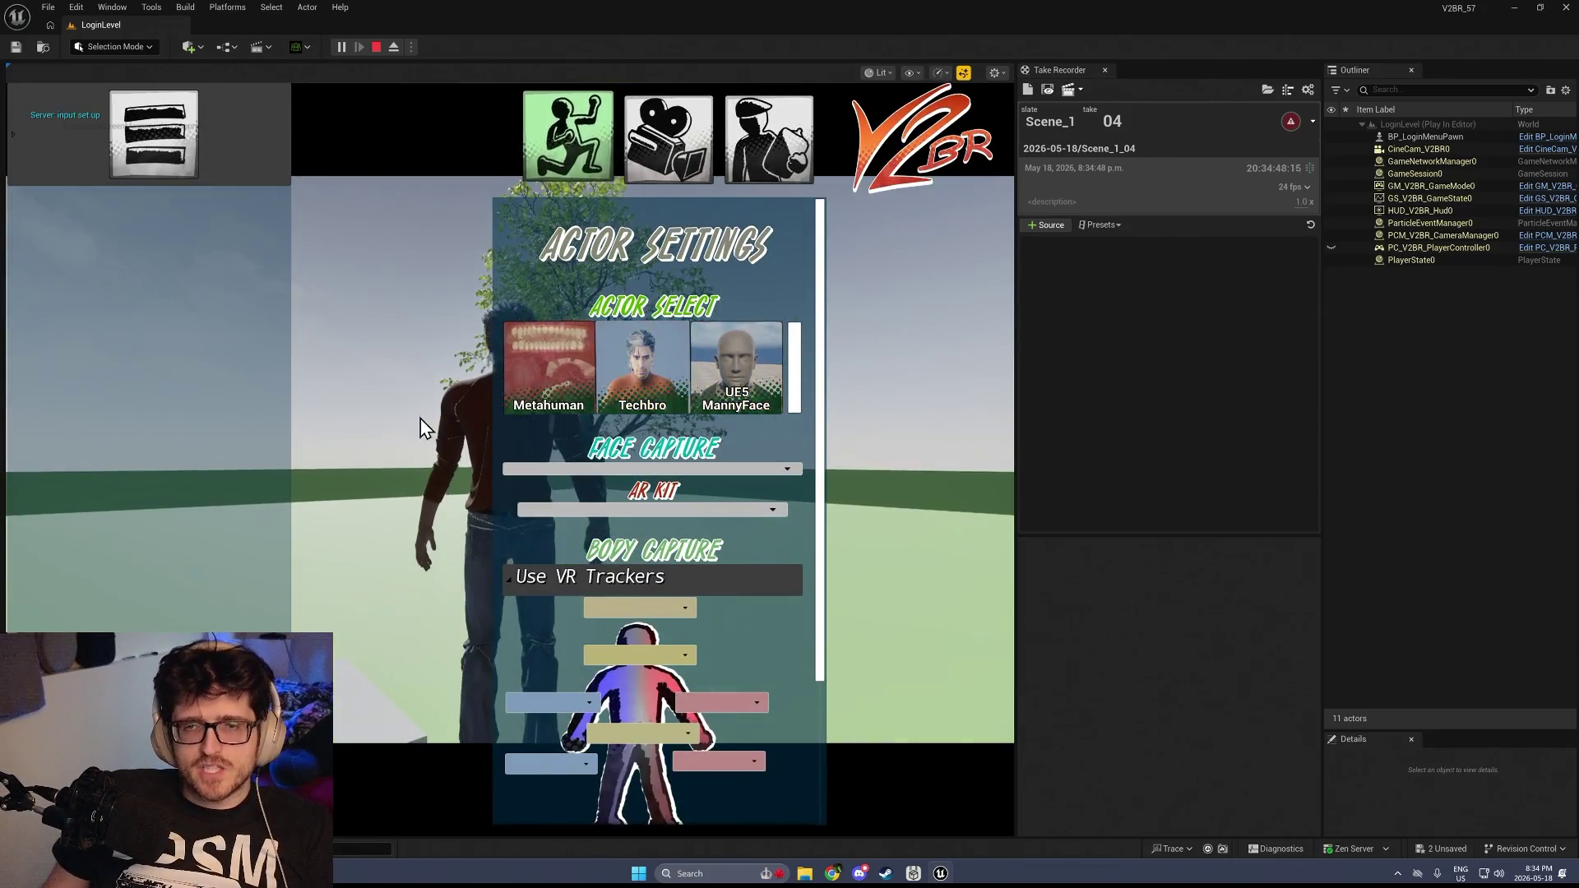
click(420, 427)
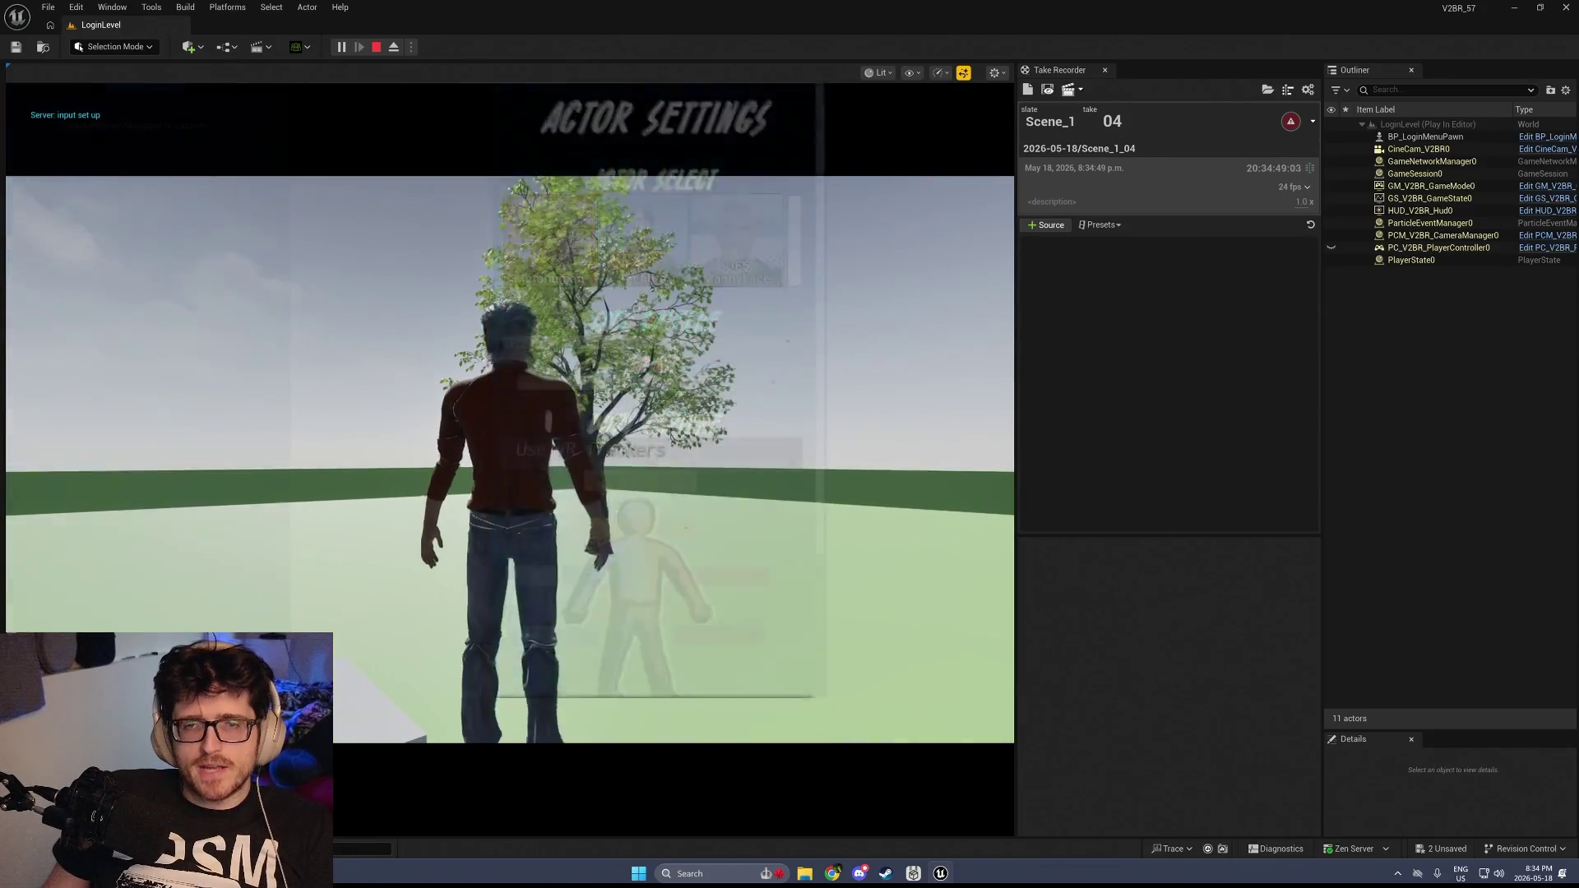
key(Tab)
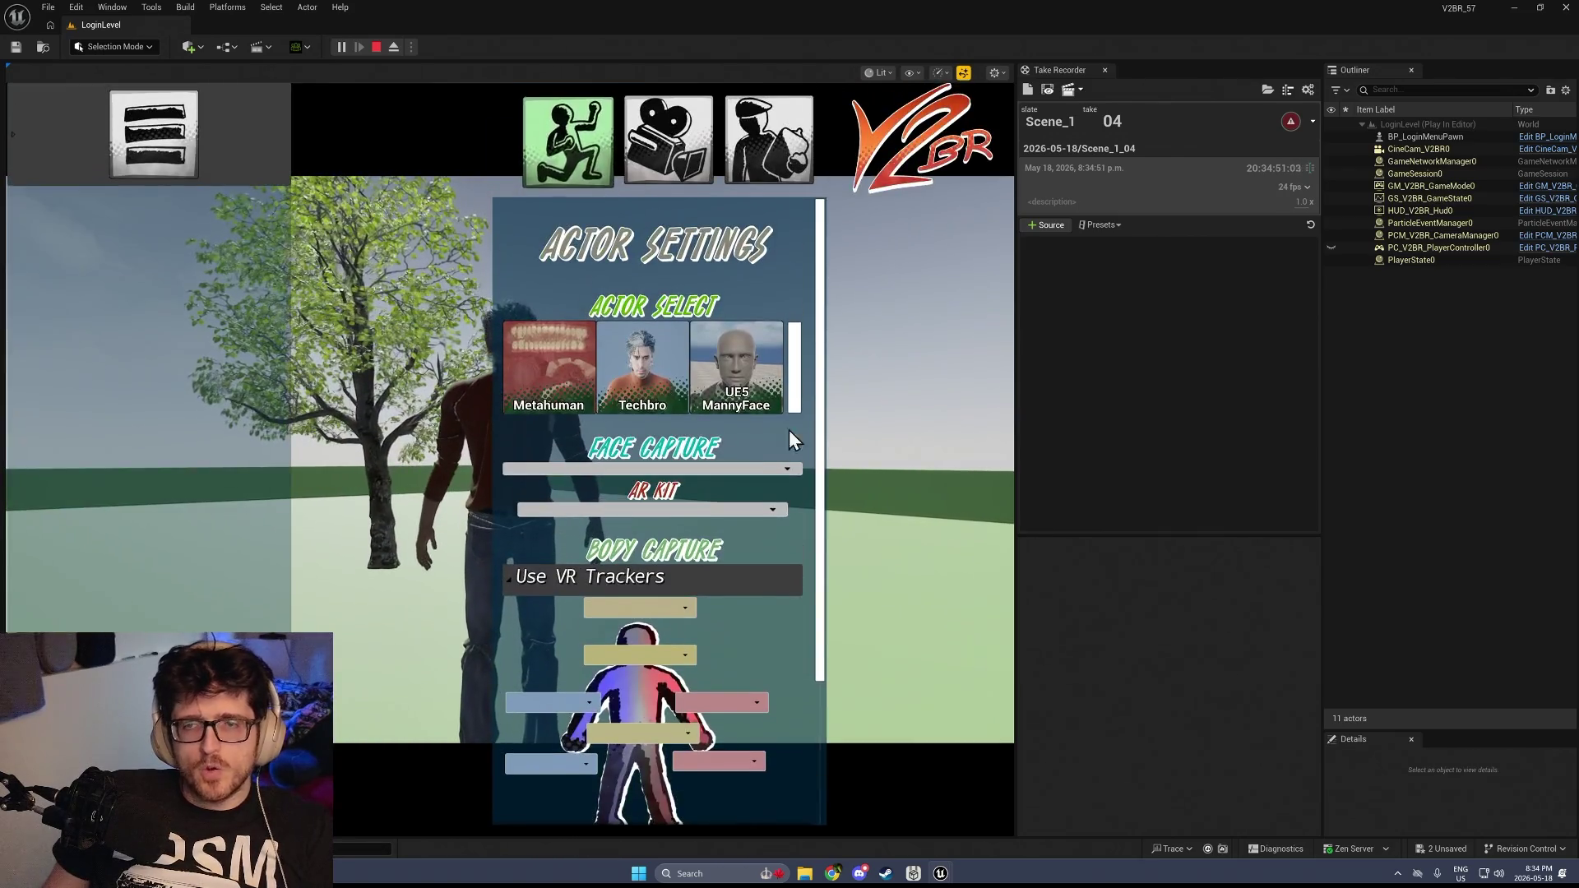
click(667, 164)
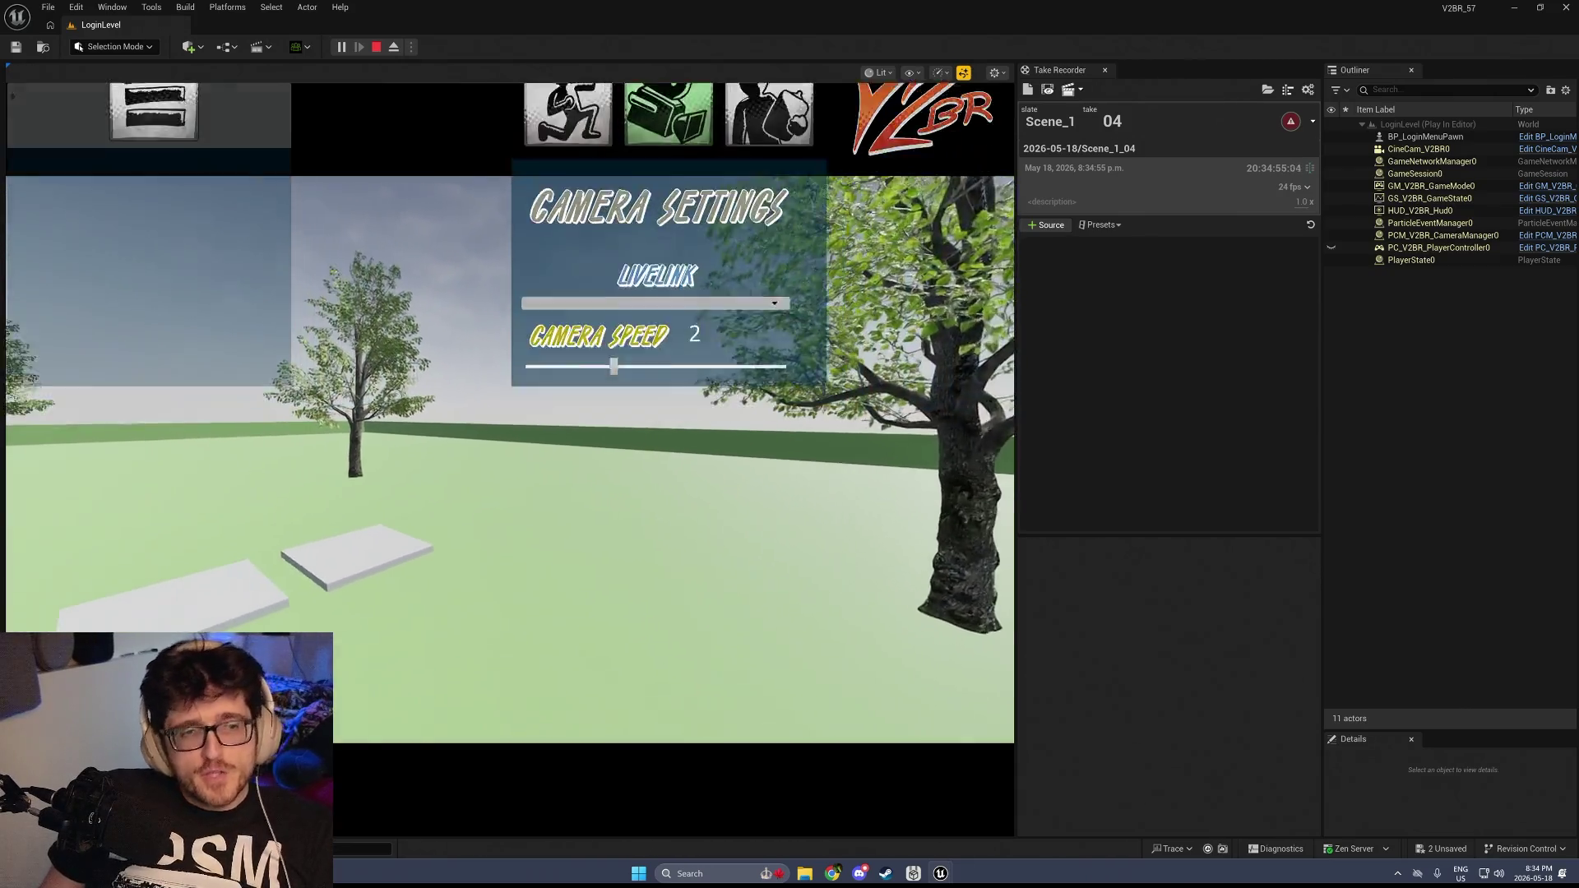
key(Tab)
key(shift+F1)
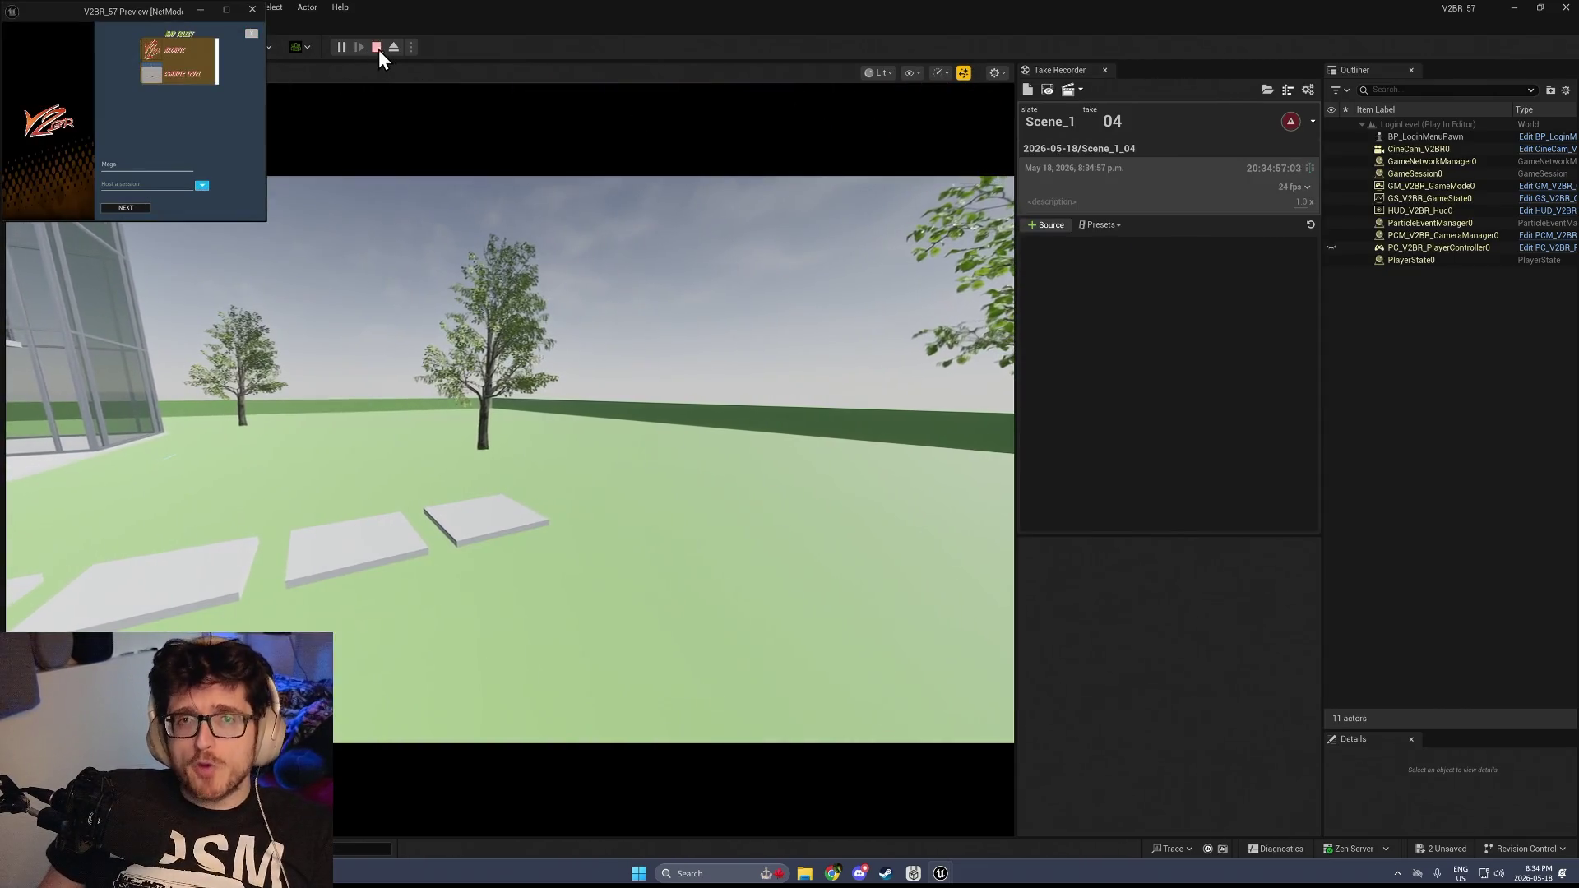
click(378, 48)
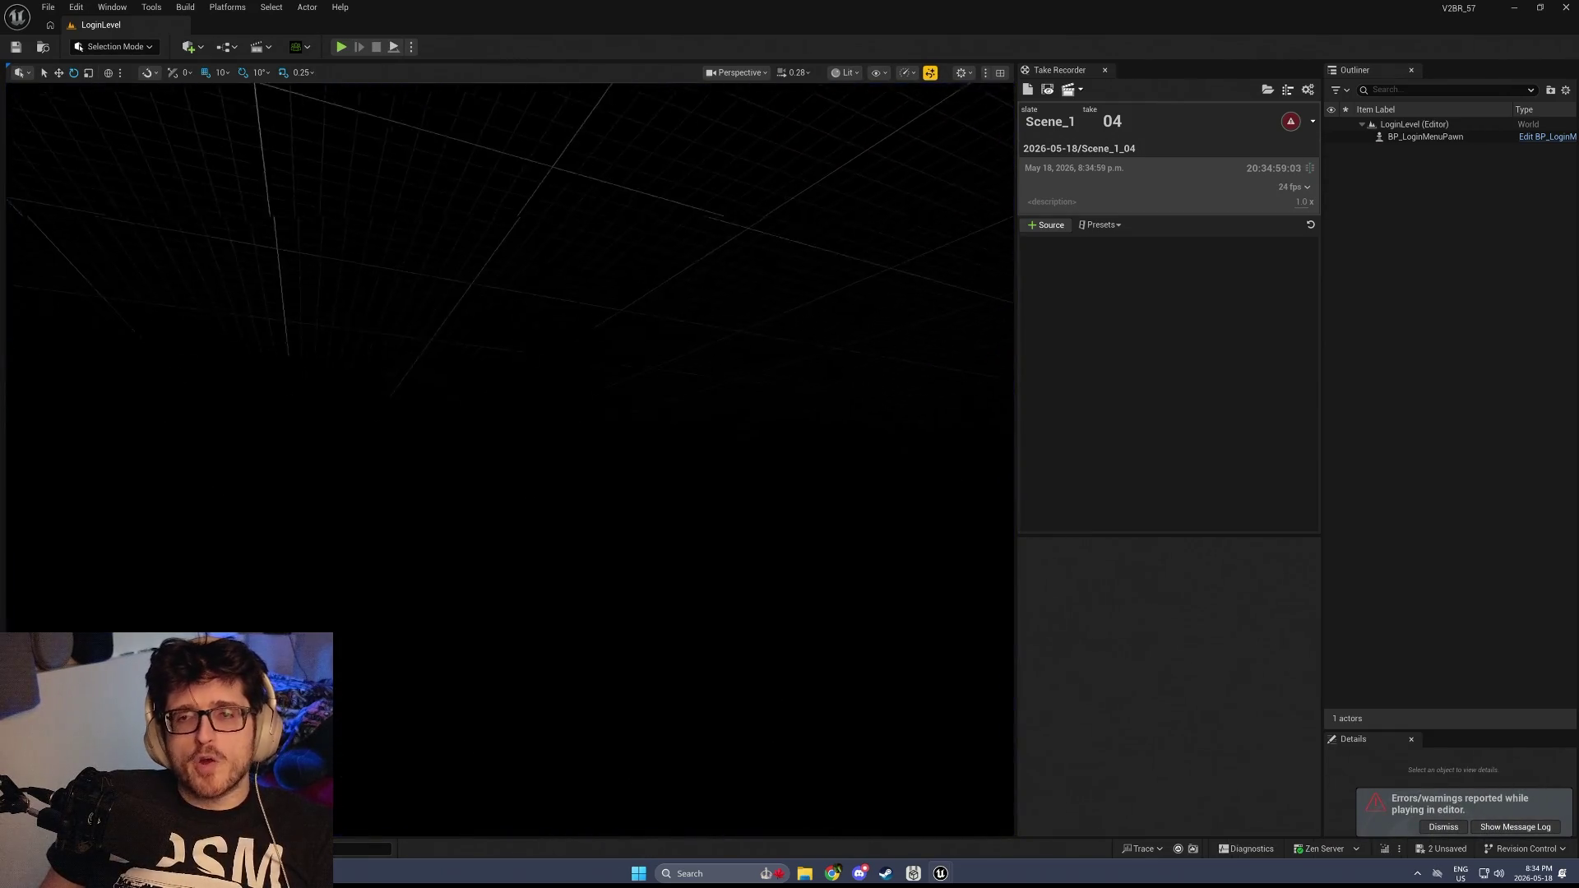
key(ctrl+space)
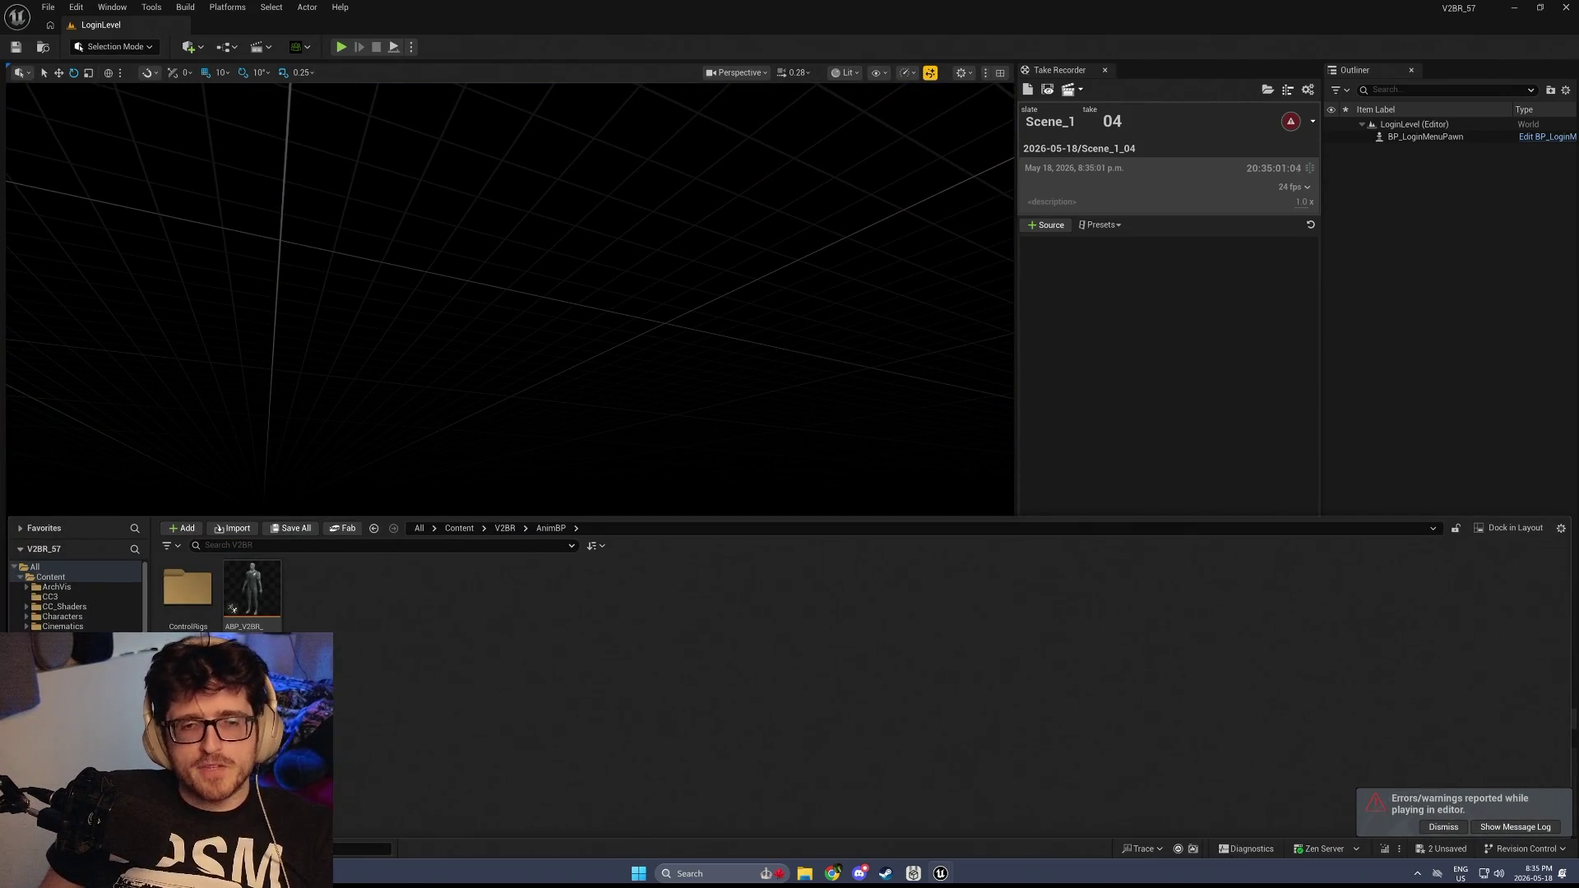
Play-test the login screen by entering the name 'Mega', then stop the session
key(alt+Left)
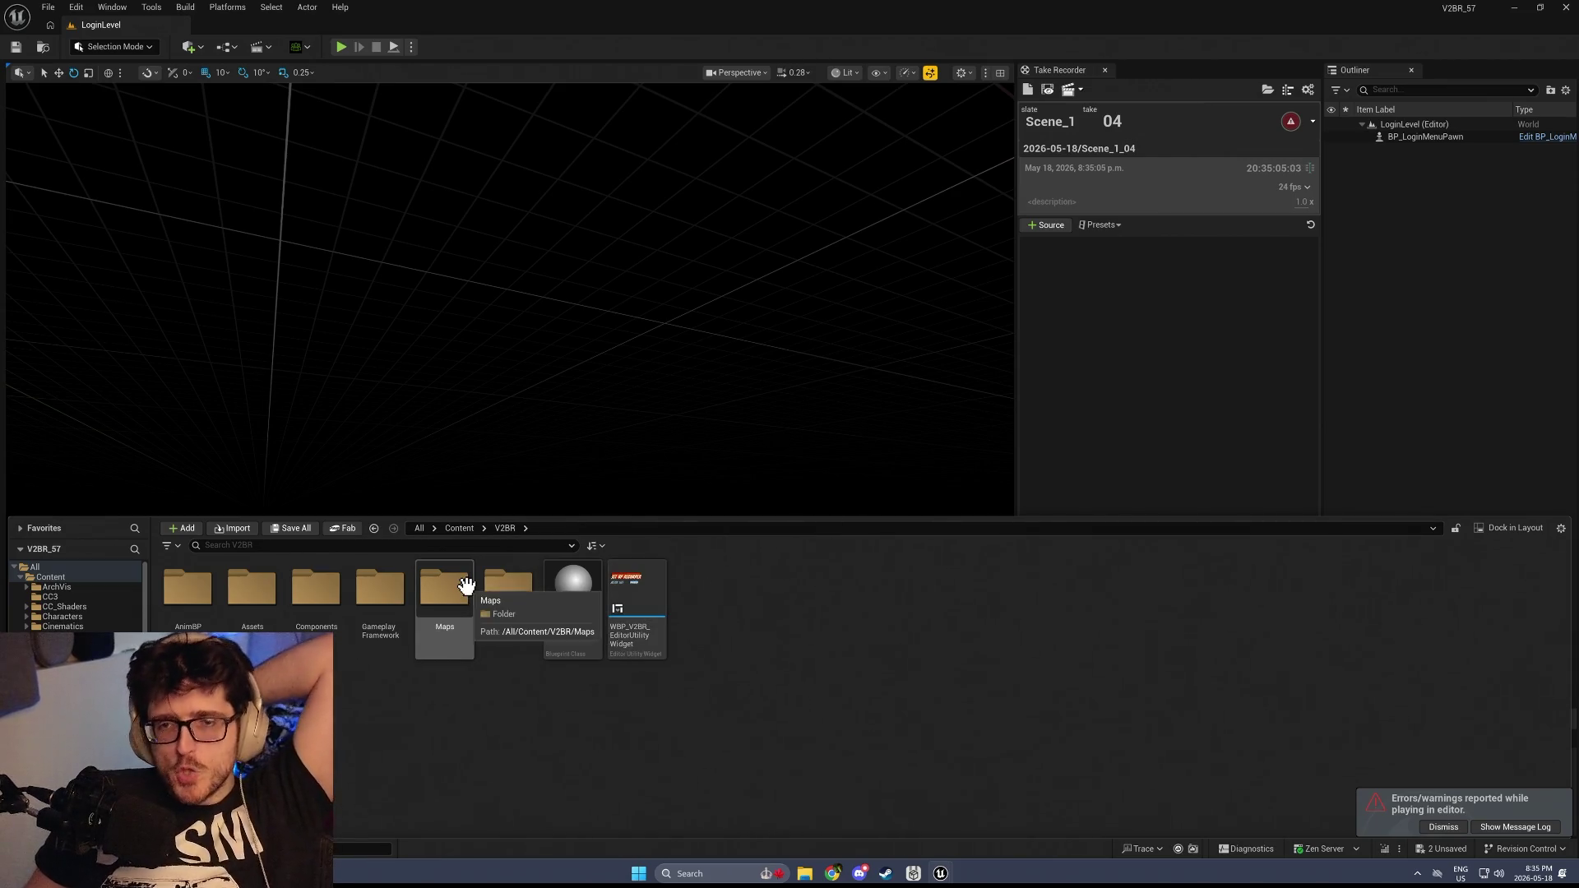
key(ctrl+space)
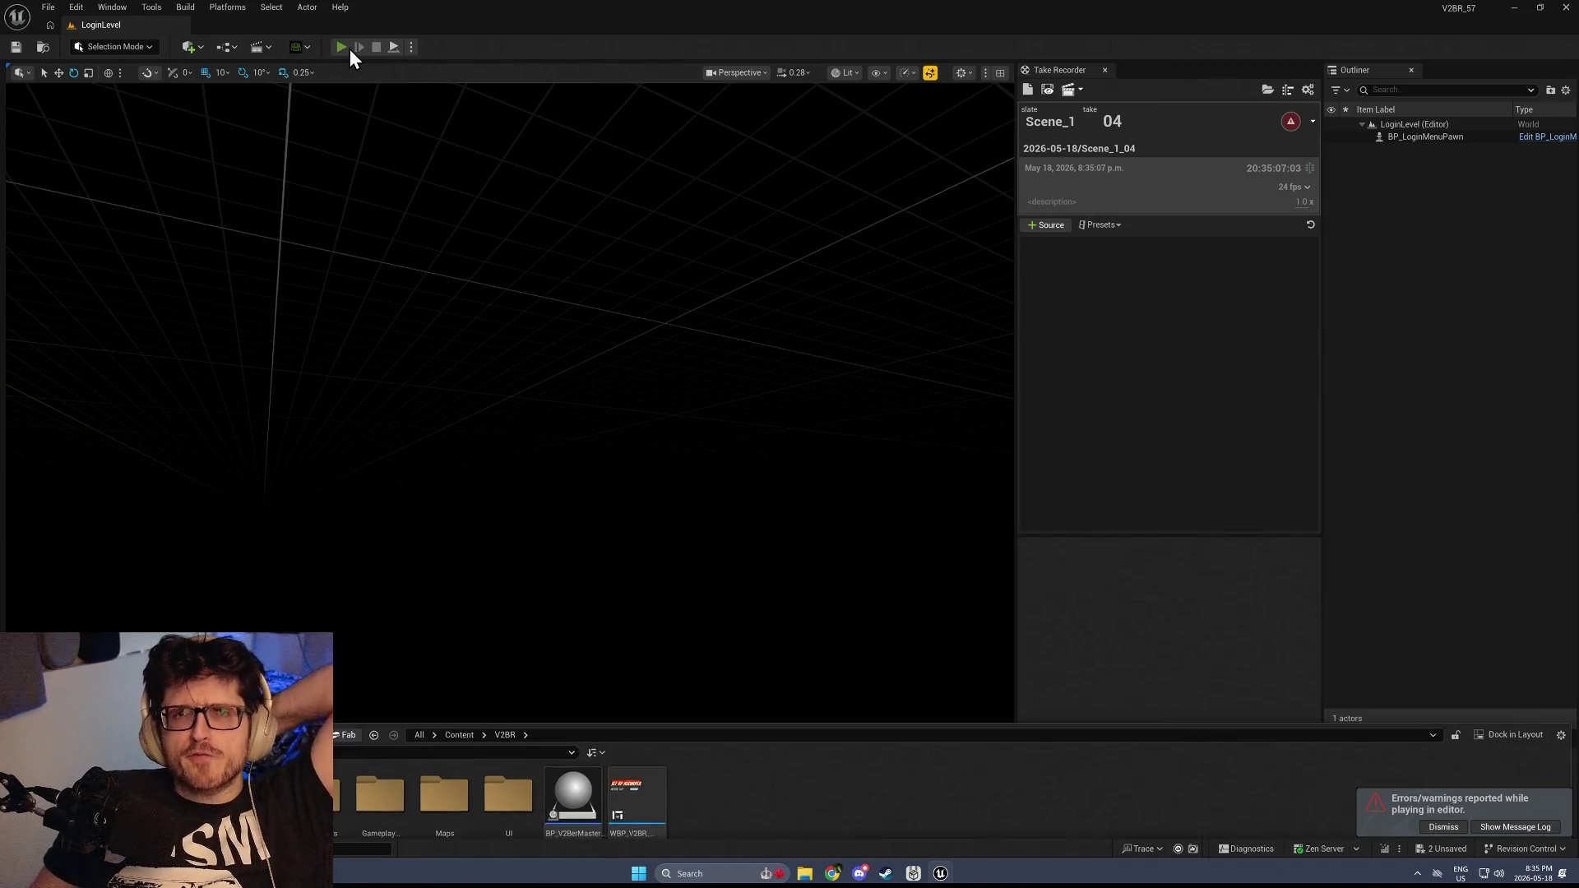
click(342, 47)
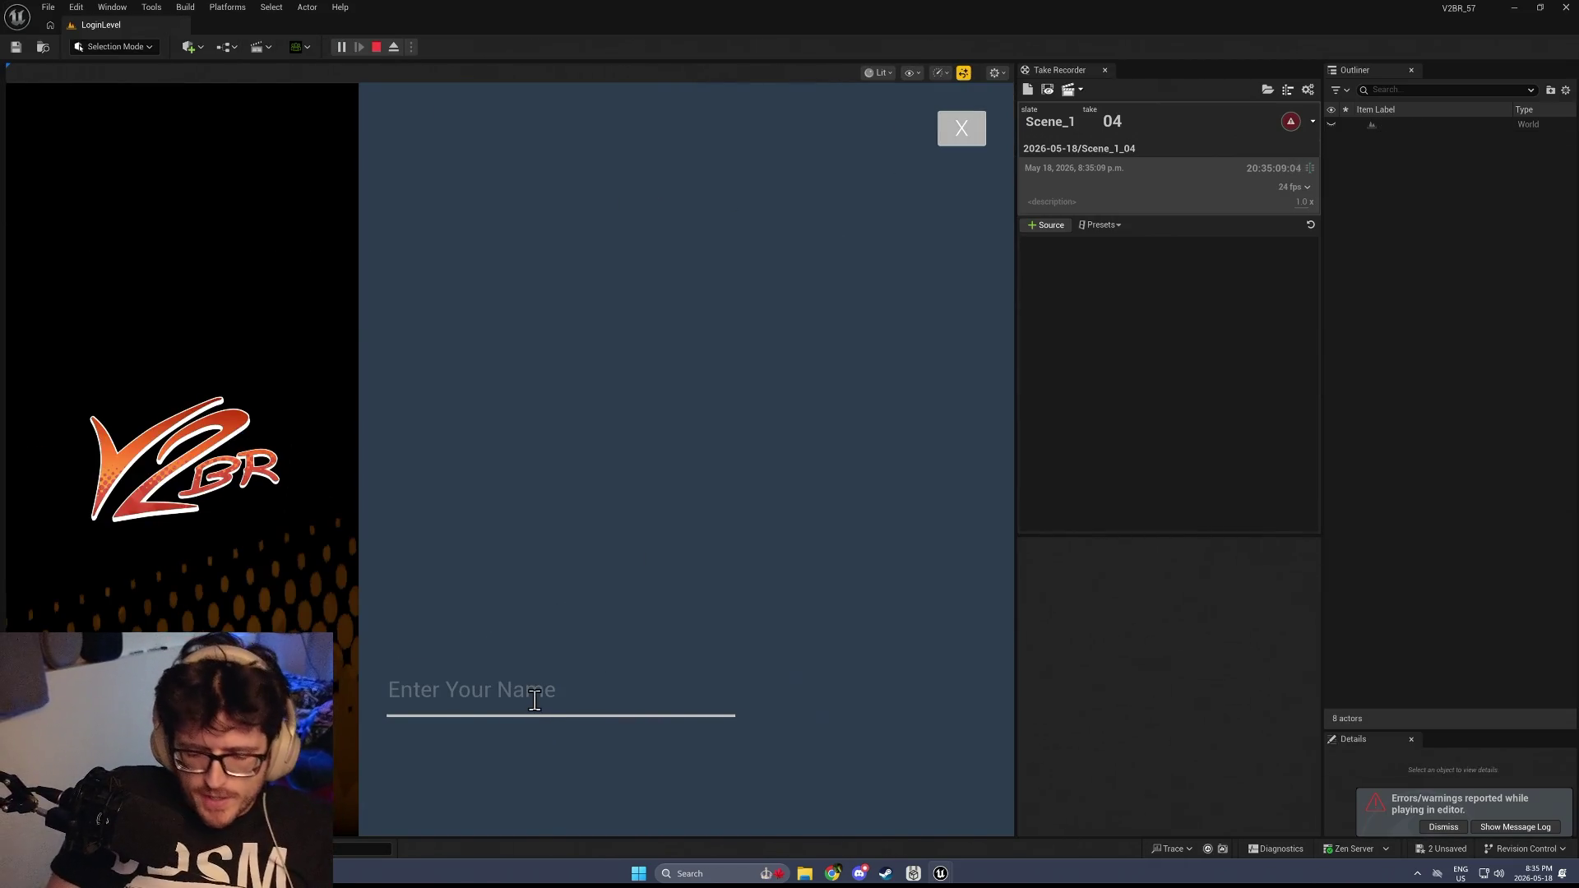
text(Mega)
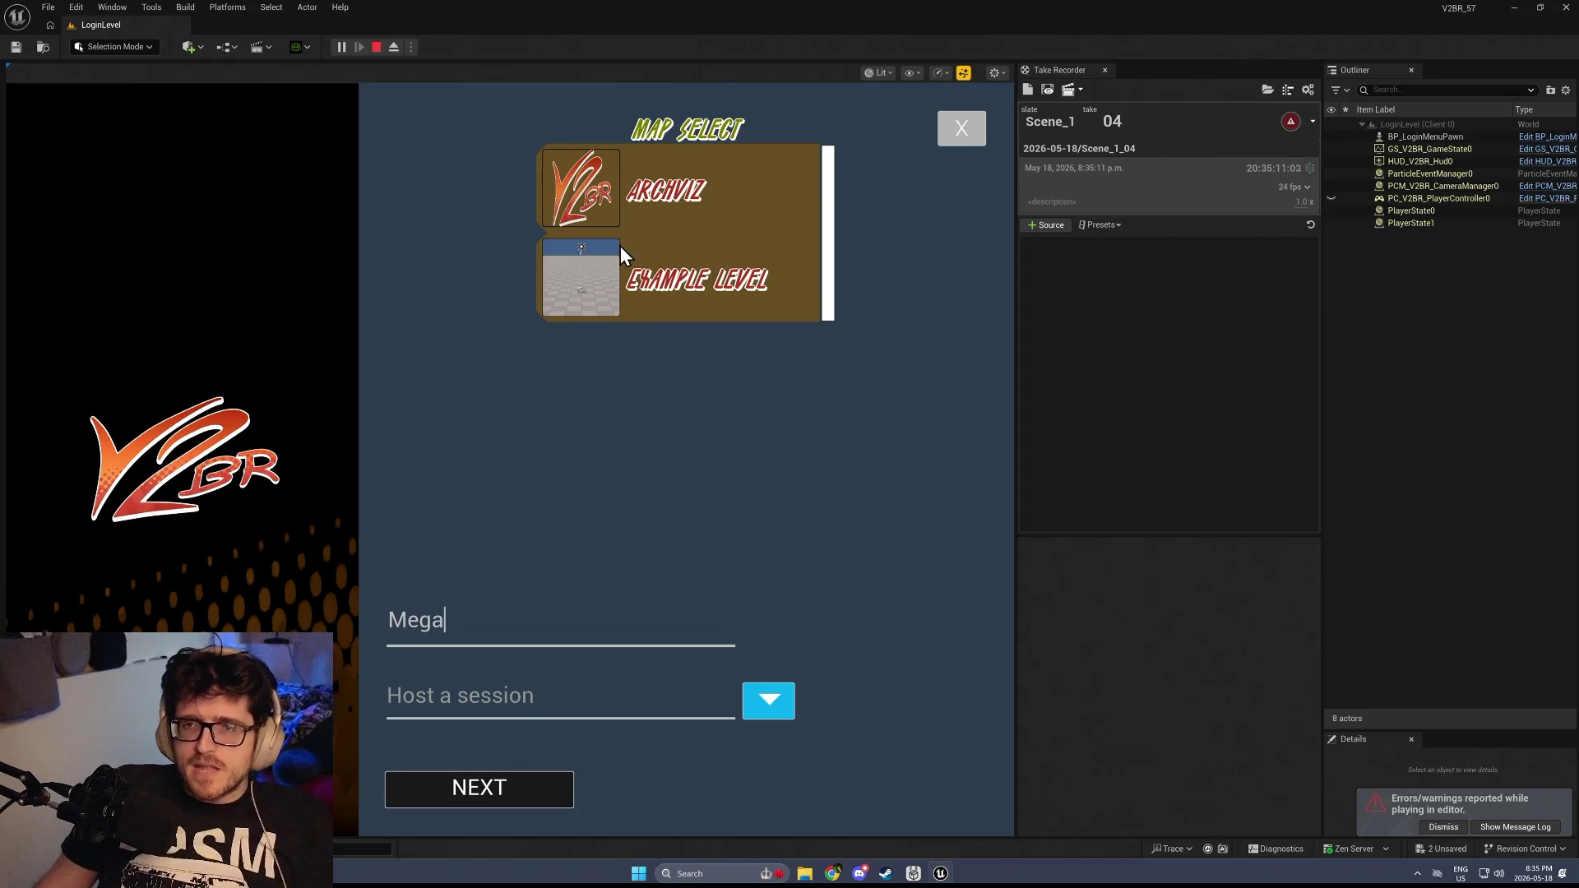
key(Escape)
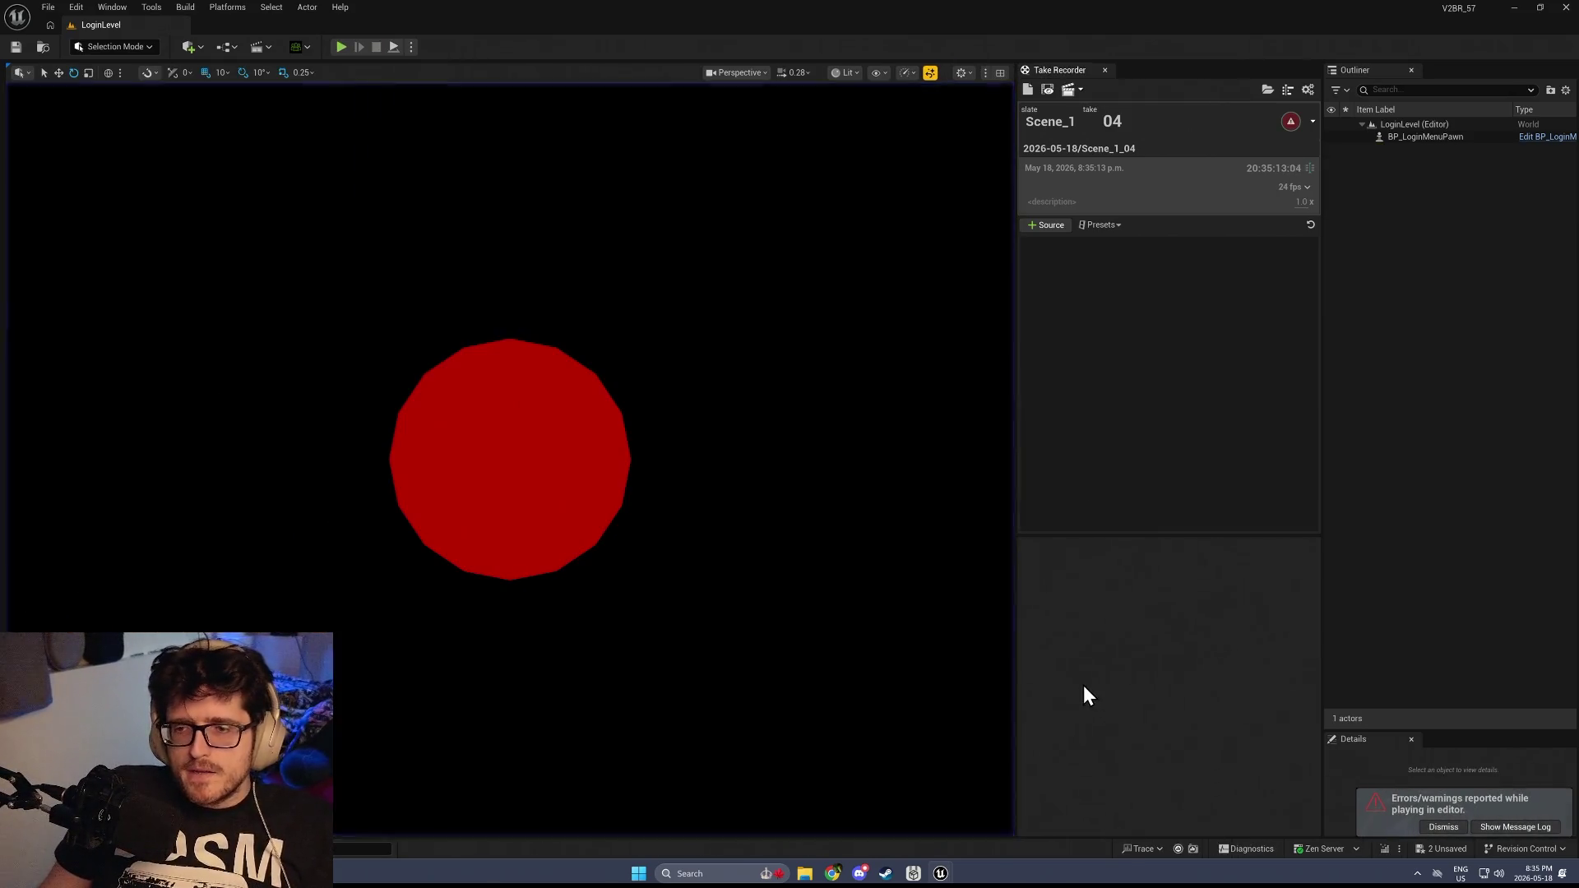
Open the DA_MapExample data asset from GameplayFramework > Structs_Enums_Data
key(ctrl+space)
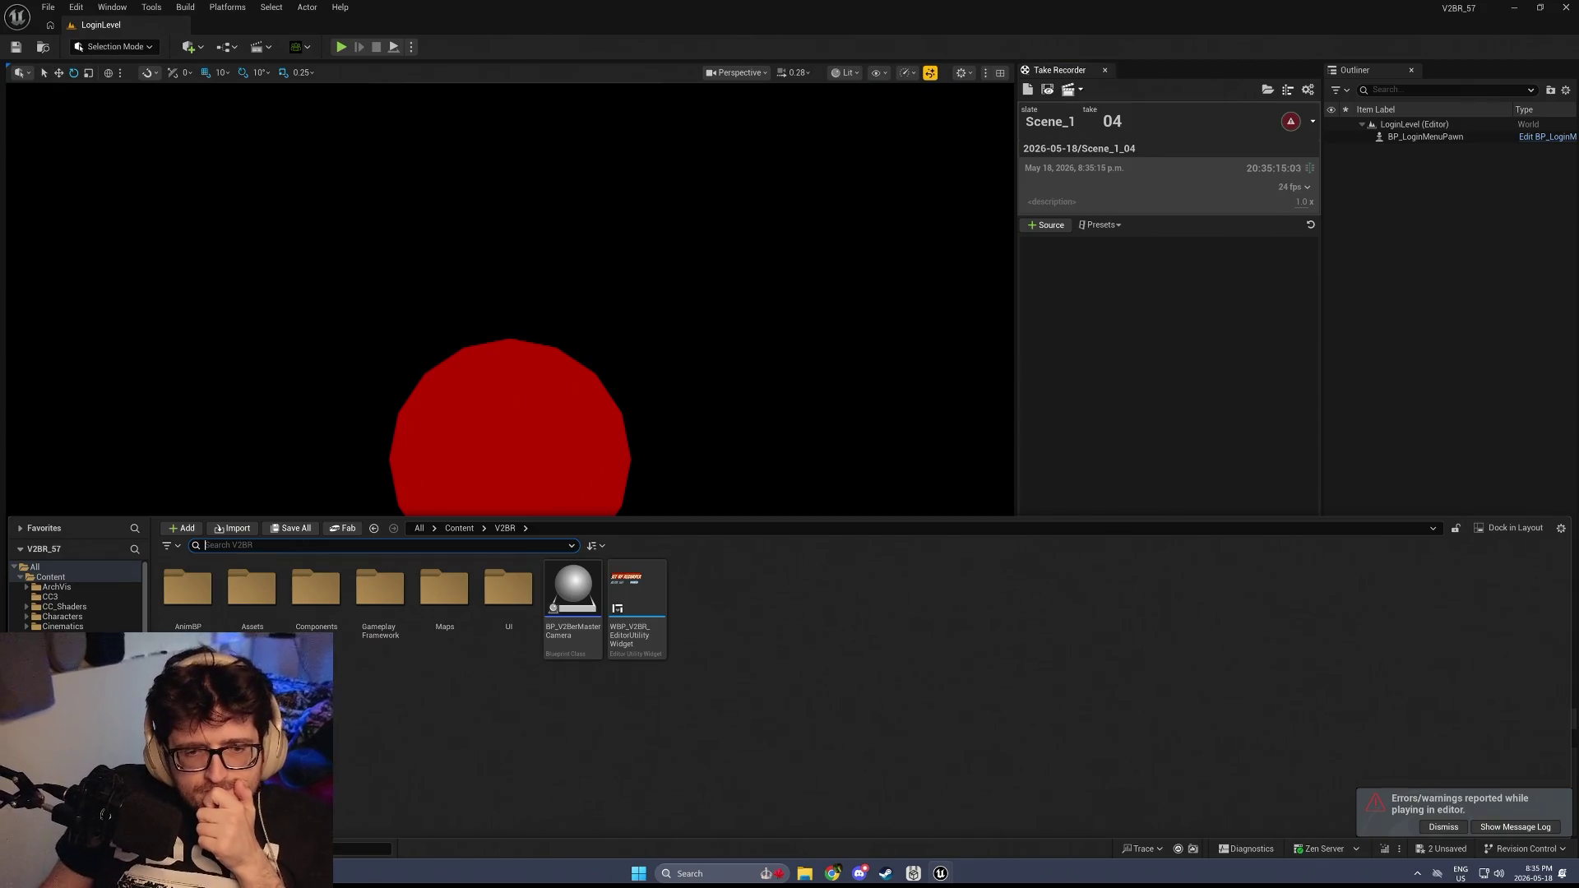
double_click(380, 588)
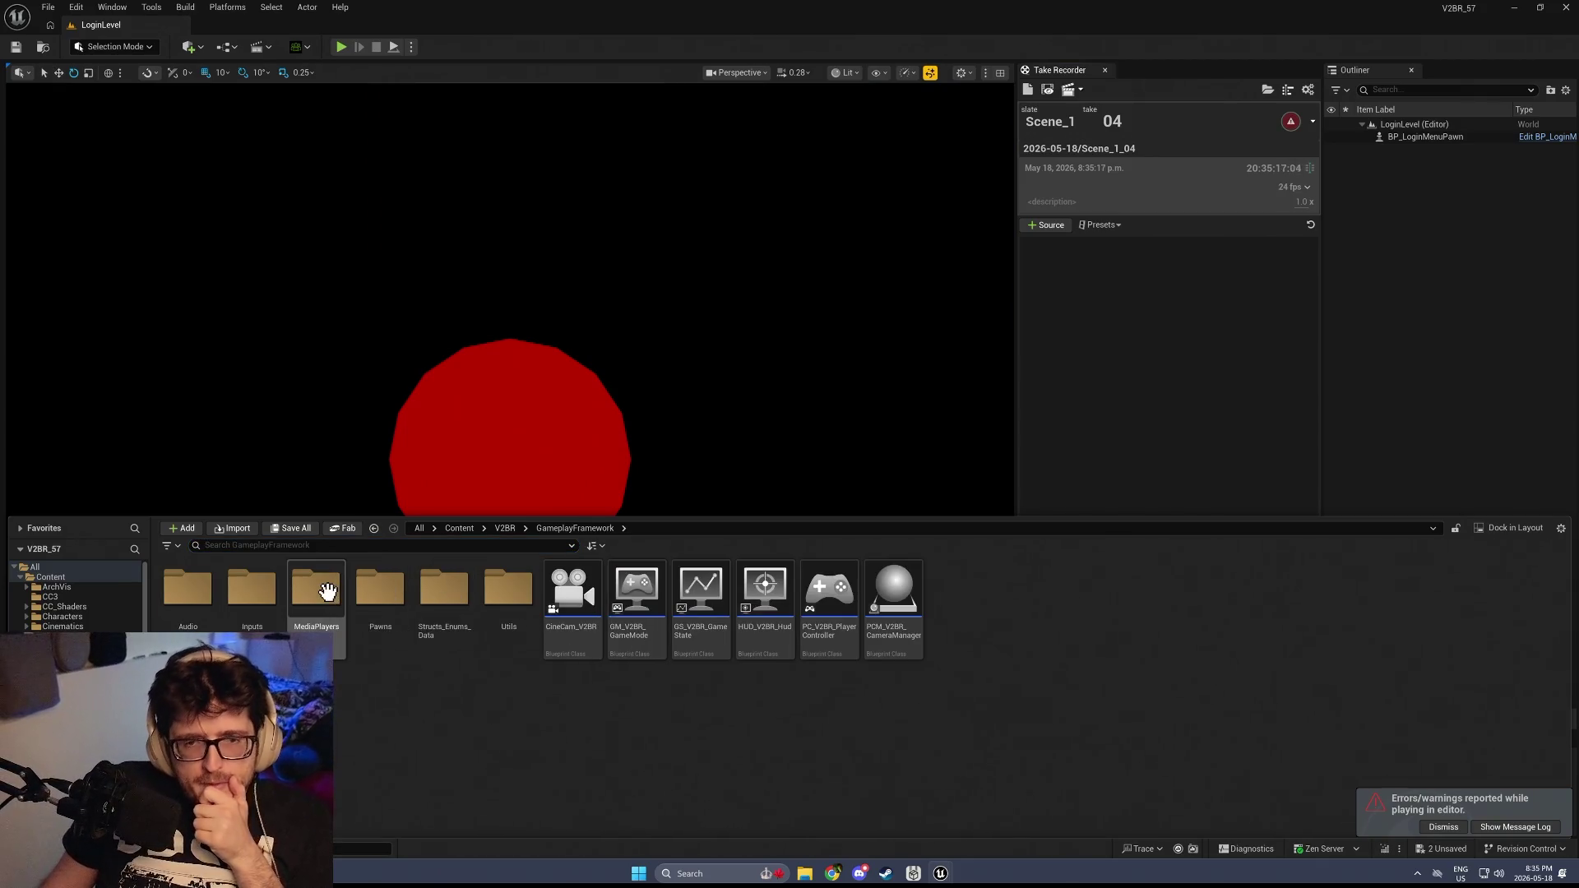
scroll(78, 597, down, 1)
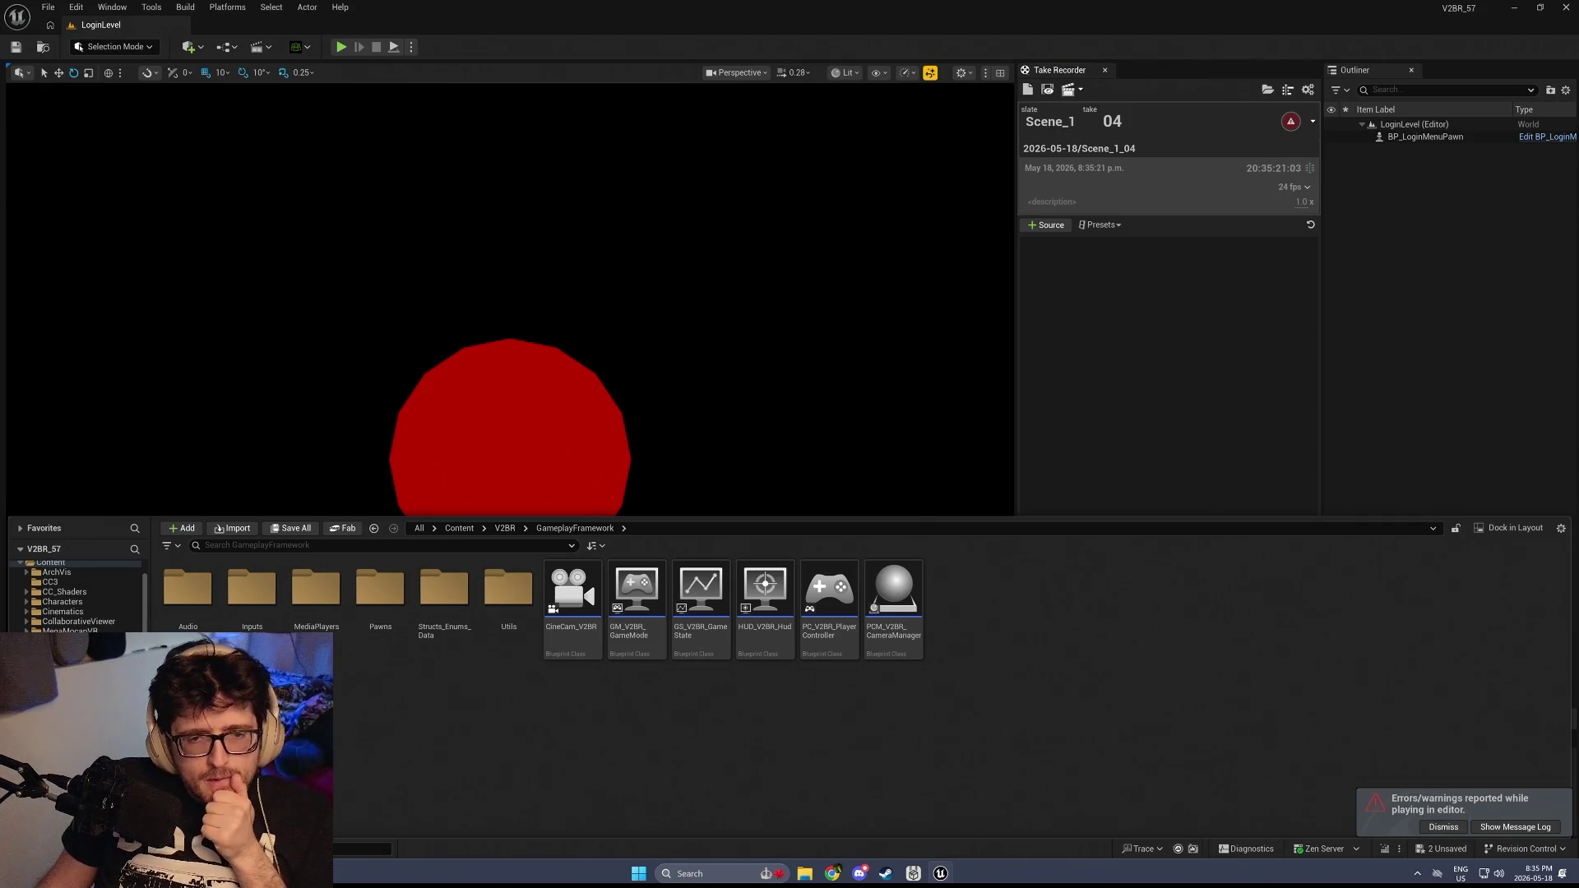
double_click(444, 588)
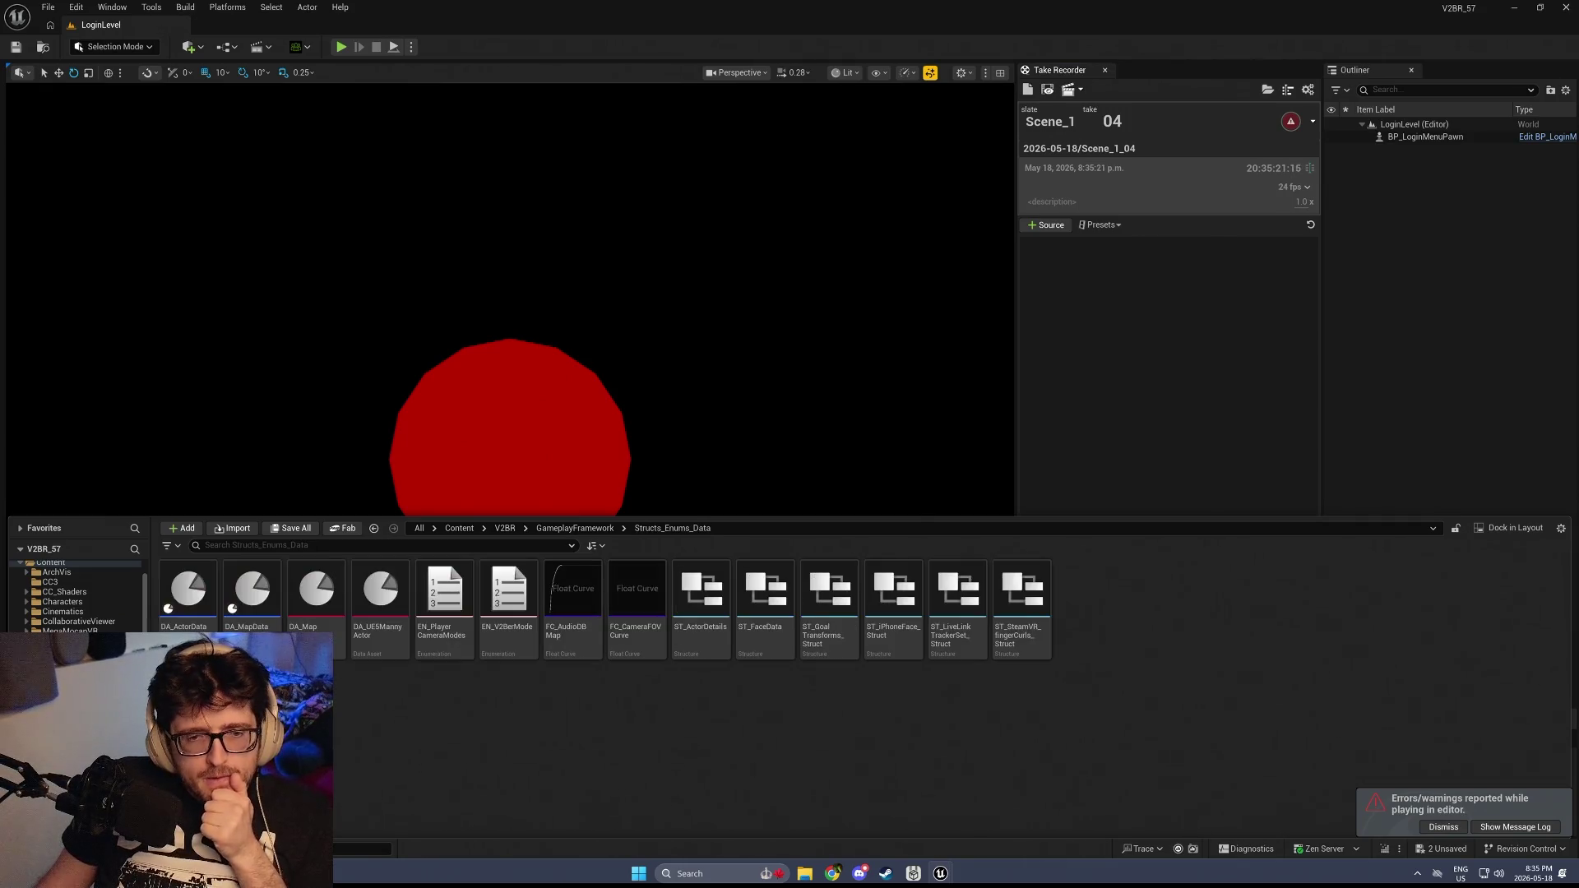
double_click(314, 593)
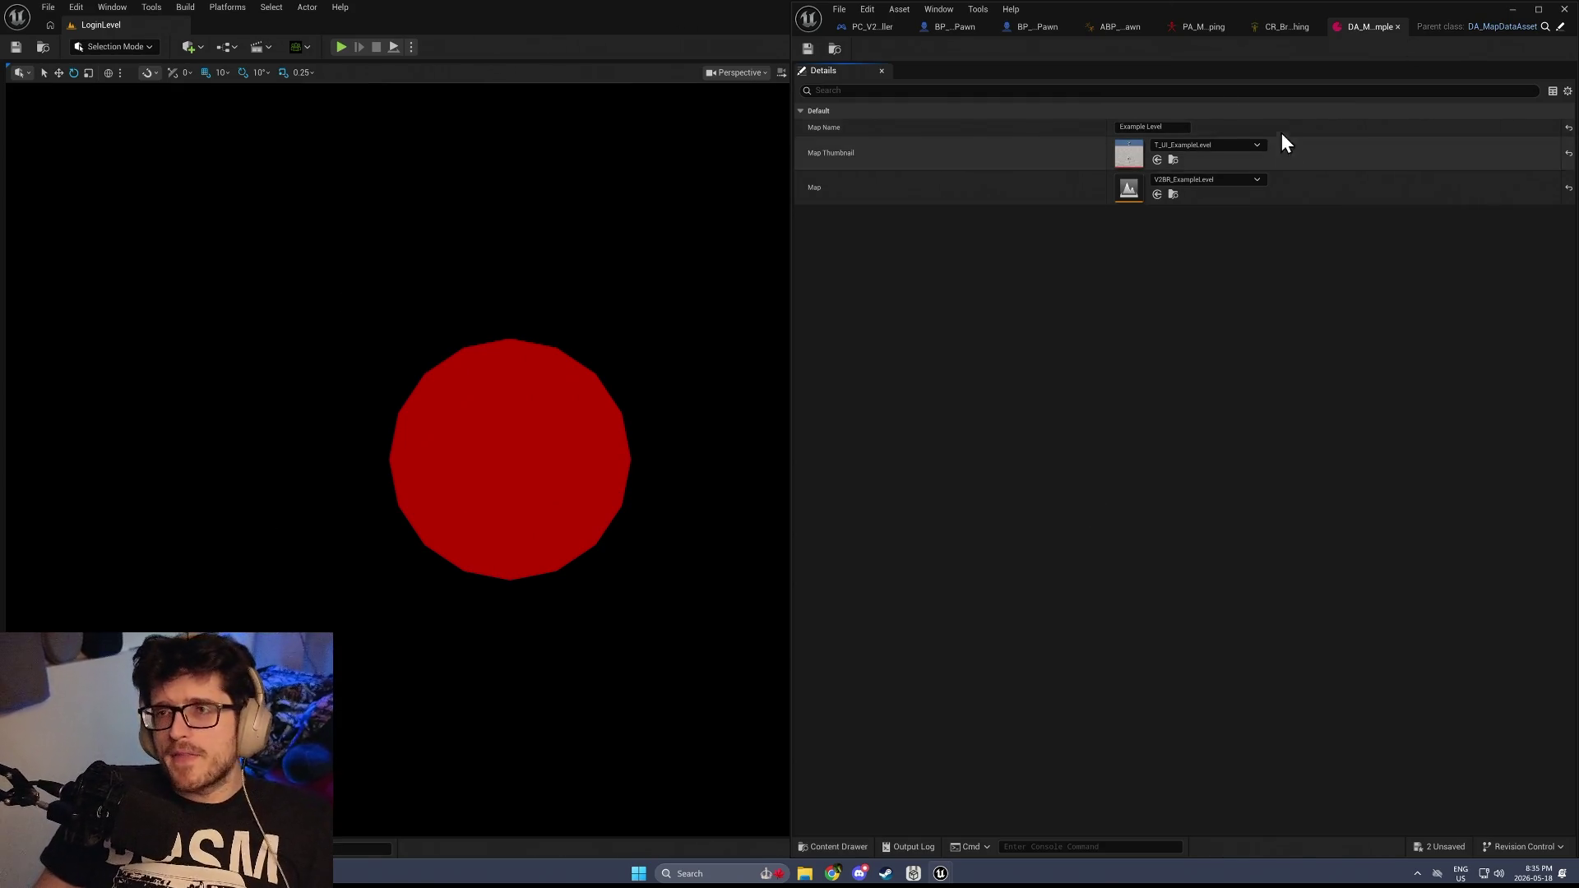
Open DA_UE5MannyActor from the content drawer, then start a new play session
key(ctrl+space)
click(382, 611)
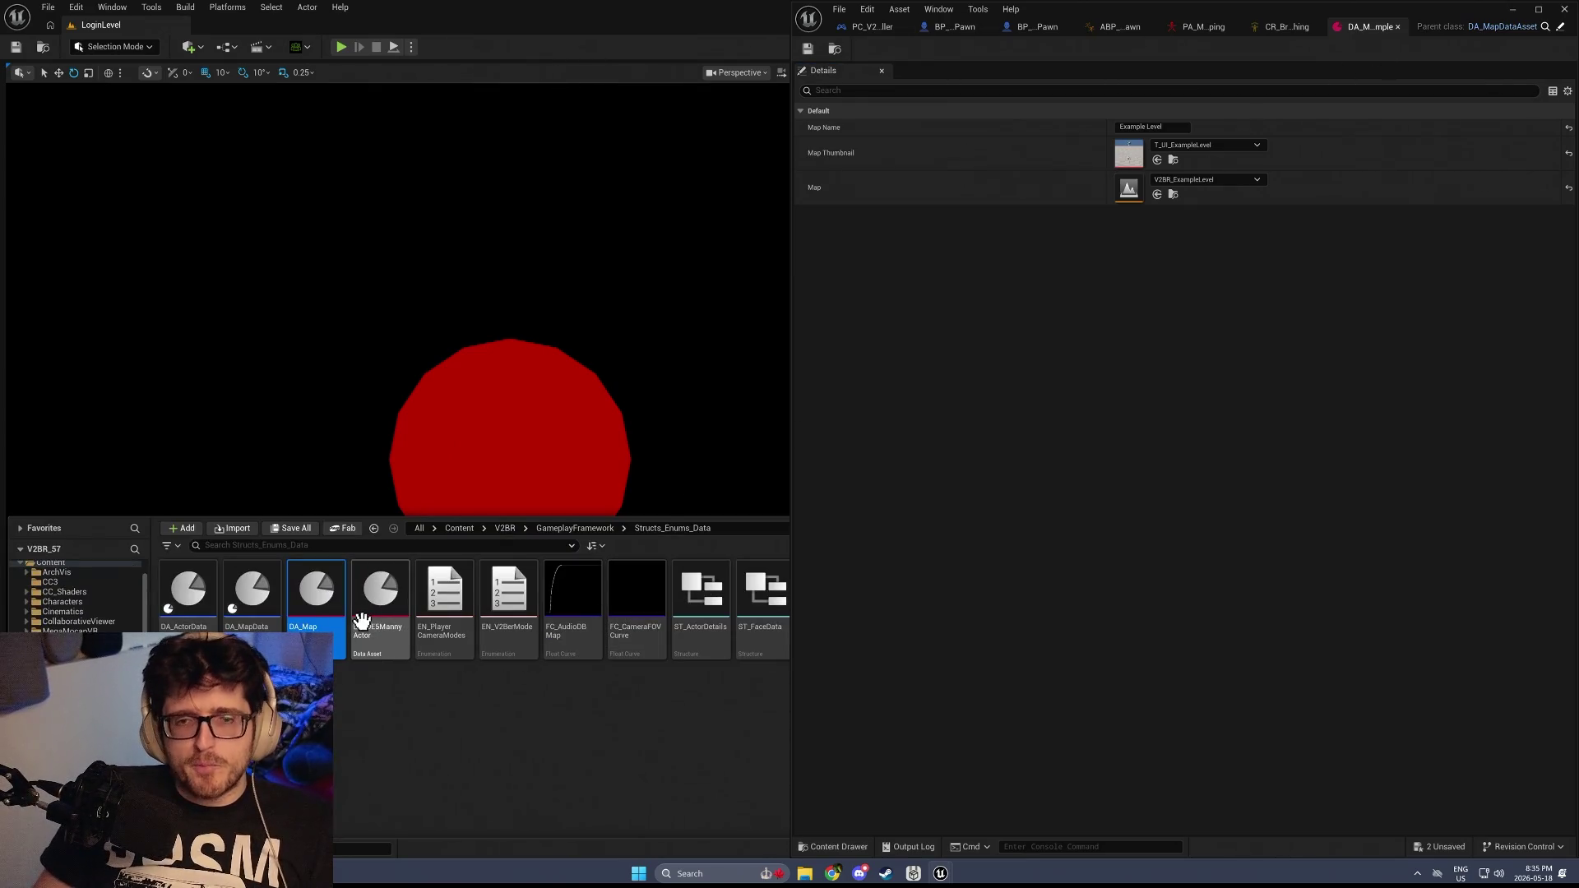
double_click(383, 611)
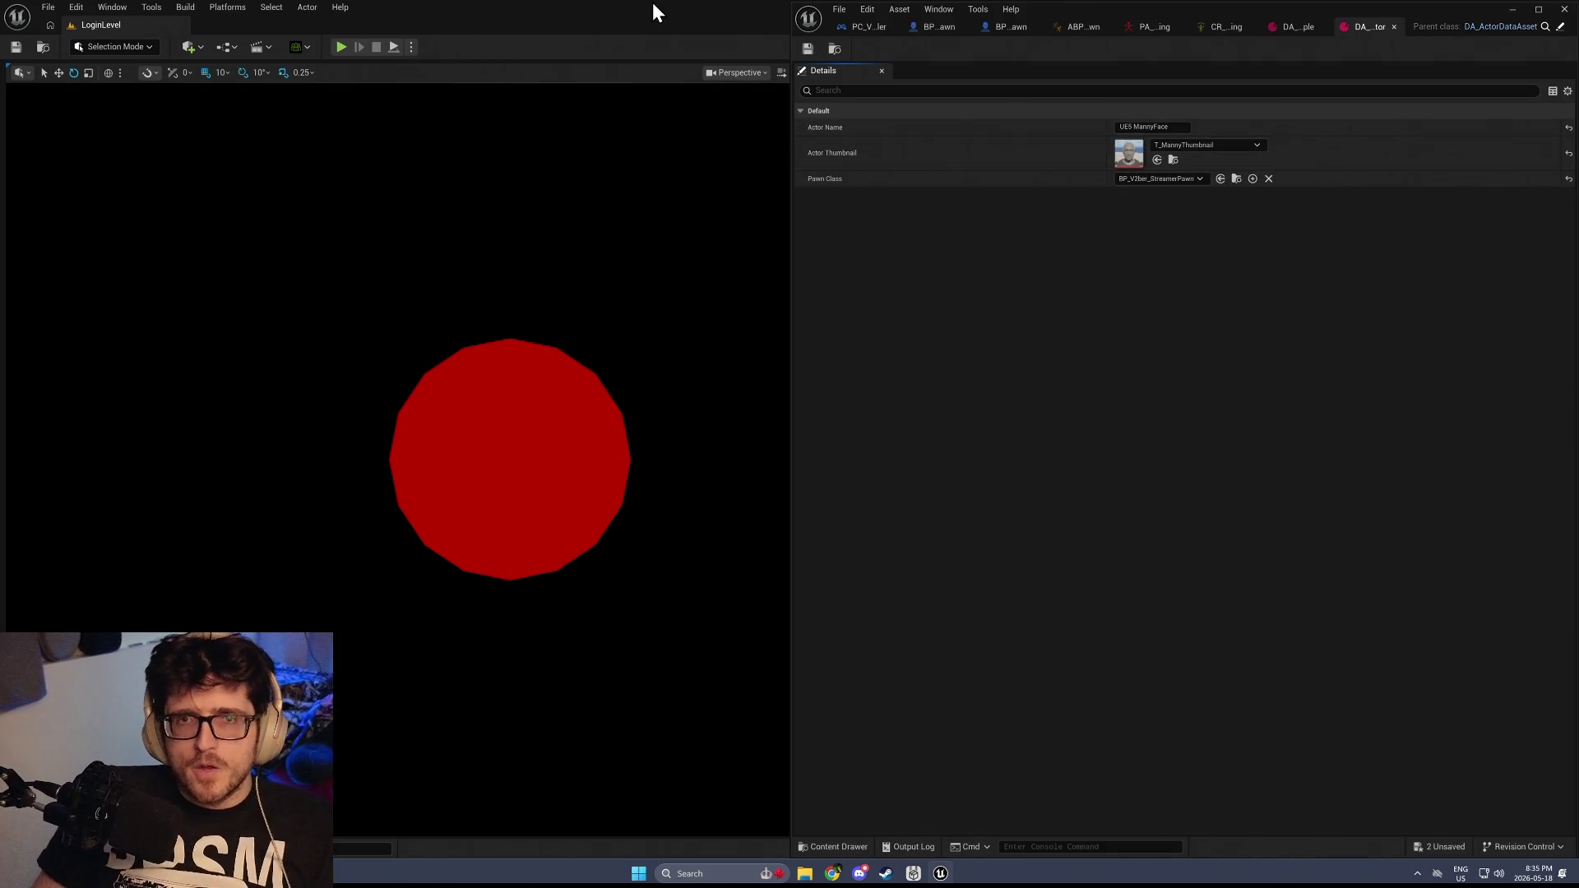
click(341, 47)
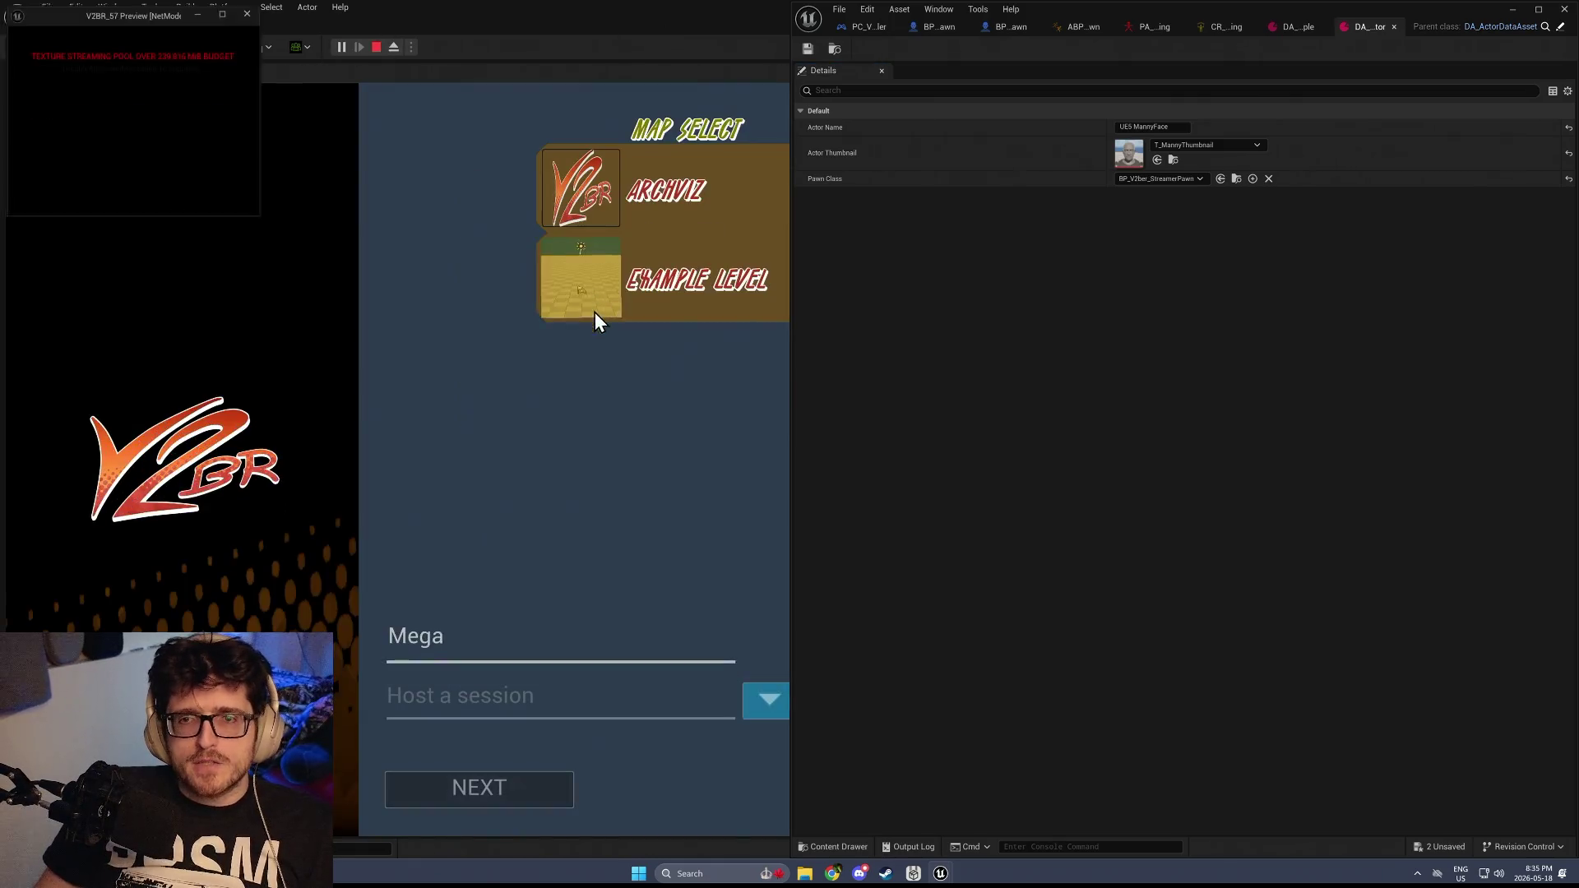
Load the ARCHVIZ level, move the asset editor aside and browse the in-game Actor Settings
click(587, 207)
click(518, 788)
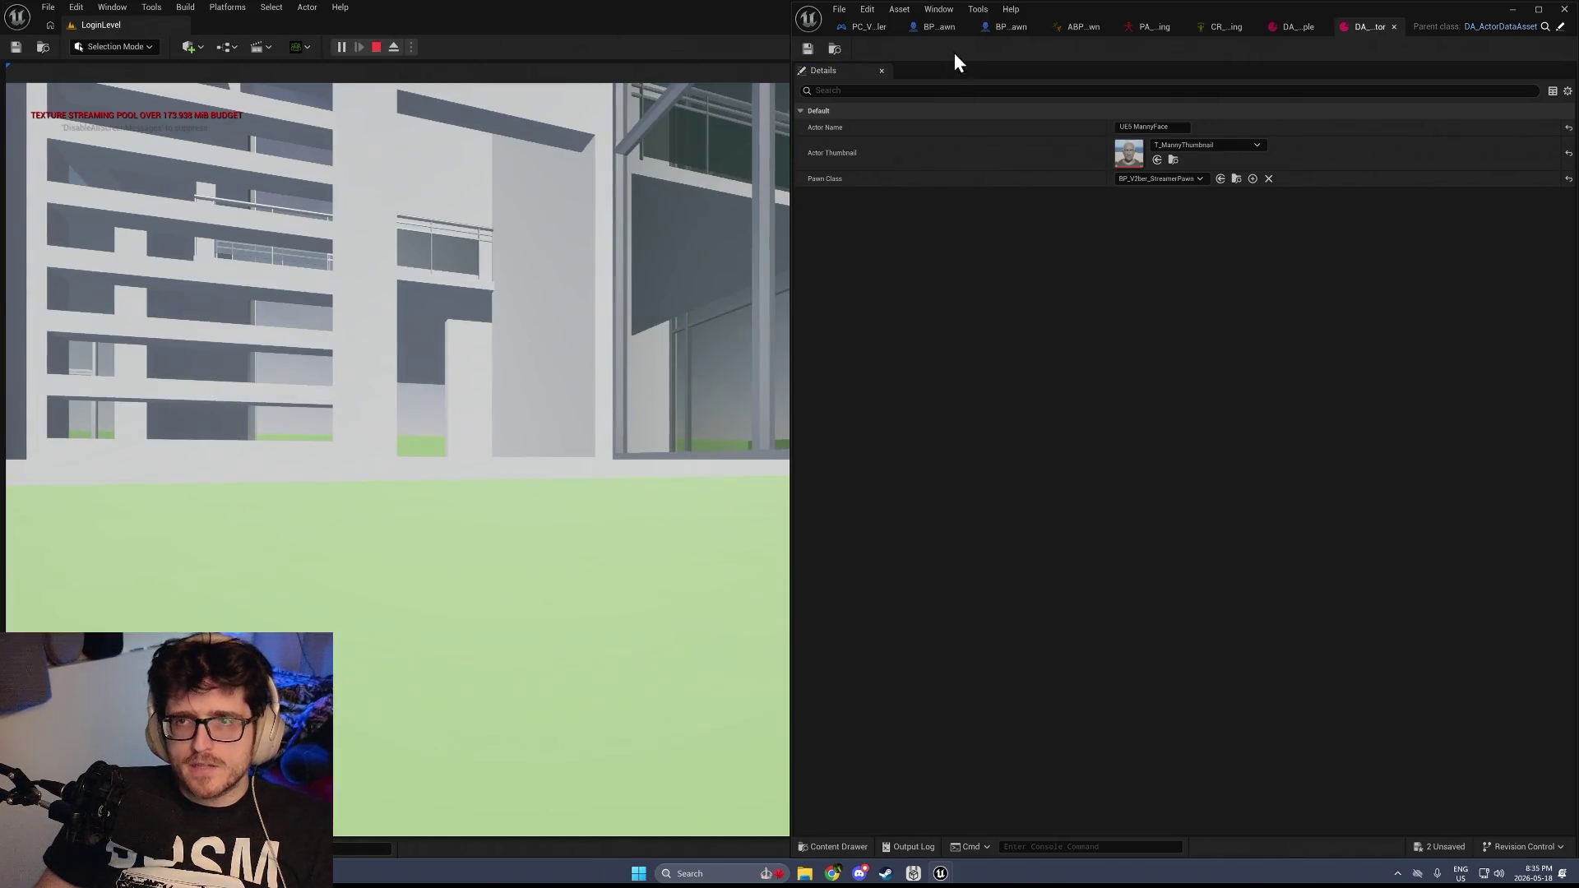
drag(1473, 6, 1473, 769)
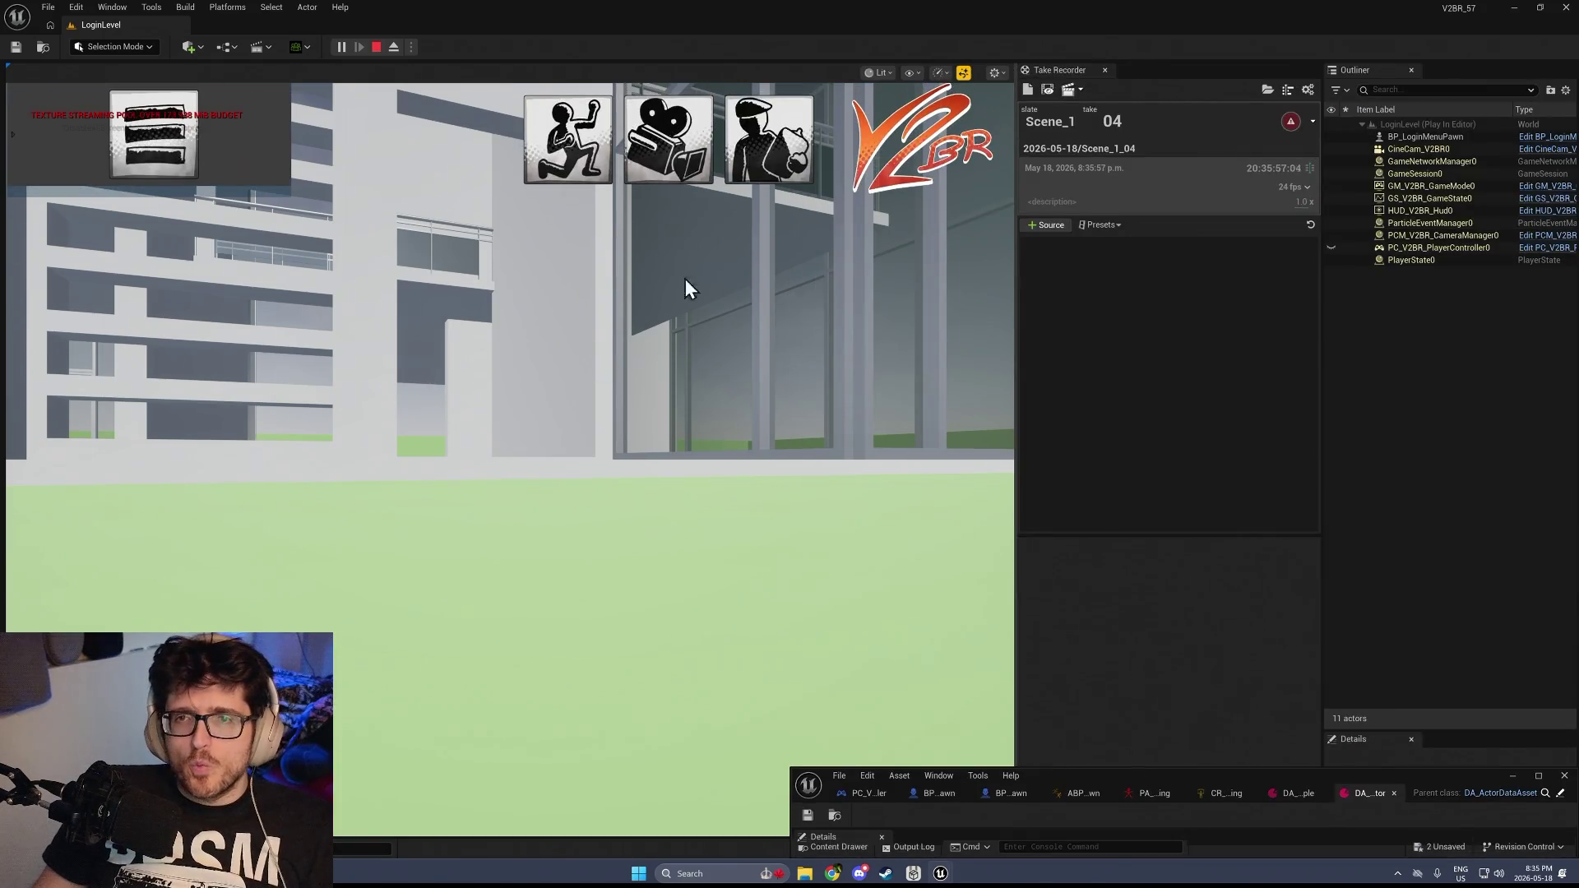
click(574, 157)
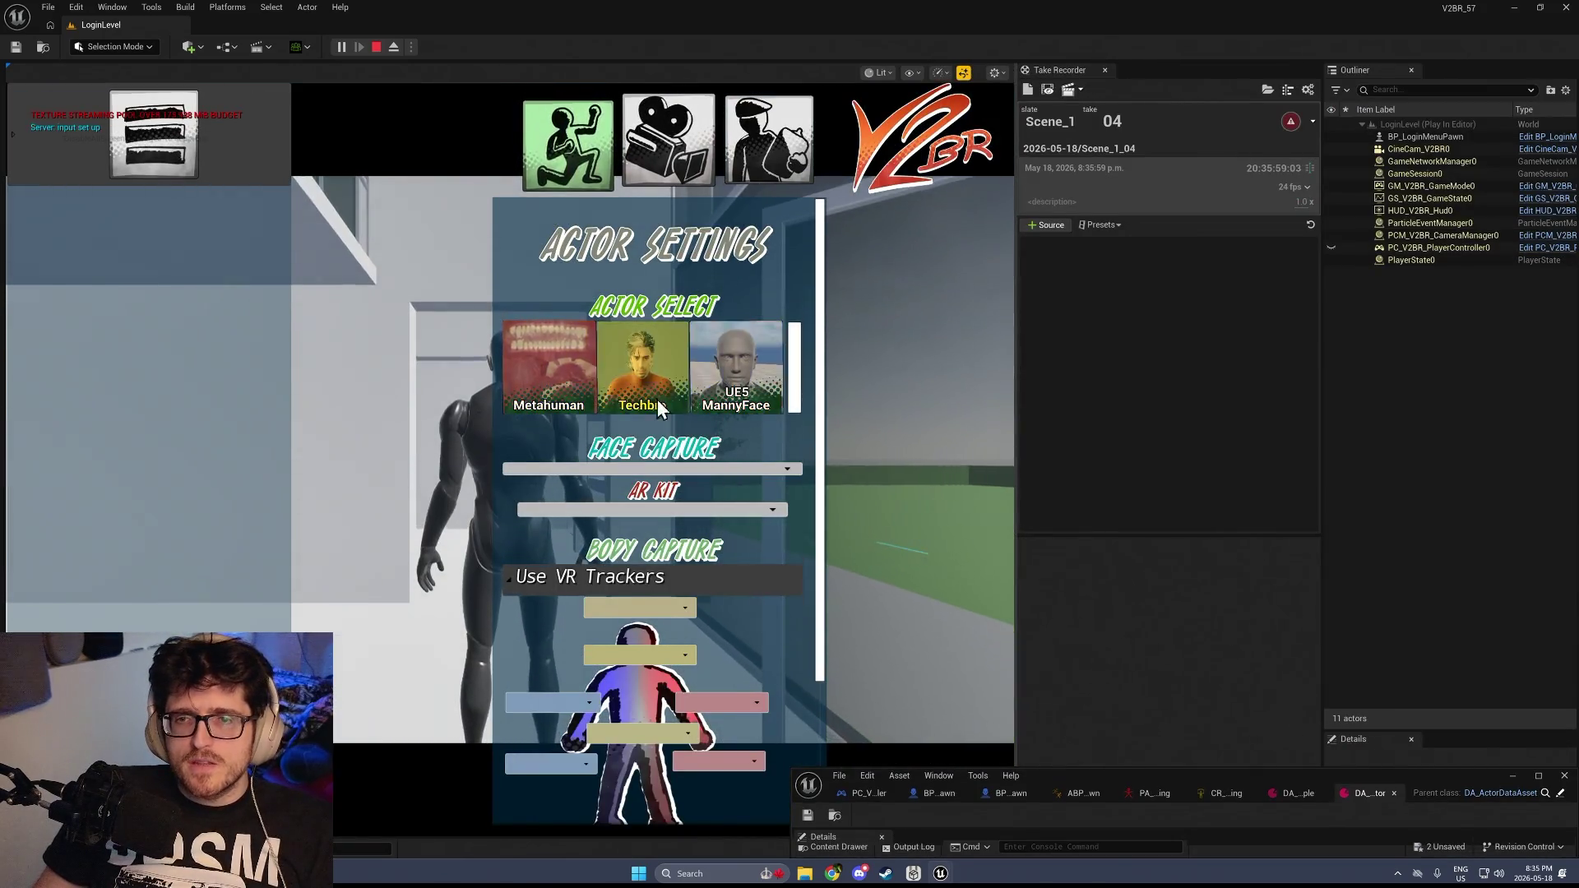
scroll(741, 395, down, 2)
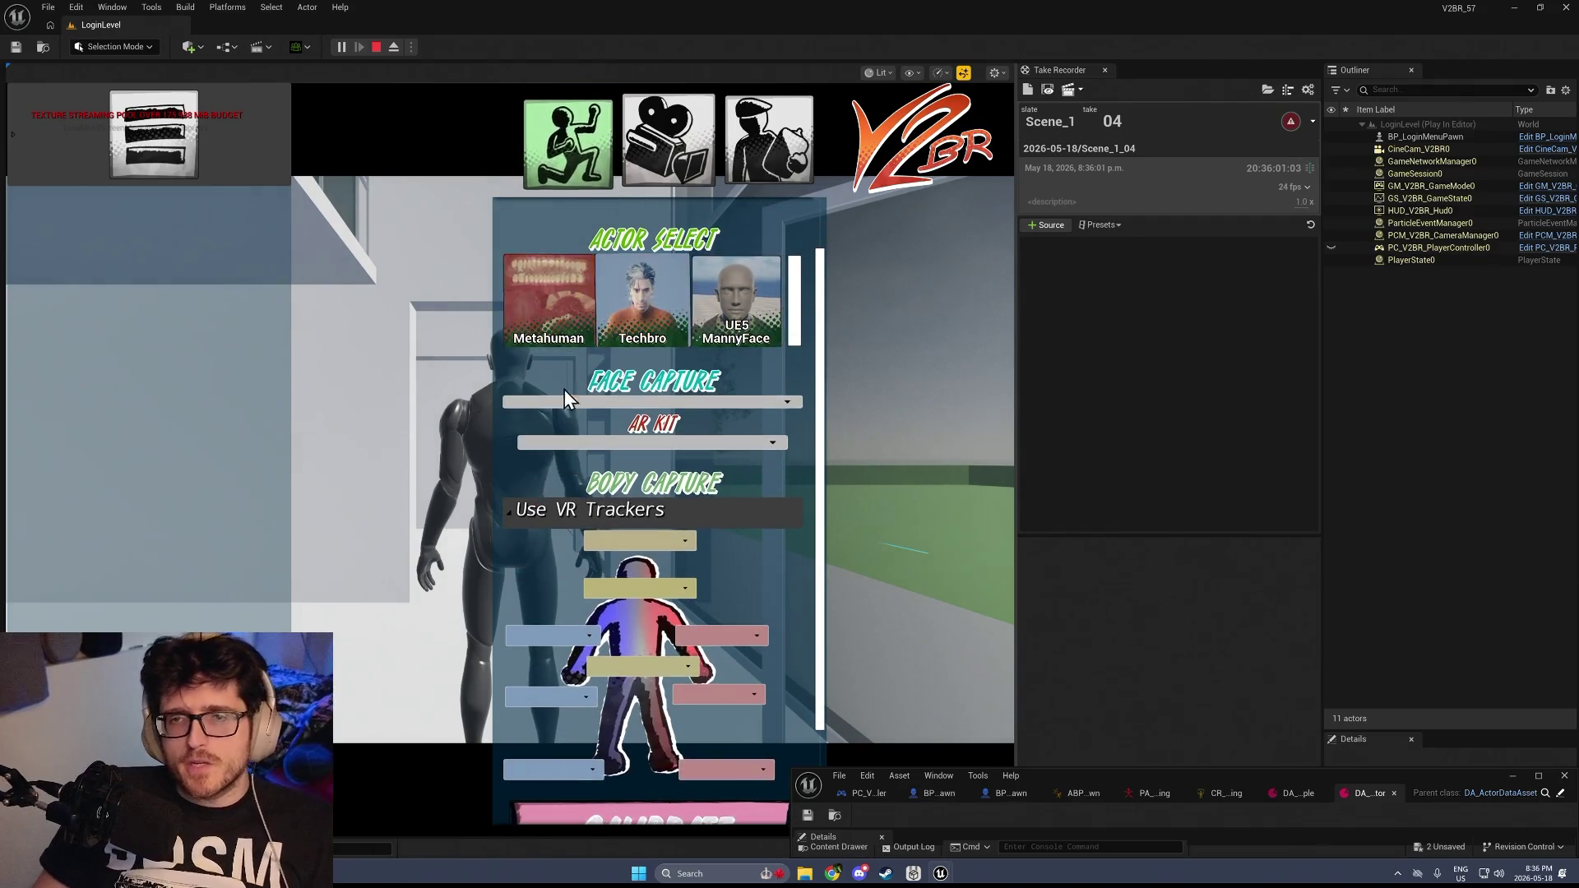
scroll(569, 421, down, 2)
scroll(575, 423, up, 2)
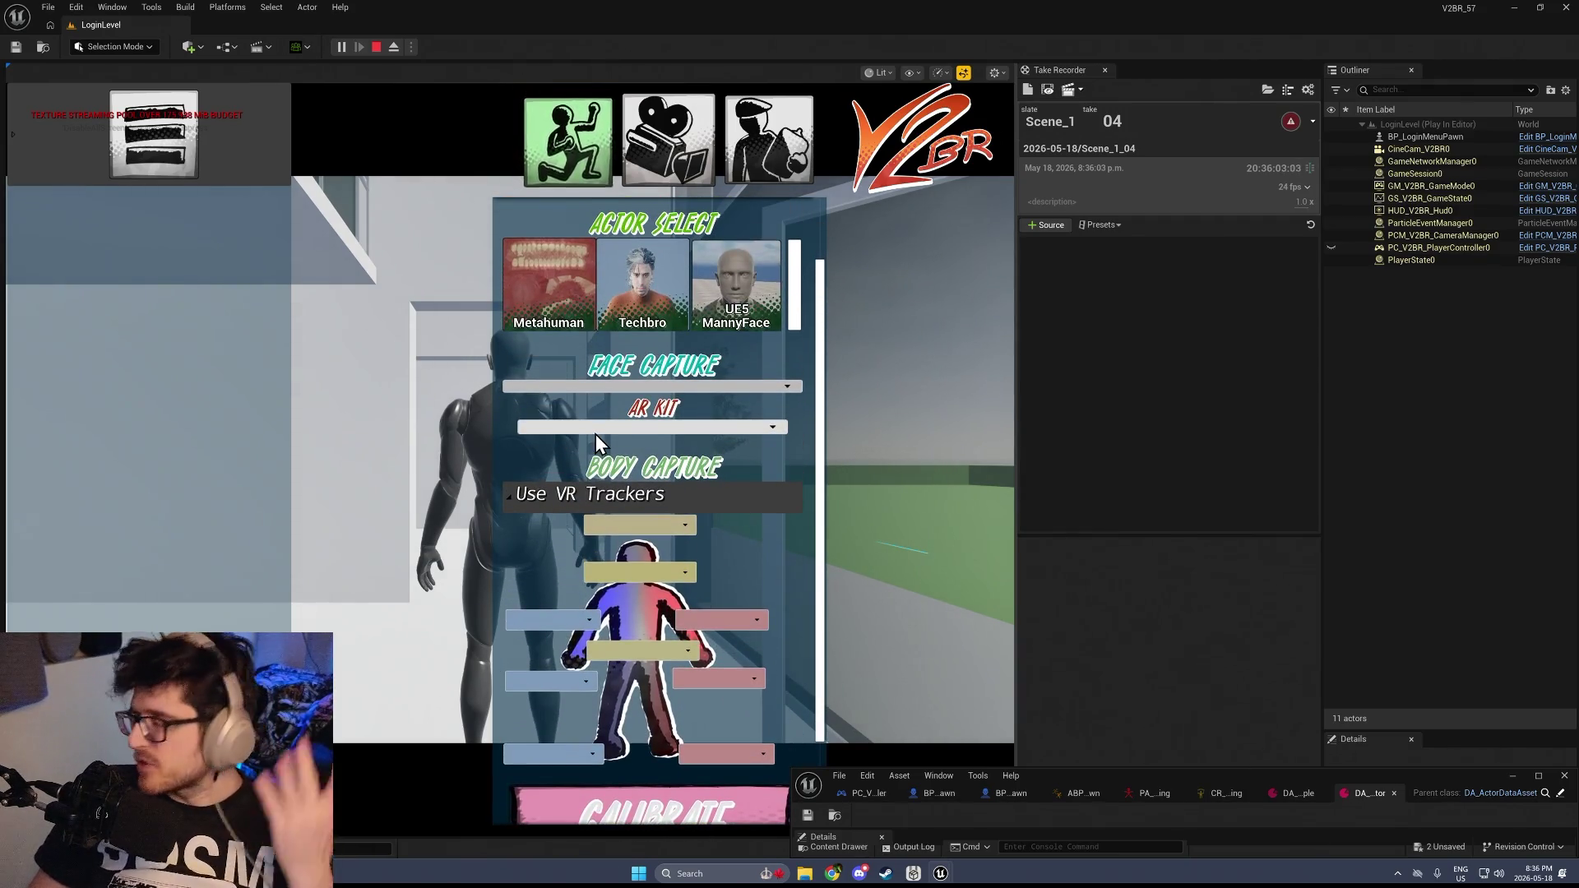
scroll(615, 437, up, 2)
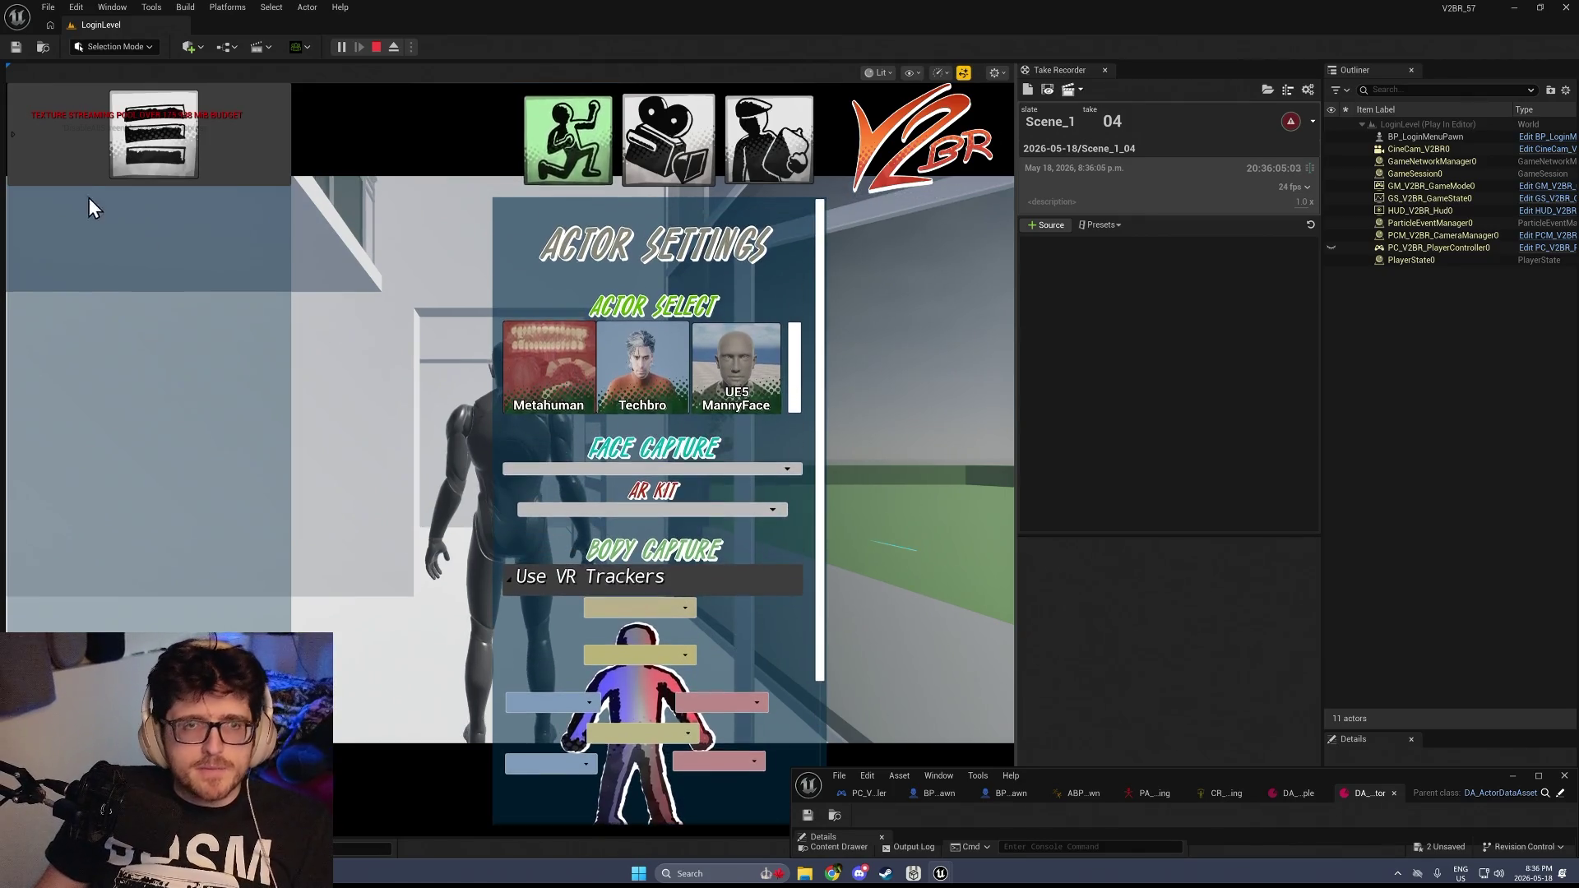
Use the in-game settings panel's TRAVEL option to reach the checkerboard level
click(152, 155)
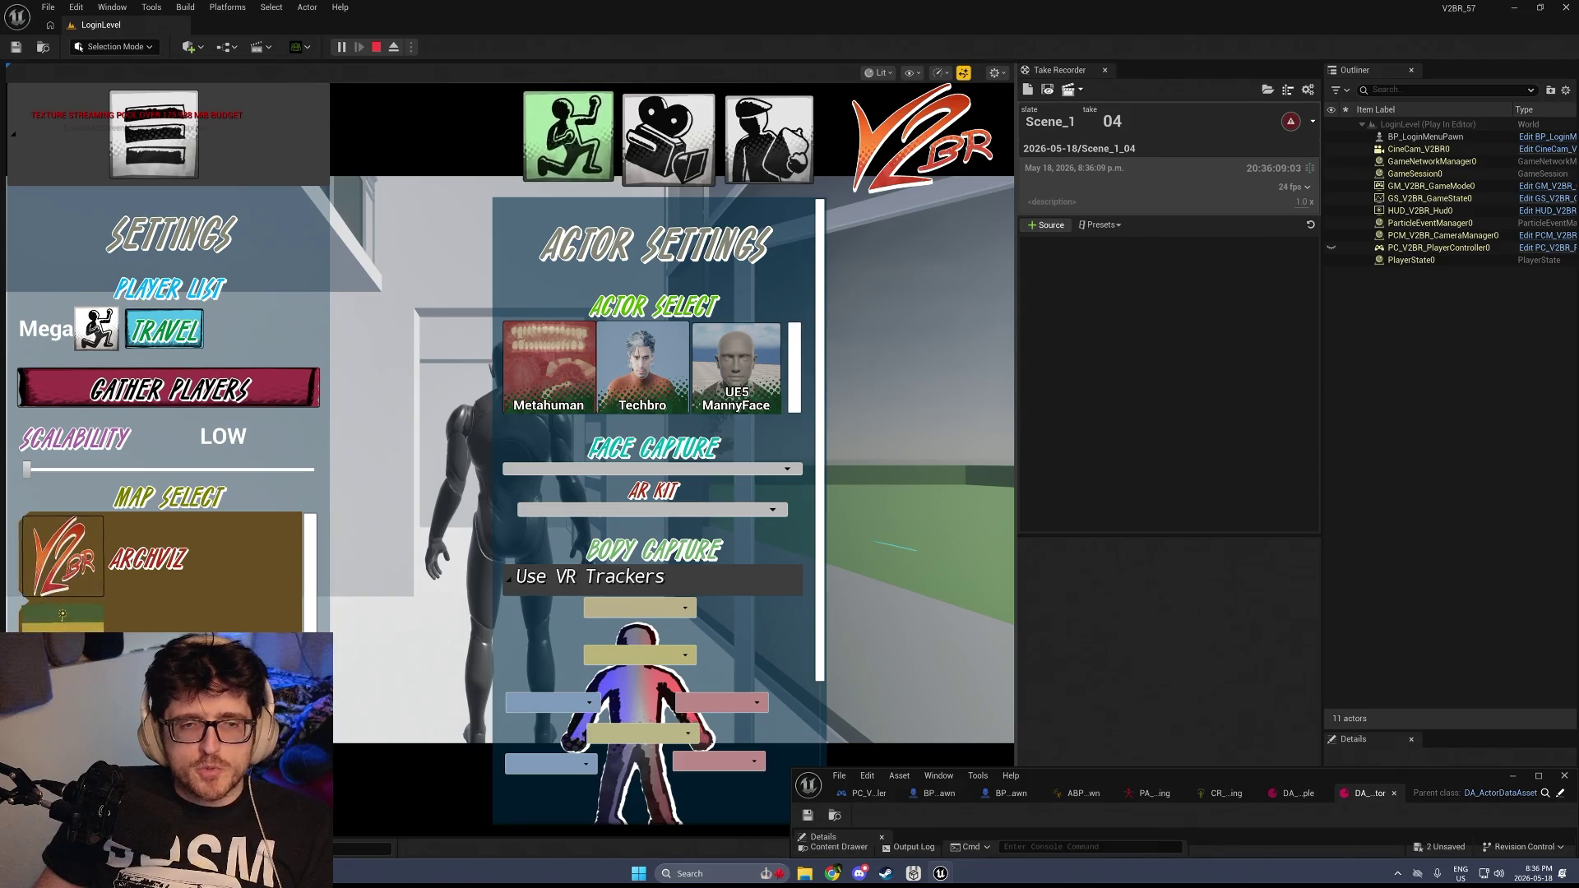
click(168, 388)
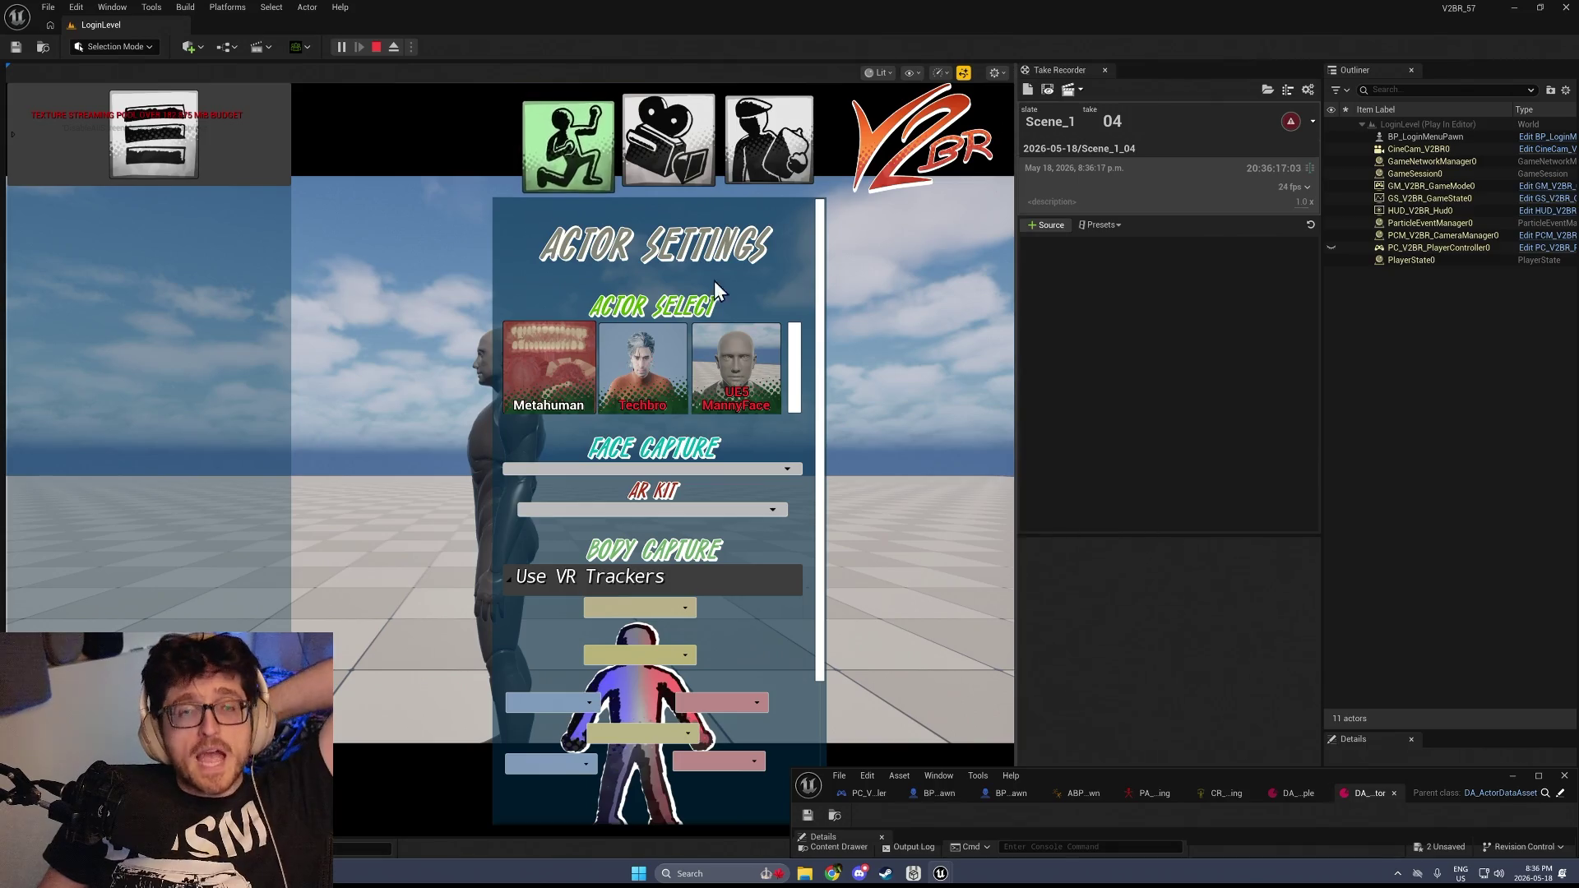
key(Tab)
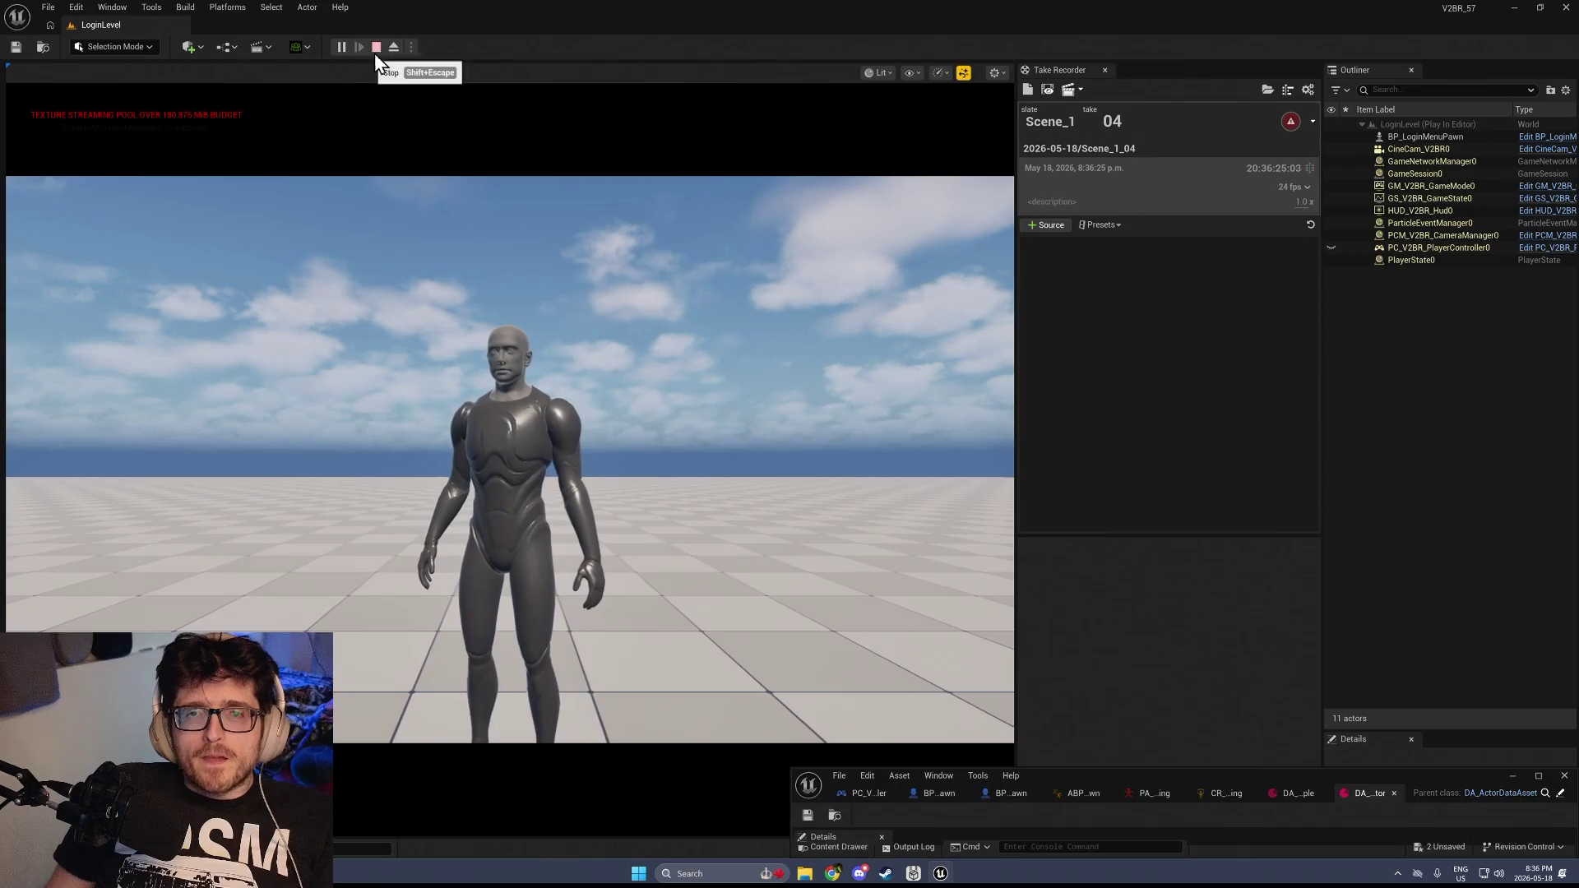
key(Tab)
scroll(798, 473, down, 1)
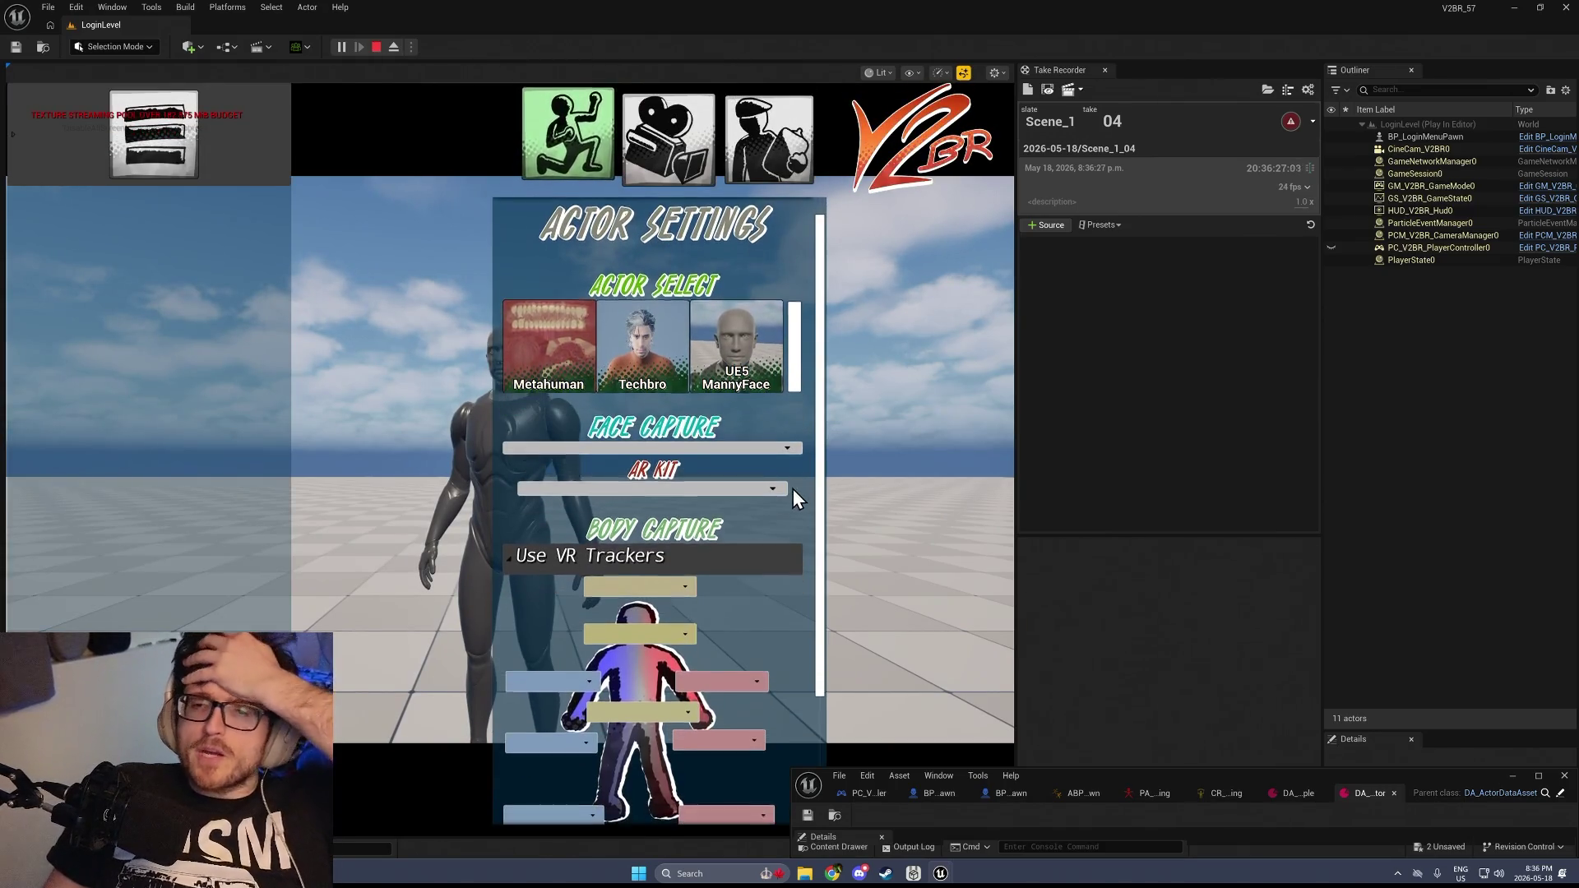
Set Face Capture to Audio Driven and check the Device list without picking a microphone
click(744, 452)
click(668, 530)
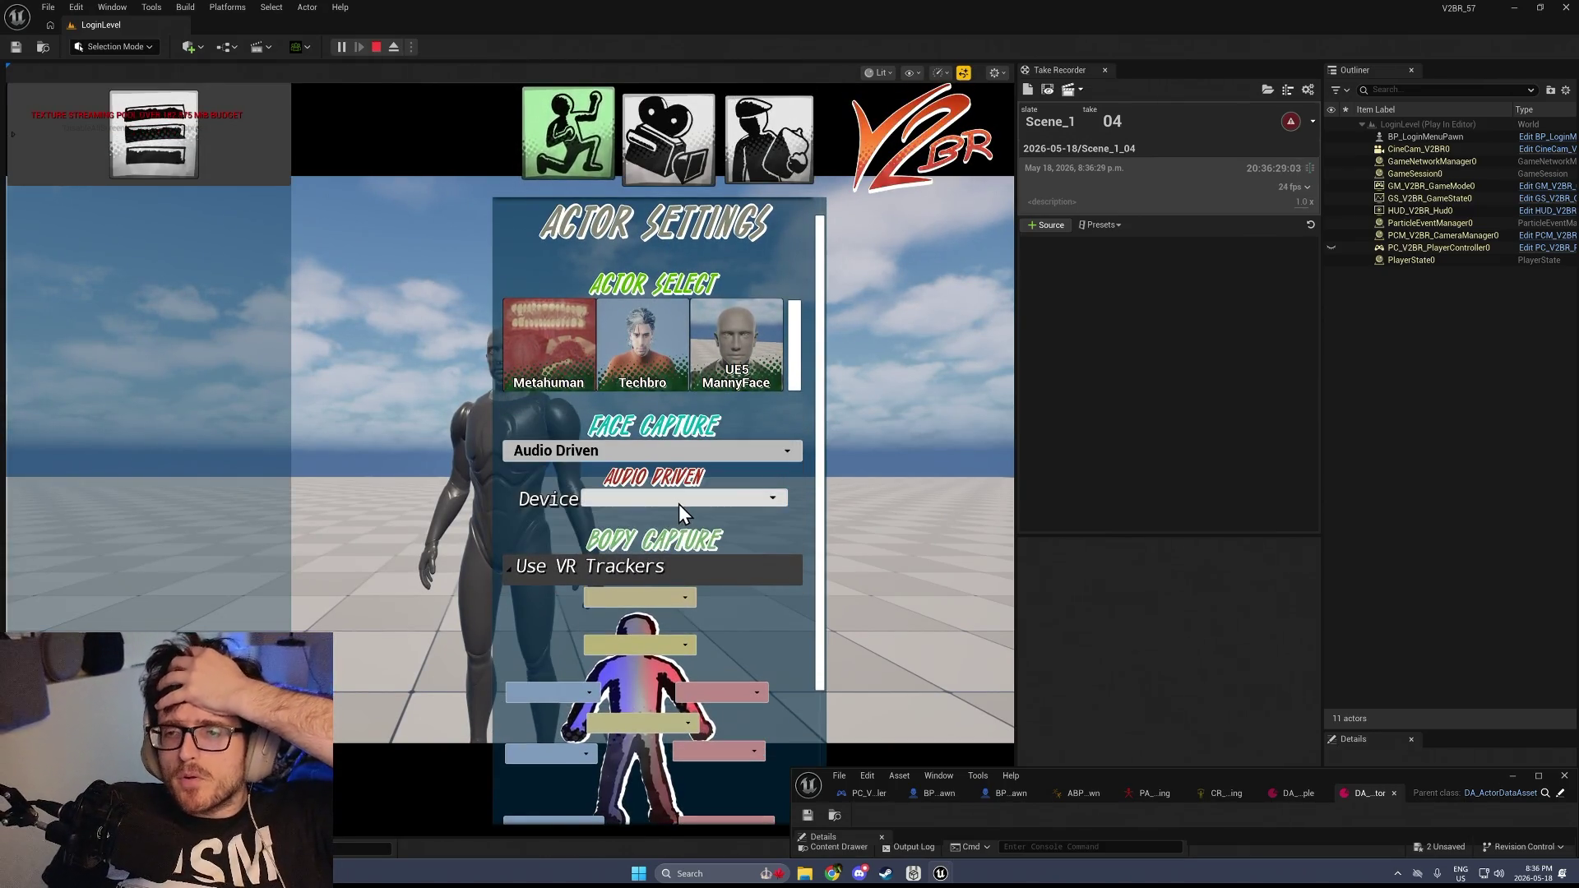
click(679, 504)
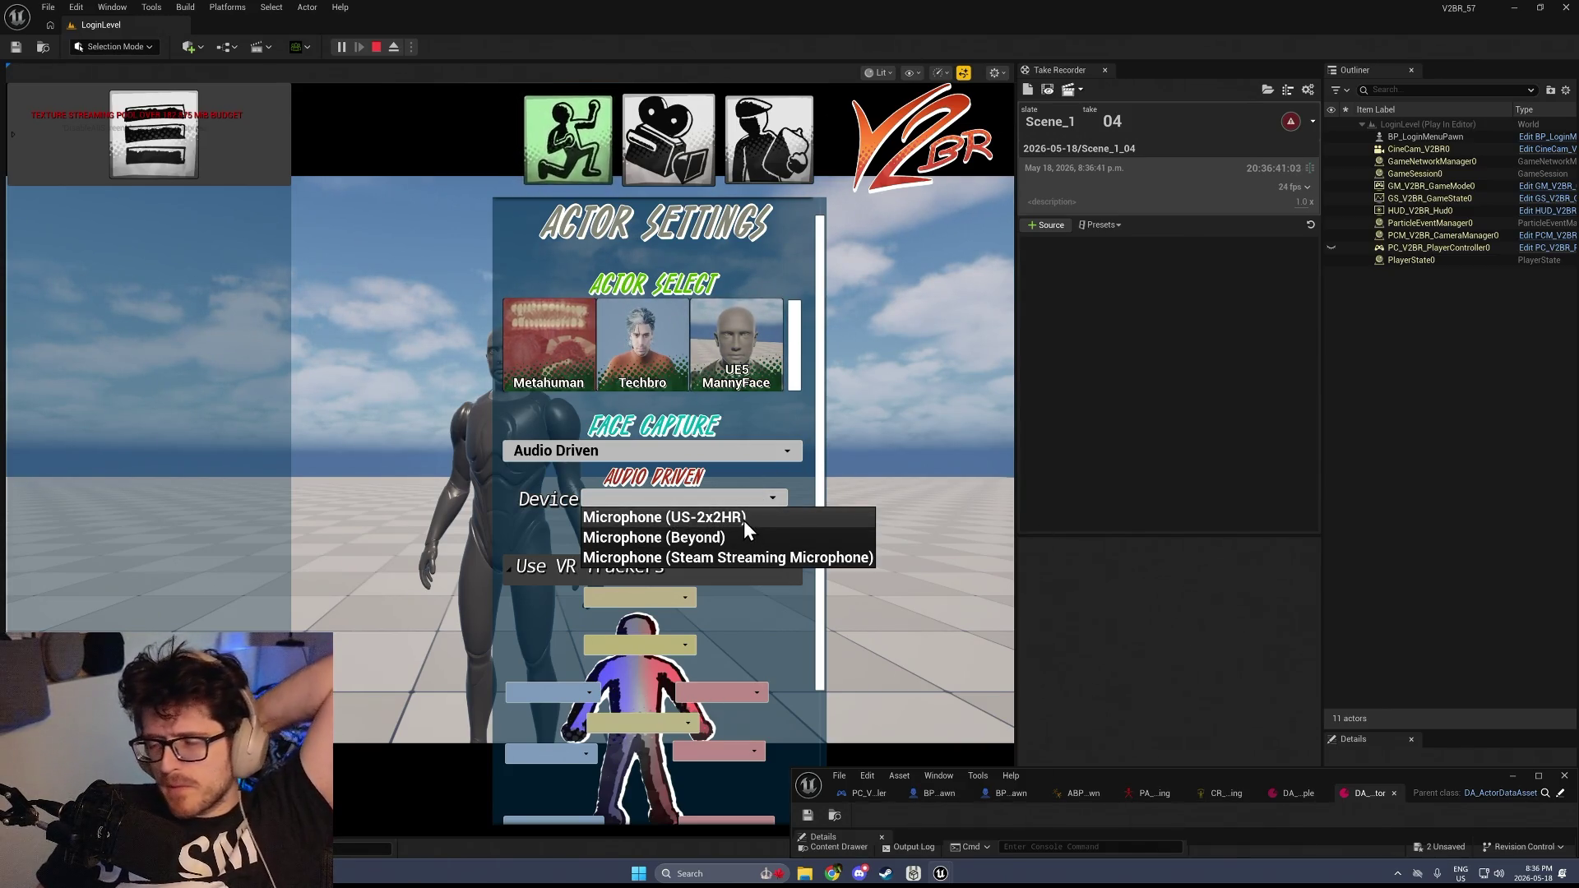
click(823, 485)
scroll(816, 493, down, 2)
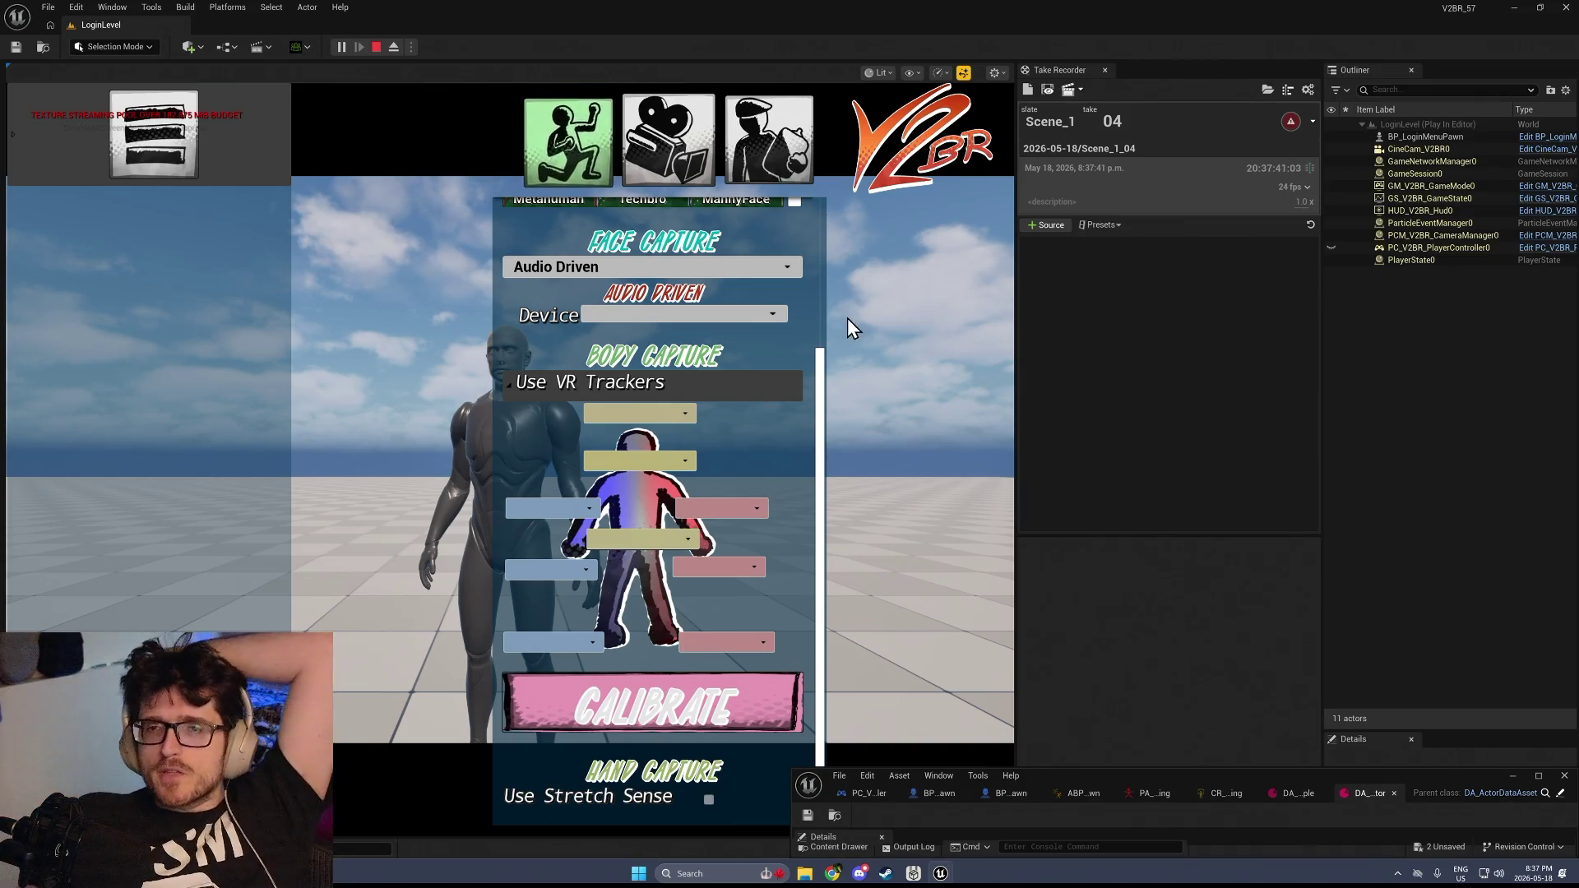
Choose Microphone (Beyond) as the face capture device, hide and reopen the menu, then stop play
click(772, 314)
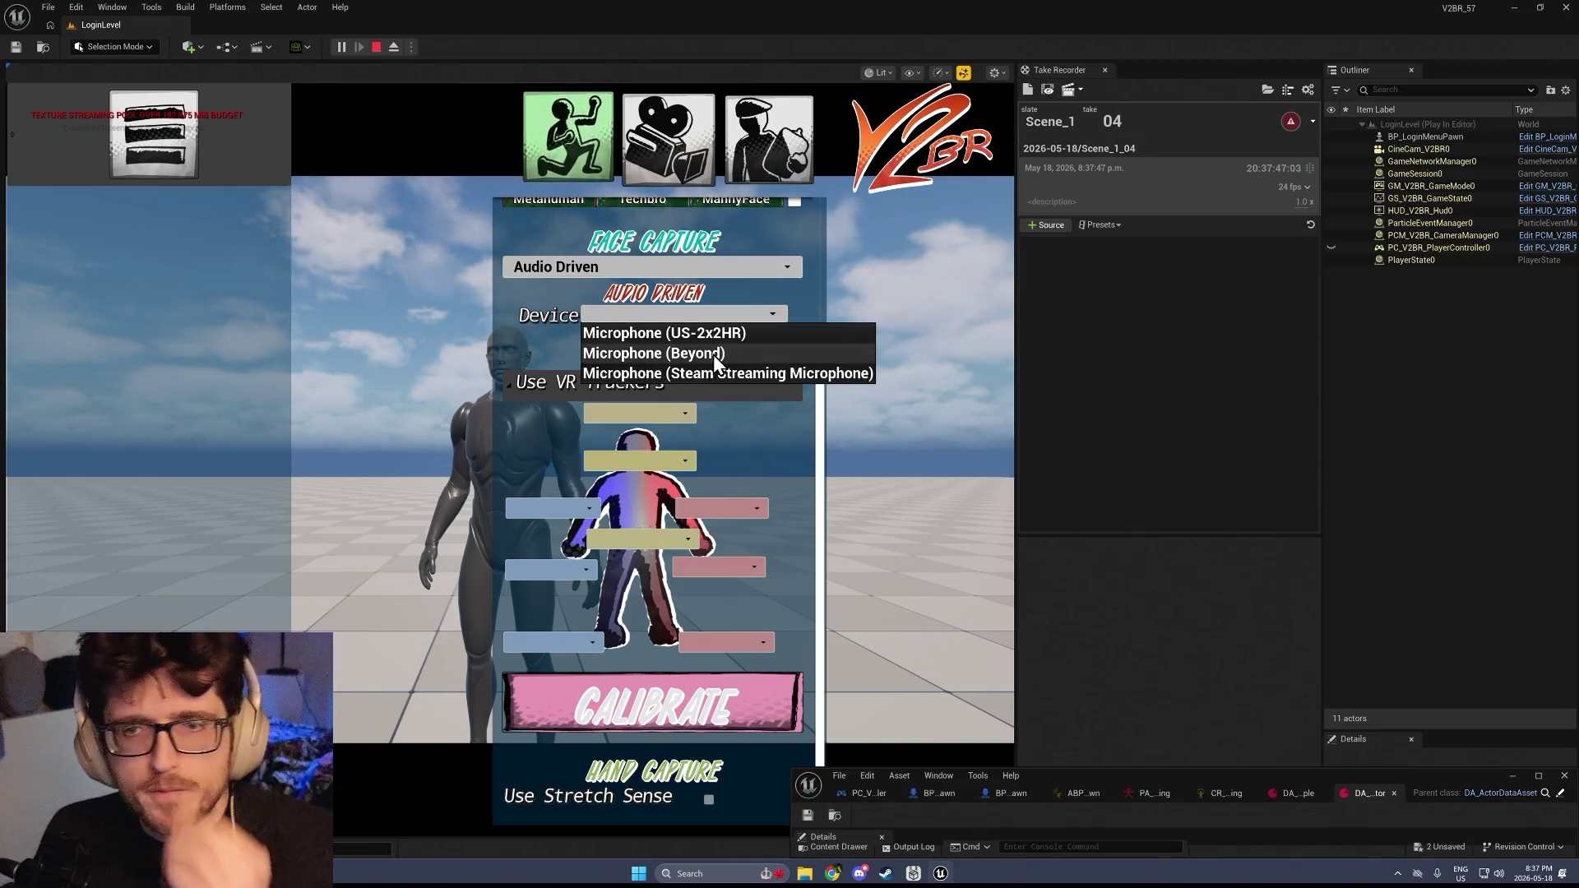
click(717, 355)
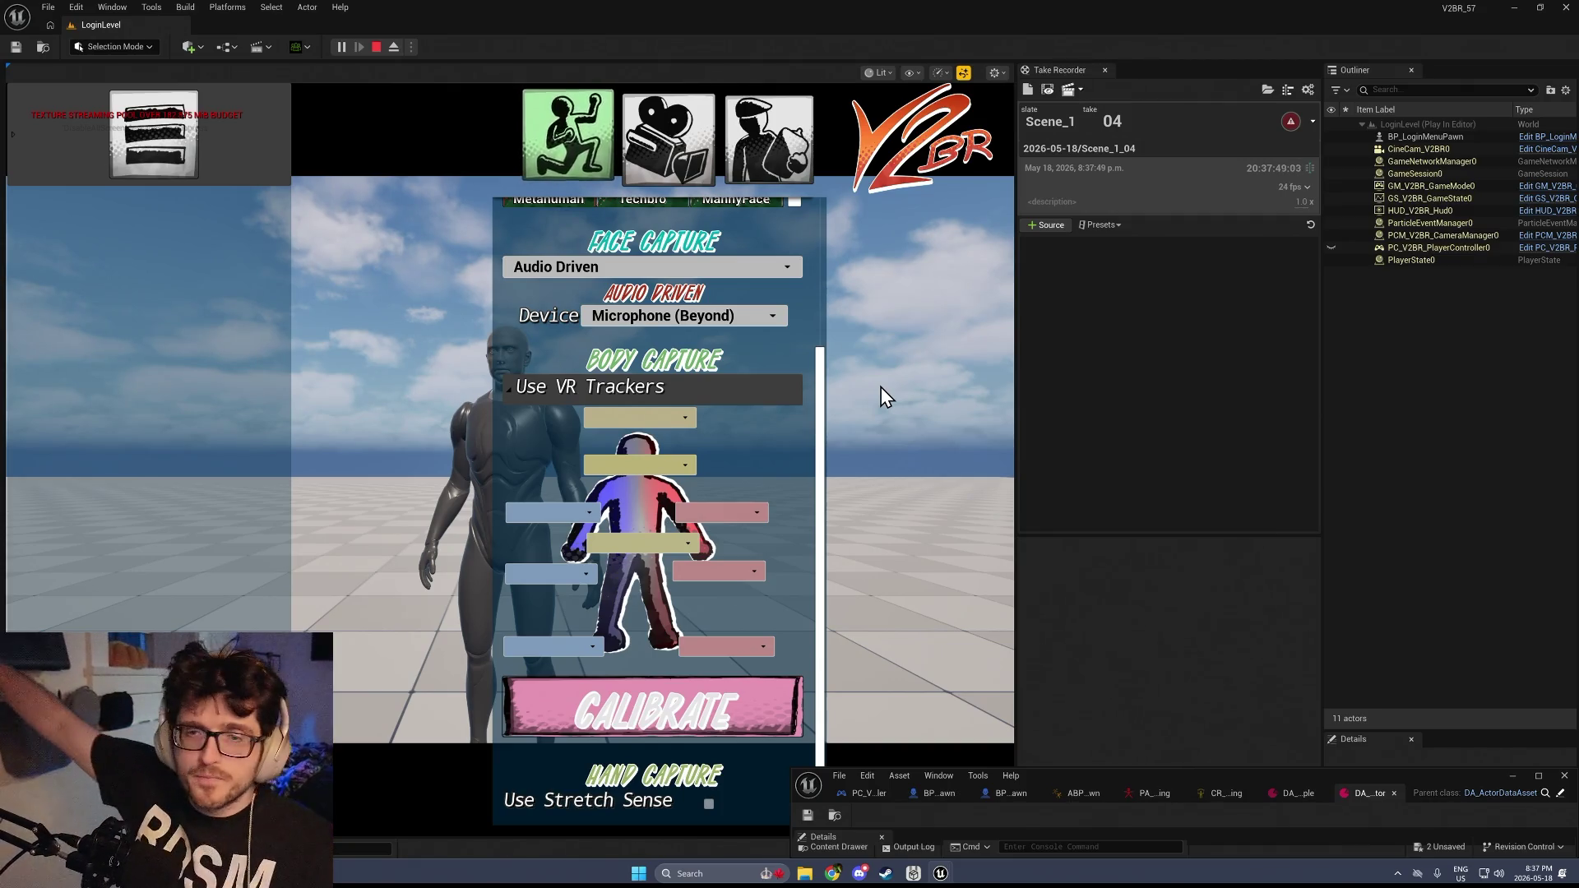
click(881, 387)
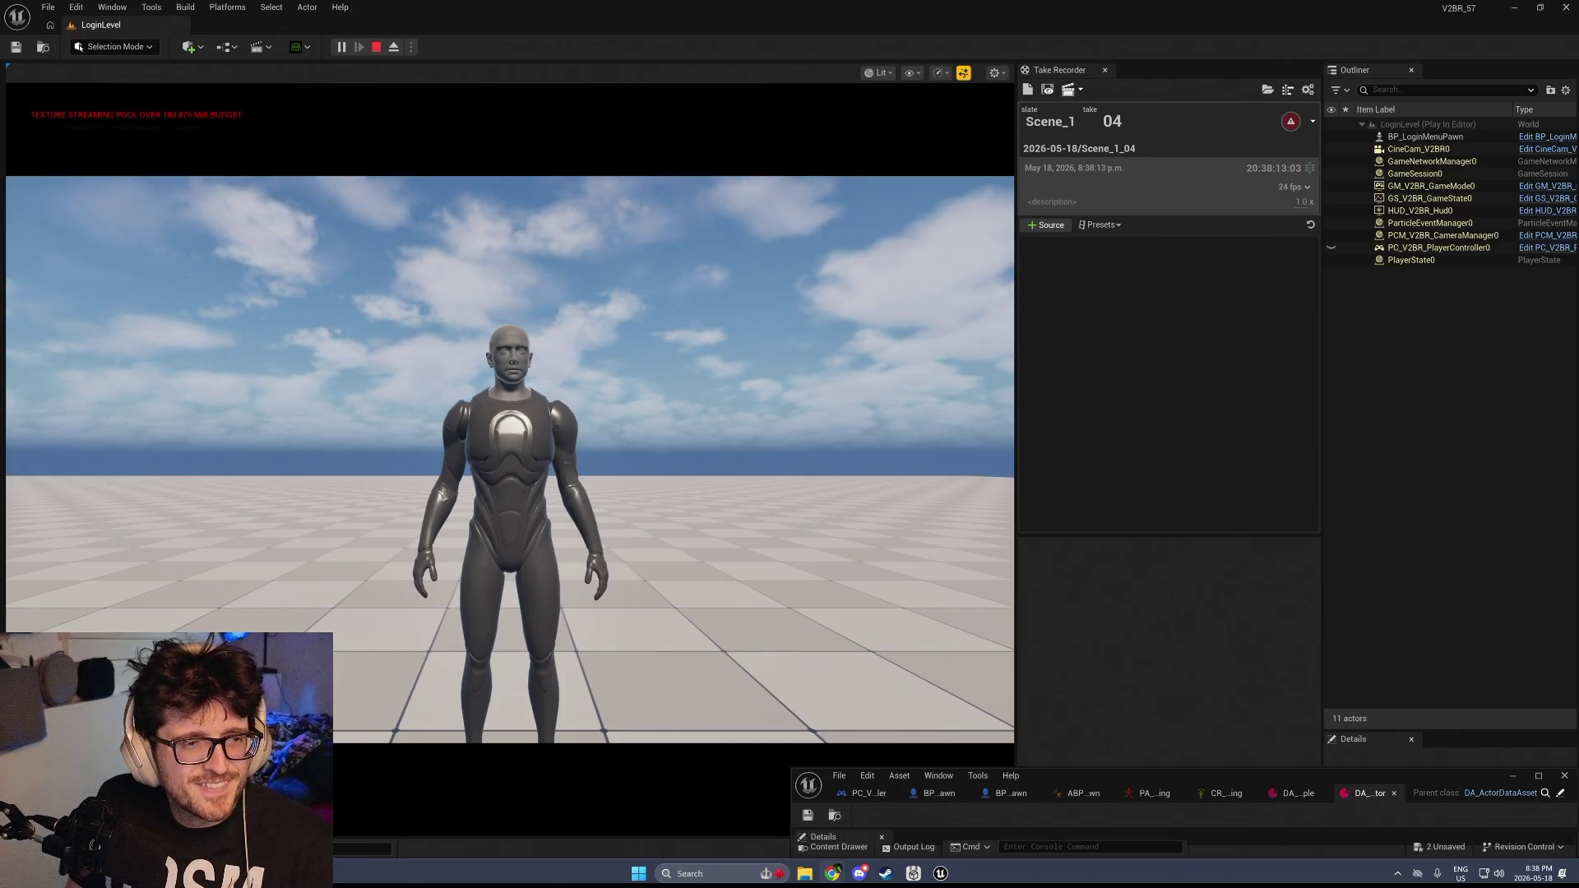
click(440, 439)
key(Tab)
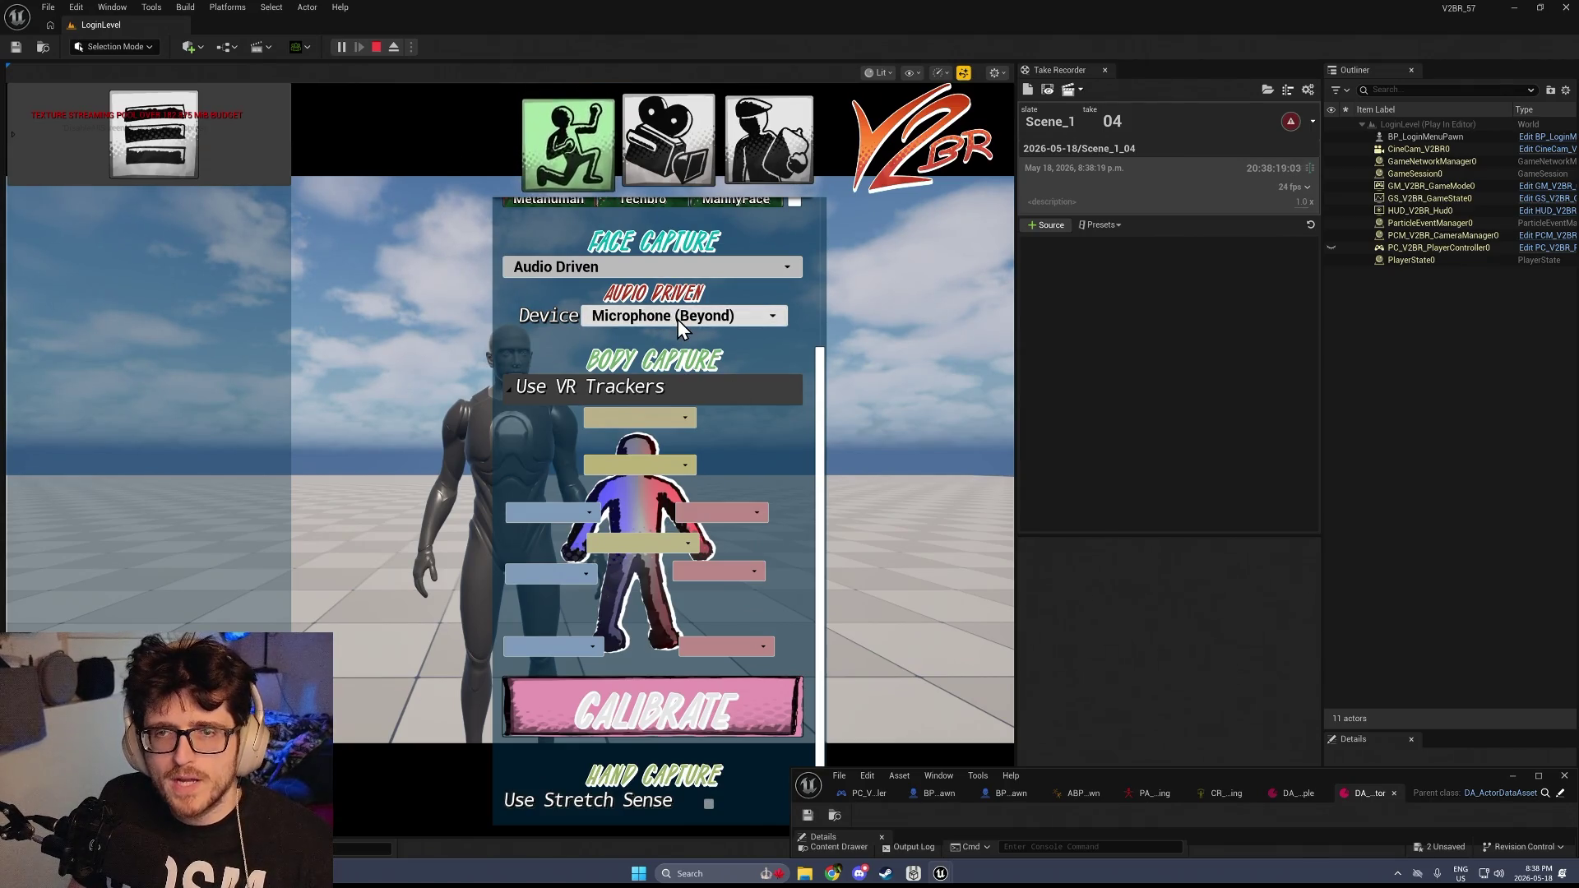
click(378, 46)
End the play session and deselect DA_UE5MannyActor in the Structs_Enums_Data folder
key(ctrl+space)
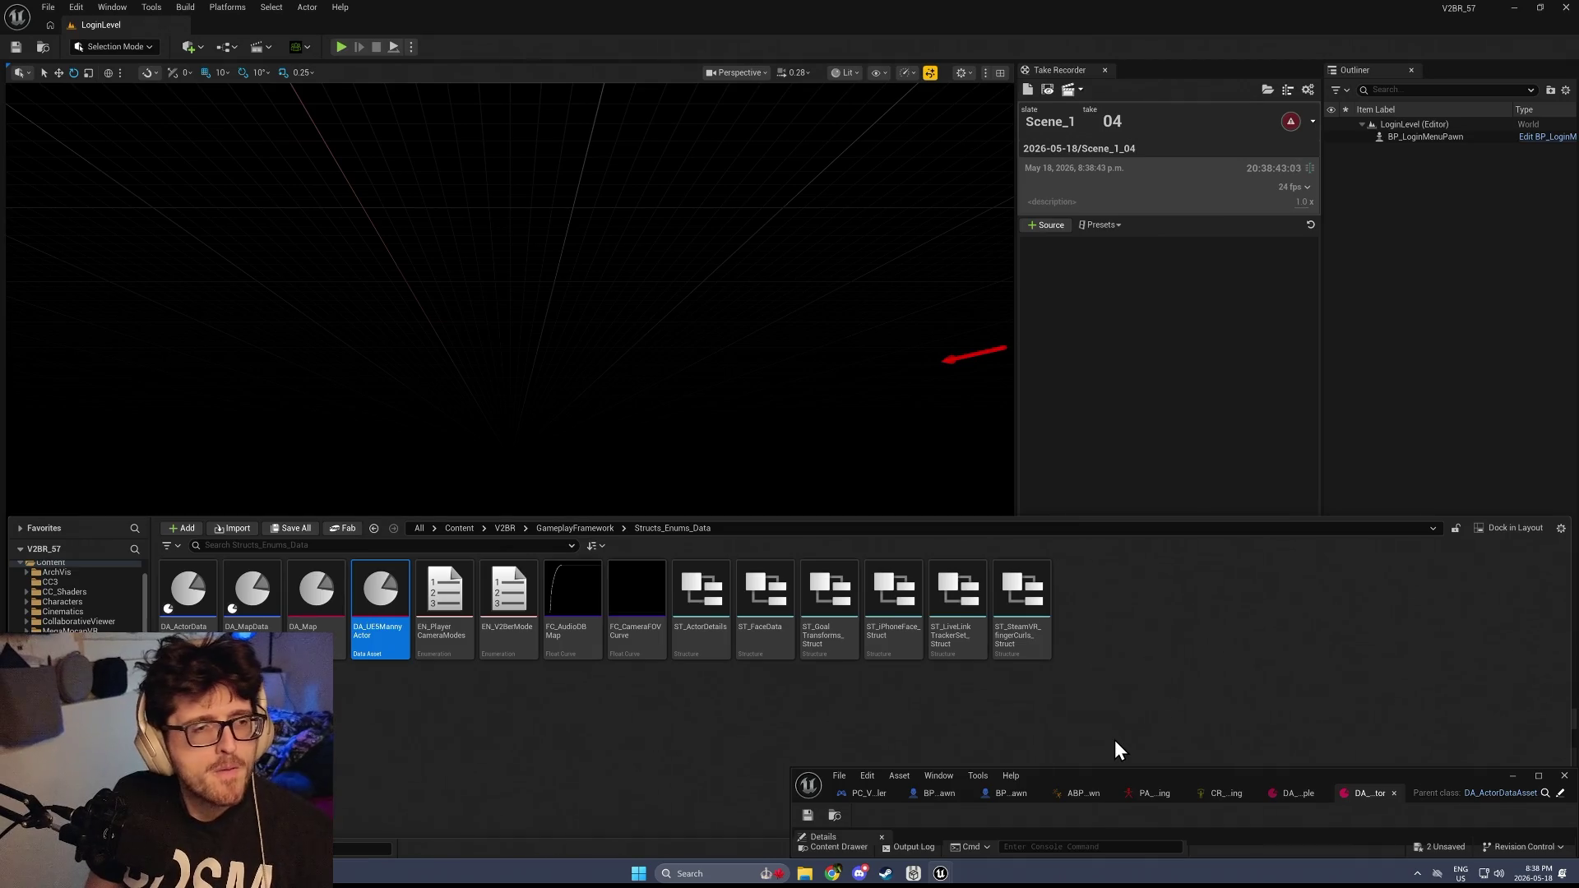
click(559, 720)
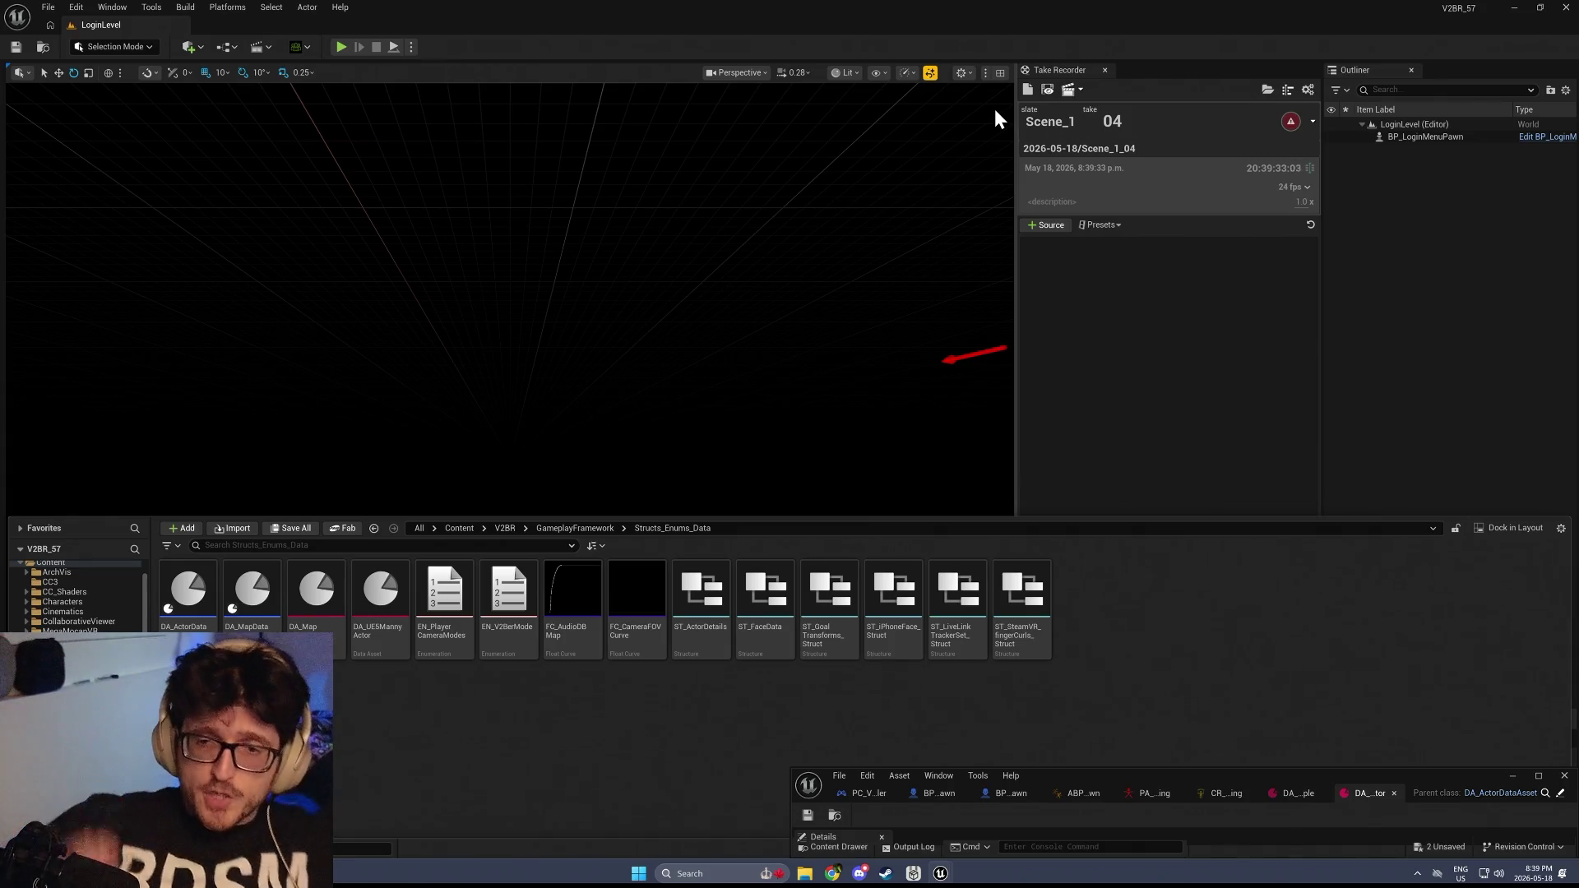
click(49, 9)
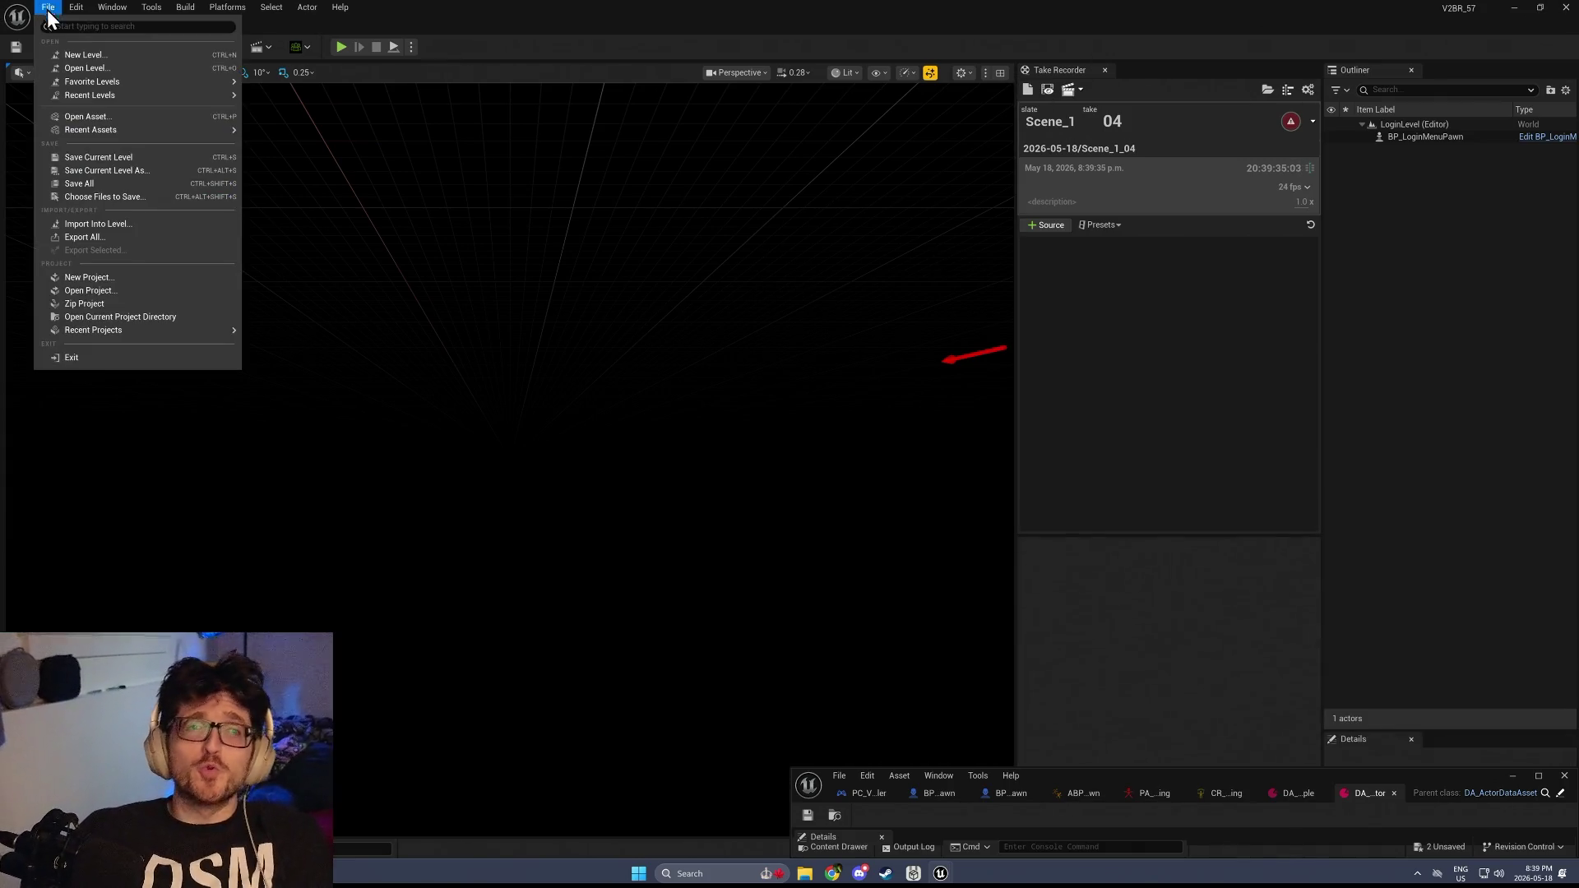
Start a play test and set Face Capture to Audio Driven with Microphone (Beyond)
mouse_move(150, 97)
click(306, 115)
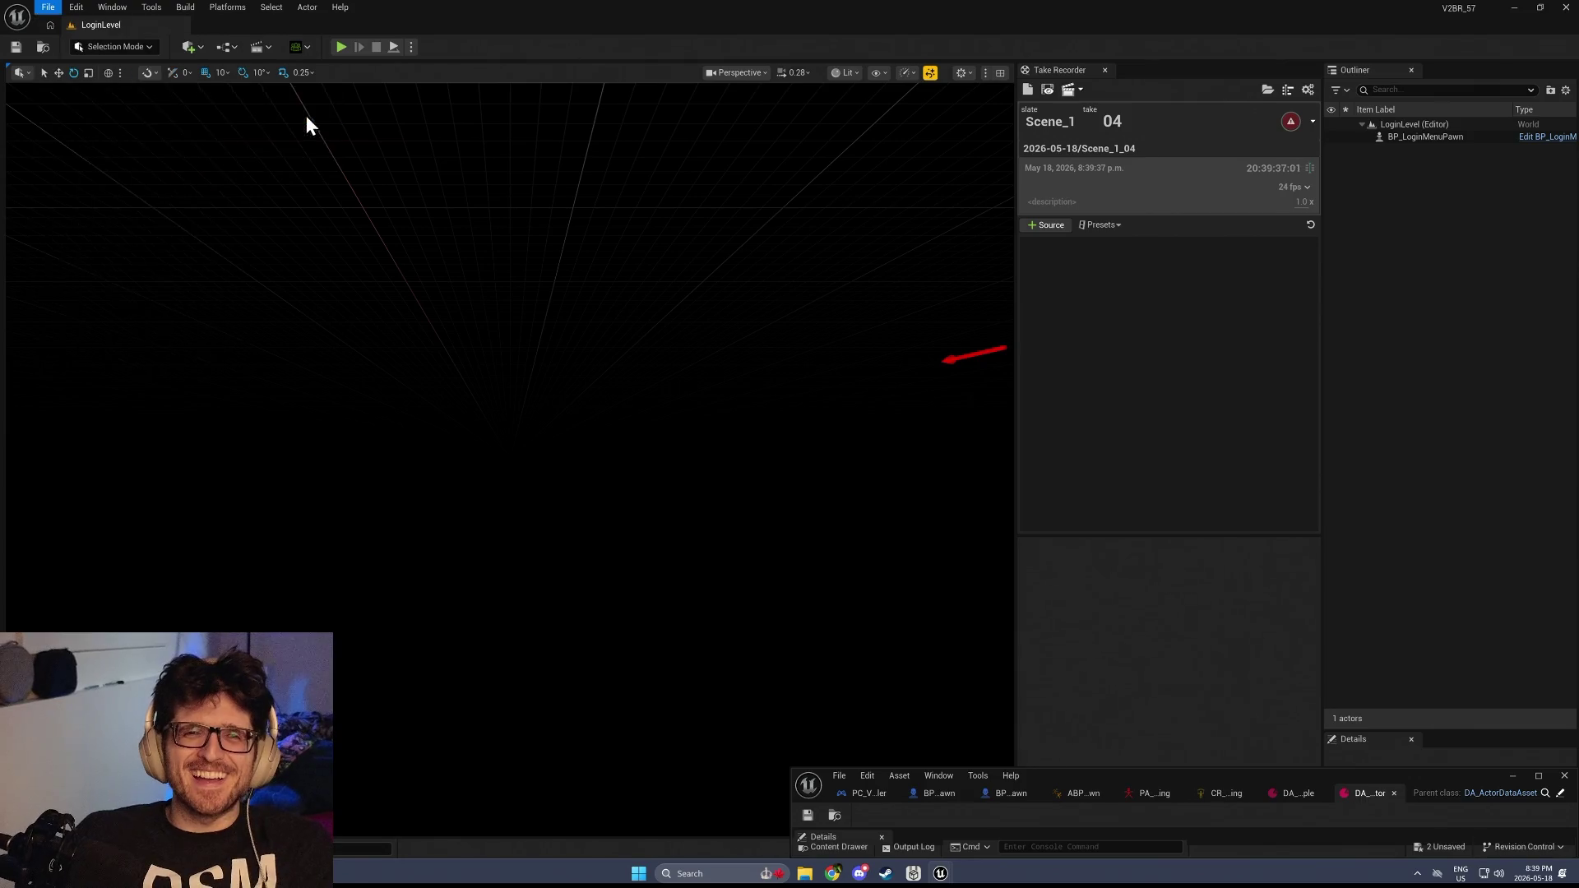
click(340, 47)
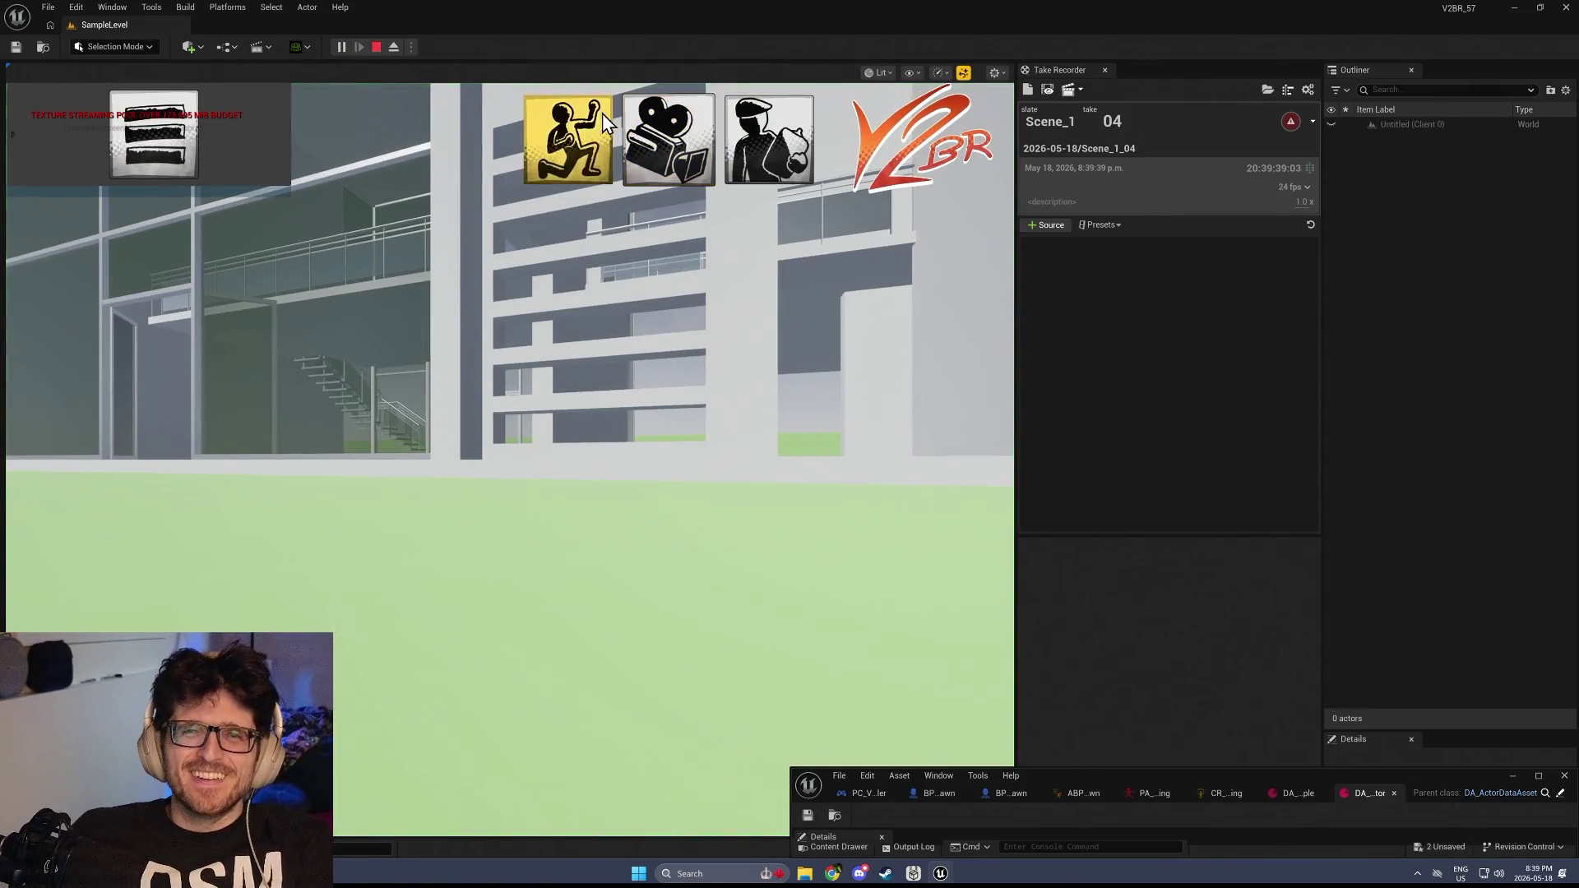
click(605, 123)
click(669, 471)
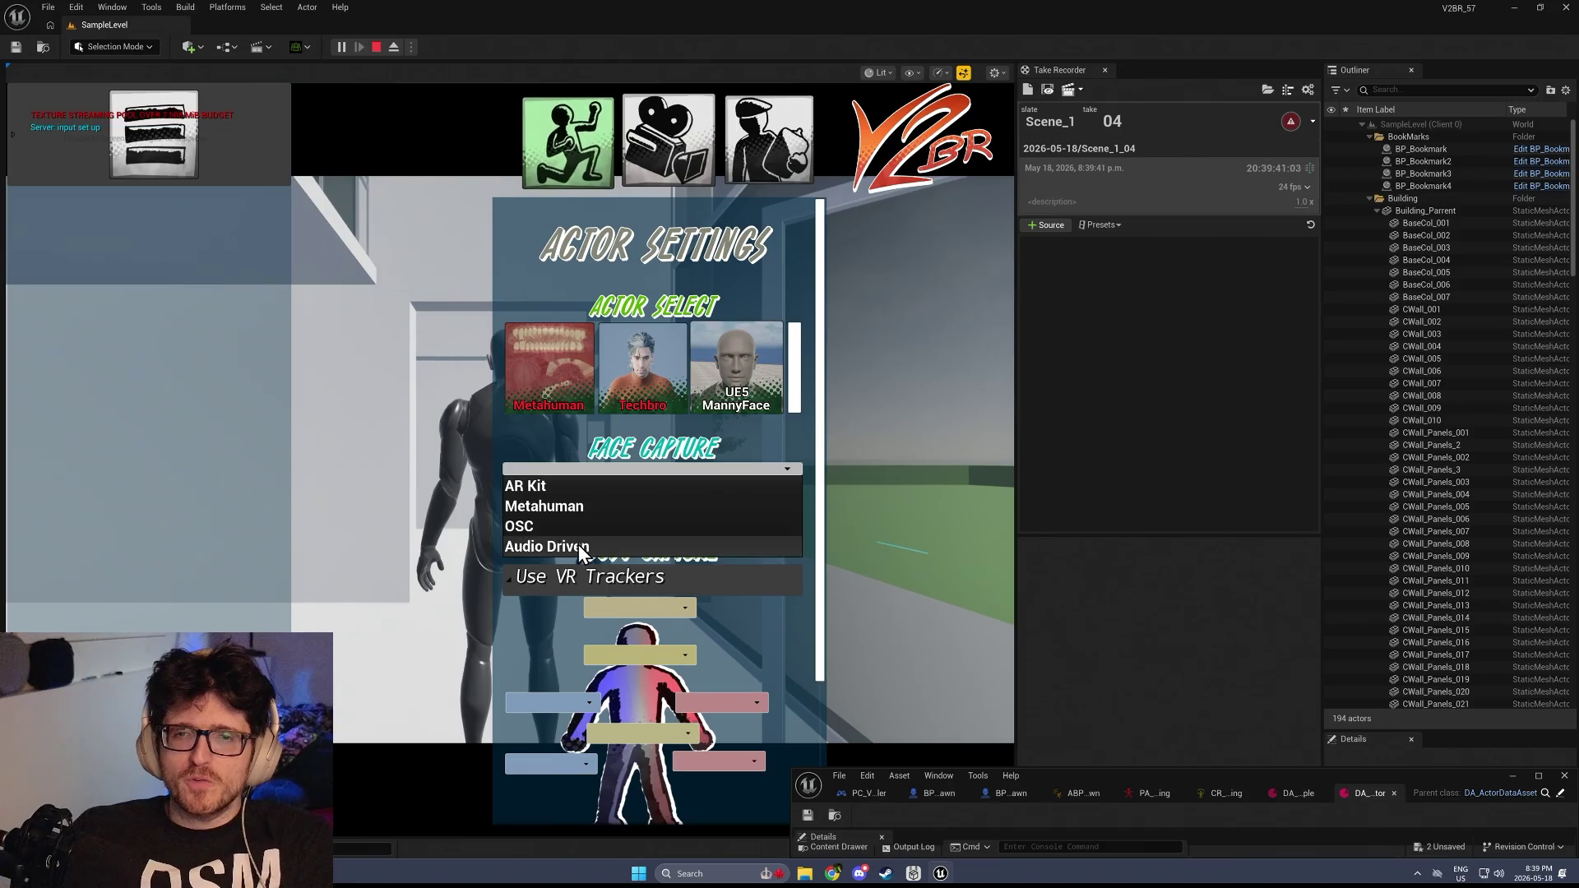
click(579, 544)
click(646, 519)
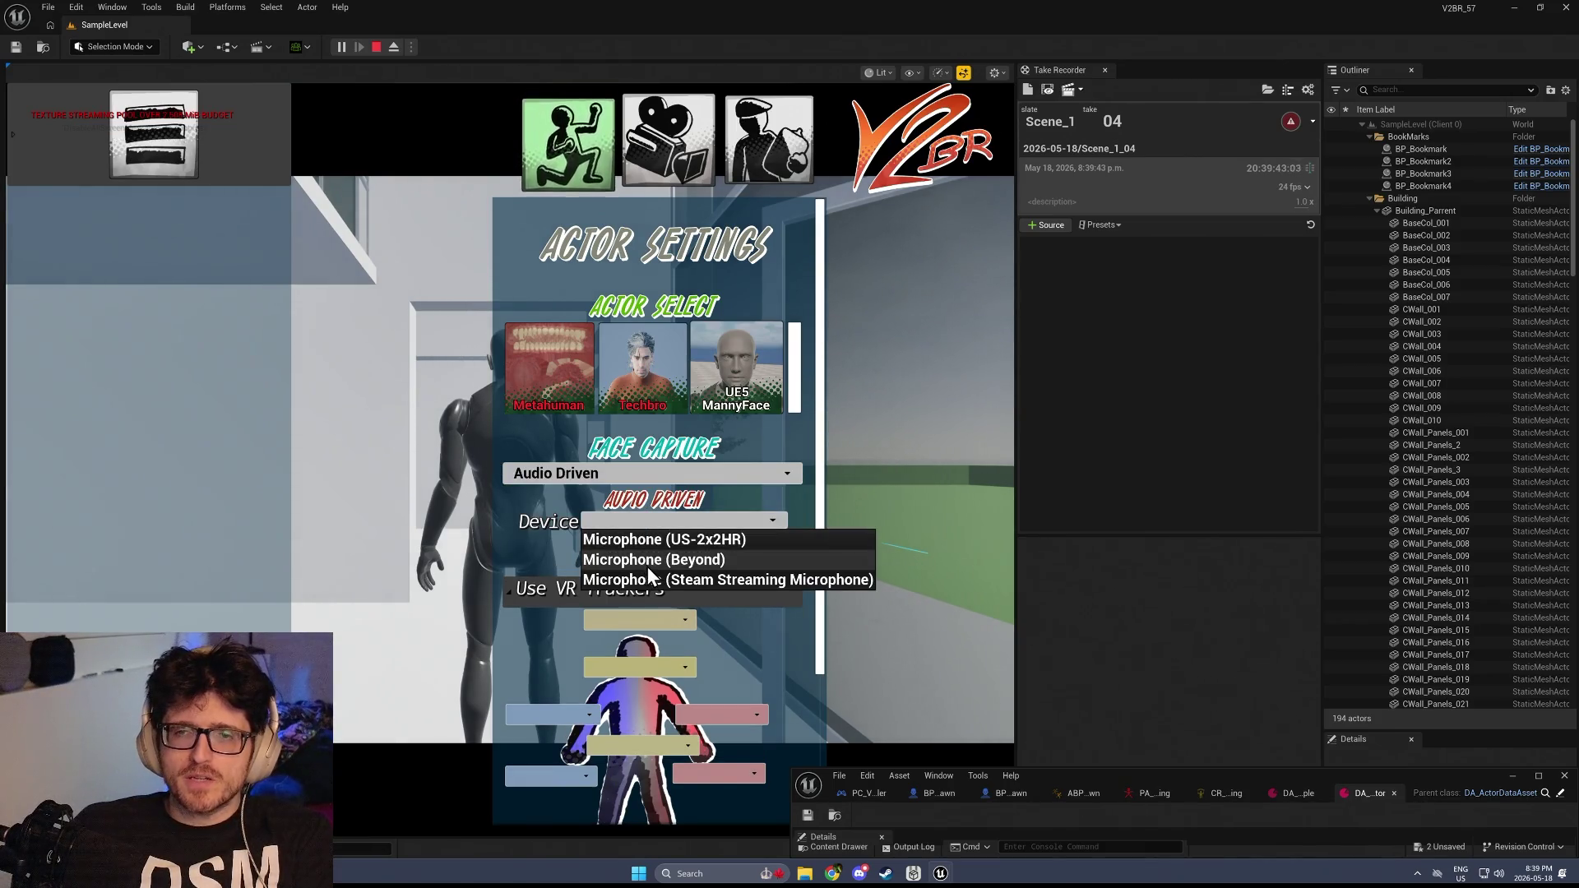
click(650, 564)
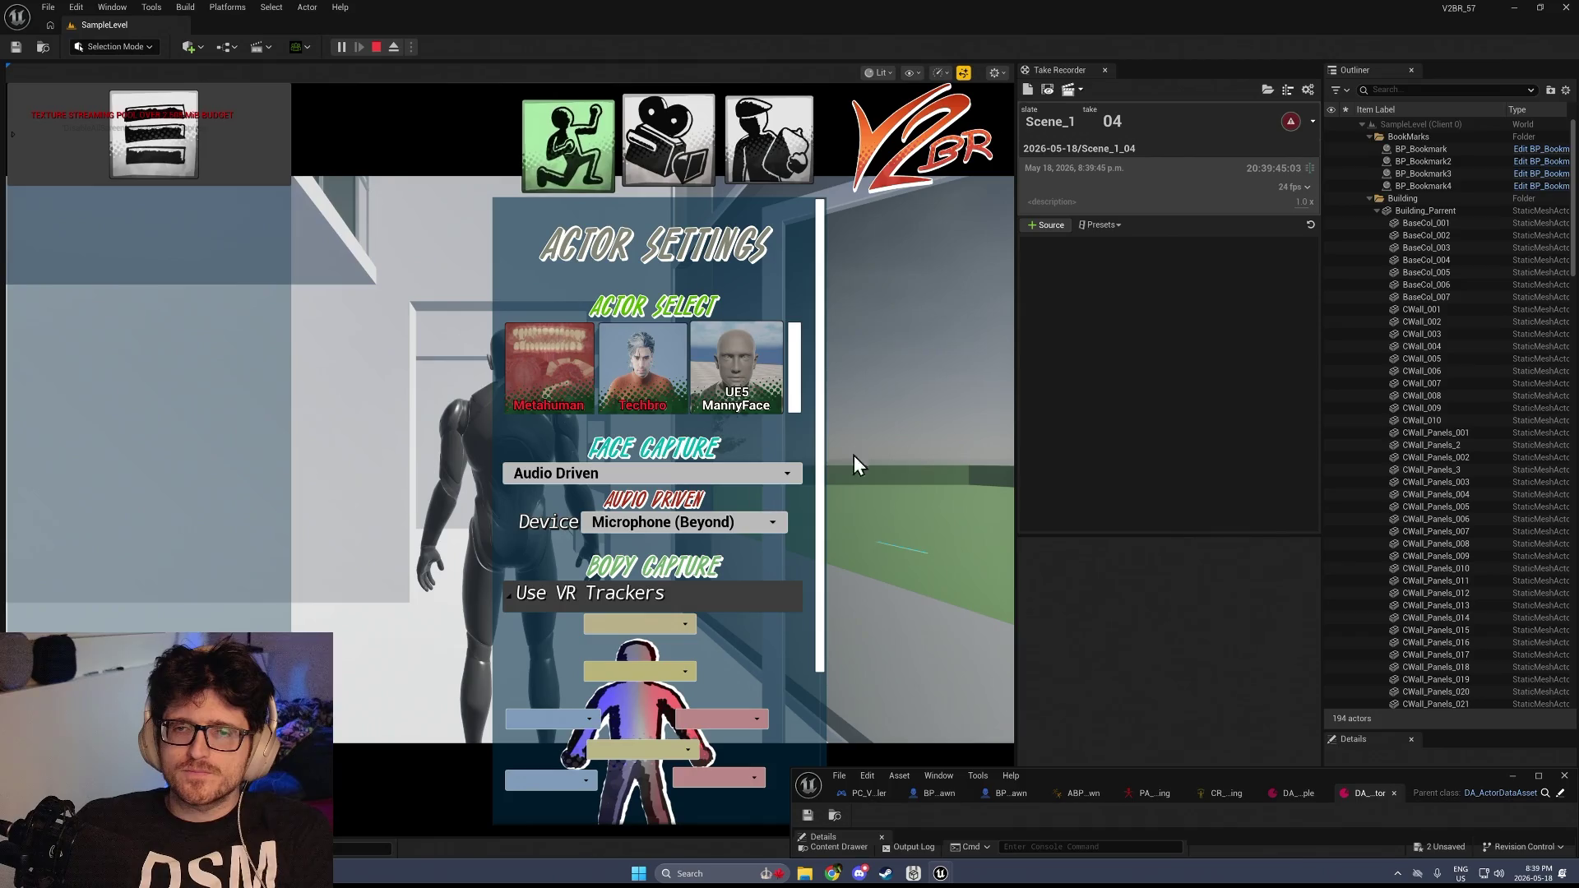
Close the actor settings panel and stop the play session
click(449, 476)
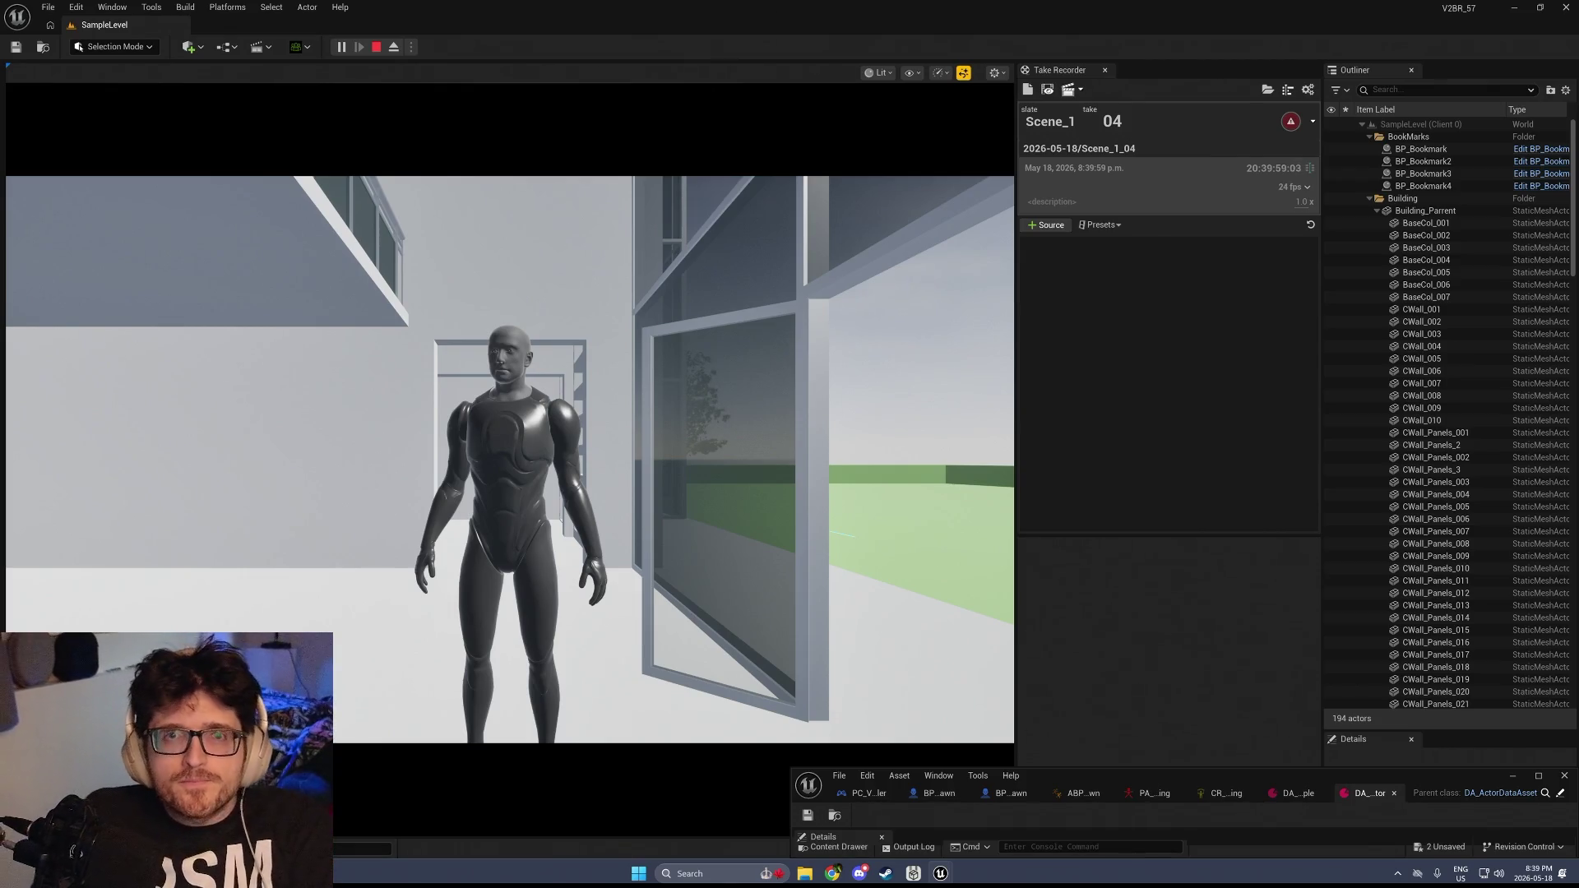
click(377, 47)
key(ctrl+space)
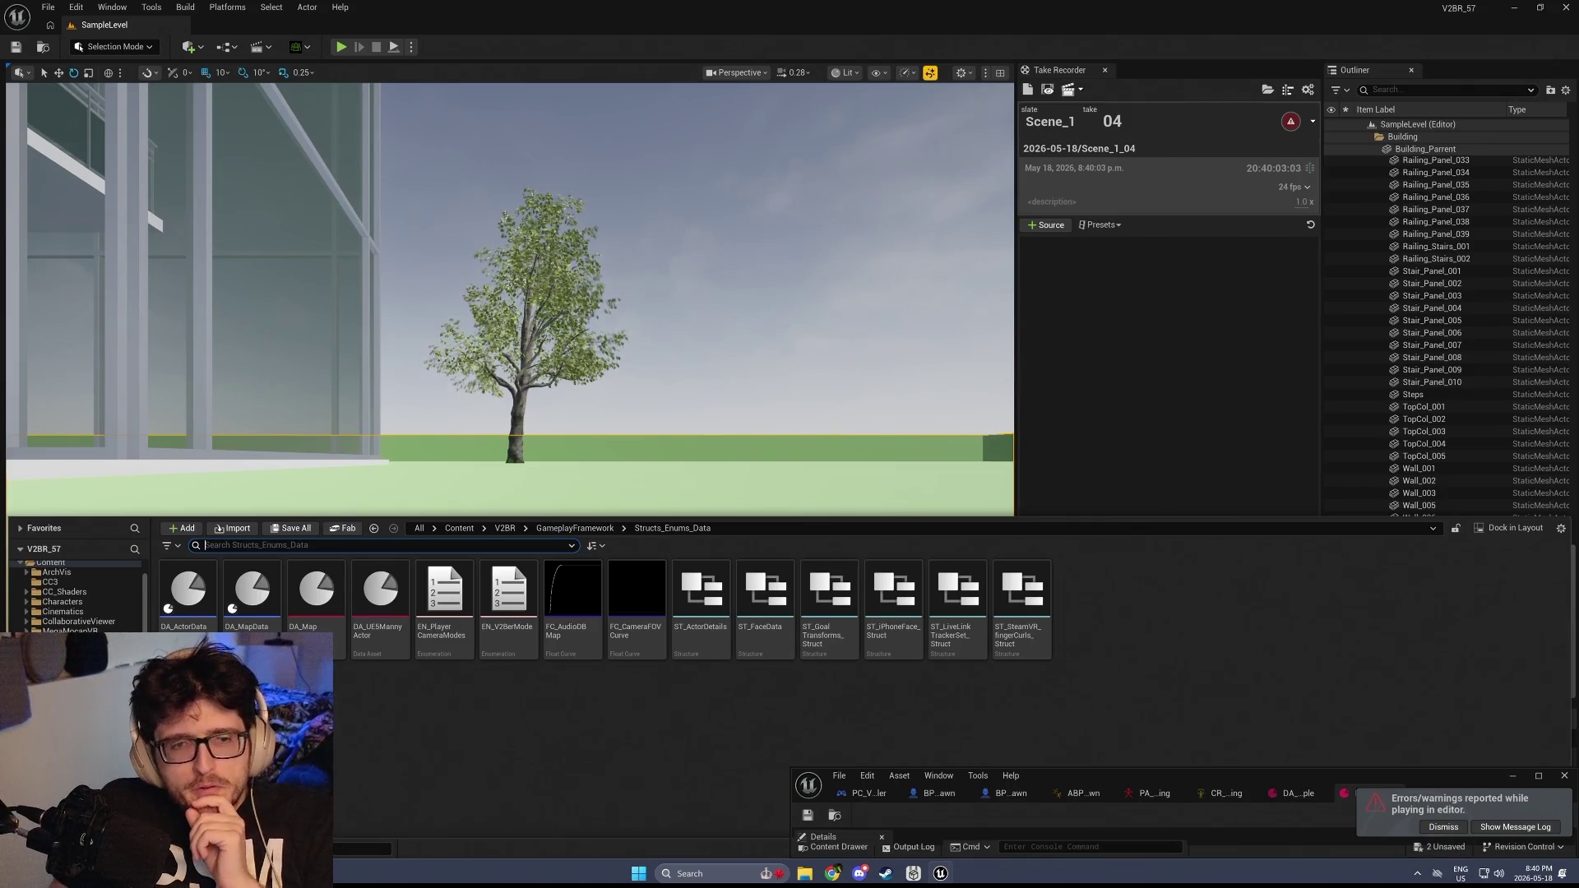
Open WBP_ActorSettingsMenu from V2BR/UI and filter its Palette with 'slider'
click(375, 528)
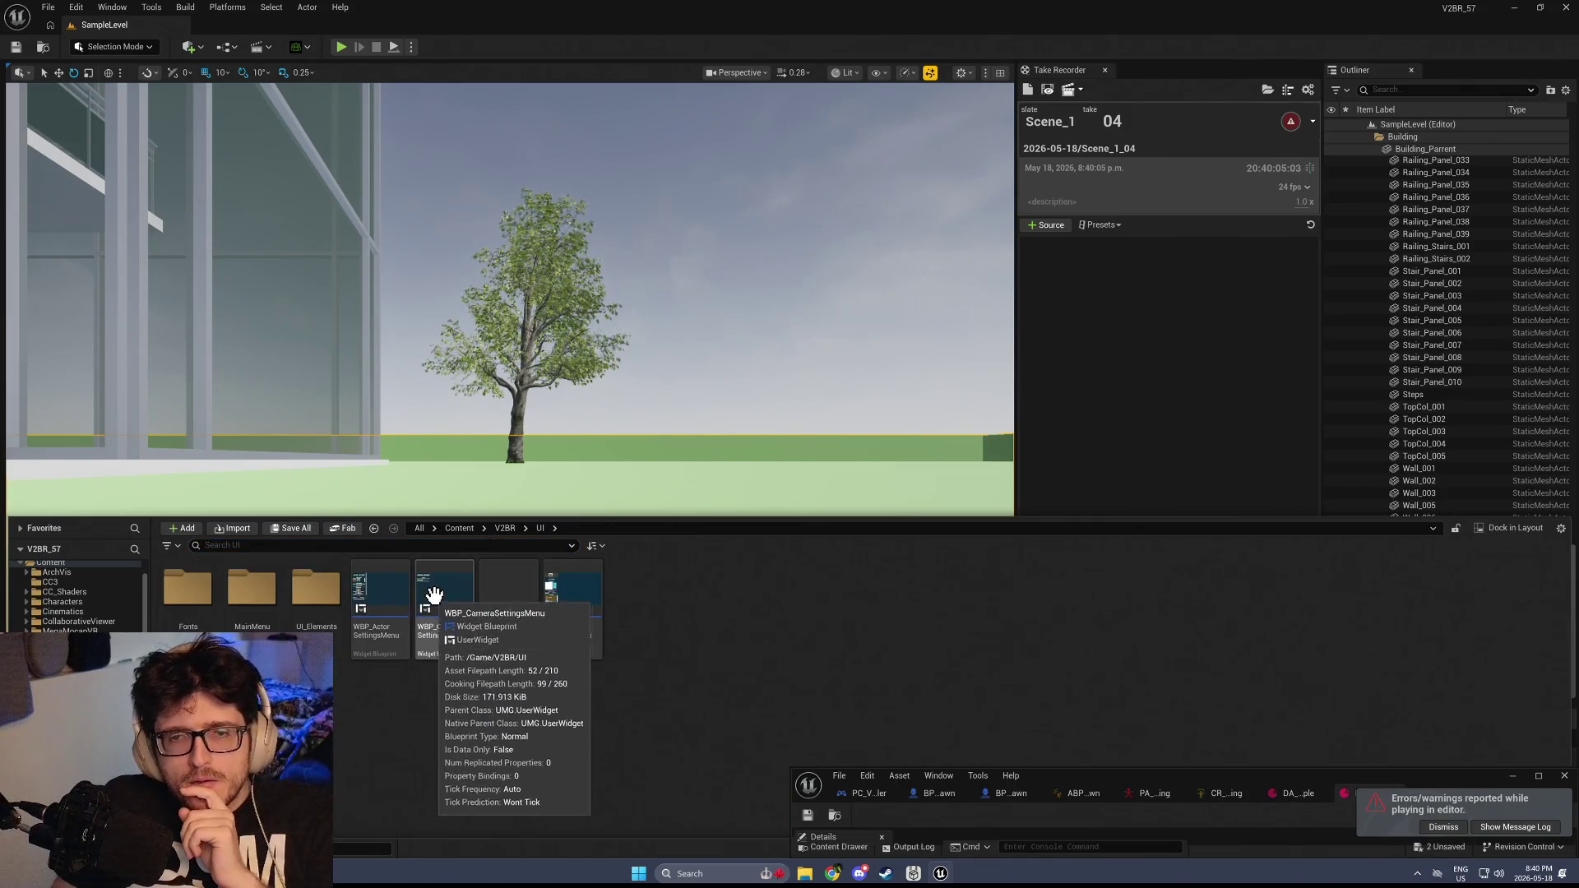
double_click(392, 592)
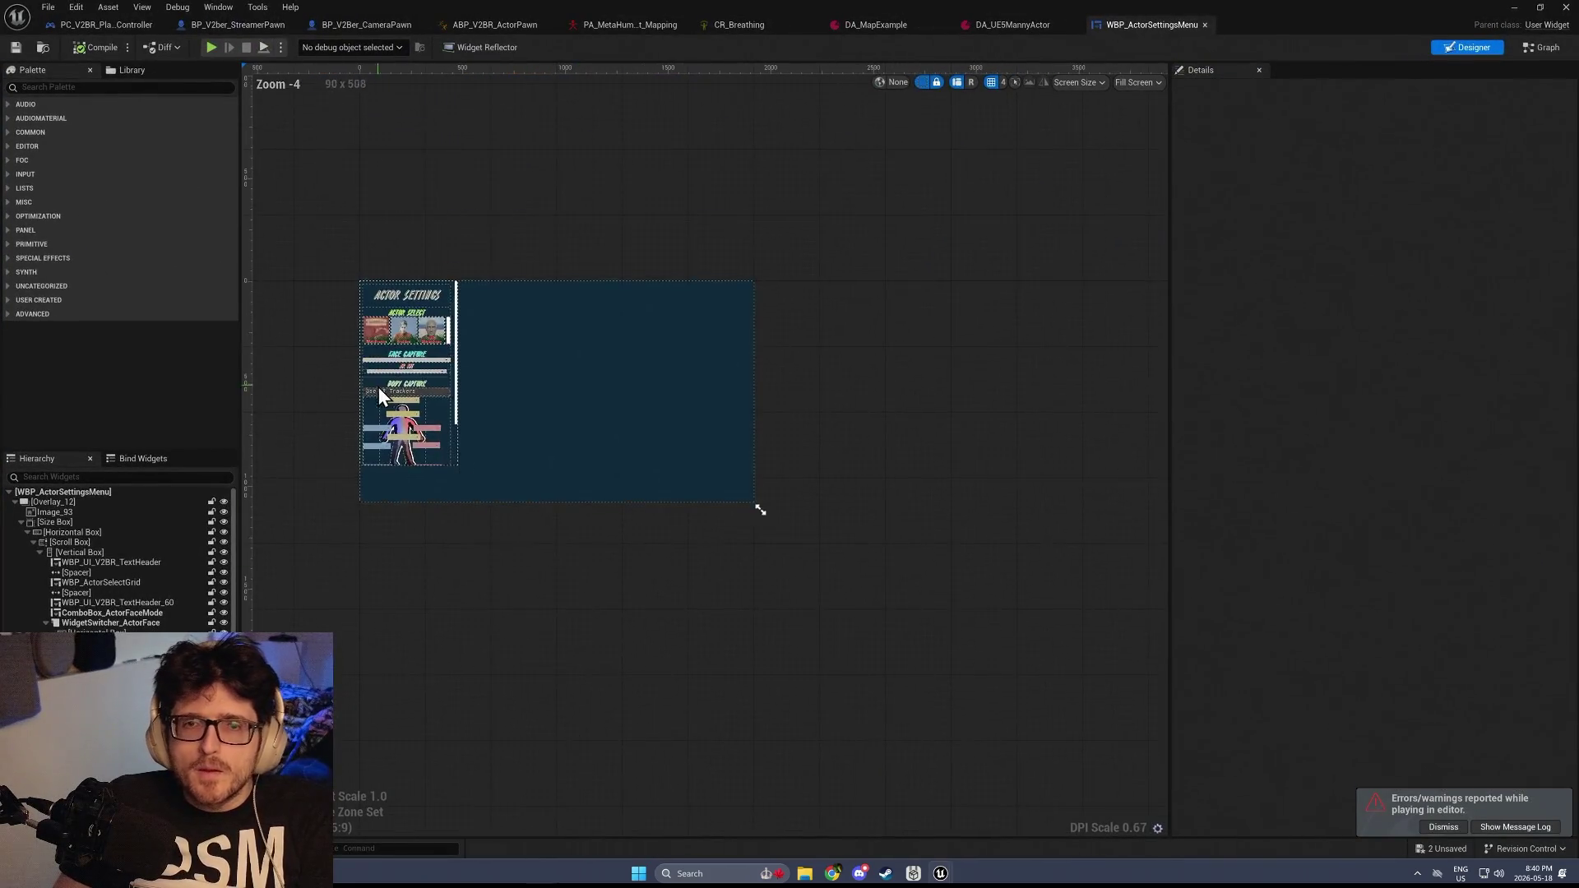
click(88, 86)
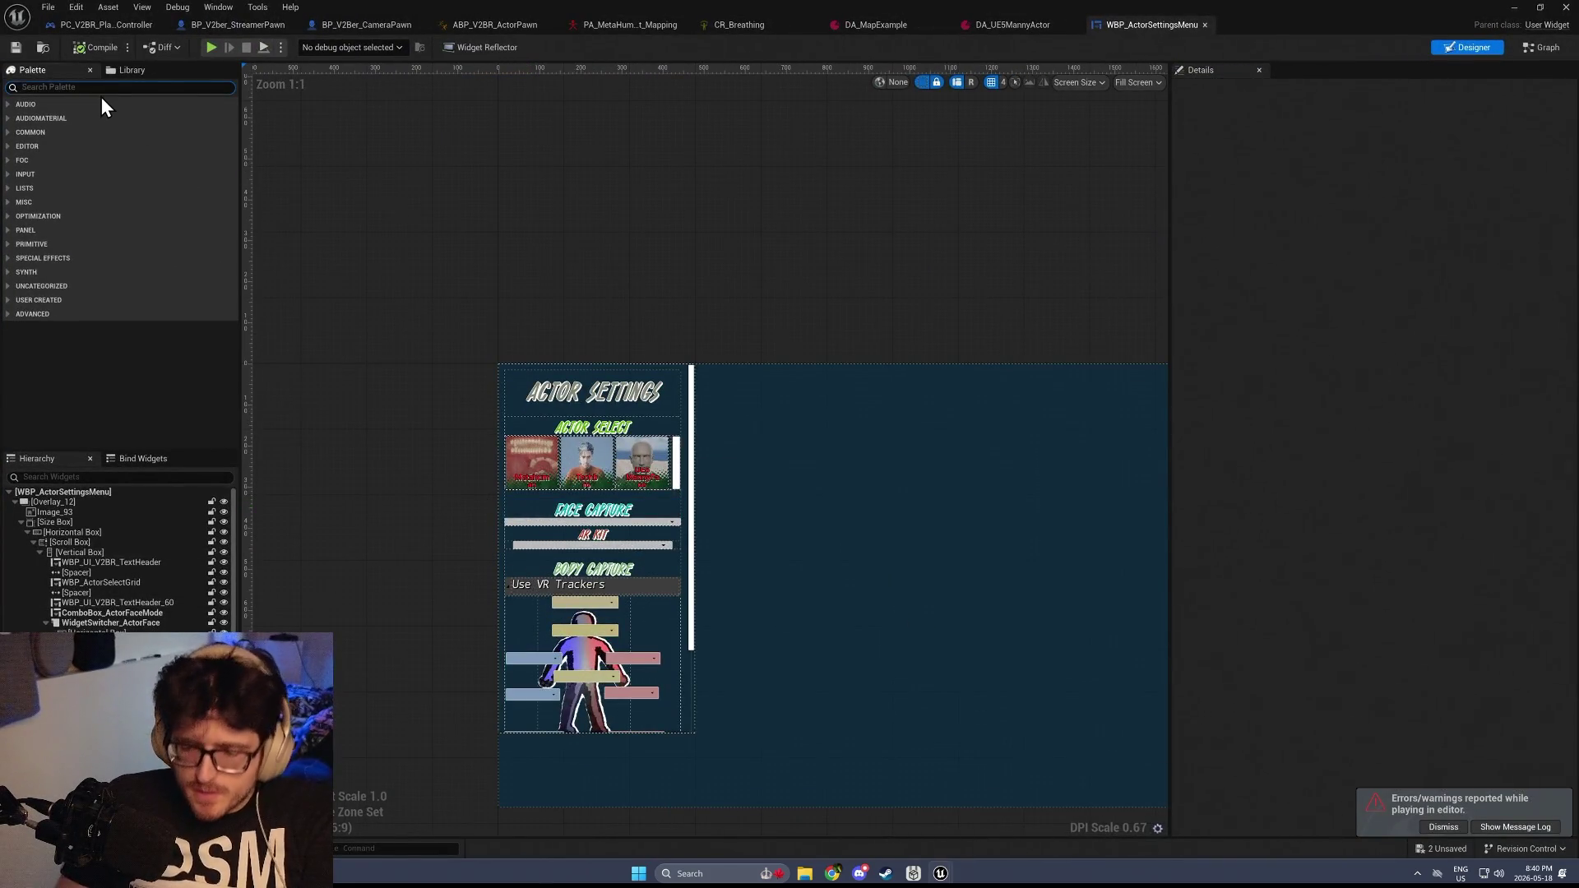
text(slider)
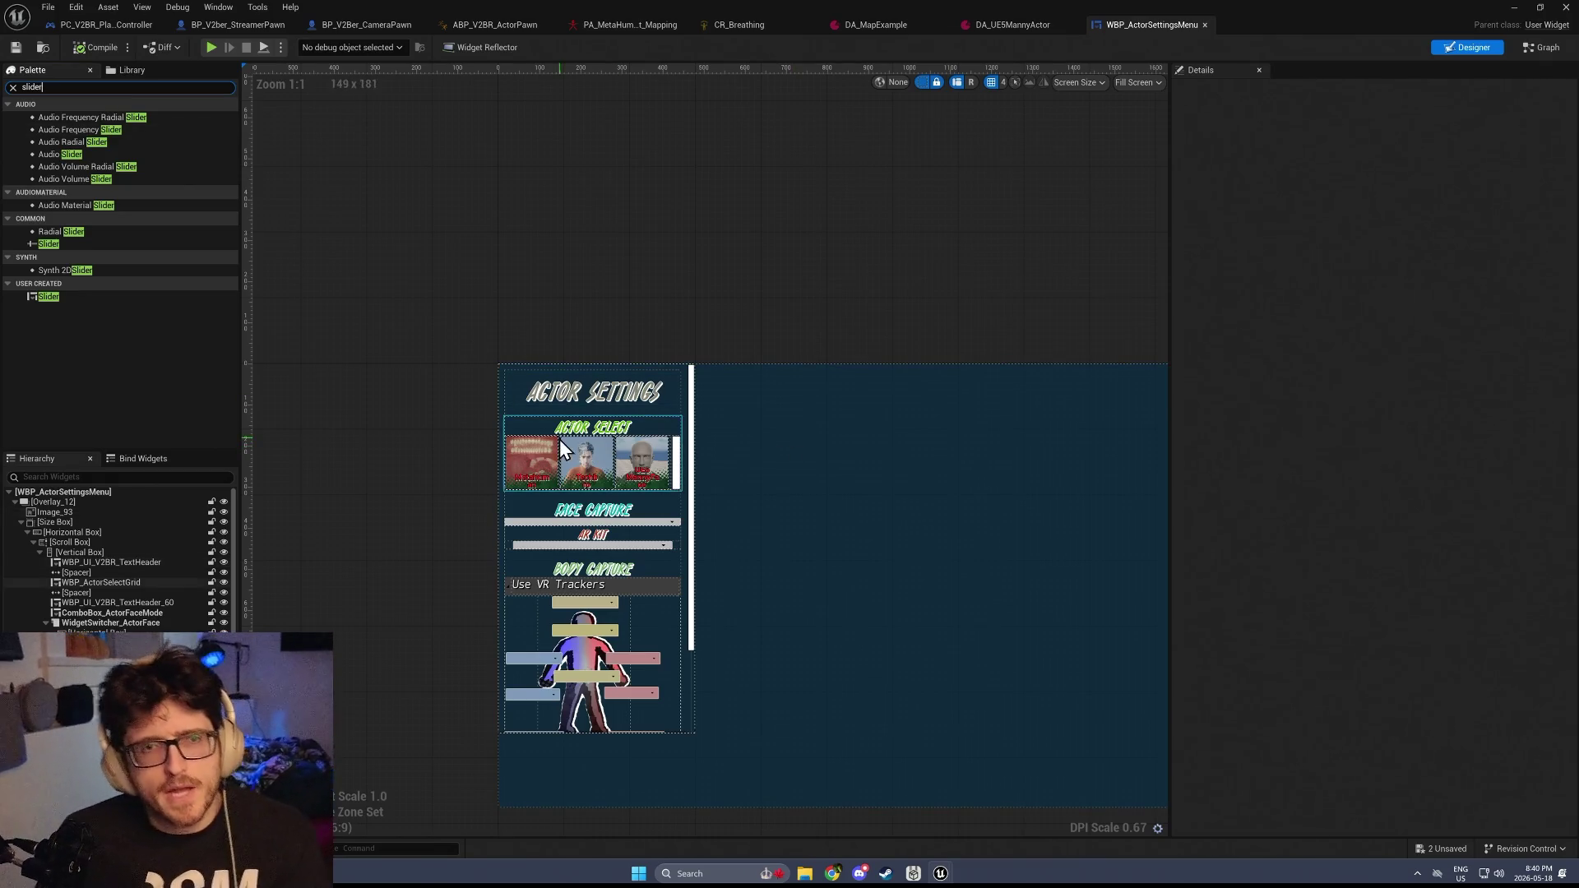
click(592, 569)
Launch the Epic Games Launcher through a system search for 'epic'
key(ctrl+space)
key(super)
text(epic)
key(Return)
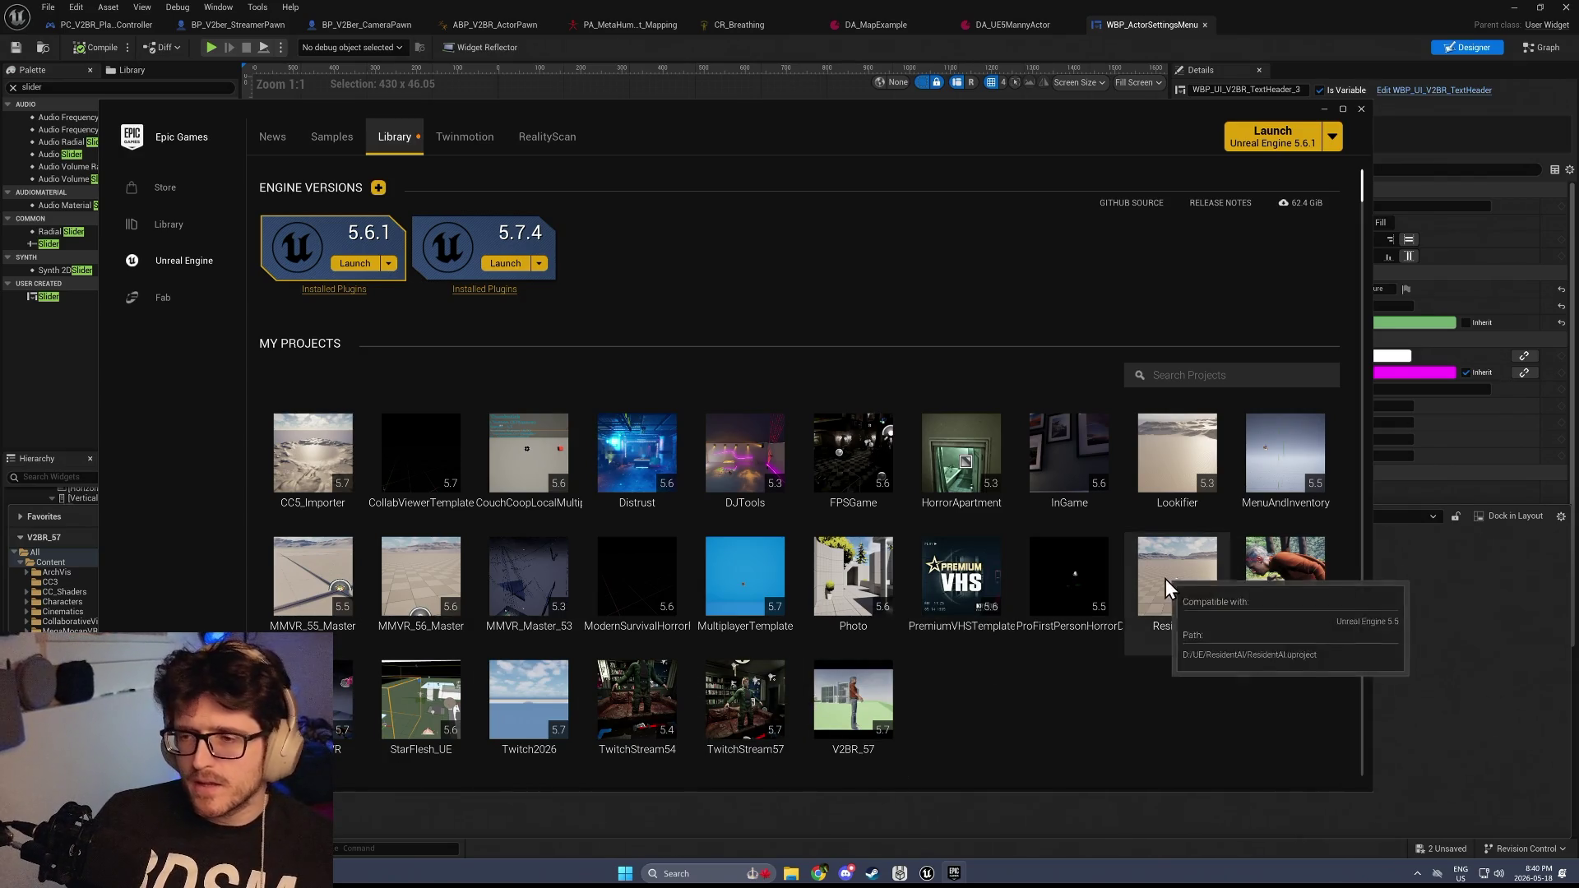
Open the MMVR_56_Master project from My Projects in the Launcher library
double_click(407, 570)
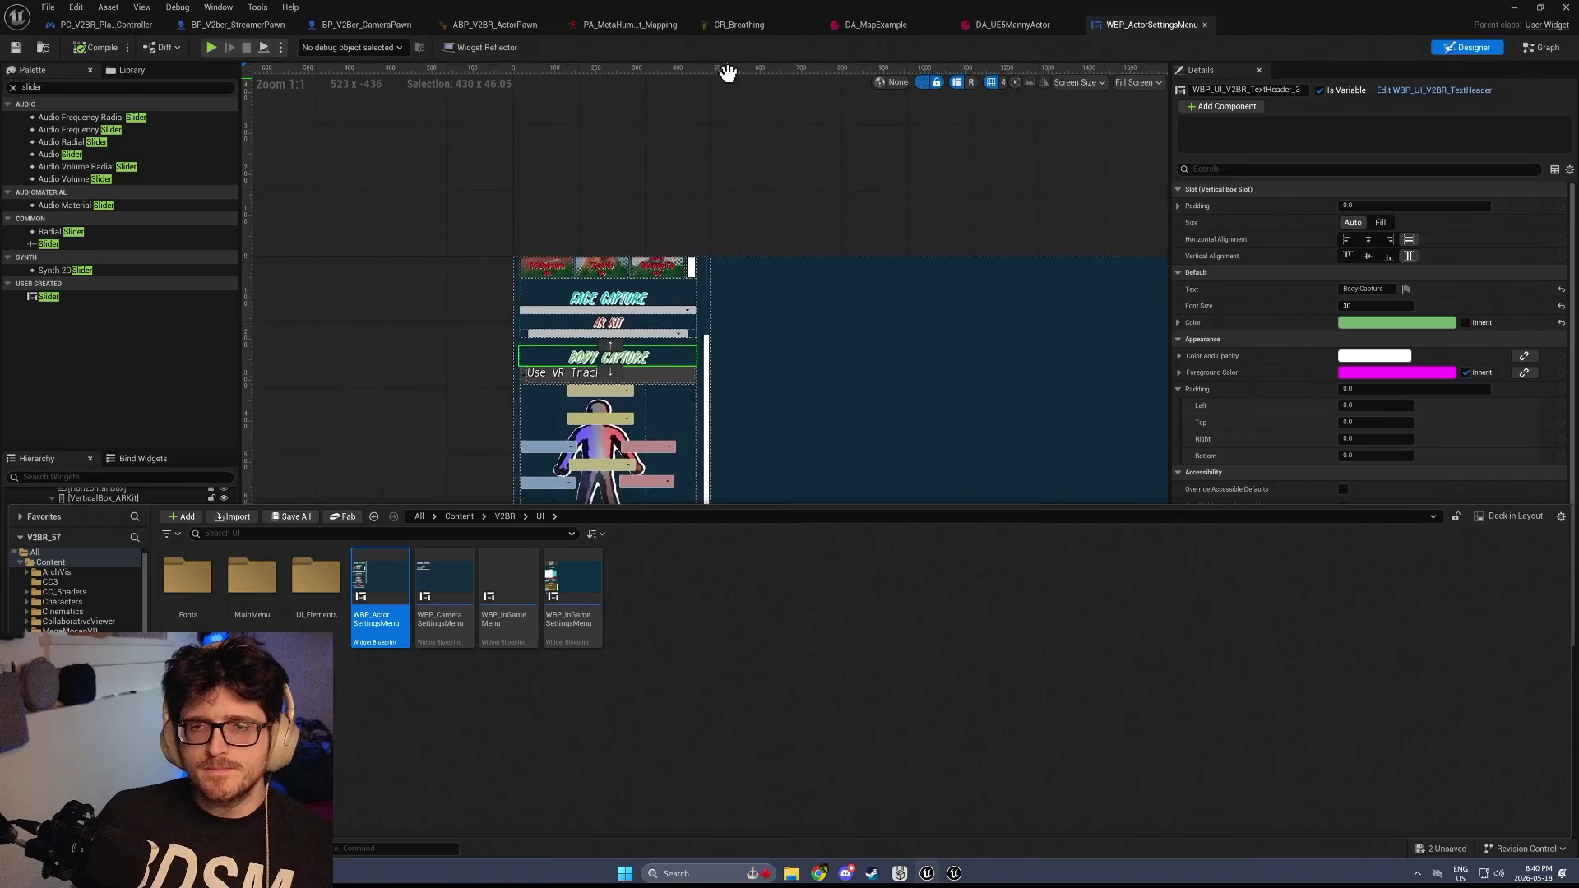
Bring the loading Unreal editor forward and close the LANDrop window from the taskbar
scroll(532, 380, up, 2)
scroll(533, 381, down, 1)
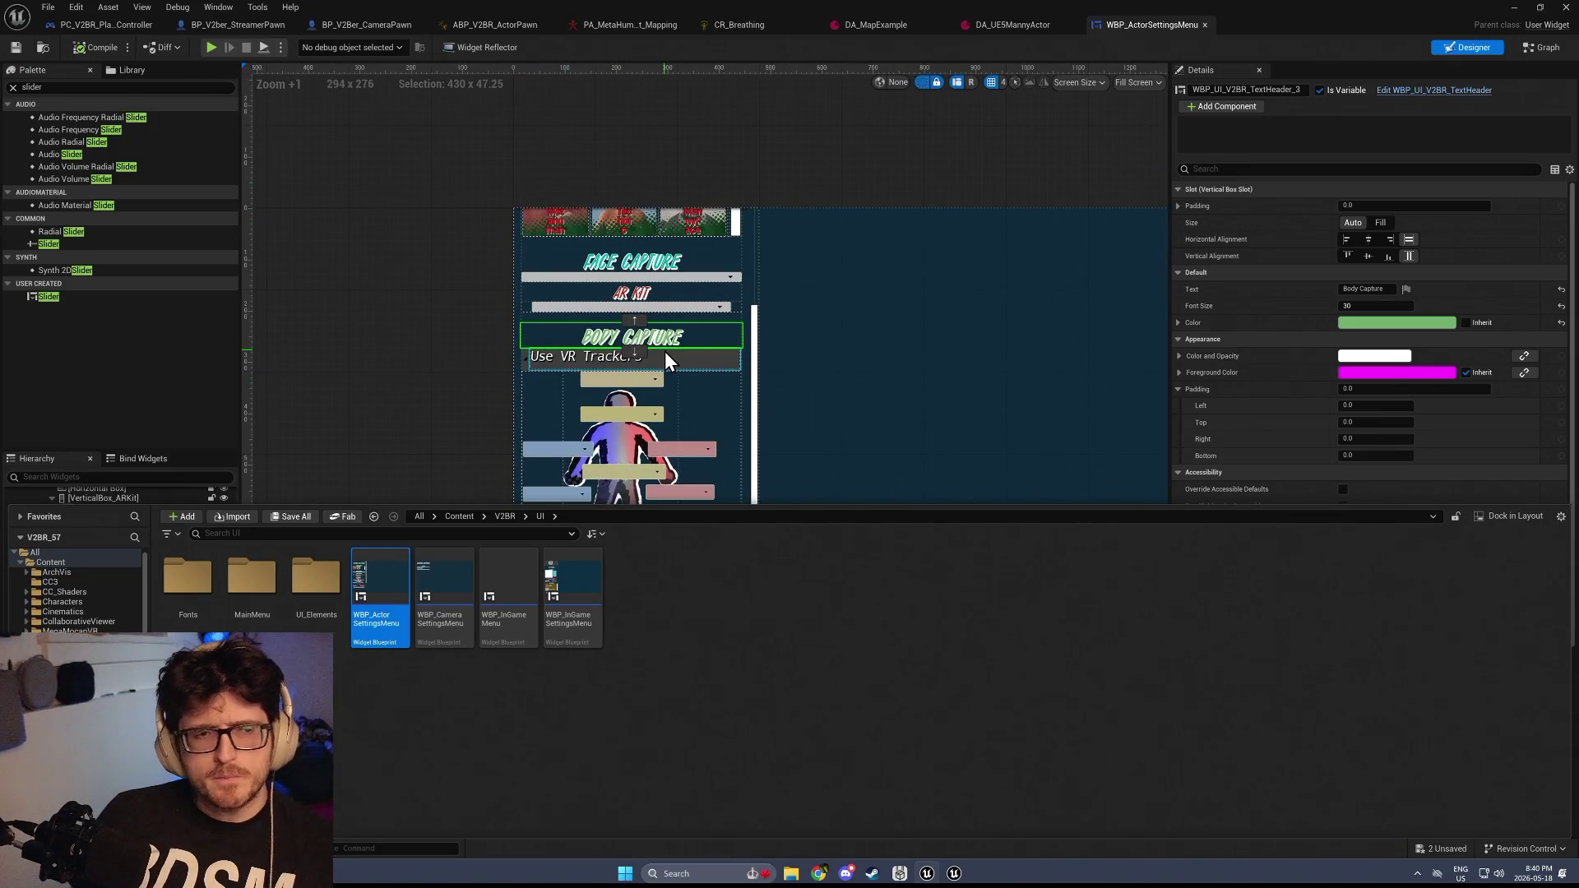
click(927, 874)
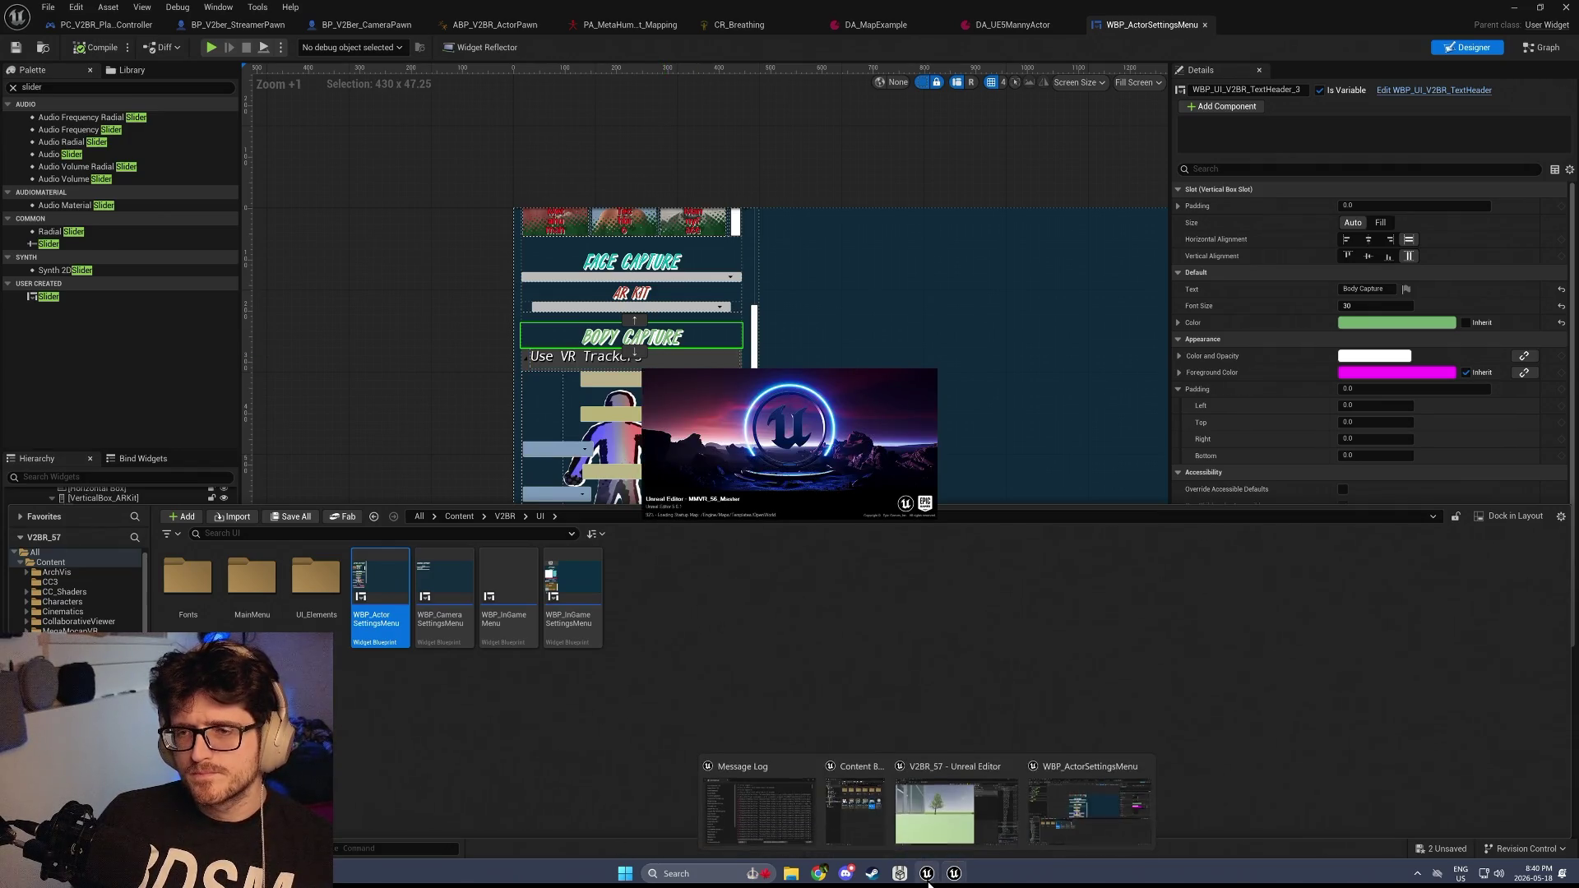
mouse_move(941, 811)
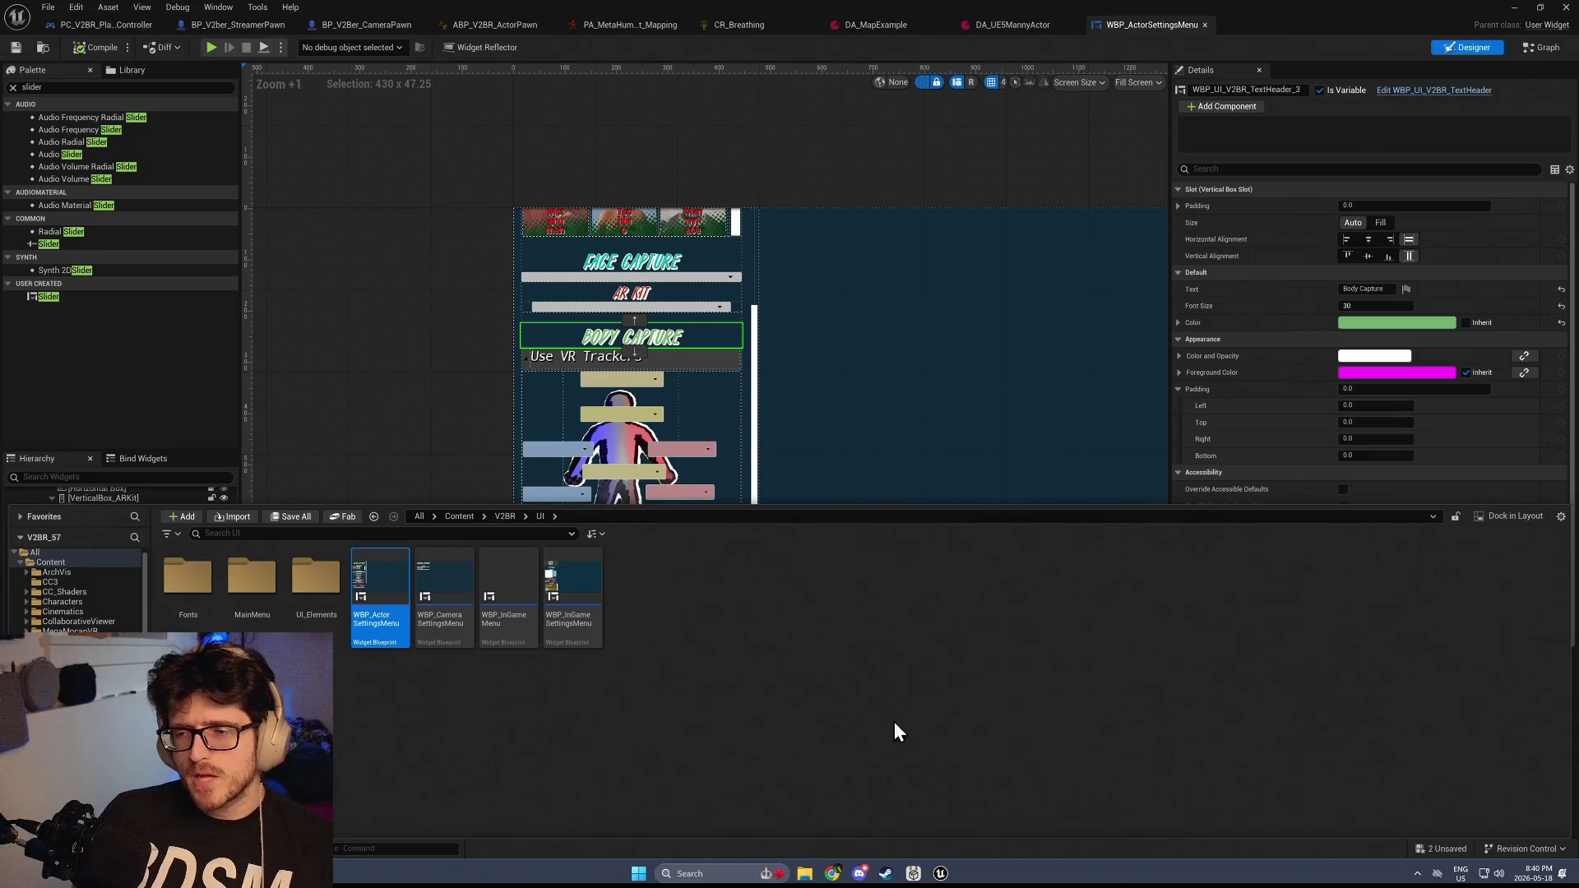
click(985, 658)
right_click(913, 875)
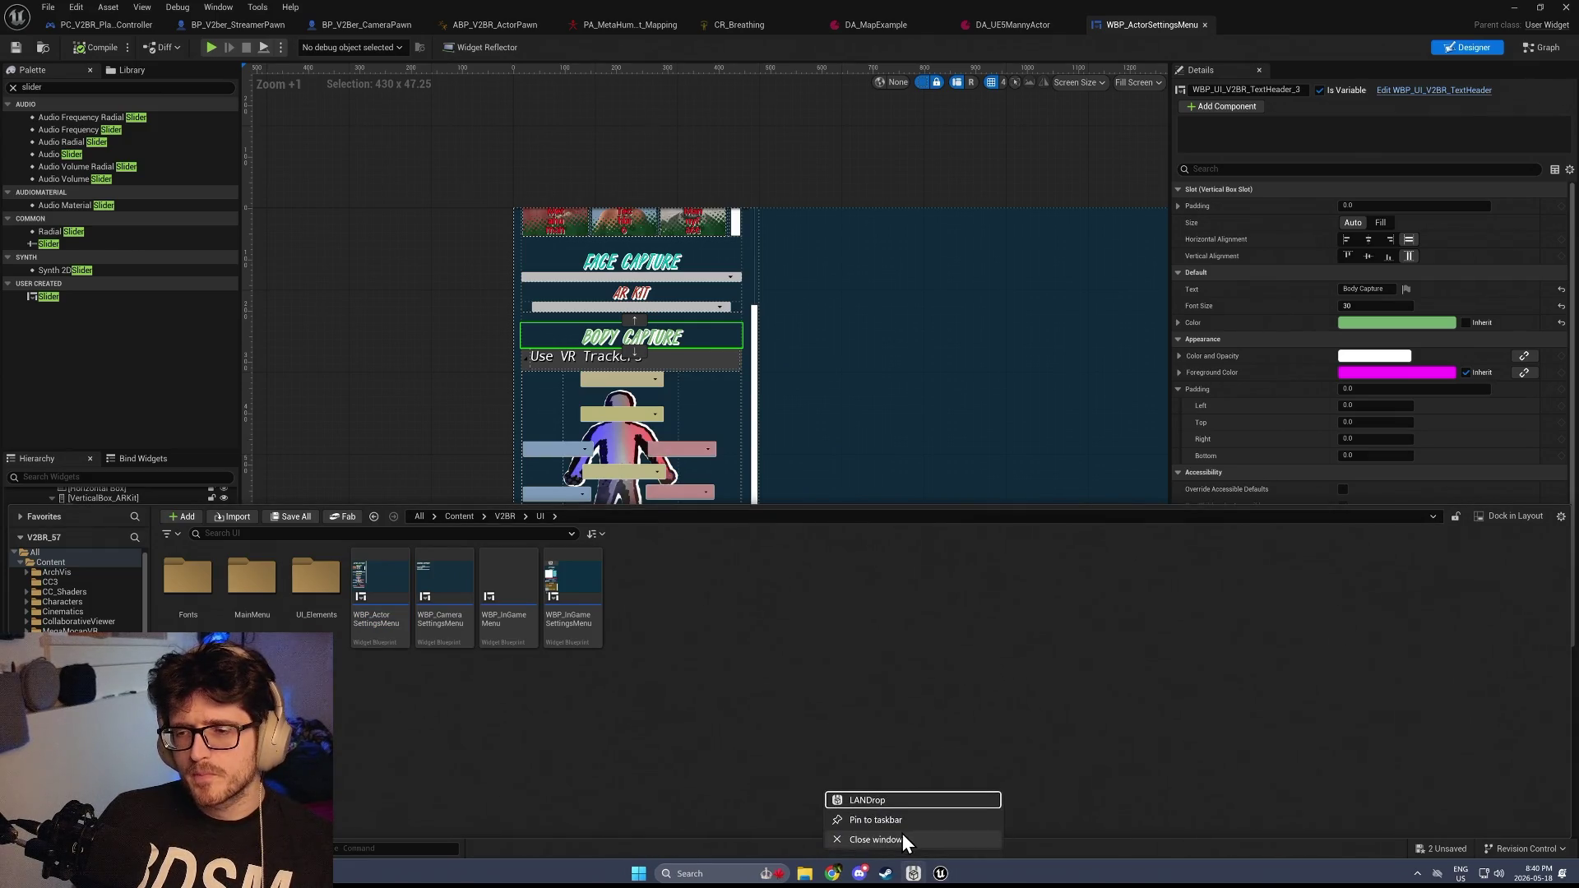
click(899, 843)
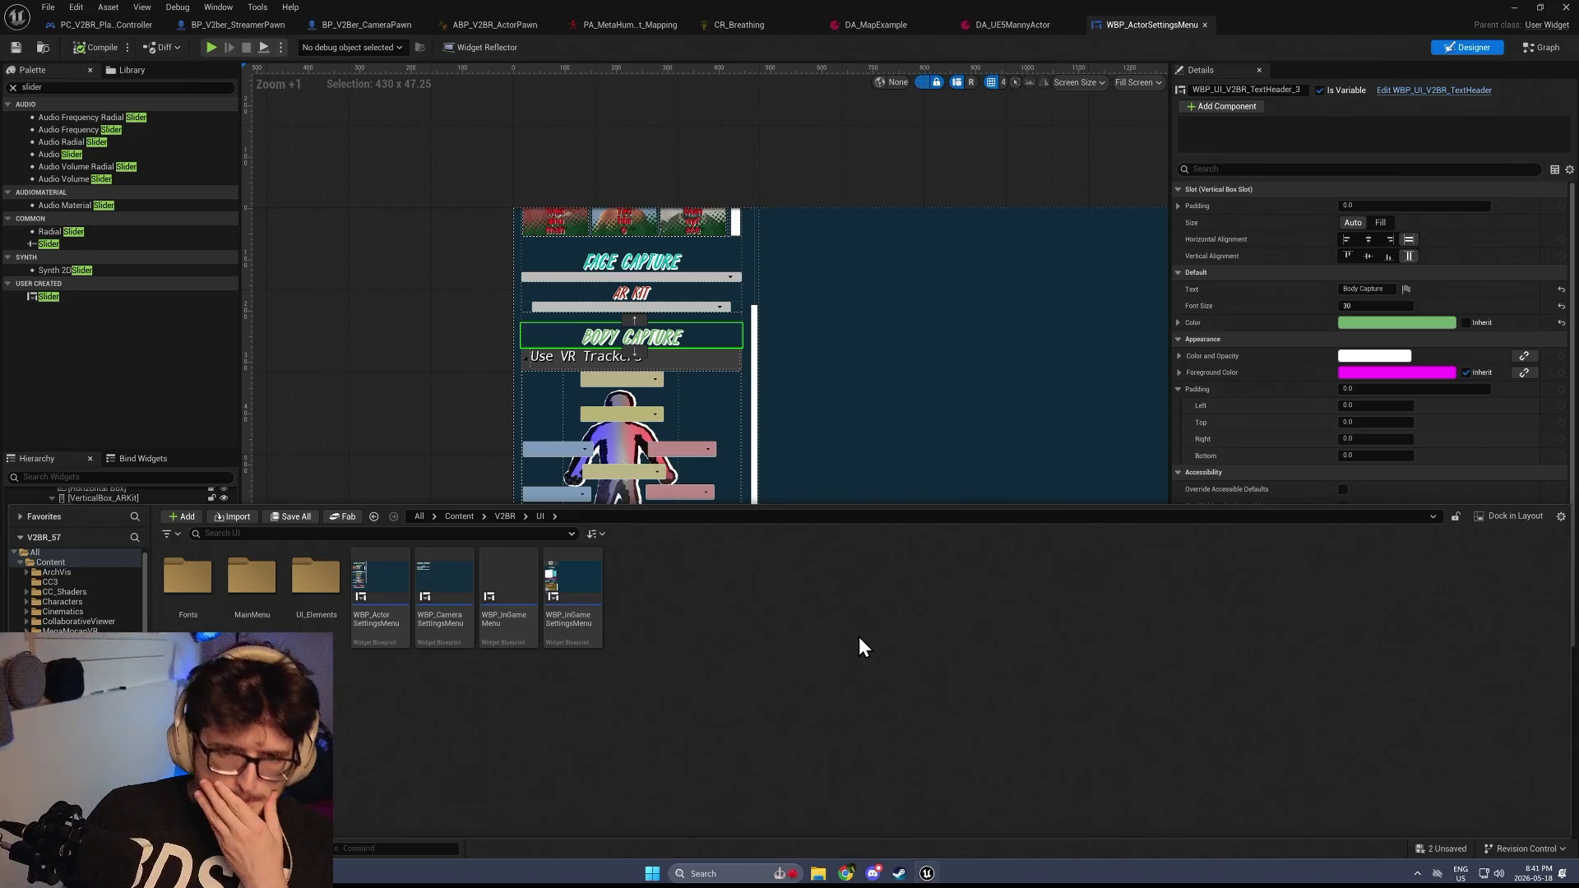
Close WBP_ActorSettingsMenu, minimize the V2BR editor, and bring MMVR_56_Master to the front
click(1565, 7)
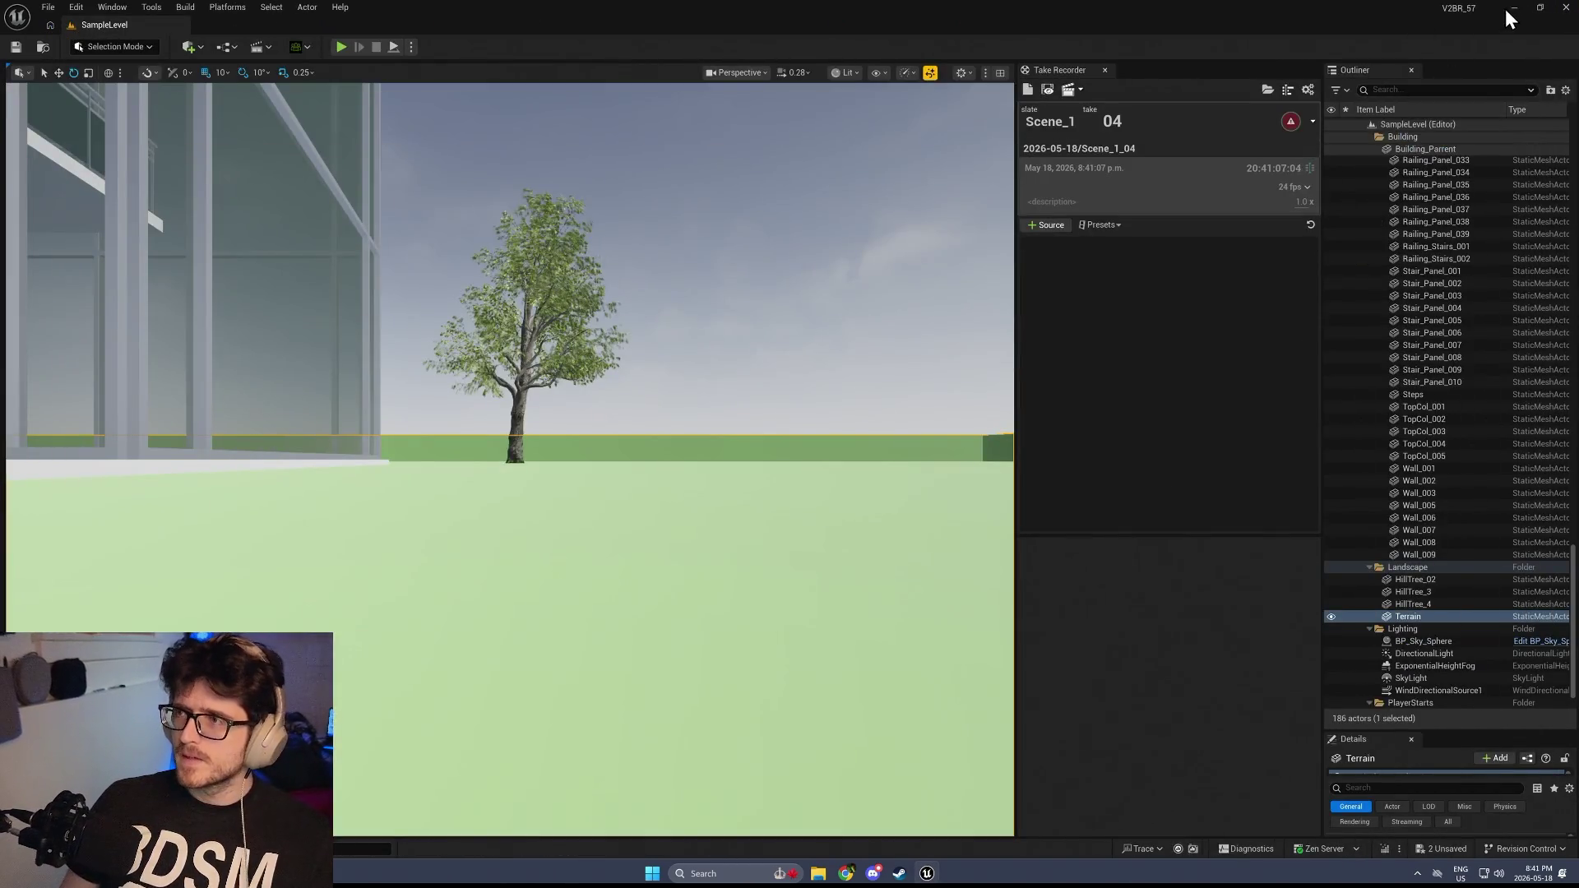
click(1512, 10)
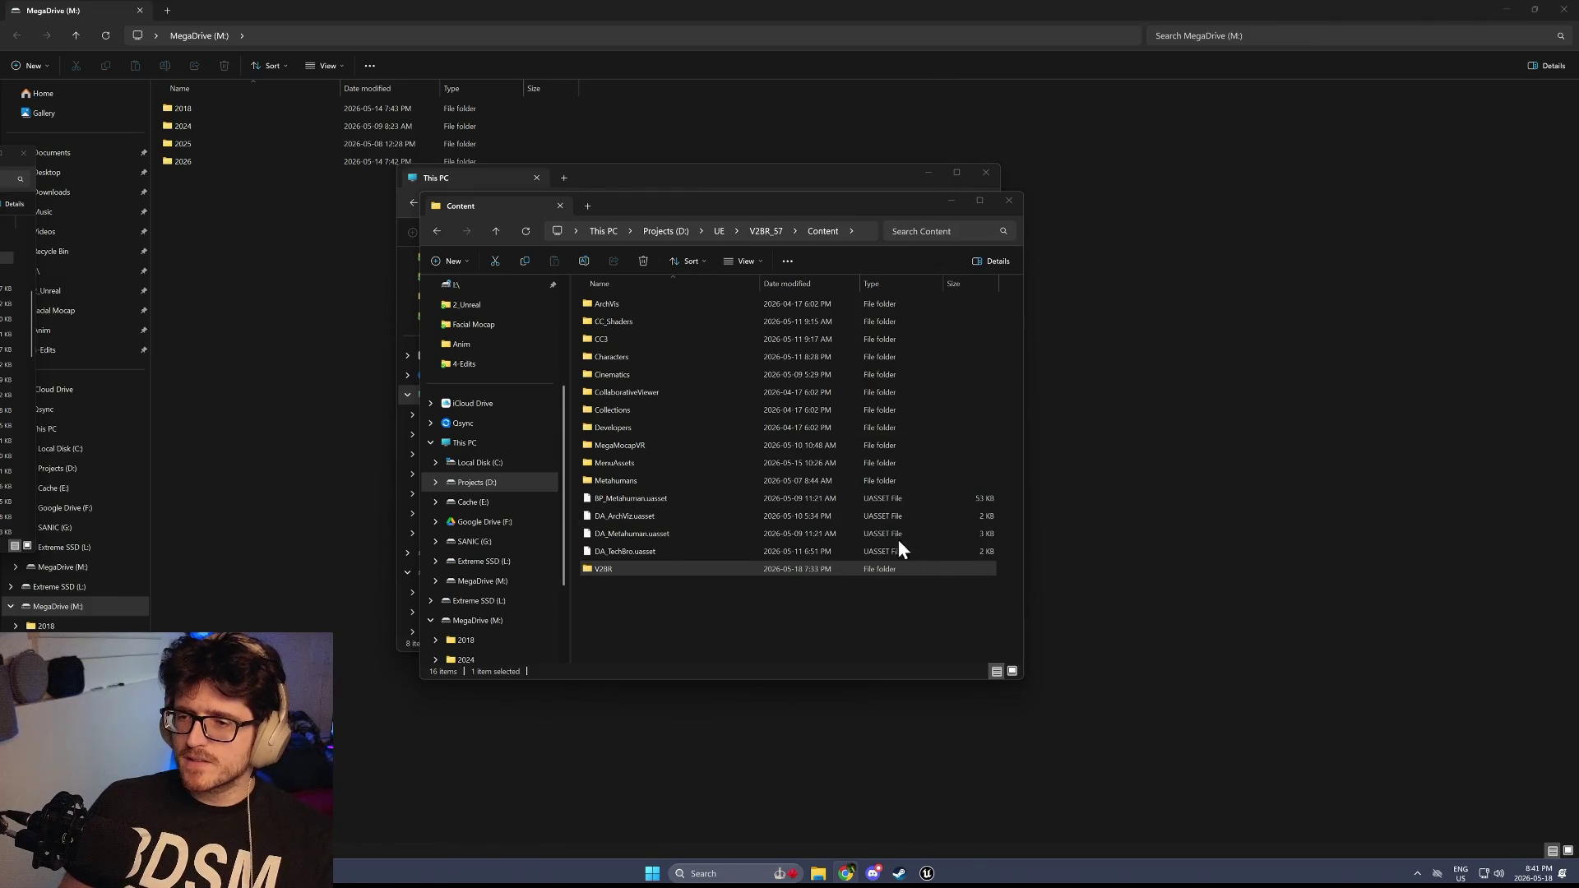
key(alt+Tab)
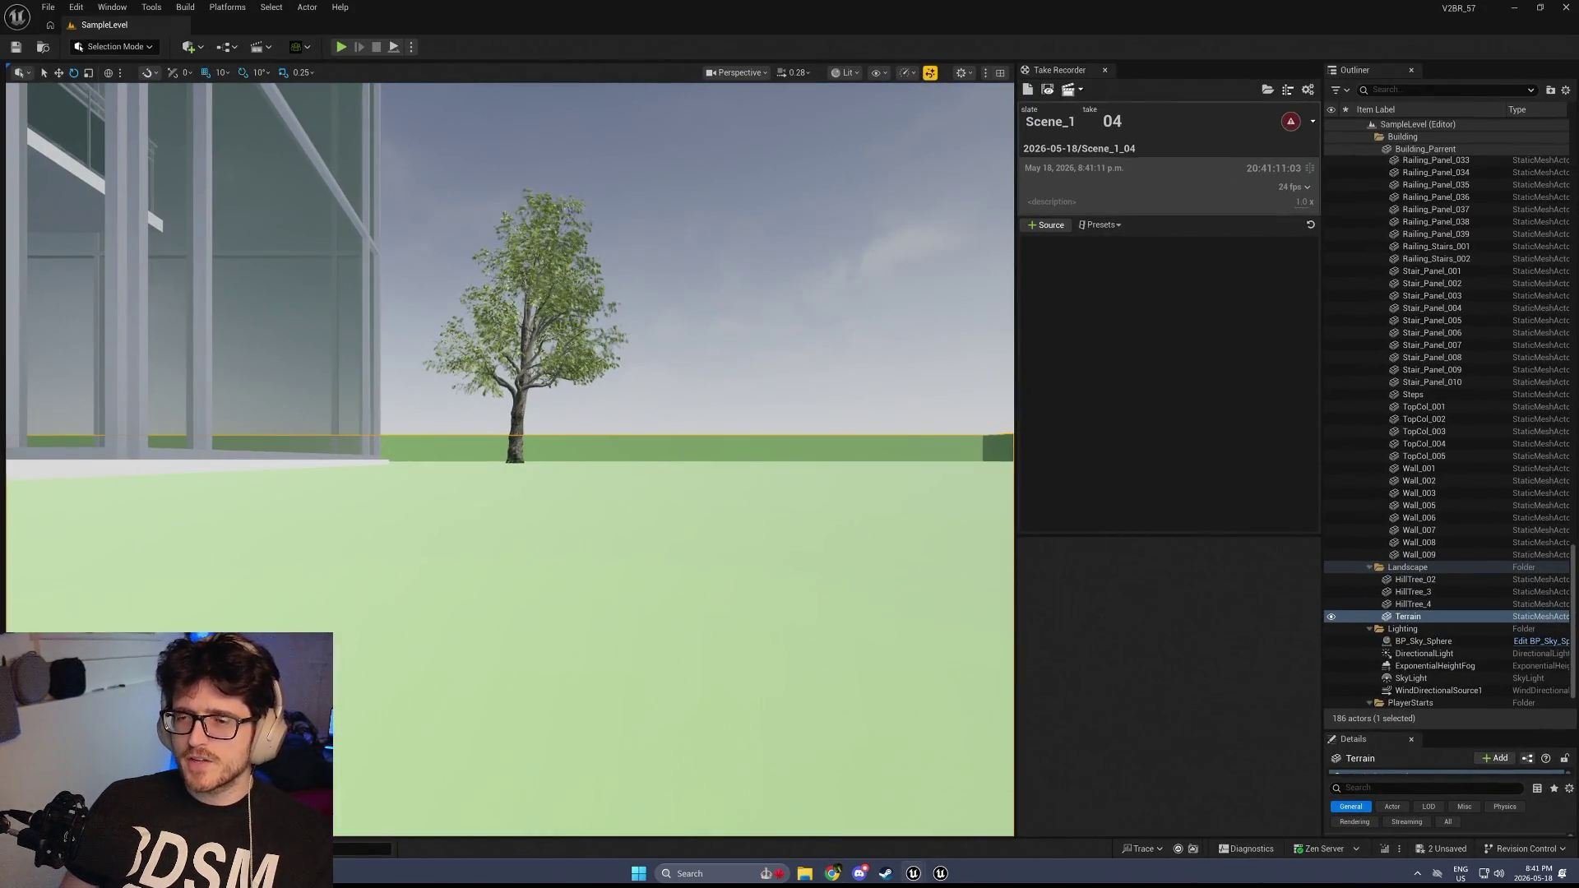
mouse_move(941, 872)
click(1005, 808)
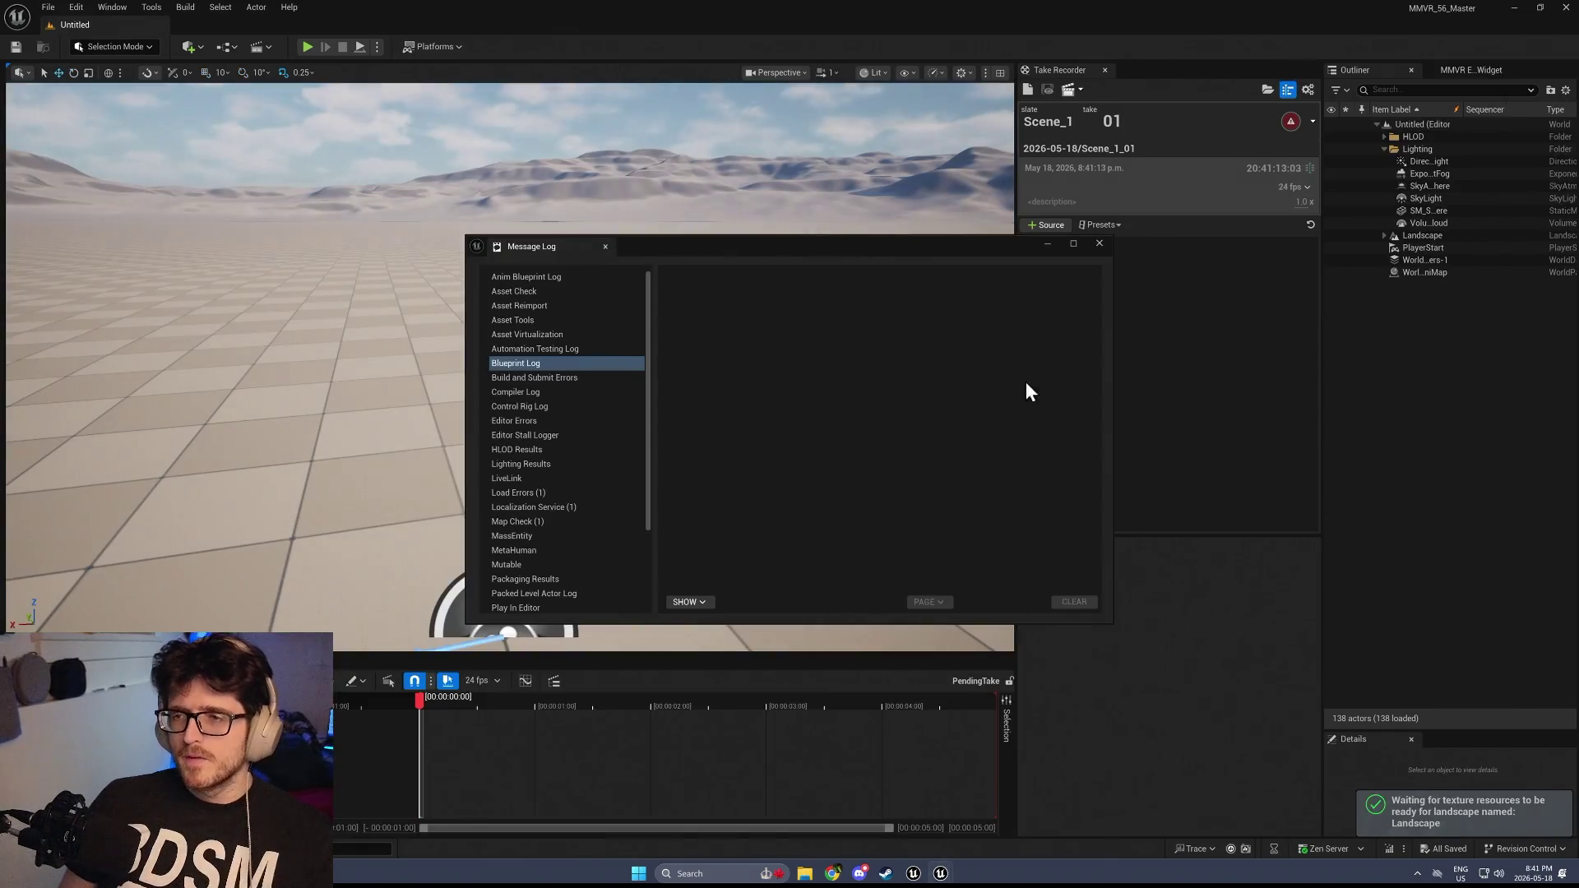
Close Message Log, enlarge the Content Browser, and open MegaMocapVR's MMVR_EditorWidget for editing
click(1099, 243)
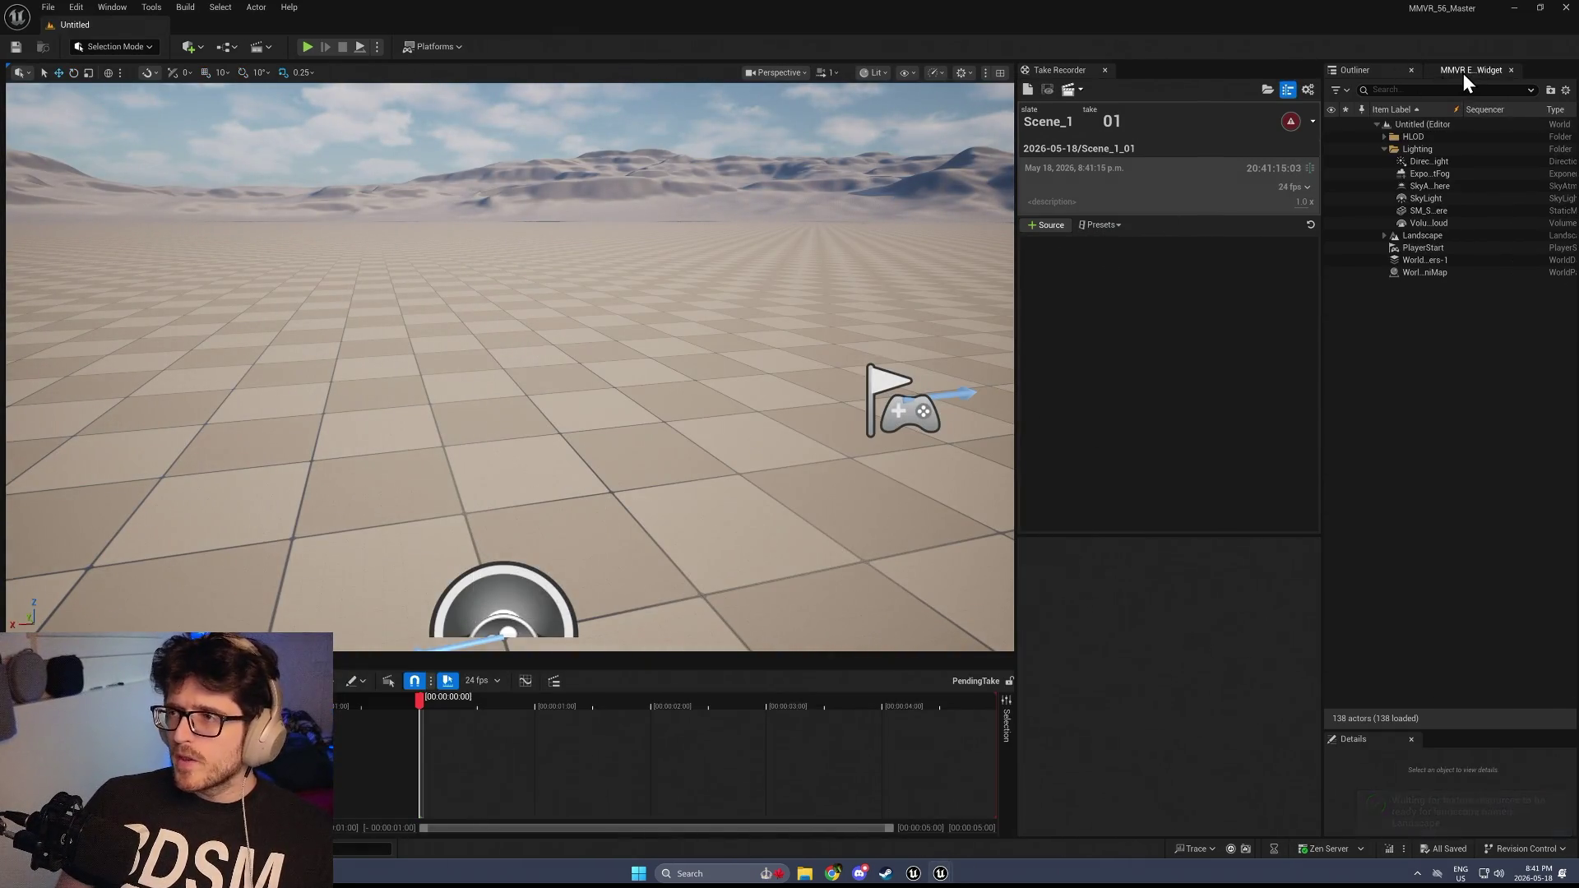
click(1463, 73)
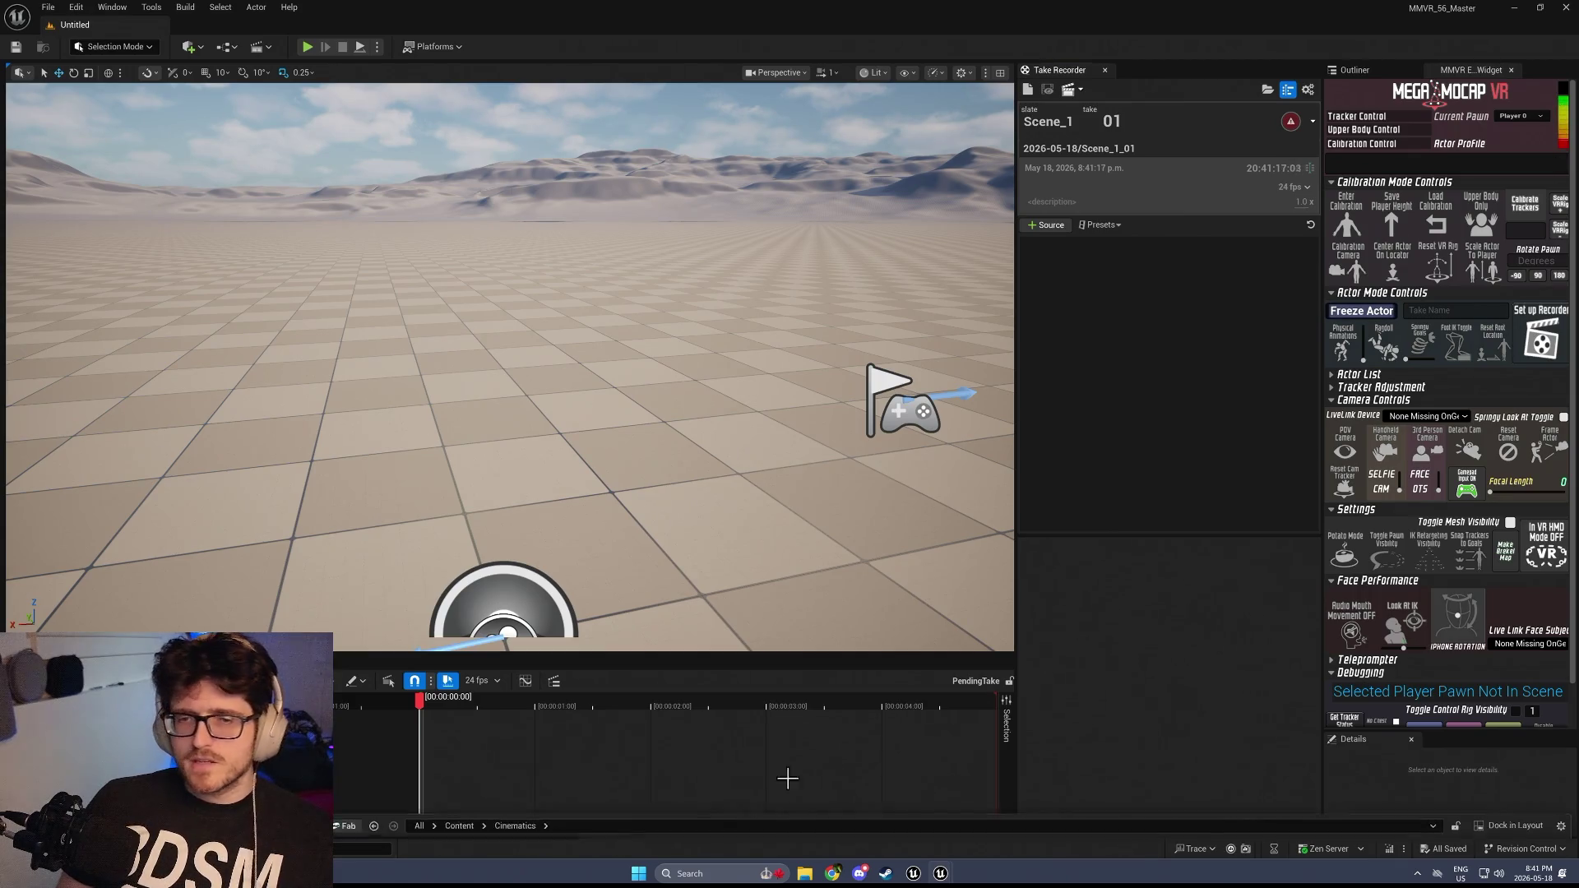
drag(518, 797, 520, 462)
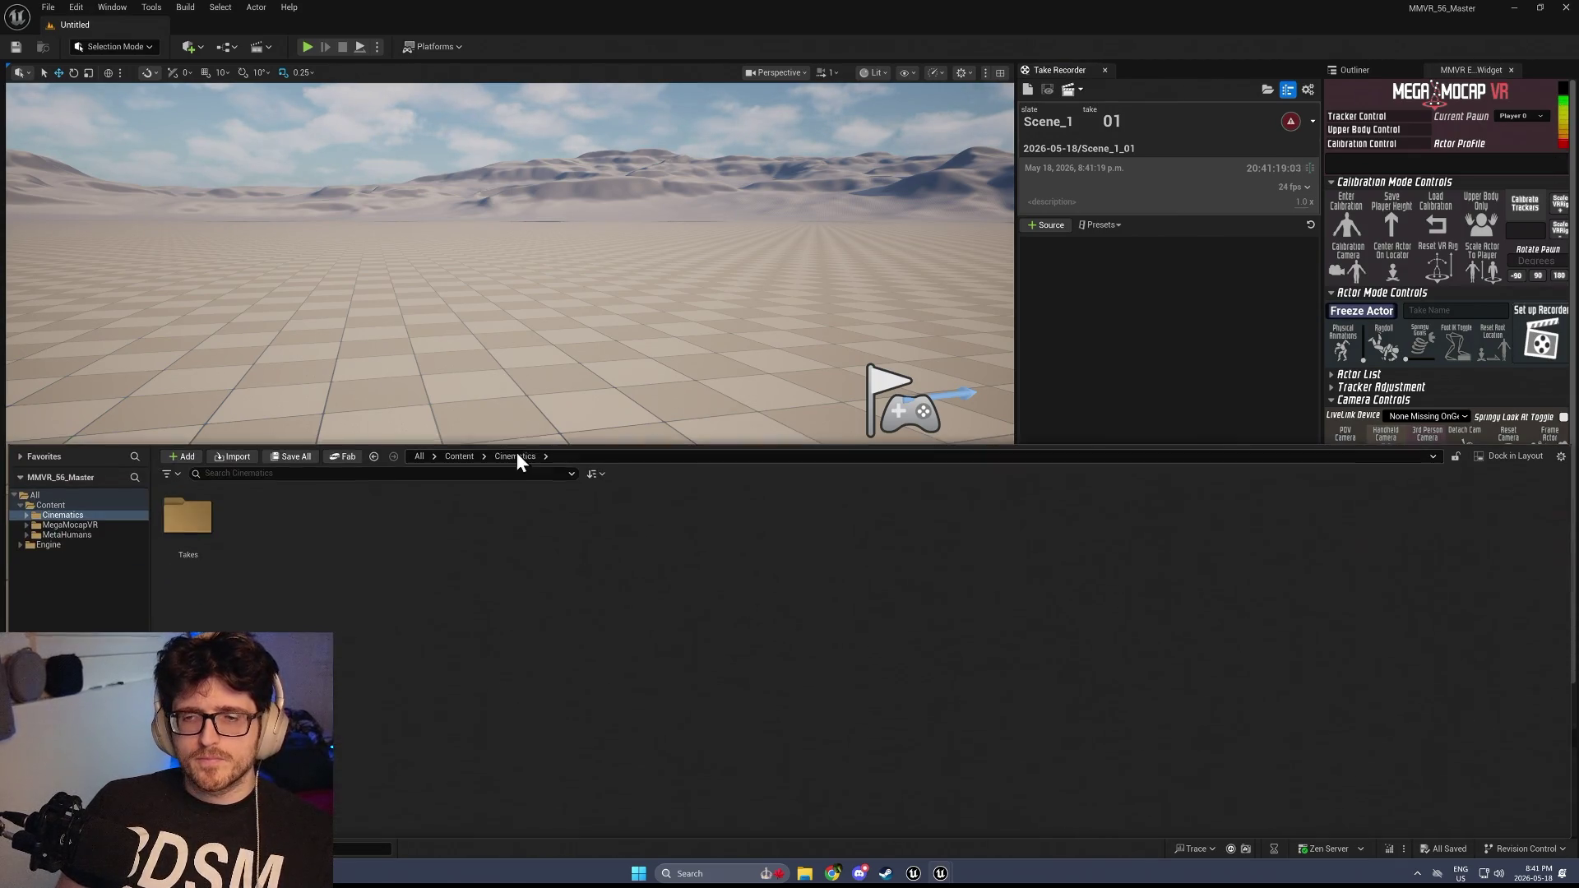
click(90, 524)
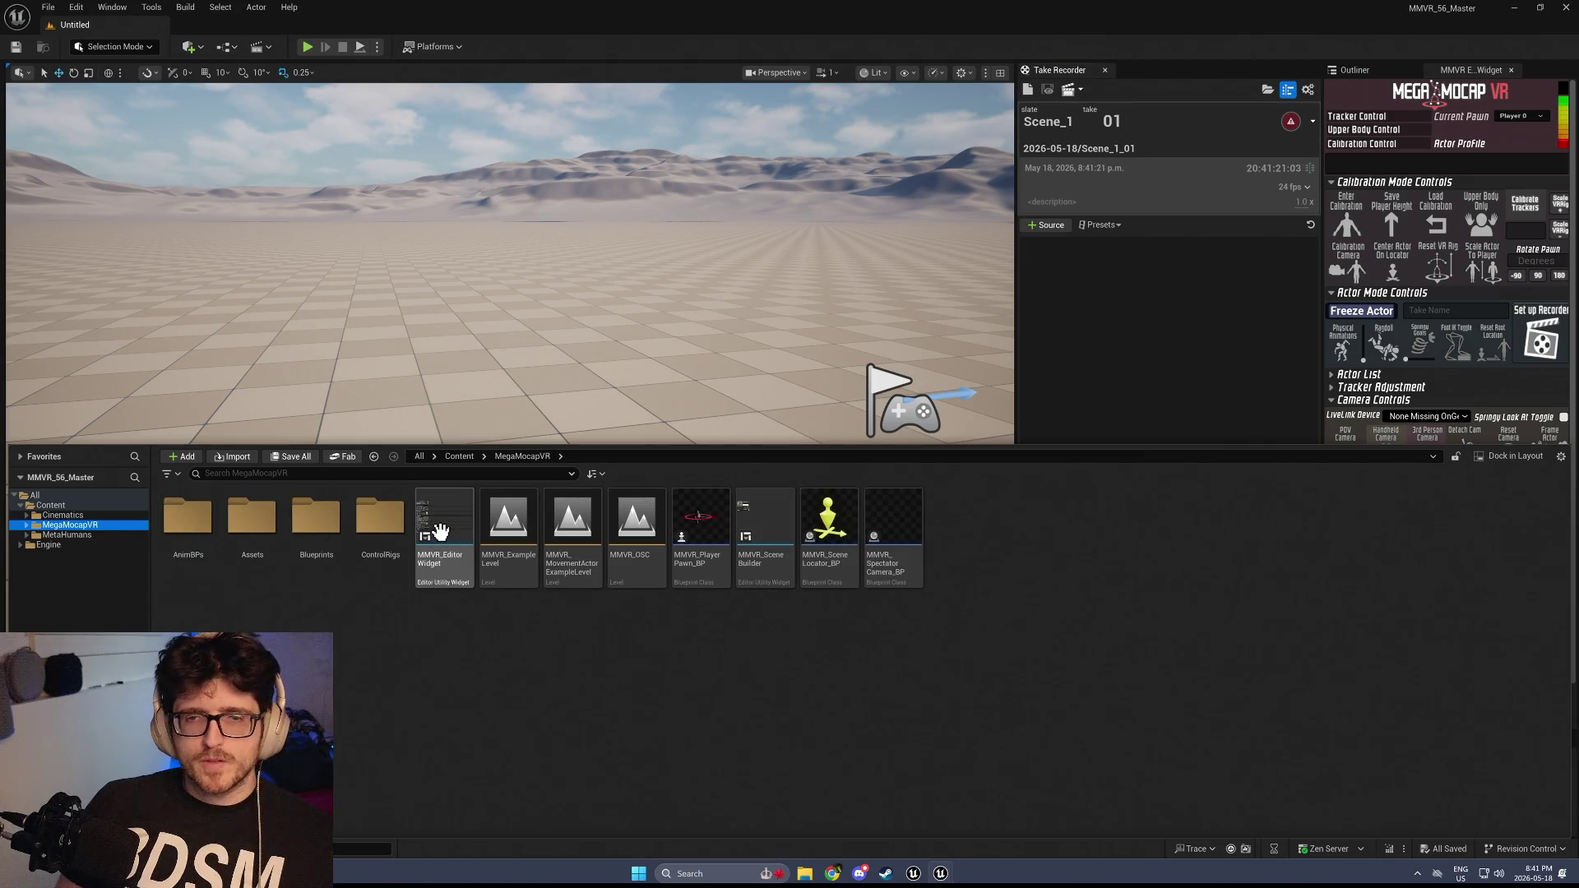
double_click(441, 531)
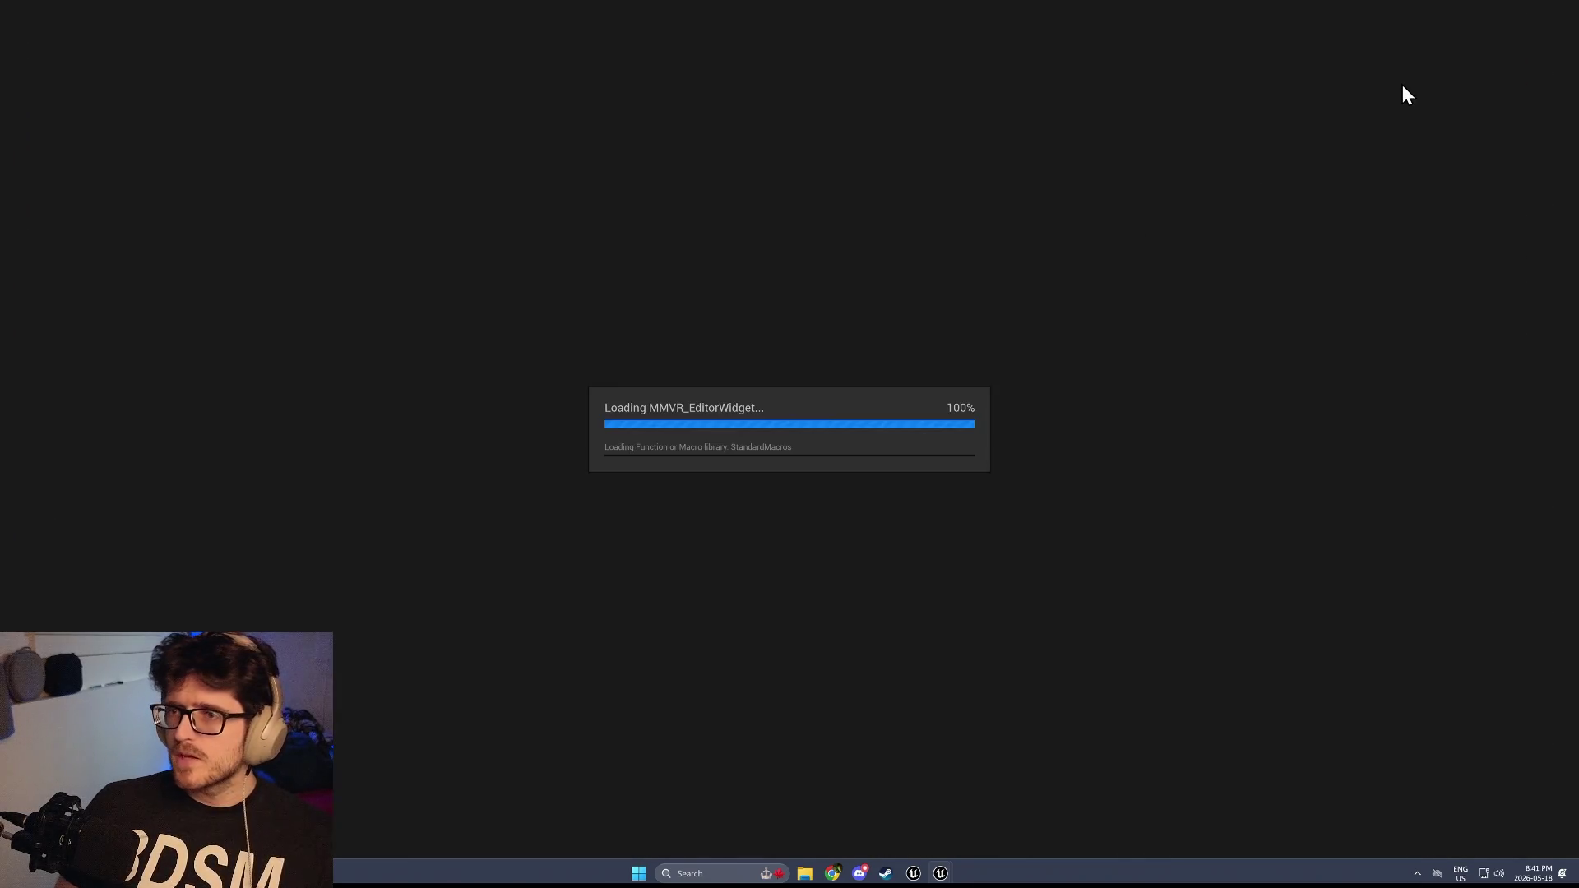
scroll(499, 247, up, 5)
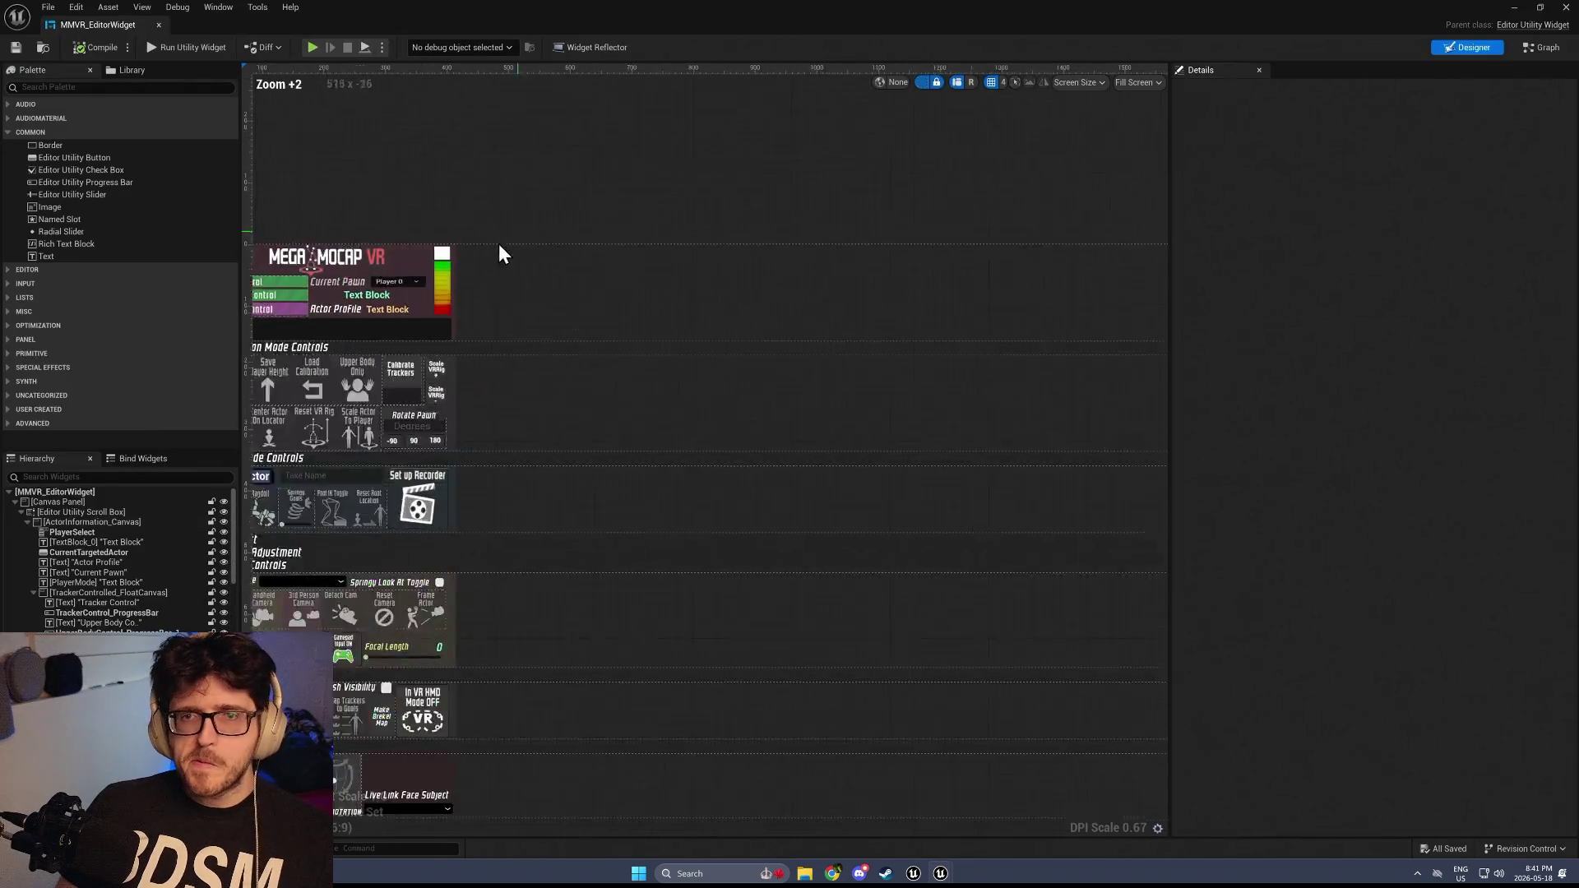
Select the DBMeter bar and expand its Style > Background Image settings
click(431, 287)
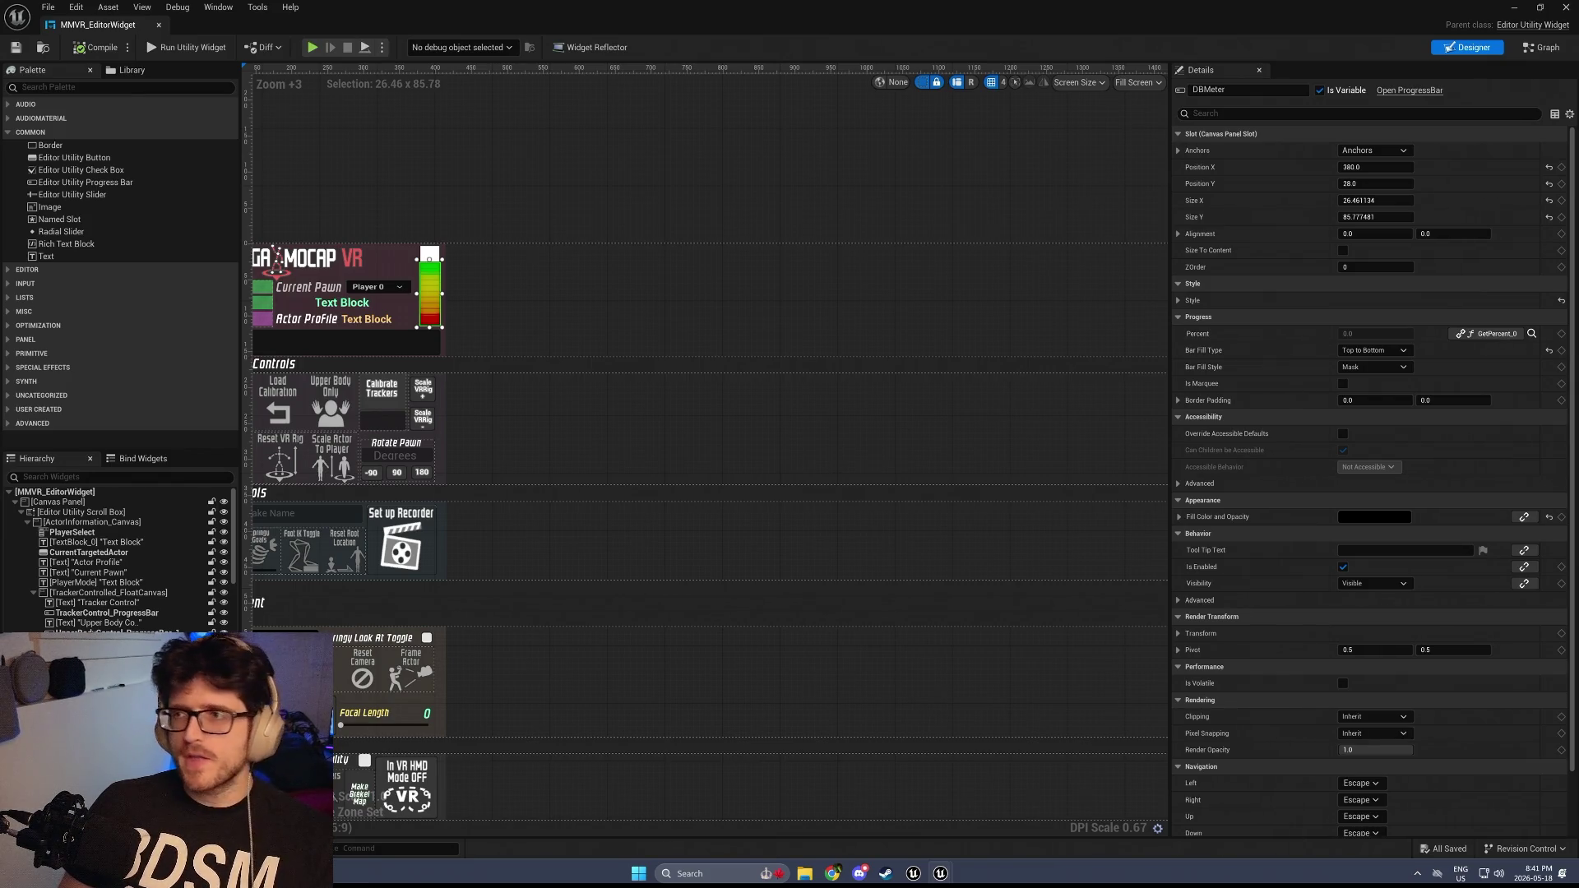
scroll(1568, 567, down, 2)
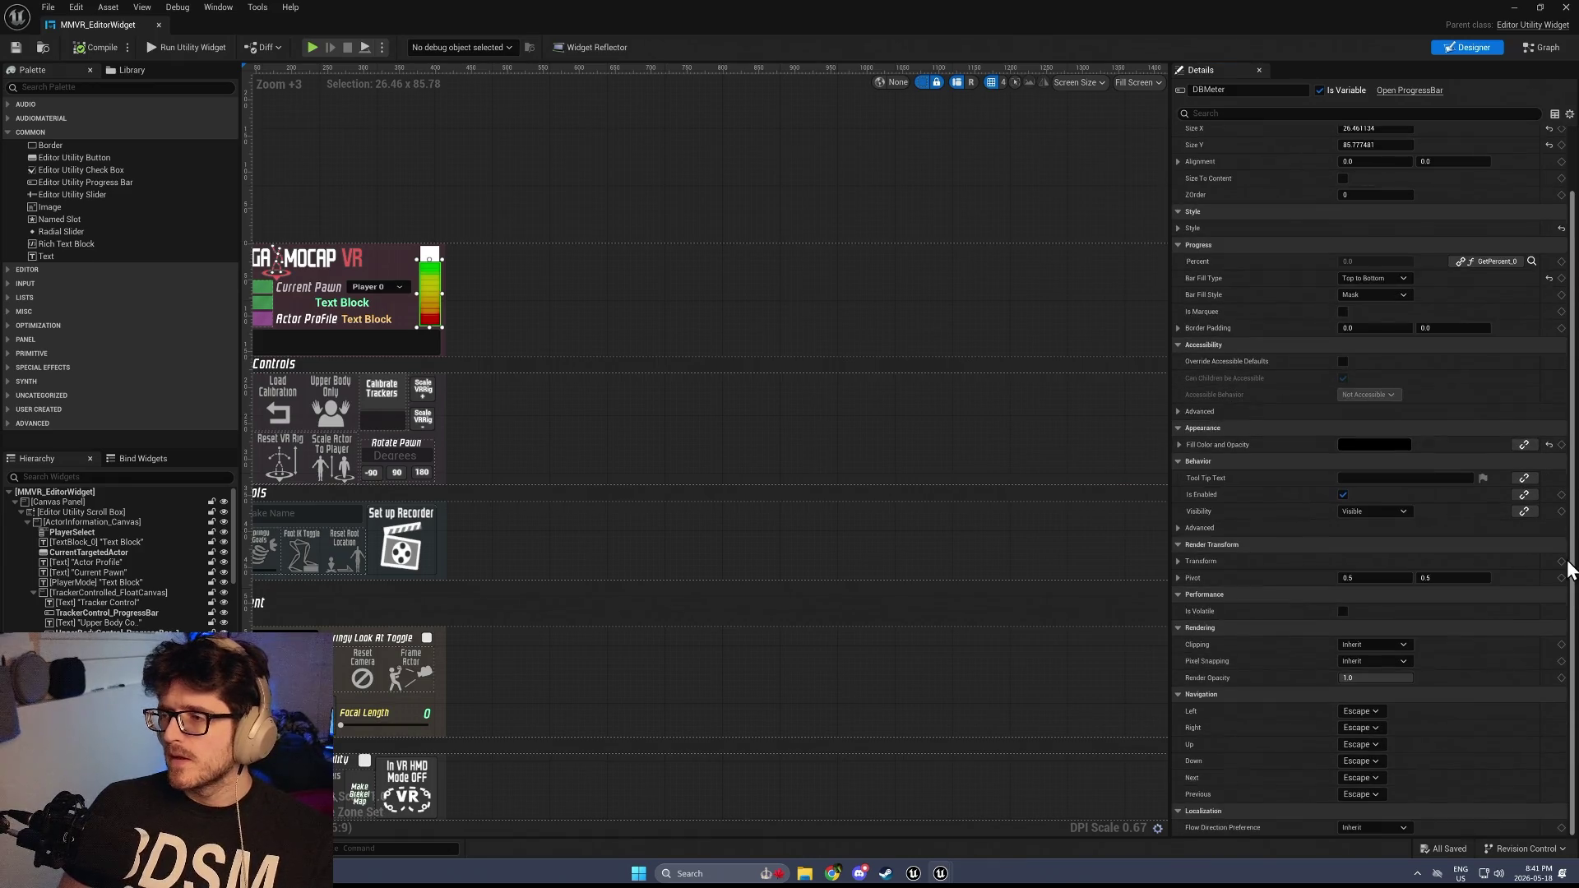
scroll(1568, 829, up, 2)
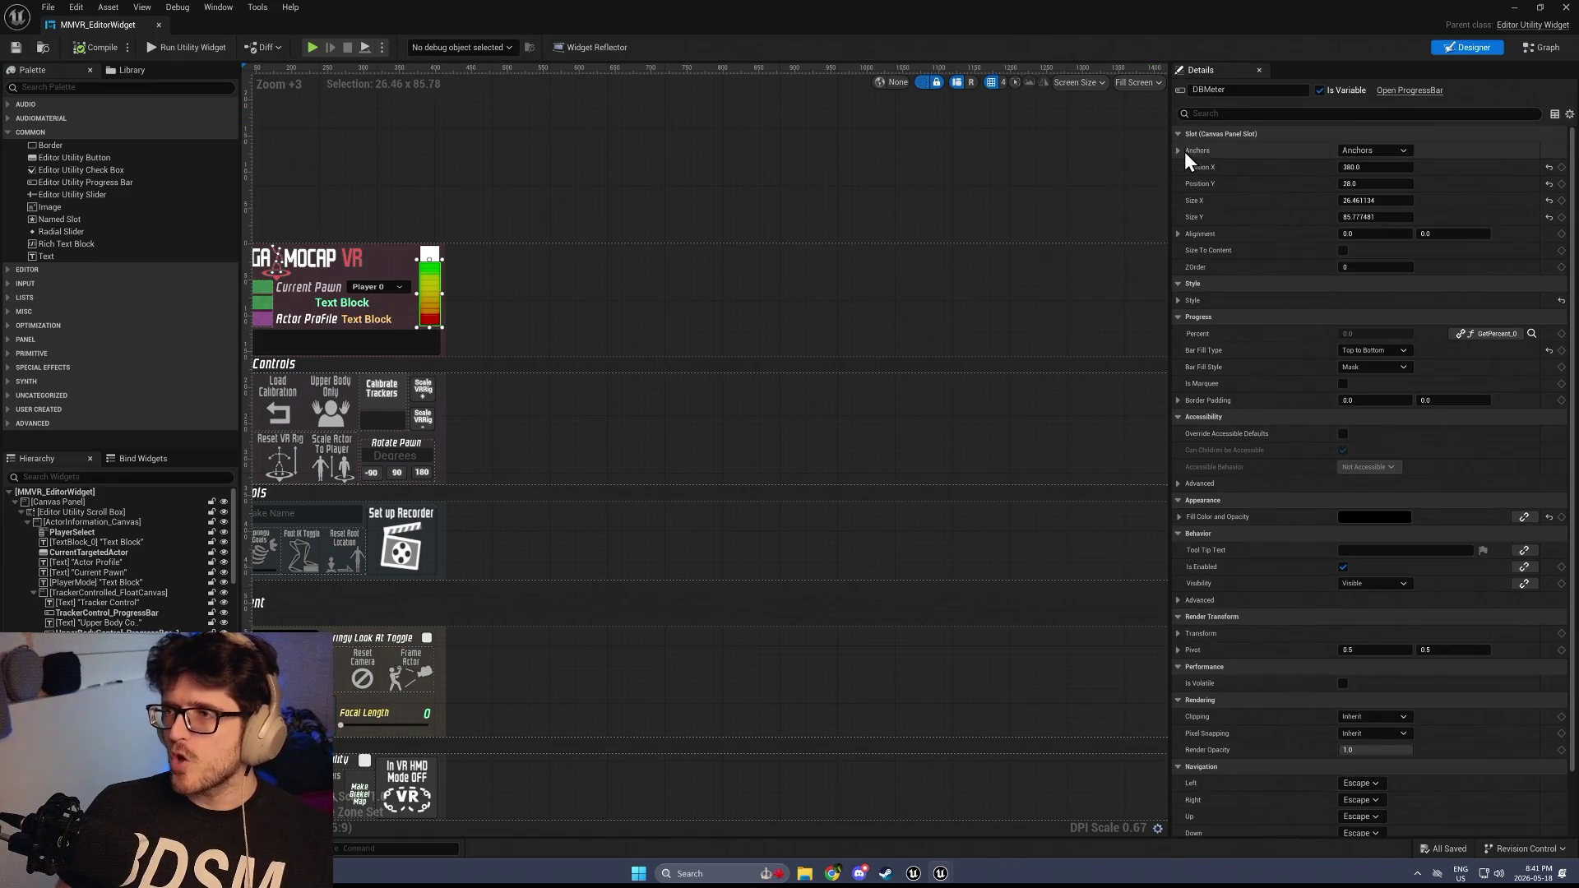
click(1180, 151)
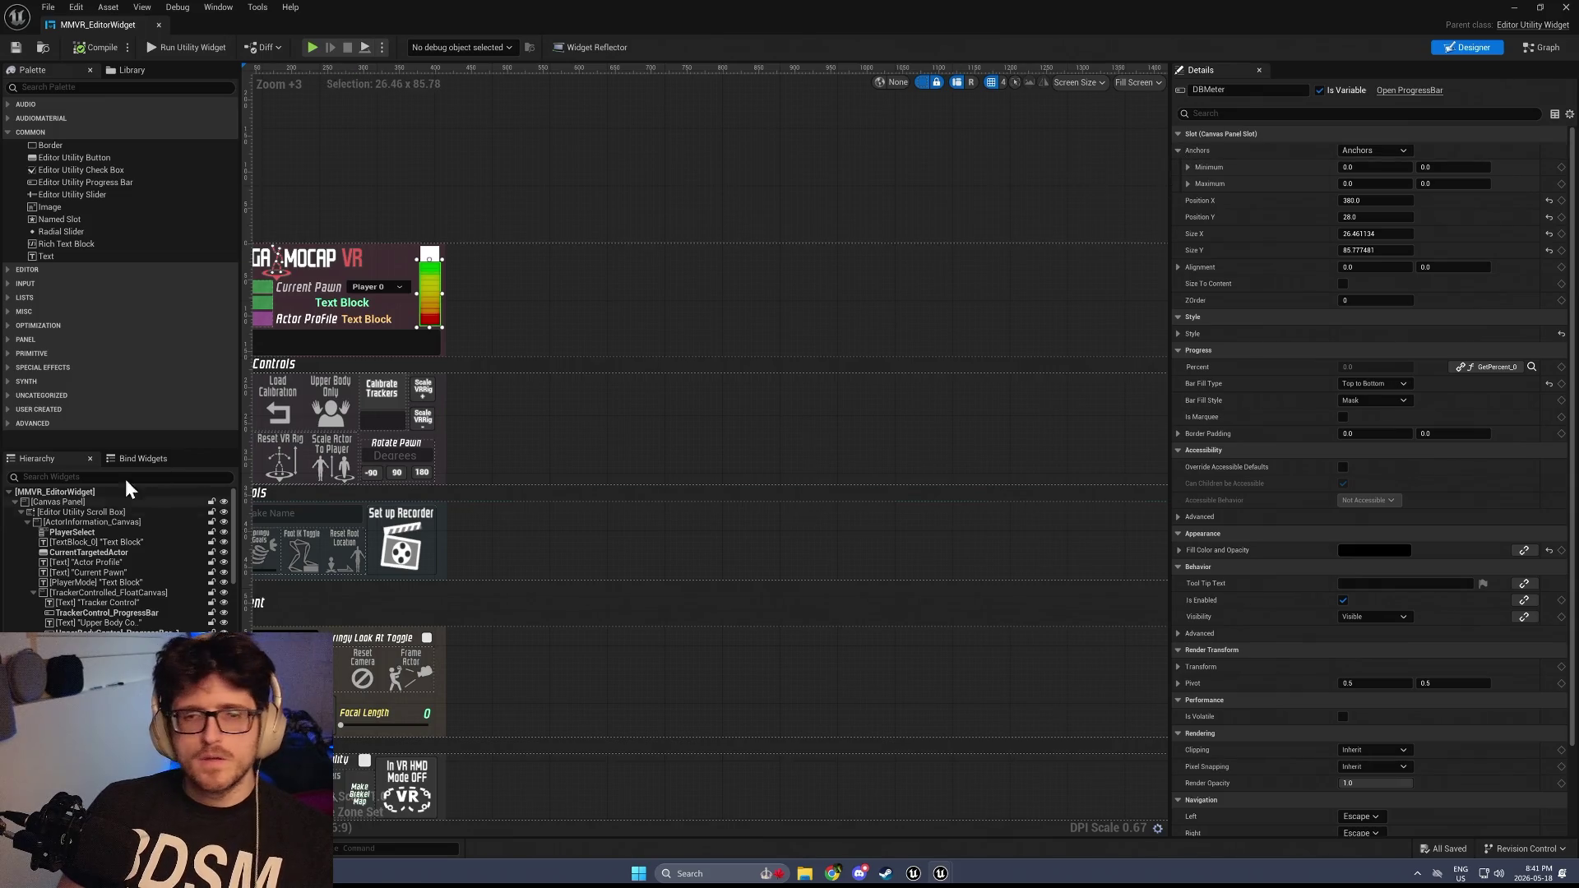
click(1179, 337)
click(1188, 351)
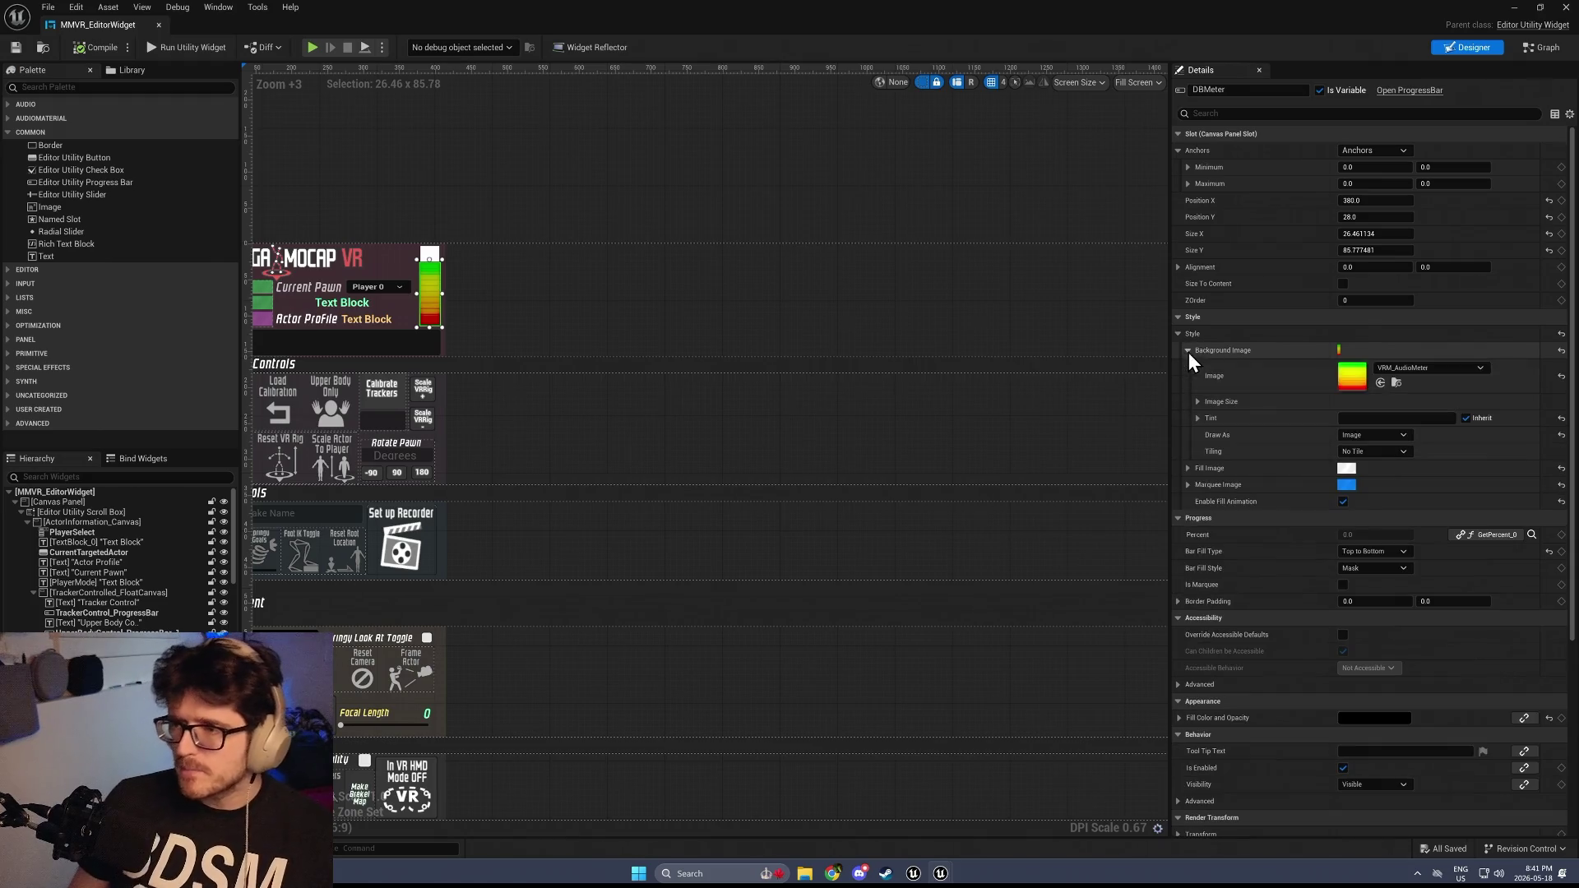
Locate the VRM_AudioMeter texture in the Content Browser and start migrating it
click(1396, 384)
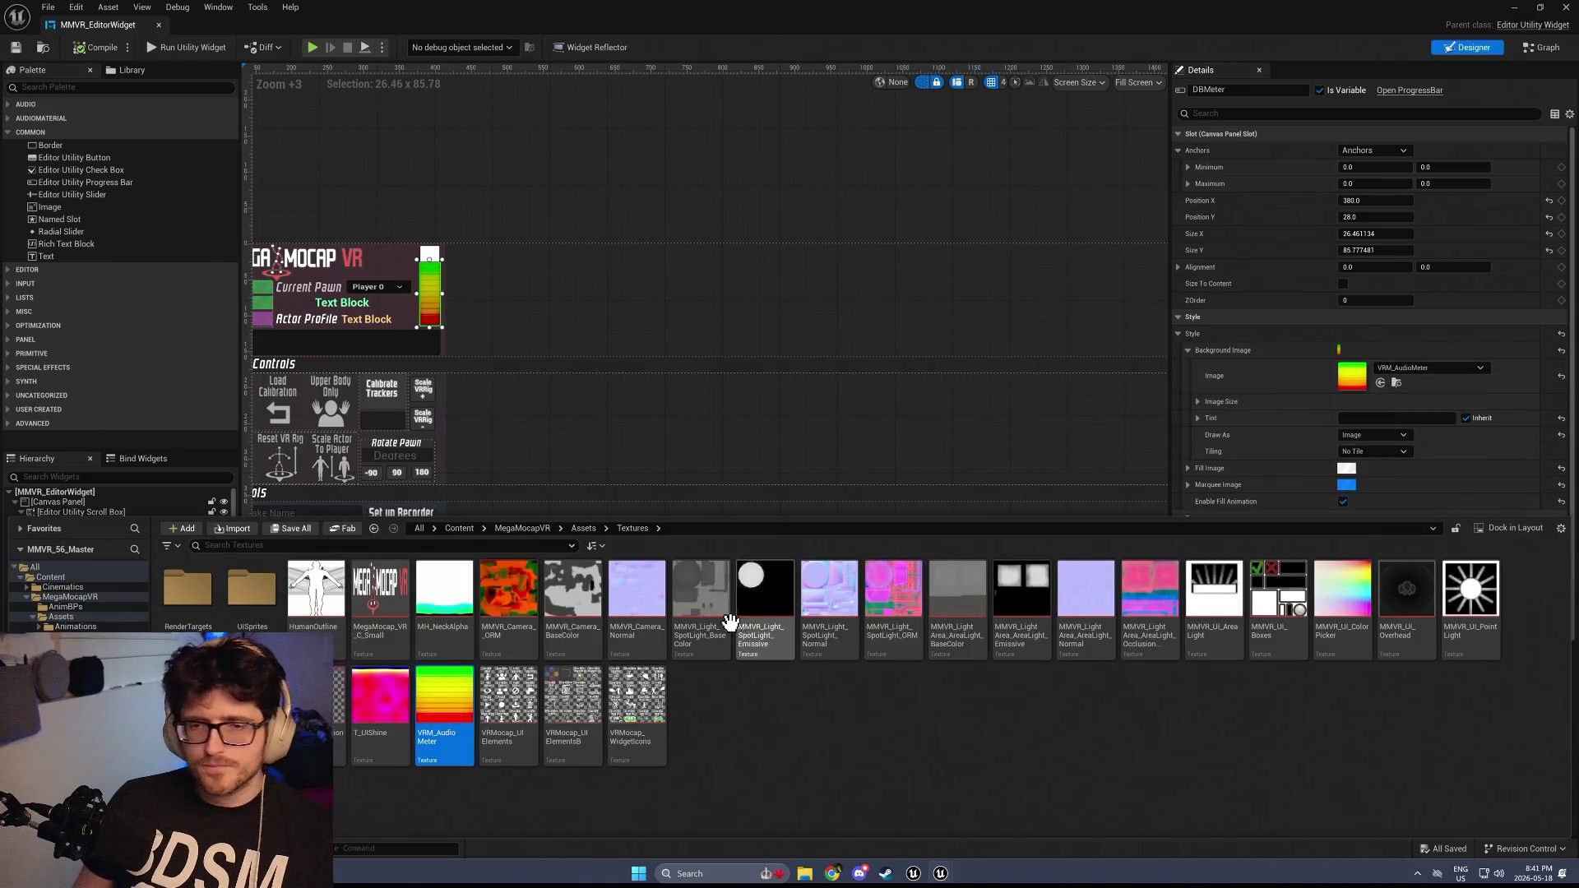
right_click(448, 703)
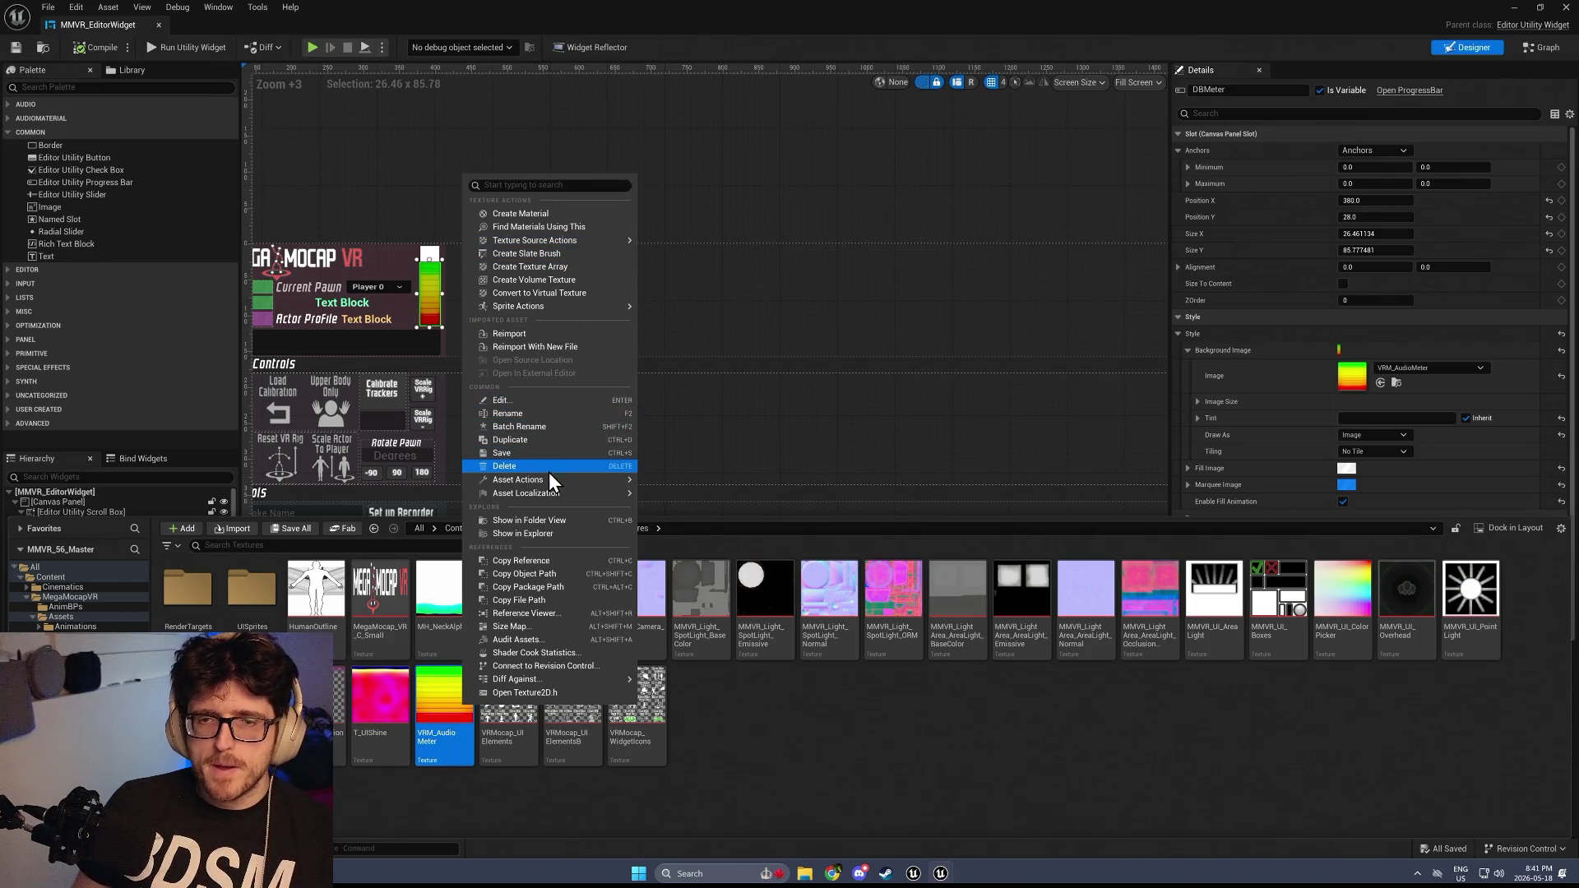
mouse_move(549, 482)
click(678, 573)
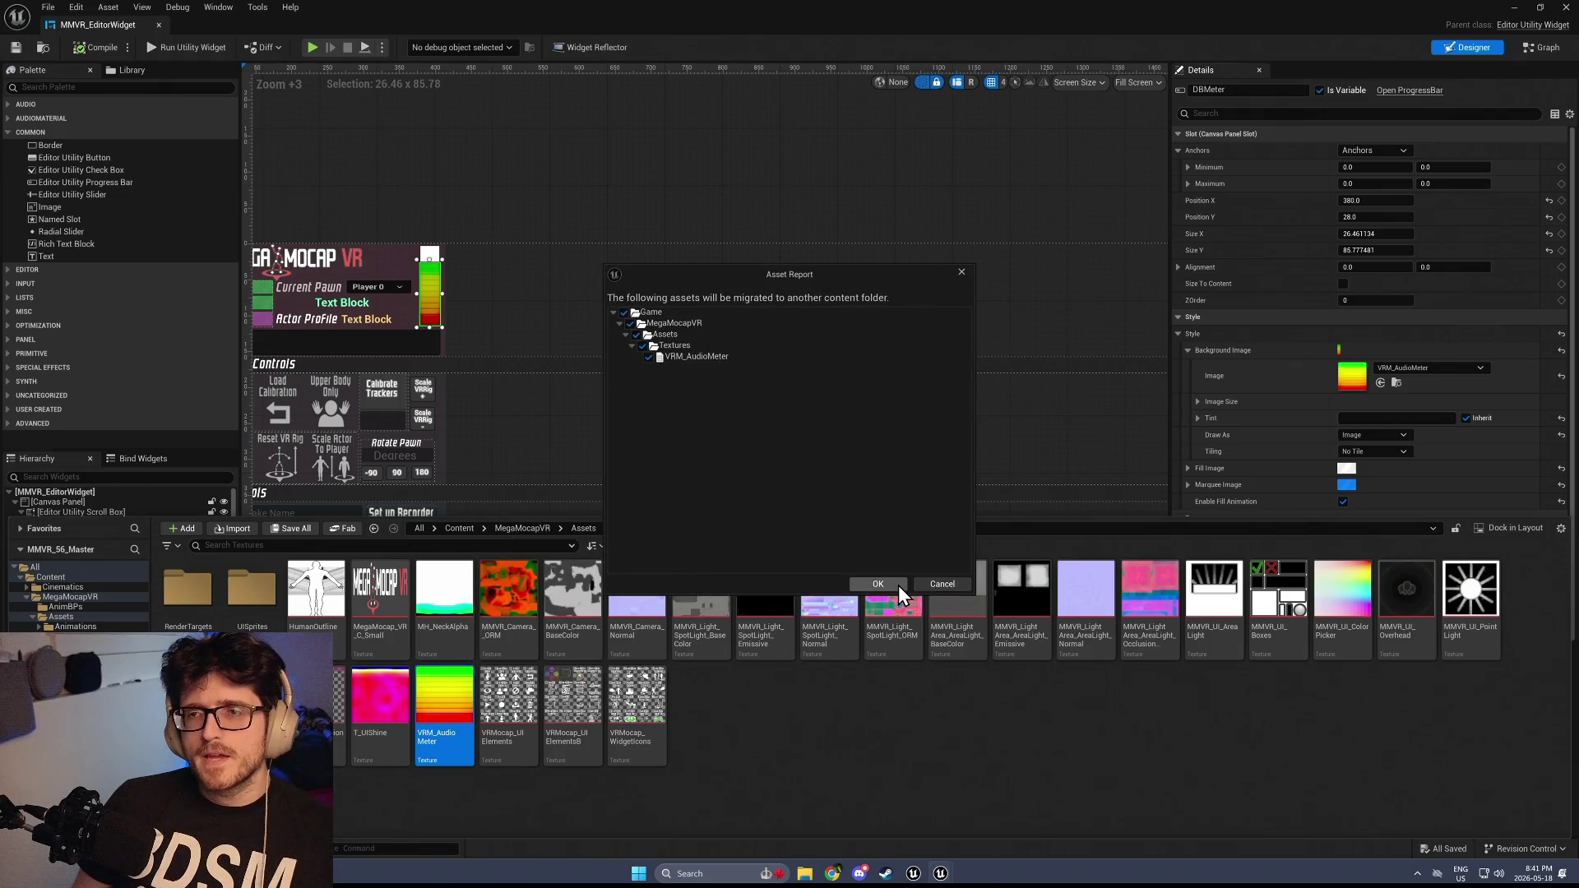
Migrate VRM_AudioMeter into the V2BR_57 Content folder, then view the widget's event graph
click(878, 584)
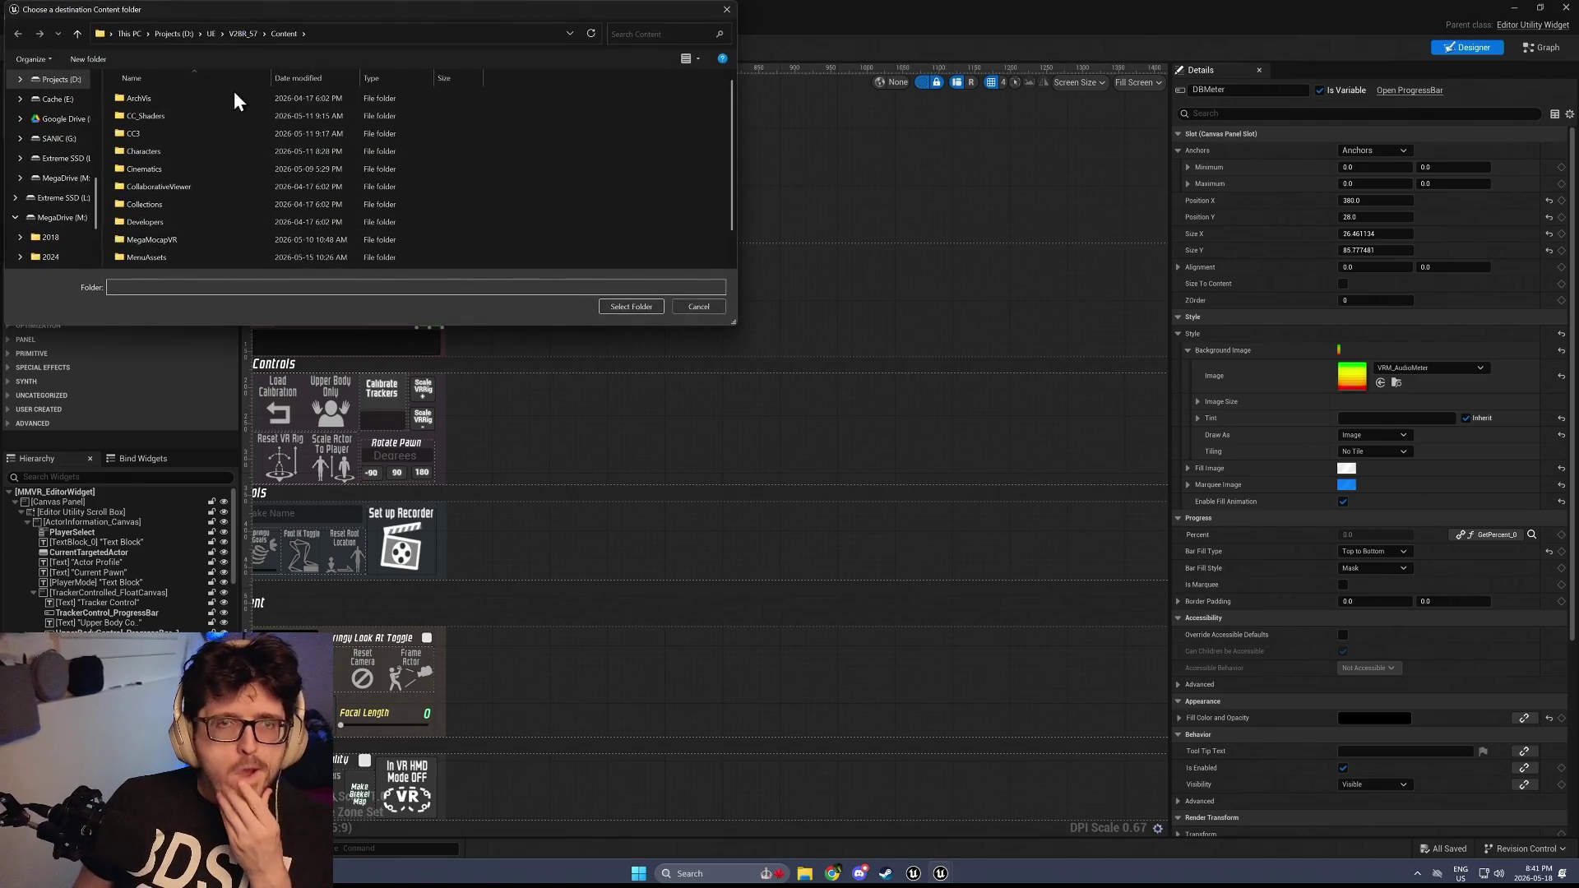
click(615, 311)
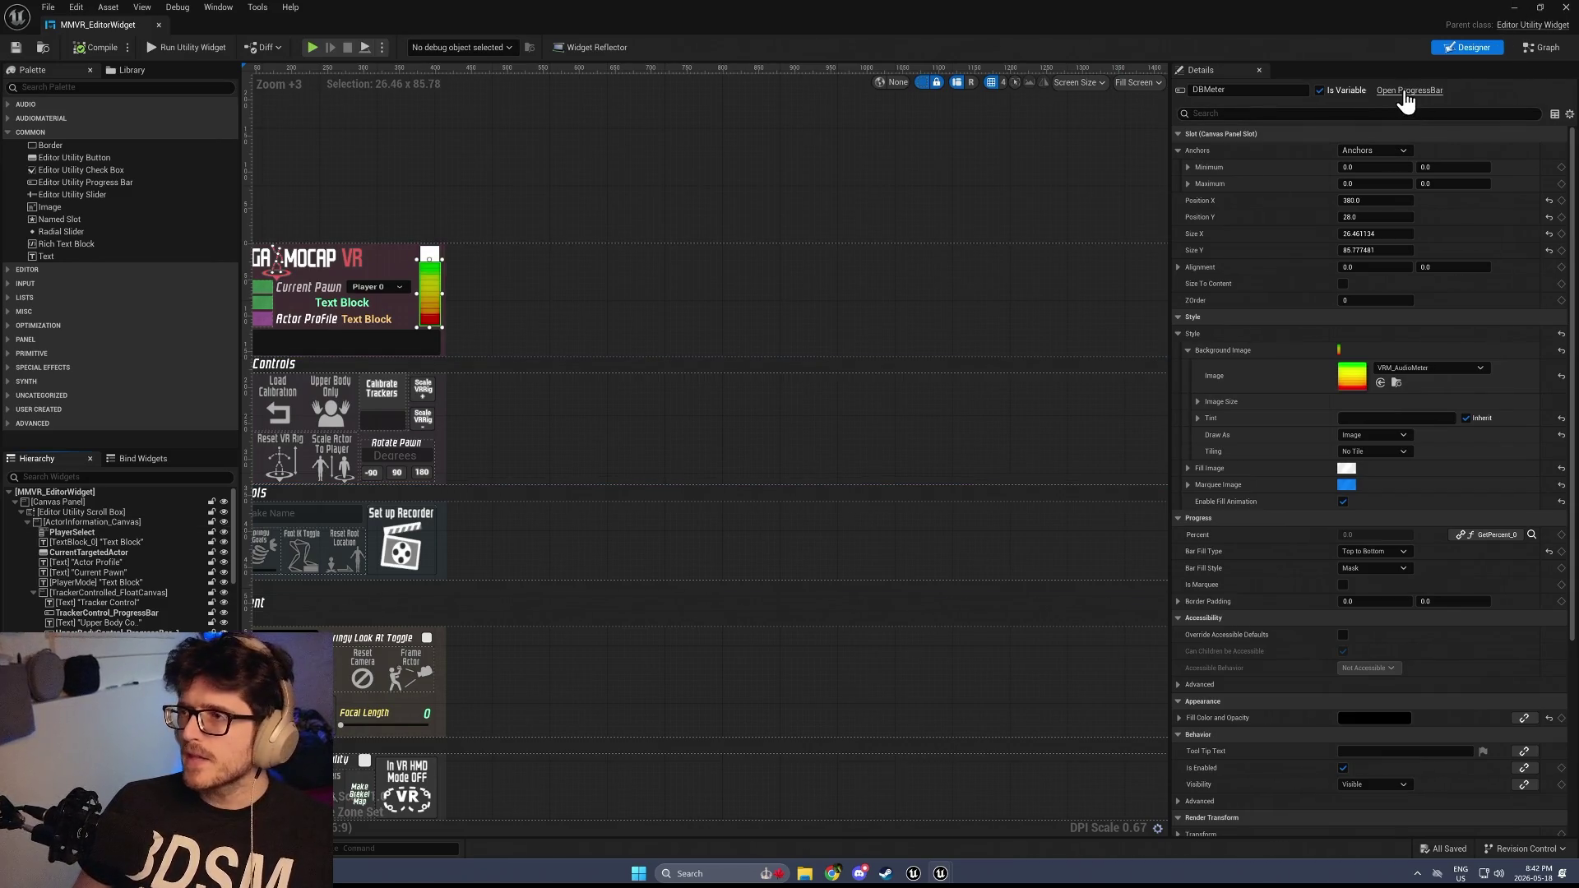
scroll(1530, 658, down, 5)
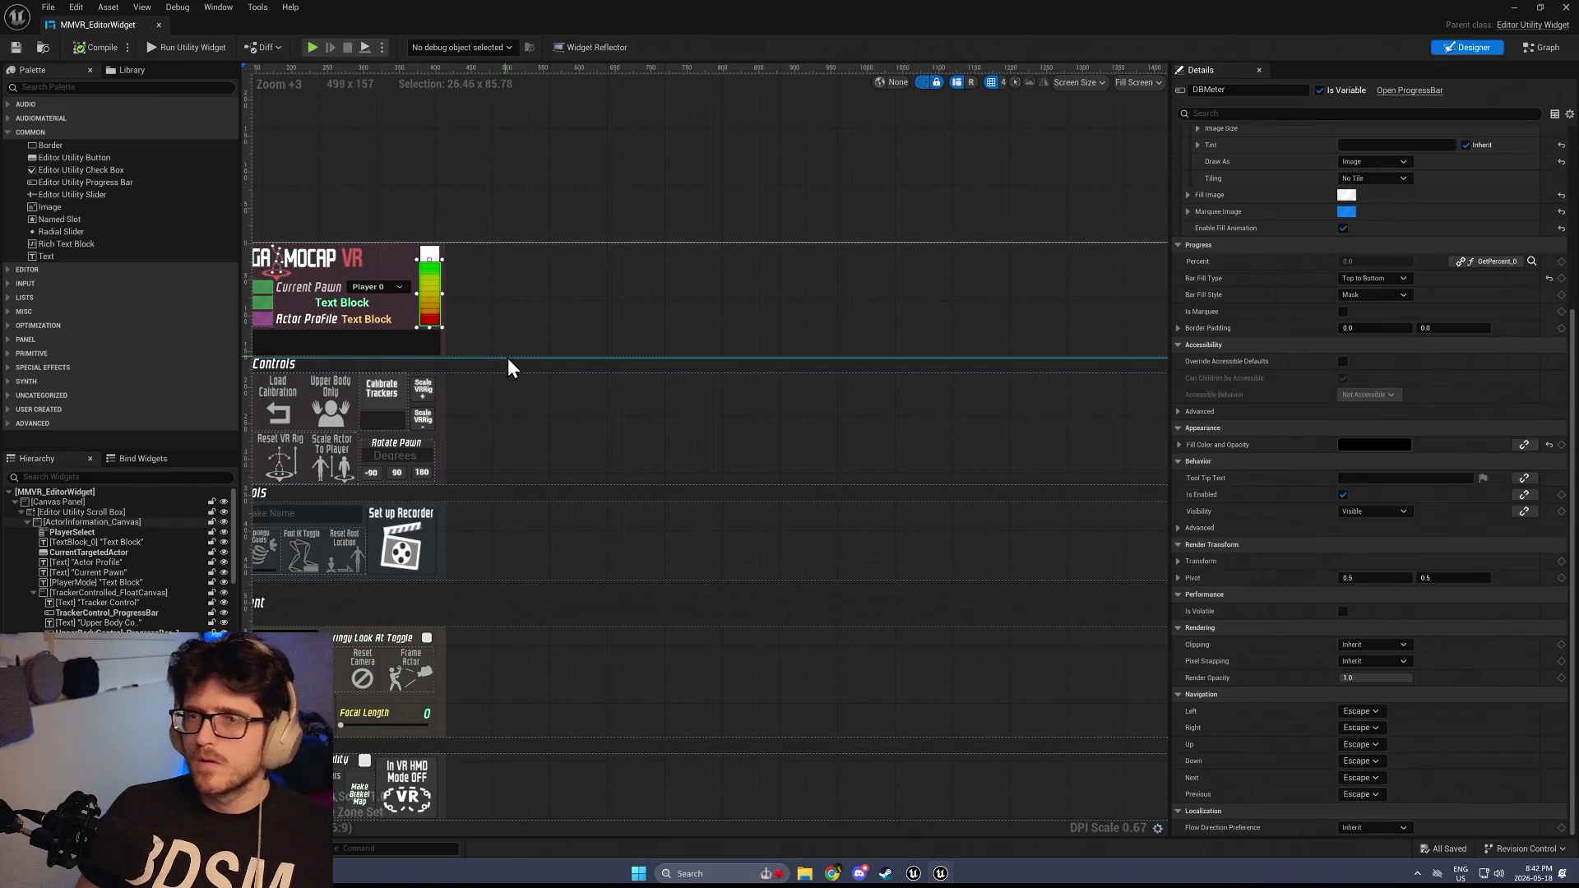
click(1542, 47)
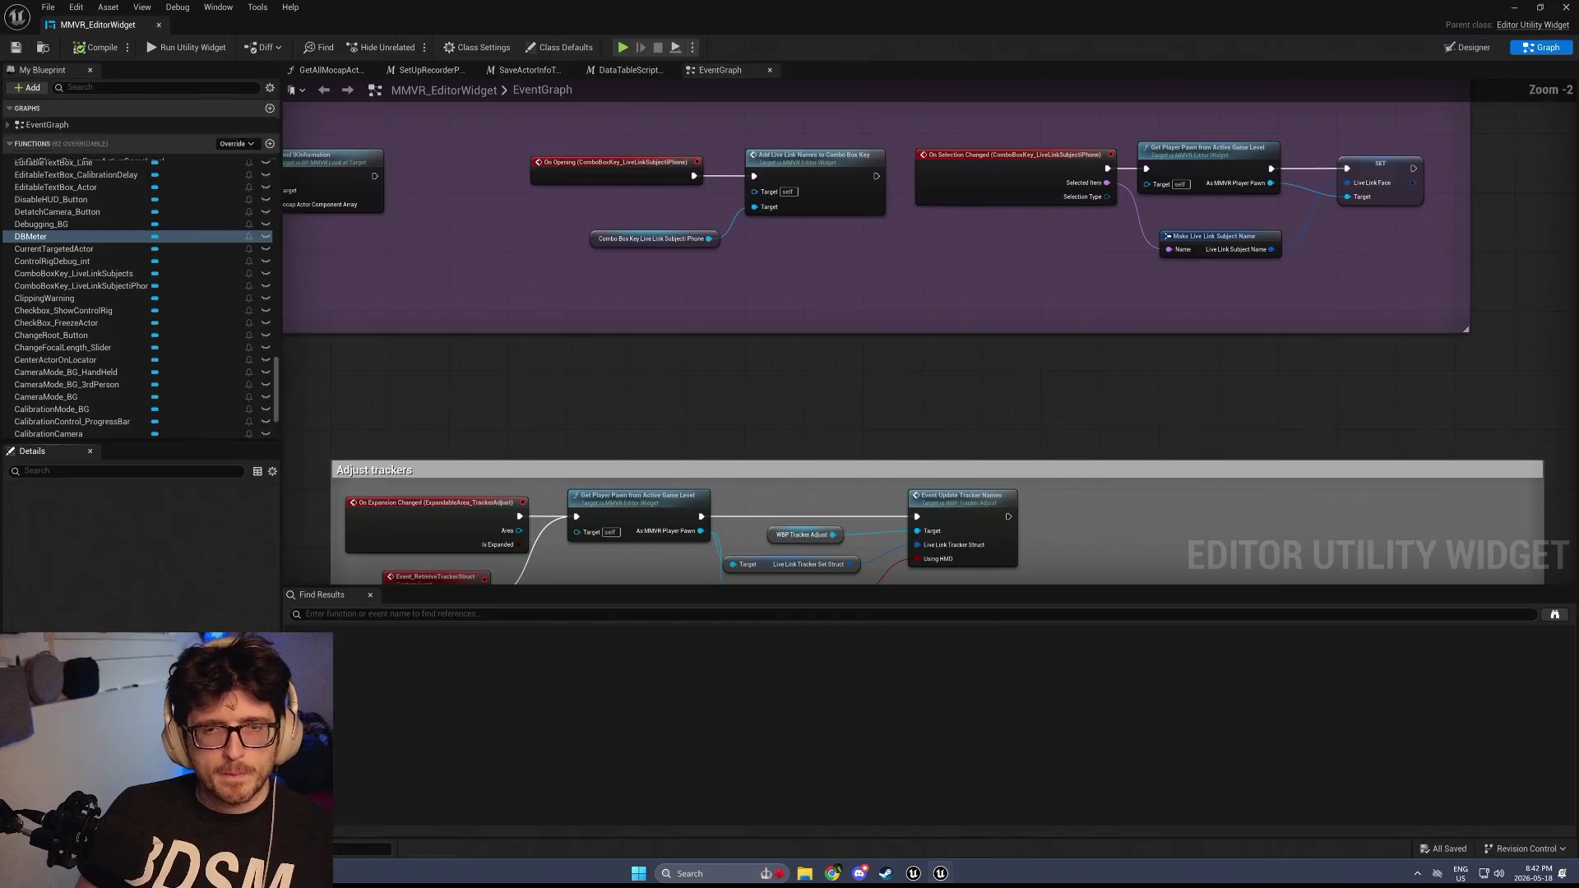
Find references to the DBMeter variable by name and pan around the event graph
right_click(23, 239)
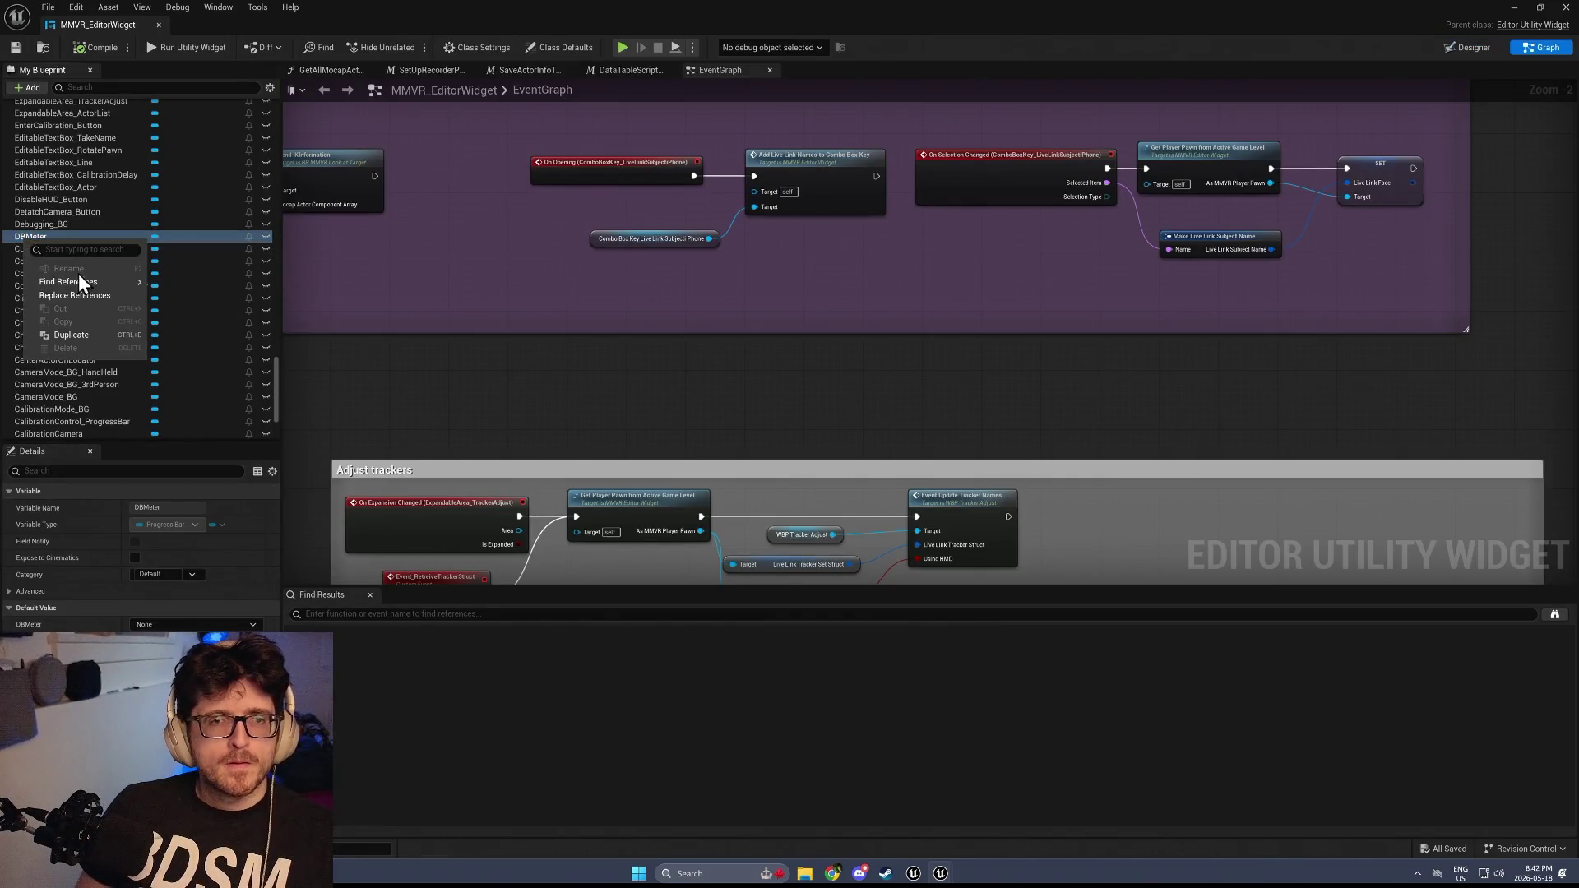
mouse_move(105, 283)
click(169, 290)
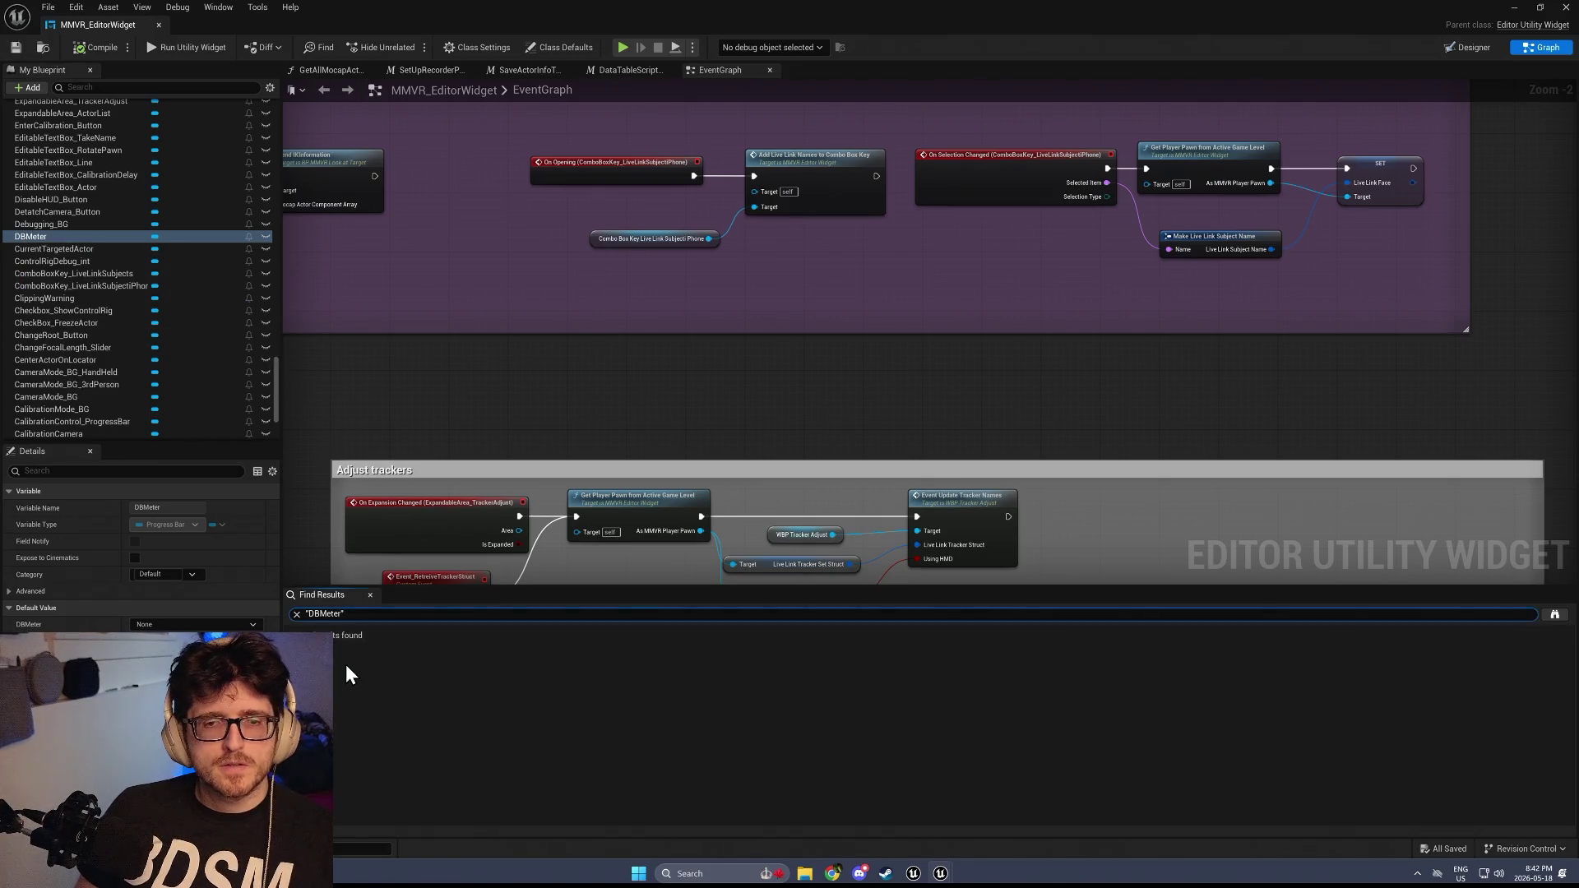
scroll(431, 383, down, 3)
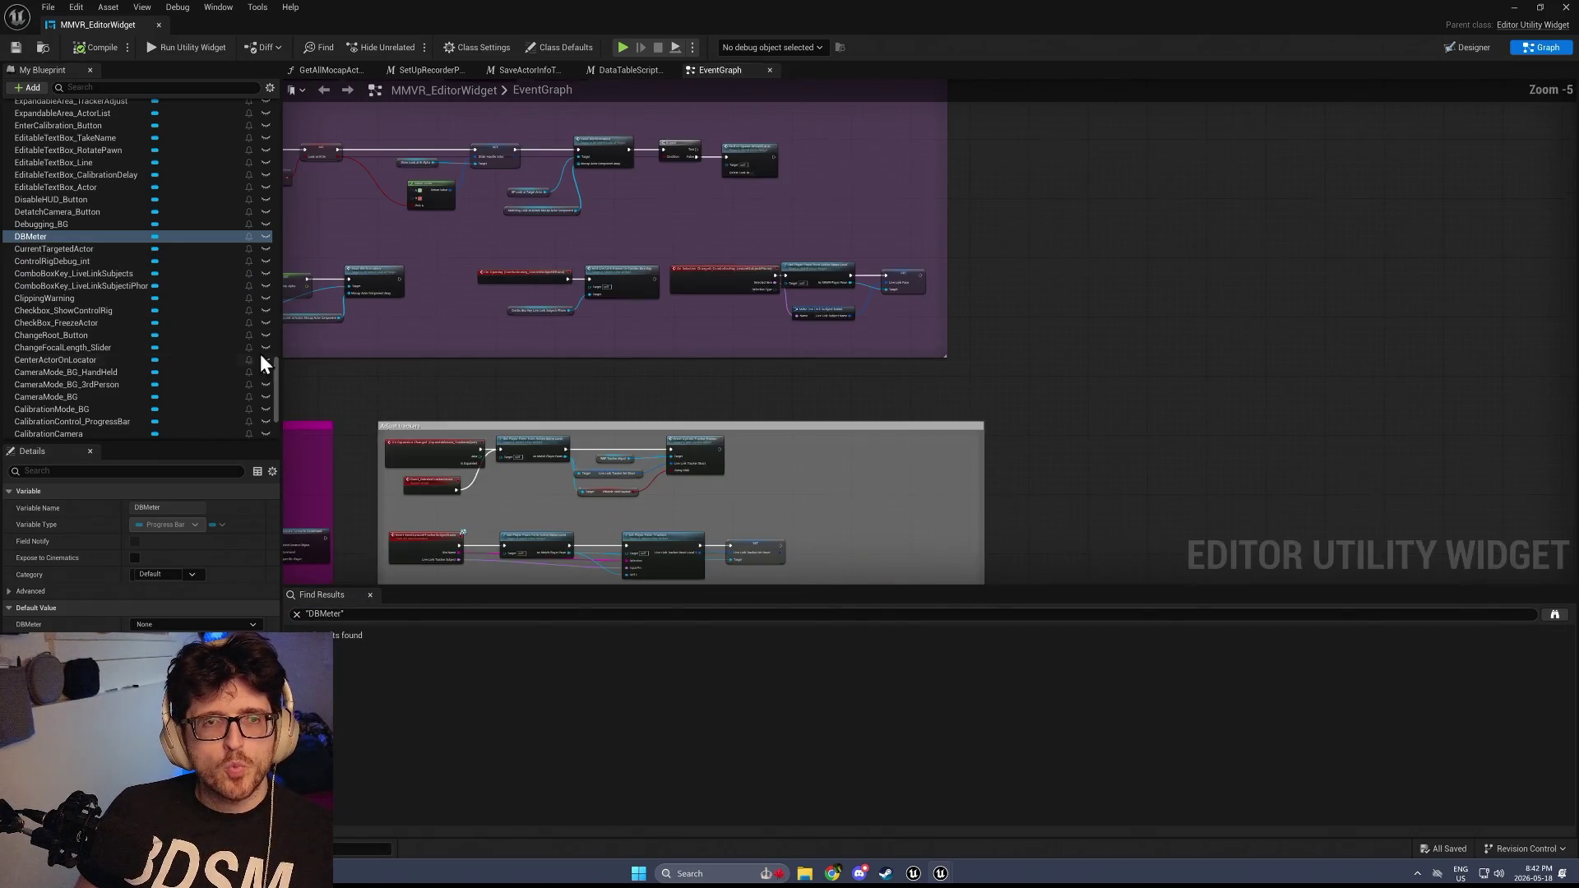
click(46, 237)
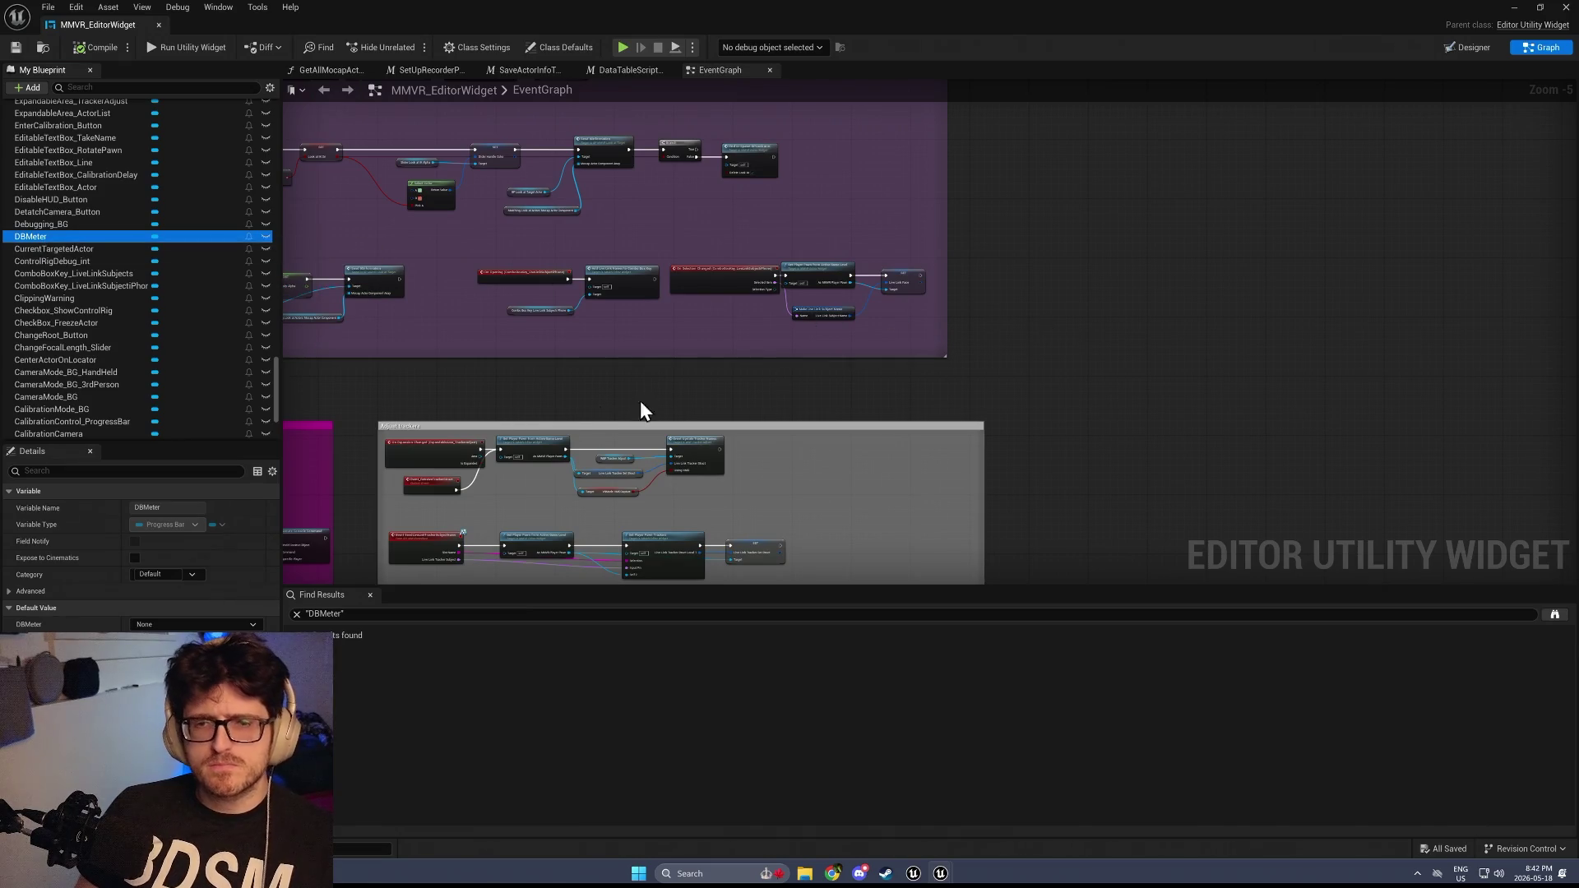
drag(640, 401, 936, 438)
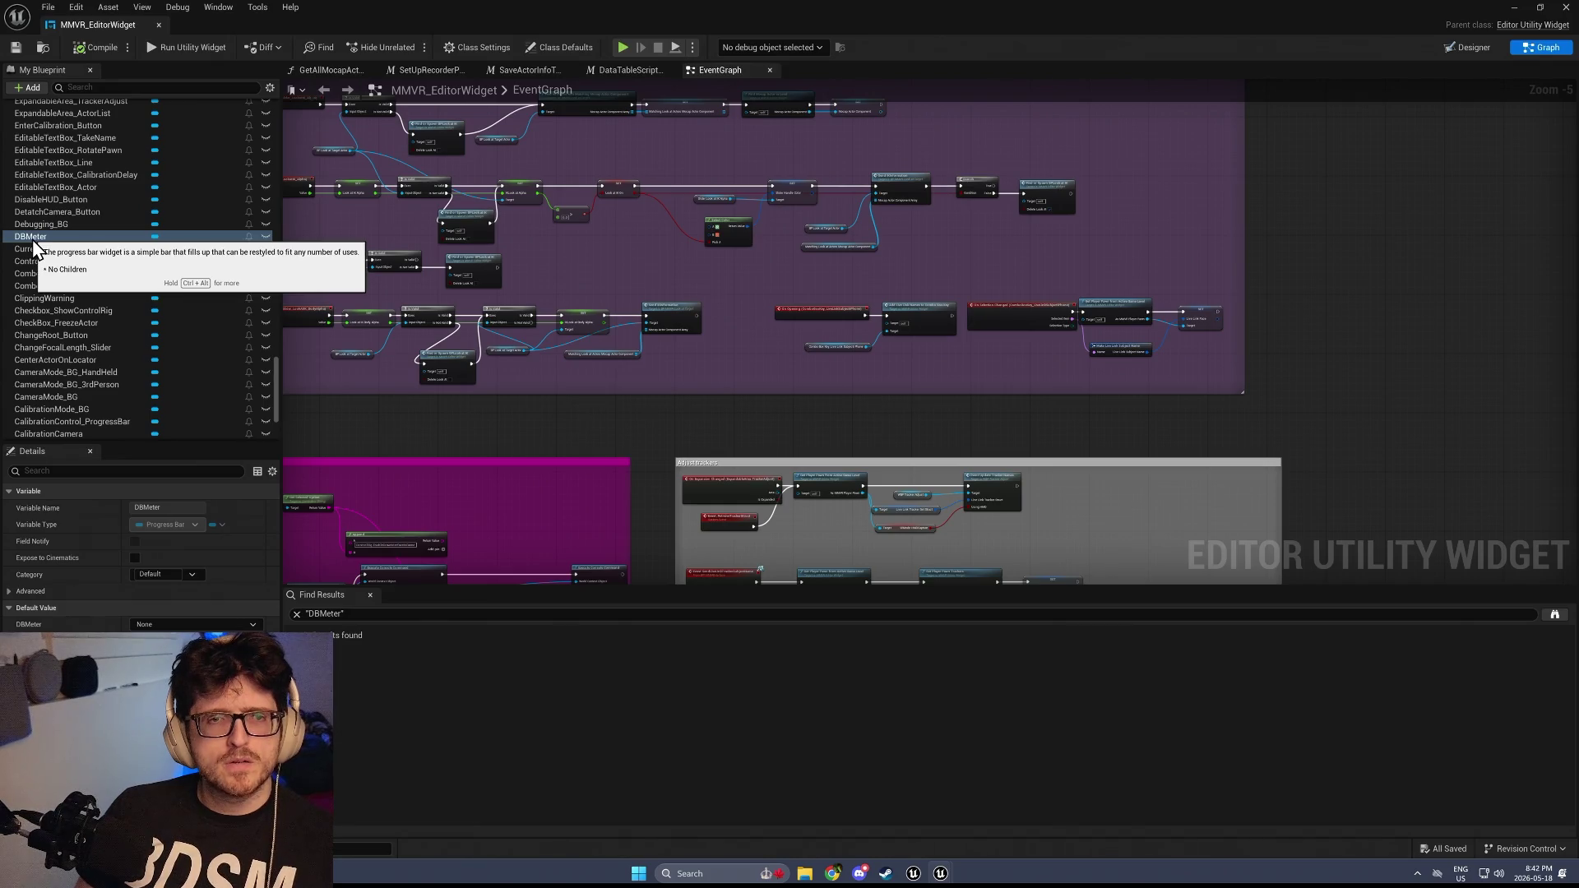
drag(424, 483, 570, 485)
Search Find Results for 'ampl' and jump to the Audio Amplitude node
click(408, 614)
text(mete)
key(BackSpace)
key(BackSpace)
key(BackSpace)
text(ampl)
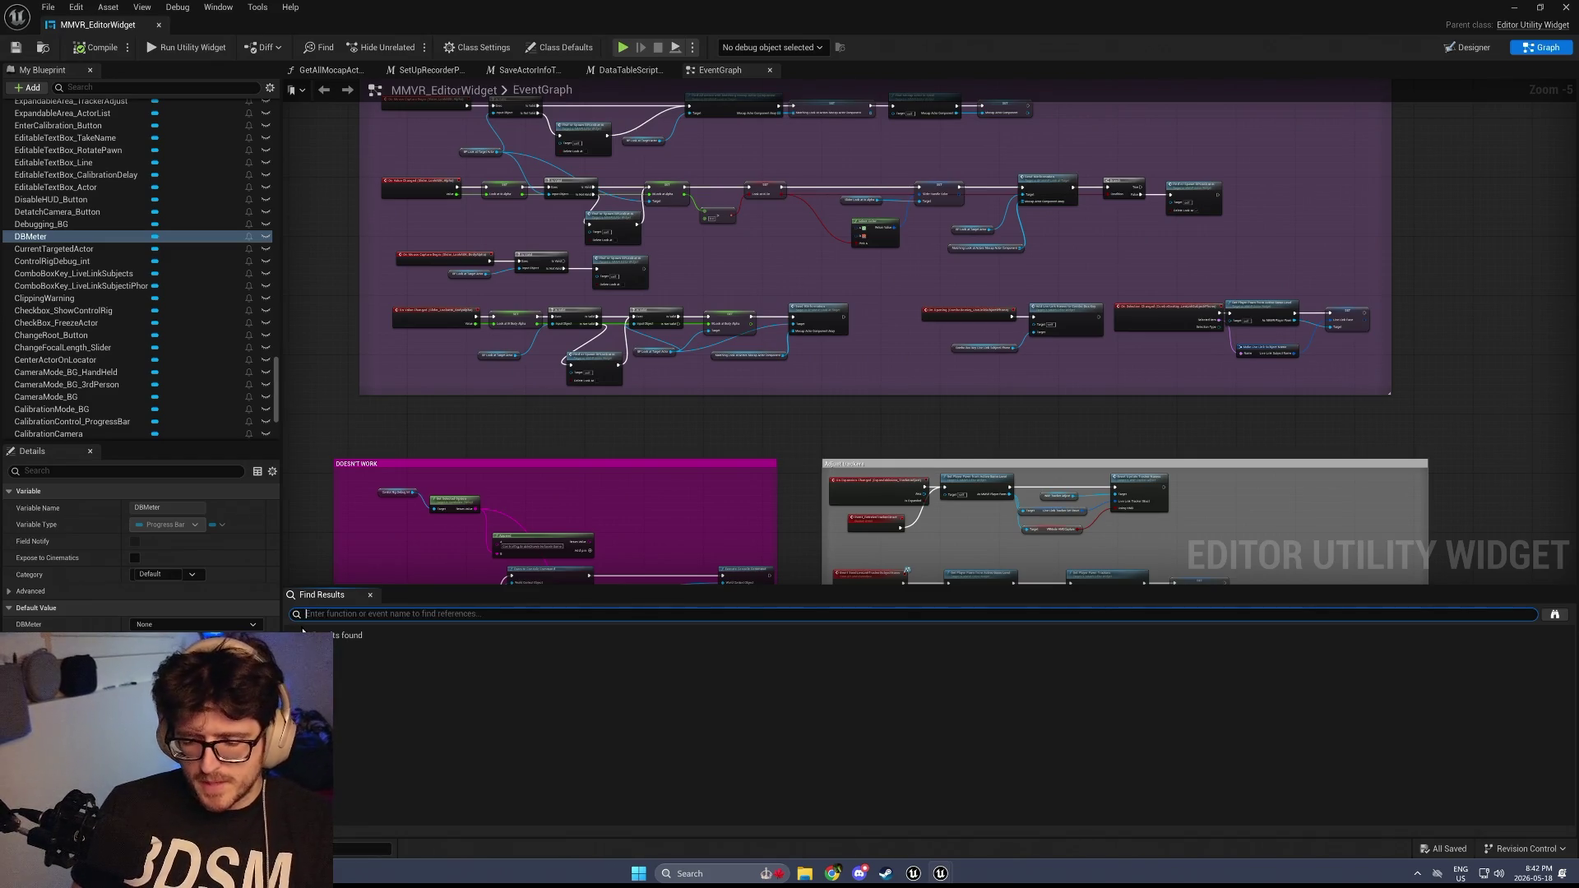
key(Return)
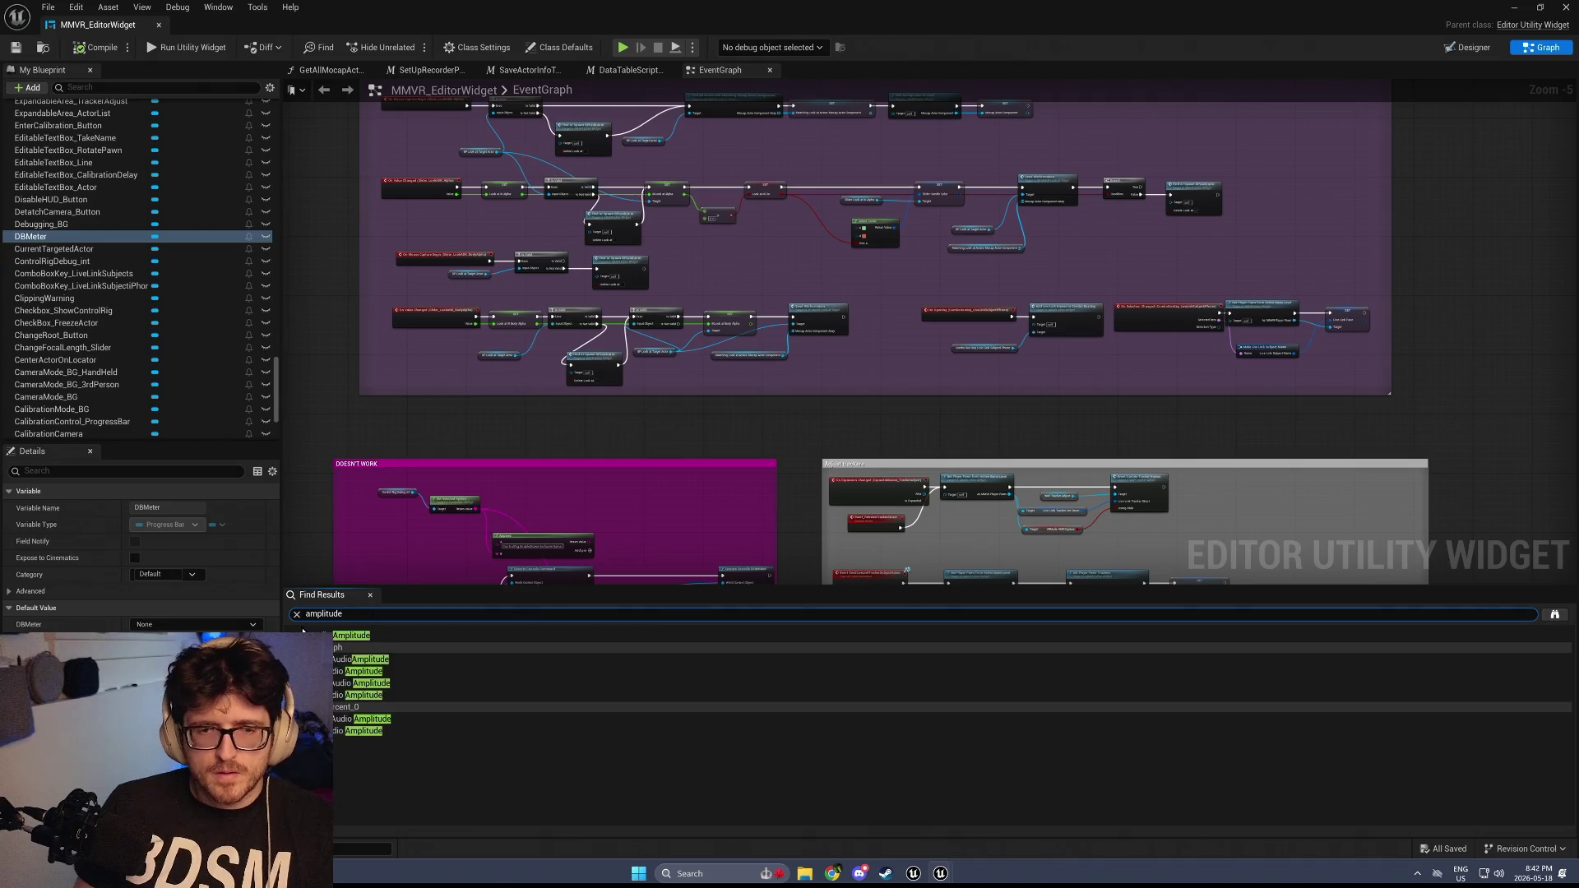
click(342, 635)
double_click(342, 658)
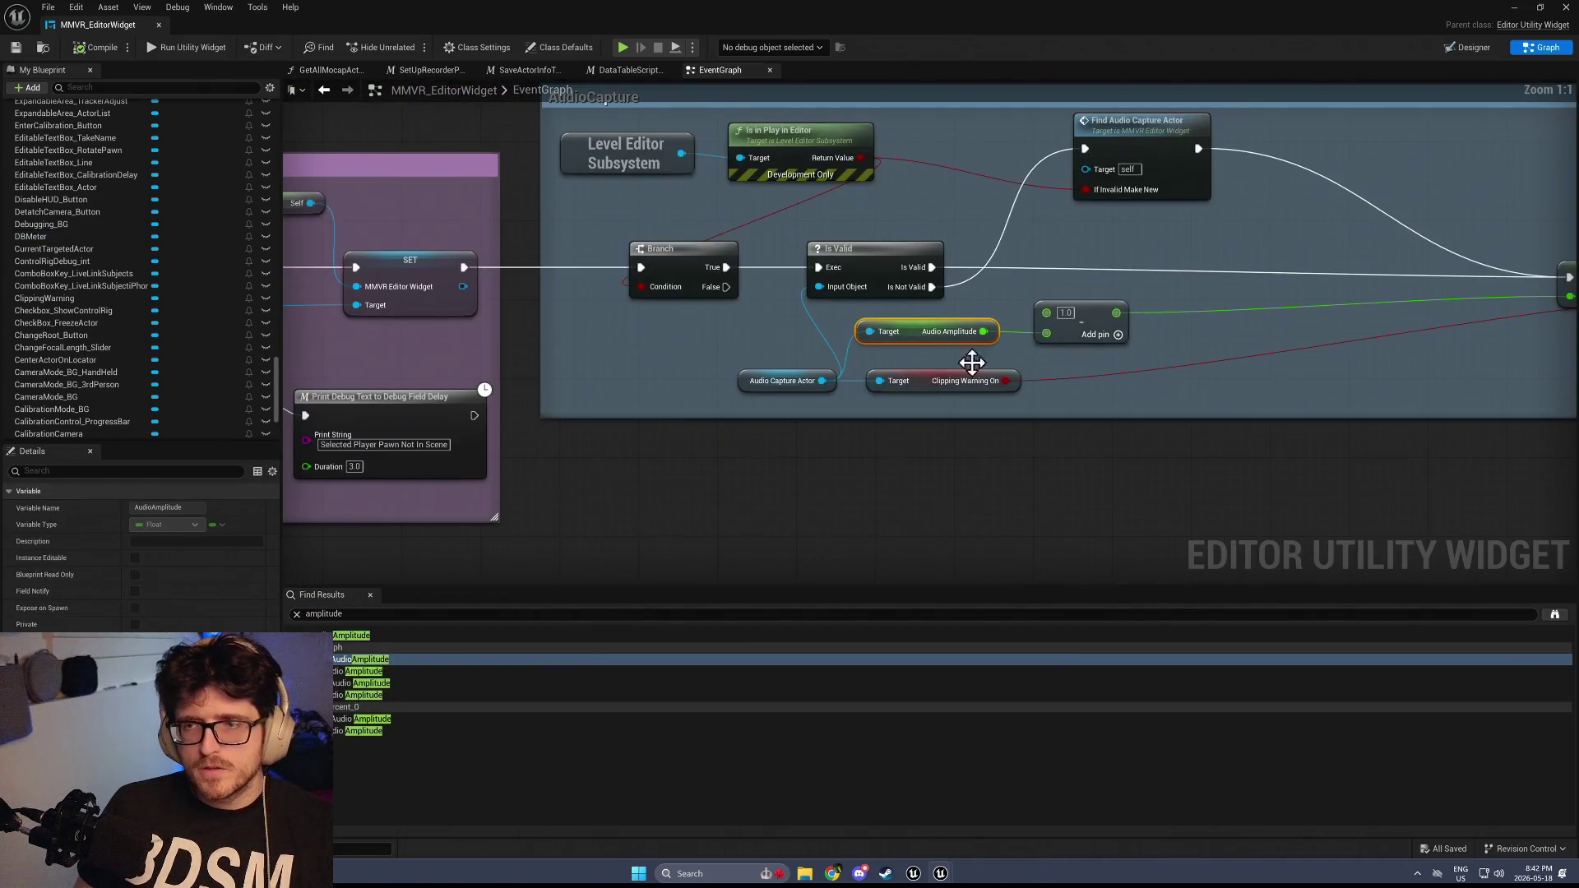
Inspect the AudioCapture section's SET Audio Amplitude and Clipping Warning nodes
drag(972, 362, 559, 411)
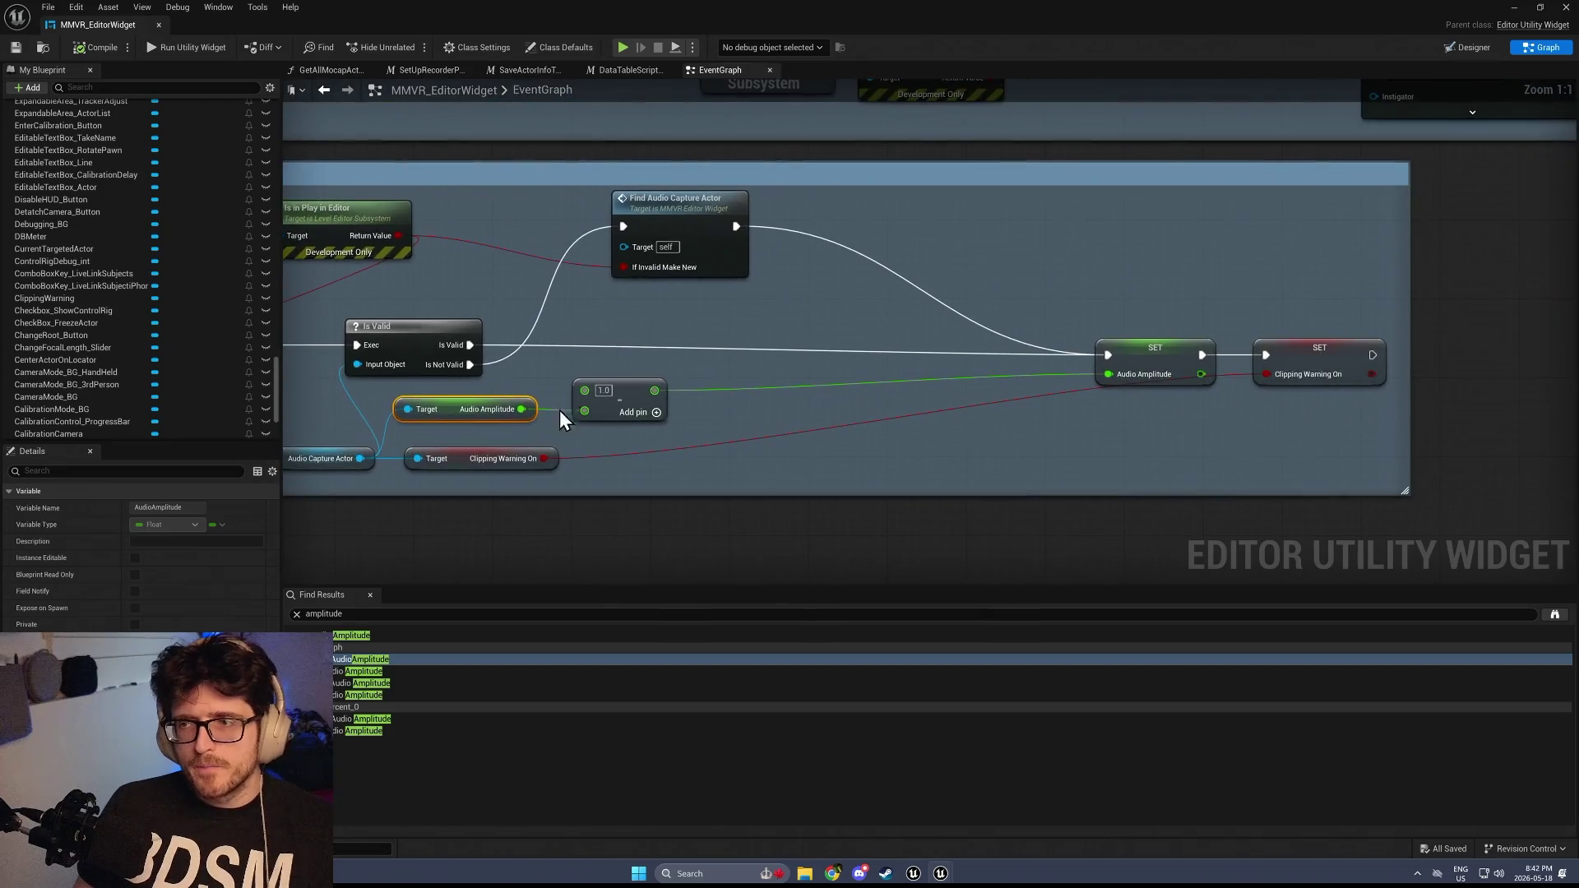
drag(704, 435, 1074, 416)
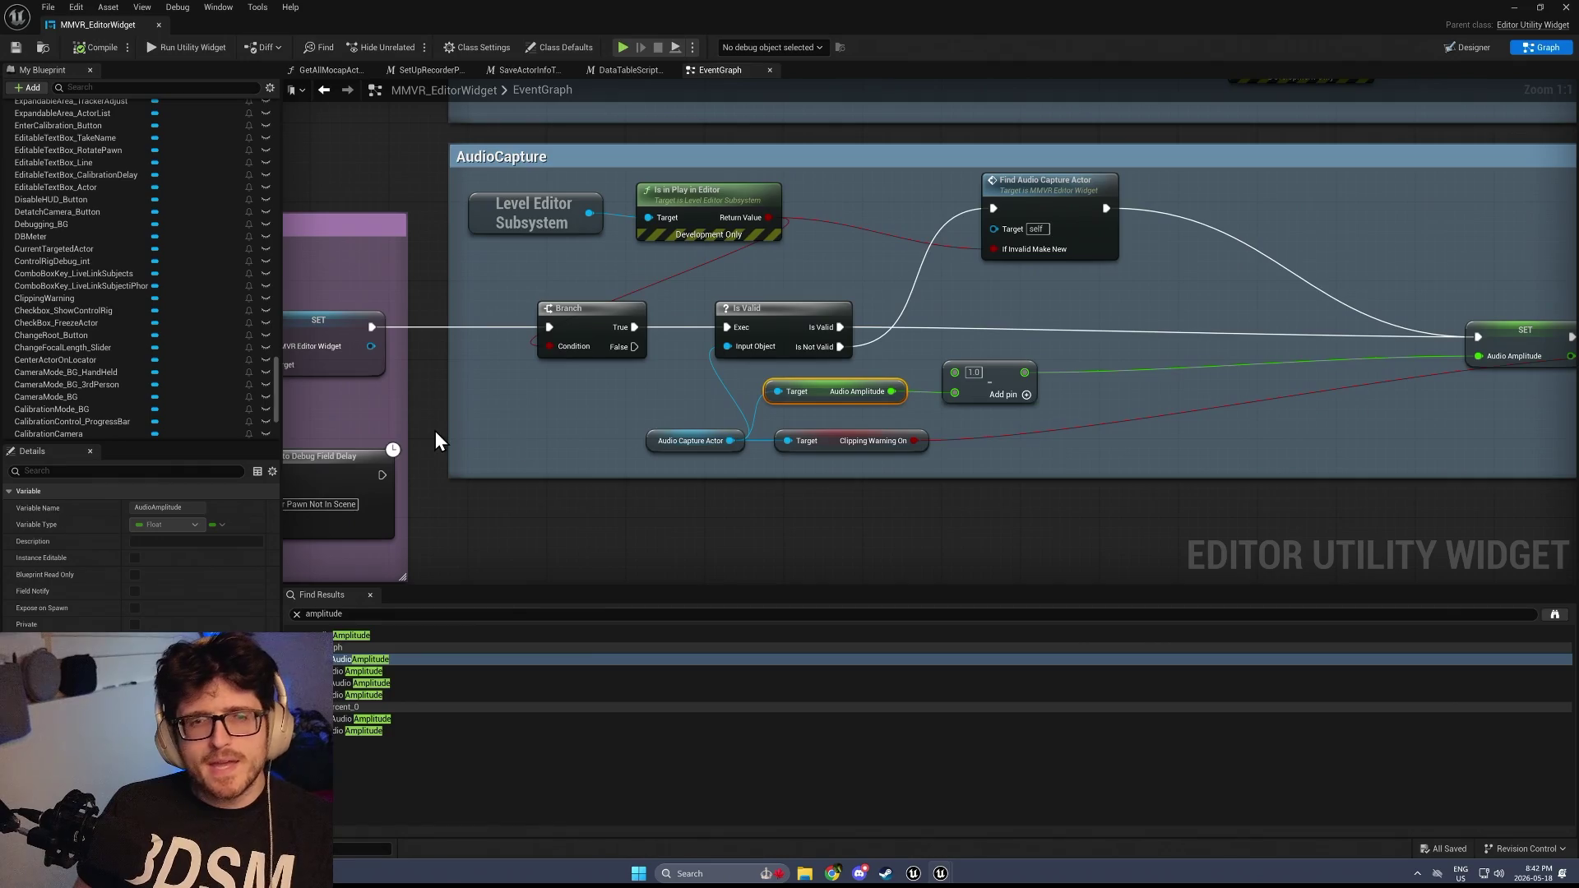
click(39, 238)
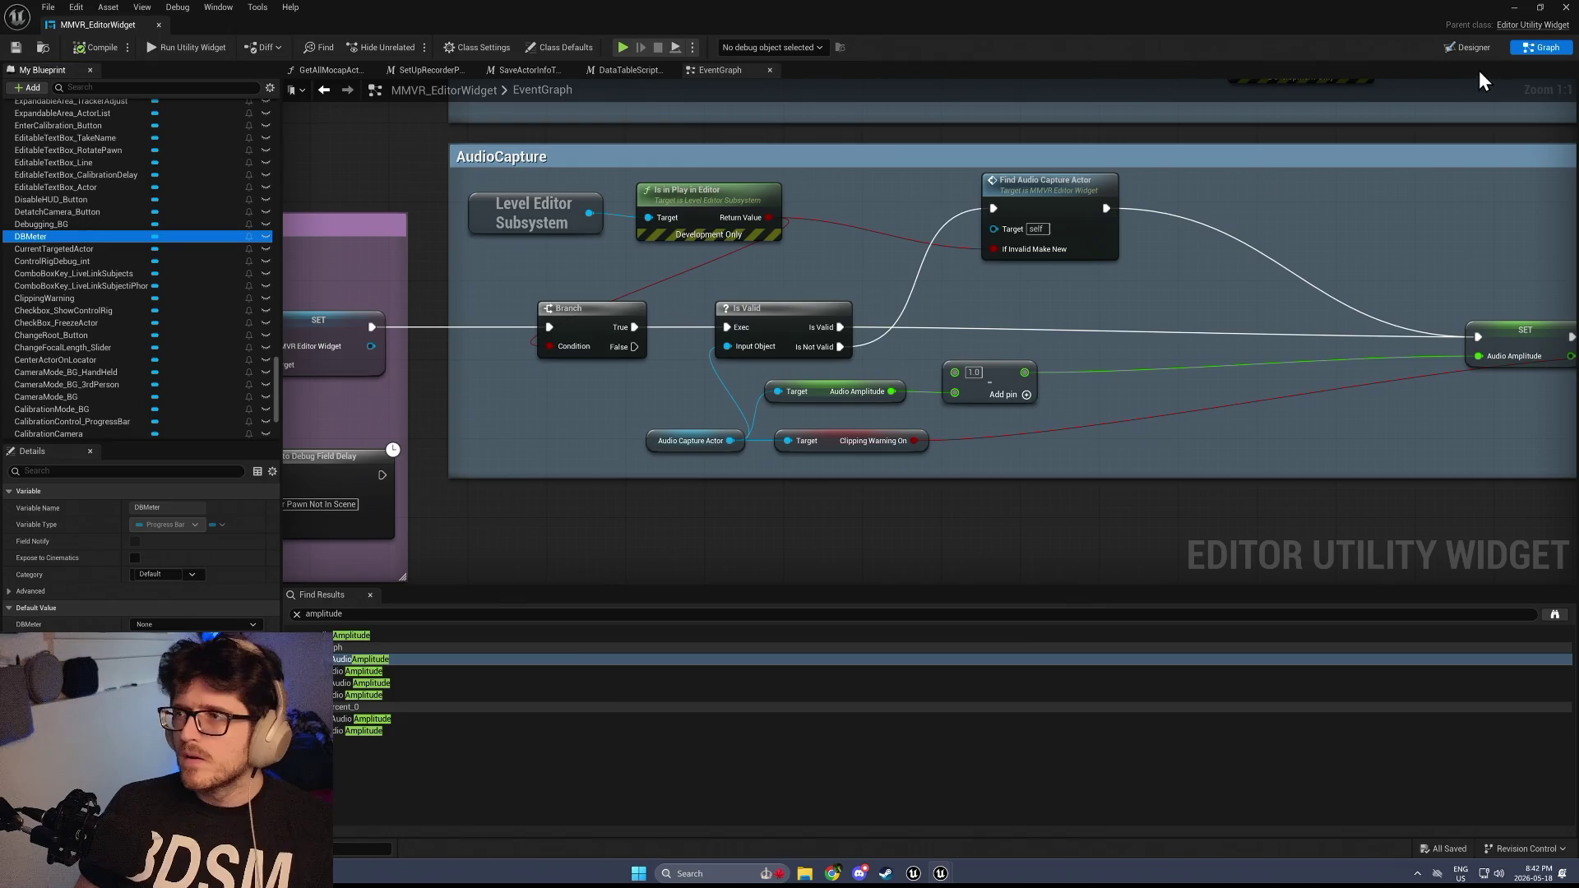
drag(1112, 338, 1527, 348)
drag(1151, 302, 368, 367)
mouse_move(1172, 422)
mouse_down()
mouse_move(678, 422)
mouse_move(826, 406)
mouse_up()
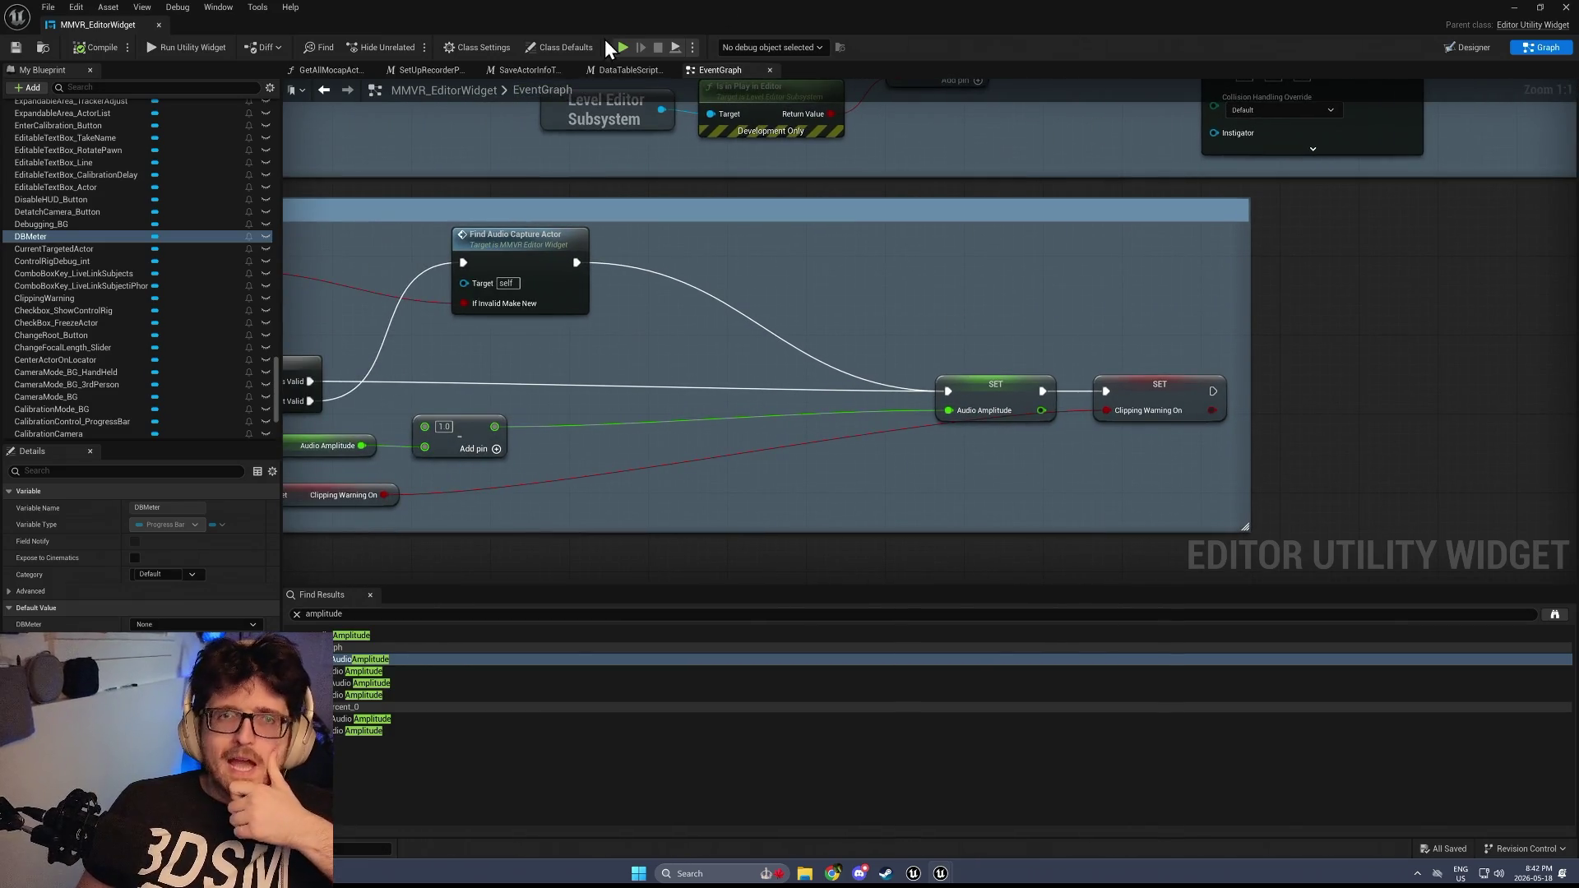
Minimize the widget editor and open V2BR_57's Content Drawer showing the Content/V2BR/UI widgets
click(1516, 5)
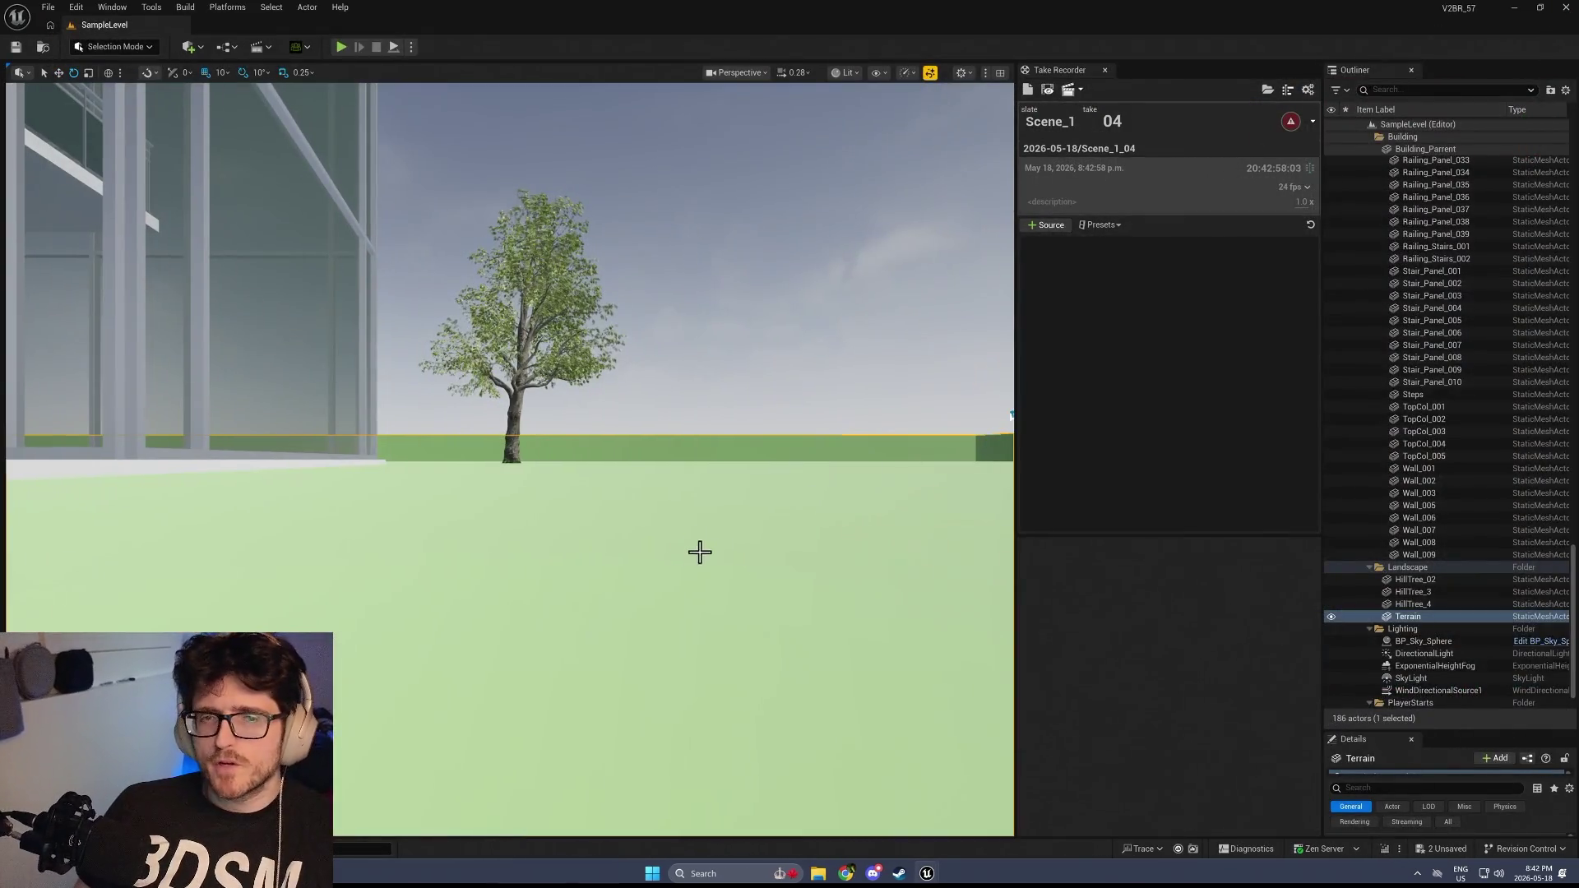
key(ctrl+space)
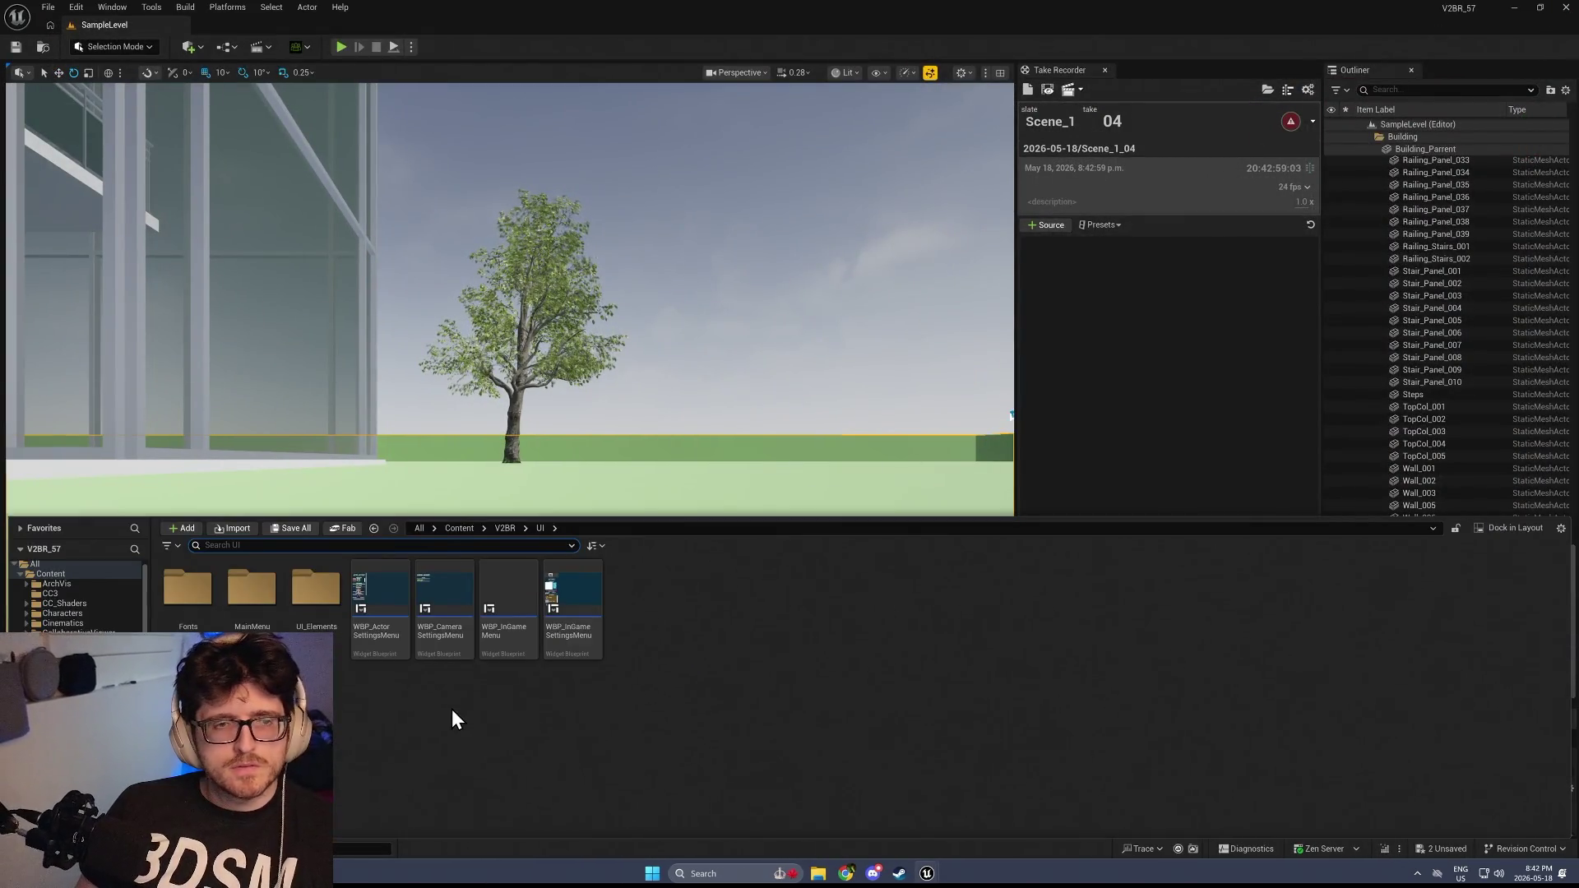
mouse_move(435, 650)
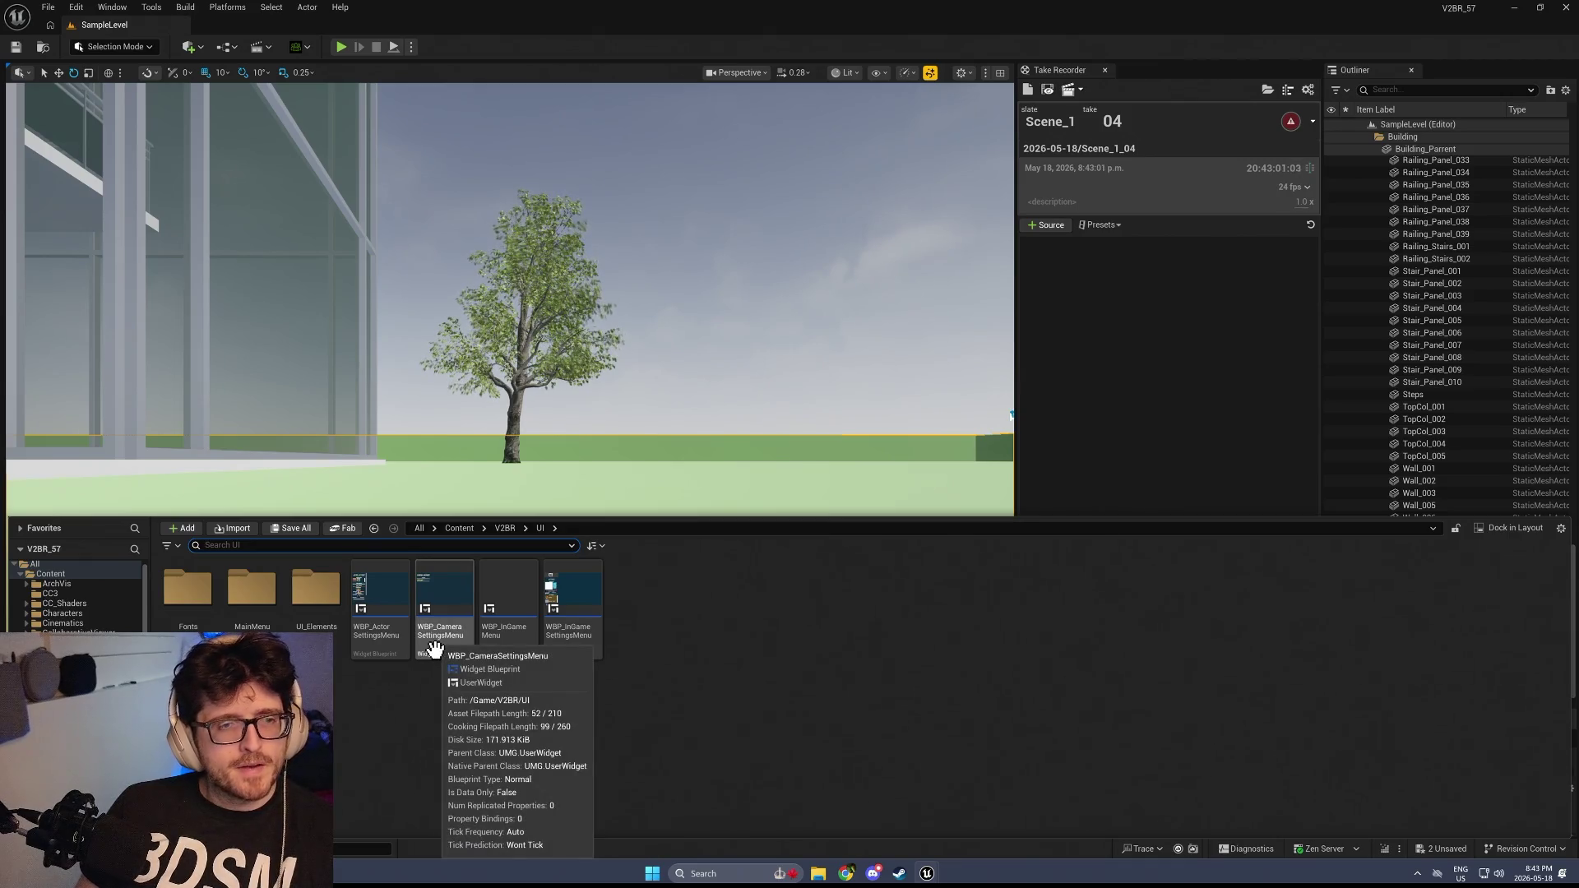
mouse_move(337, 641)
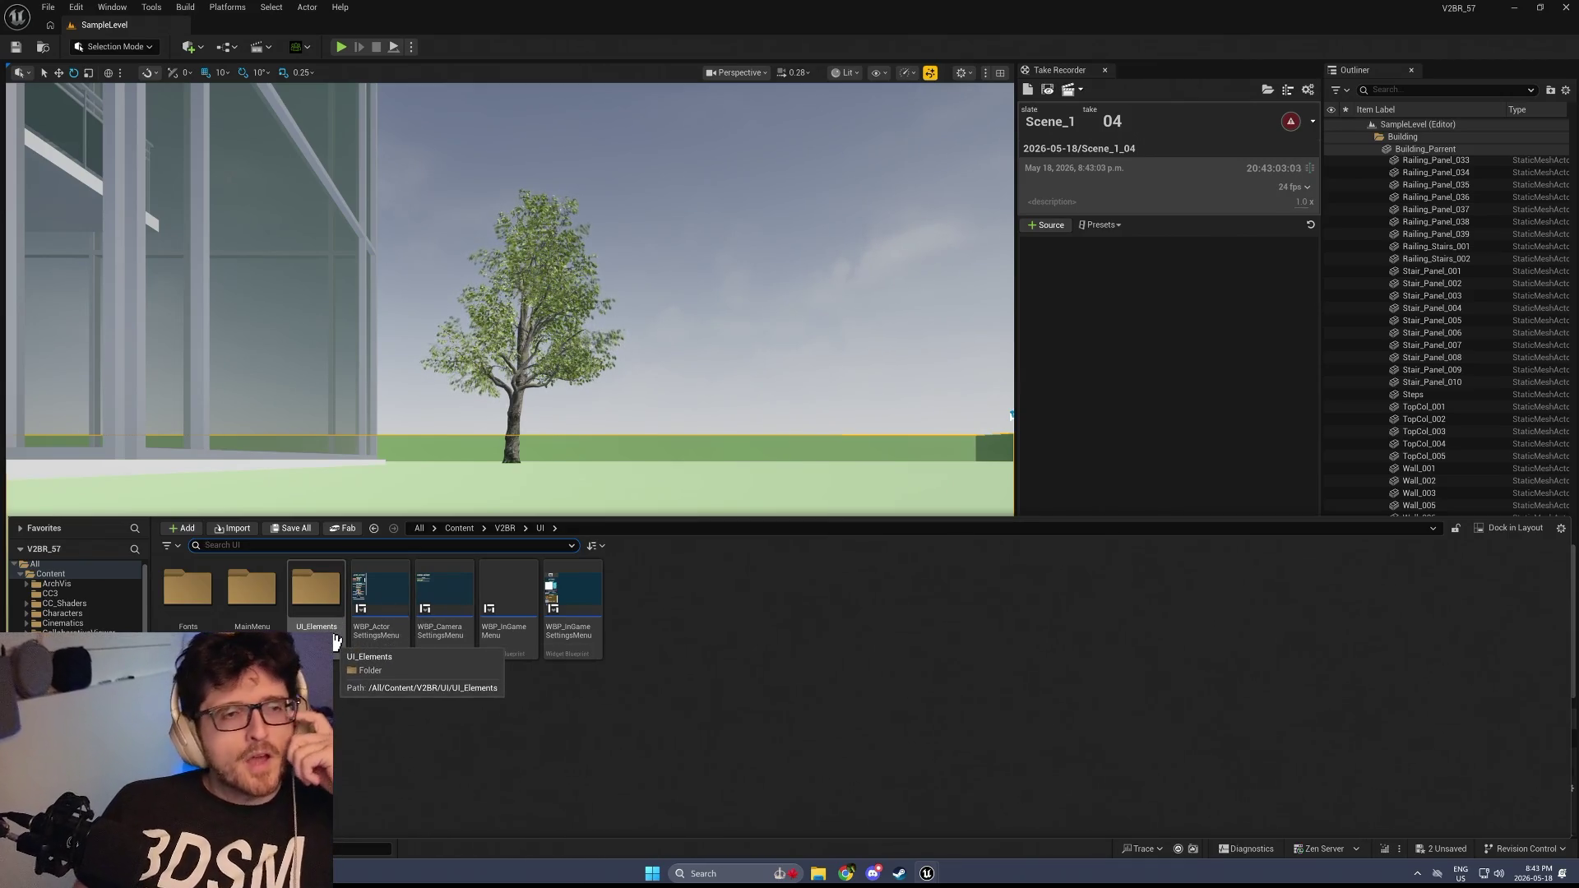
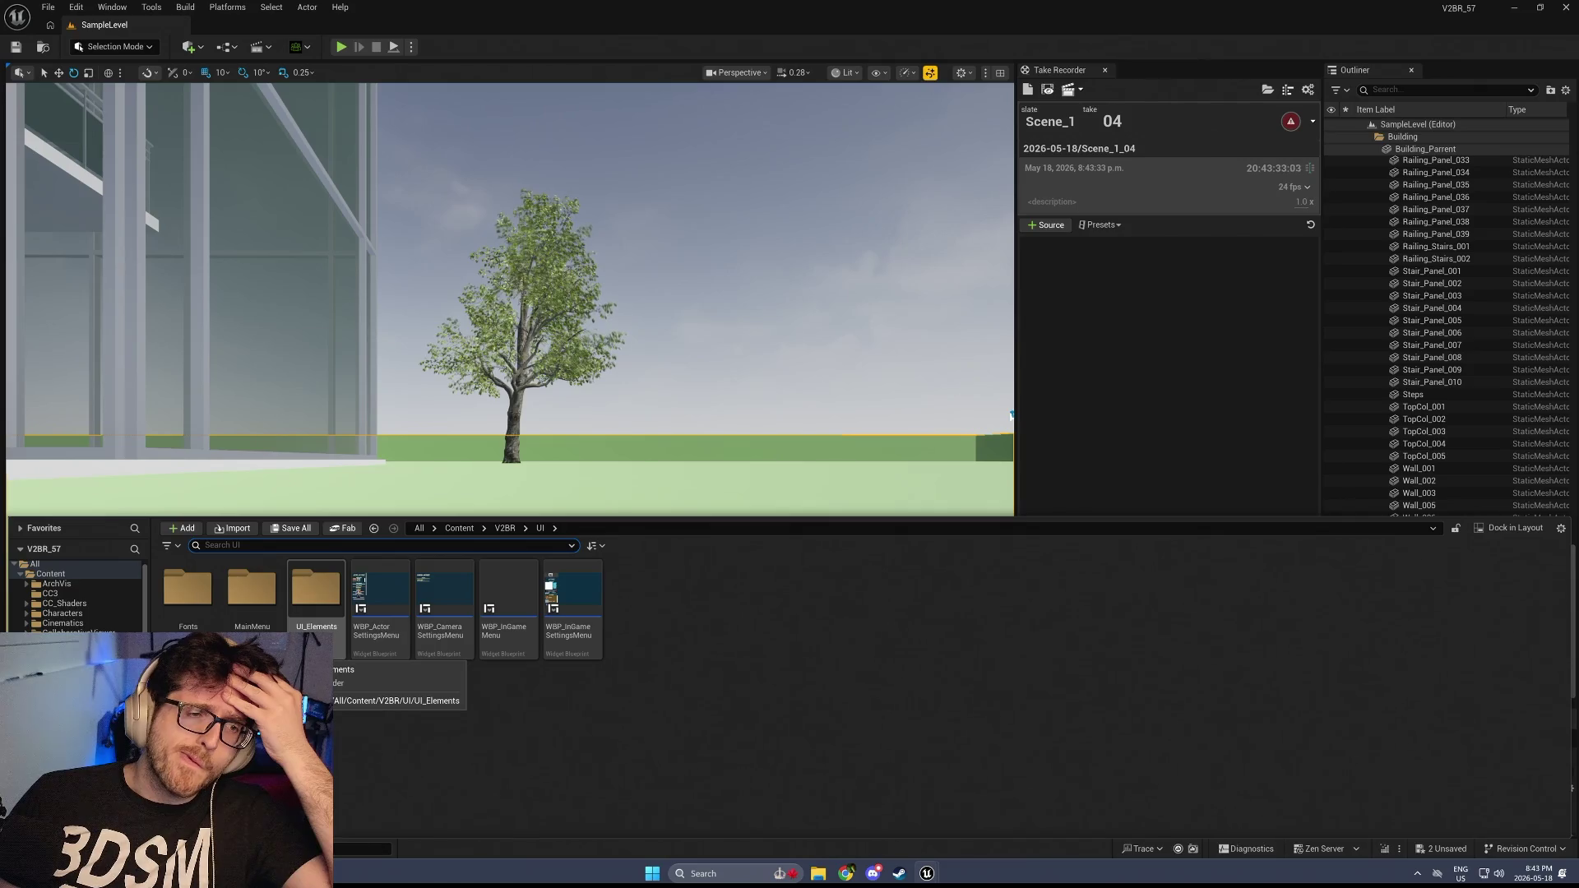
Open the WBP_ActorSettingsMenu widget blueprint from the Content Browser
click(370, 606)
double_click(371, 607)
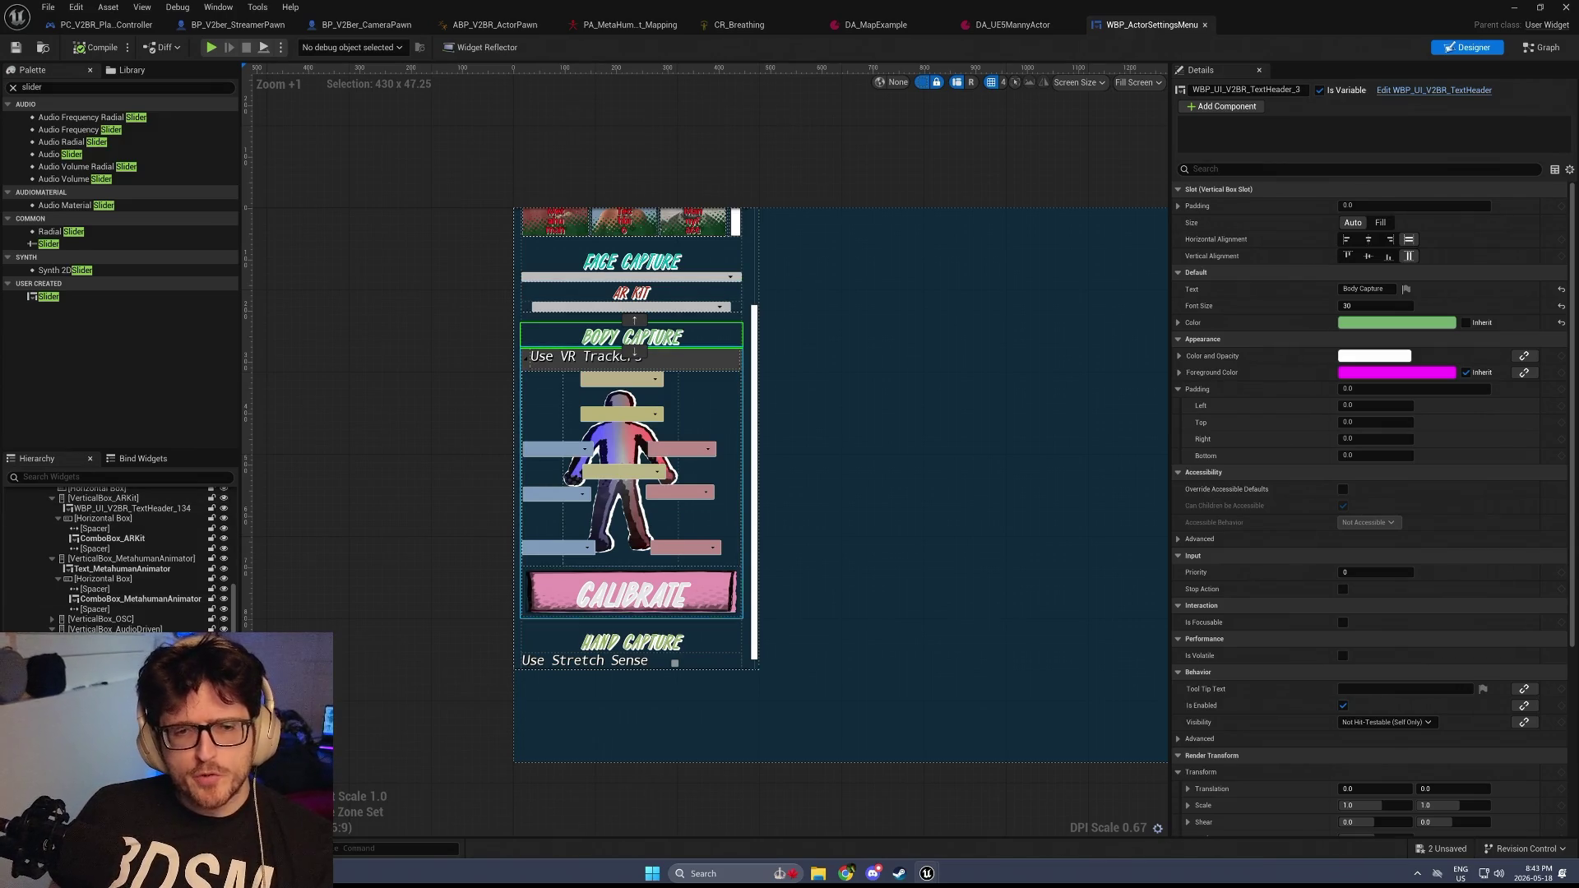
scroll(124, 559, up, 3)
scroll(123, 559, up, 3)
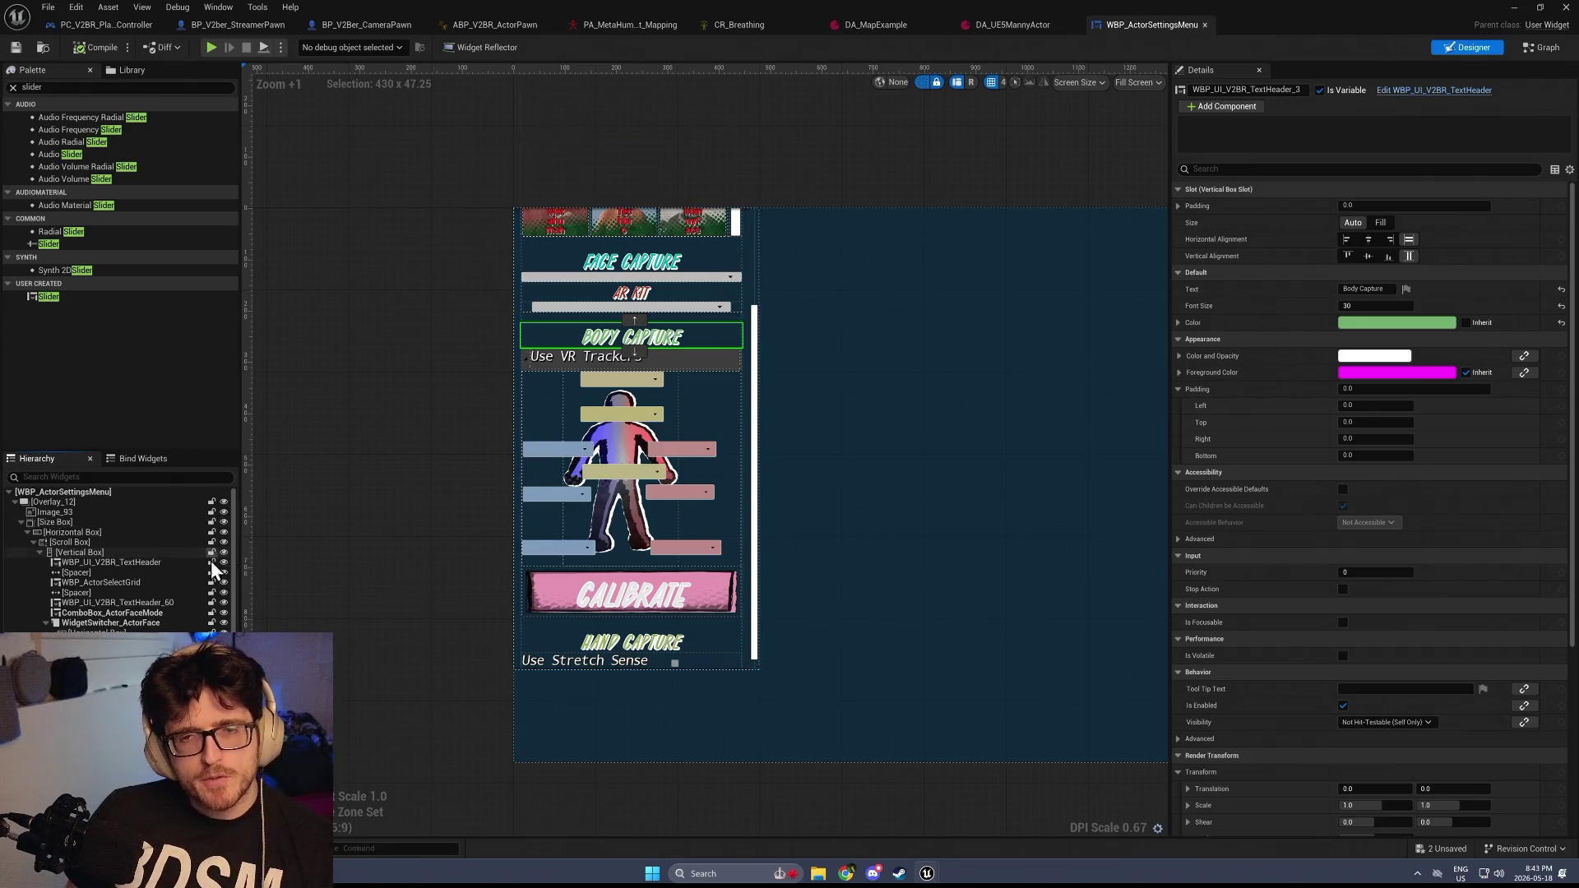
Expand the Hierarchy's Scroll Box and select the DBMeter progress bar
click(33, 544)
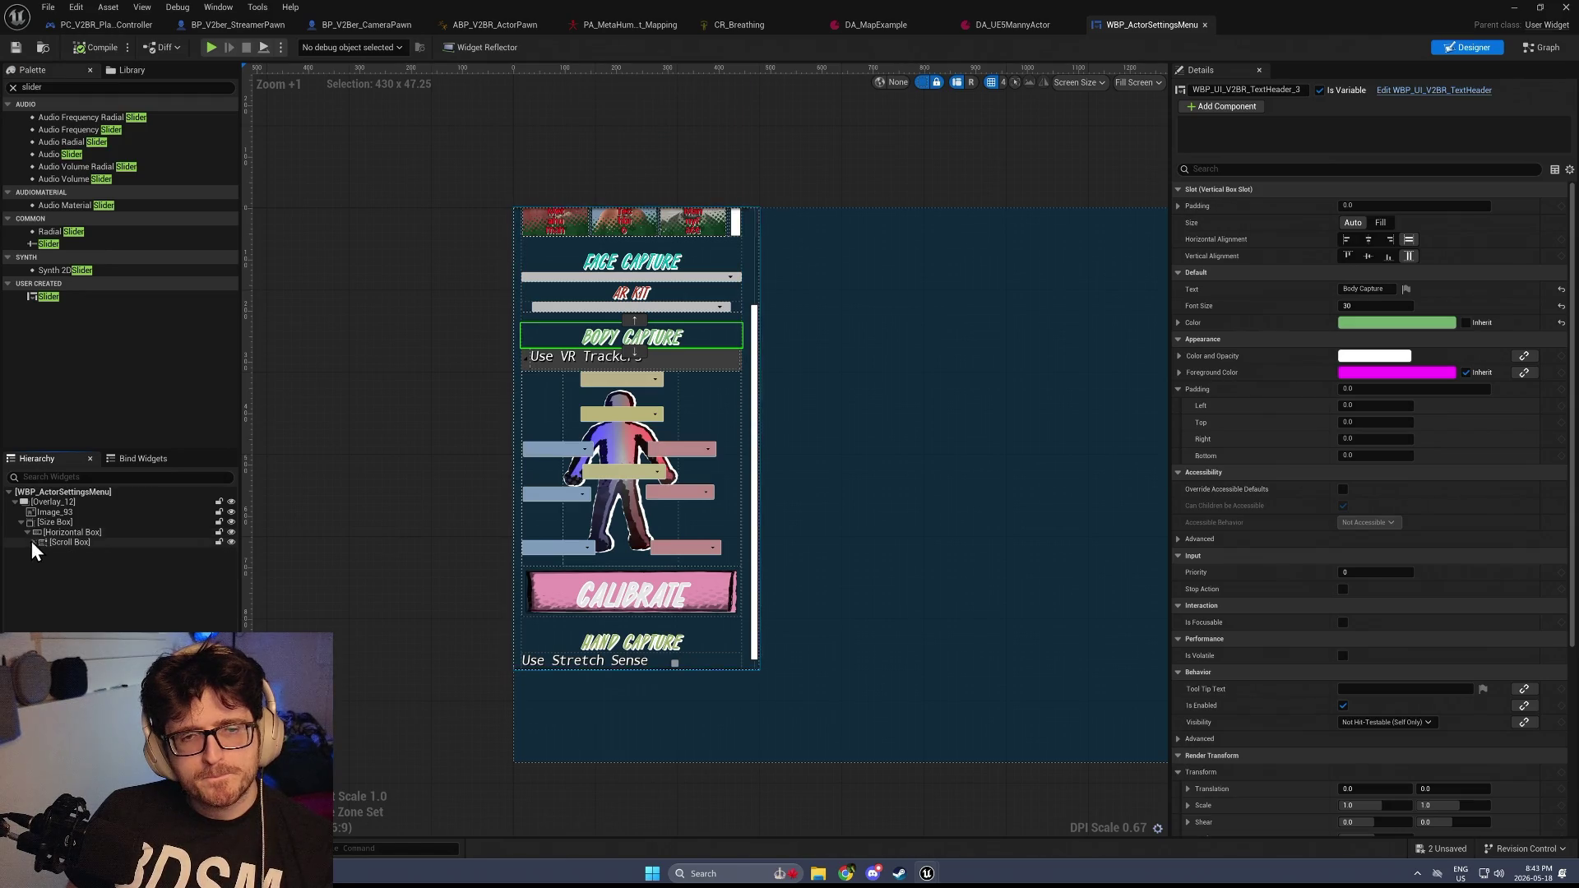
click(31, 541)
click(38, 551)
click(57, 556)
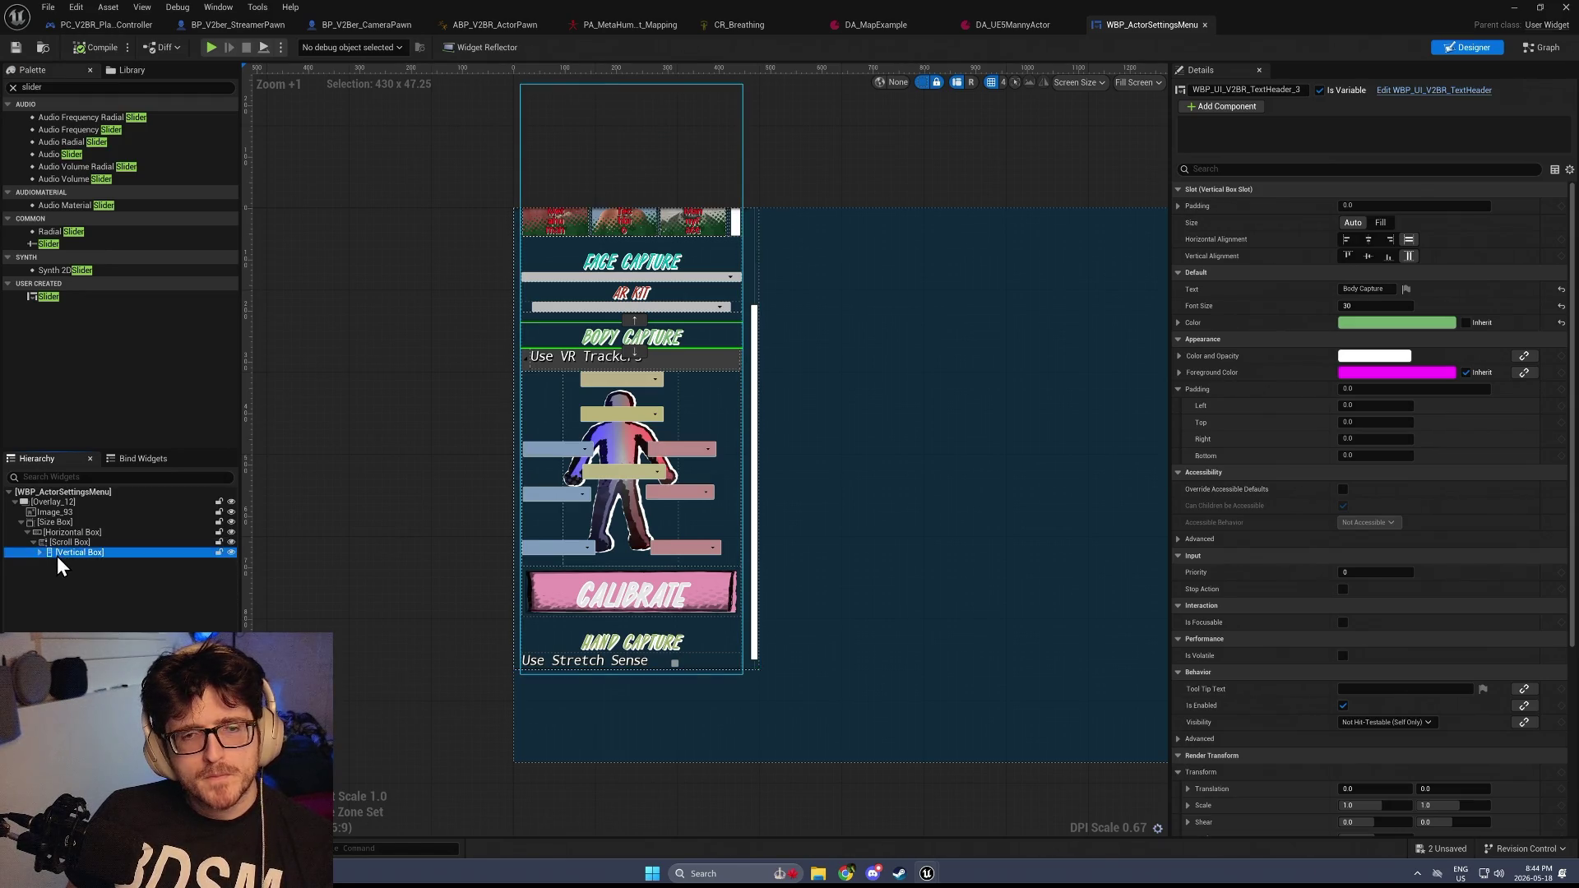
click(684, 714)
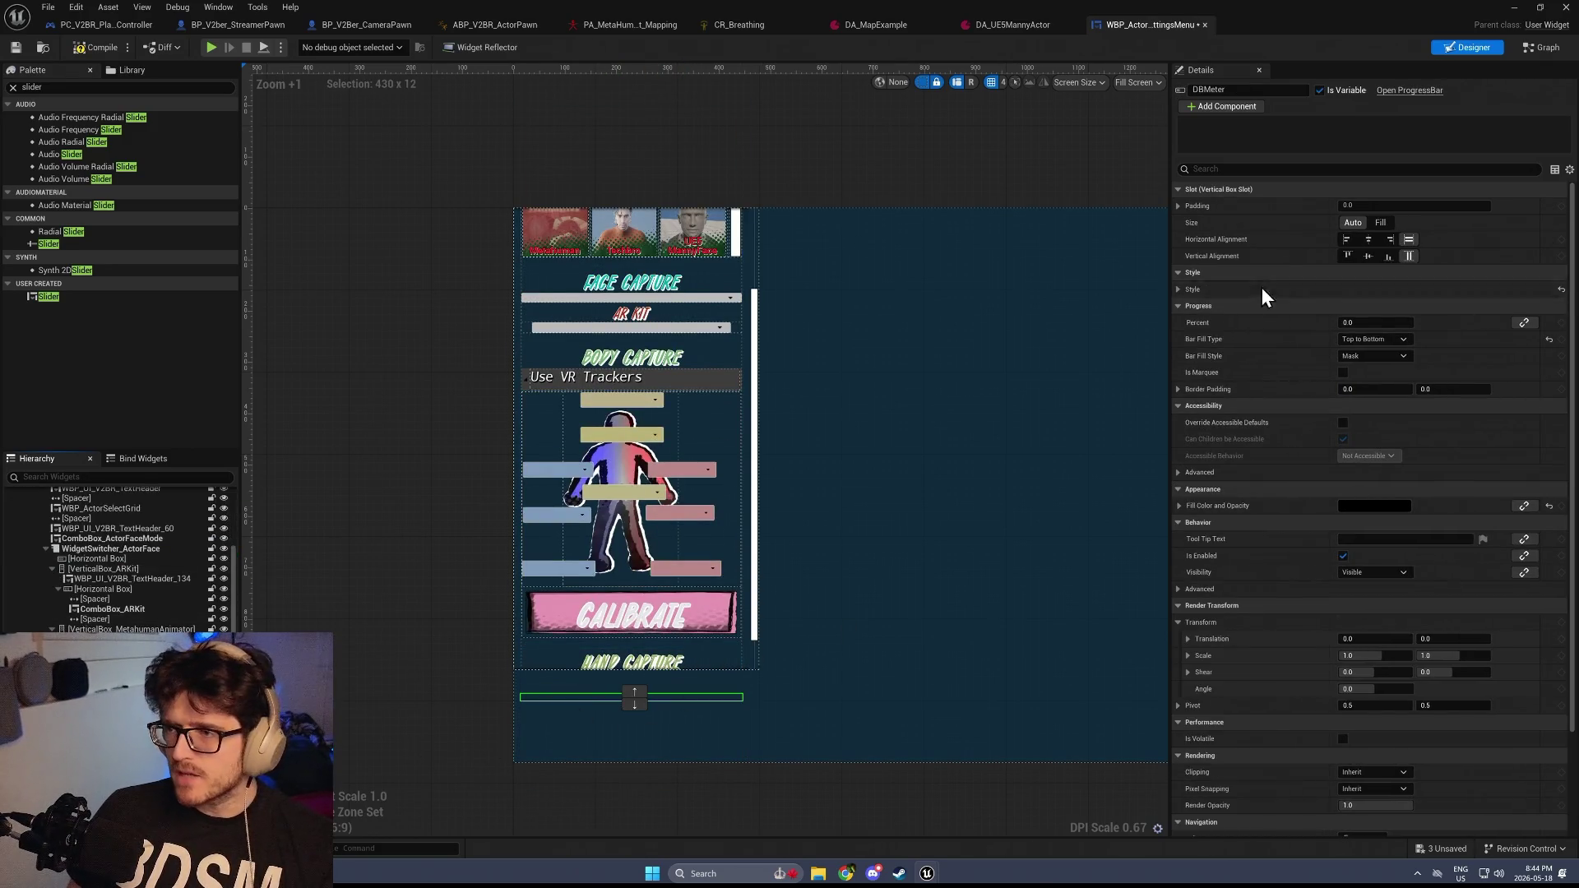
Expand the progress bar's Style and switch the face capture panel to Audio Driven
click(1178, 289)
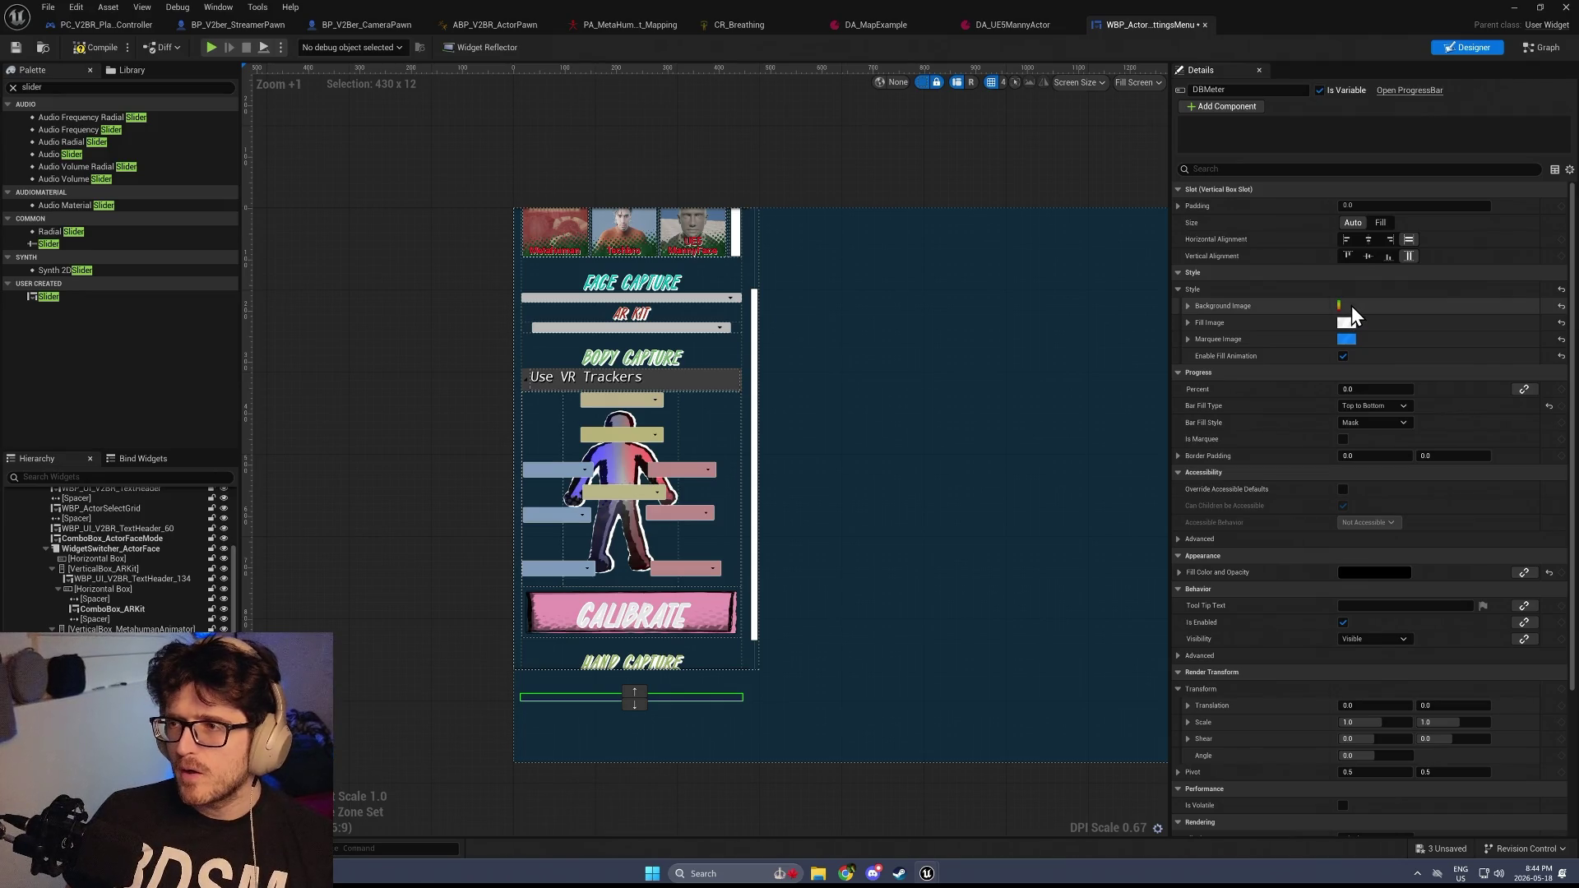
click(681, 329)
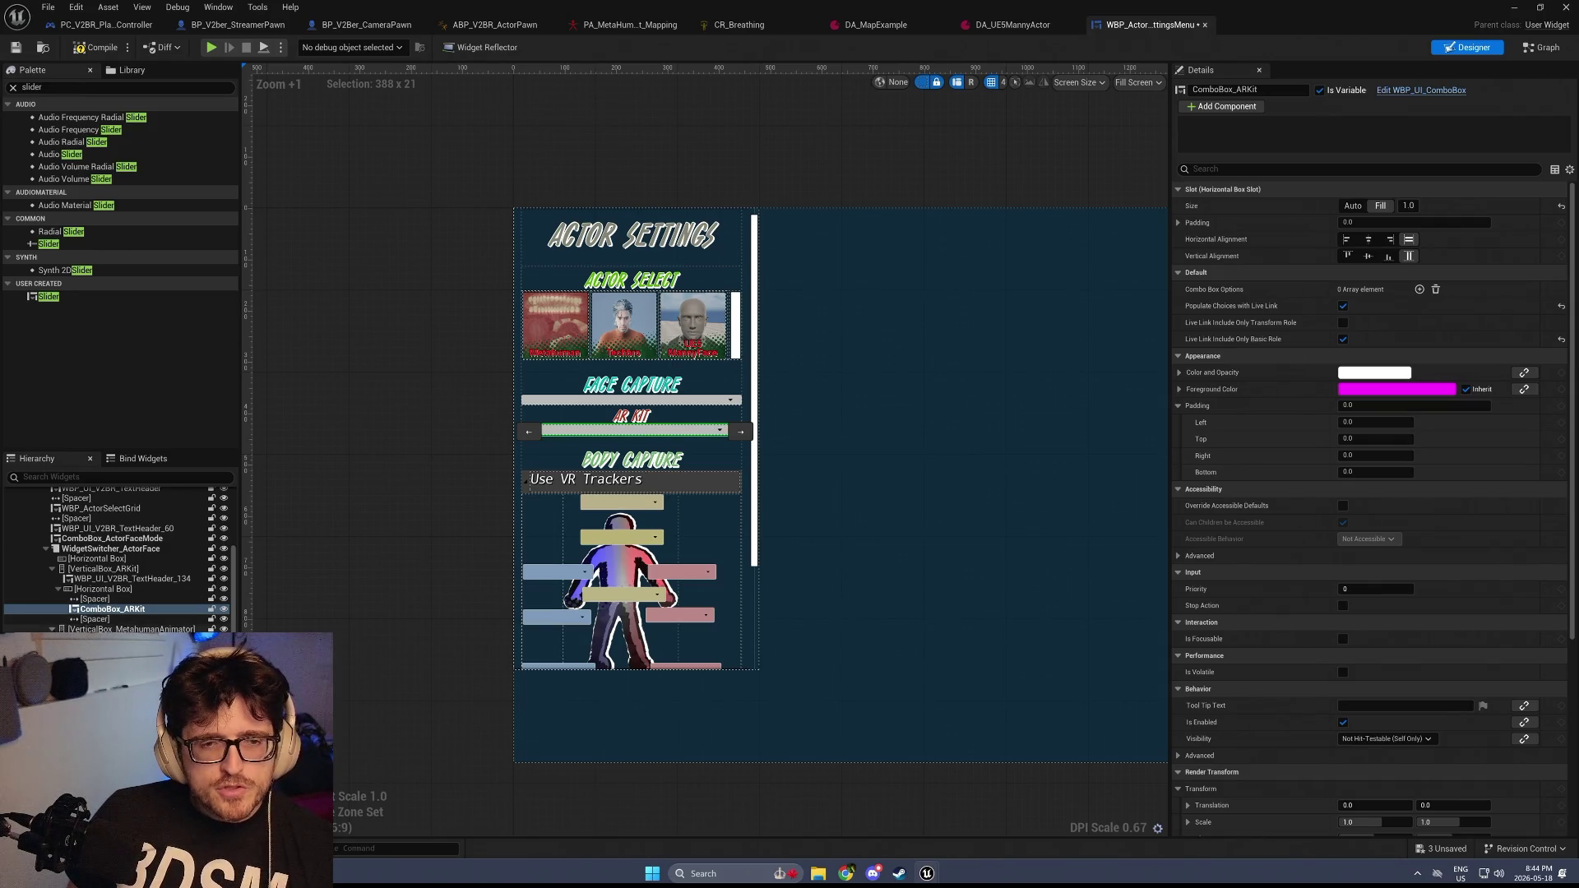
scroll(115, 559, up, 2)
key(Down)
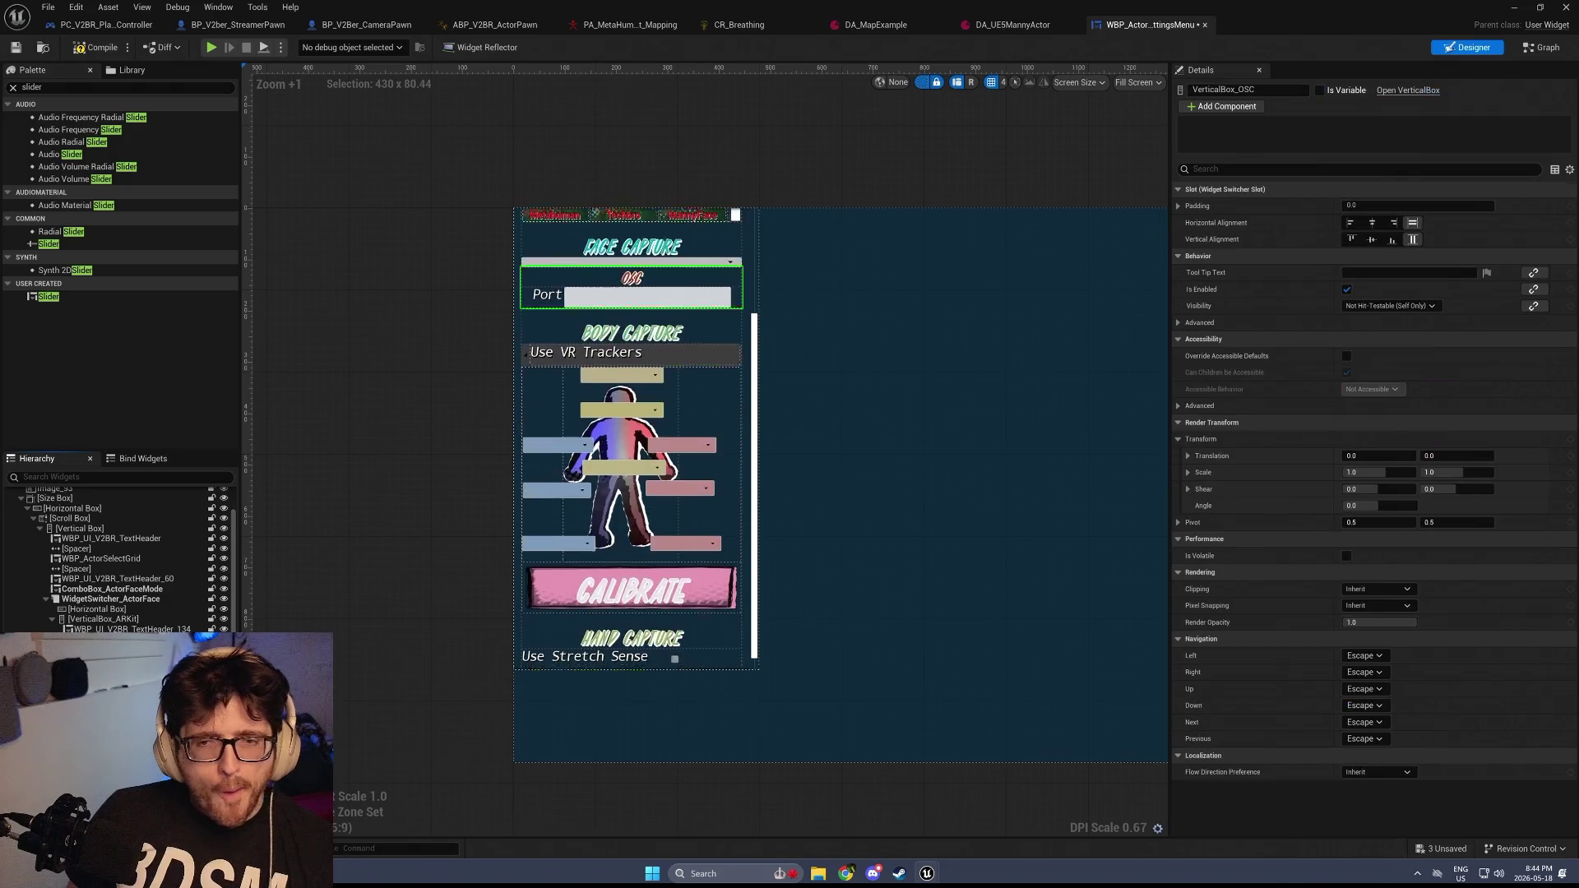
key(Up)
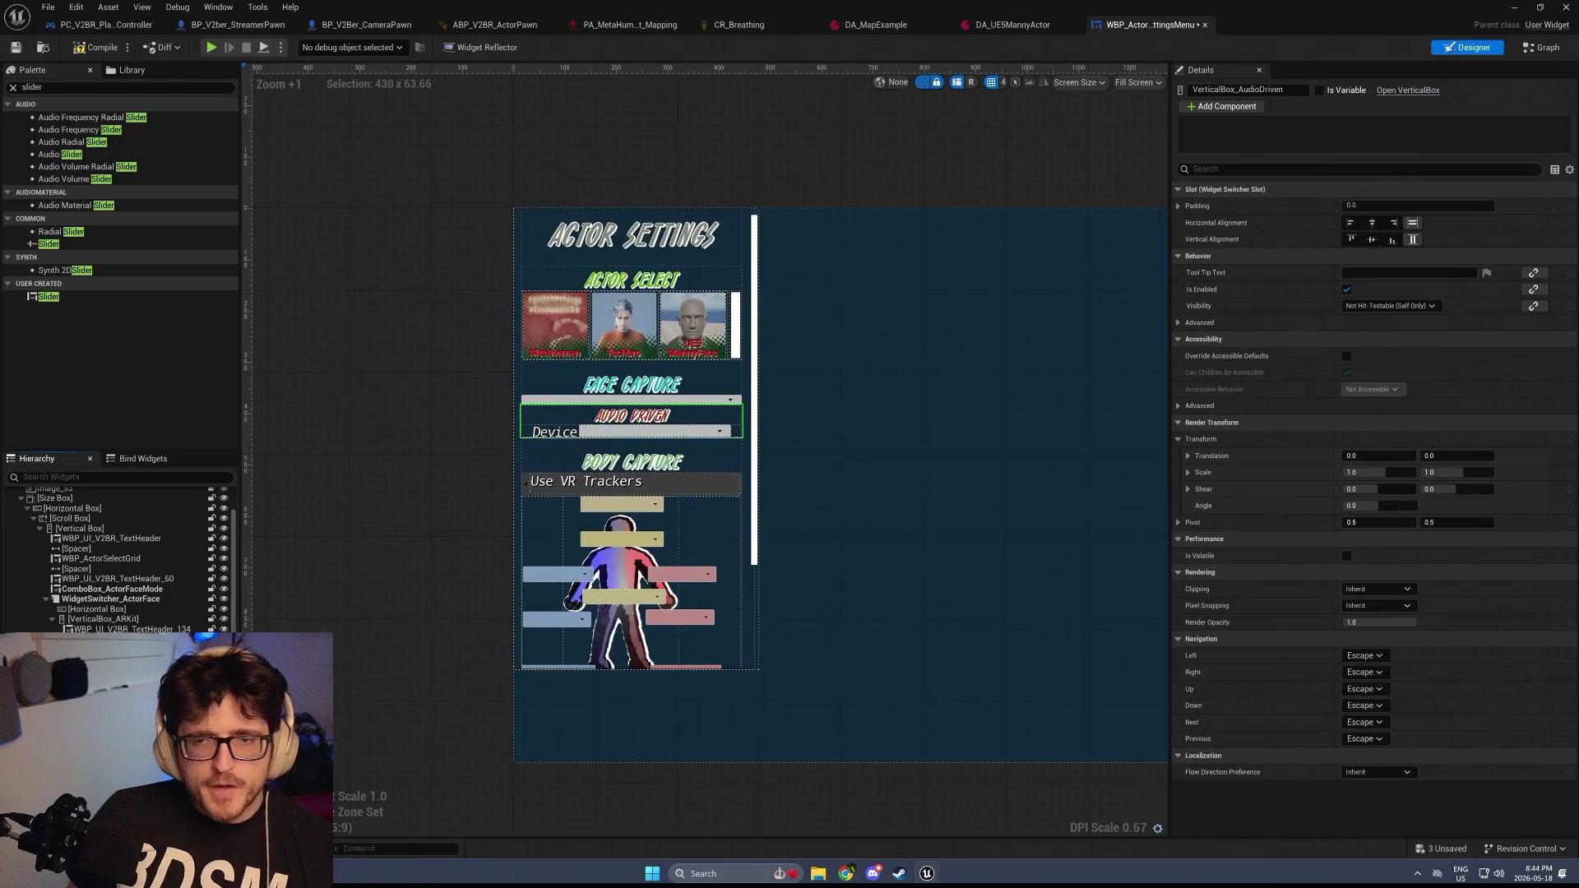
scroll(658, 446, up, 4)
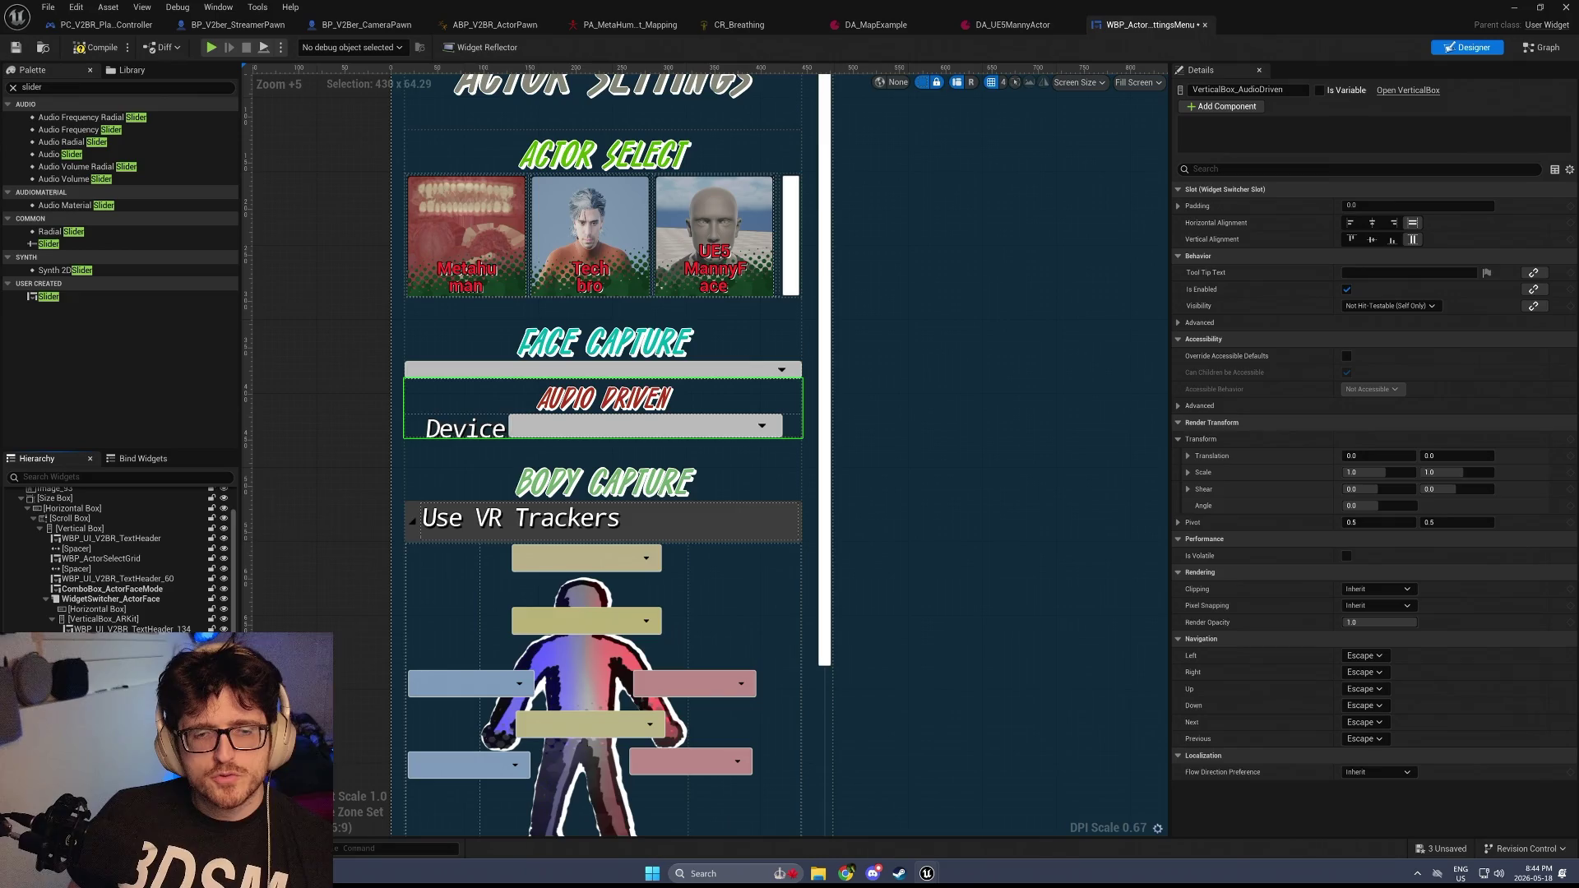
Move DBMeter under the Device dropdown, comparing the placement with undo and redo
key(Down)
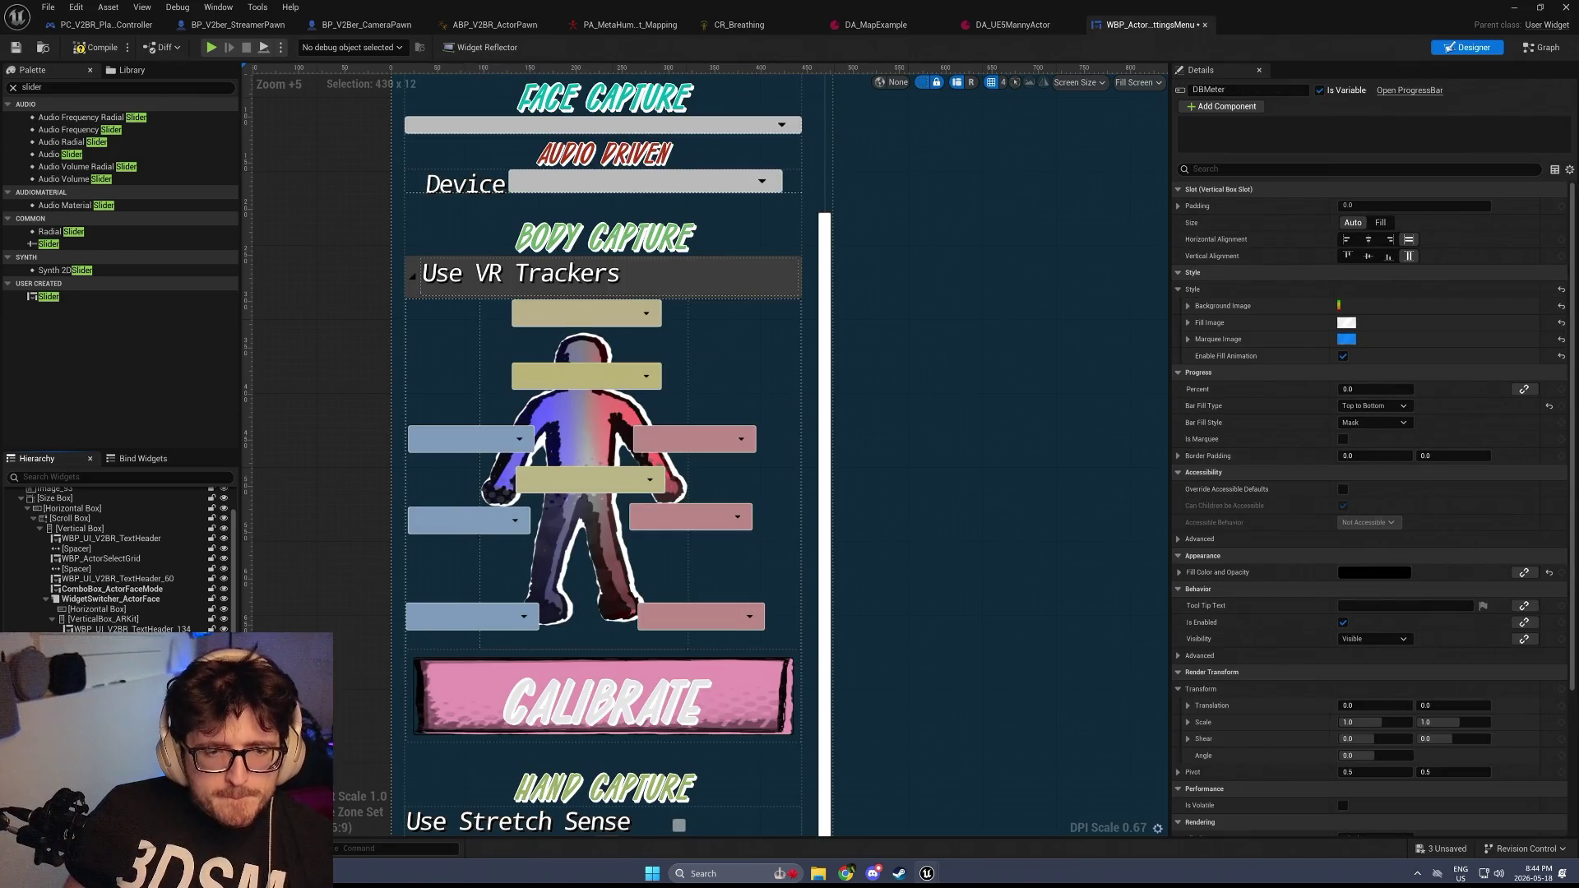
key(Down)
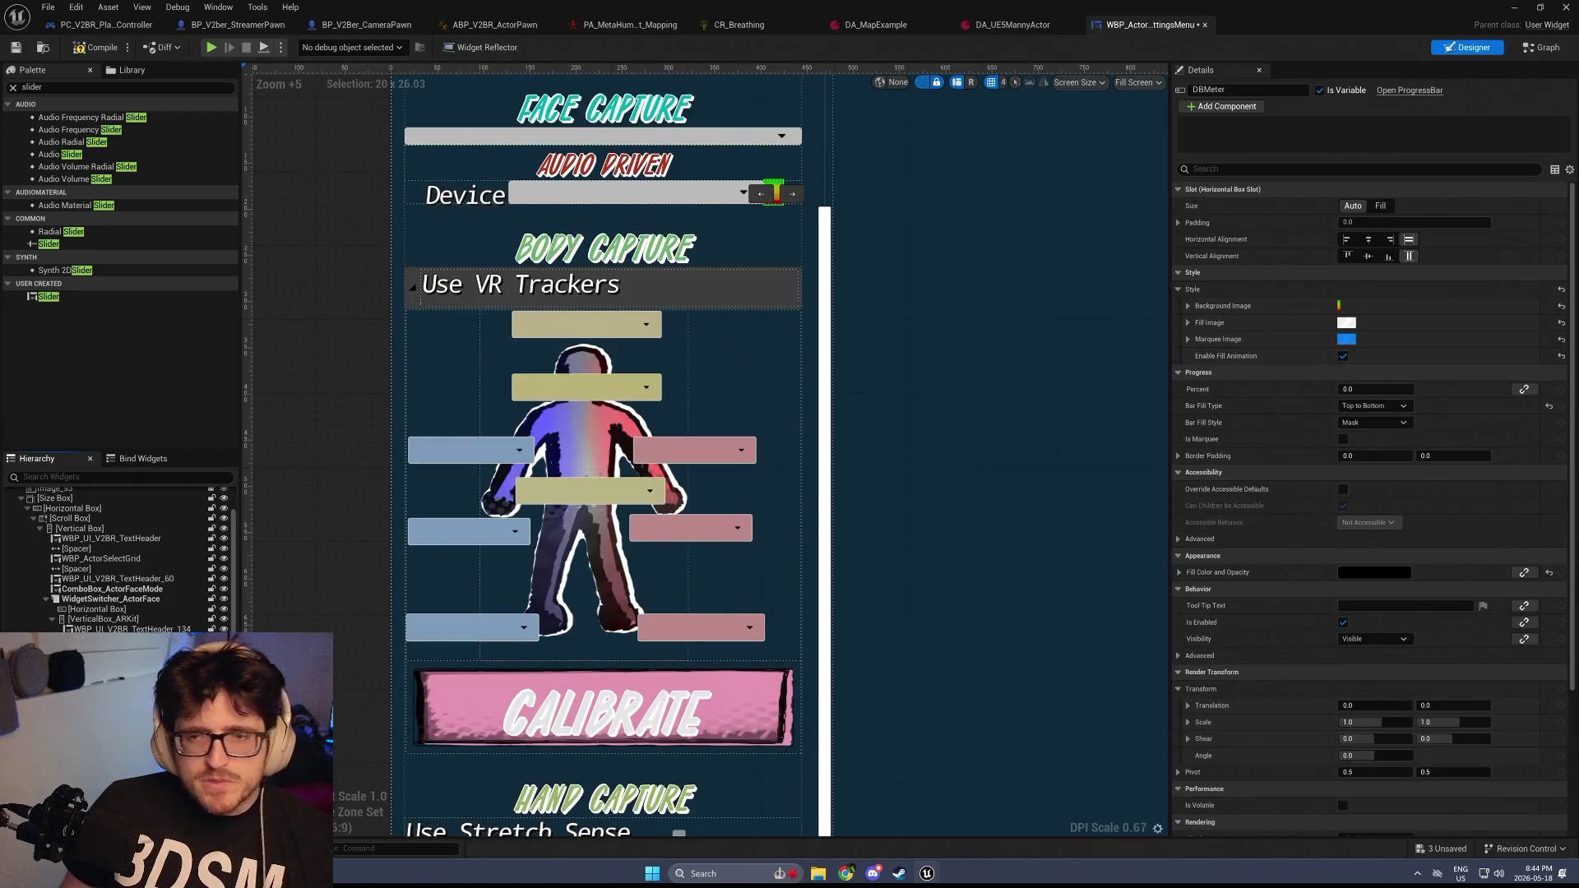
scroll(808, 155, up, 4)
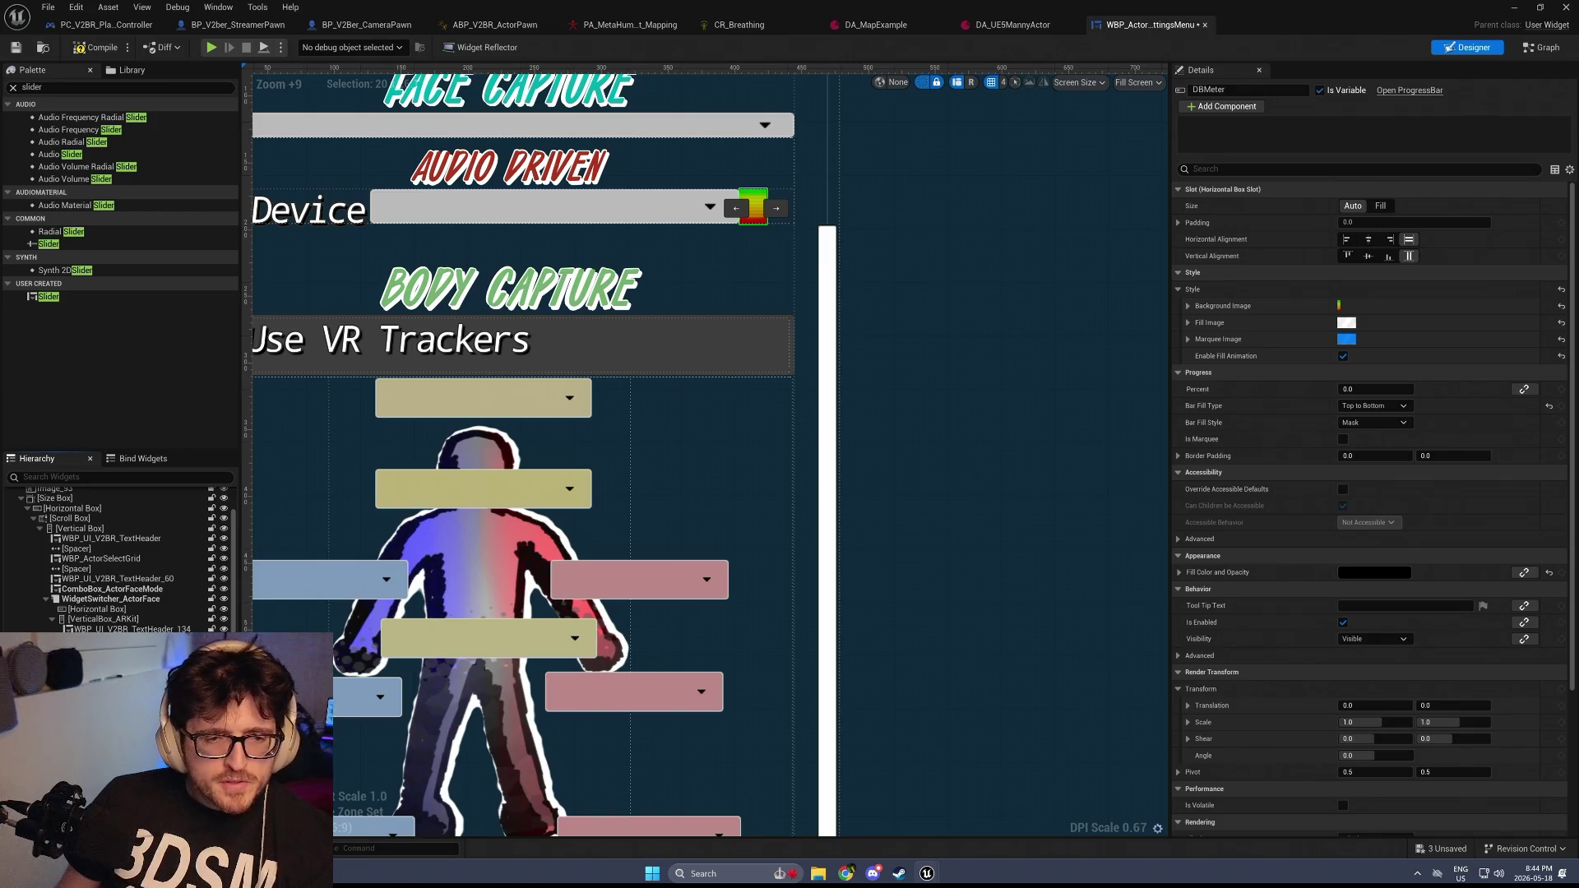
key(ctrl+z)
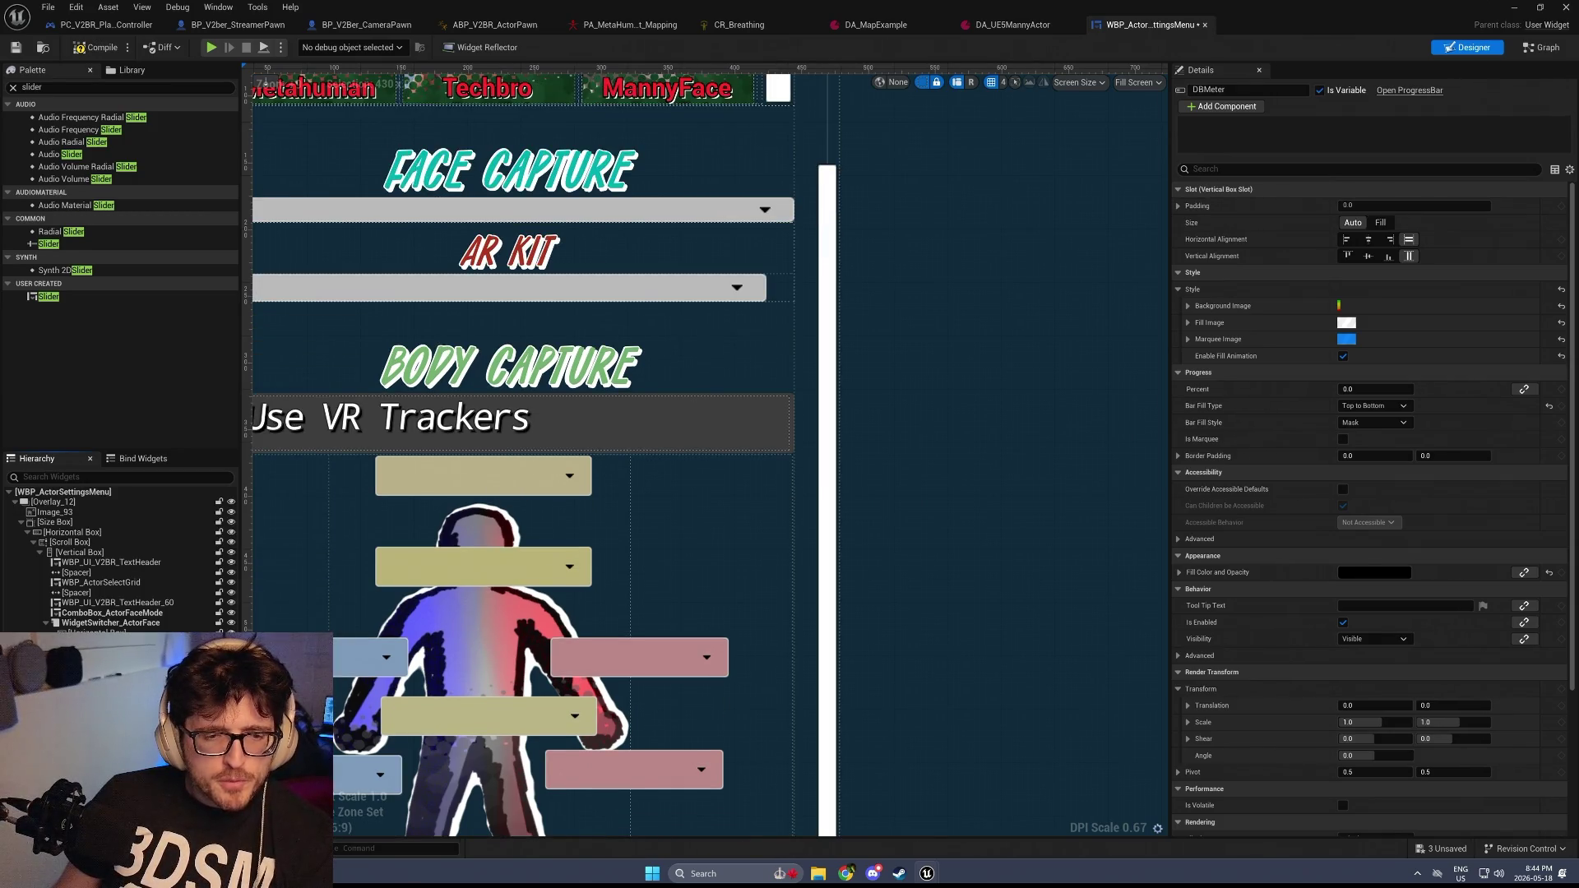
key(ctrl+y)
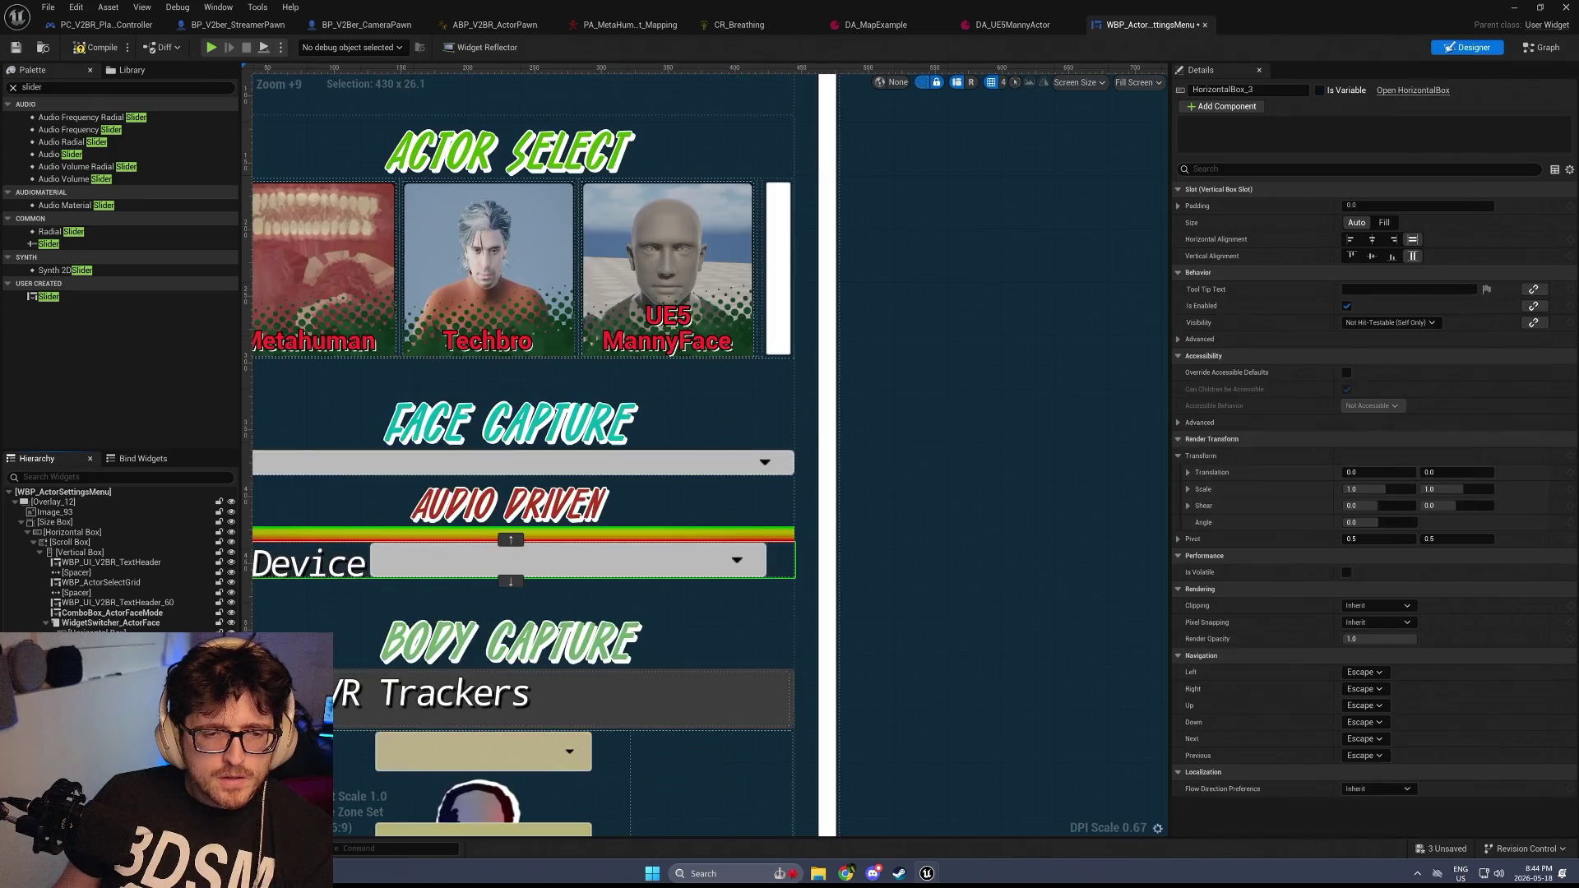
key(ctrl+z)
scroll(605, 506, down, 2)
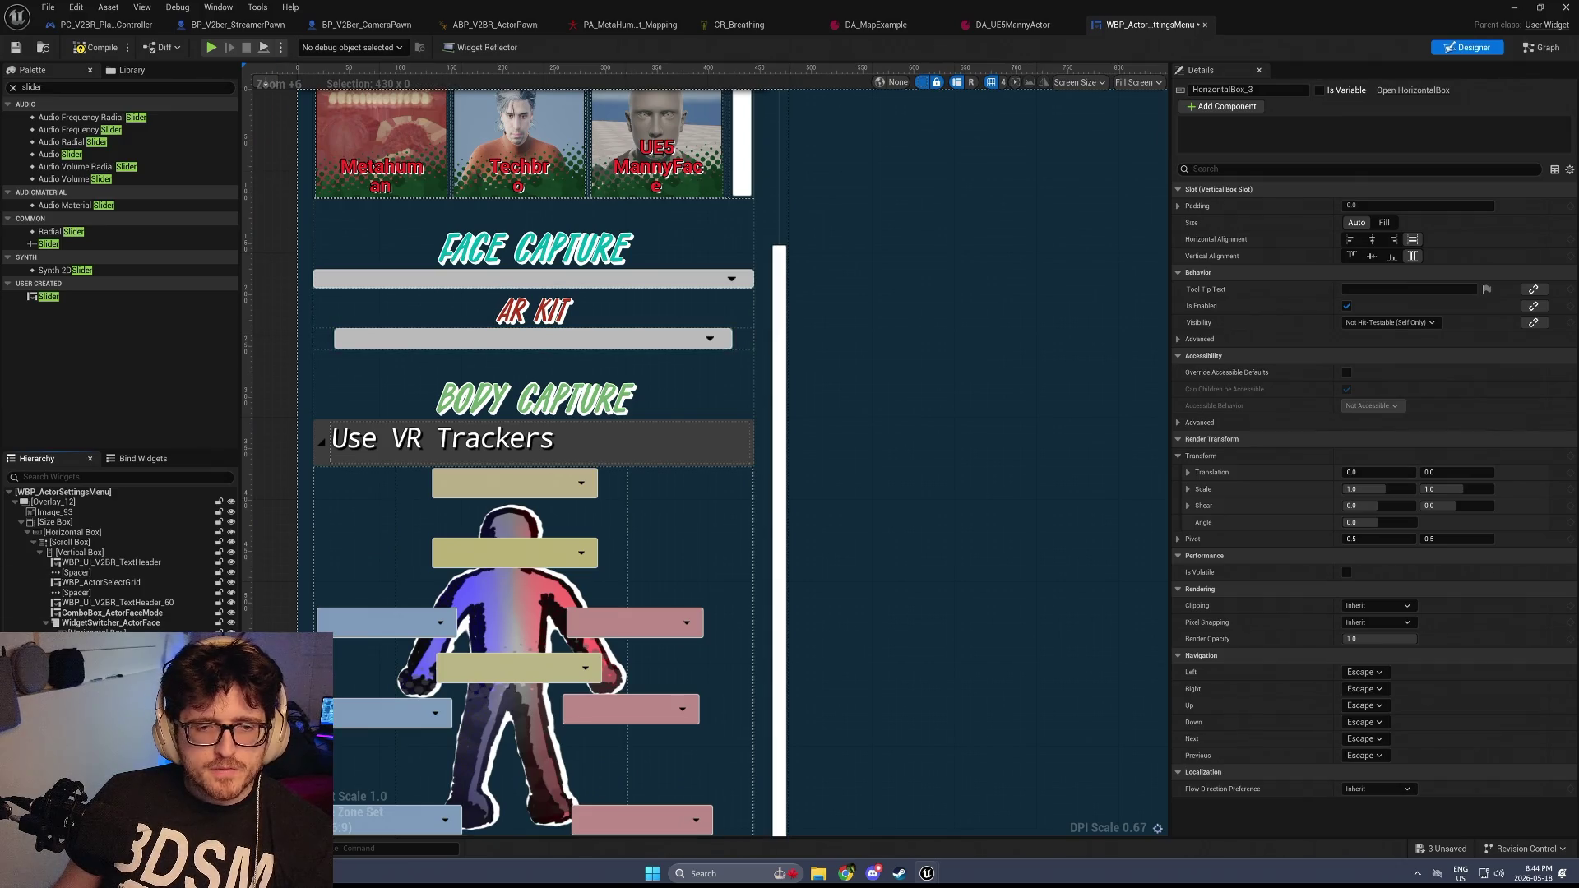
key(ctrl+y)
scroll(575, 524, up, 3)
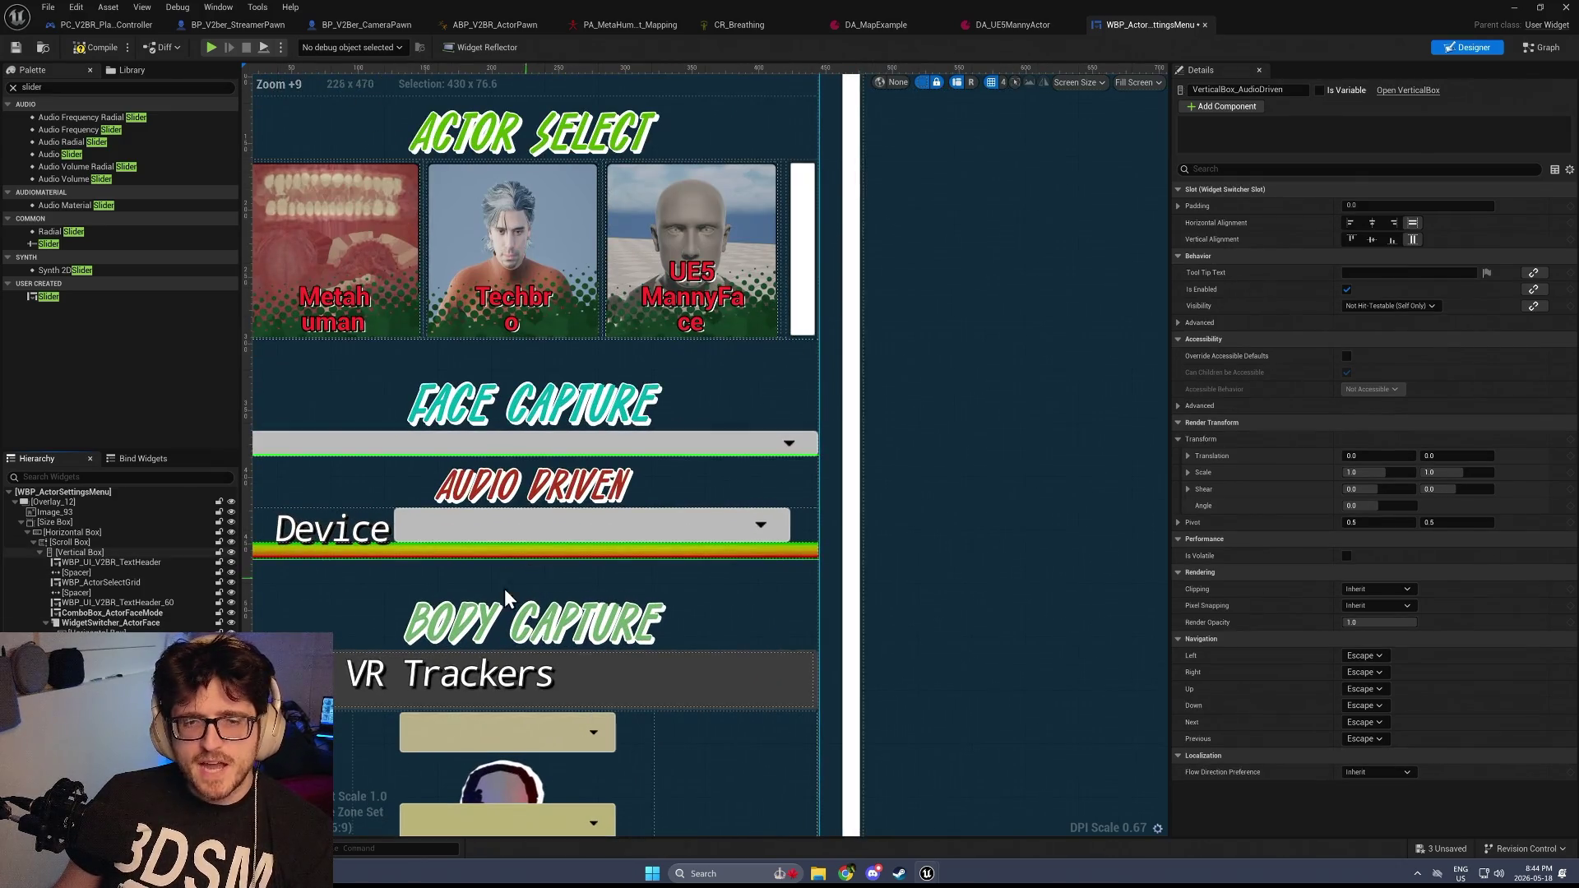
click(802, 526)
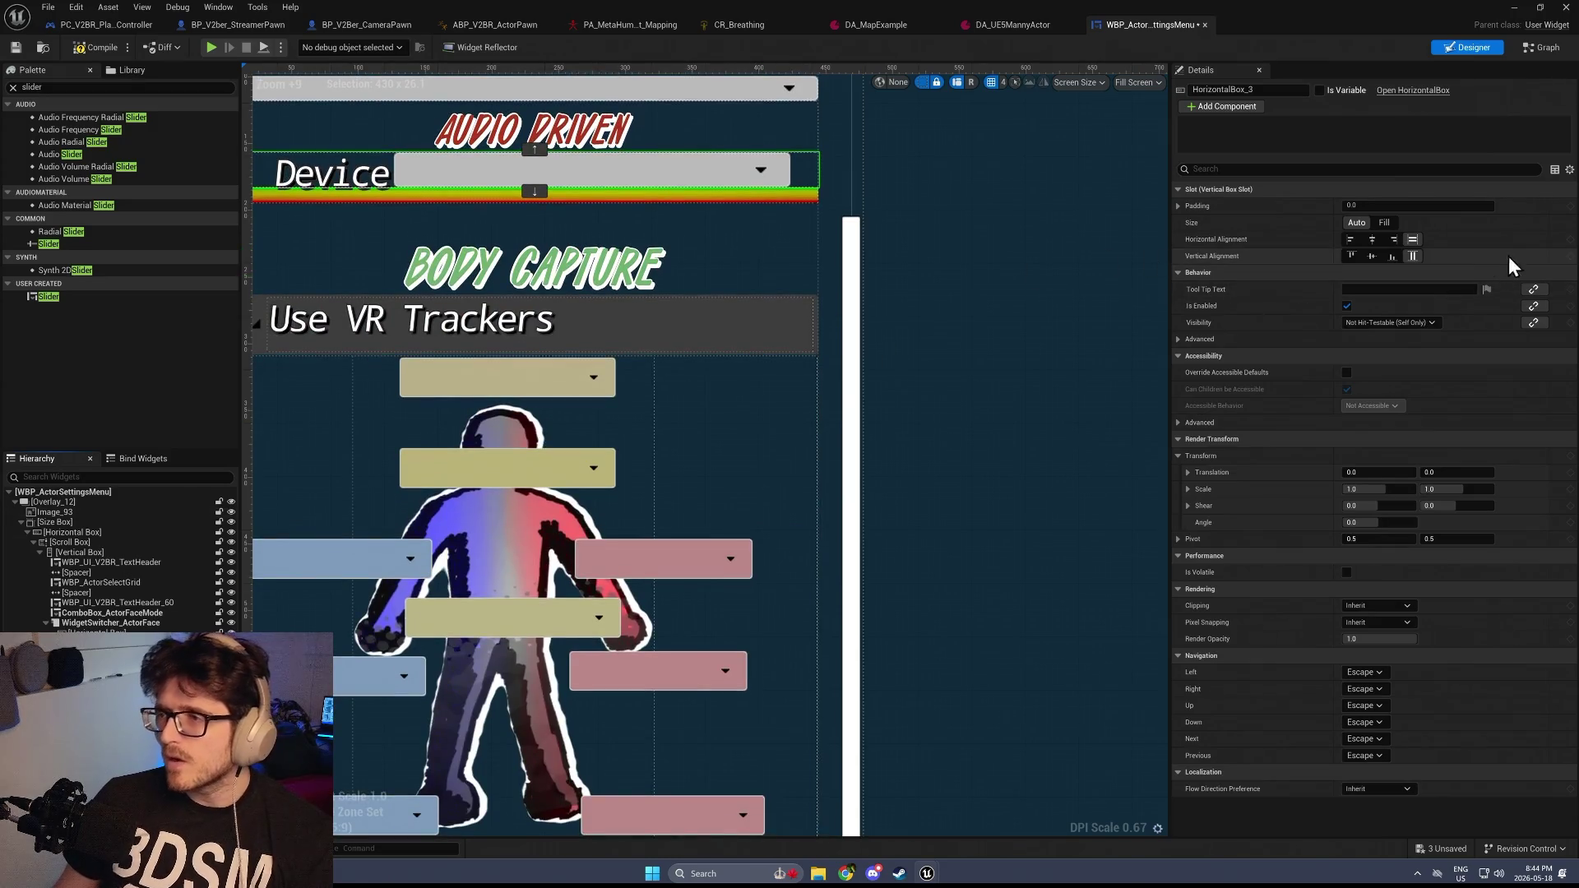
click(1221, 168)
text(ver)
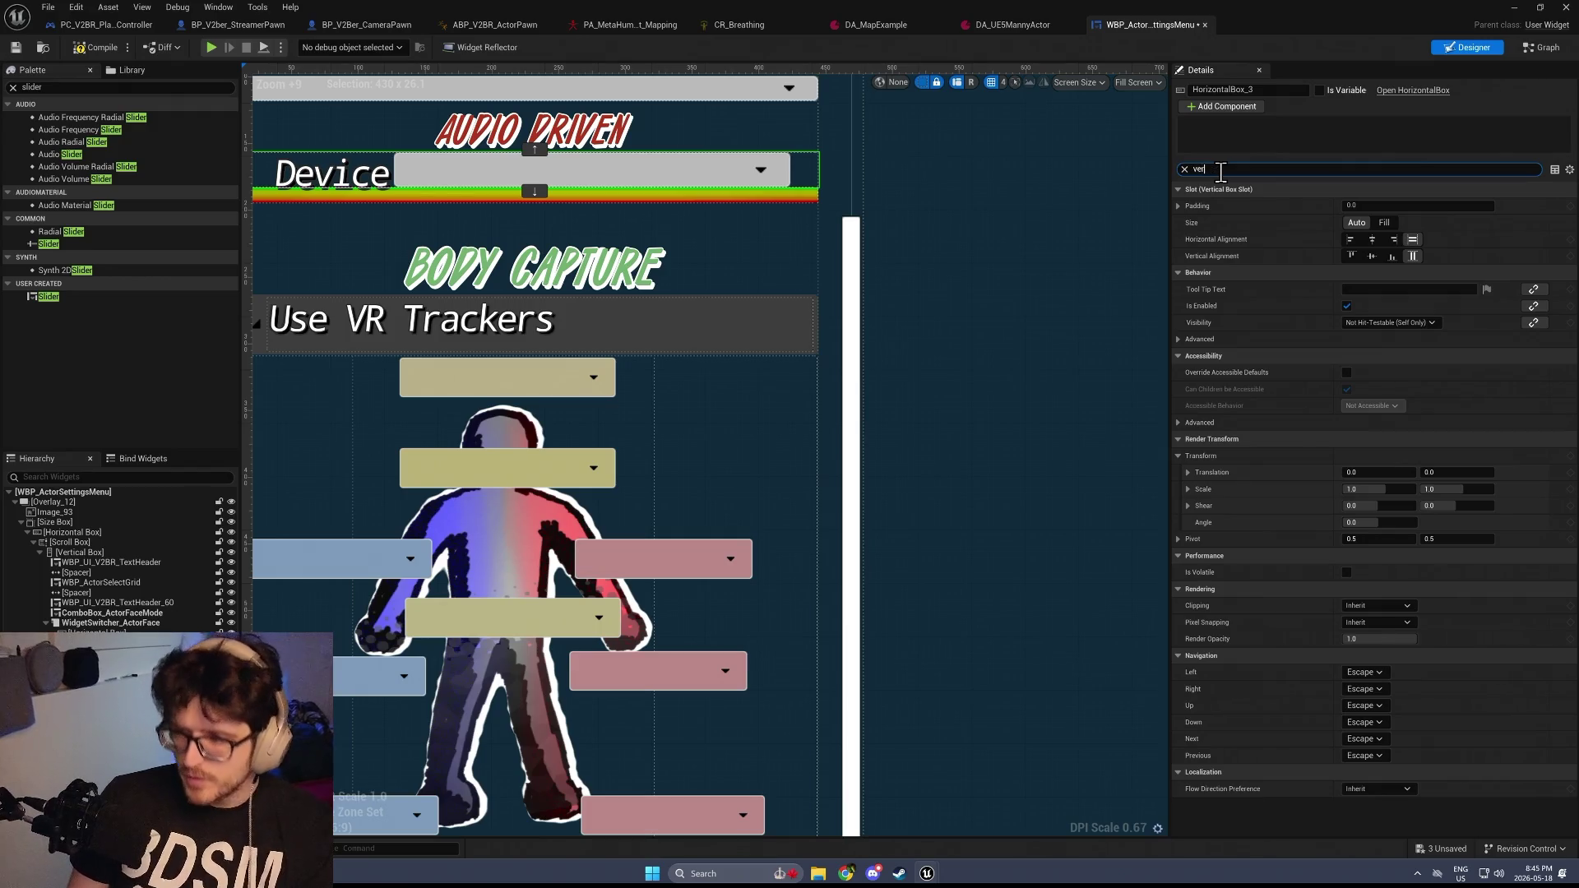
Clear the Details panel's property search filter
text(t)
key(BackSpace)
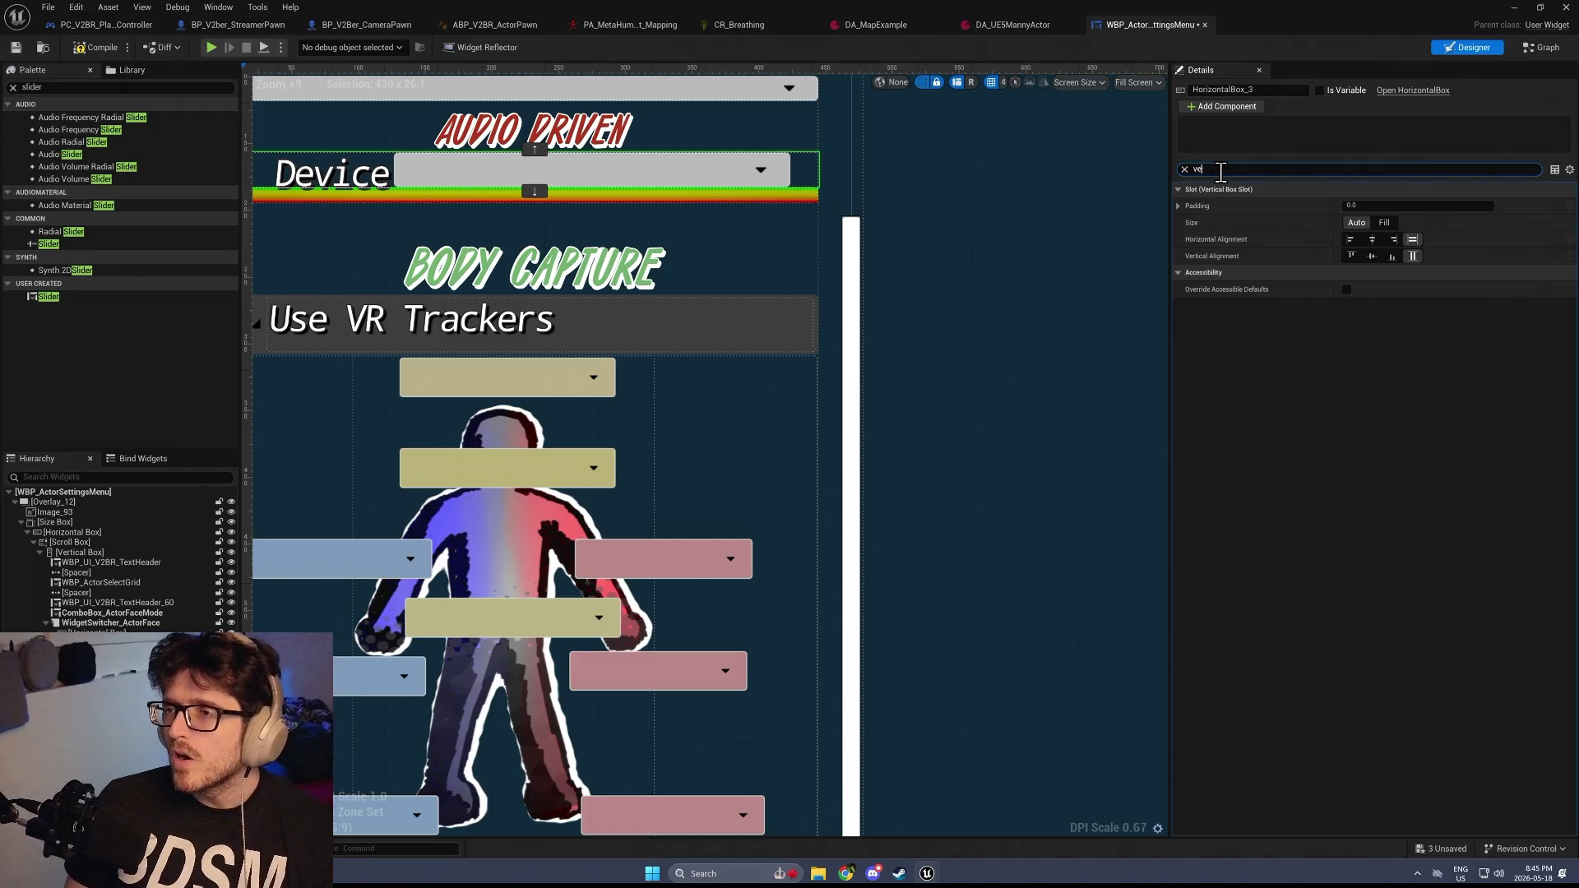
key(BackSpace)
key(BackSpace)
text(hori)
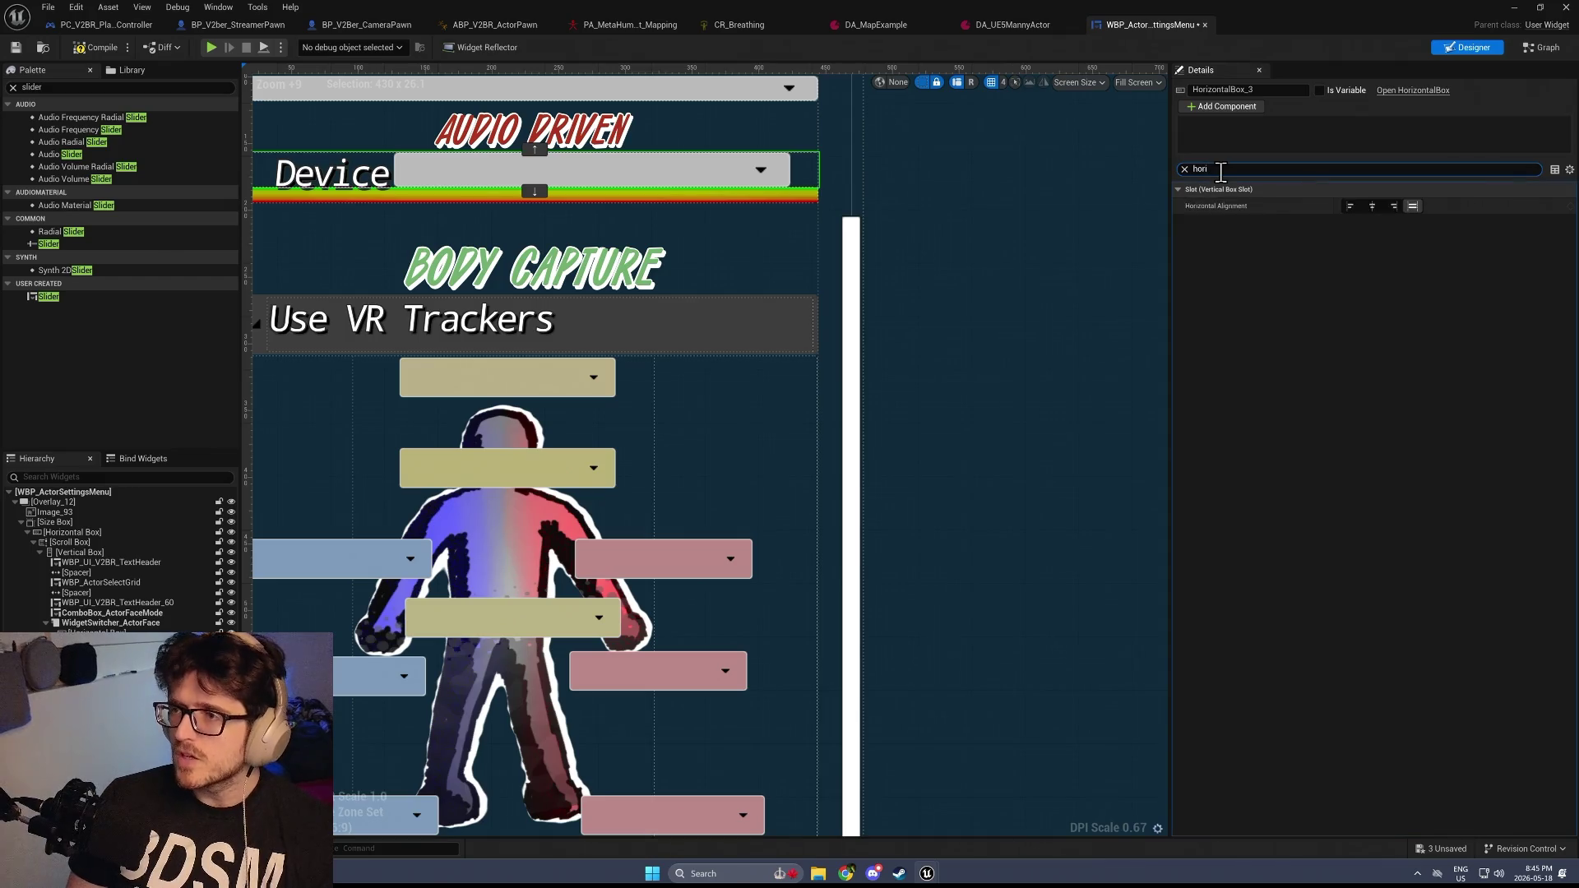
click(1185, 170)
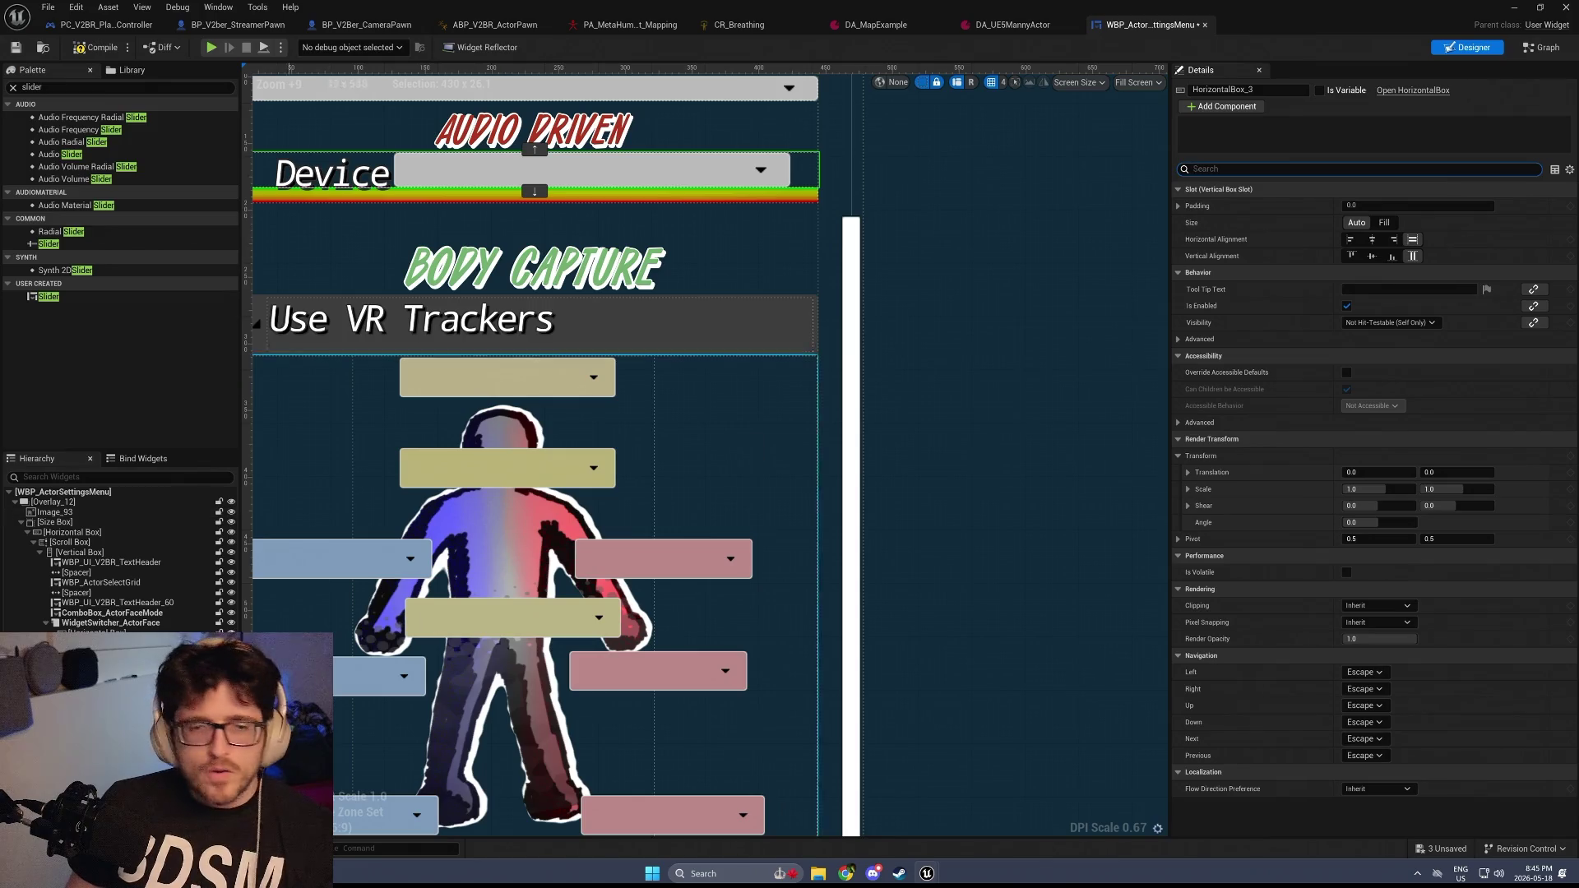
Set DBMeter's Bar Fill Type to Left to Right and bring up the Content Drawer
click(658, 196)
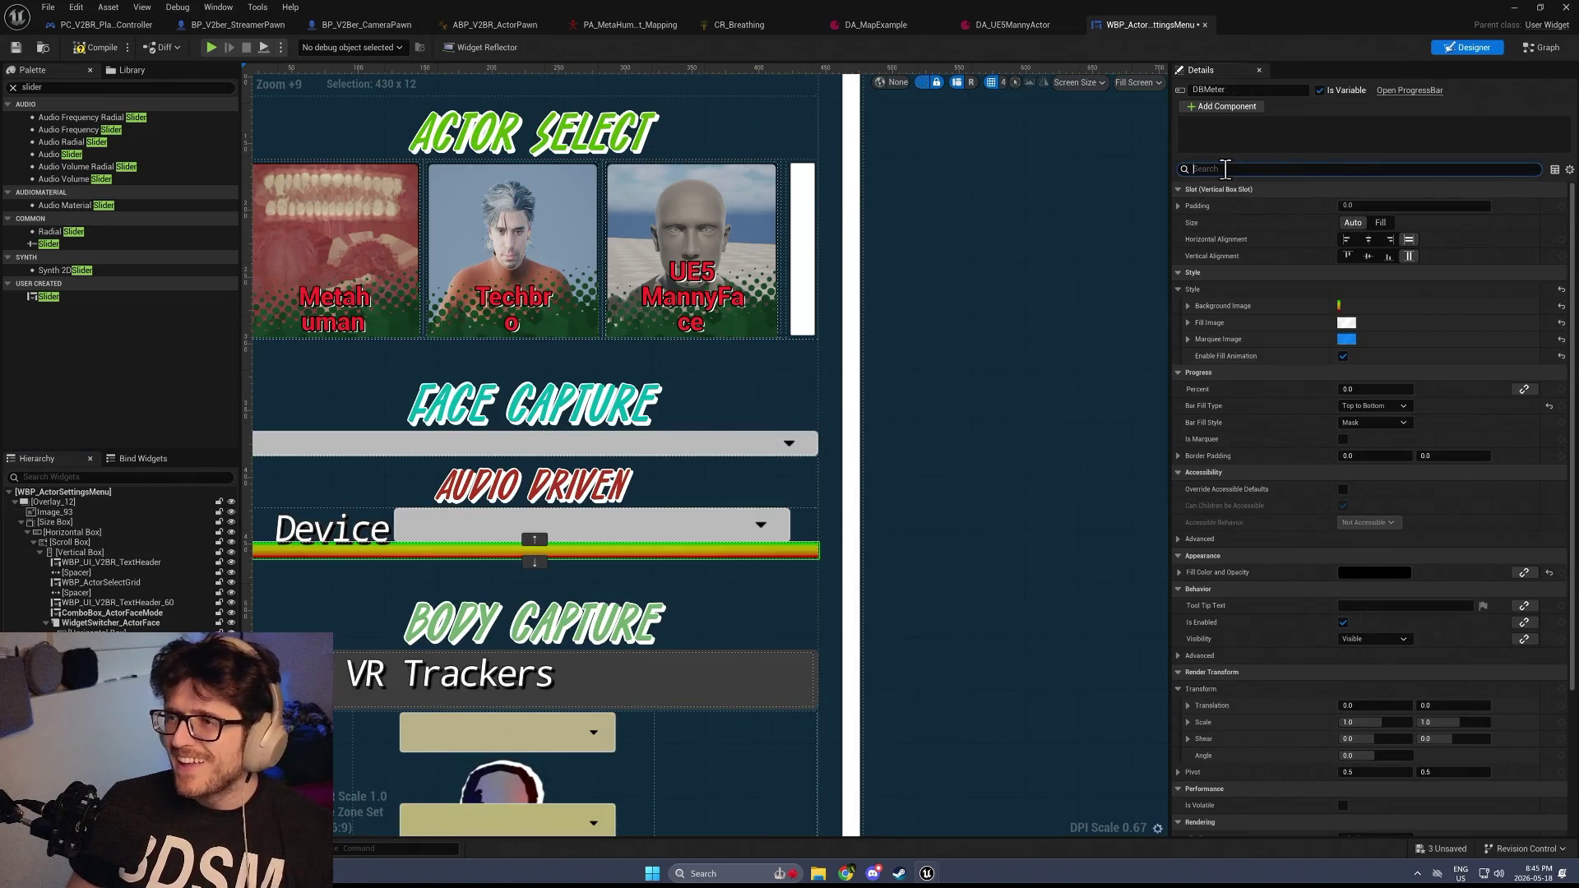
click(1393, 406)
click(1378, 419)
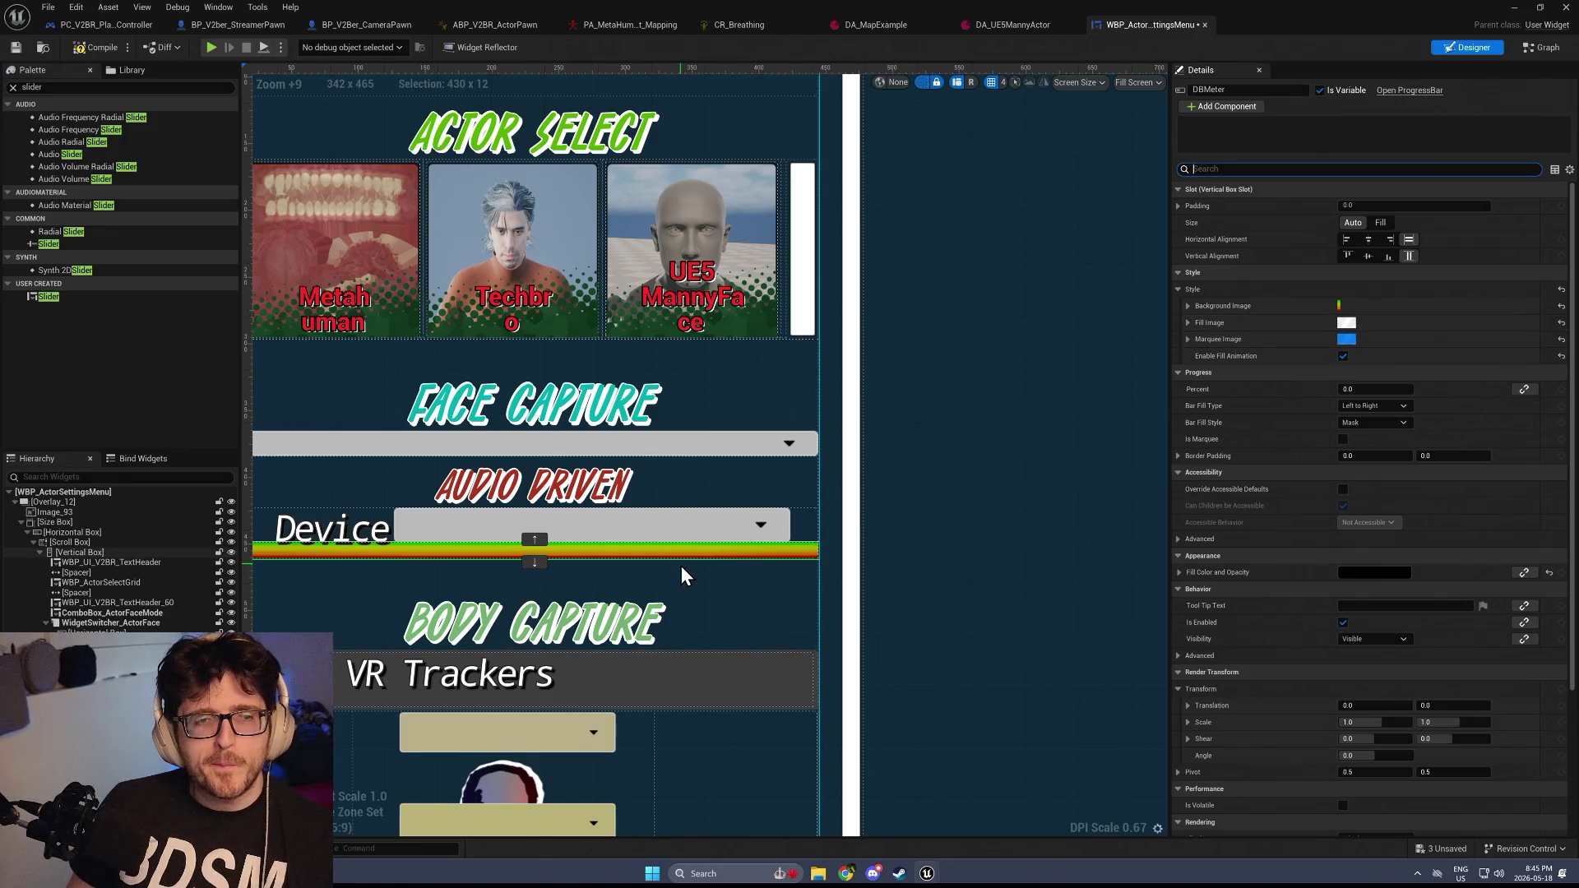
key(ctrl+space)
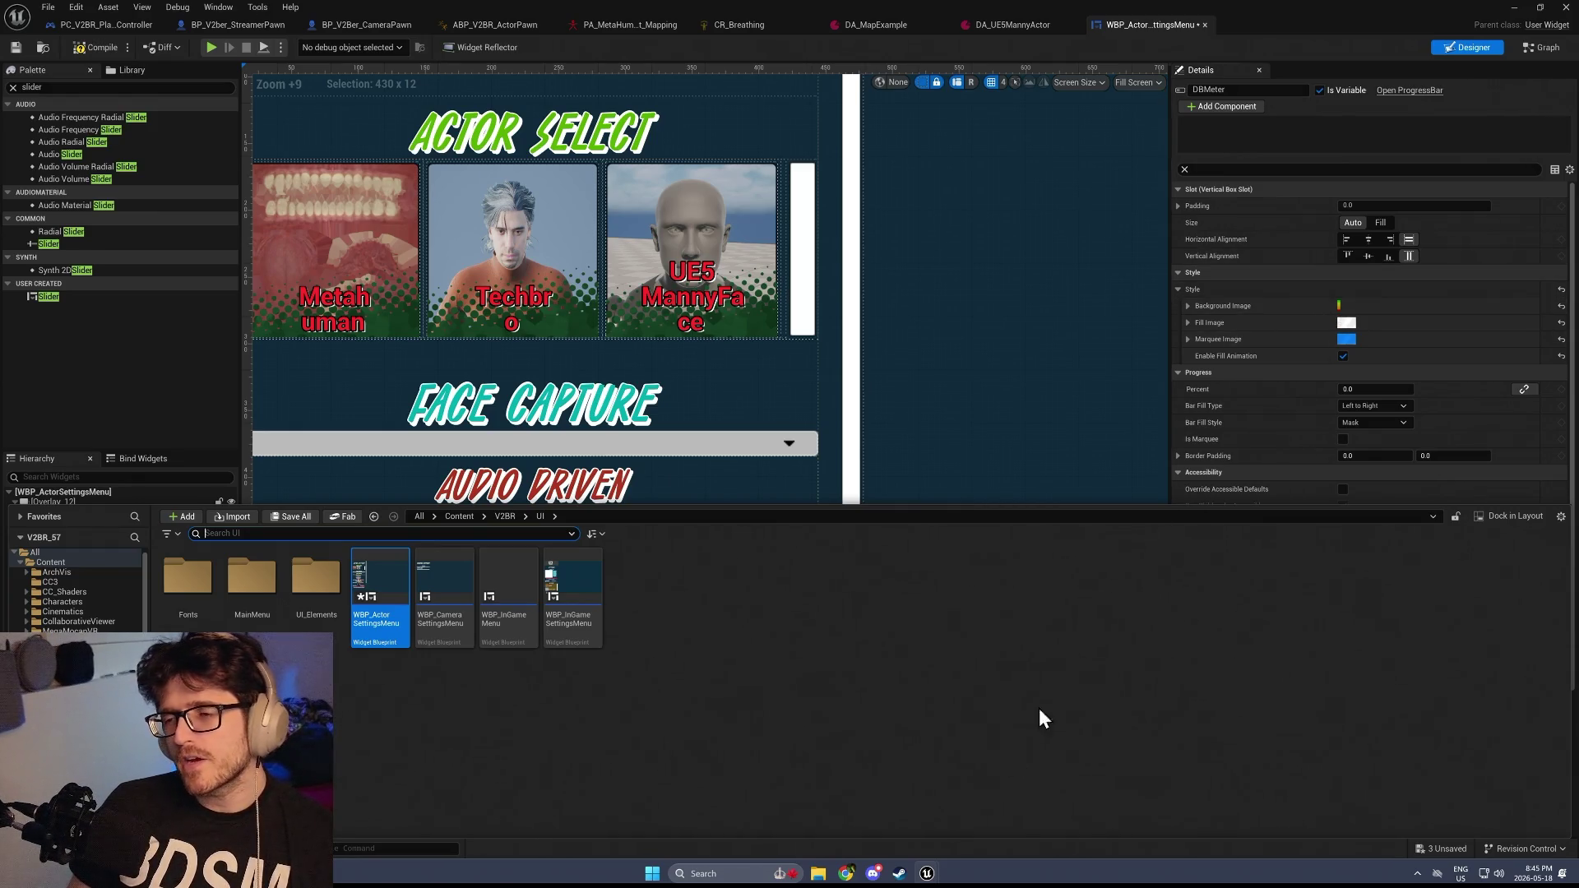
Launch After Effects from Start search, continuing past the Crash Repair prompt
mouse_move(823, 874)
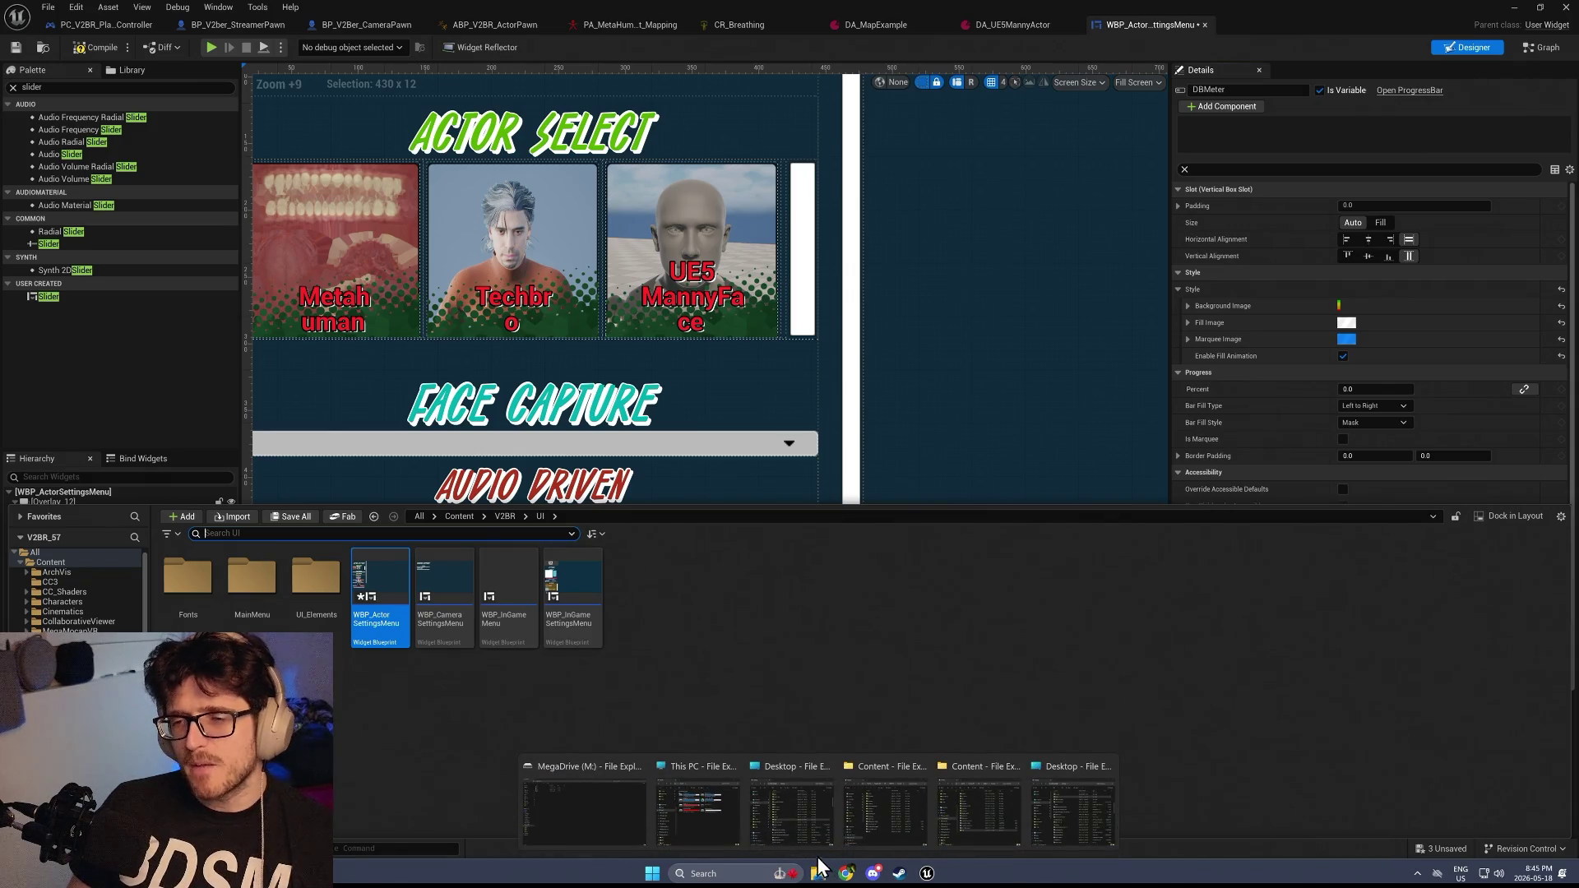
key(super)
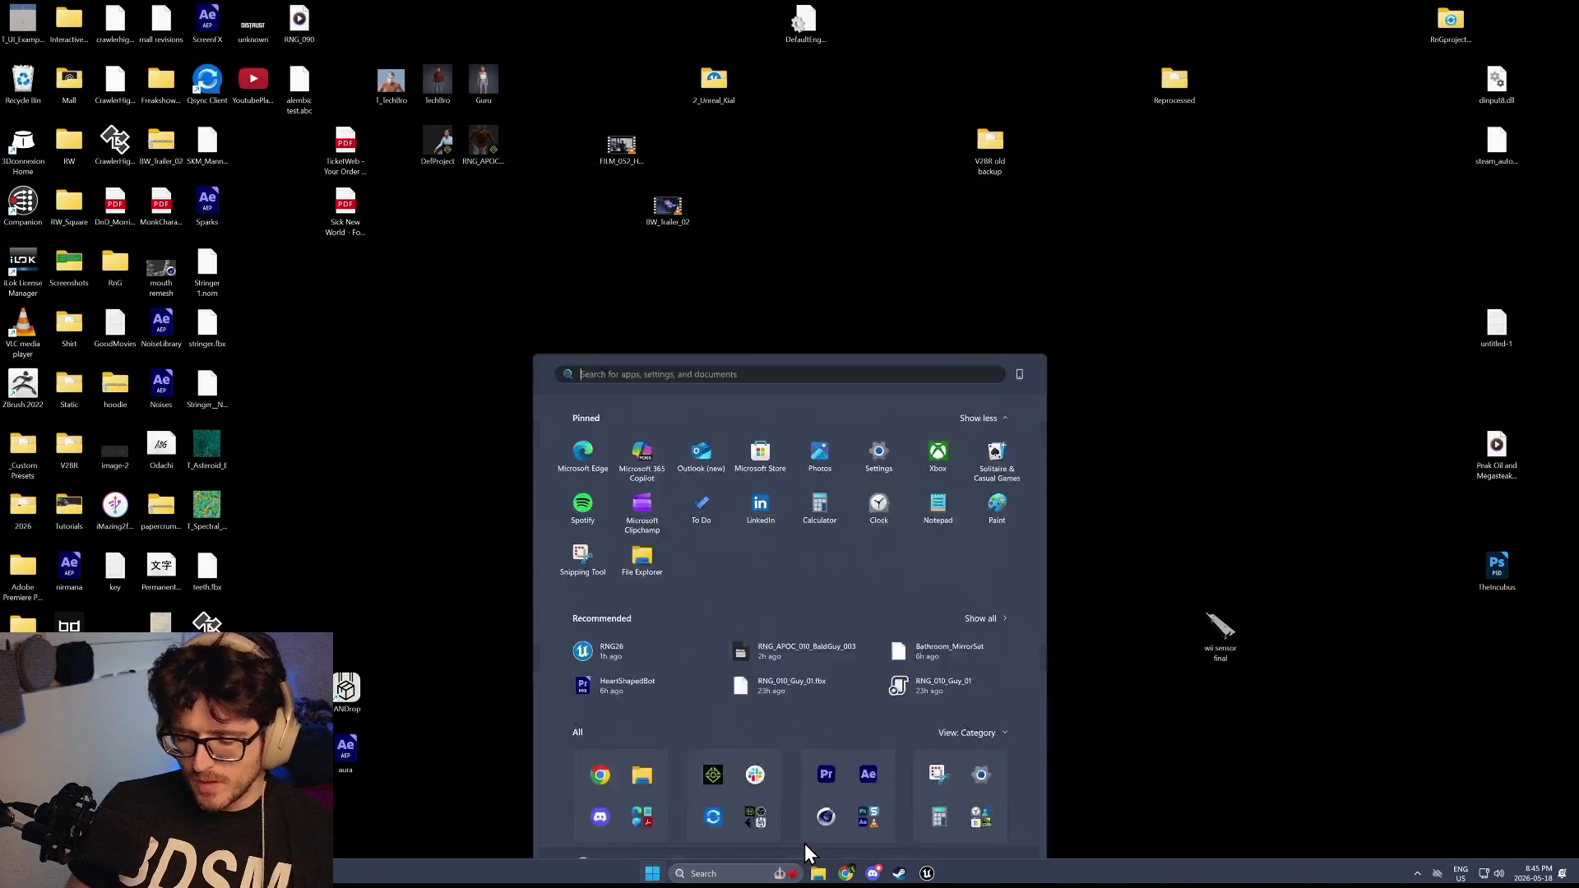
text(after)
key(Return)
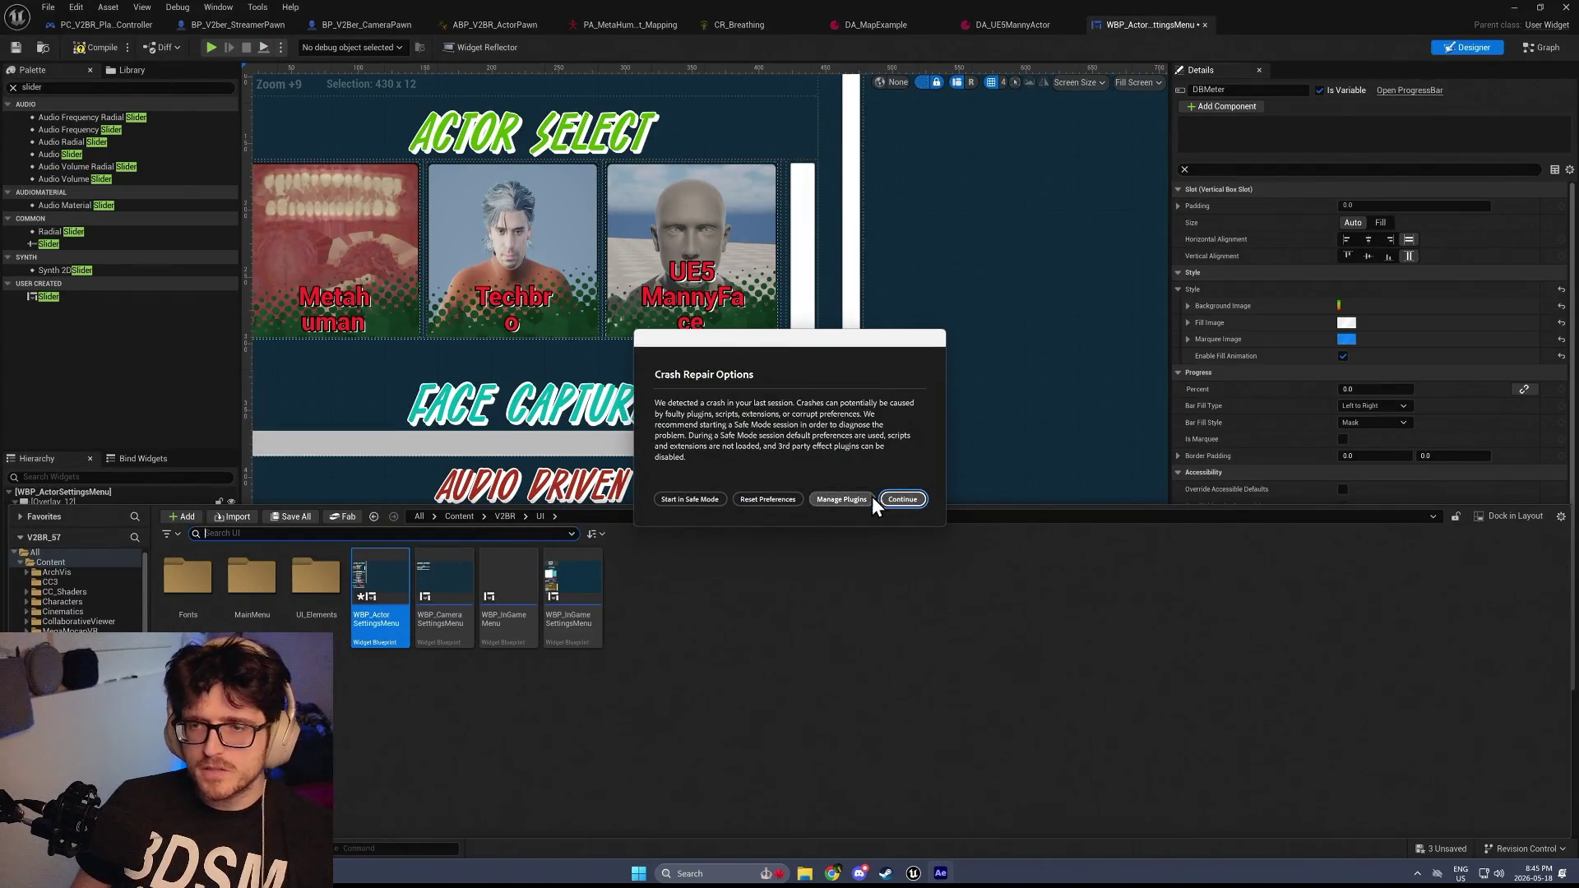
click(904, 499)
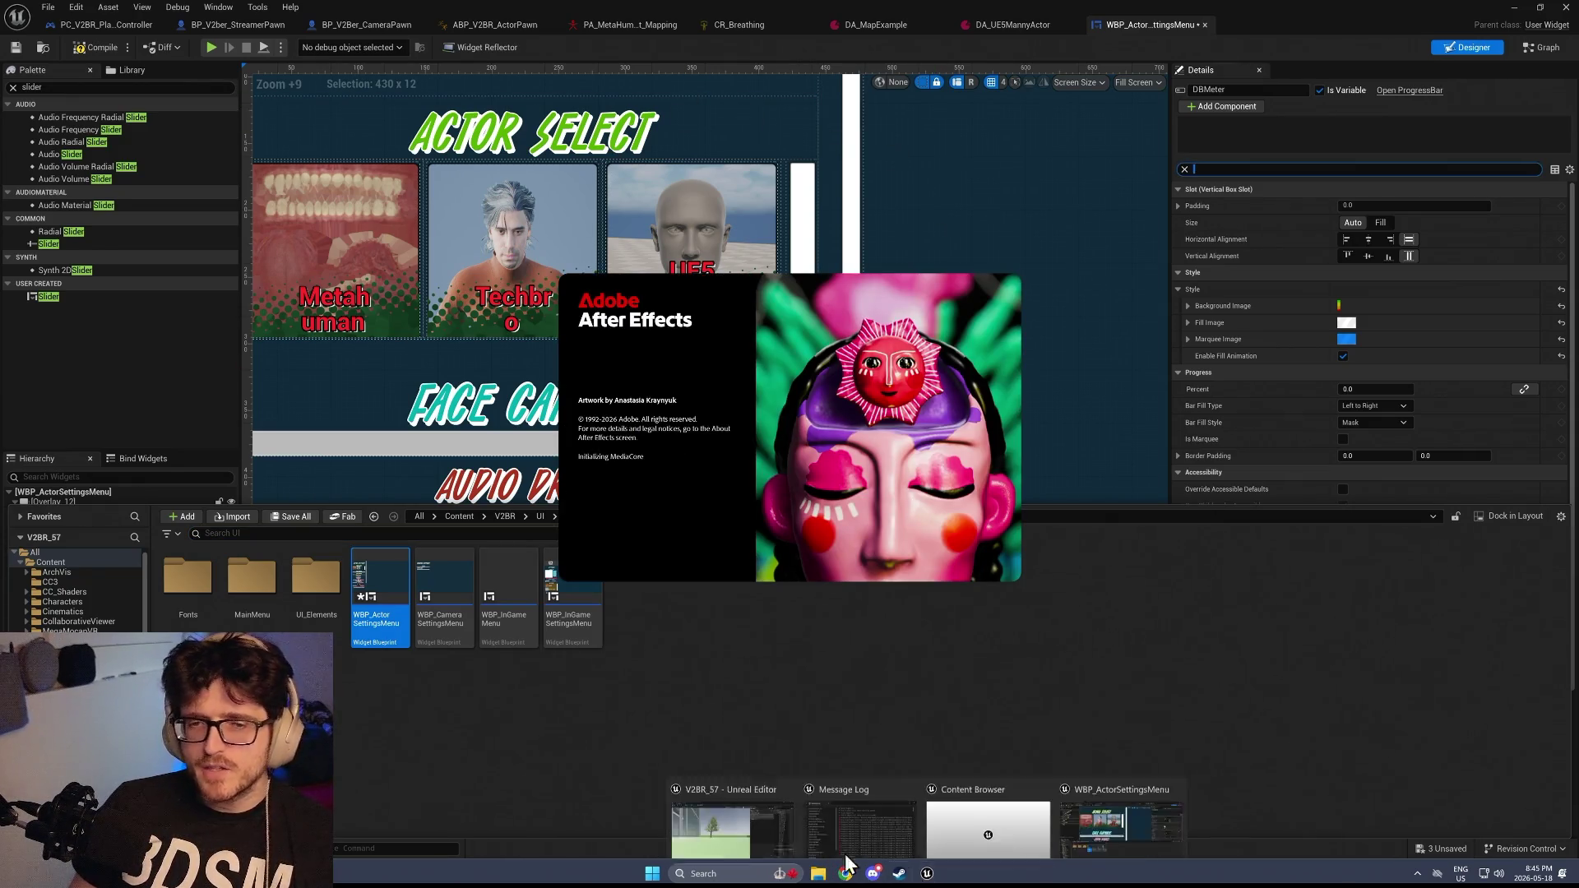
In Unreal, open MegaMocapVR > Assets > Textures and right-click VRM_AudioMeter
click(925, 874)
click(70, 630)
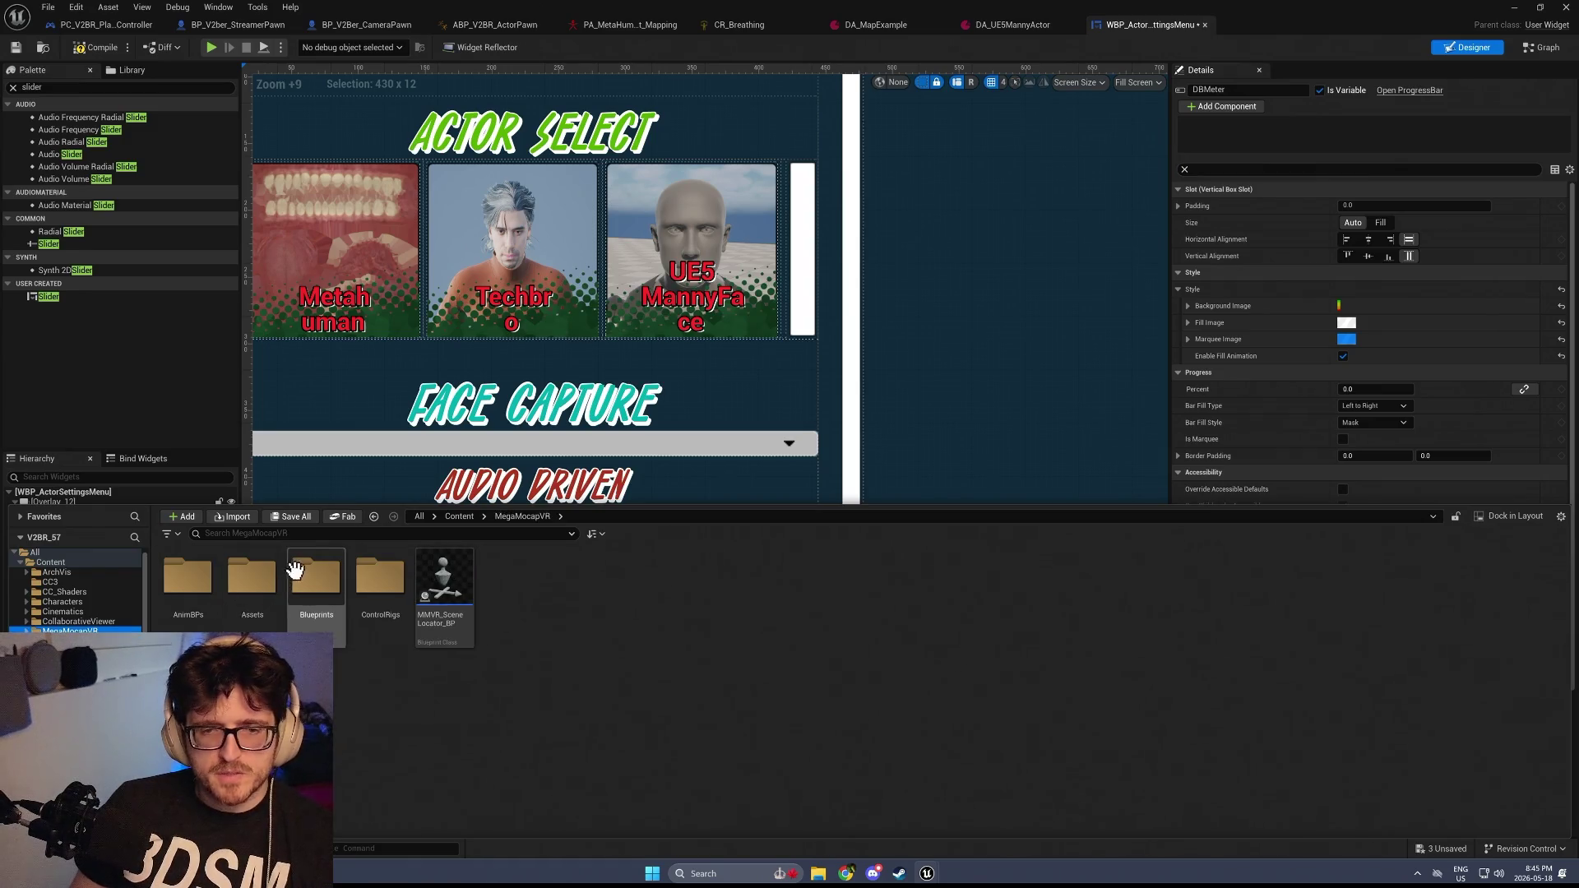
double_click(259, 589)
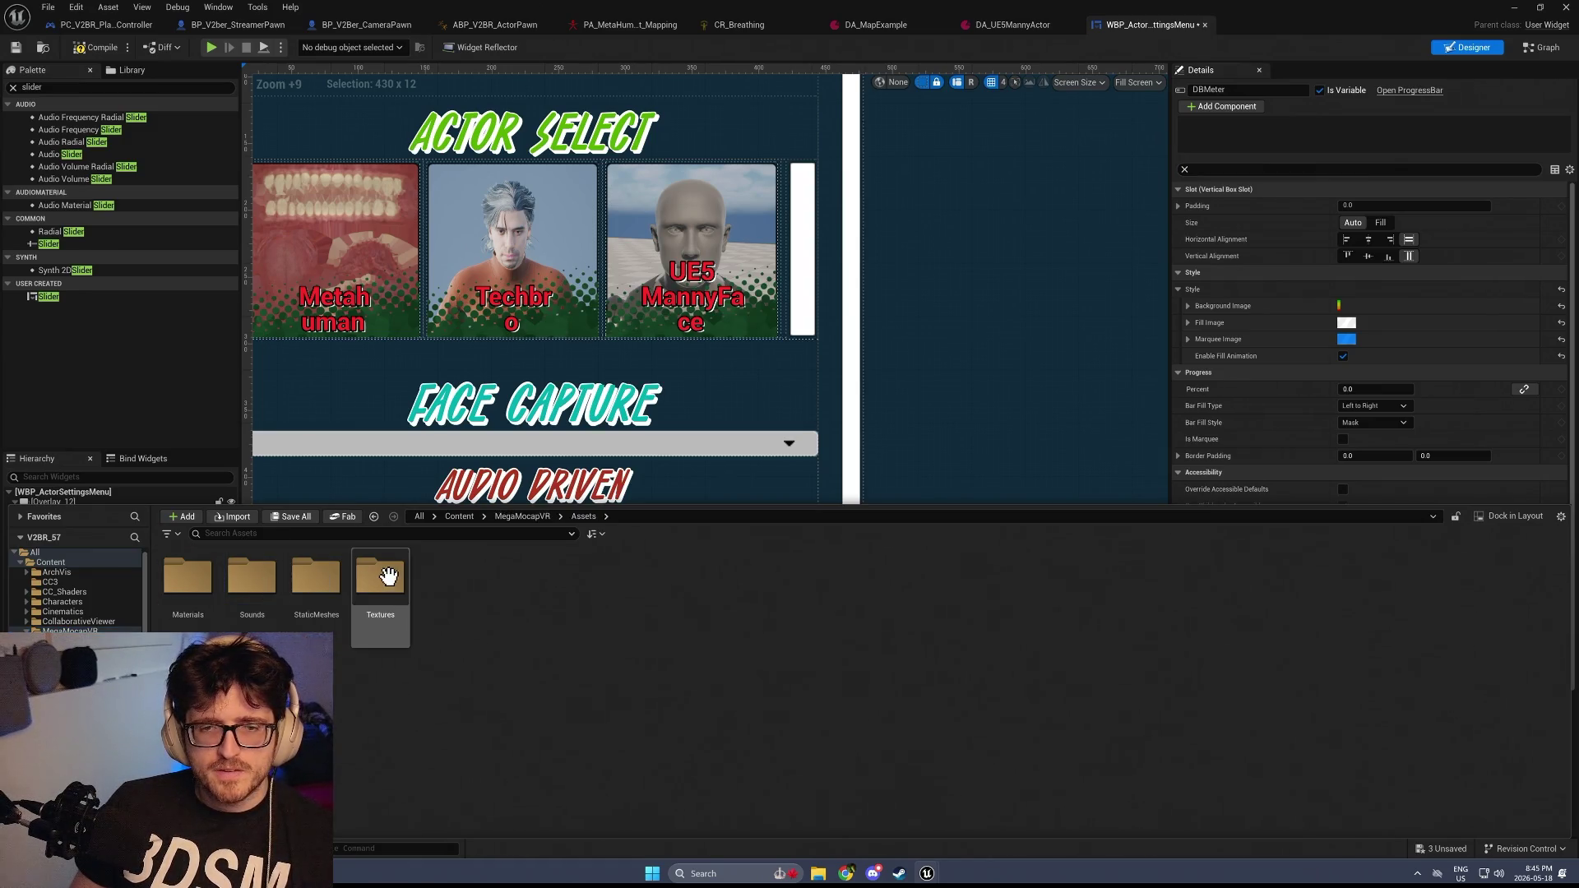
double_click(378, 580)
right_click(197, 580)
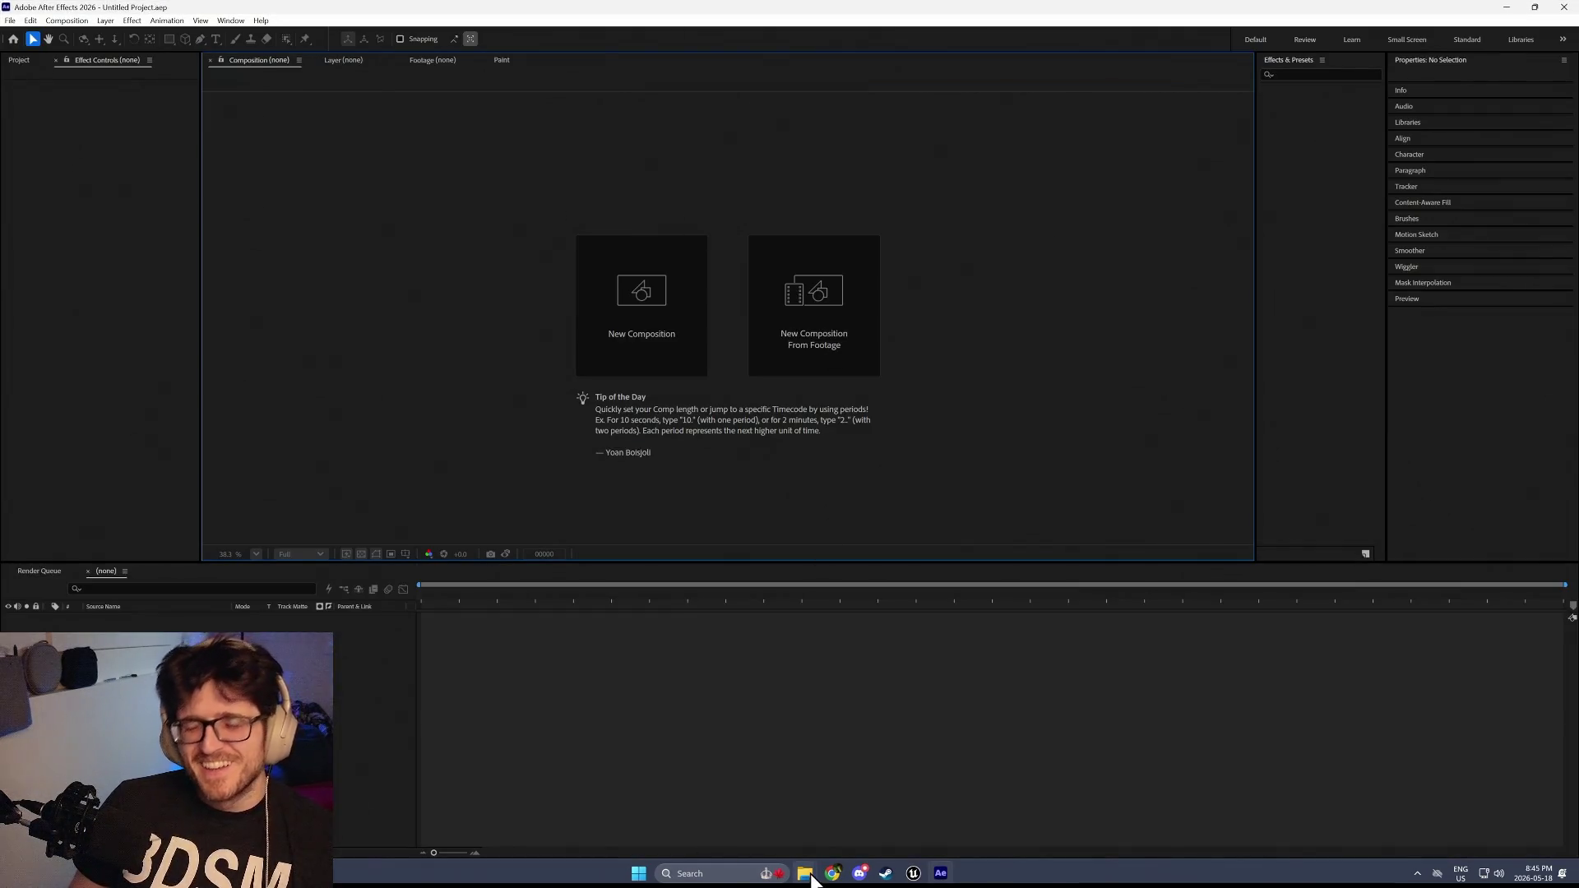
mouse_move(779, 874)
click(931, 841)
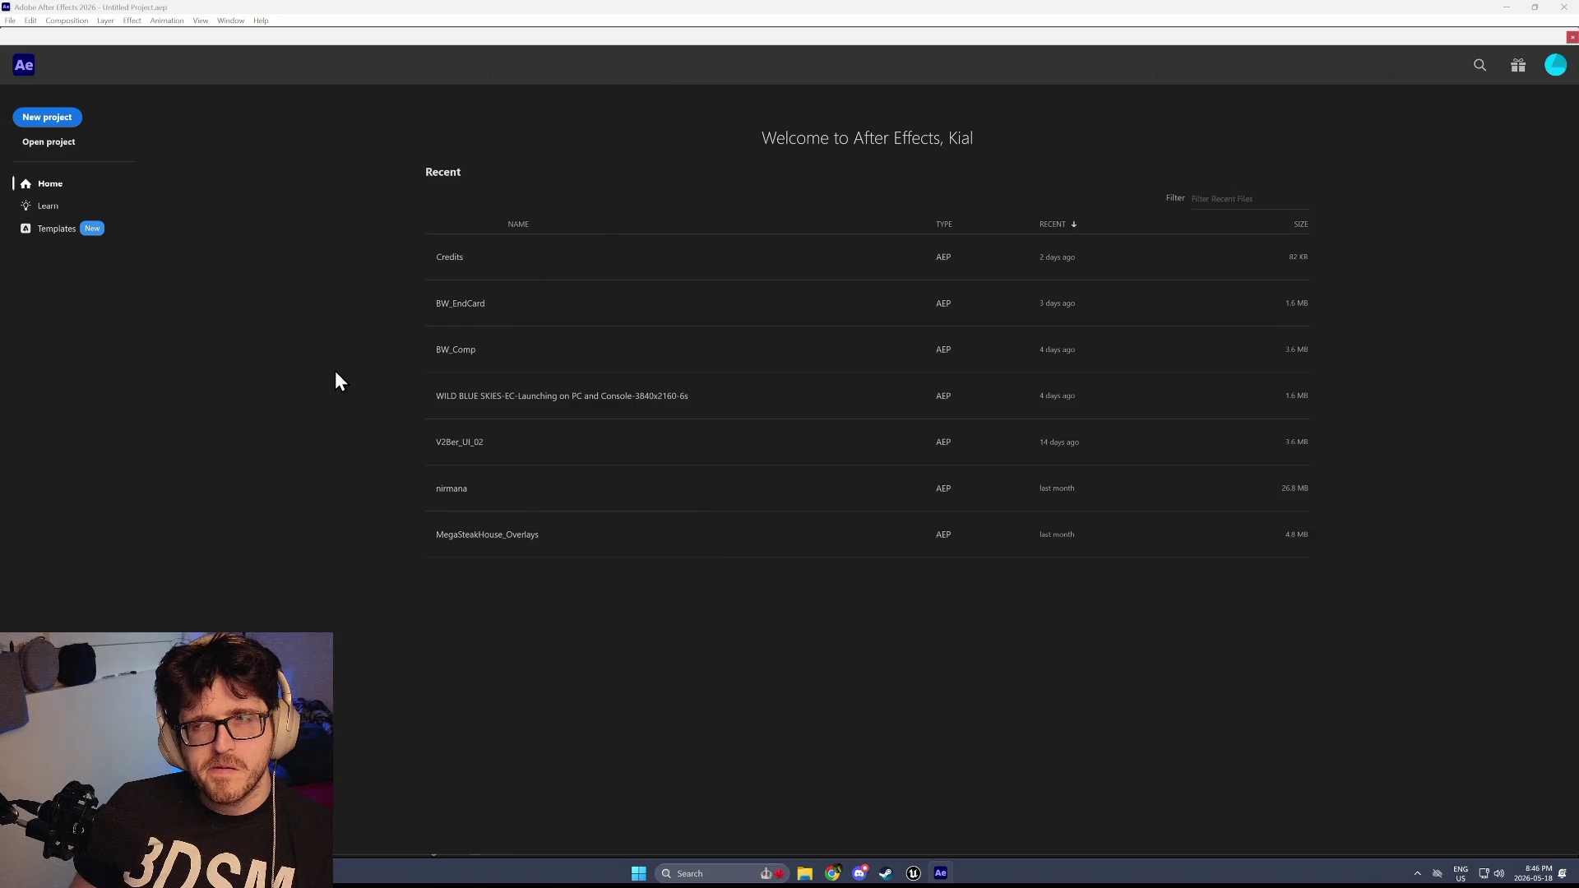
Close the After Effects Home screen and exit After Effects
click(1572, 40)
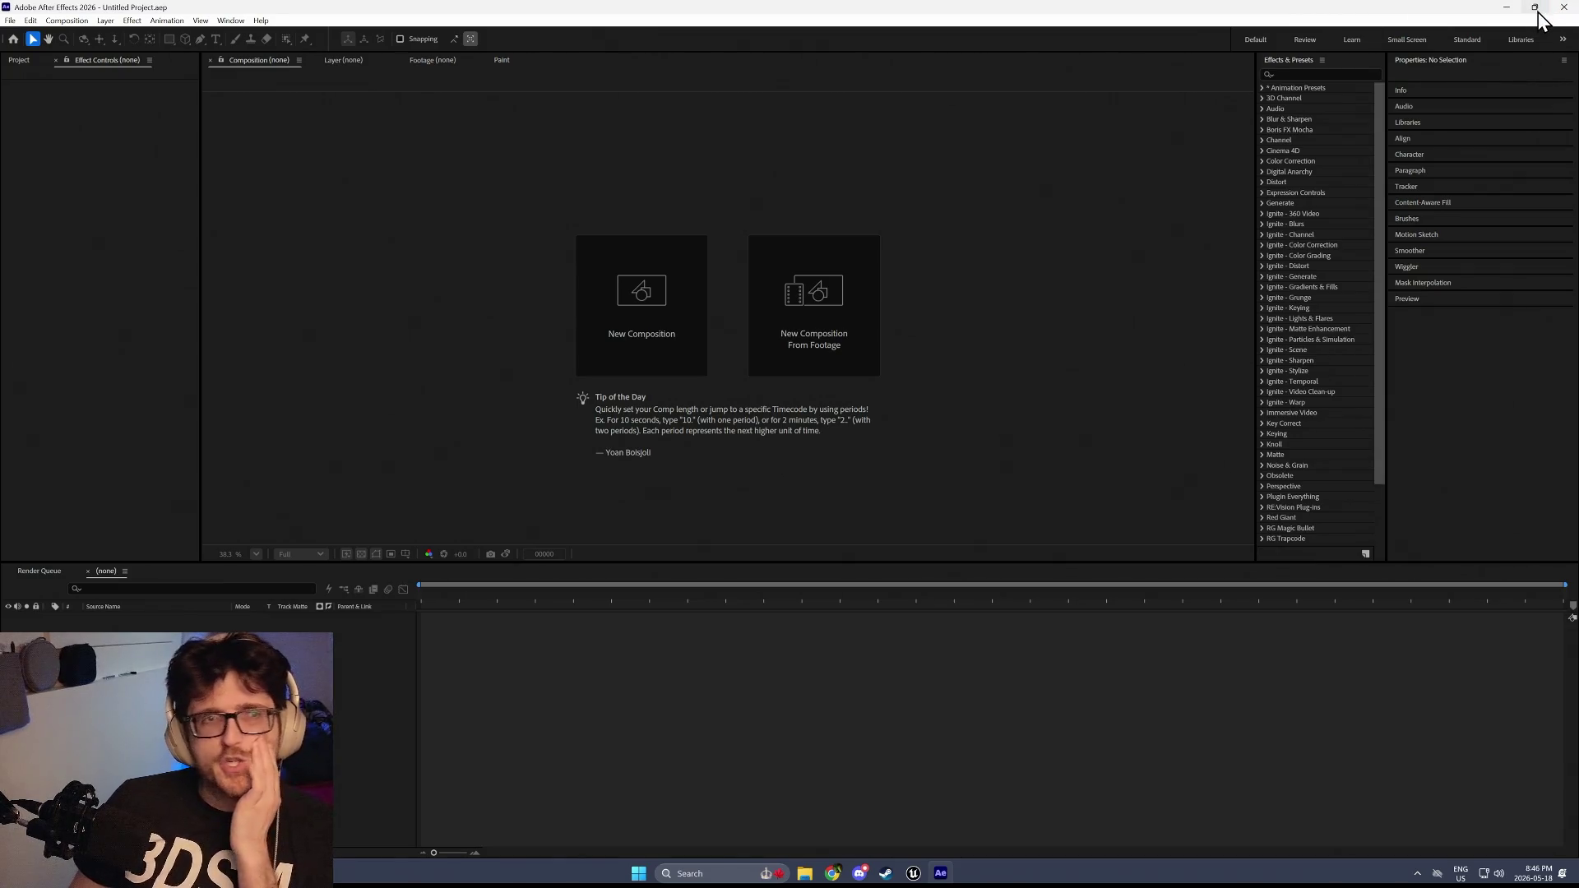
mouse_move(1539, 13)
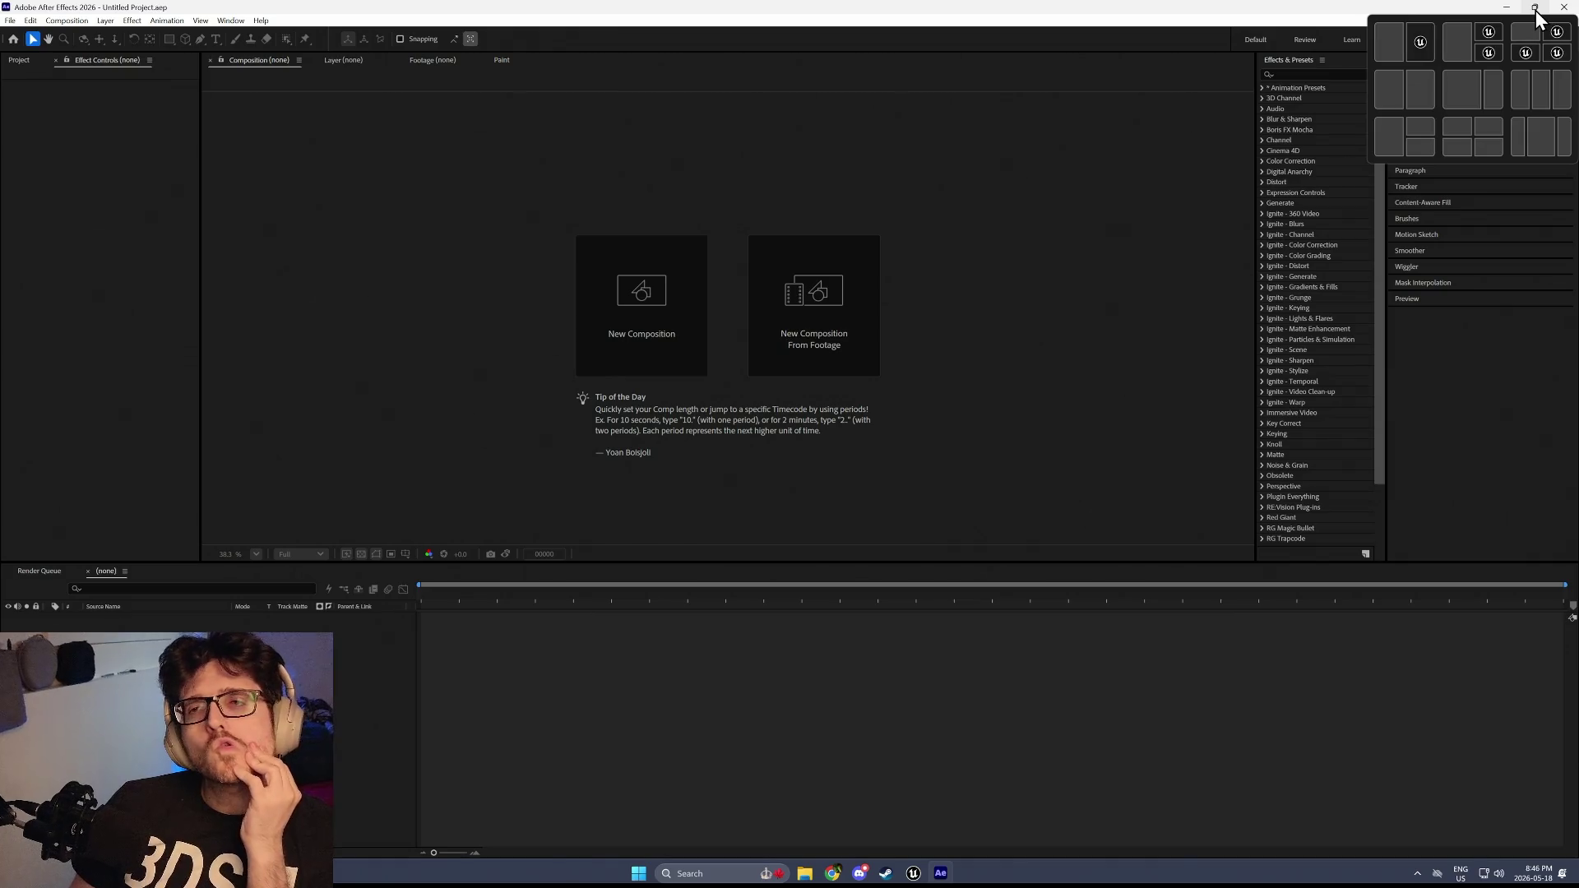
click(1565, 7)
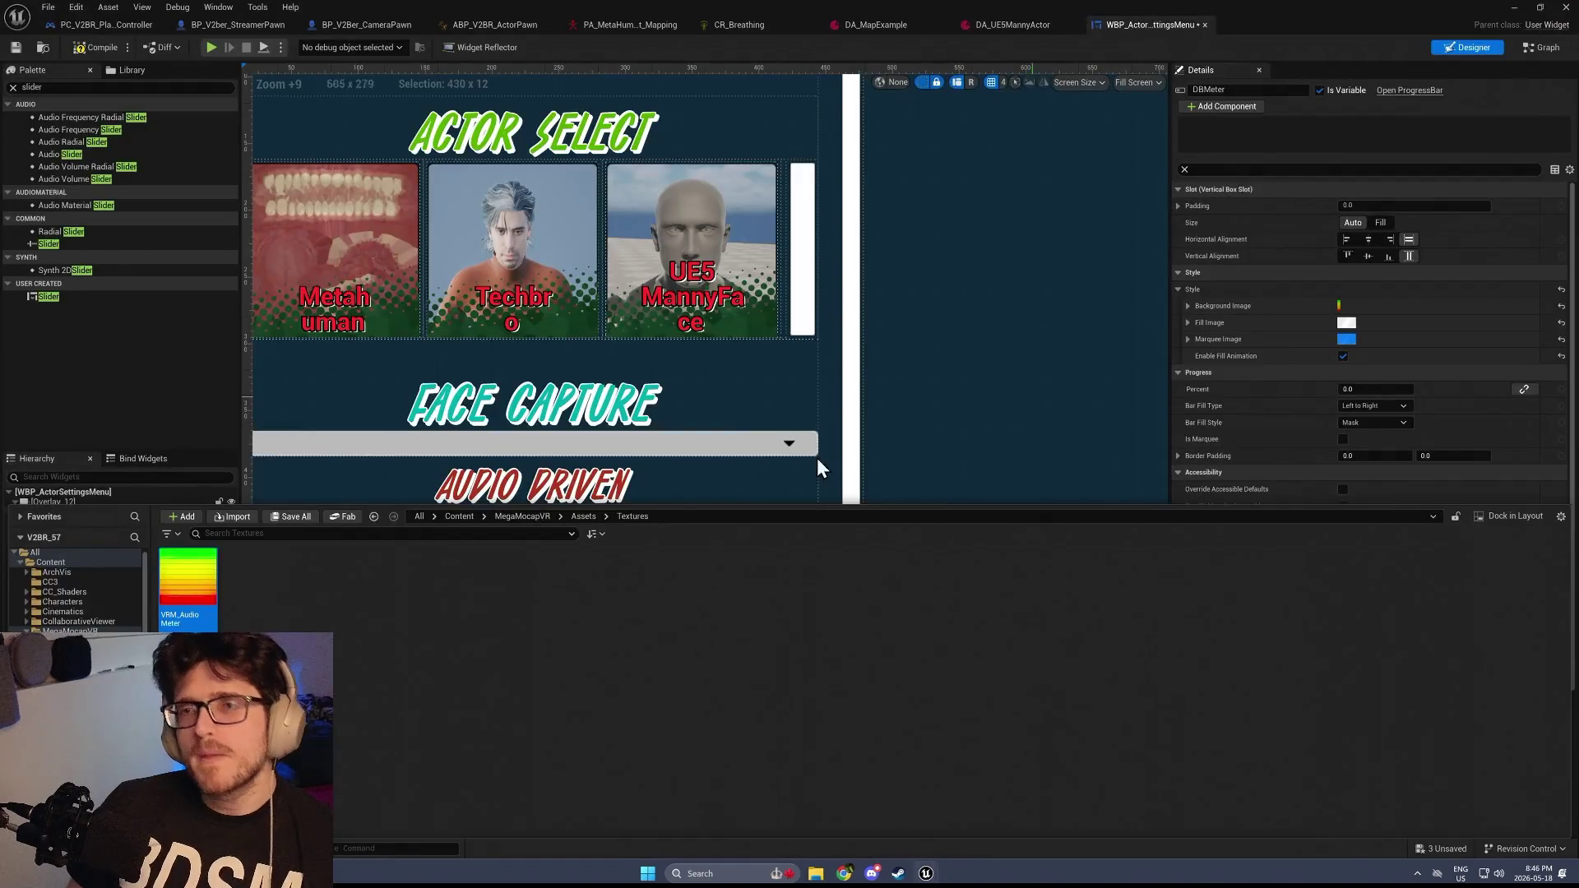
Export the VRM_AudioMeter texture as a PNG to the Desktop
right_click(187, 576)
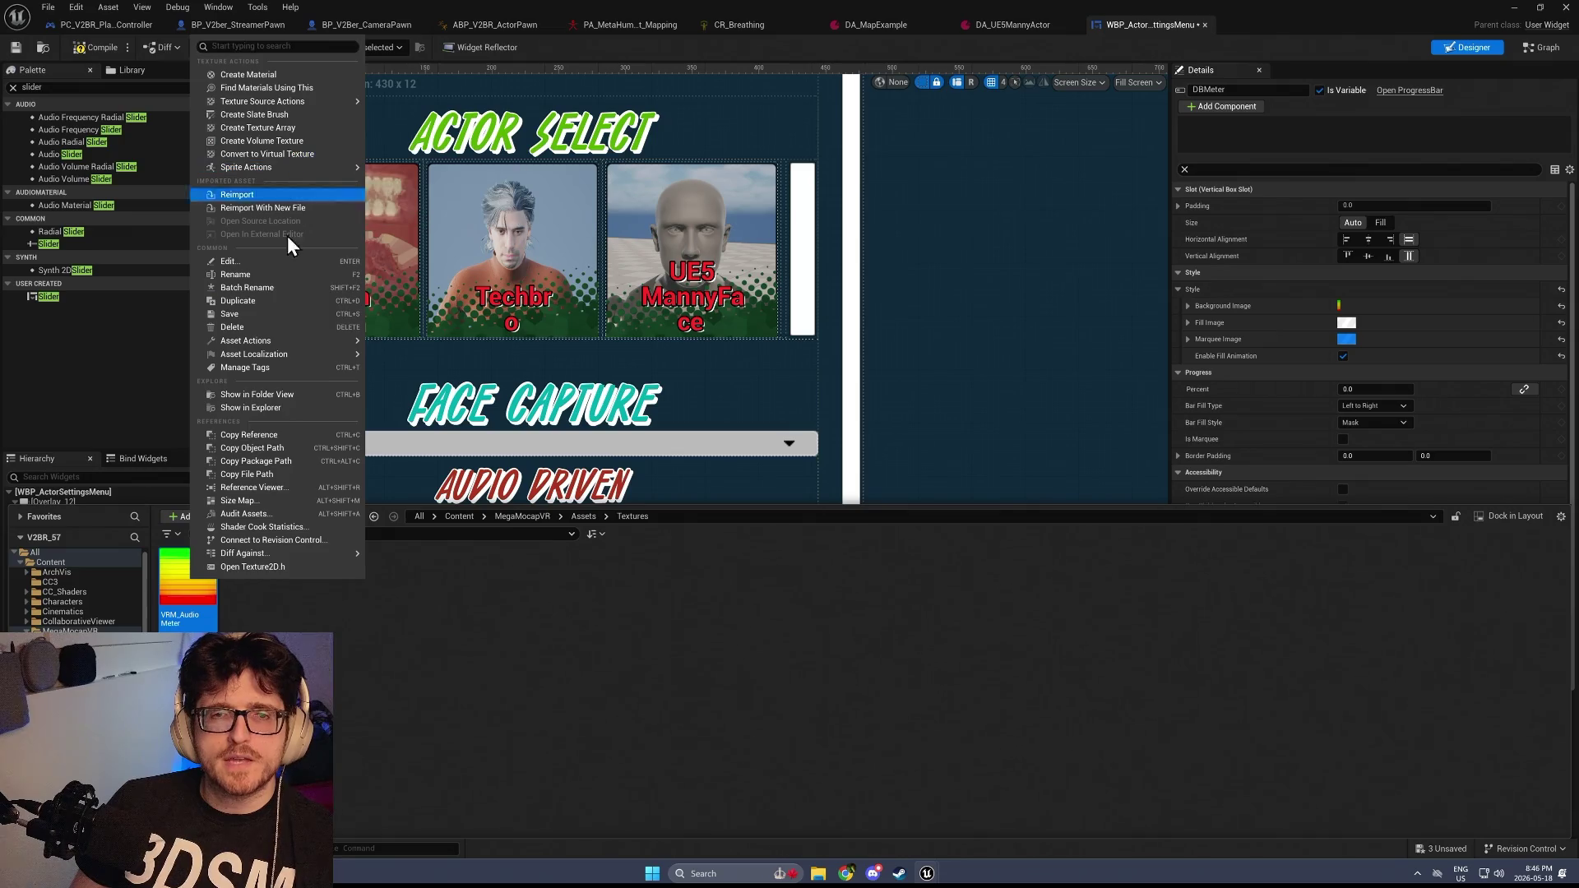
mouse_move(298, 341)
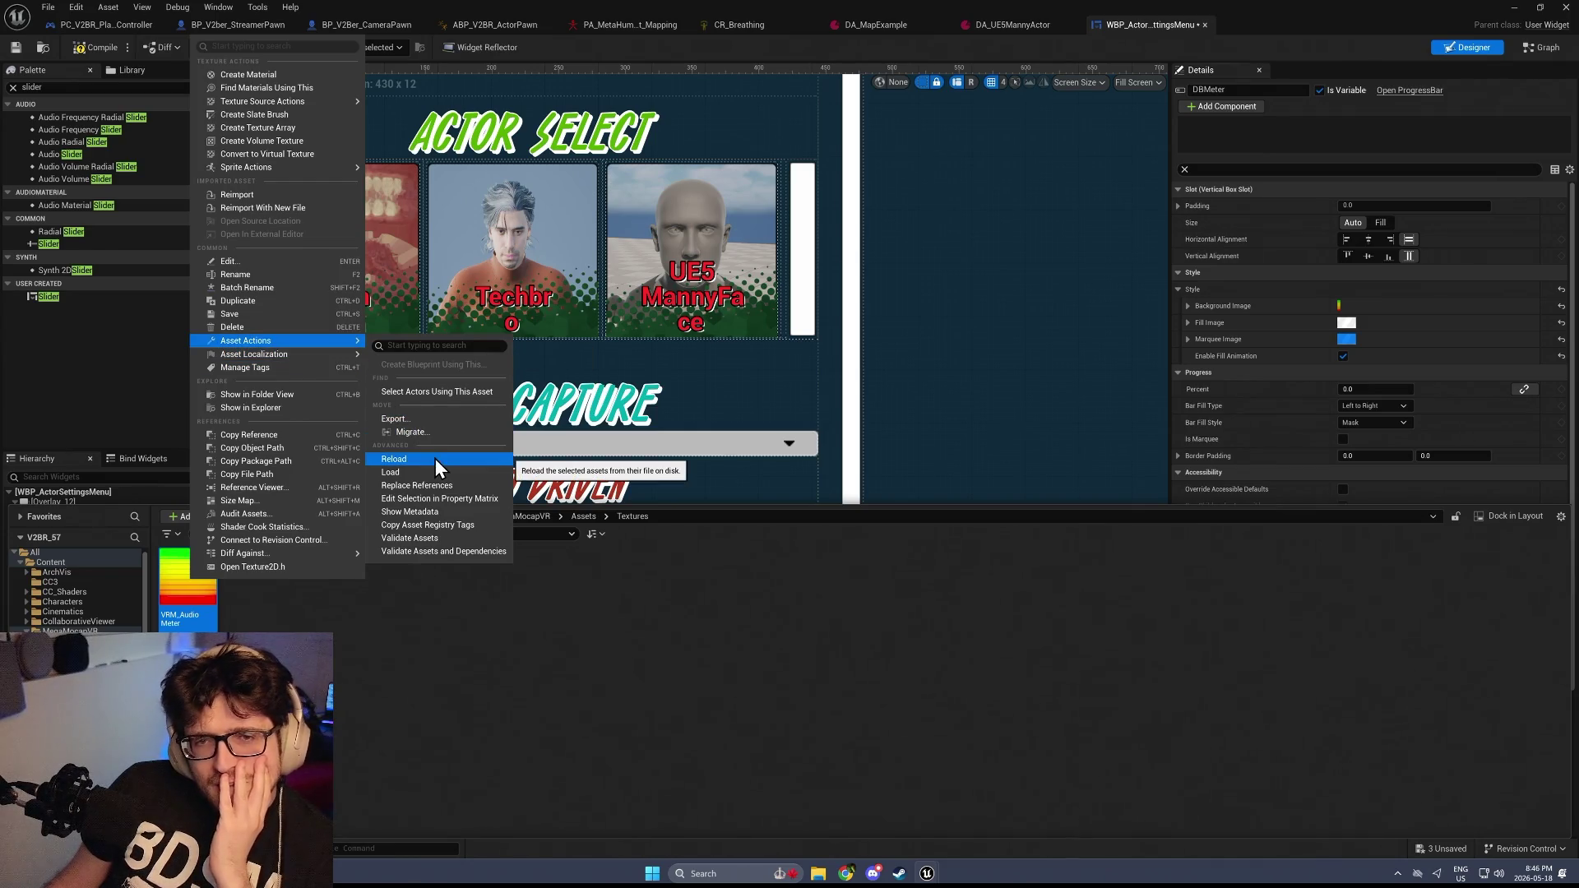
click(423, 419)
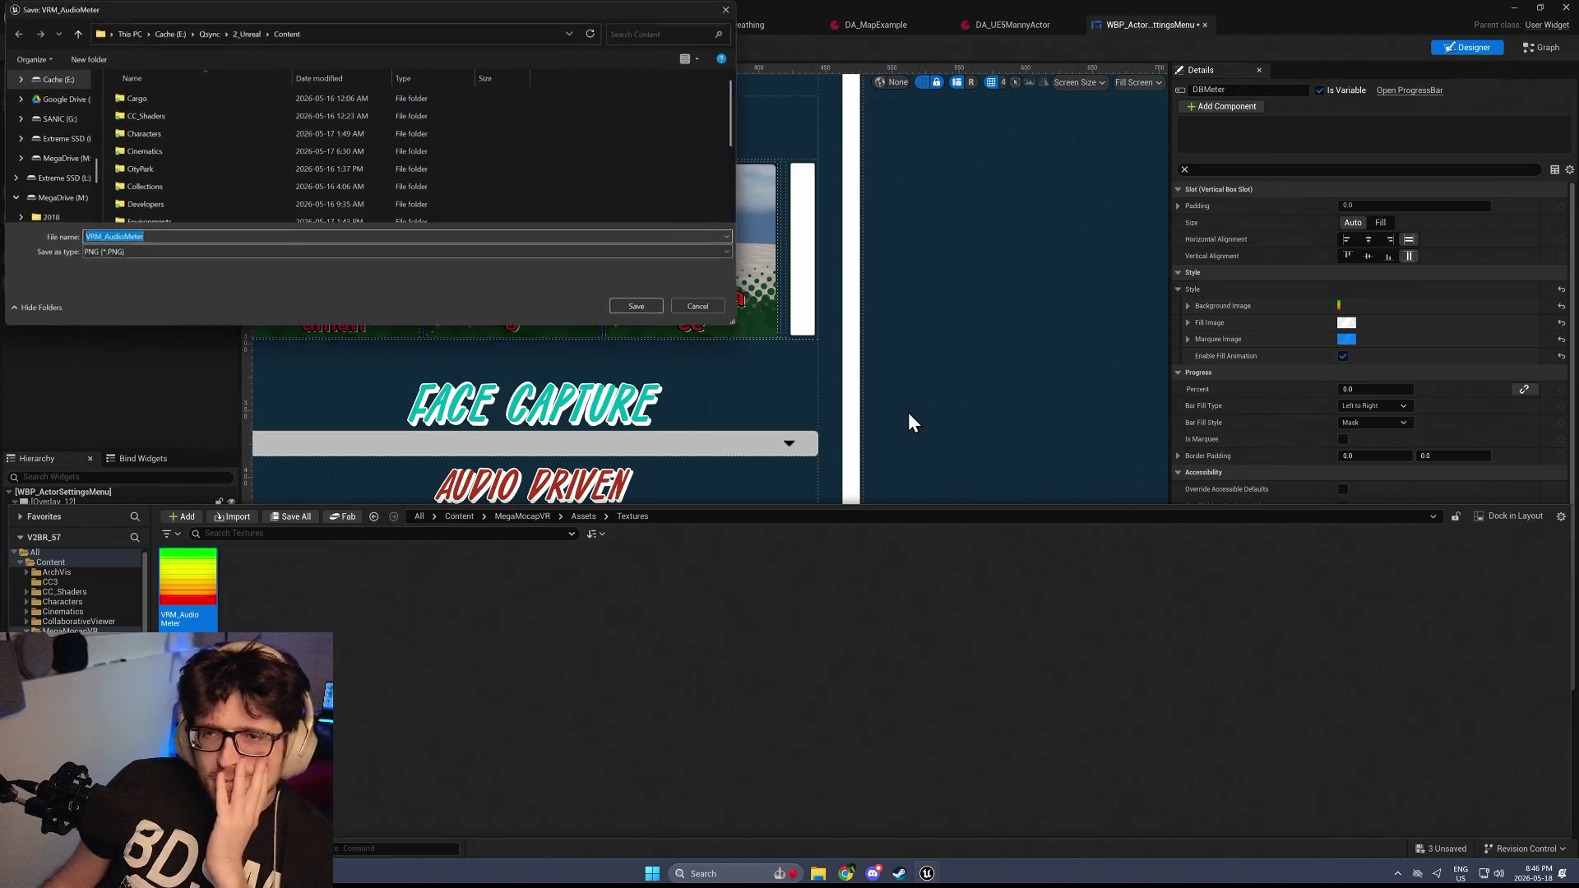
scroll(33, 144, up, 5)
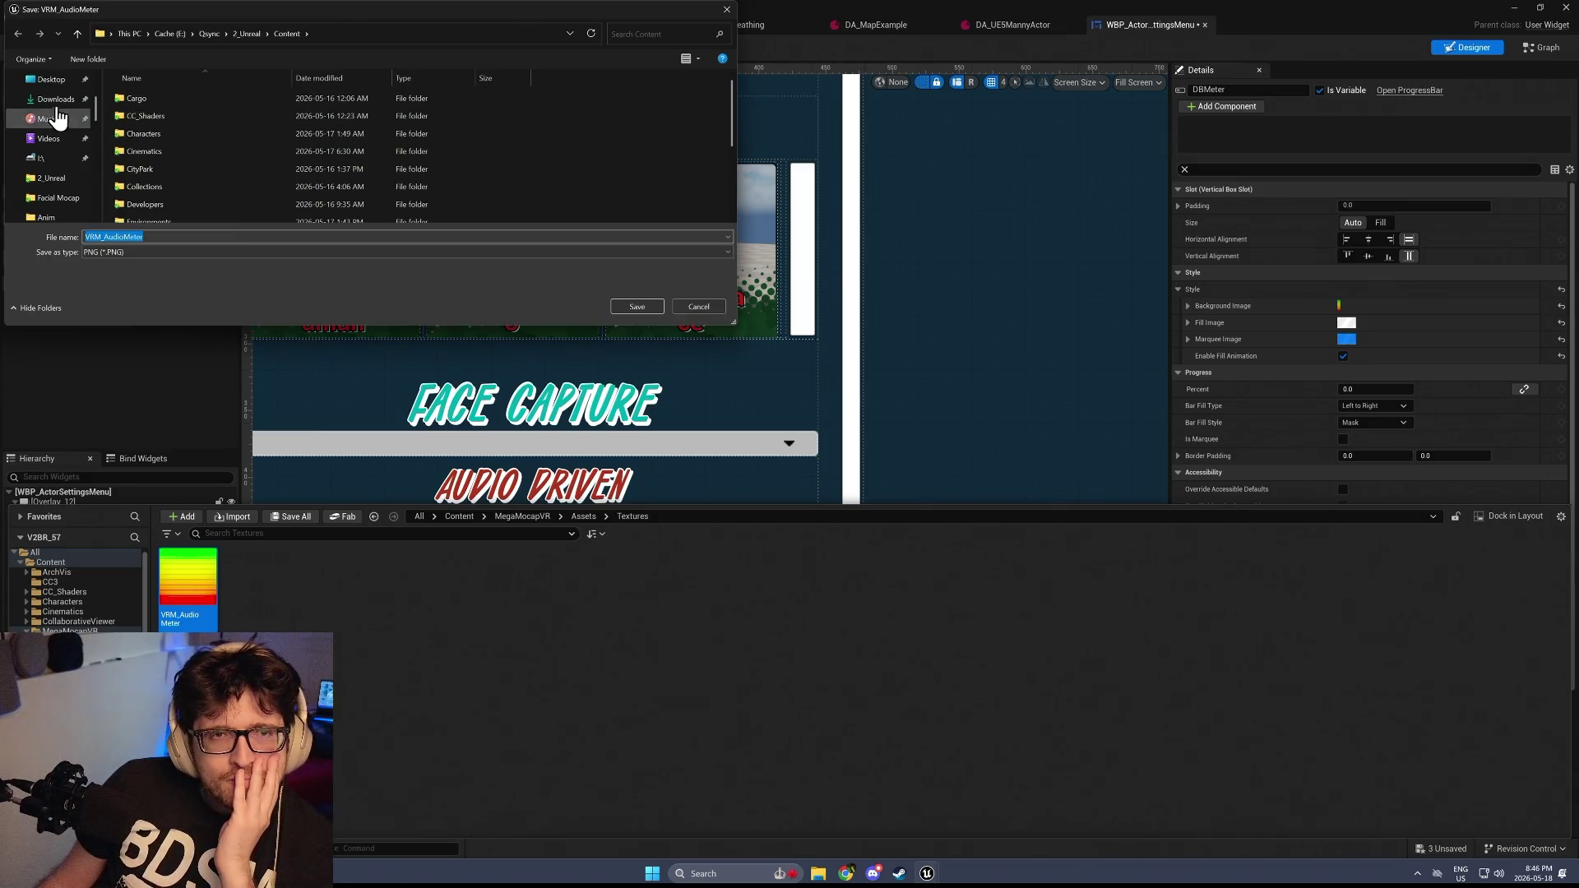
click(51, 79)
click(646, 306)
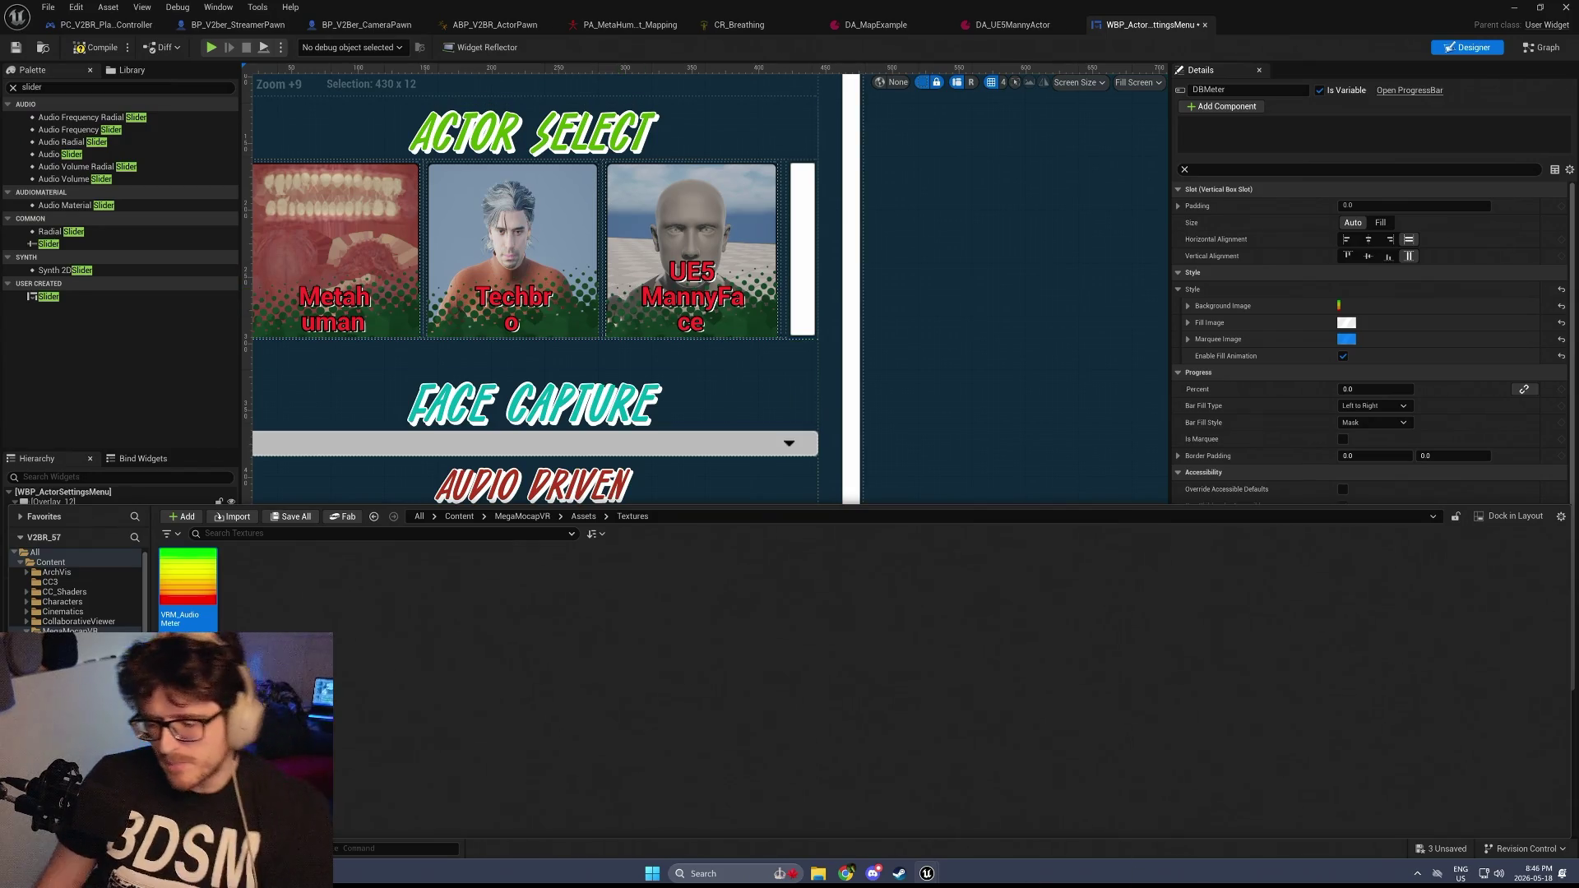
Launch Photoshop from Start search and return to Unreal Editor
key(super)
text(photoshop)
key(Return)
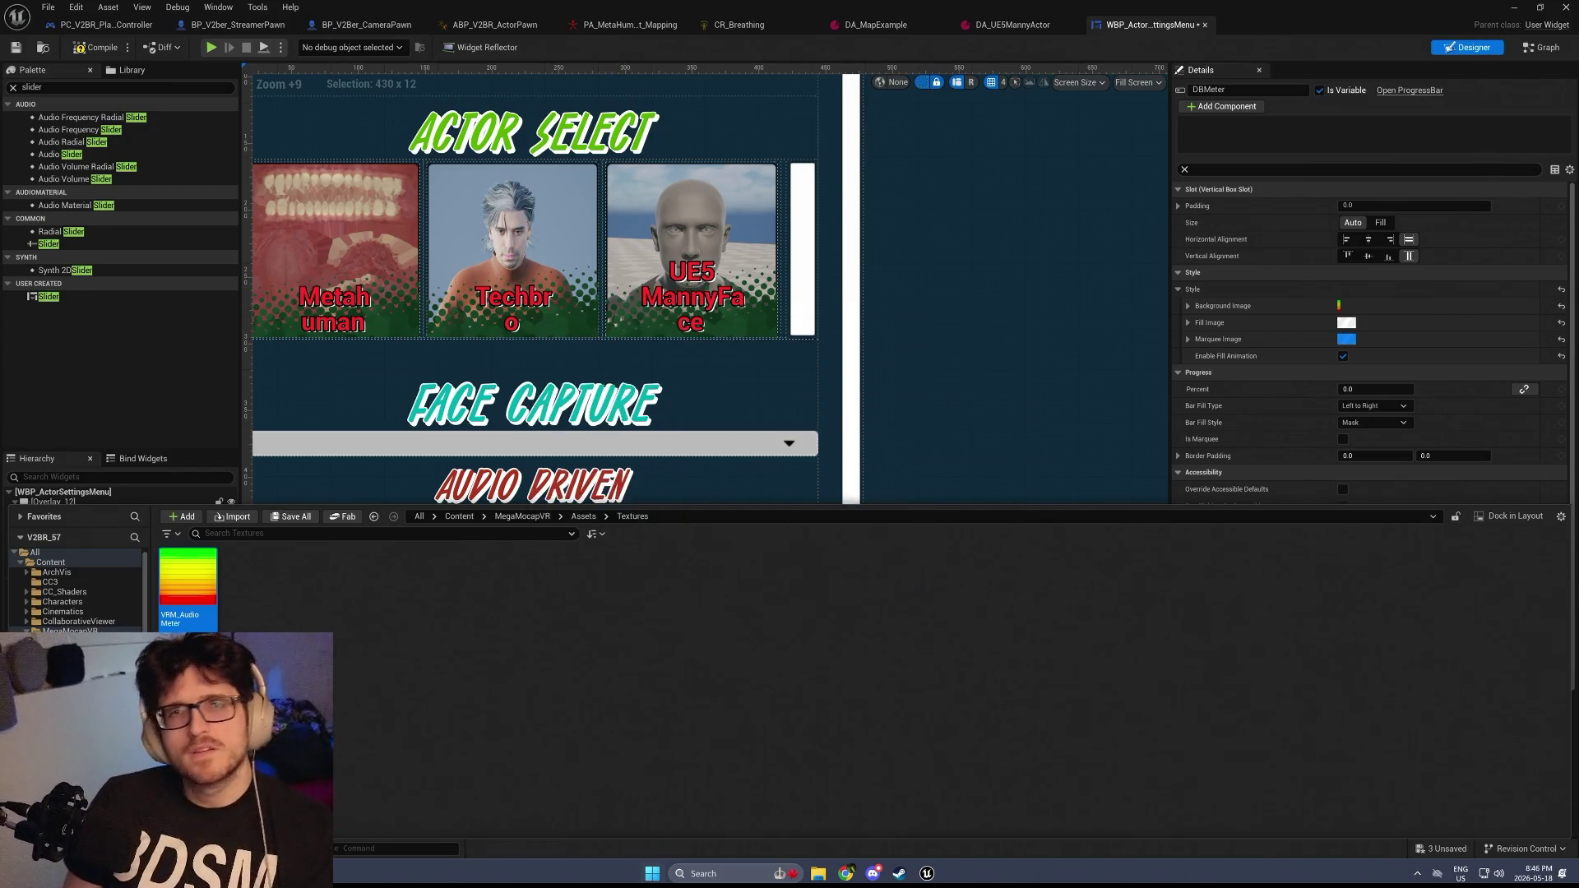
mouse_move(806, 876)
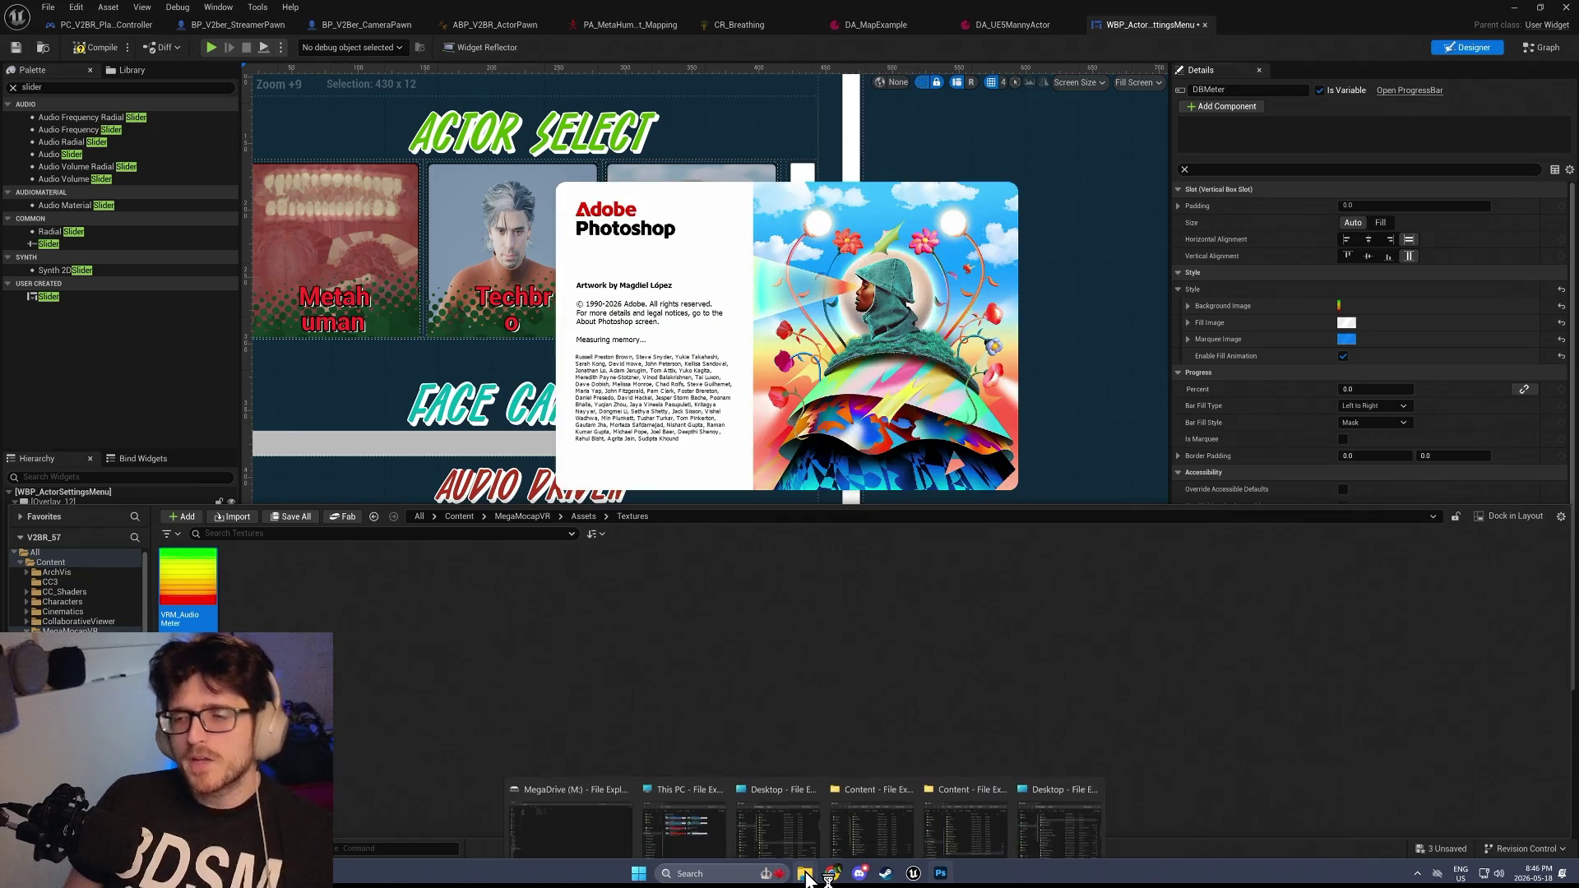
click(625, 831)
mouse_move(417, 10)
mouse_down()
mouse_move(417, 31)
mouse_move(461, 3)
mouse_up()
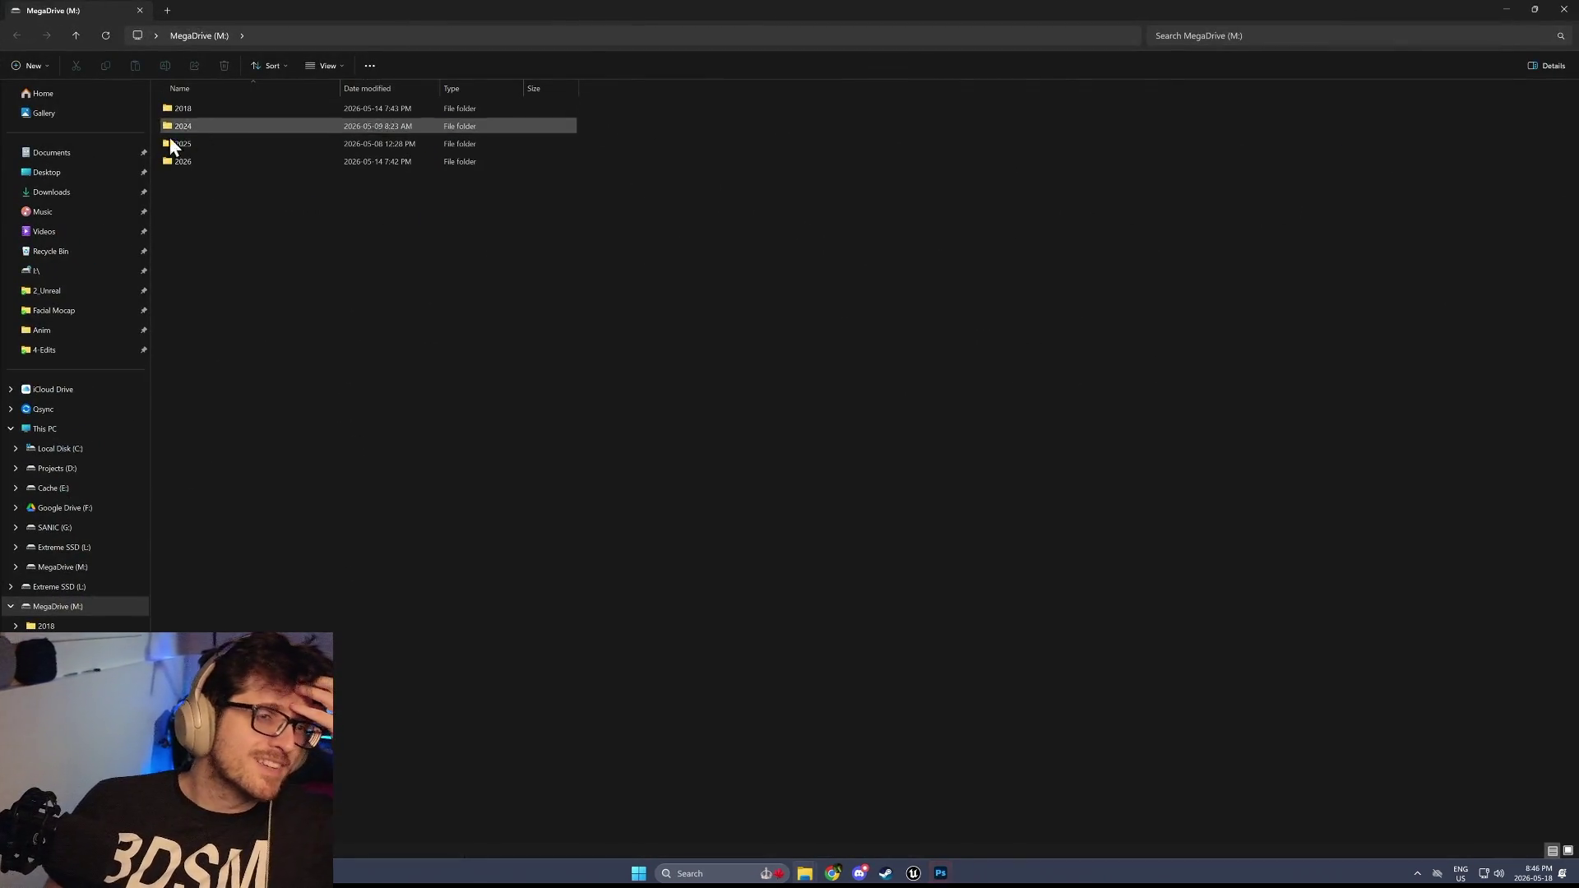
key(alt+Tab)
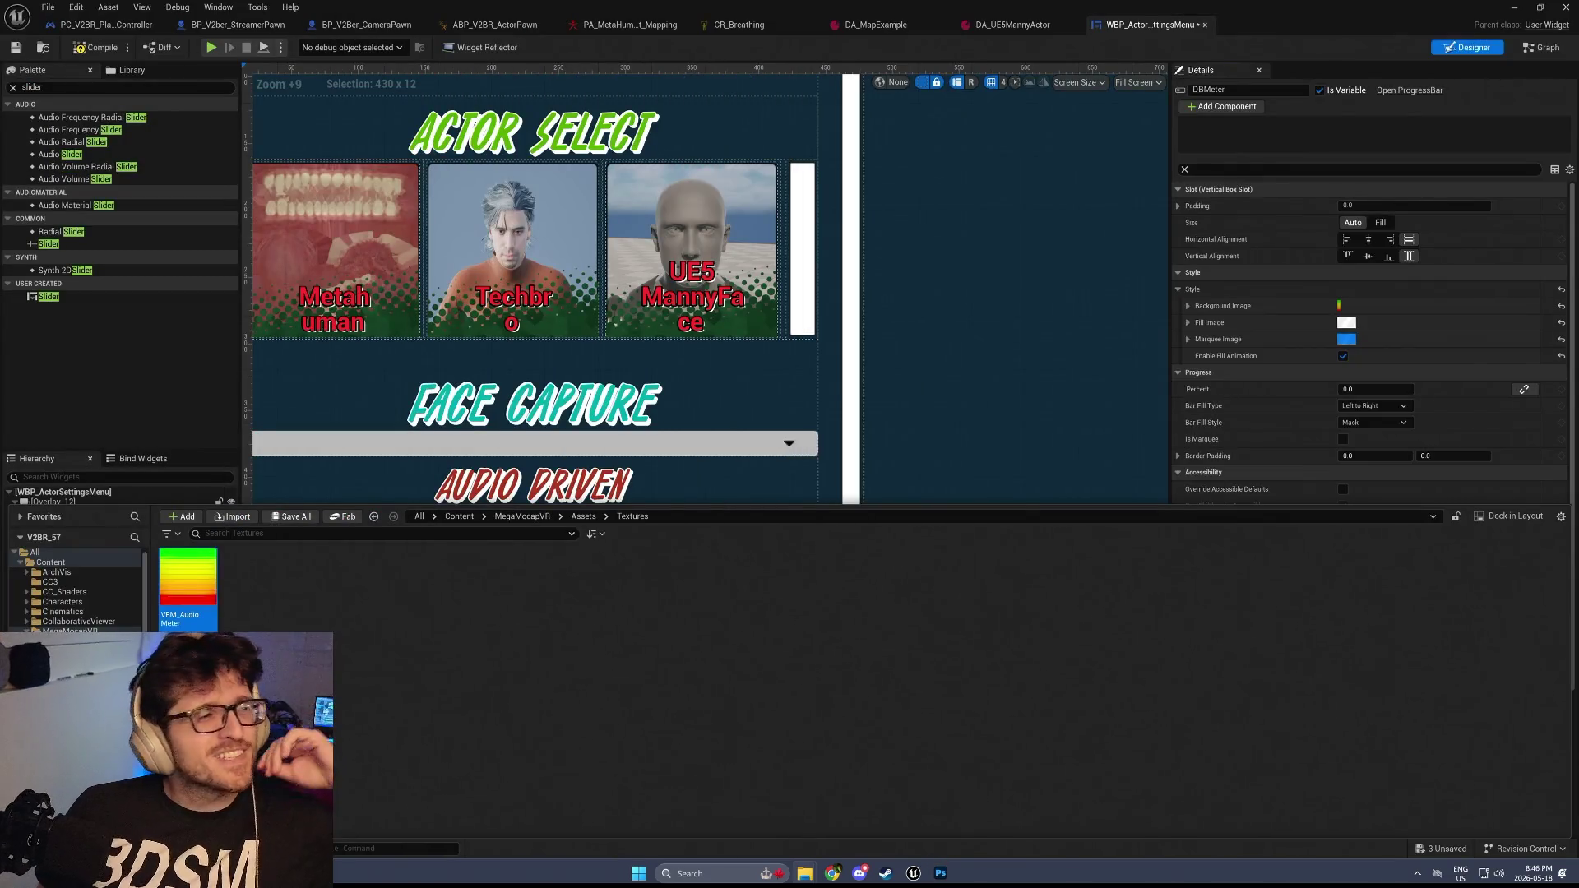